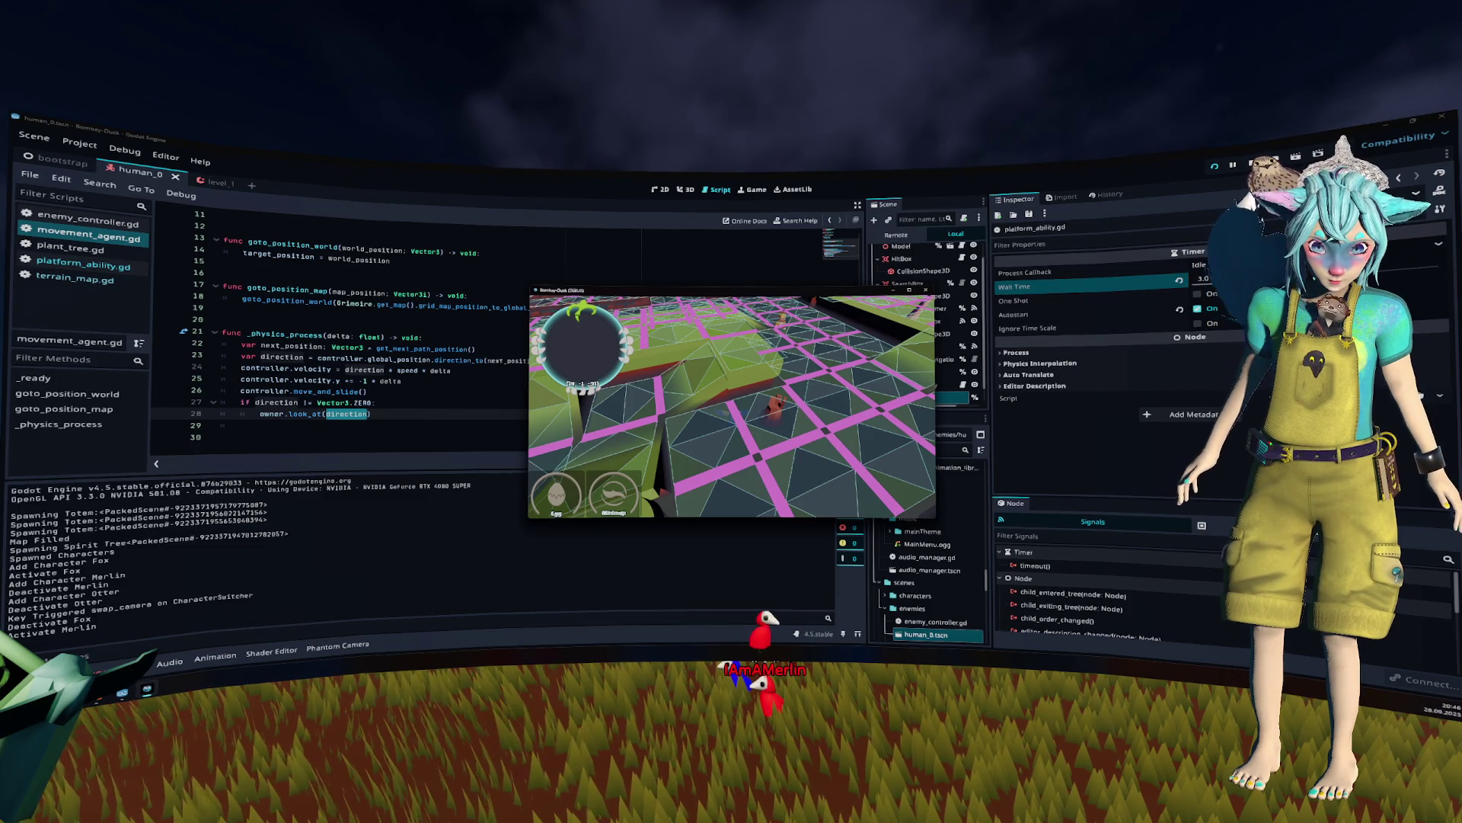
# - Stop the game and jump from a PlaceholderDisplay 'Node not found' error to its plant_sapling.gd line
pyautogui.press('F8')
pyautogui.click(112, 664)
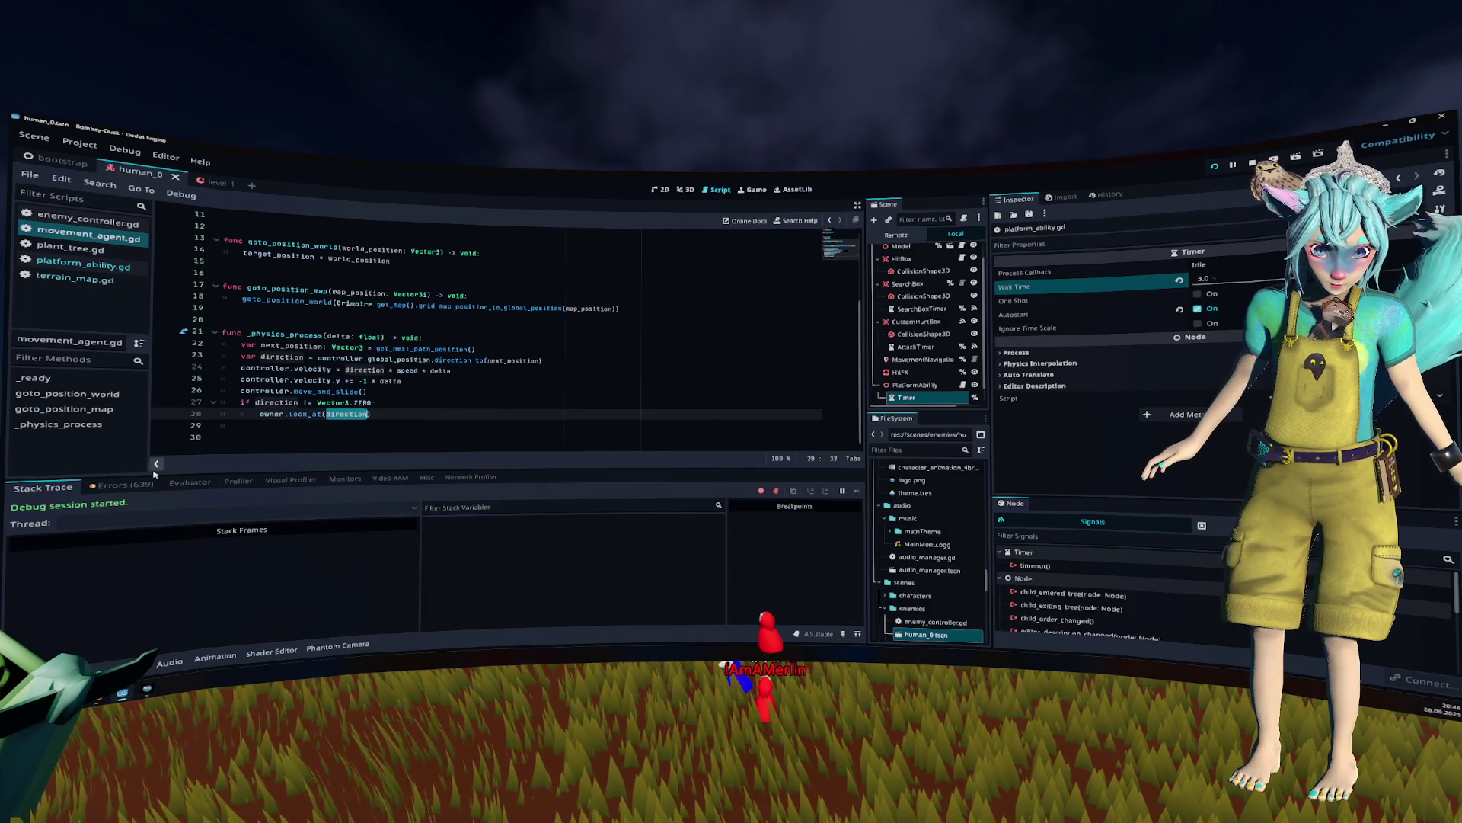
pyautogui.click(122, 484)
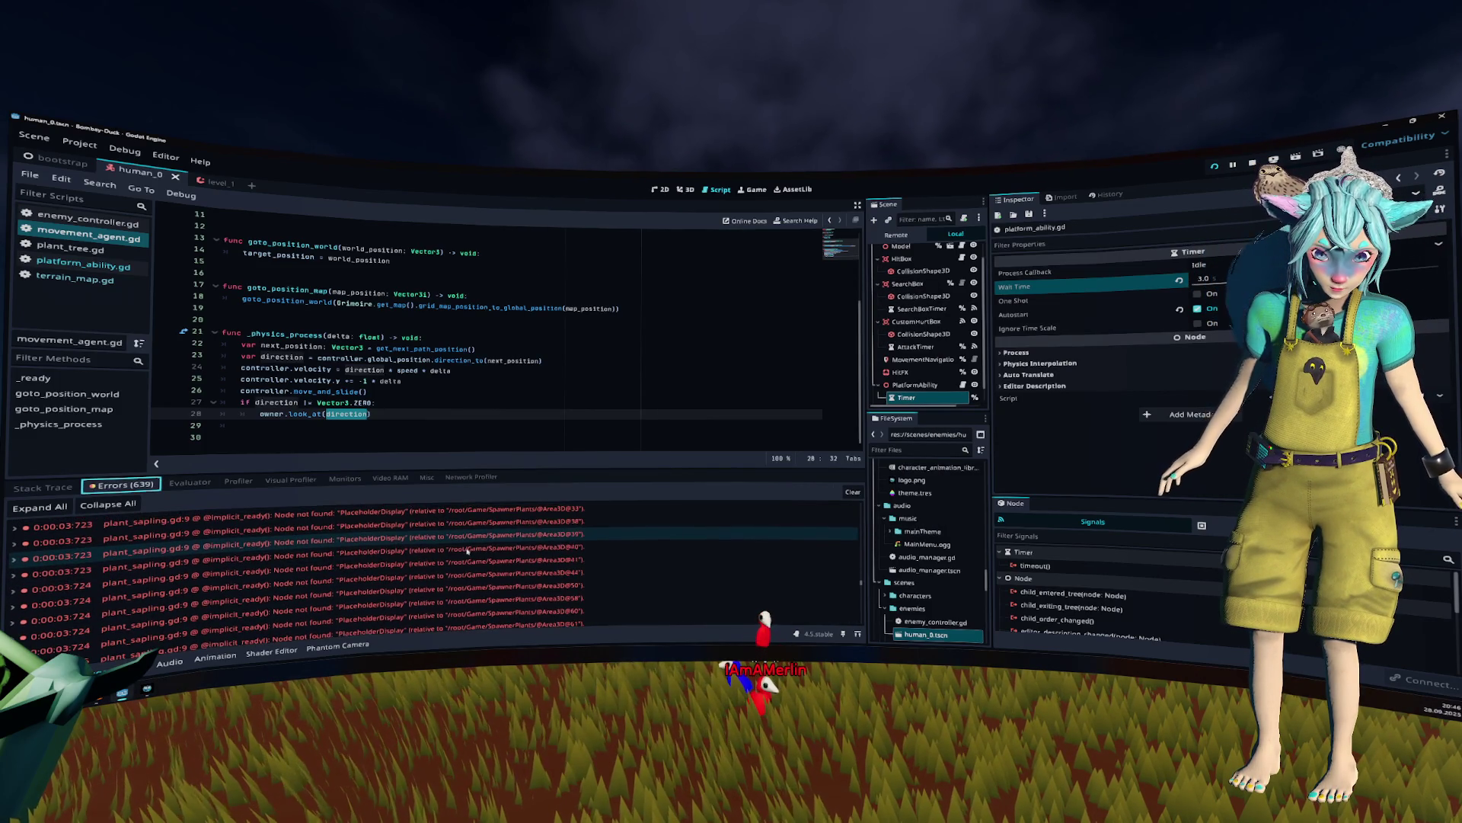
pyautogui.scroll(-10, 468, 550)
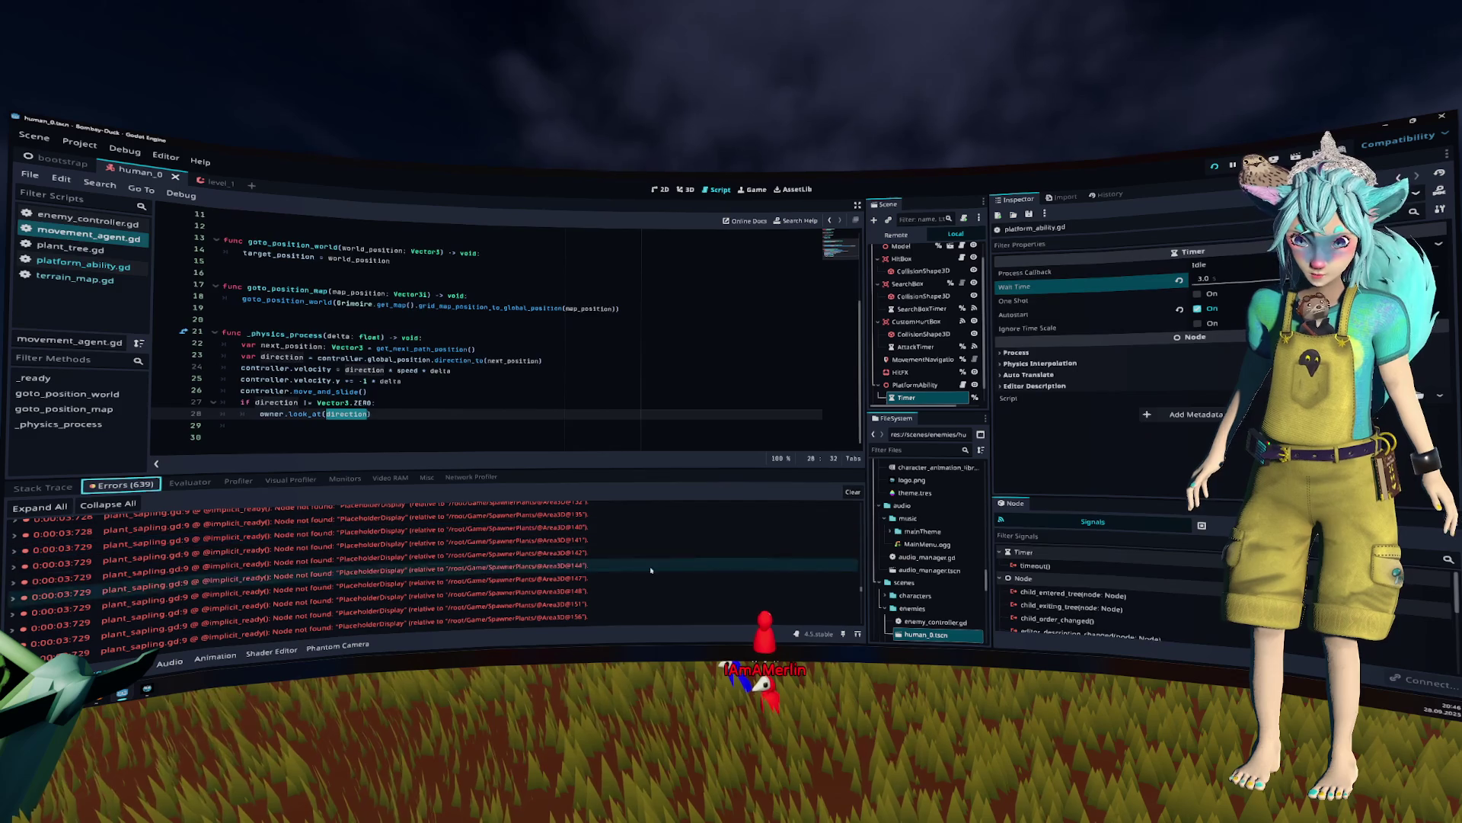
pyautogui.click(682, 566)
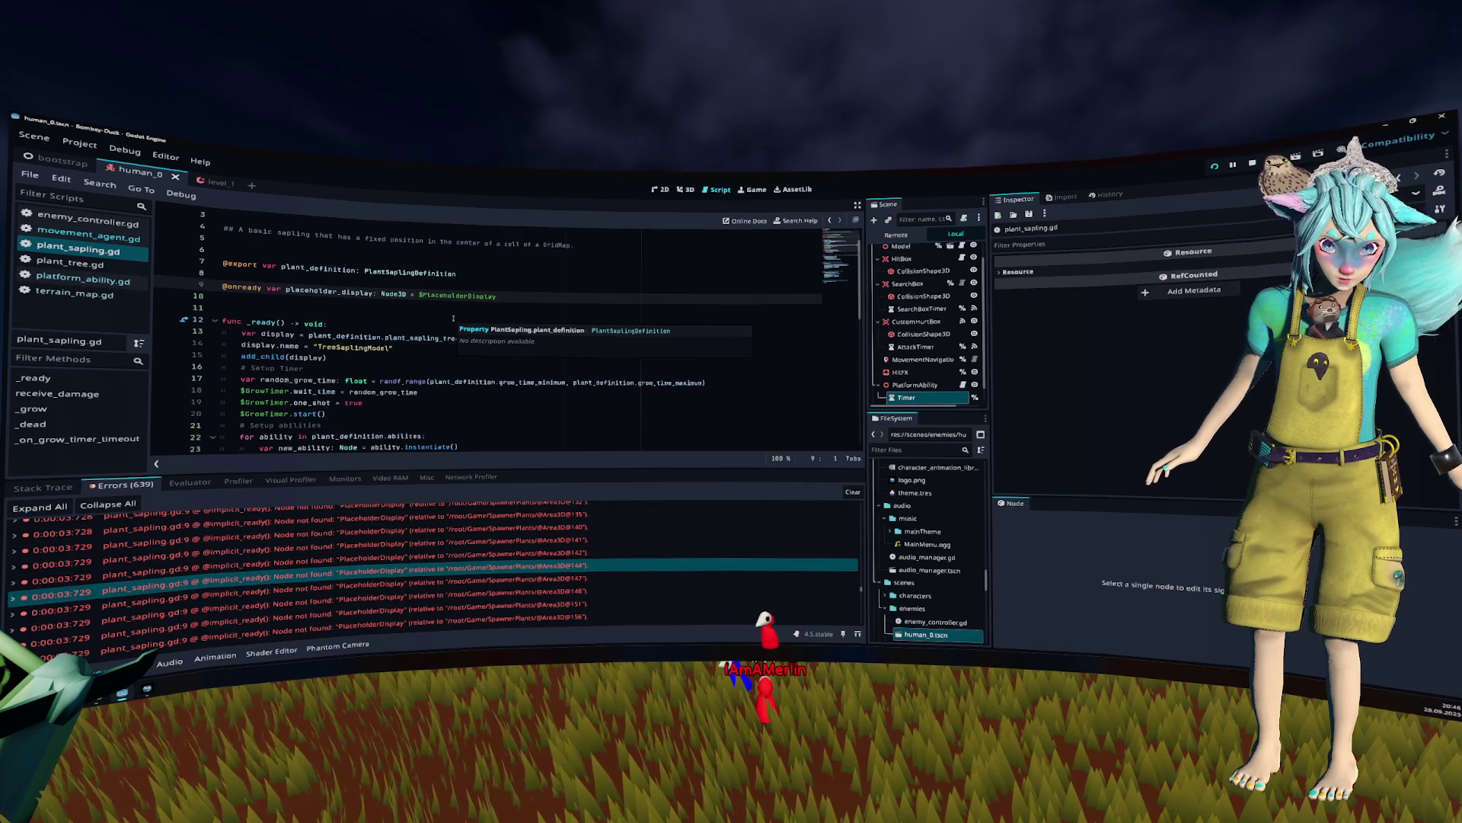
pyautogui.moveTo(517, 297); pyautogui.dragTo(305, 276)
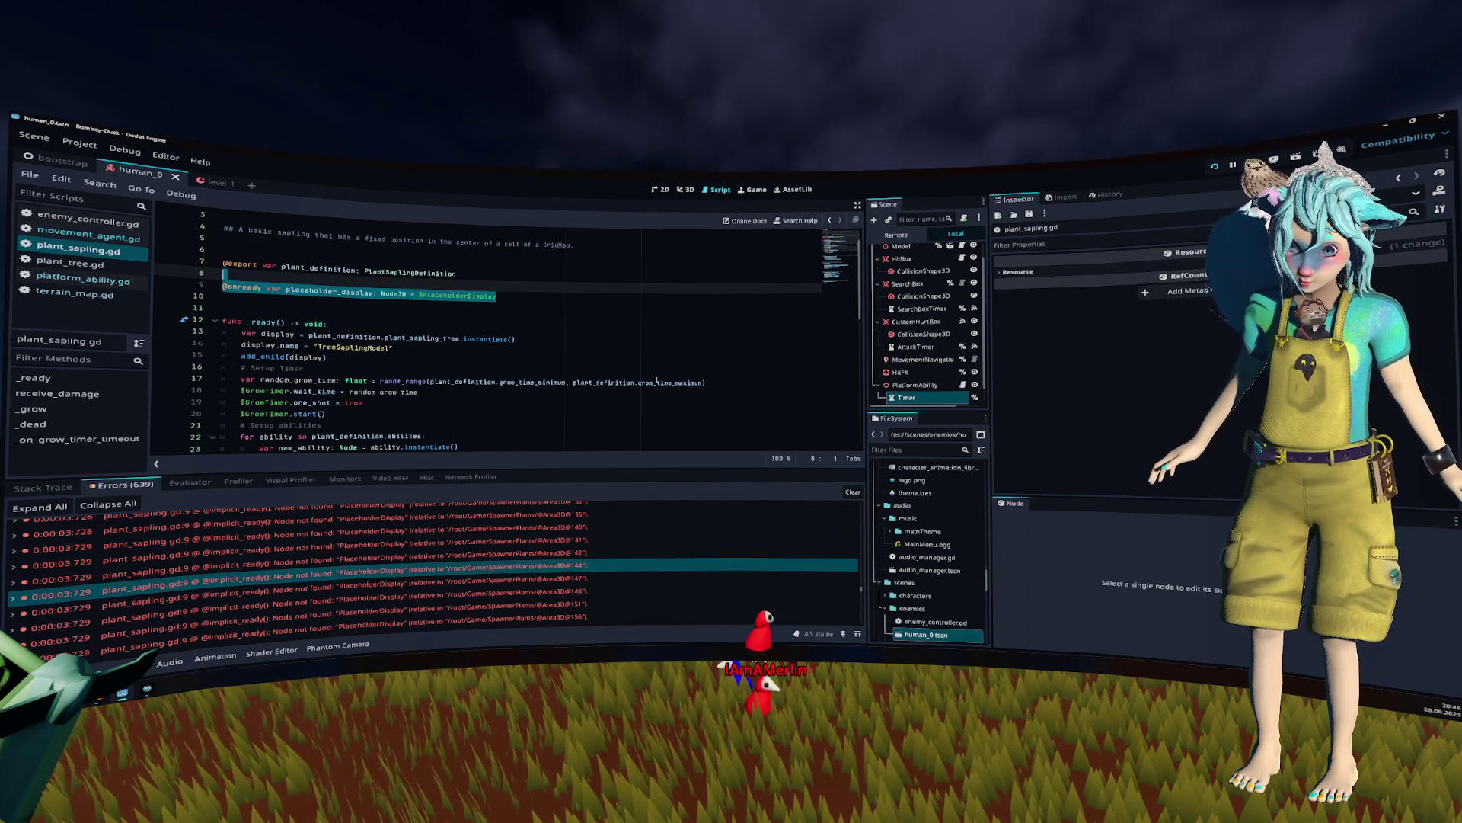
pyautogui.press('BackSpace')
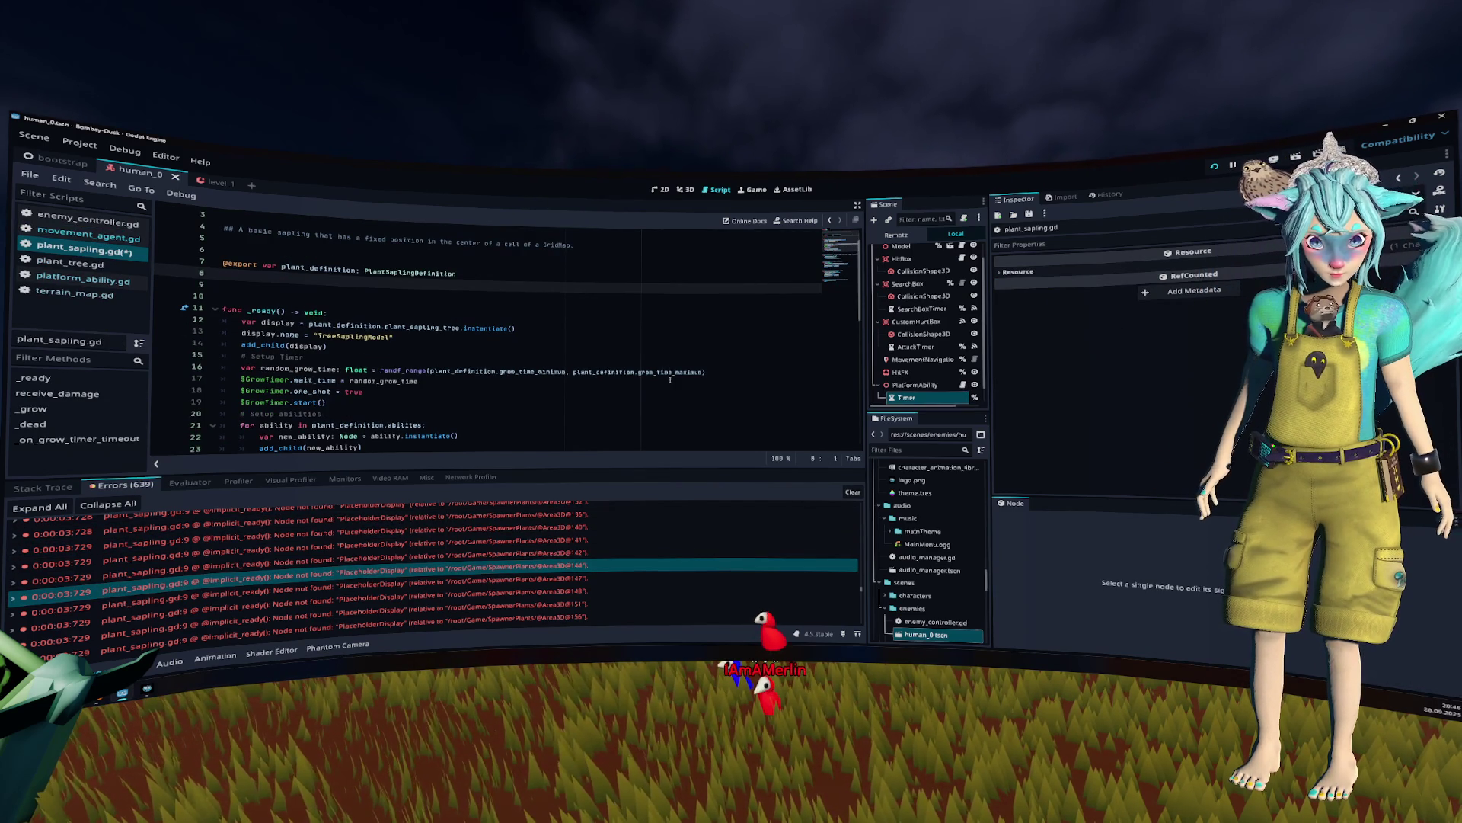
pyautogui.press('Delete')
pyautogui.hotkey('ctrl', 's')
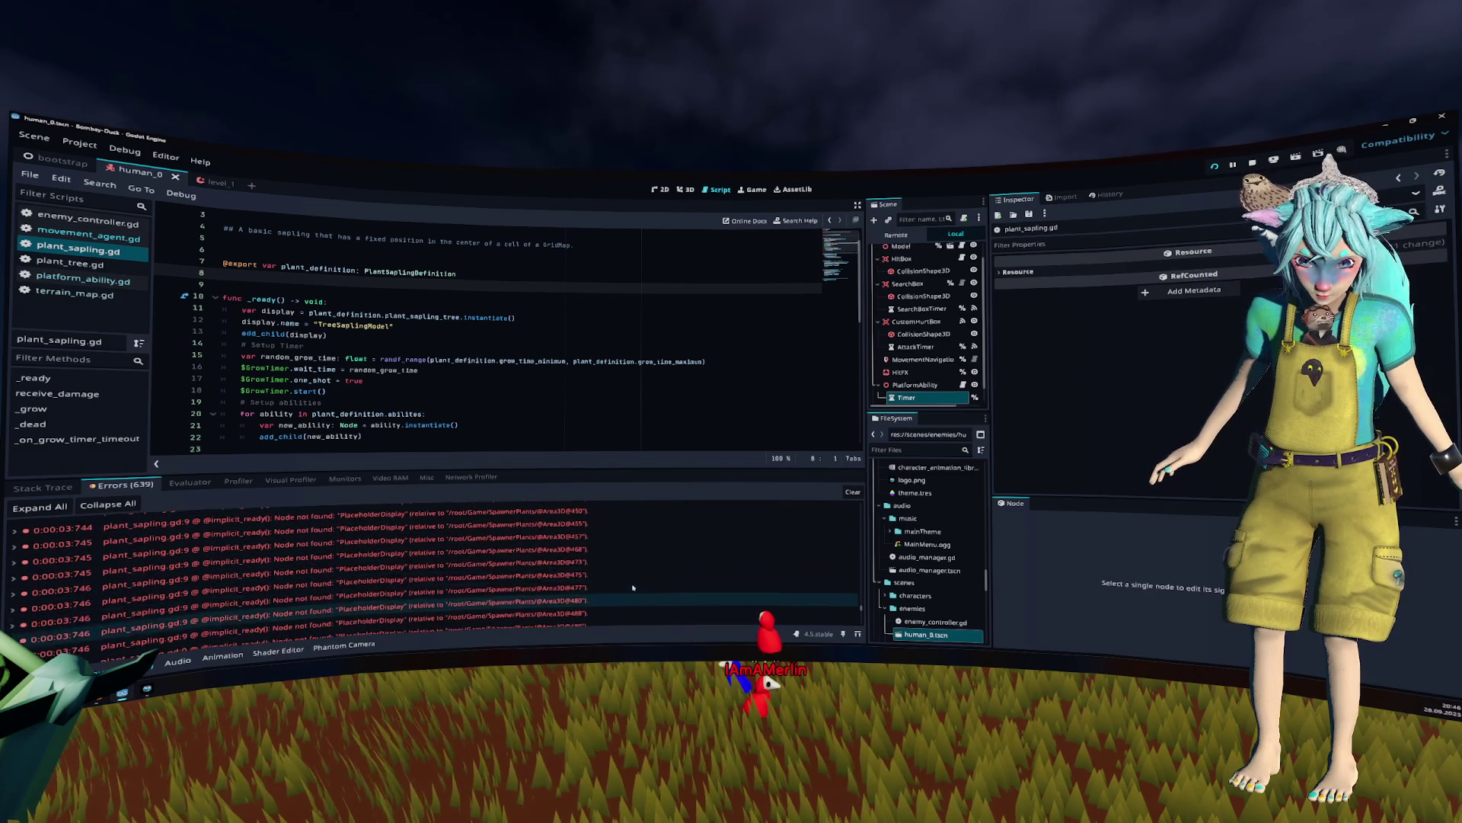
# - Inspect the grow-timer start call and the CachedTerrainMap error, then run the game into gameplay
pyautogui.click(557, 395)
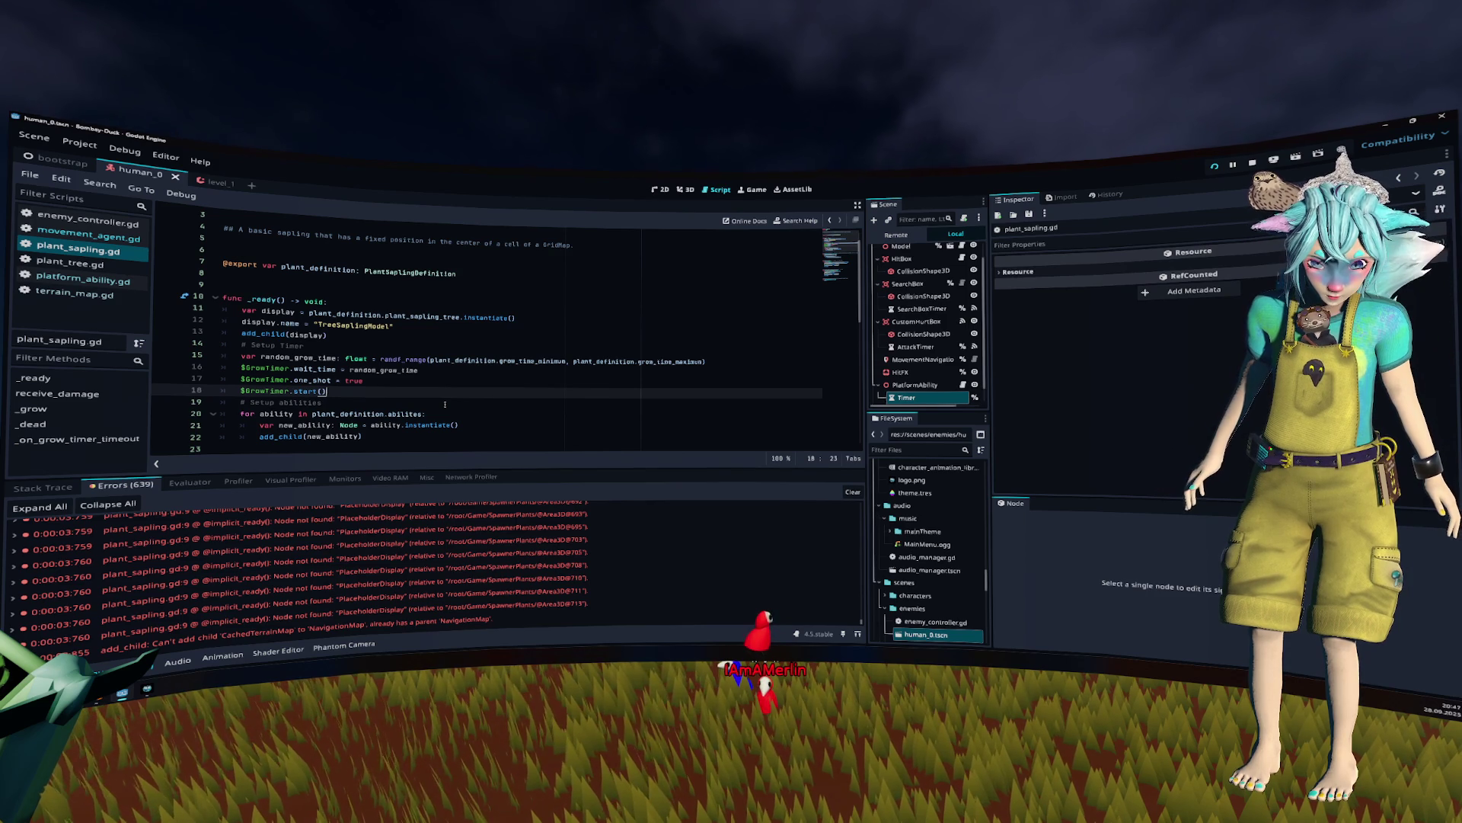
pyautogui.click(397, 627)
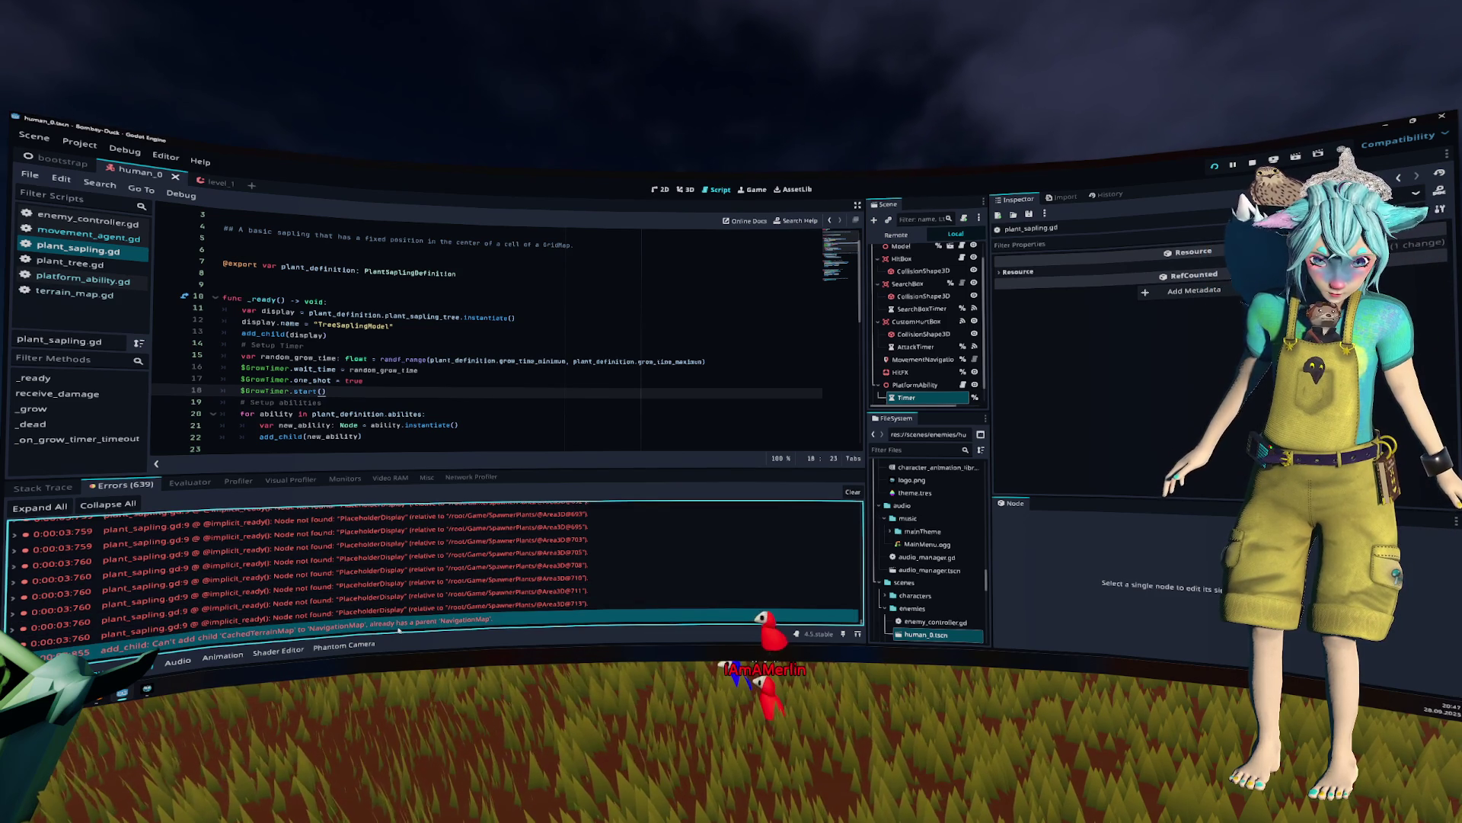
pyautogui.doubleClick(400, 626)
pyautogui.doubleClick(453, 595)
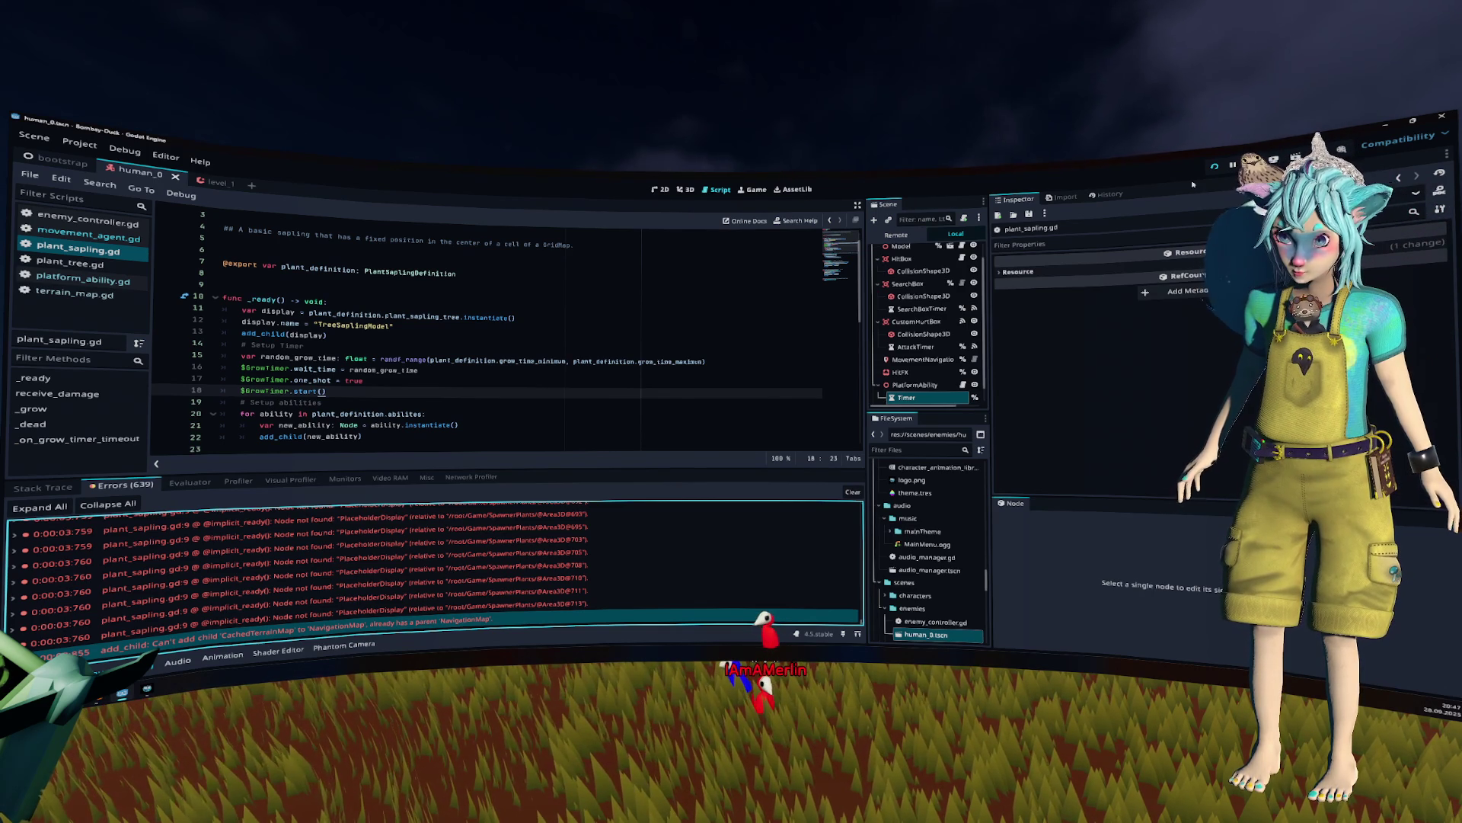
pyautogui.press('F5')
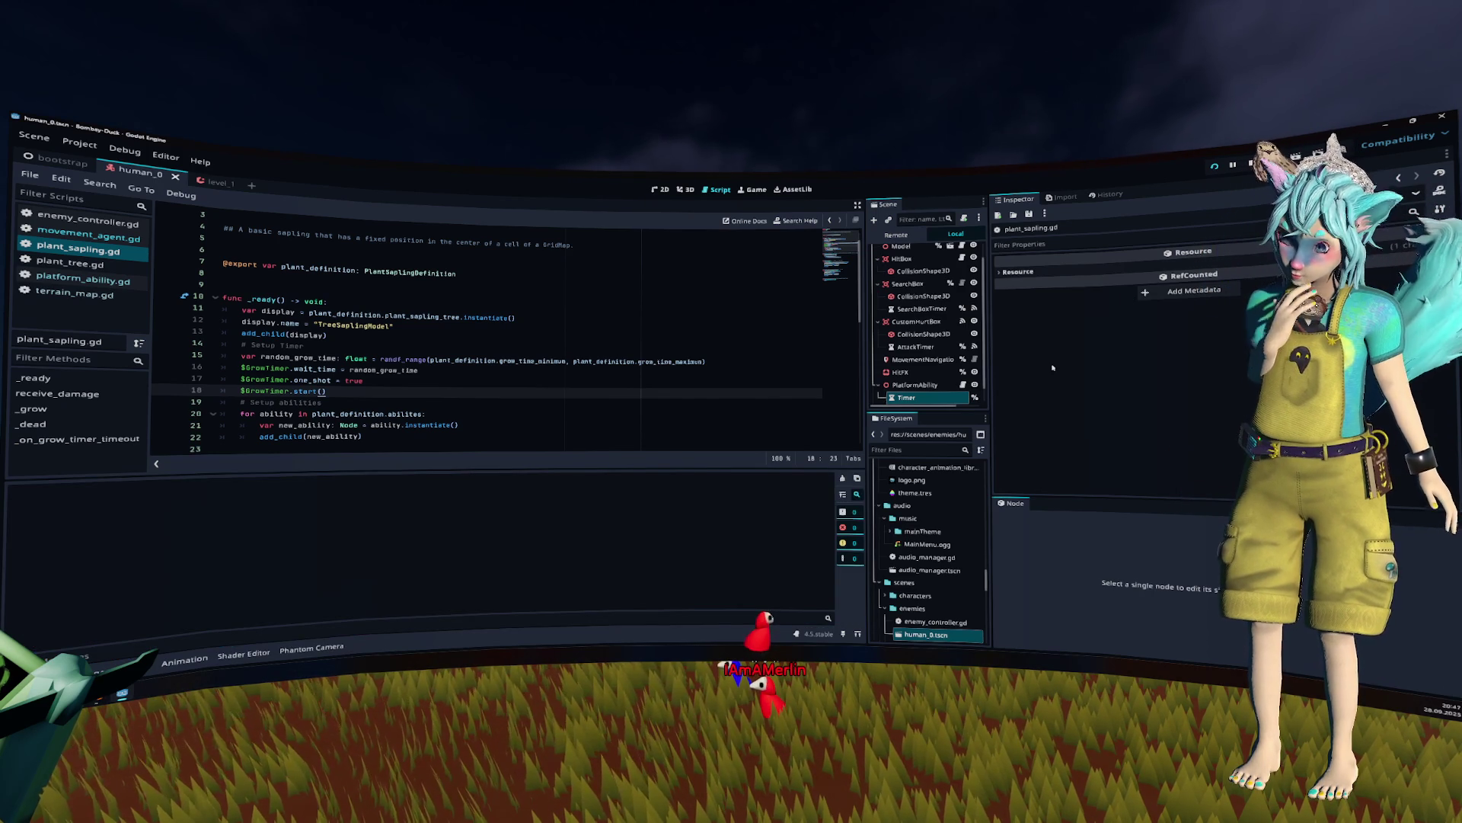
pyautogui.press('Return')
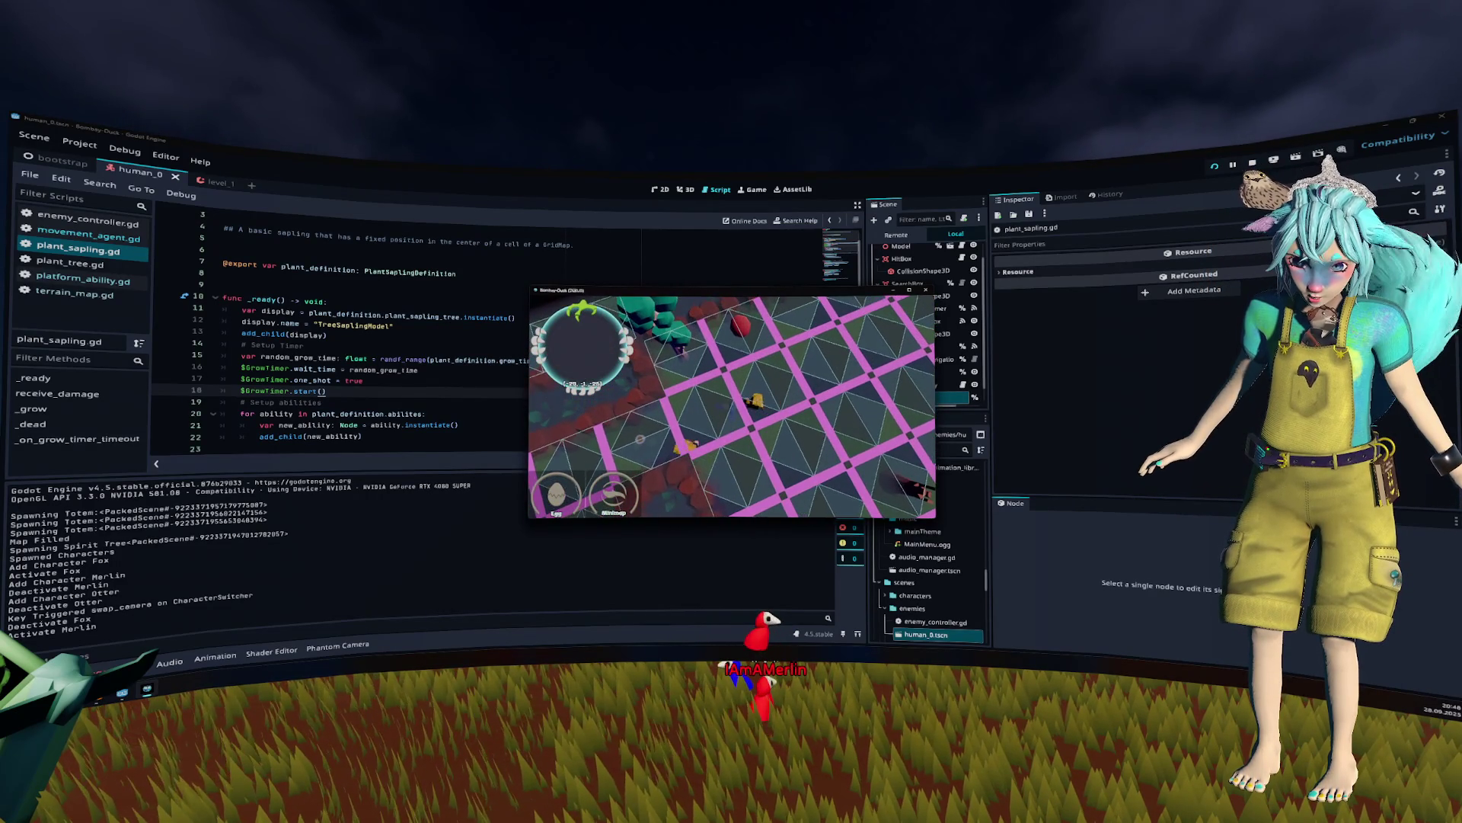
# - Stop the running game after the test play
pyautogui.press('F8')
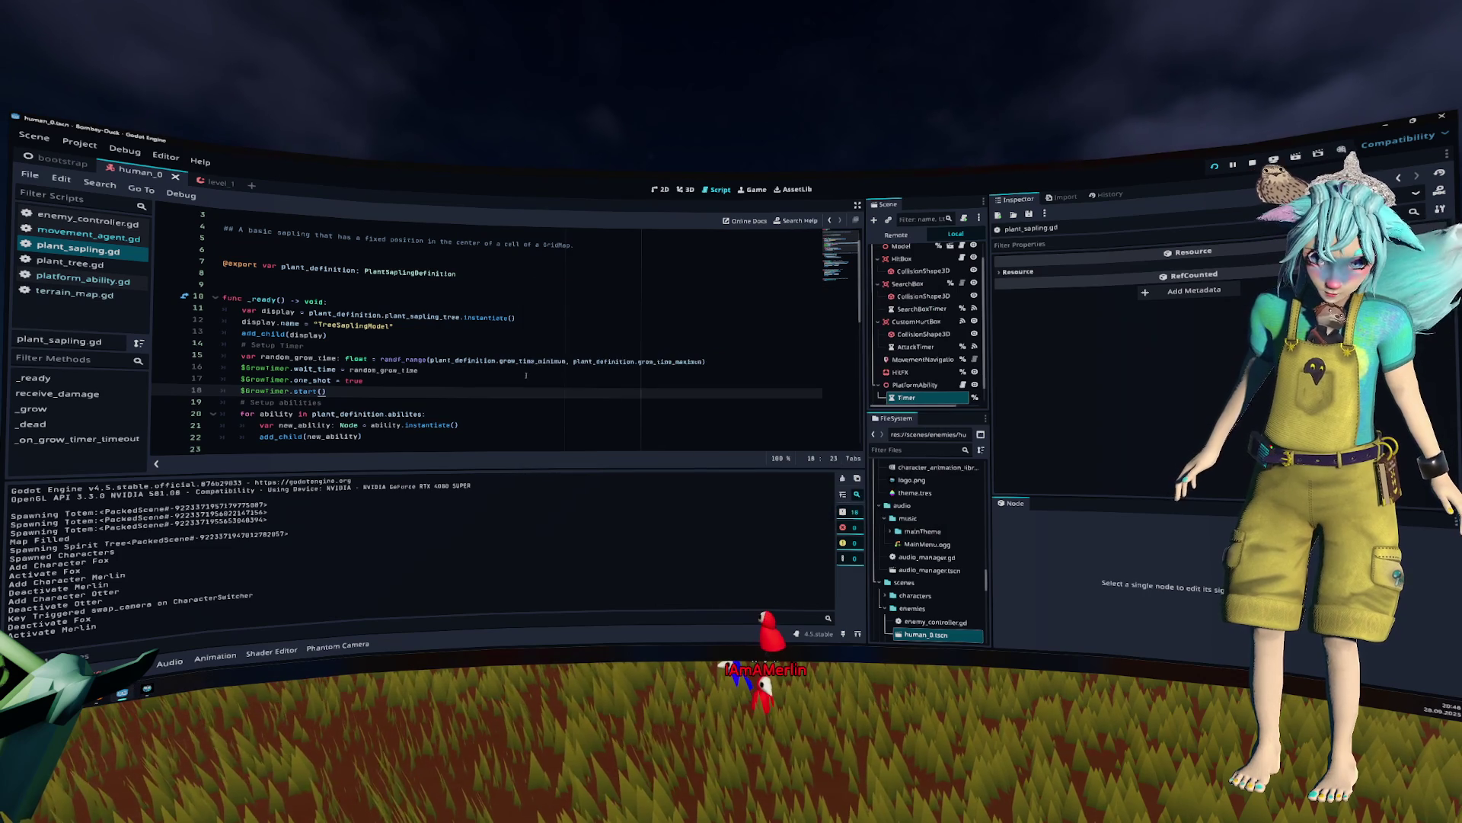
# - Open the script of the MovementNavigationAgent3D node, movement_agent.gd
pyautogui.scroll(-1, 963, 360)
pyautogui.click(933, 344)
pyautogui.click(974, 344)
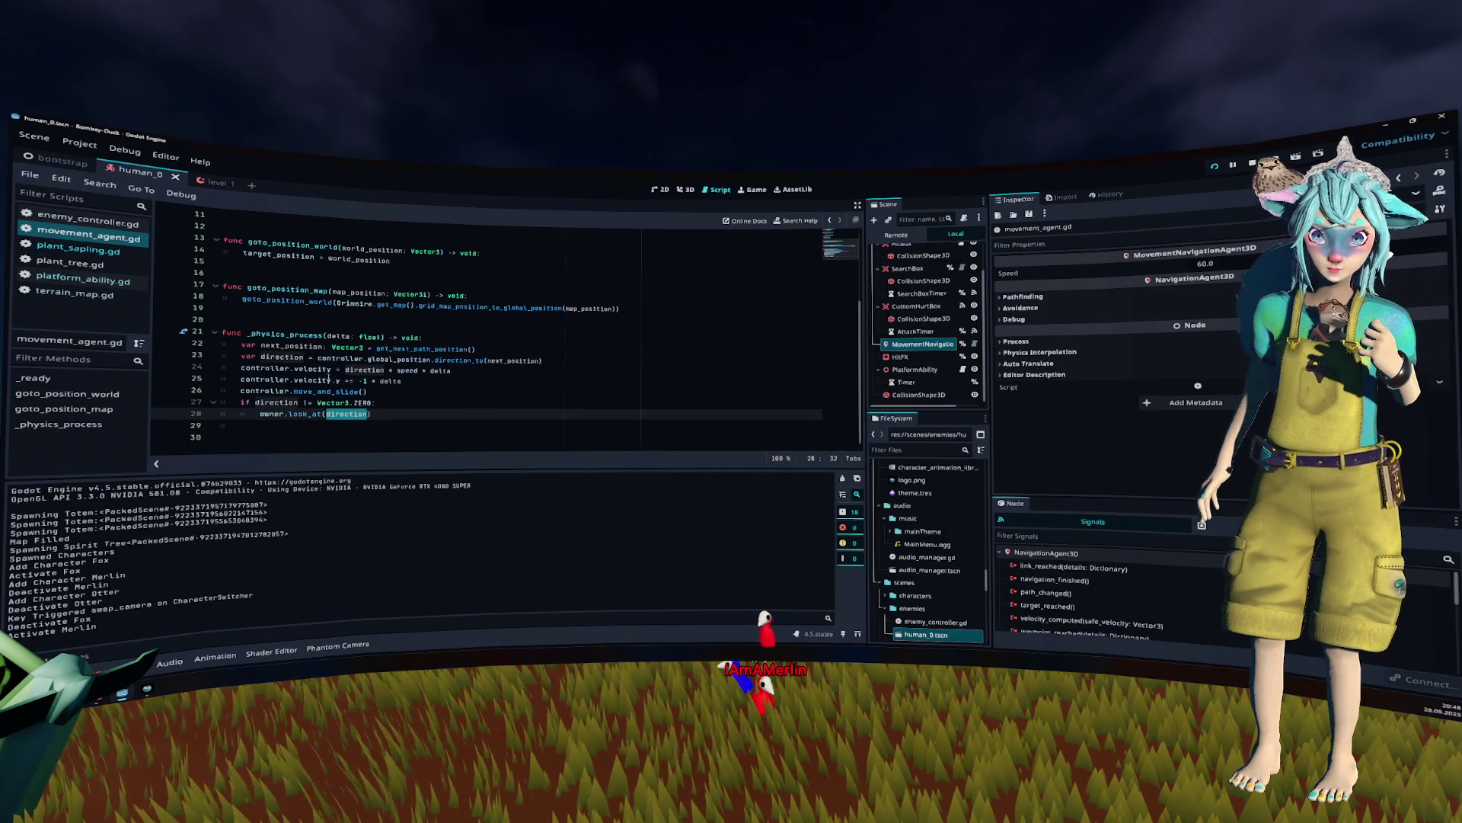
# - Add a print(direction) line inside the direction check, then run and stop the game
pyautogui.click(391, 403)
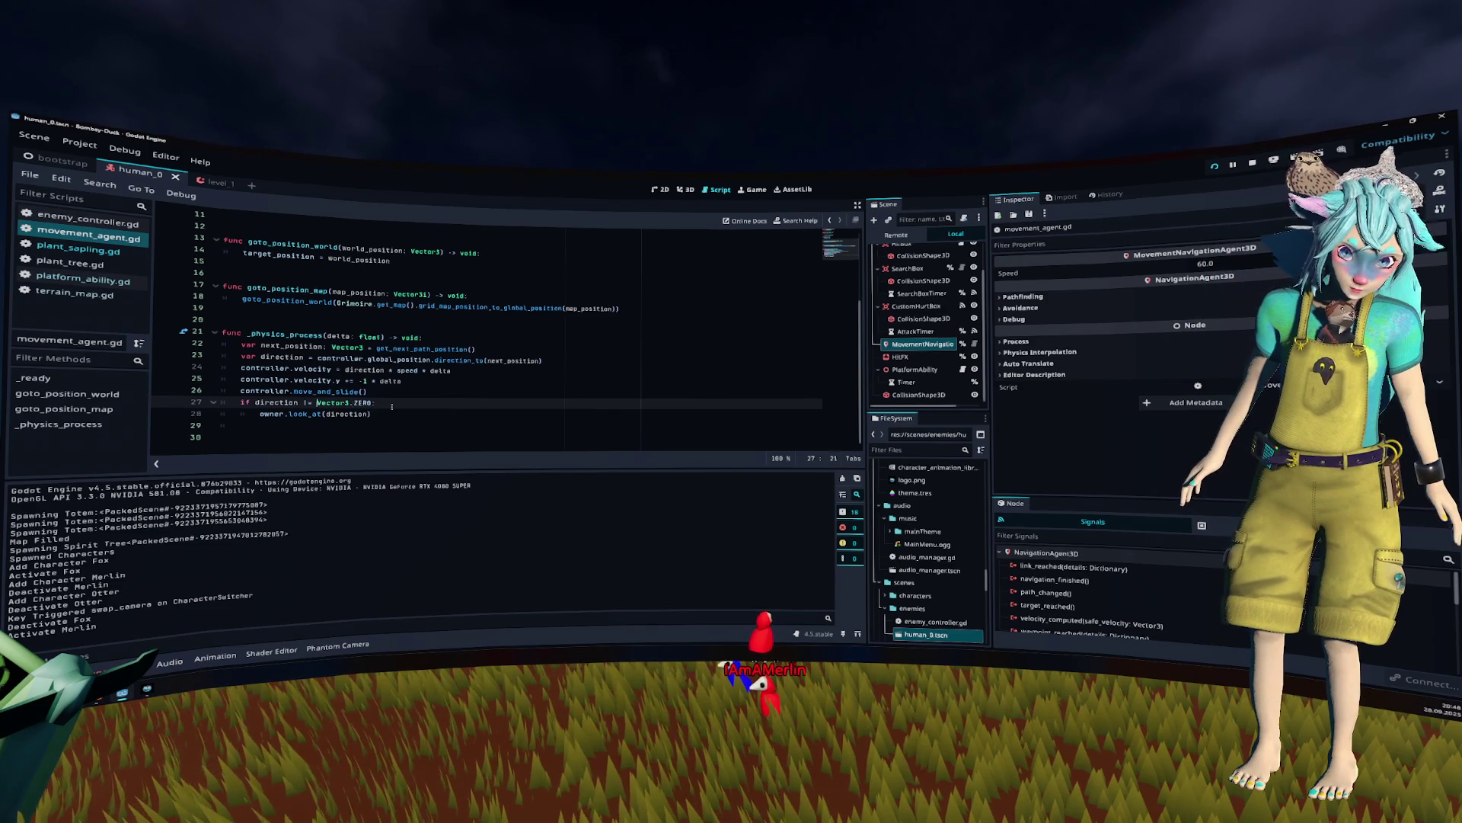
pyautogui.press('Return')
pyautogui.write('print(direction')
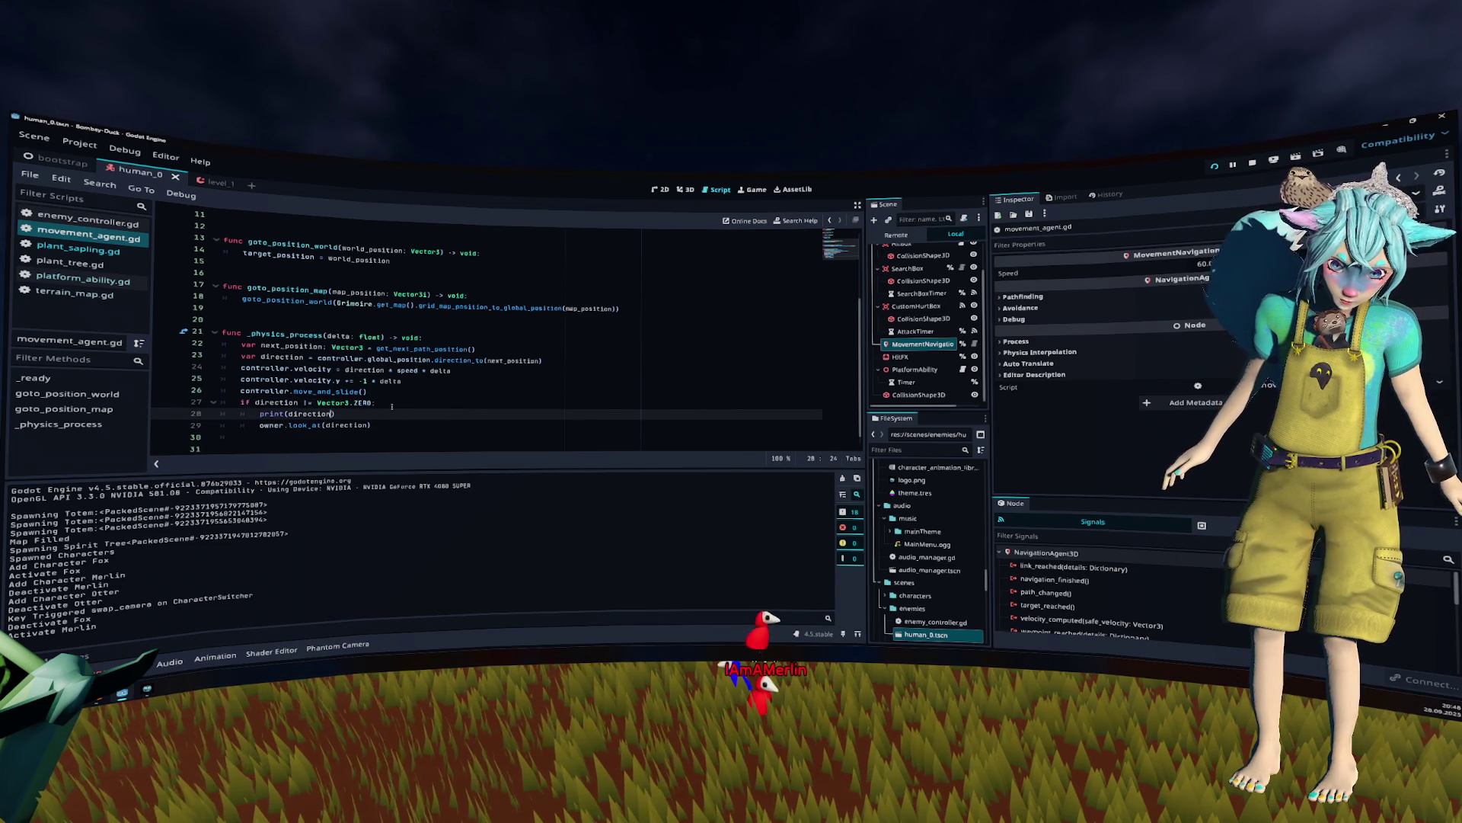
pyautogui.press('F5')
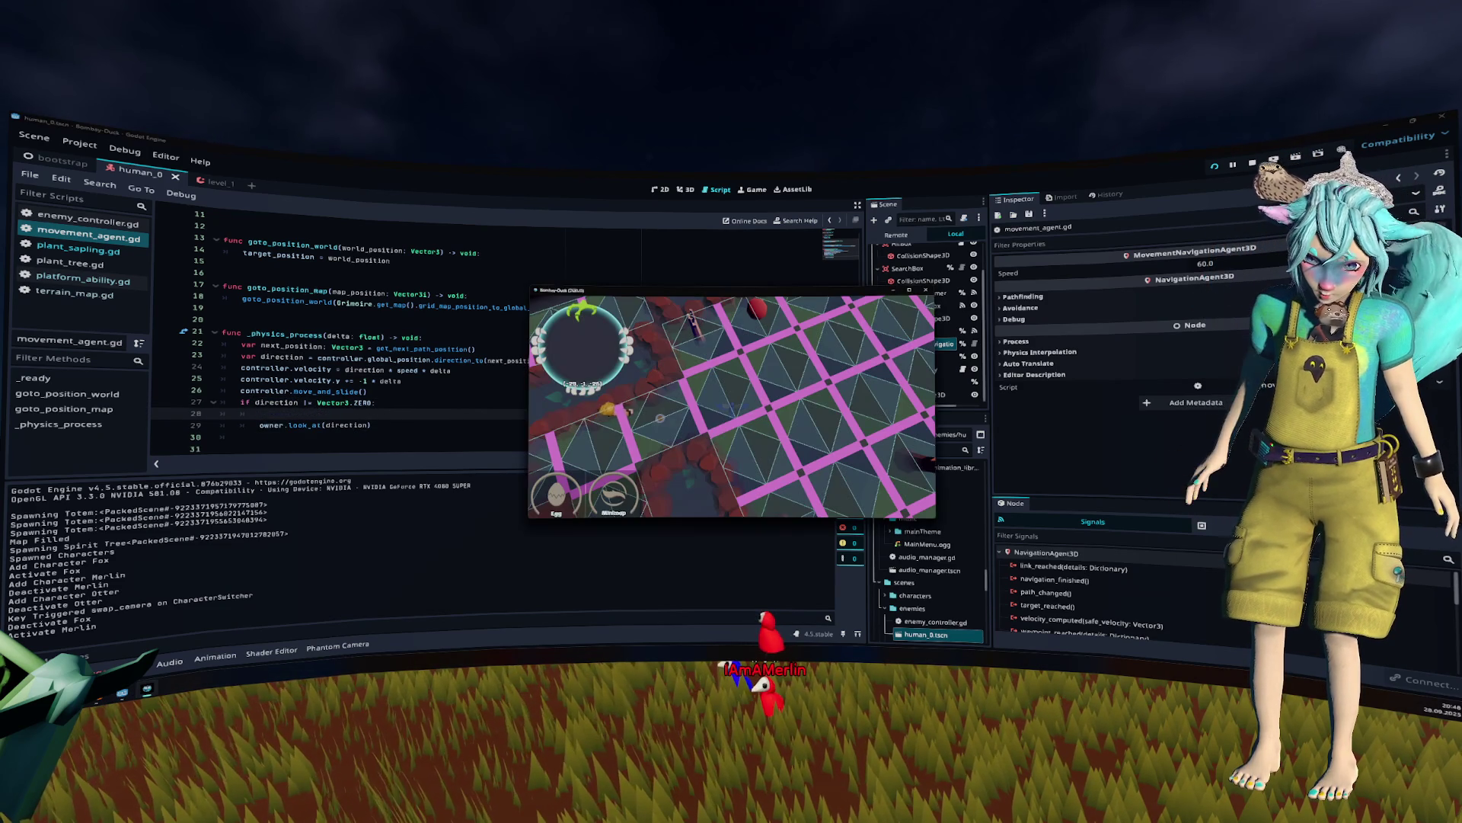
pyautogui.press('F8')
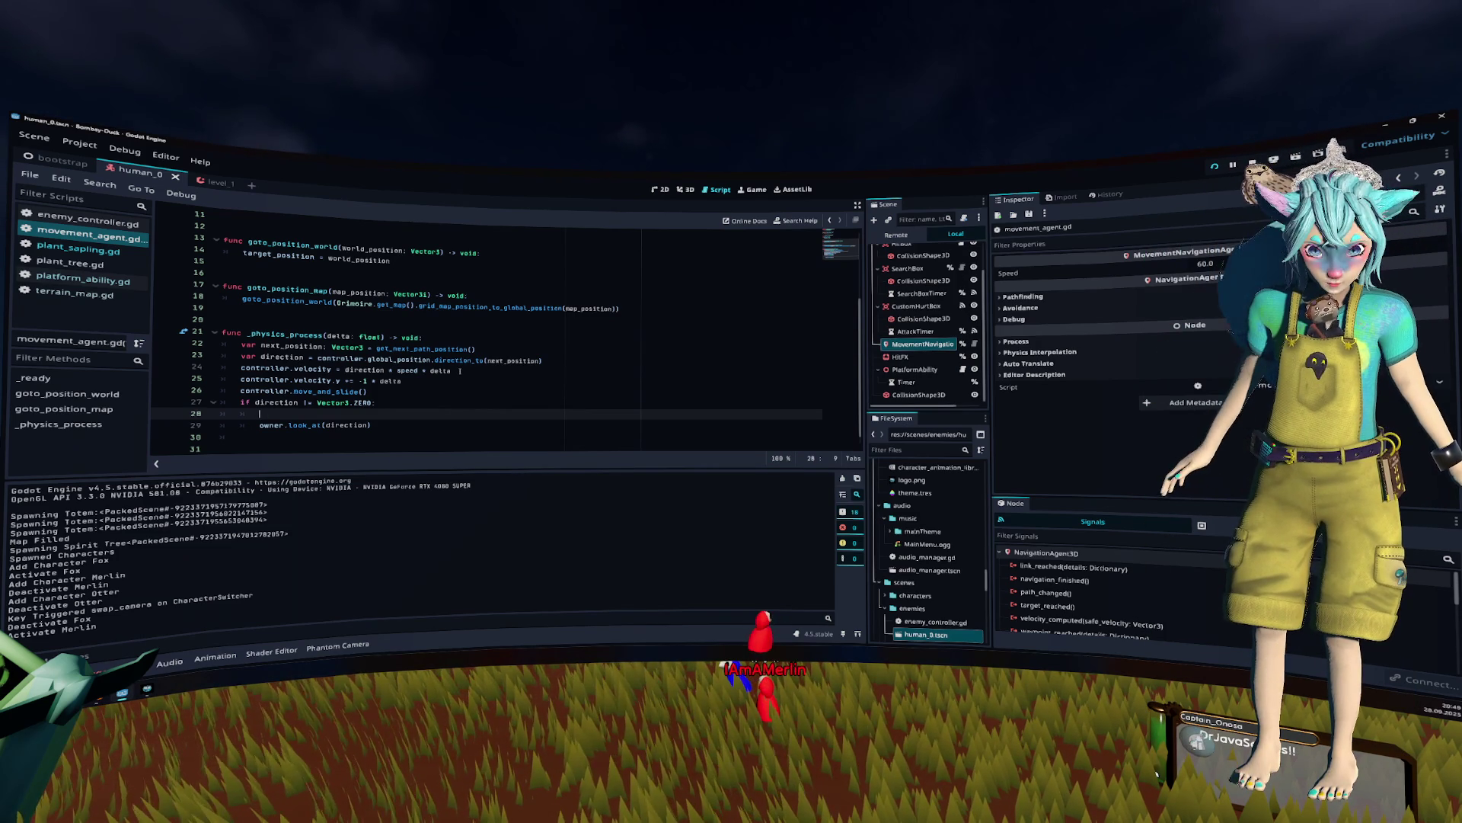
# - Temporarily add print(direction) to log direction values, then undo it
pyautogui.write('print(direction')
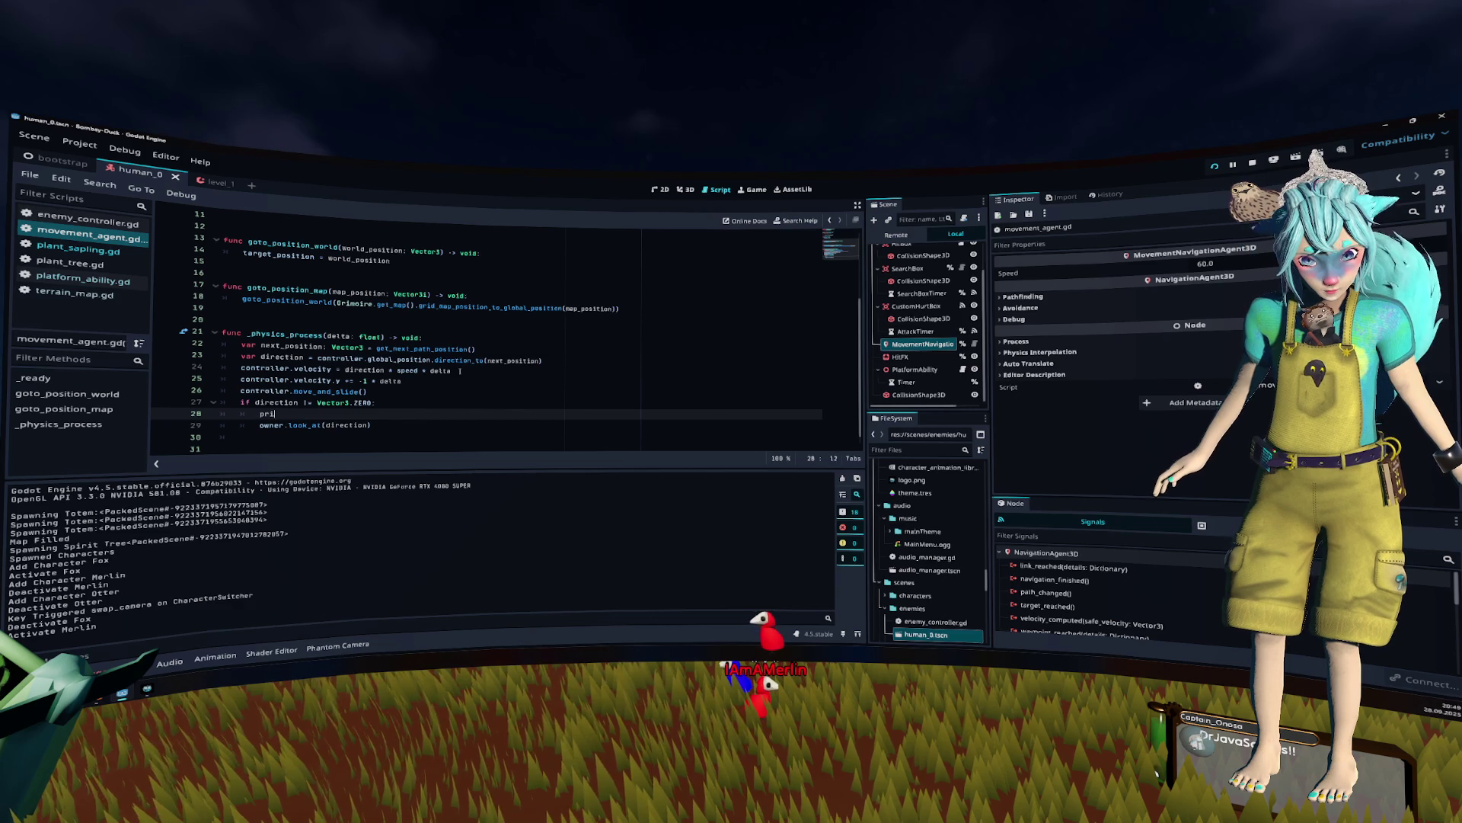
pyautogui.hotkey('ctrl', 's')
pyautogui.hotkey('ctrl', 'z')
pyautogui.hotkey('ctrl', 'z')
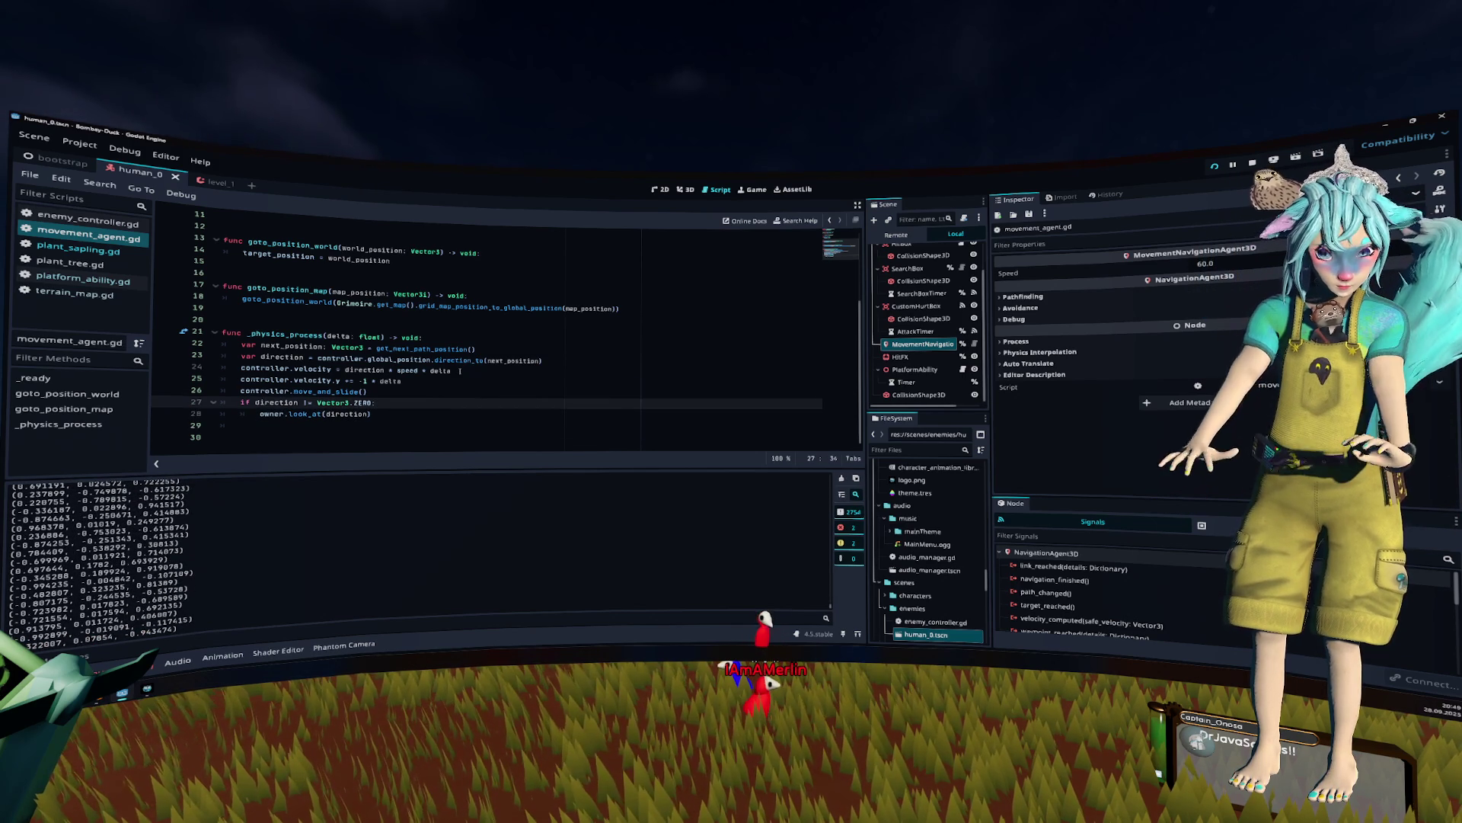
# - Change the look_at call on line 28 to use next_position copied from line 22, and save
pyautogui.click(307, 414)
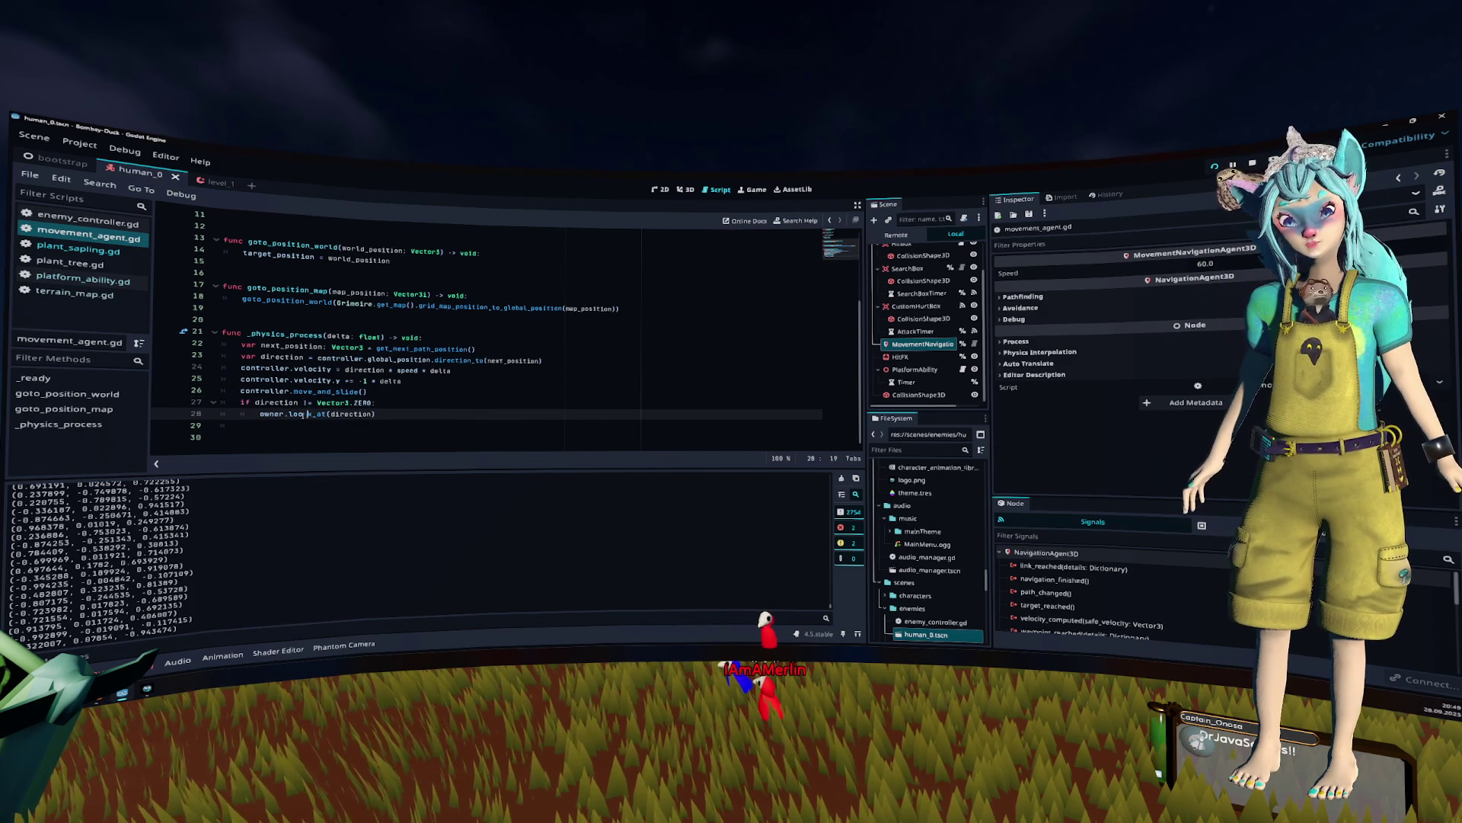
pyautogui.press('BackSpace')
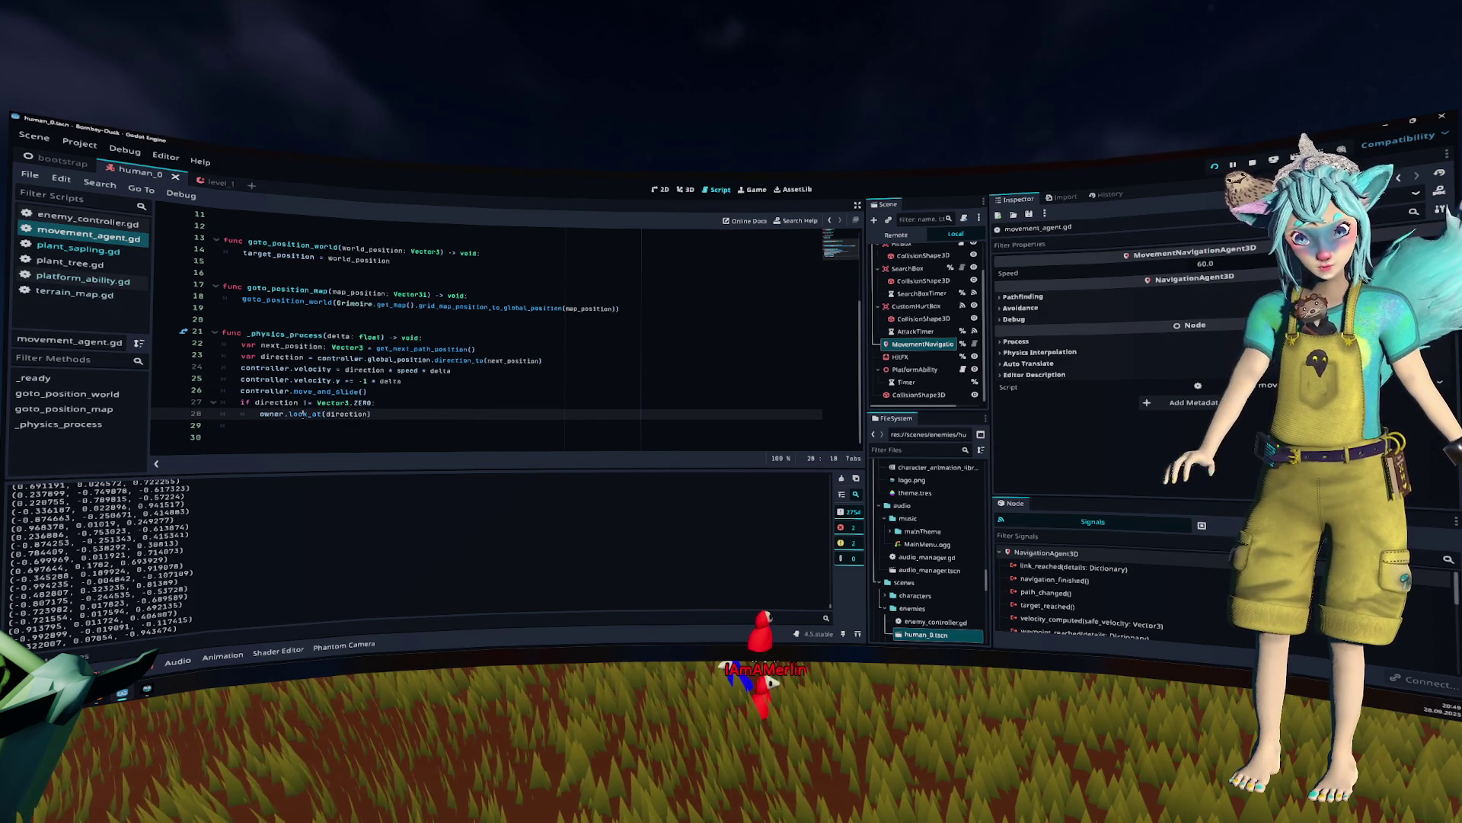
pyautogui.click(291, 347)
pyautogui.doubleClick(292, 347)
pyautogui.hotkey('ctrl', 'c')
pyautogui.doubleClick(347, 413)
pyautogui.hotkey('ctrl', 'v')
pyautogui.click(584, 351)
pyautogui.press('Down')
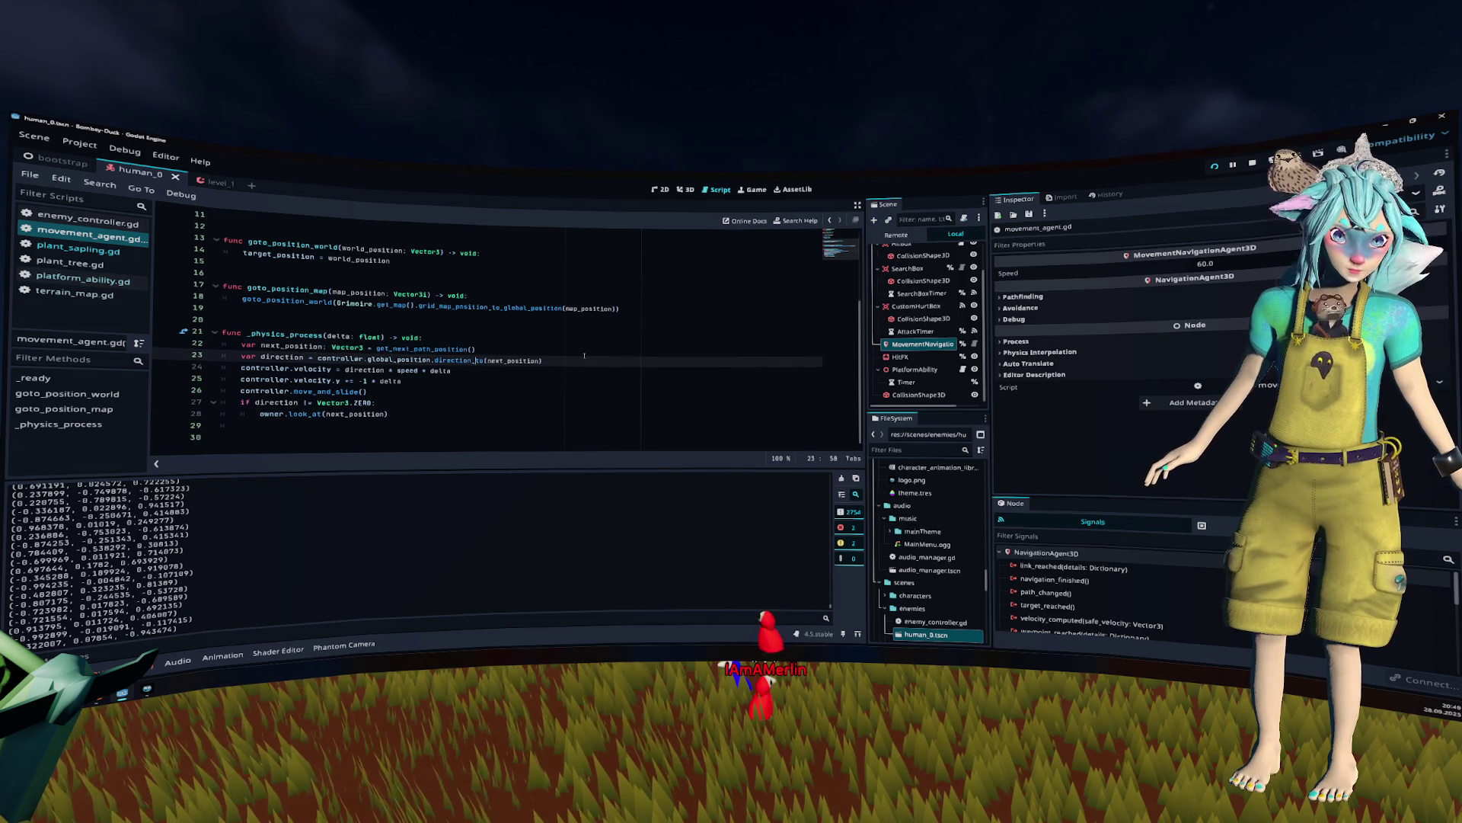
pyautogui.hotkey('ctrl', 's')
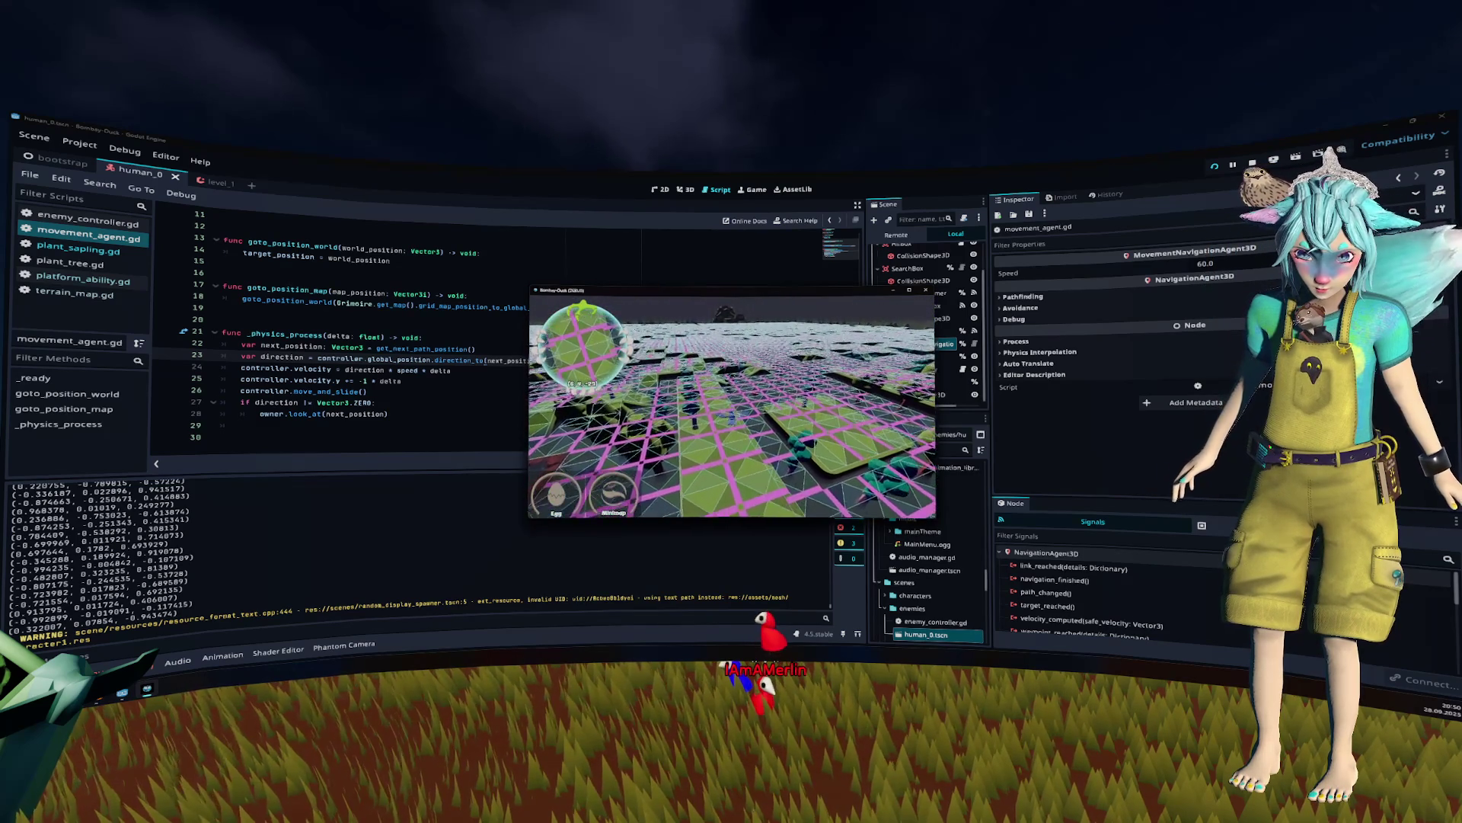
# - Stop the game after testing enemy movement with look_at(next_position)
pyautogui.press('F8')
# - Turn on Visible Navigation in the Debug menu, then stop the run after viewing the navmesh overlay
pyautogui.click(34, 137)
pyautogui.moveTo(125, 149)
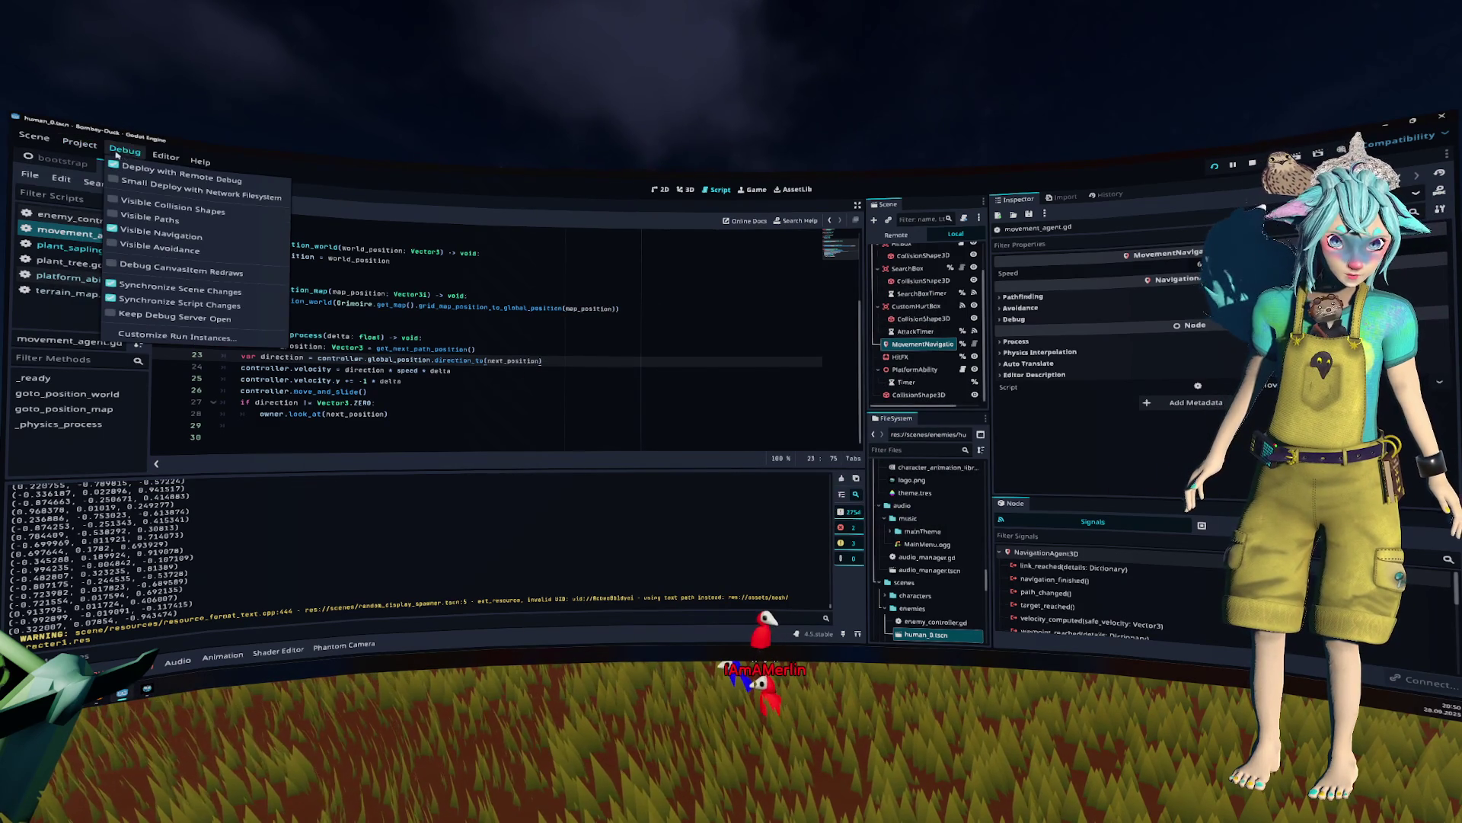
pyautogui.click(183, 237)
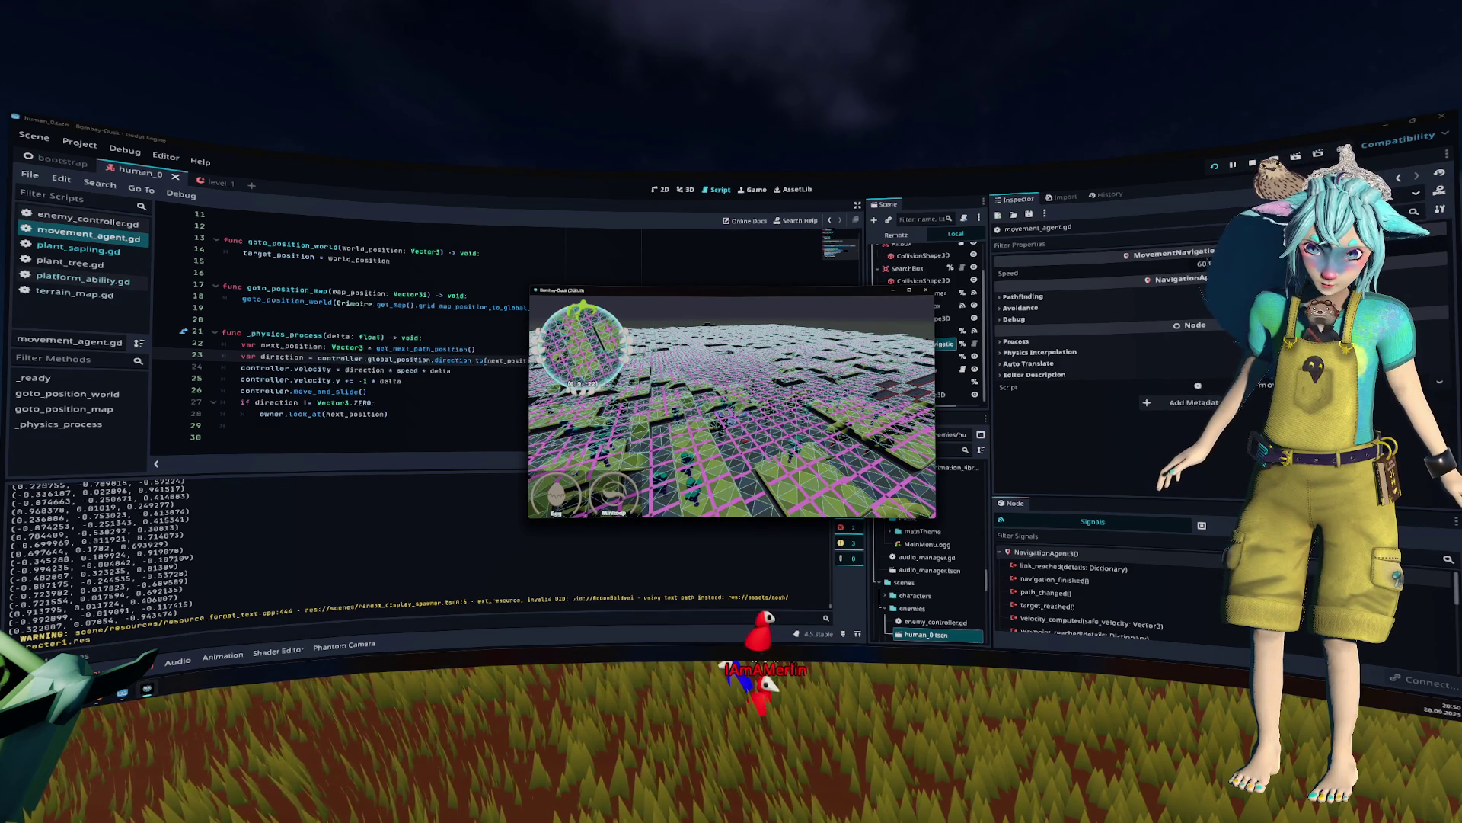
pyautogui.click(925, 290)
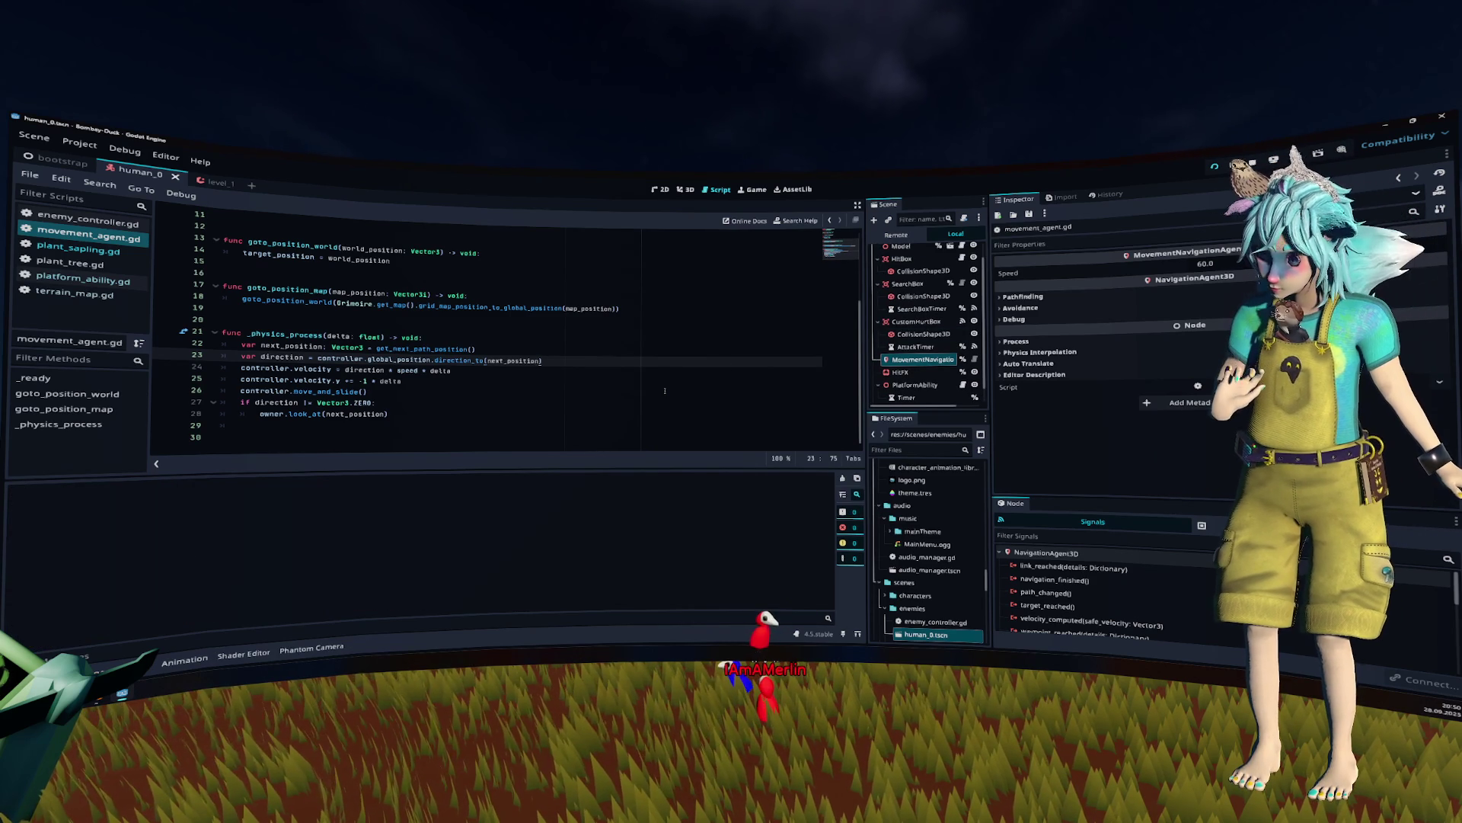
# - Launch the game, start gameplay from the main menu, watch the human enemies, then stop it
pyautogui.press('F5')
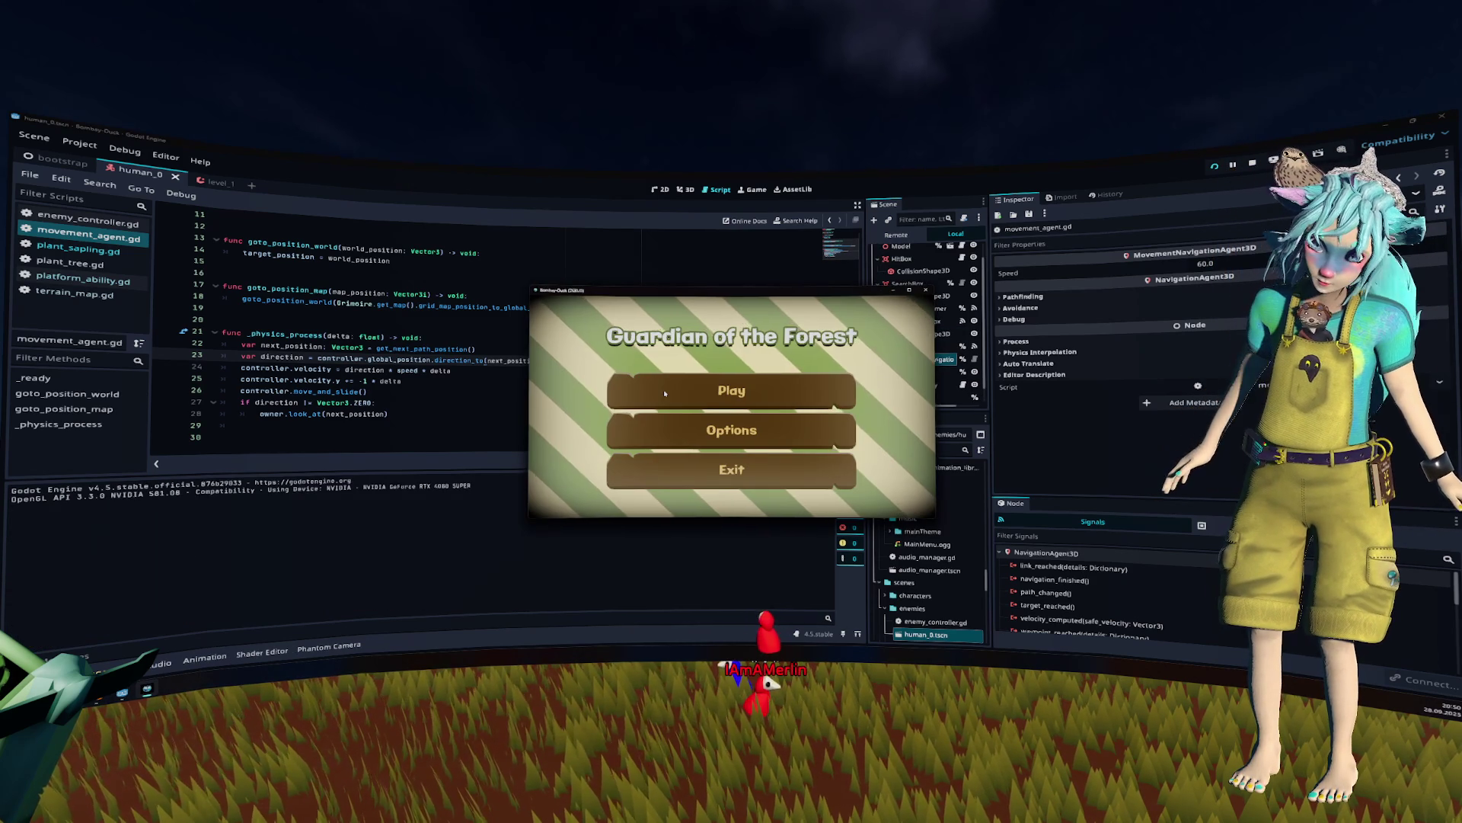
pyautogui.click(664, 393)
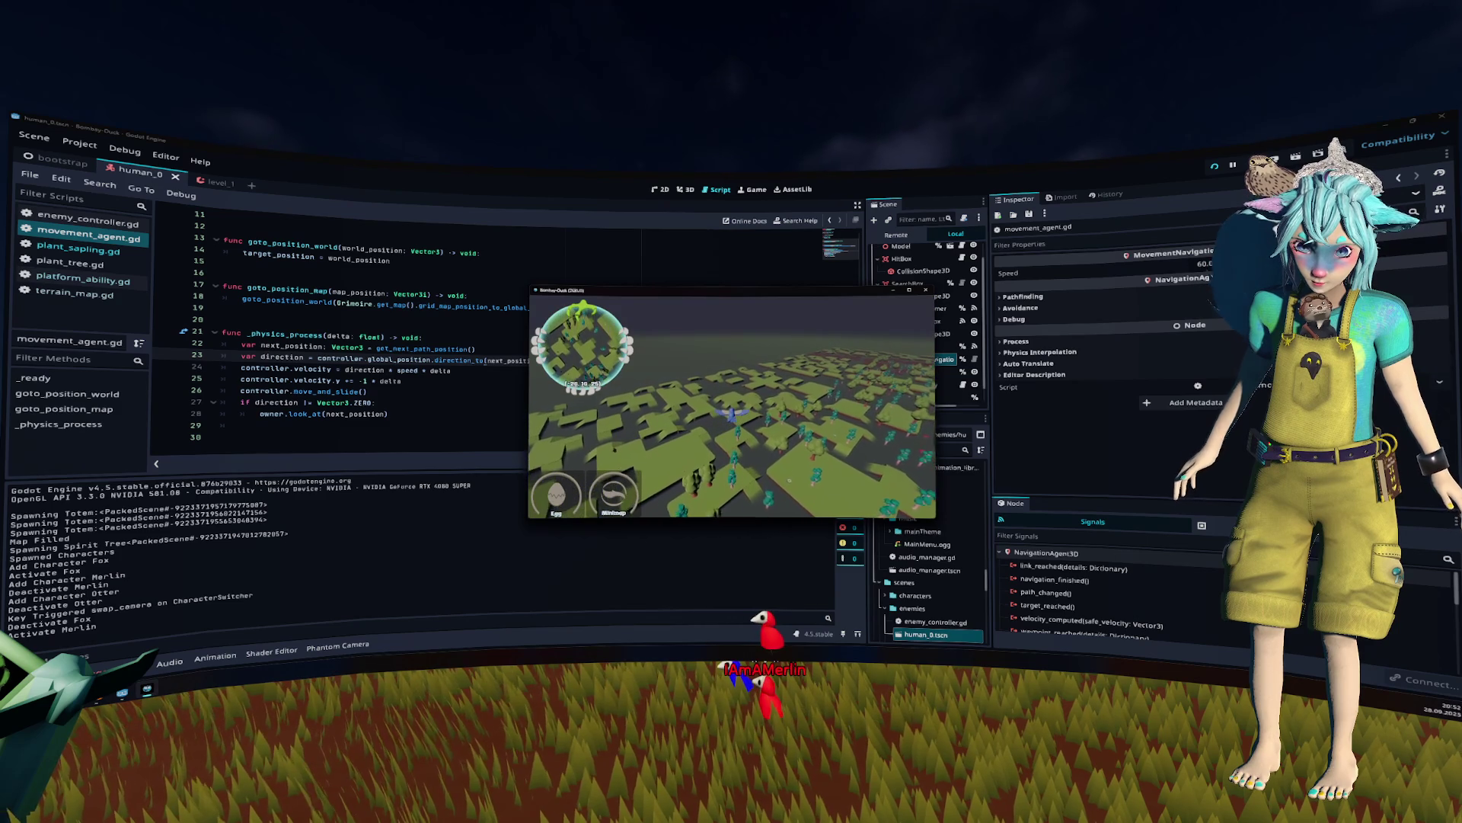
pyautogui.press('F8')
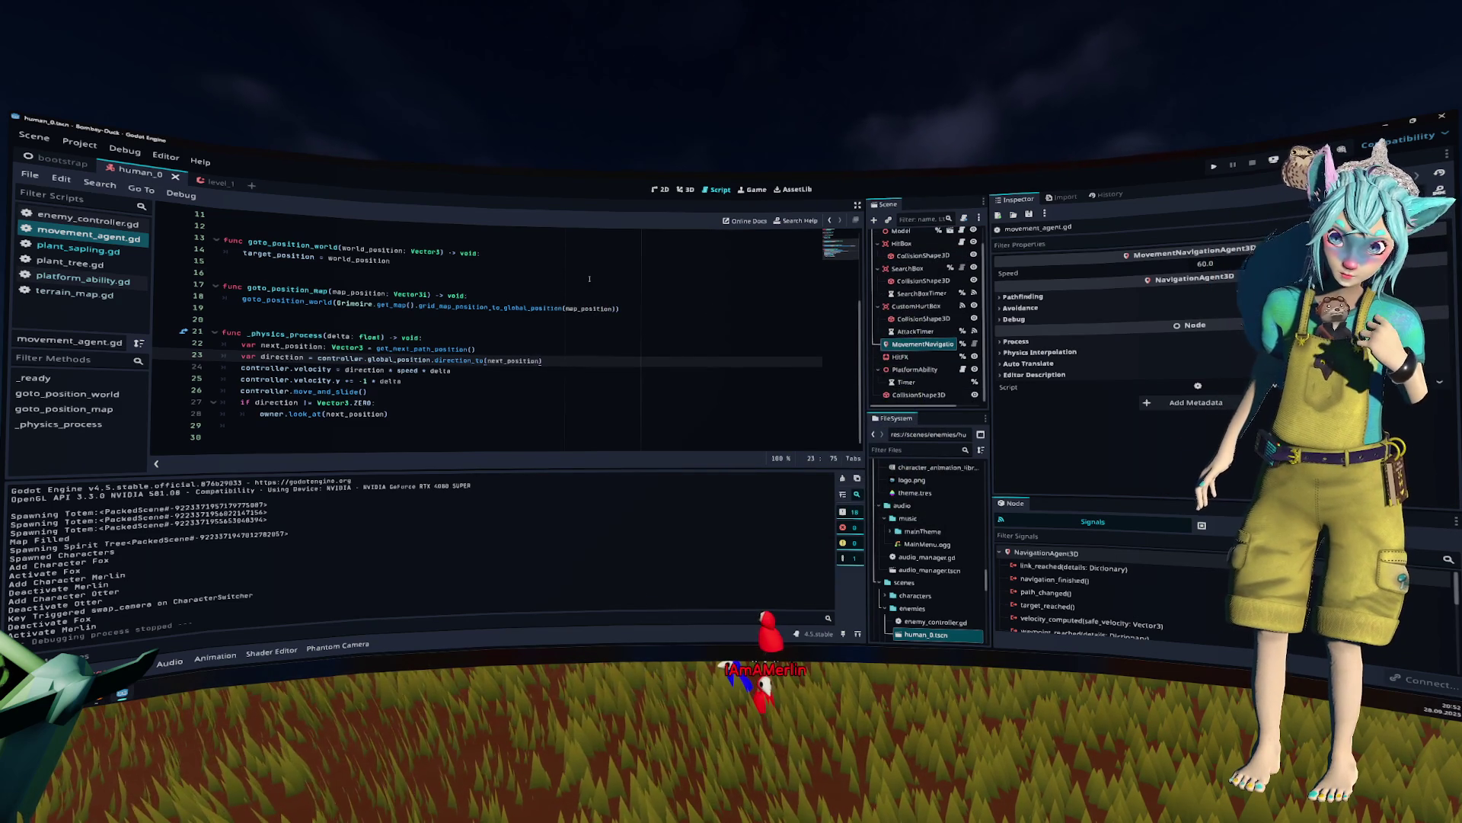
# - Quick-open spawner_enemies.gd by searching 'spawn'
pyautogui.click(484, 307)
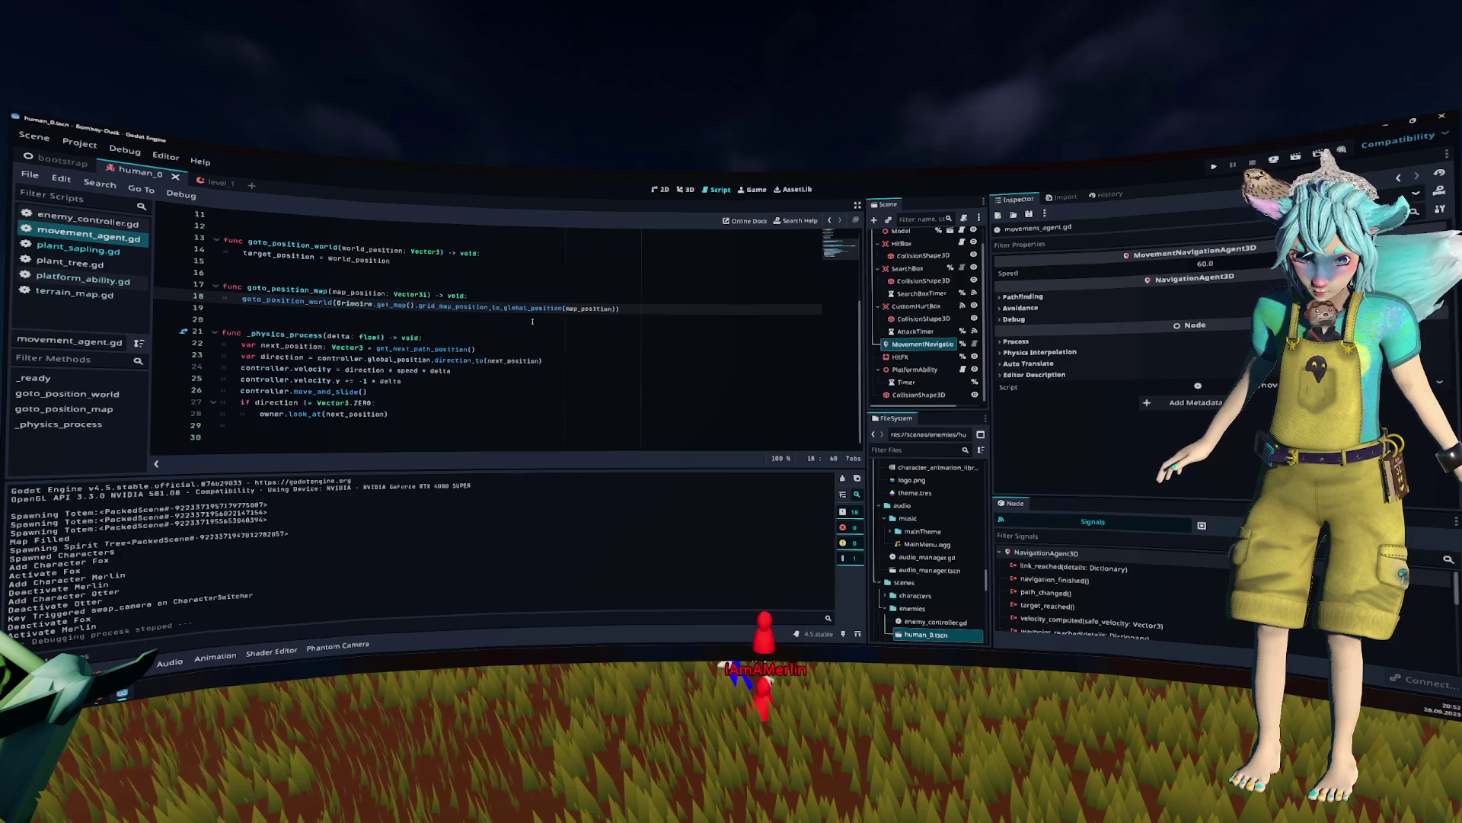
pyautogui.hotkey('shift', 'alt', 'o')
pyautogui.write('spawn')
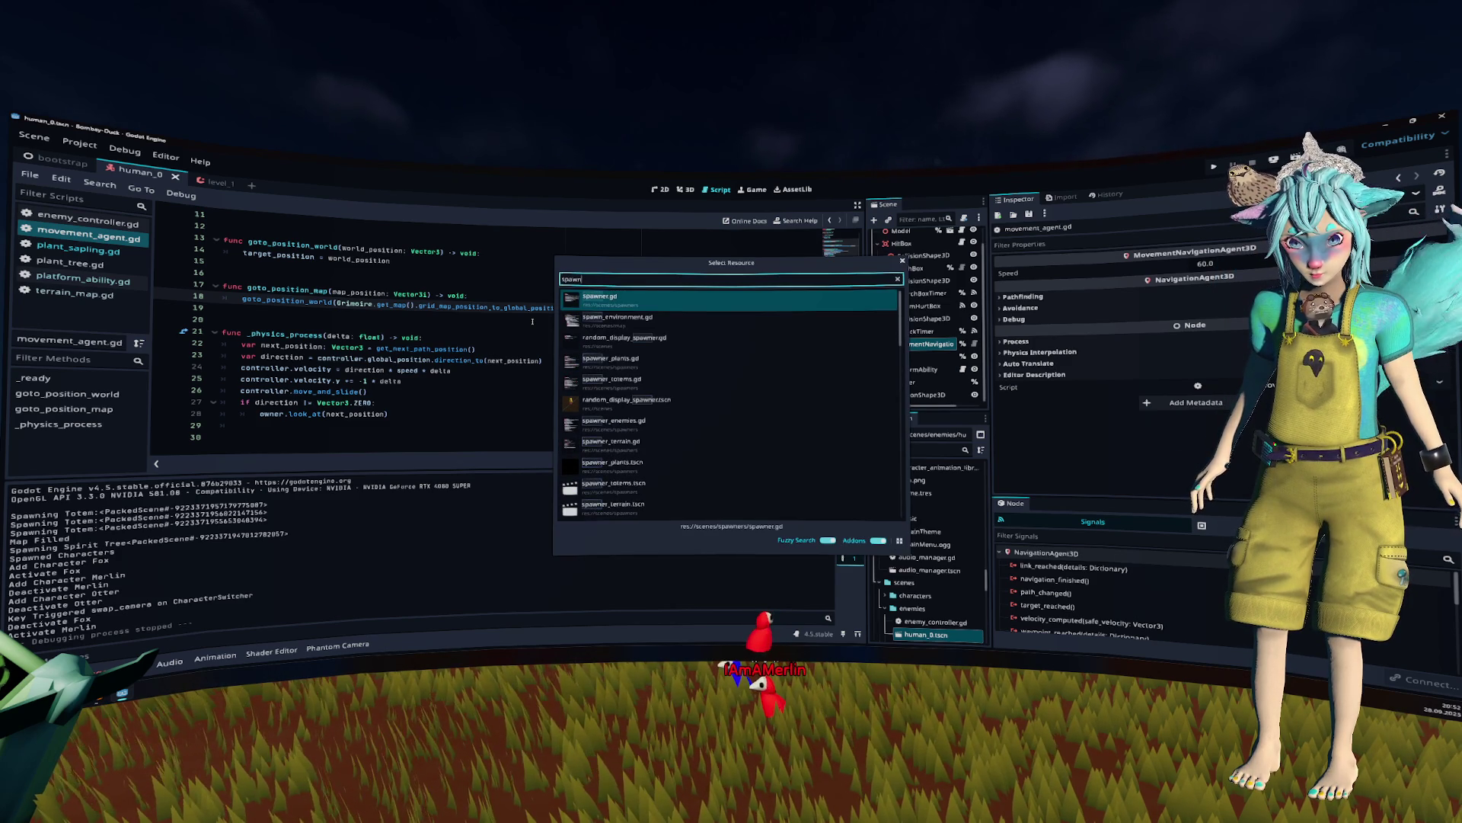
pyautogui.press('Down')
pyautogui.press('Down')
pyautogui.press('Down')
pyautogui.press('Return')
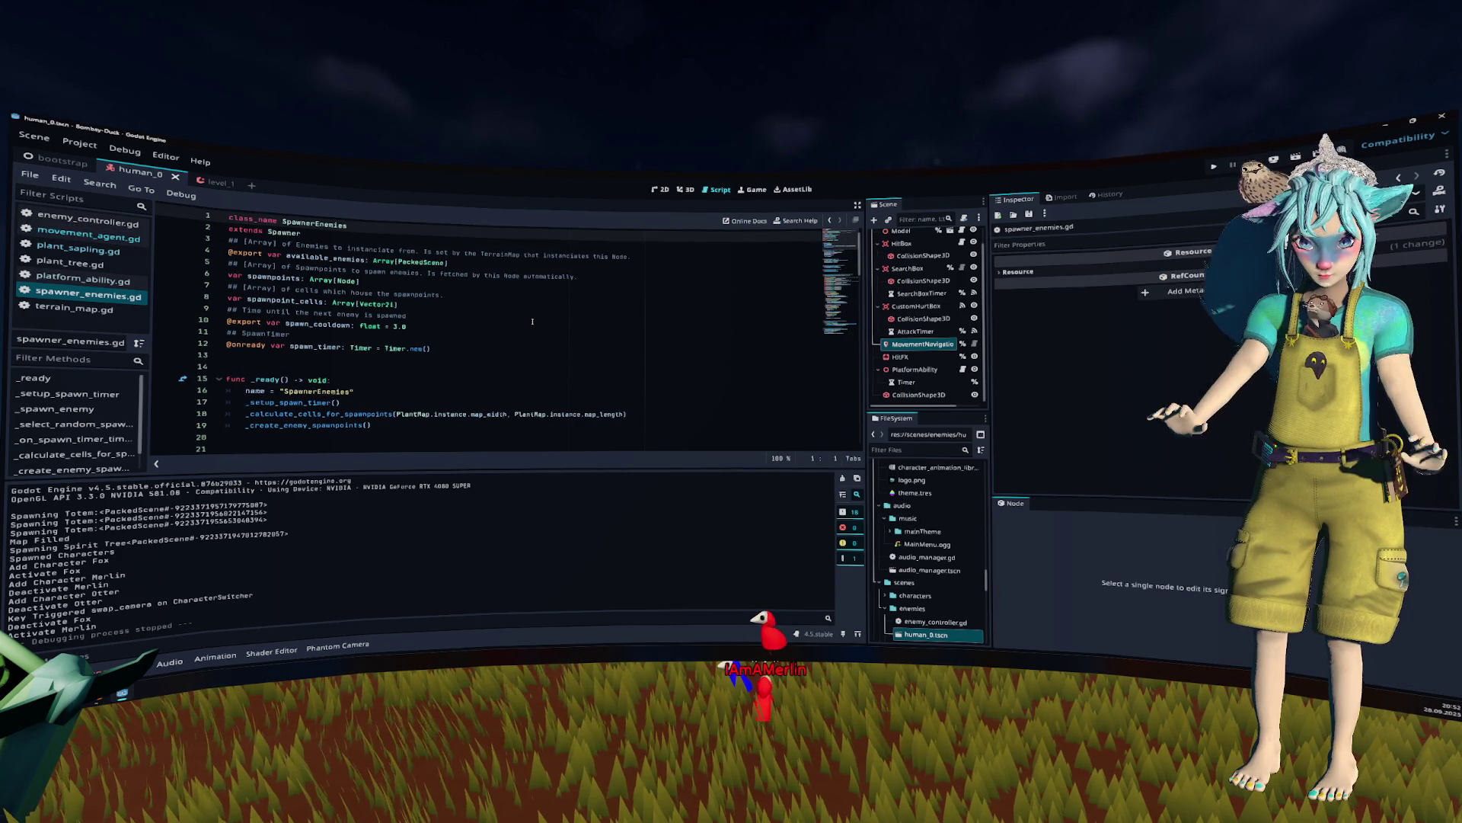
# - Trace _spawn_enemy and _select_random_spawnpoint to the spawnpoints variable and search all its uses
pyautogui.scroll(-6, 532, 321)
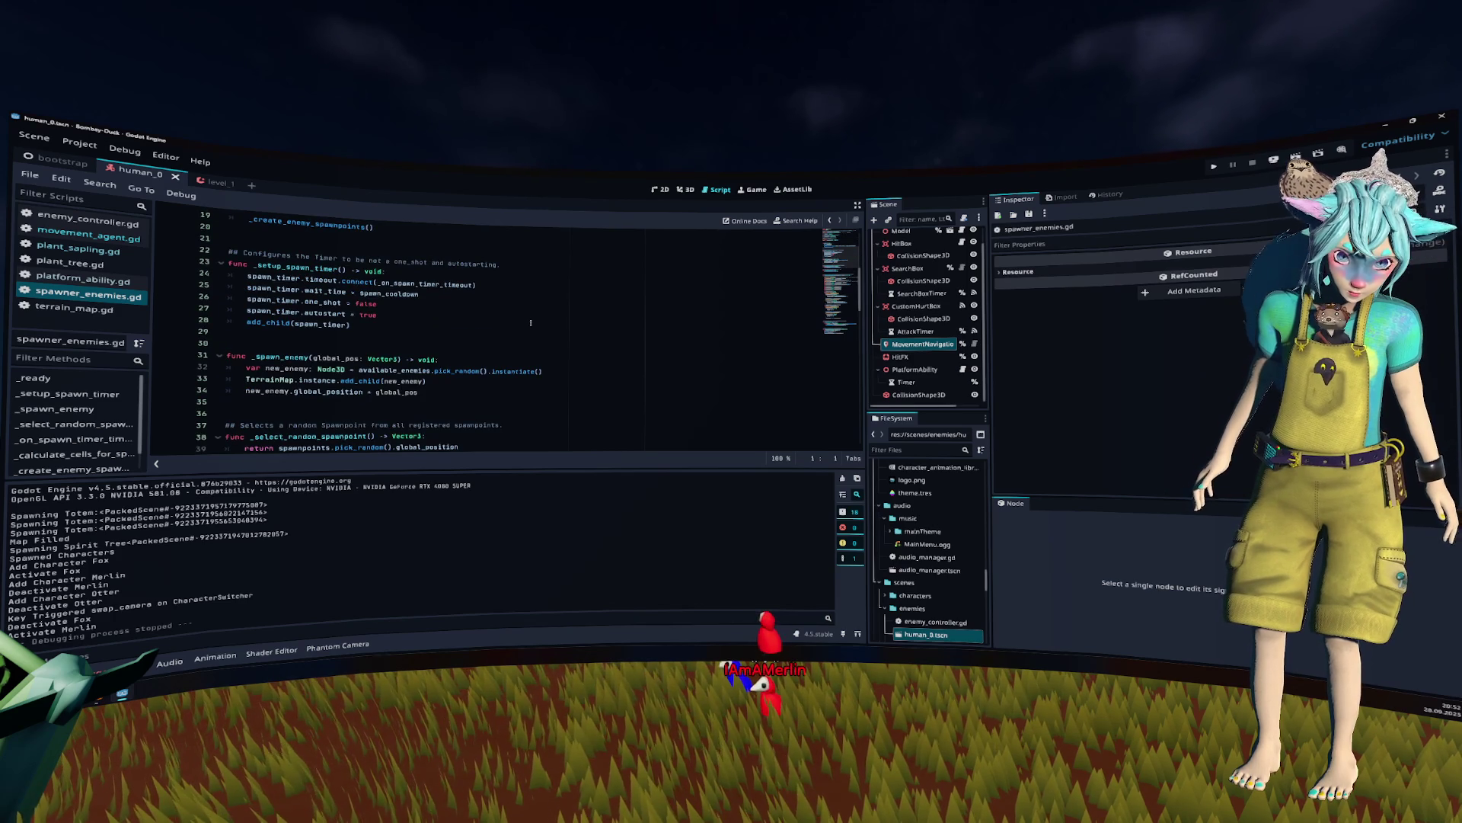
pyautogui.scroll(-2, 527, 326)
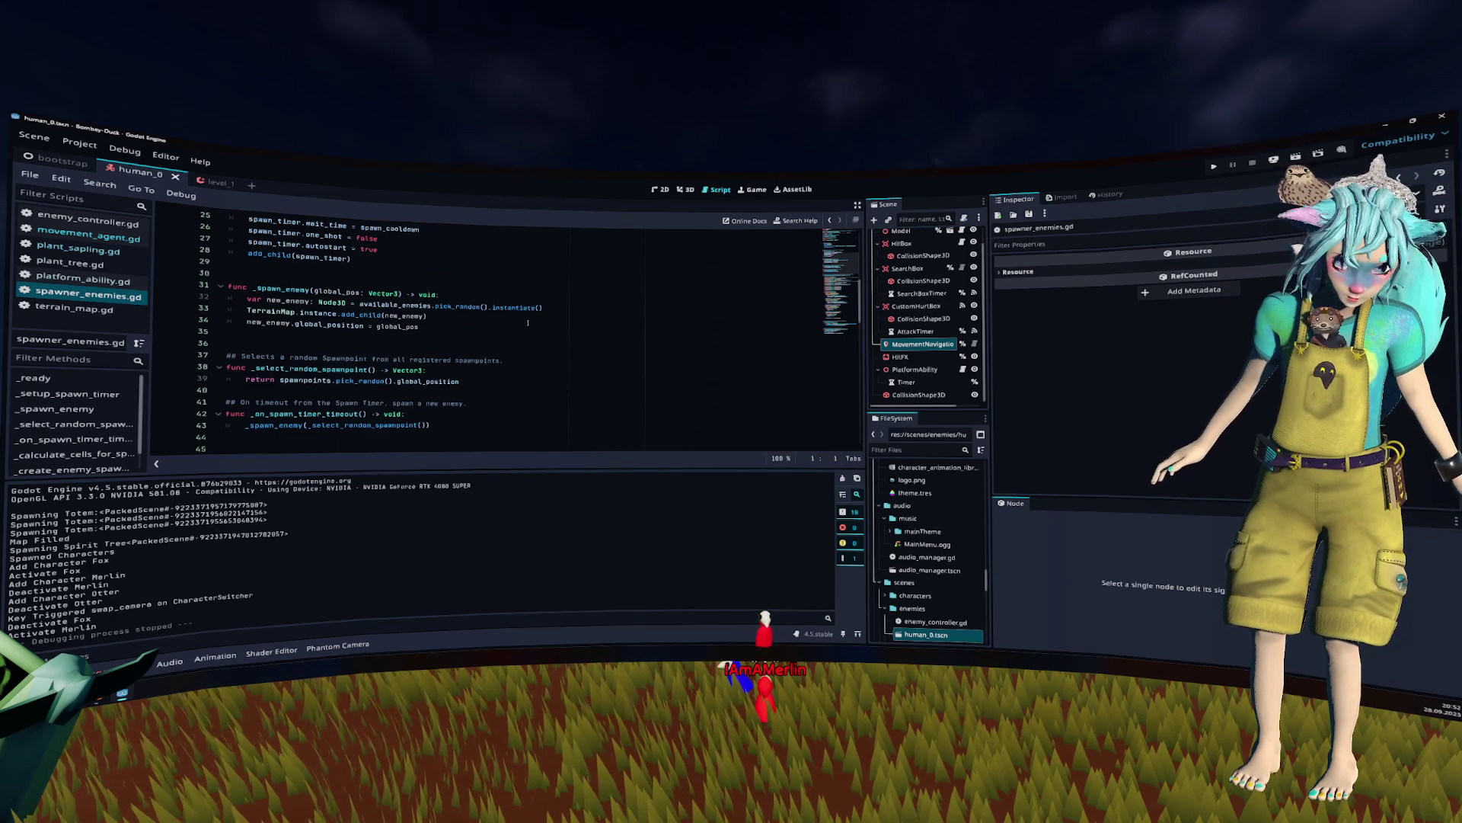
pyautogui.click(445, 317)
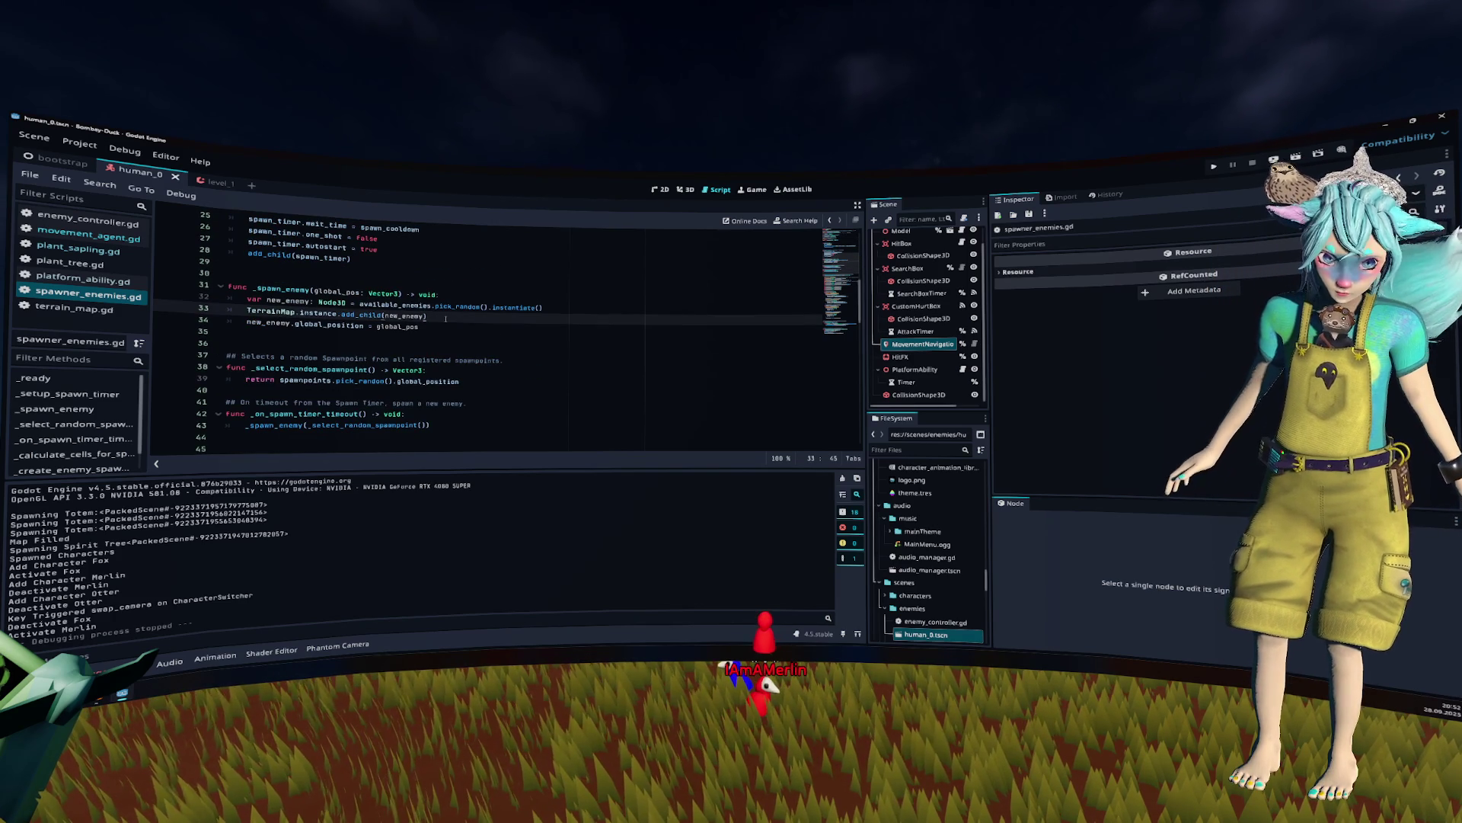
pyautogui.click(364, 314)
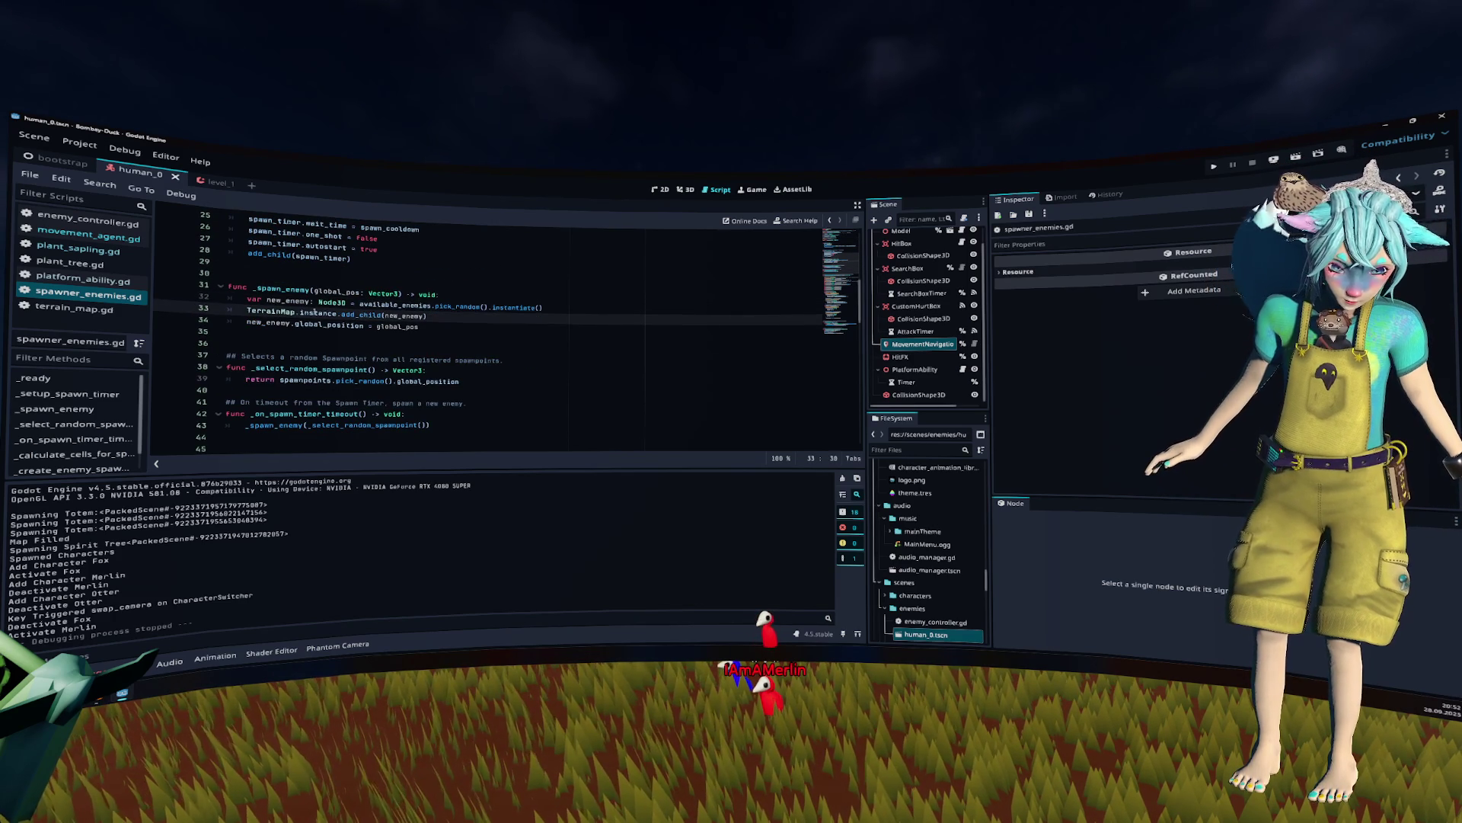
pyautogui.click(281, 289)
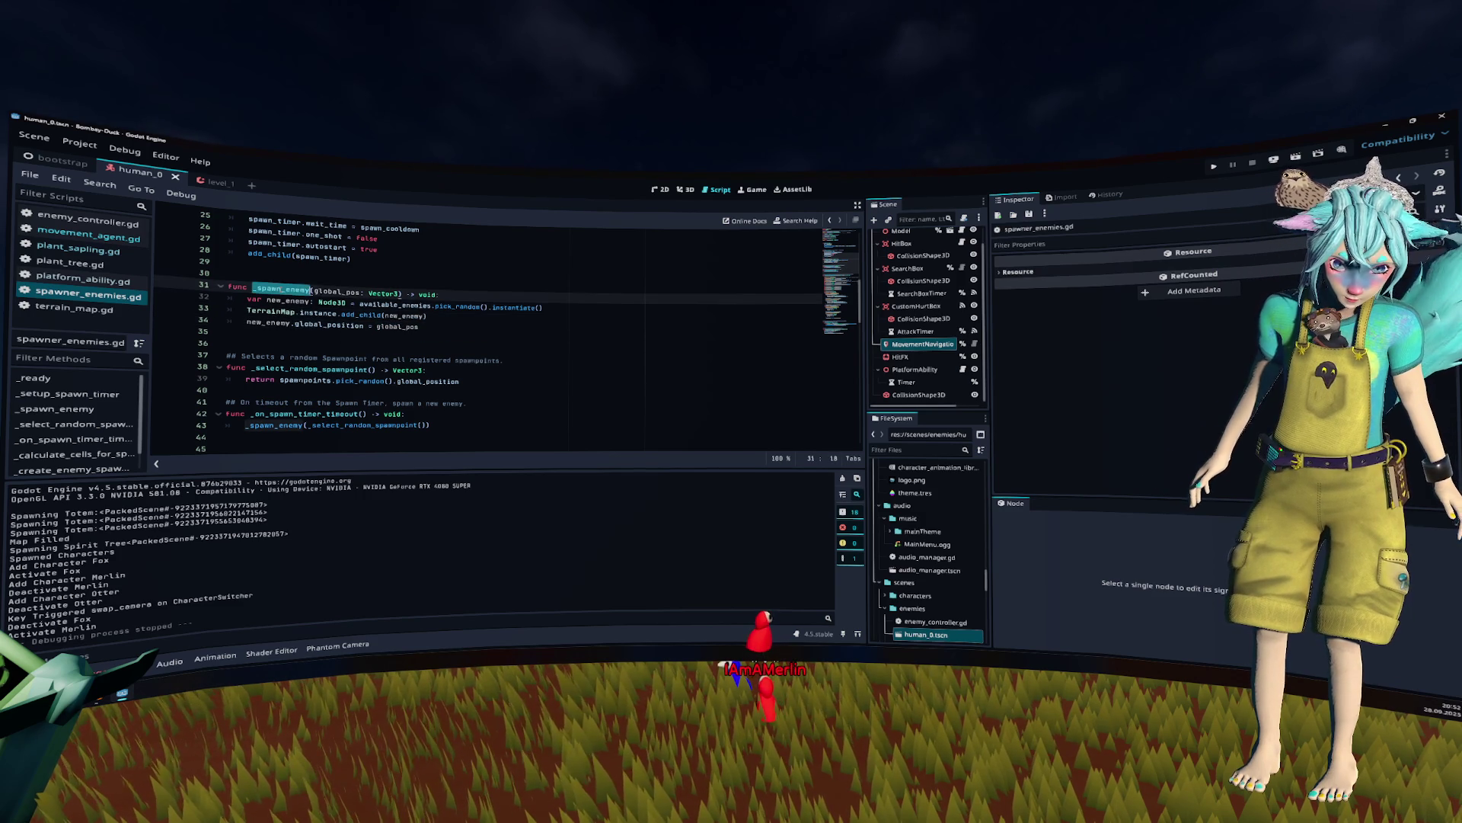
pyautogui.scroll(-1, 320, 343)
pyautogui.click(352, 391)
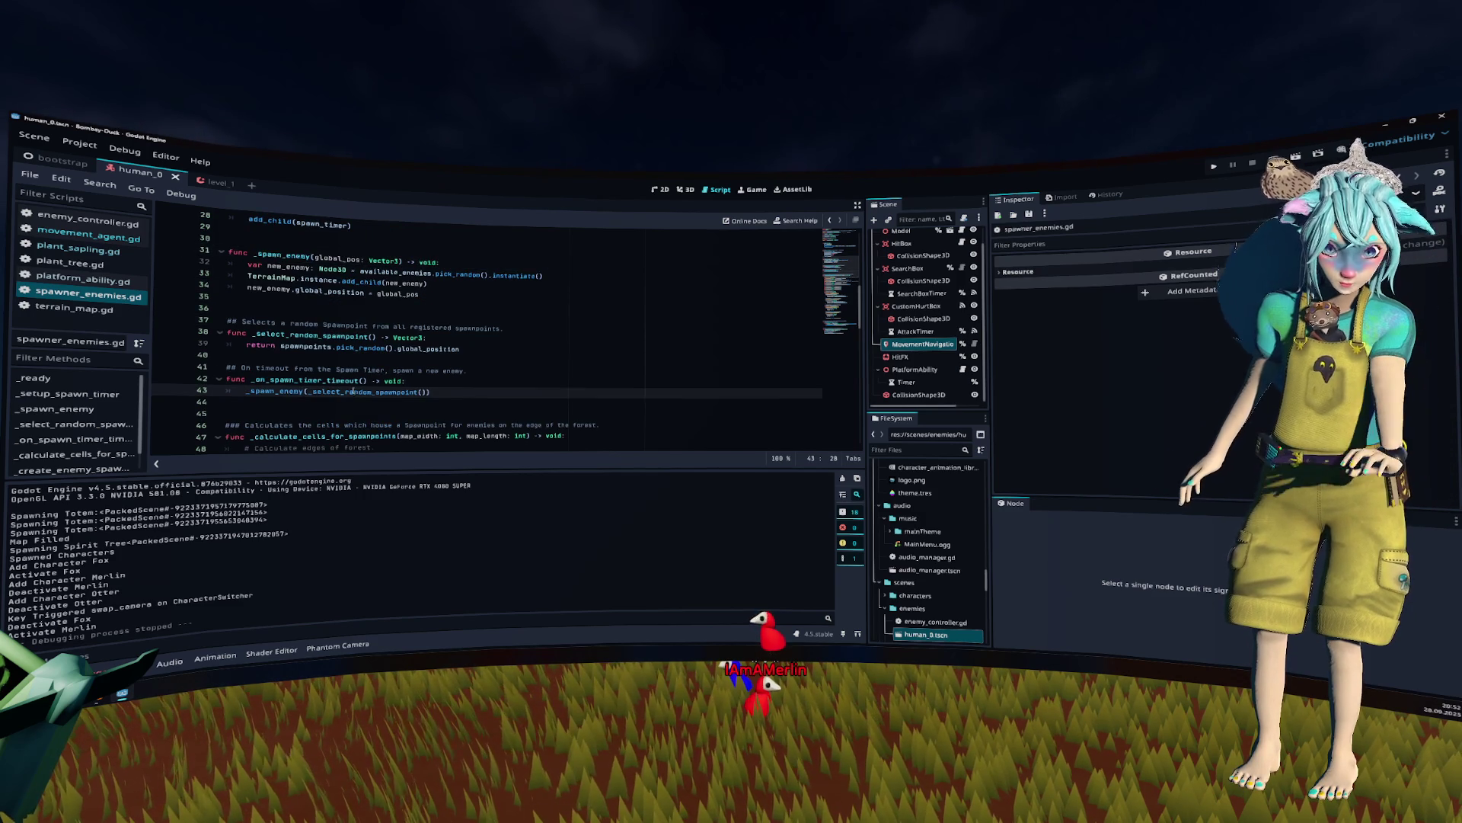
pyautogui.keyDown('ctrl'); pyautogui.click(352, 392); pyautogui.keyUp('ctrl')
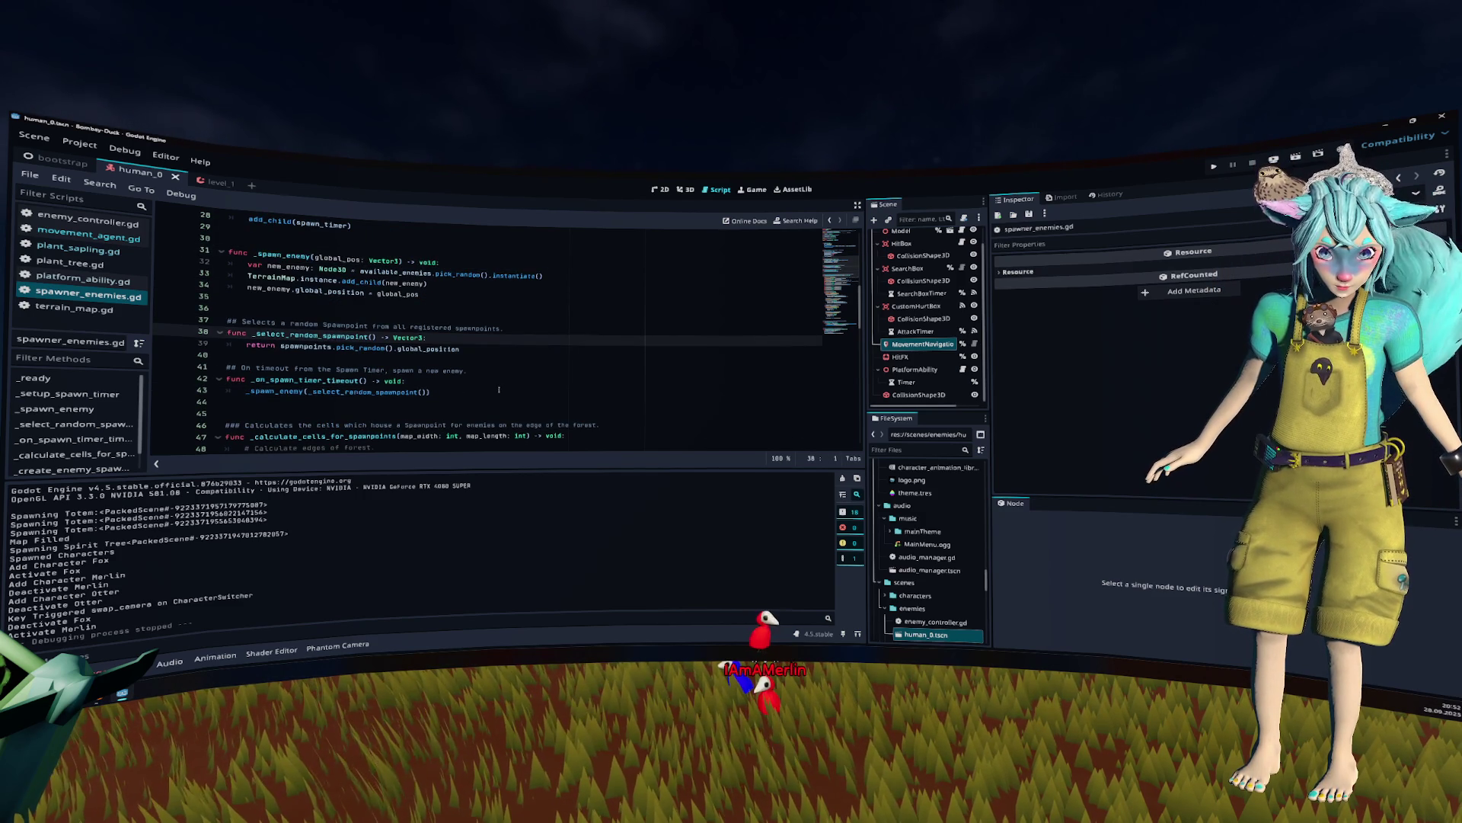
pyautogui.keyDown('ctrl'); pyautogui.click(298, 348); pyautogui.keyUp('ctrl')
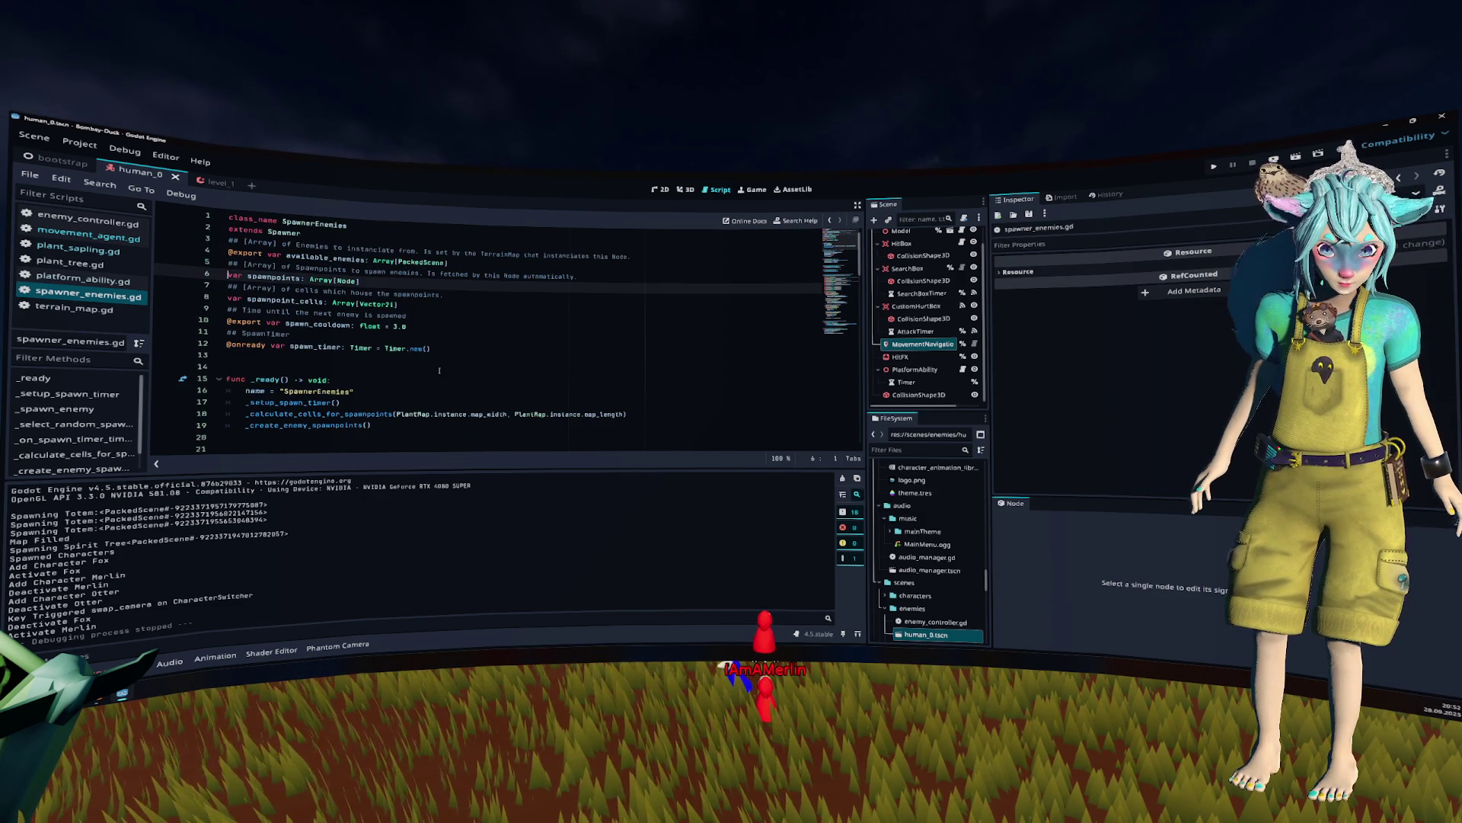
pyautogui.doubleClick(281, 277)
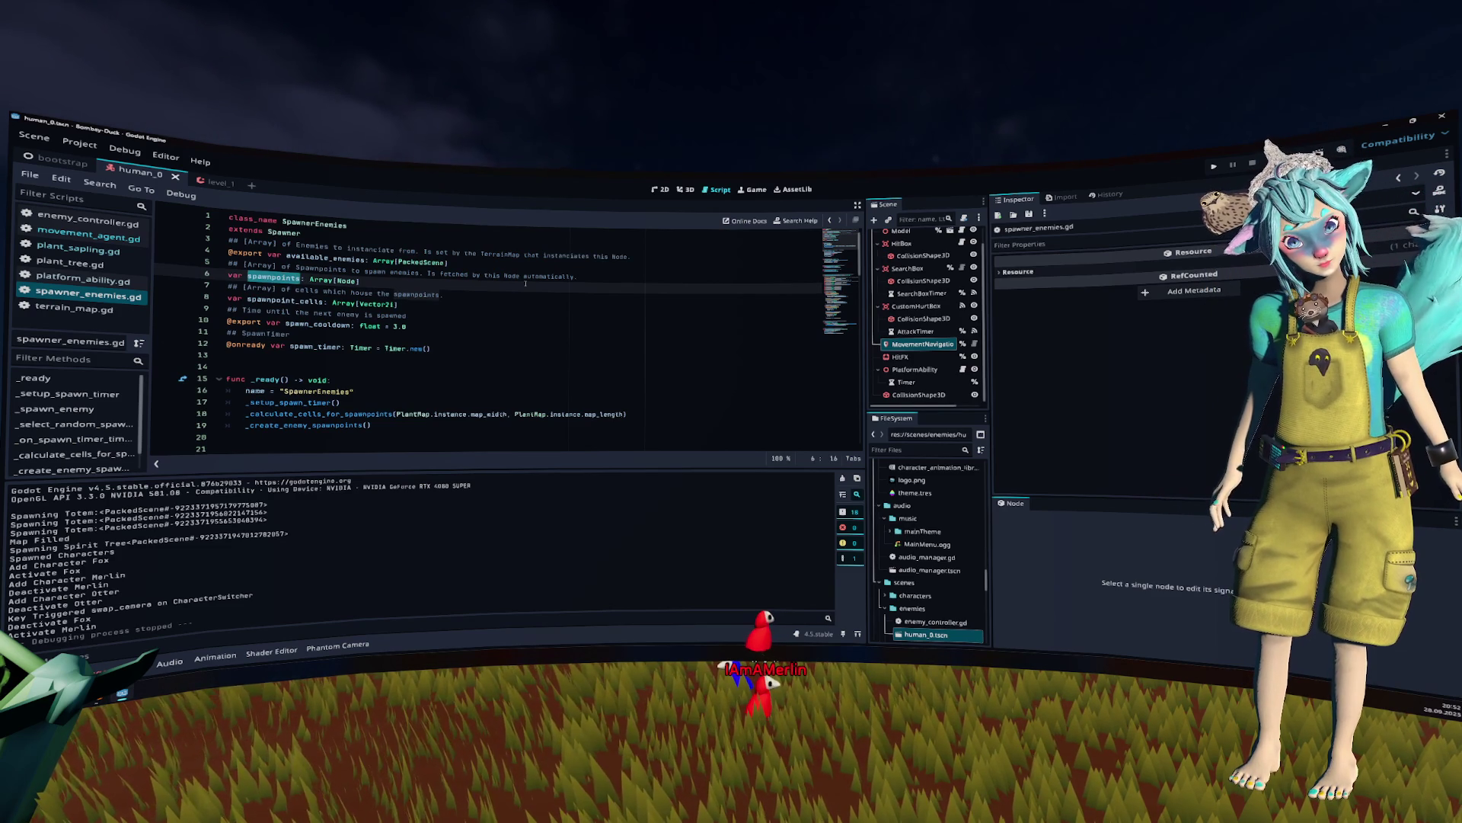
pyautogui.hotkey('ctrl', 'f')
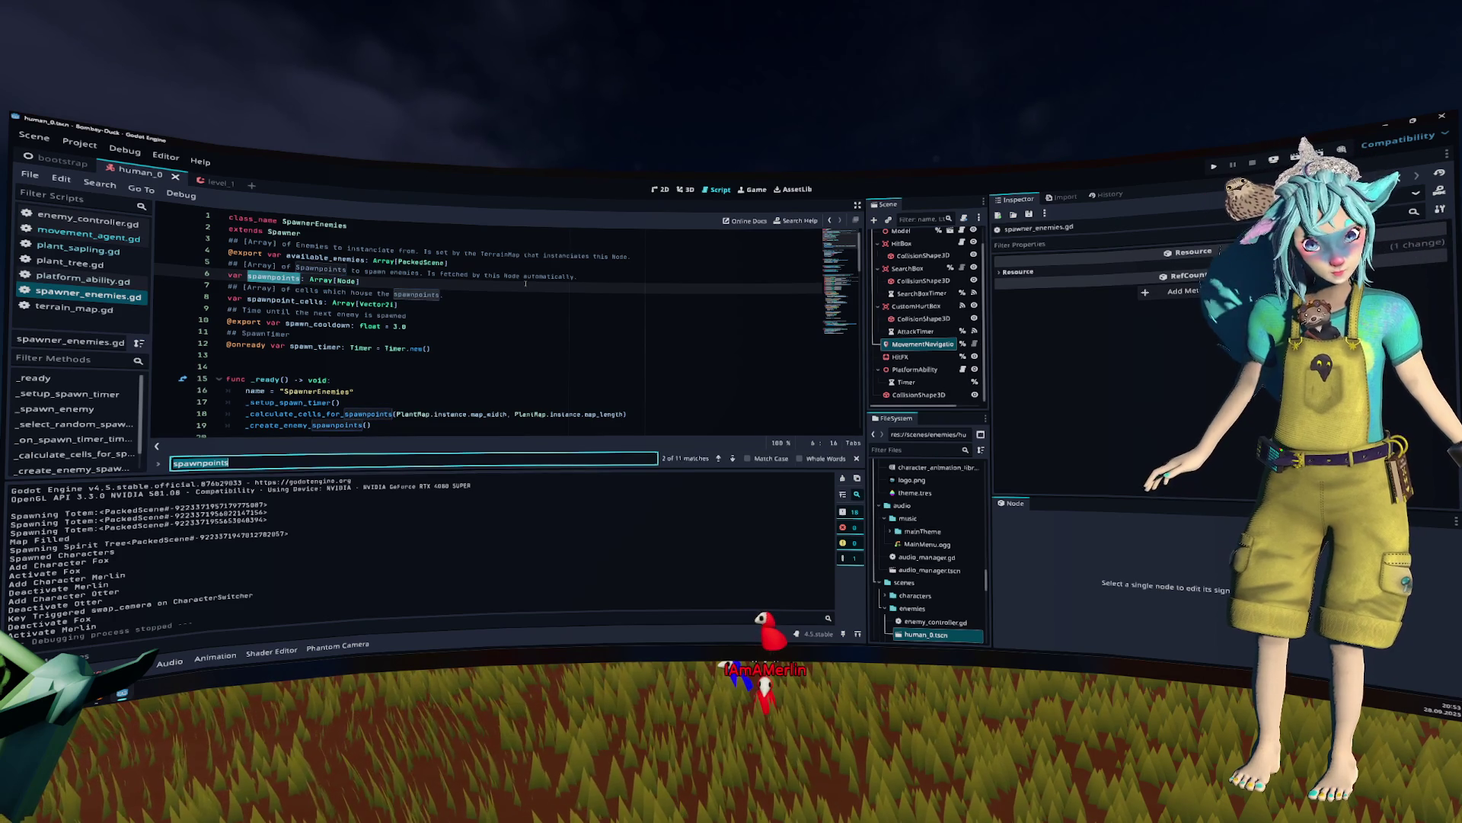
# - In _create_enemy_spawnpoints, wrap the spawn call in 'if terrain_map_info.tree_spawnable:'
pyautogui.scroll(-2, 526, 284)
pyautogui.keyDown('ctrl'); pyautogui.click(342, 357); pyautogui.keyUp('ctrl')
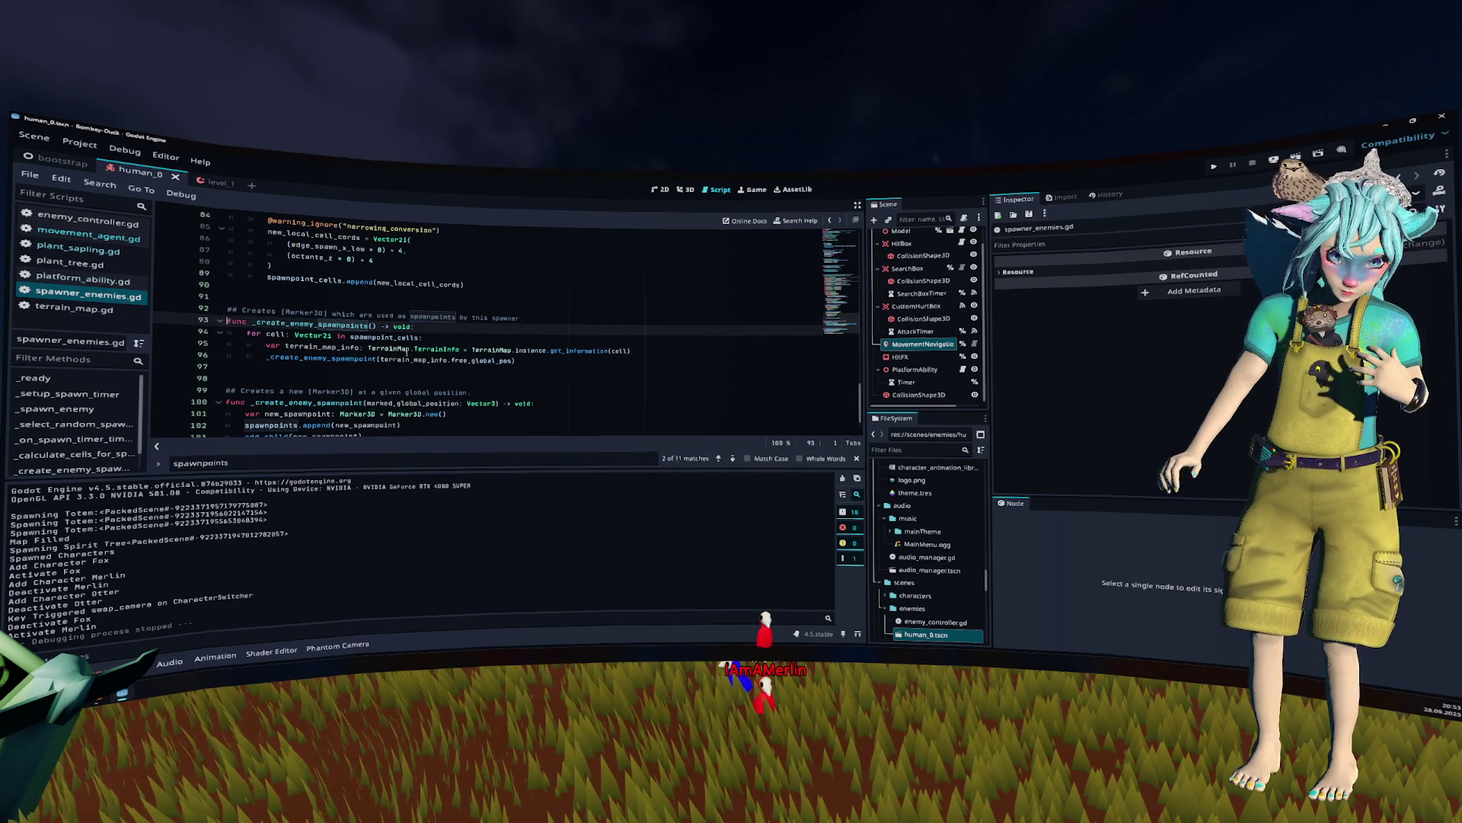
pyautogui.click(385, 373)
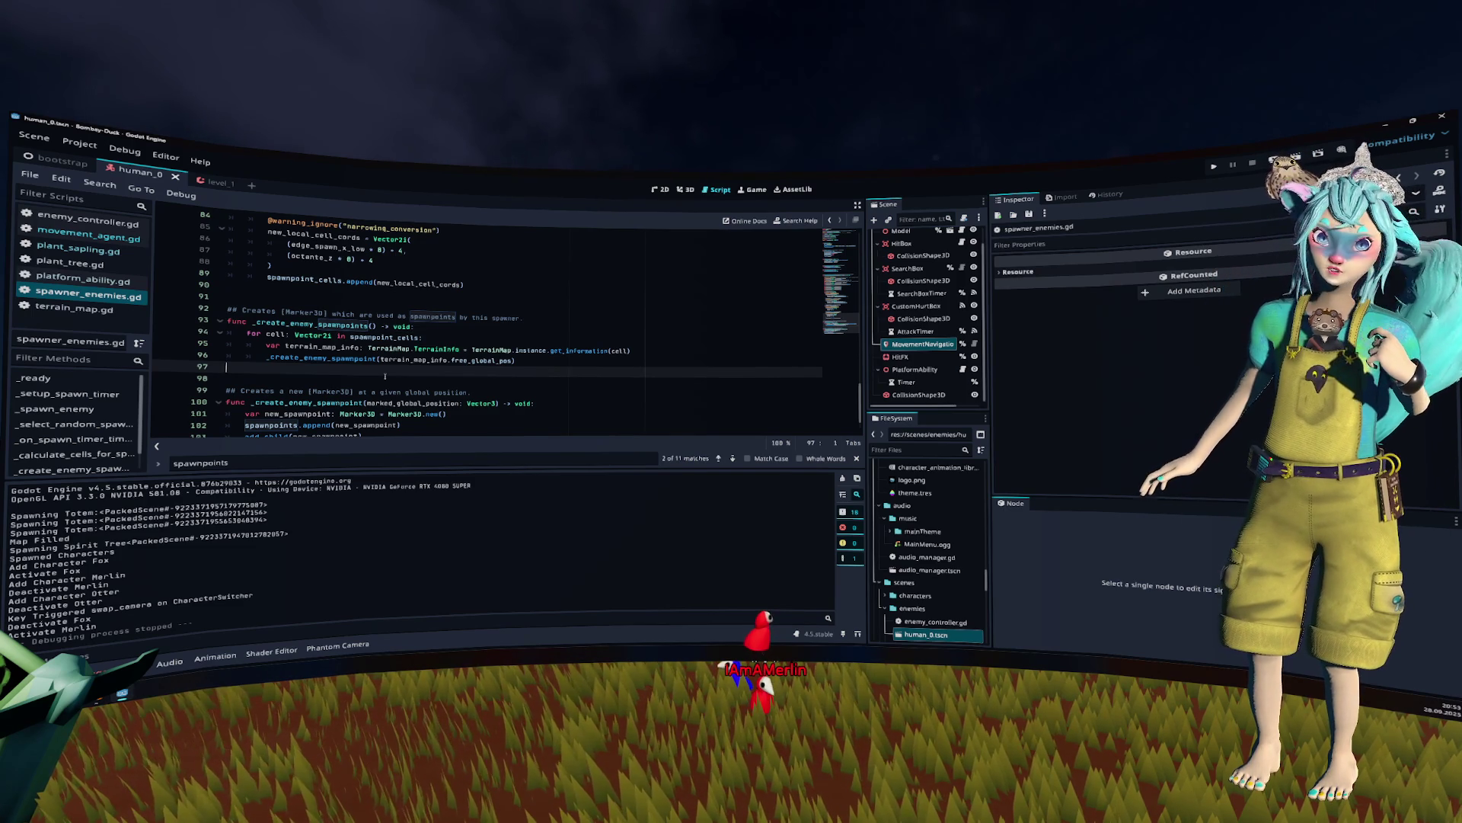
pyautogui.doubleClick(335, 346)
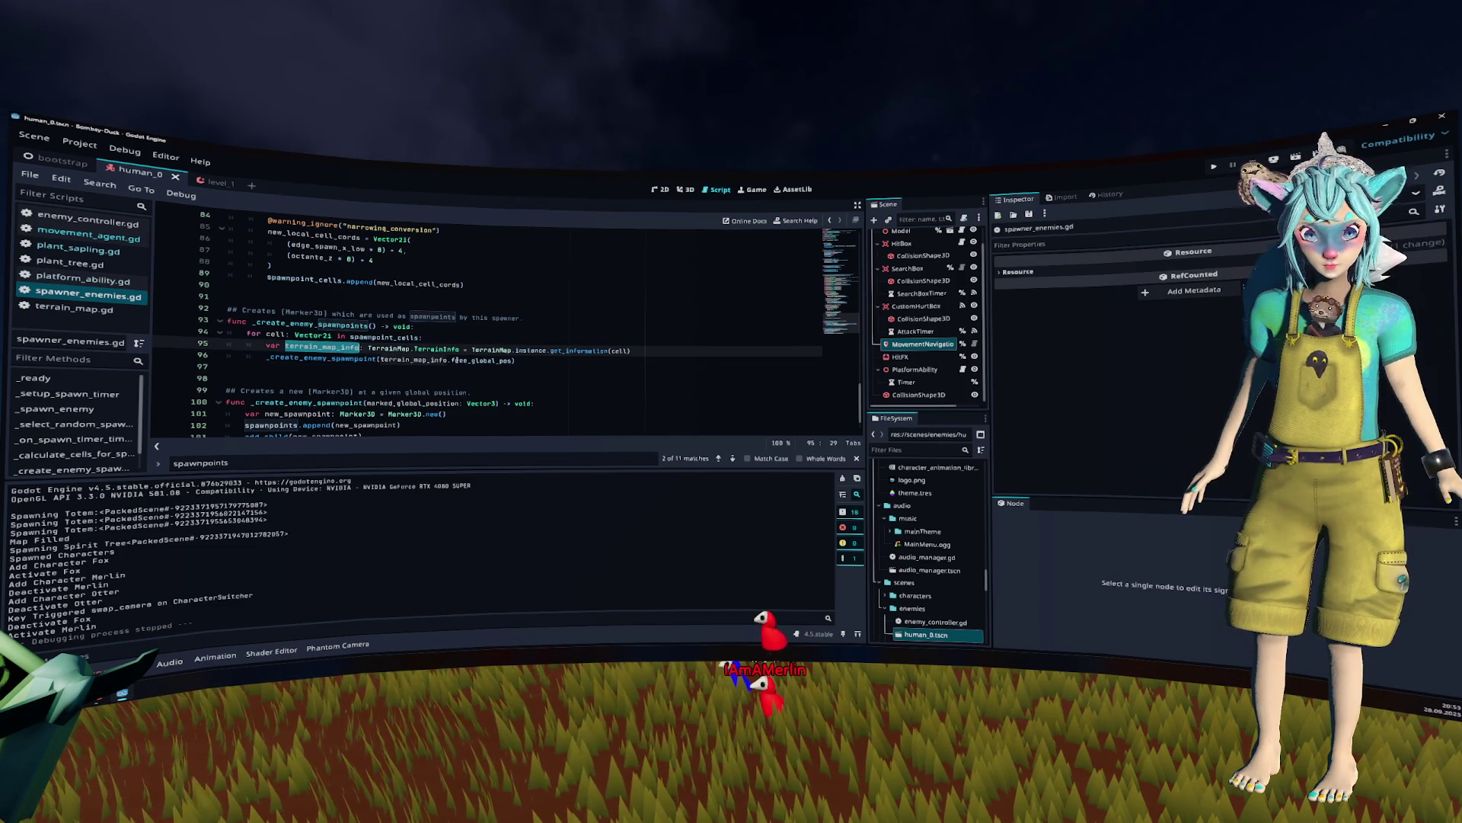
pyautogui.press('End')
pyautogui.press('Return')
pyautogui.write('terrain_map_info.')
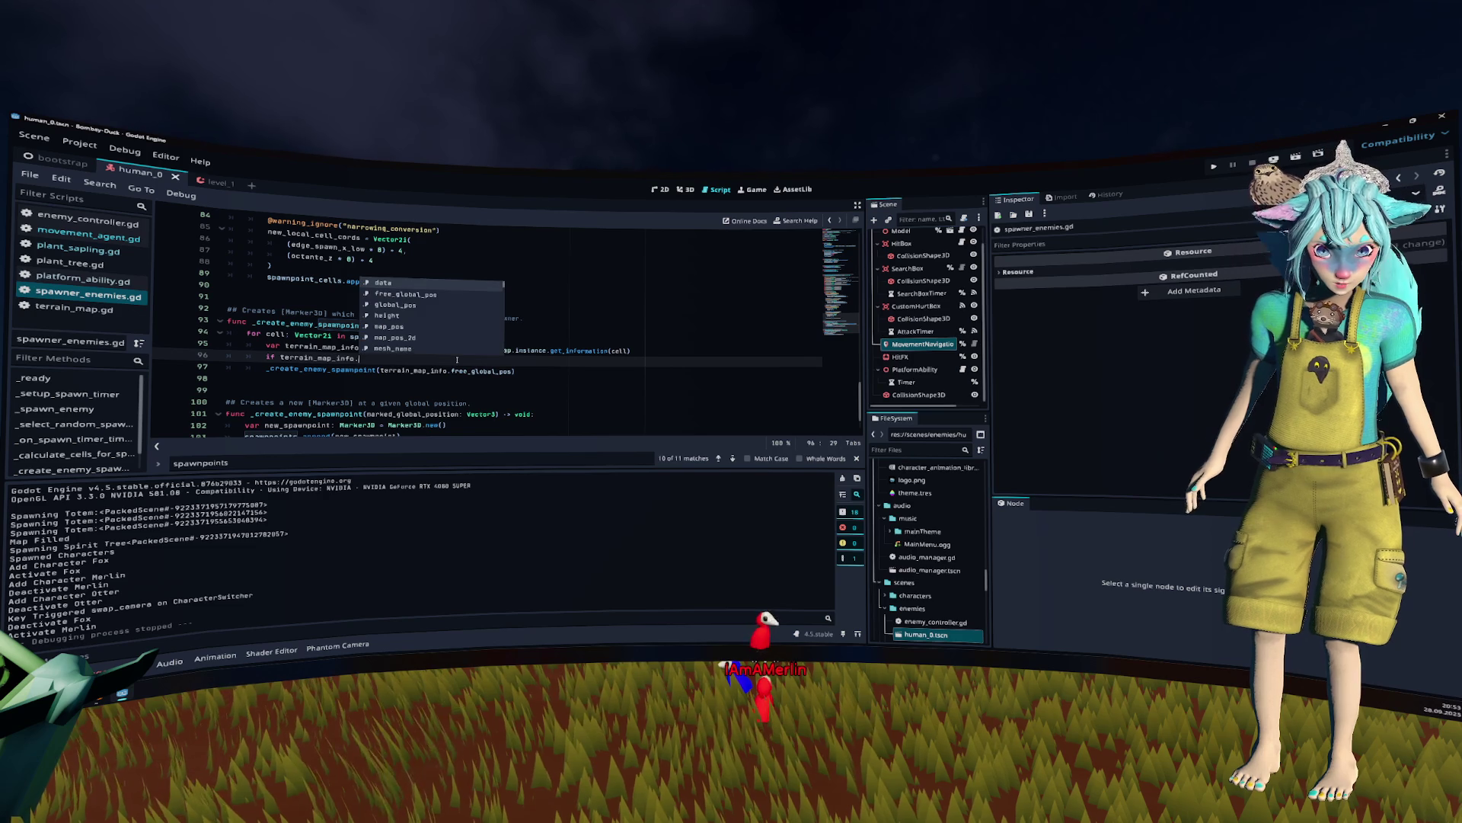
pyautogui.press('Down')
pyautogui.press('Down')
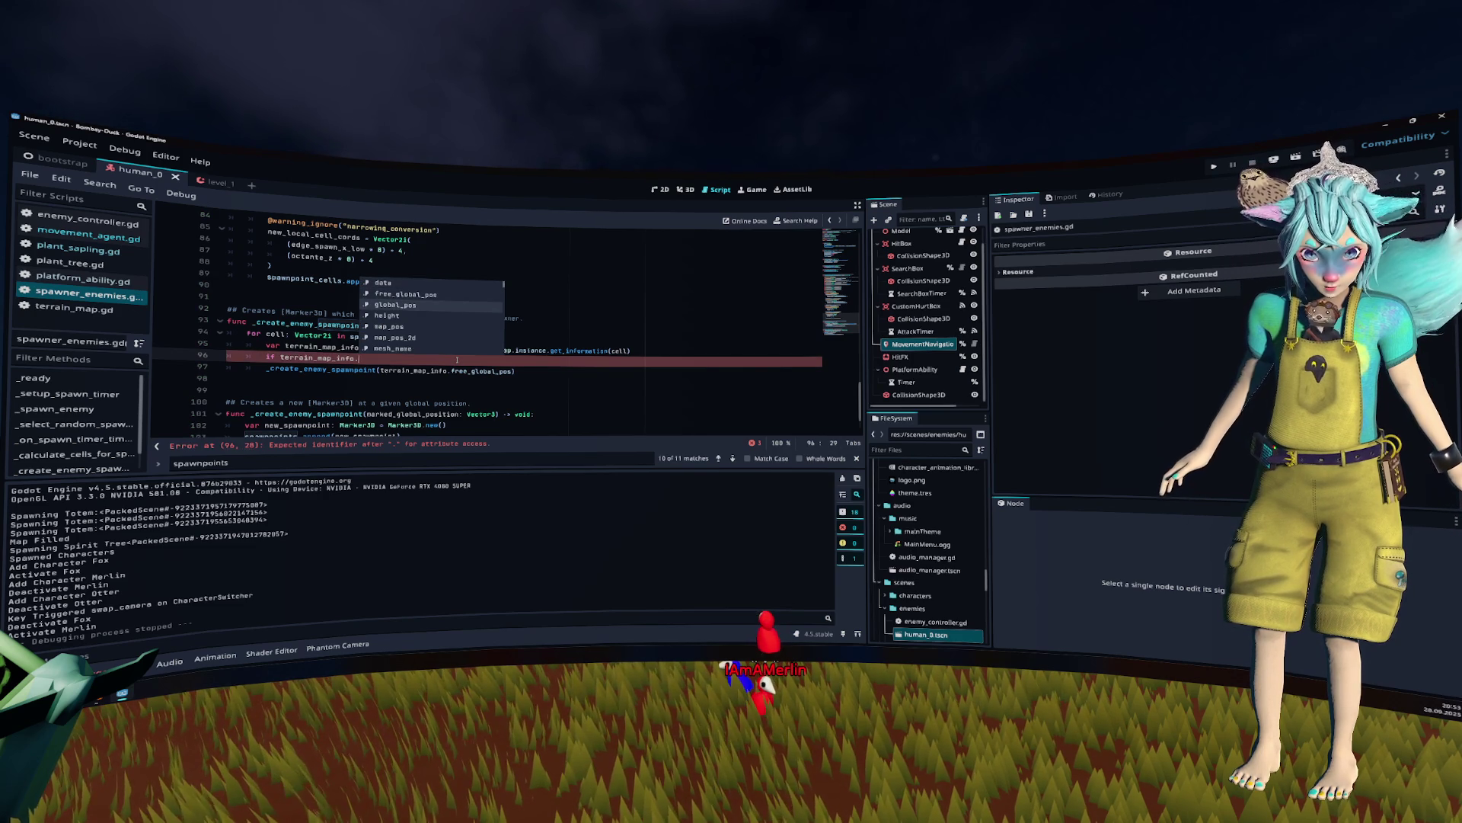
pyautogui.press('Down')
pyautogui.press('Down')
pyautogui.press('Down')
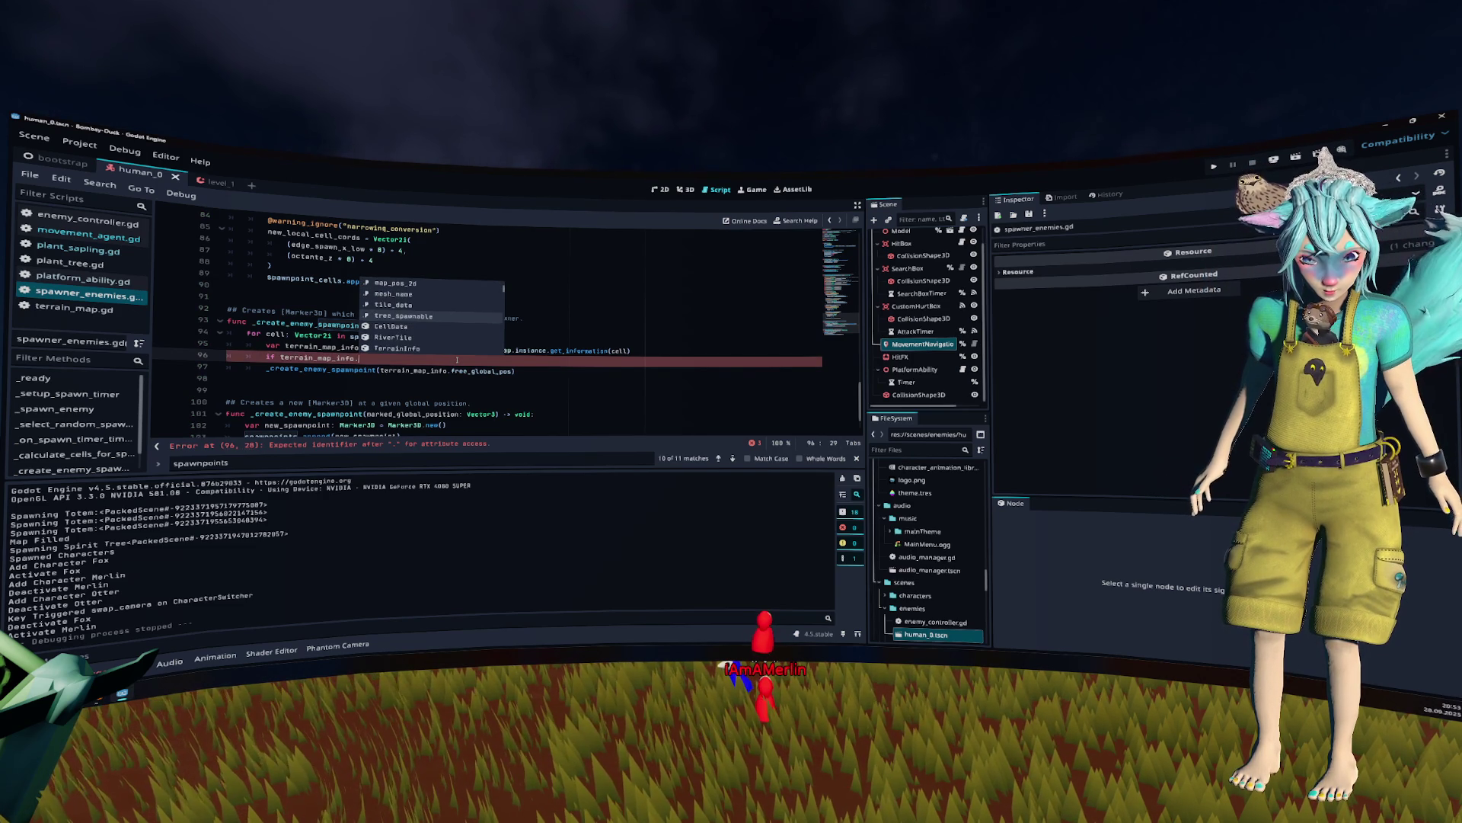
pyautogui.press('Return')
pyautogui.write(':')
pyautogui.press('Down')
pyautogui.press('Home')
pyautogui.press('Tab')
pyautogui.press('Up')
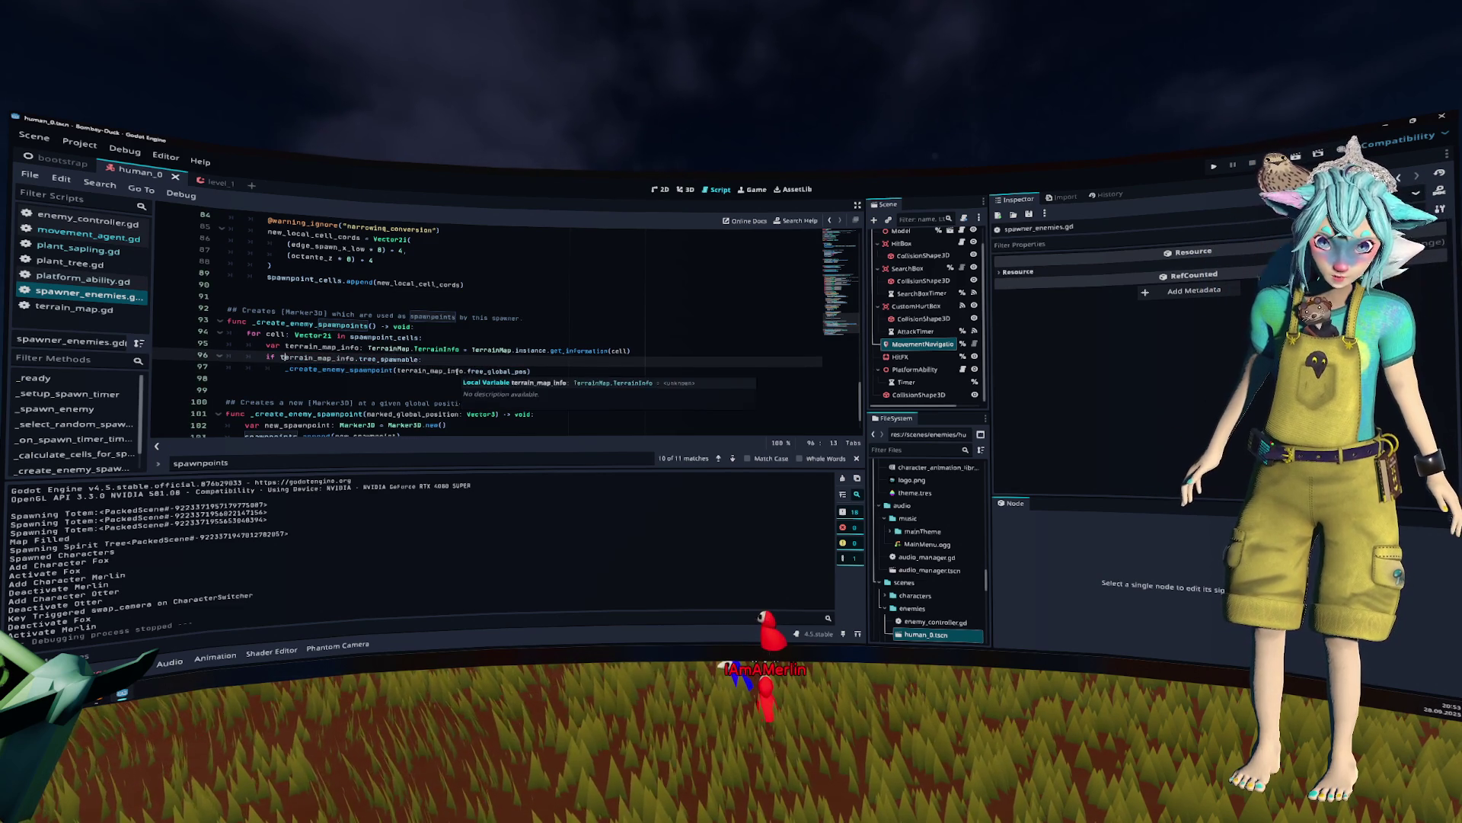
# - Change the condition to terrain_map_info.tile_data.terraformable
pyautogui.doubleClick(388, 358)
pyautogui.write('cellData.')
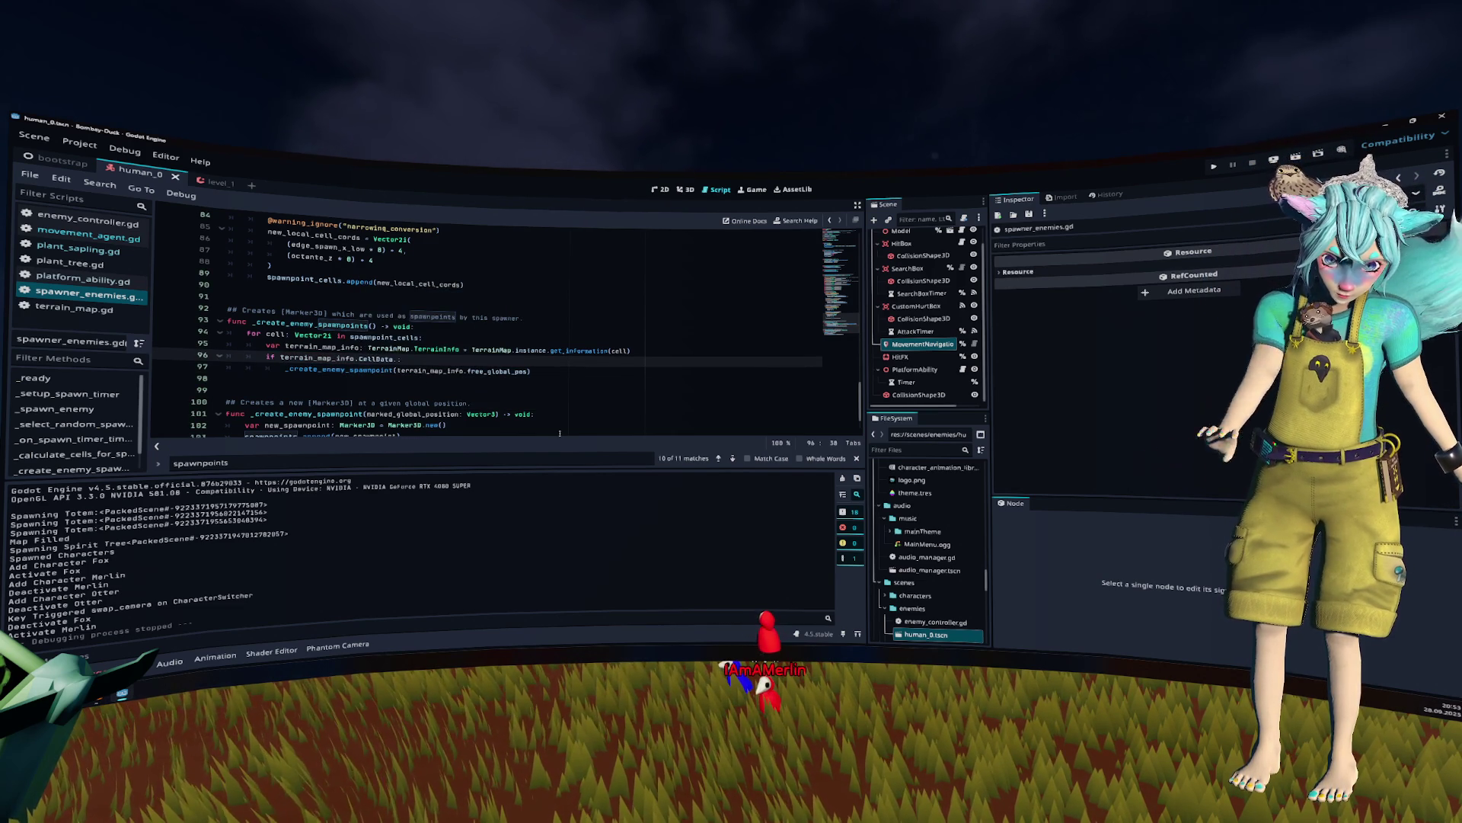
pyautogui.press('BackSpace')
pyautogui.press('BackSpace')
pyautogui.press('BackSpace')
pyautogui.write('da')
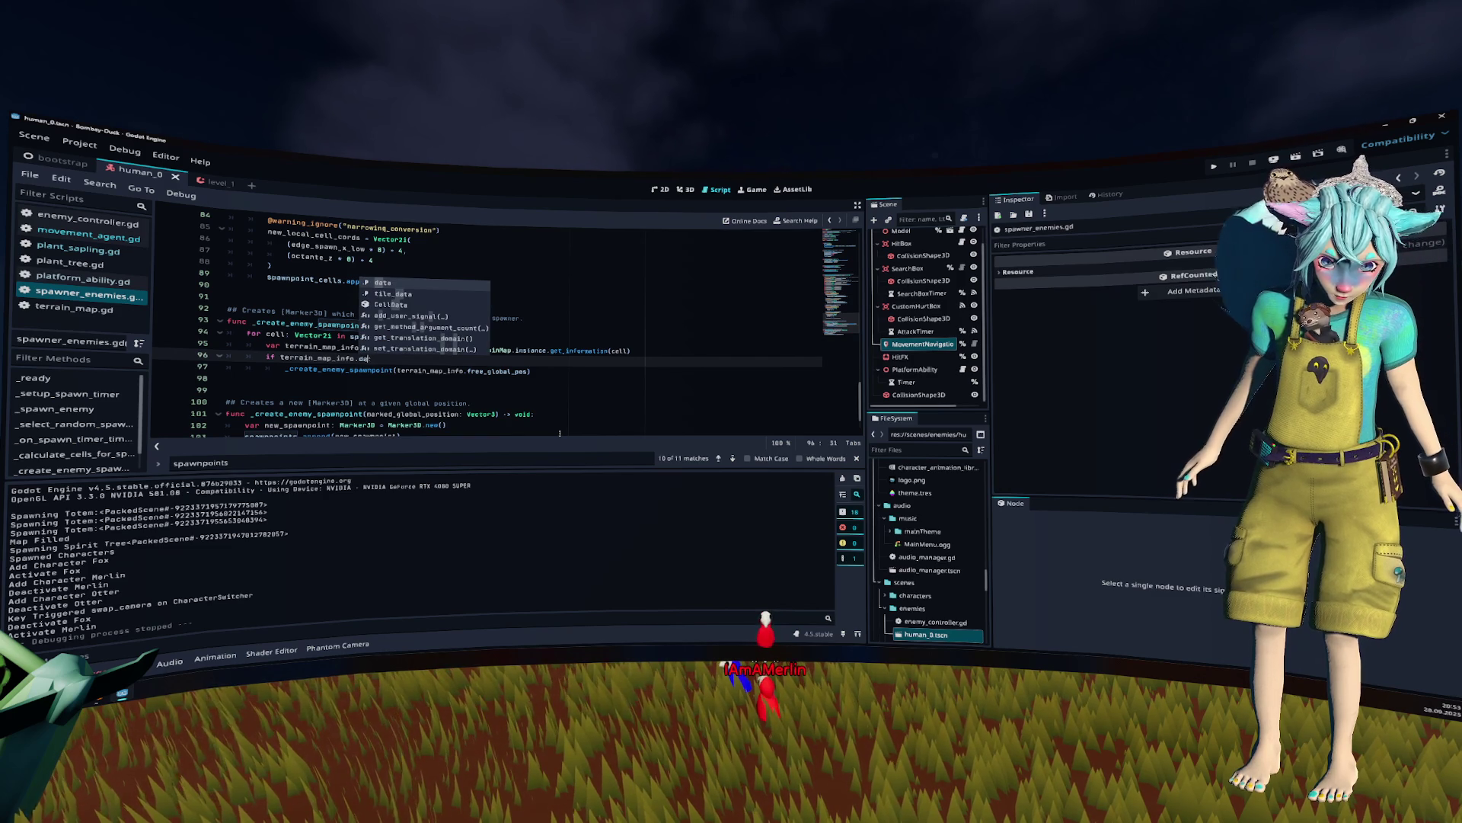
pyautogui.press('Down')
pyautogui.press('Return')
pyautogui.write('.')
pyautogui.press('Down')
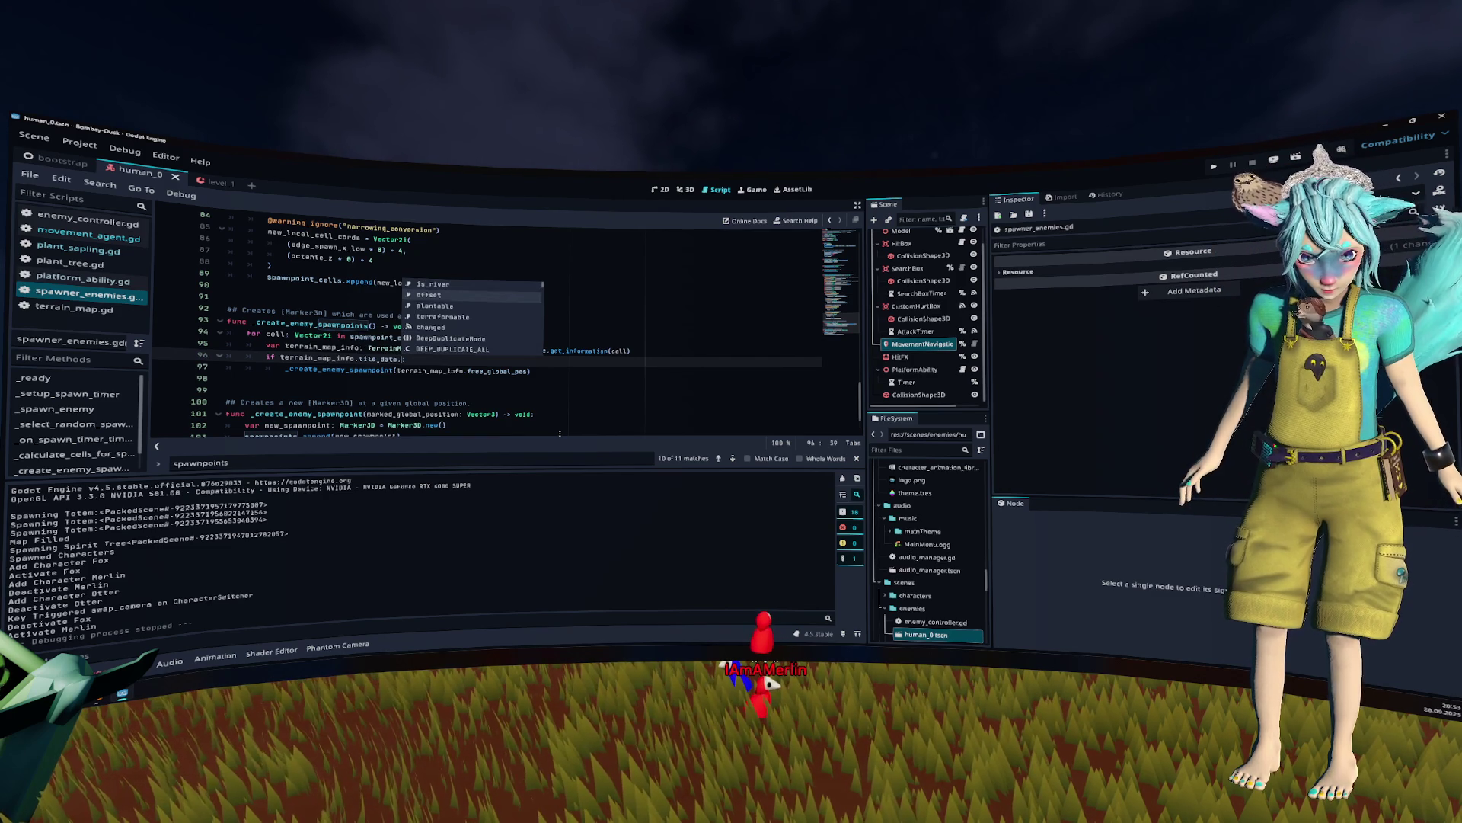
pyautogui.press('Down')
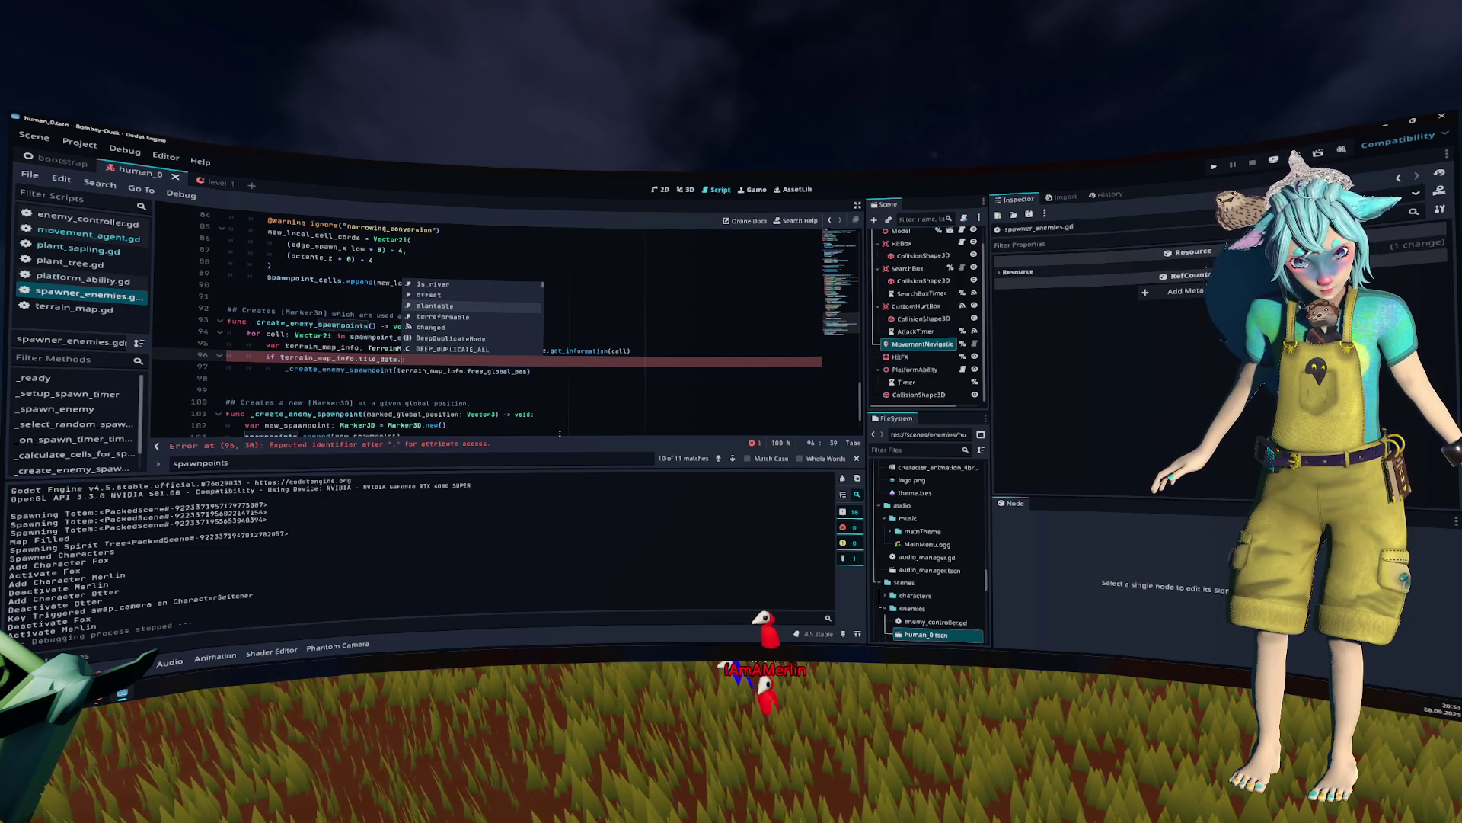
pyautogui.press('Down')
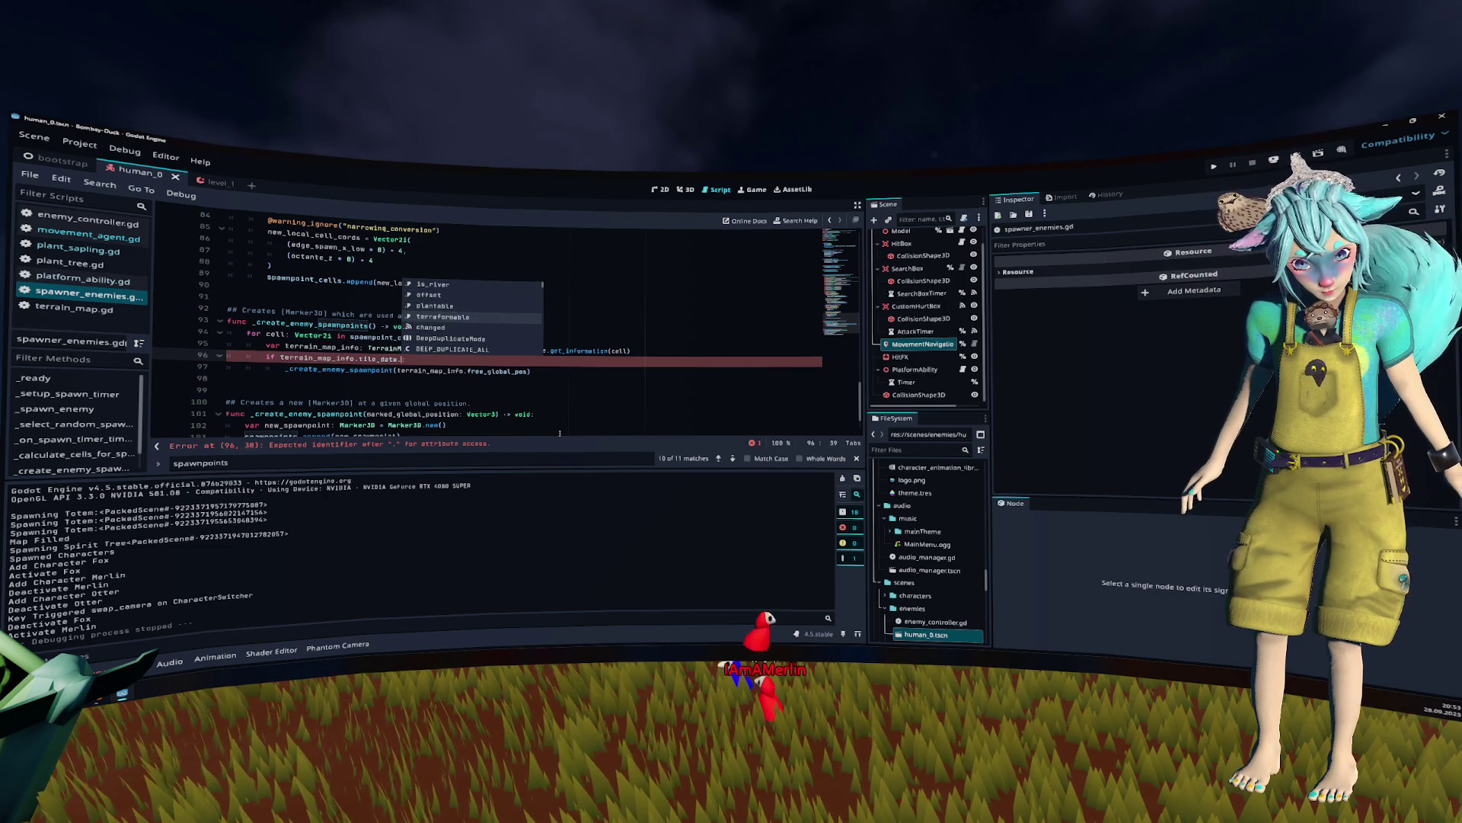
pyautogui.press('Return')
pyautogui.press('Up')
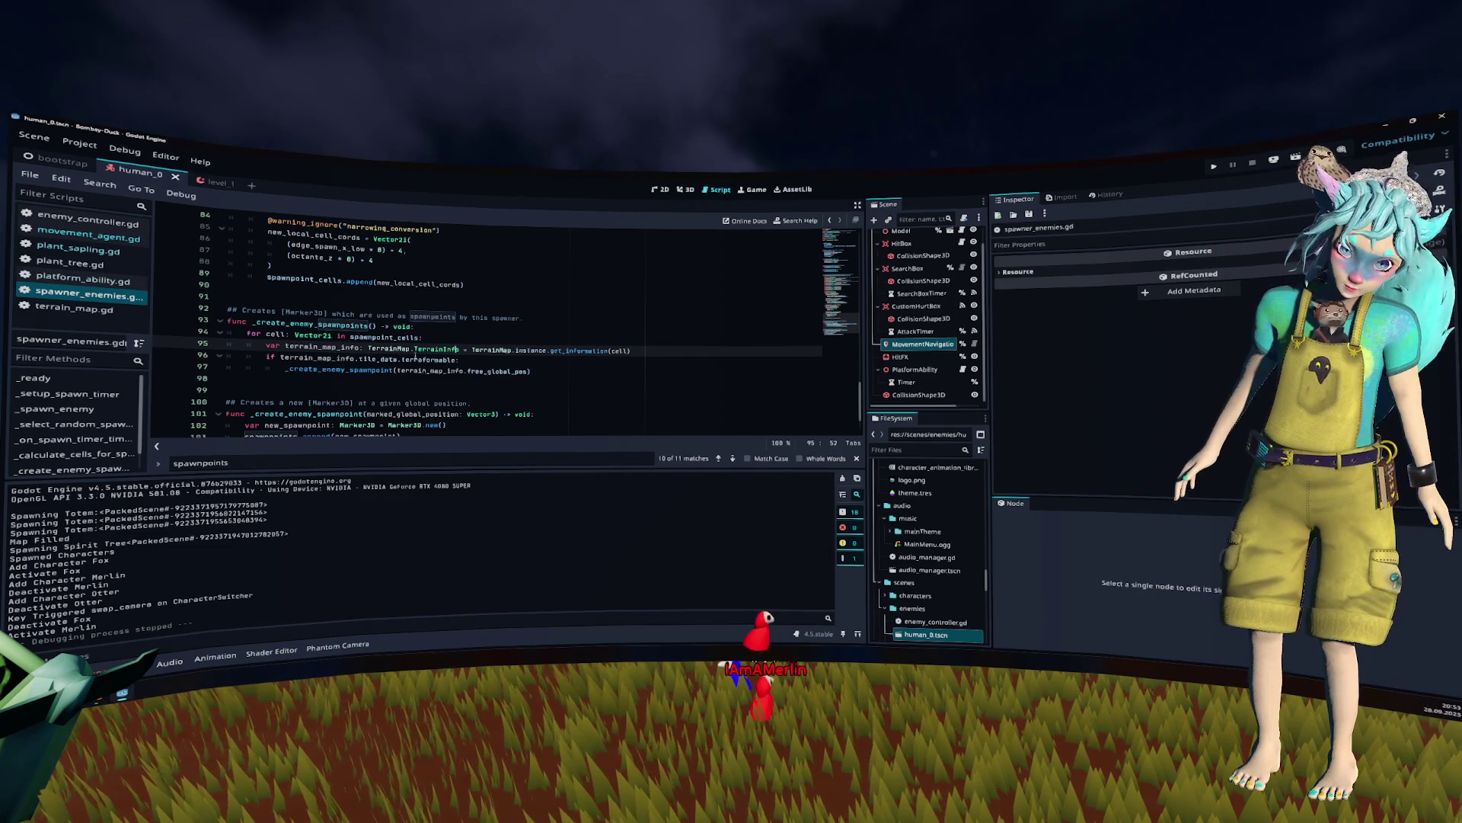
# - Replace the condition with terrain_map_info.human_spawnable and open the TerrainInfo class in terrain_map.gd
pyautogui.press('Down')
pyautogui.hotkey('ctrl', 'shift', 'Left')
pyautogui.hotkey('ctrl', 'shift', 'Left')
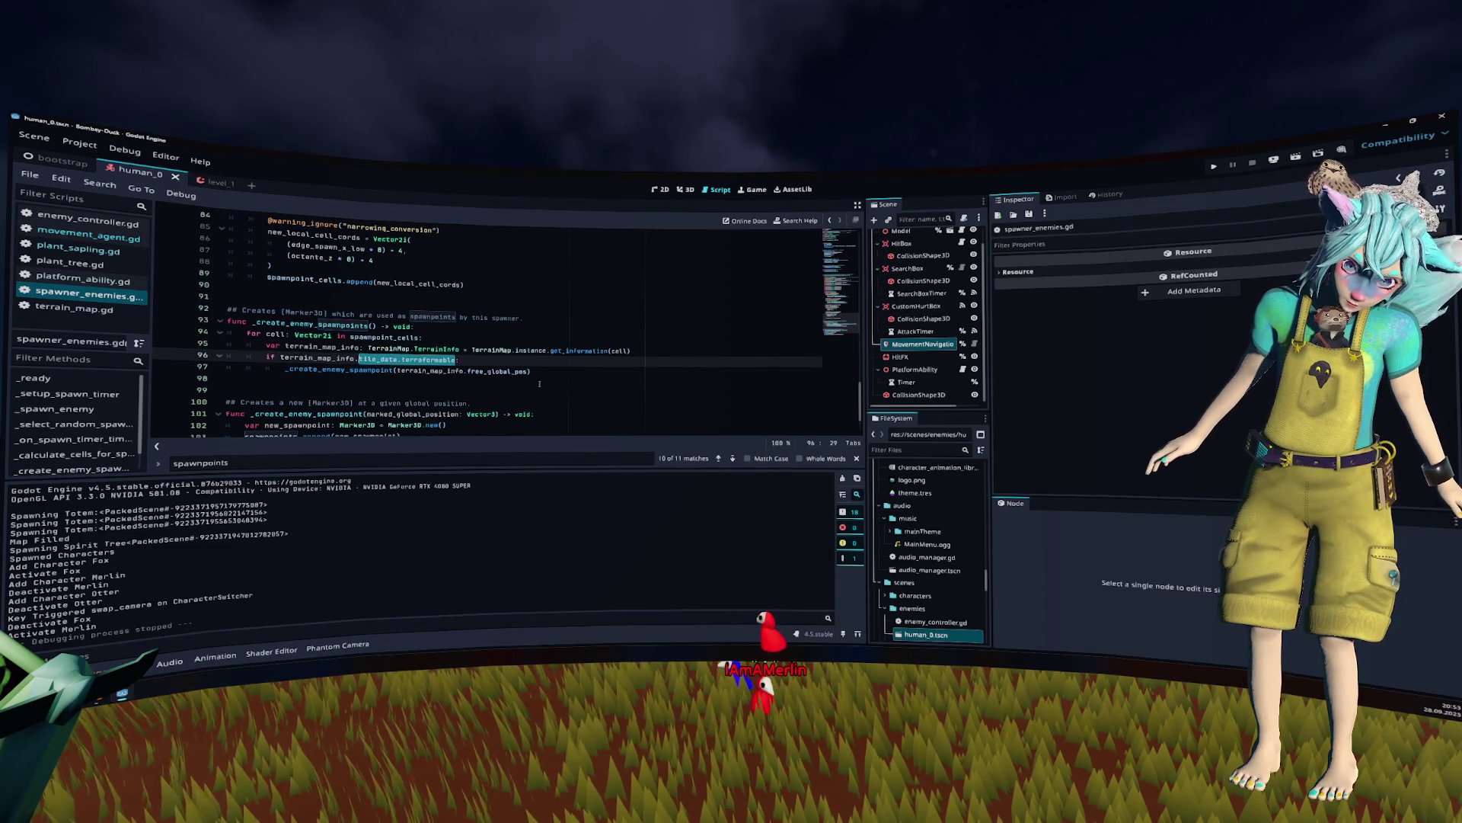
pyautogui.write('human_spaw')
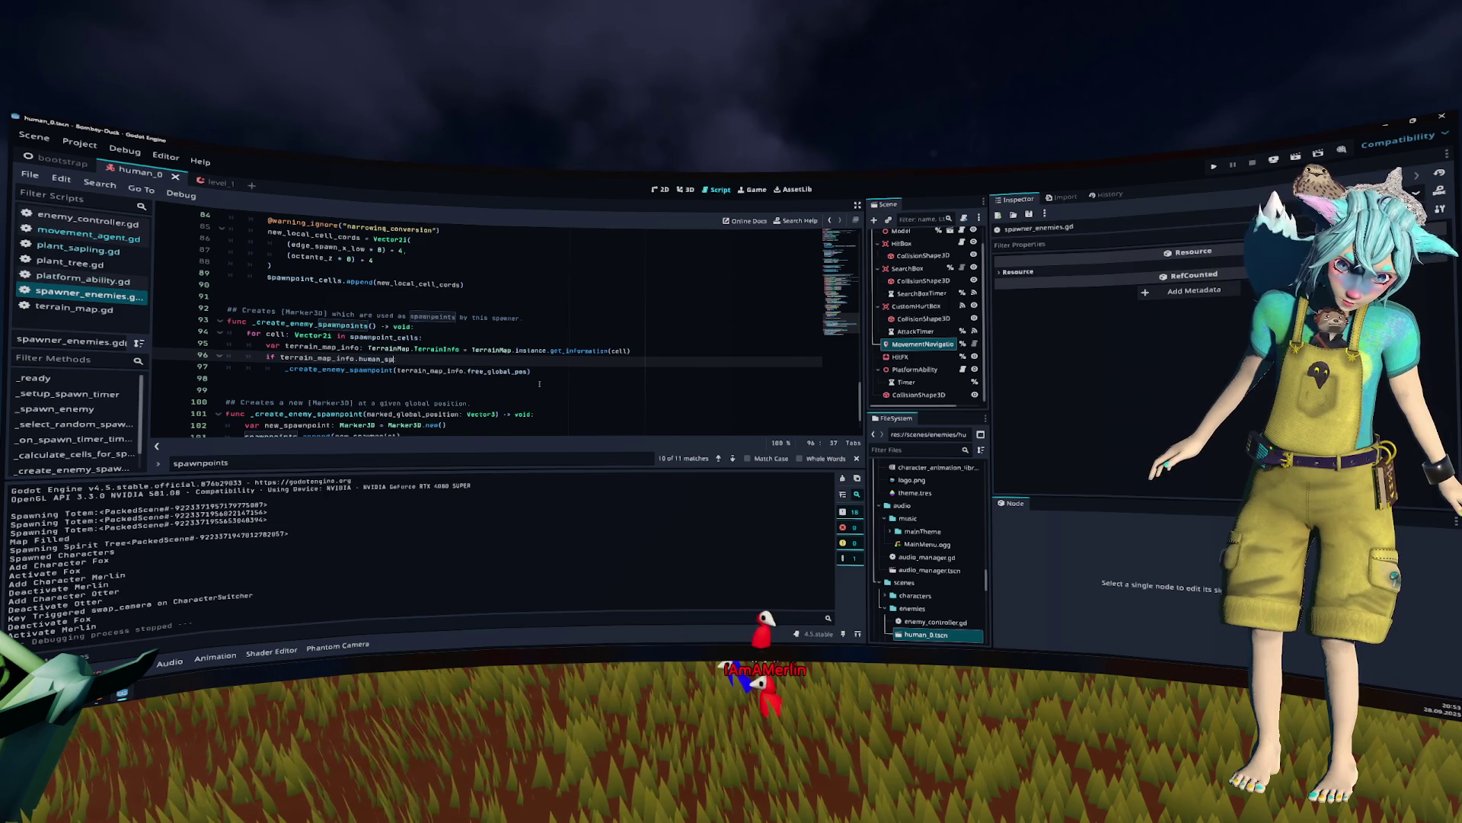
pyautogui.write('nable')
pyautogui.hotkey('ctrl', 'shift', 'Left')
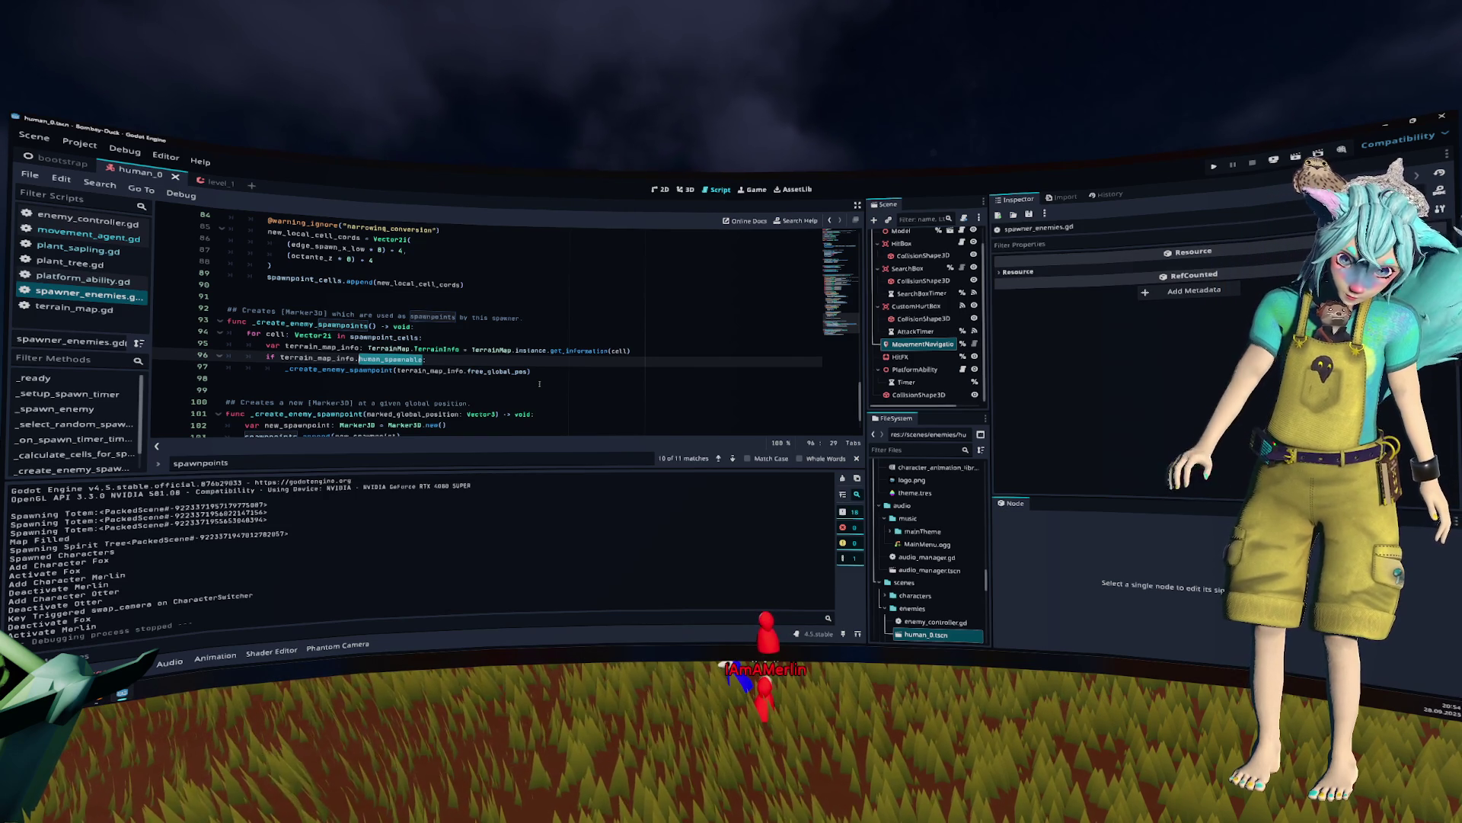
pyautogui.scroll(1, 914, 304)
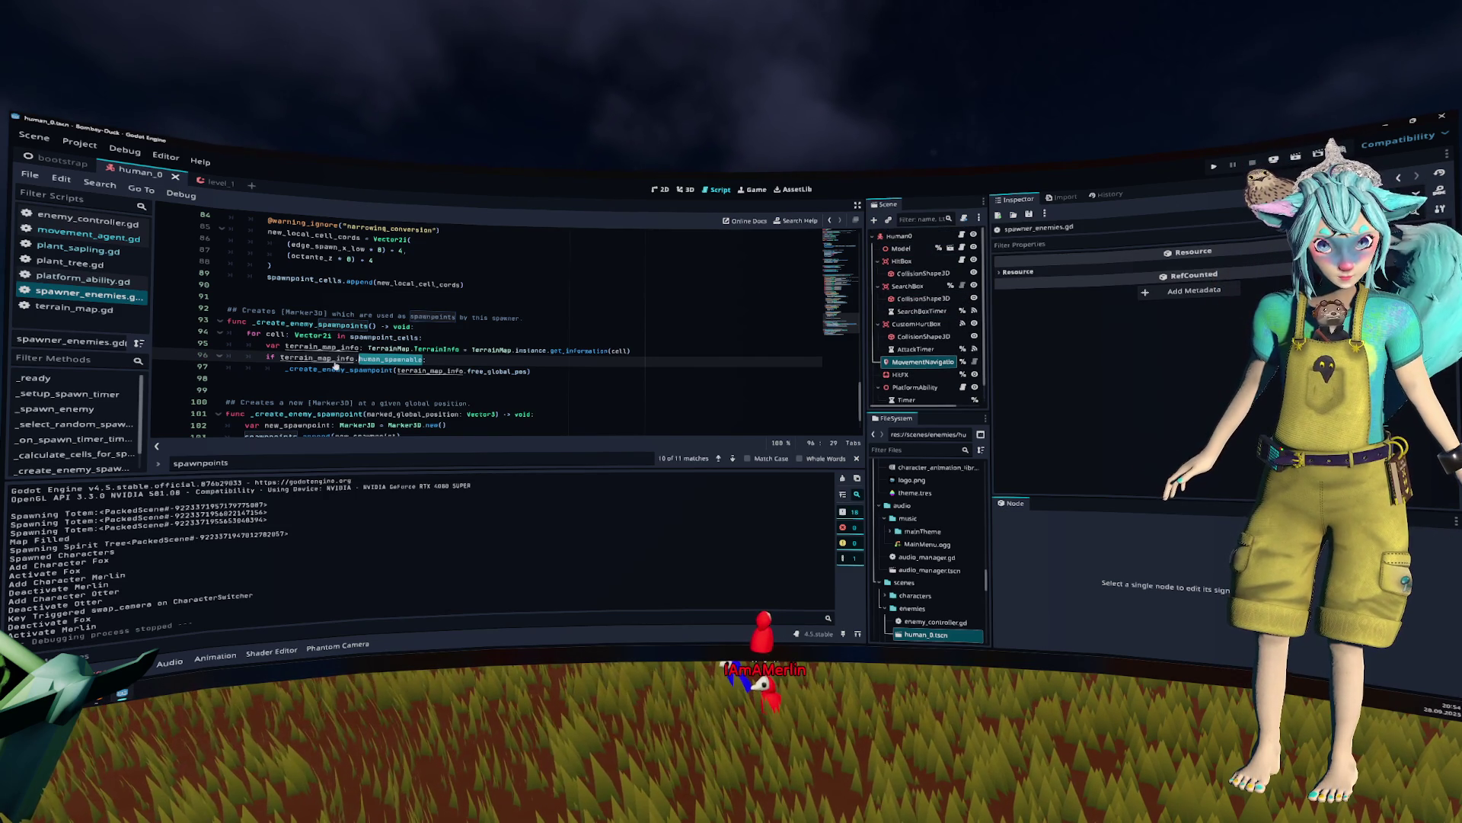
pyautogui.keyDown('ctrl'); pyautogui.click(435, 347); pyautogui.keyUp('ctrl')
# - Add 'var human_spawnable: bool' to TerrainInfo with getter 'return tile_data.terraformable' and save
pyautogui.scroll(-1, 435, 339)
pyautogui.click(431, 304)
pyautogui.write('en')
pyautogui.press('BackSpace')
pyautogui.press('BackSpace')
pyautogui.write('var human_spawnable: bool:')
pyautogui.press('Return')
pyautogui.write('get(): return ')
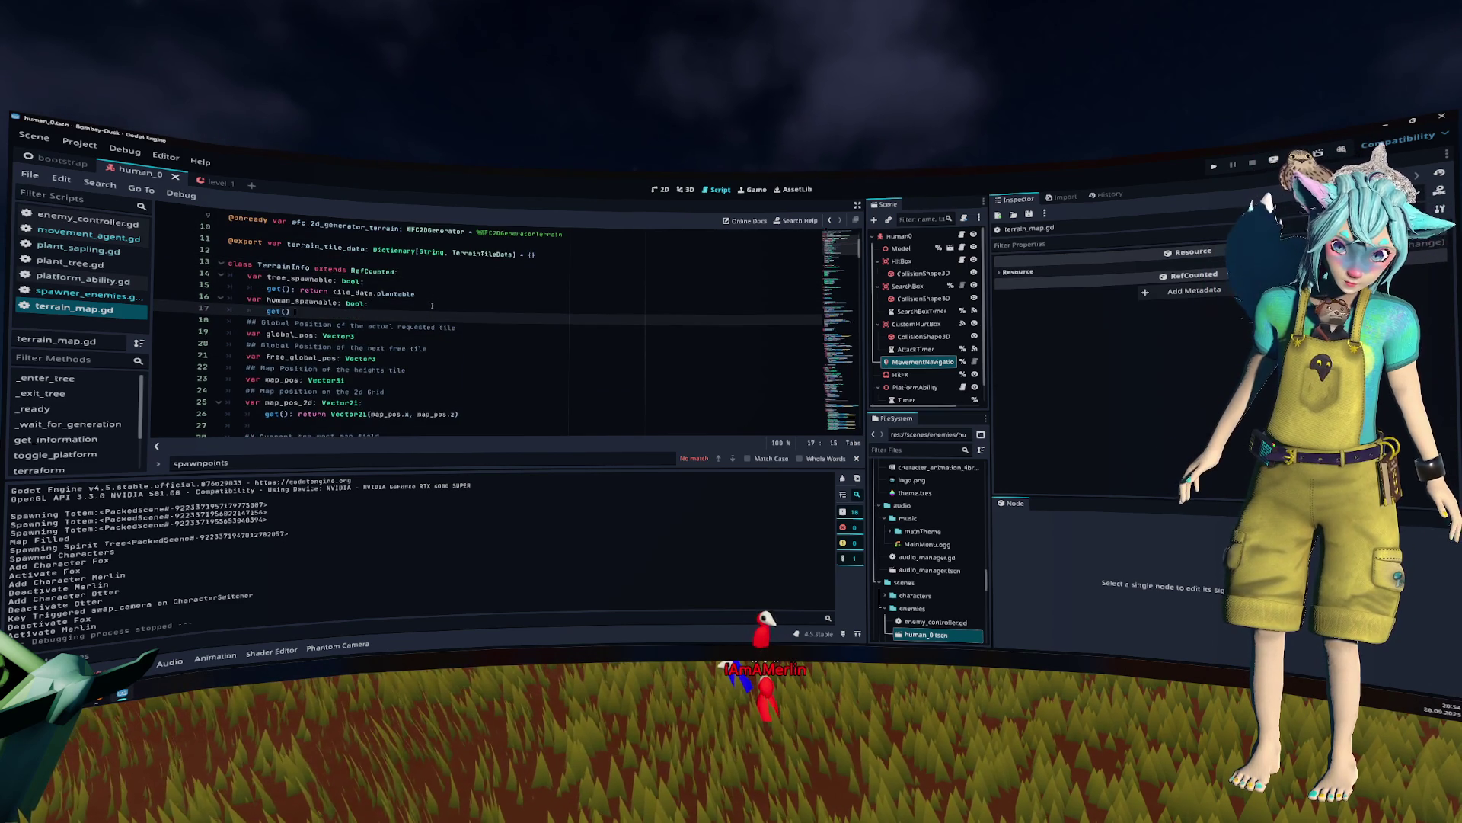
pyautogui.write('tile_data.')
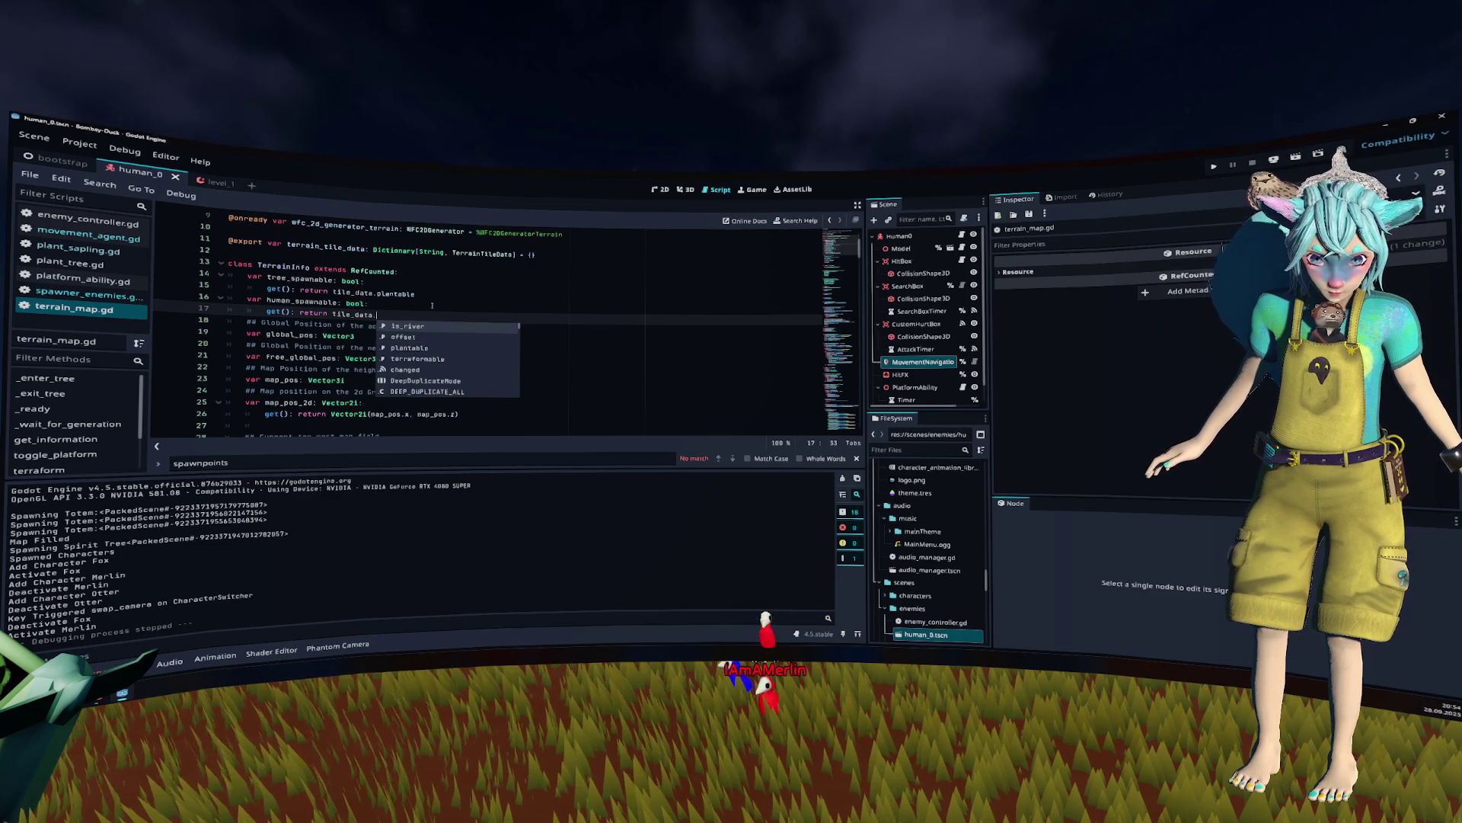
pyautogui.press('Down')
pyautogui.press('Down')
pyautogui.press('Down')
pyautogui.press('Return')
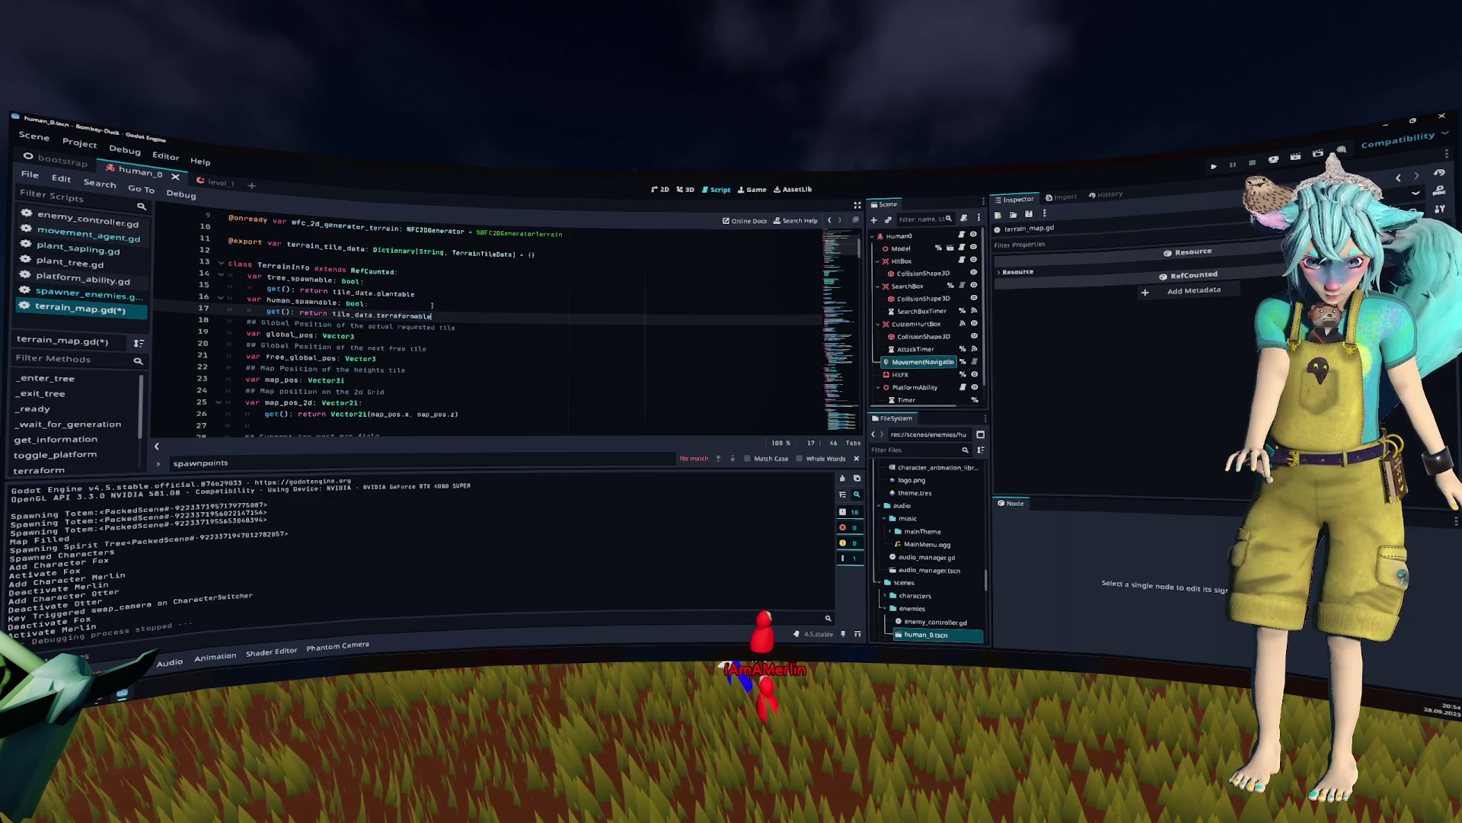
pyautogui.press('Return')
pyautogui.hotkey('ctrl', 's')
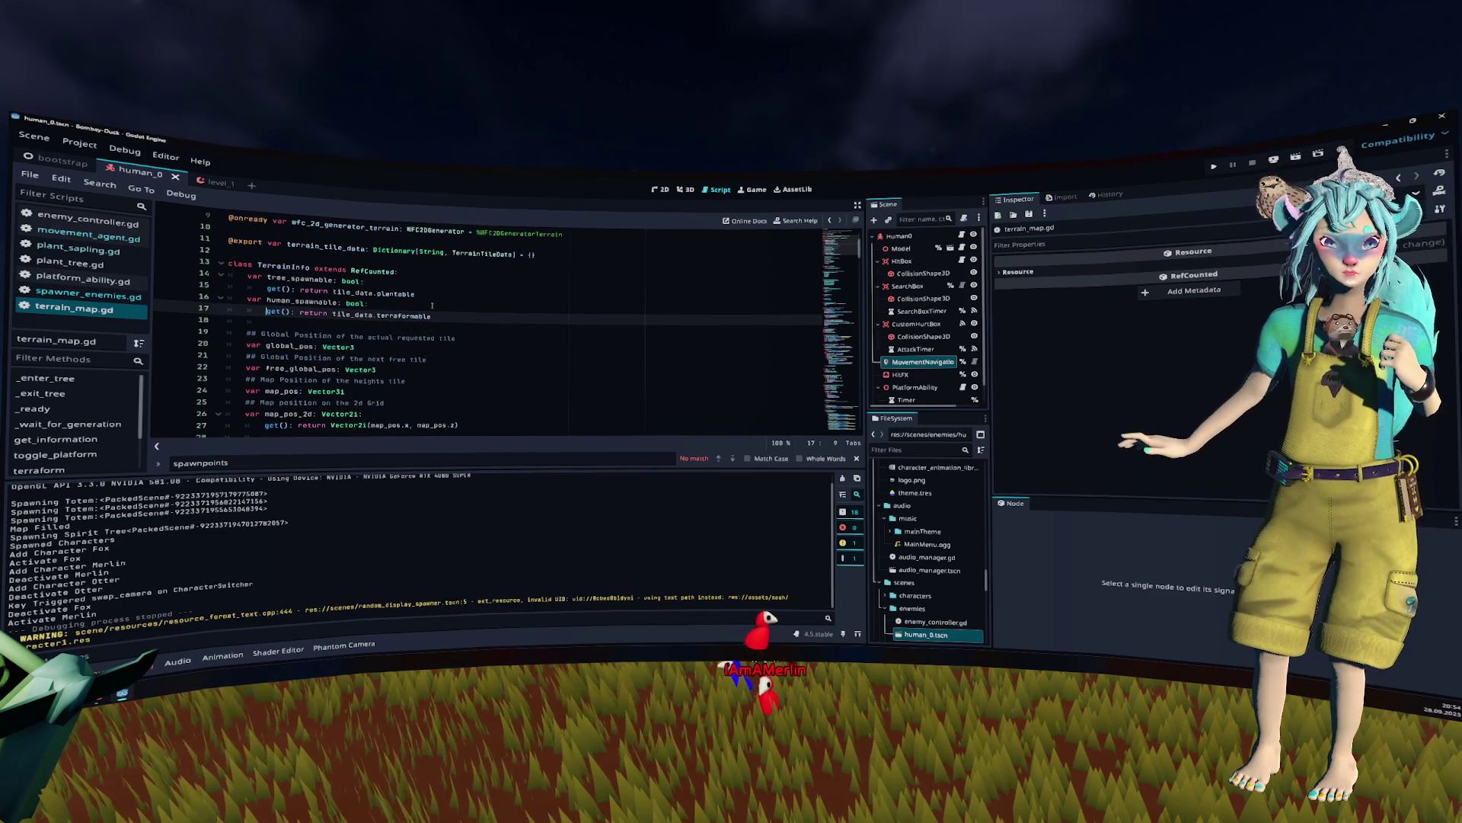
# - Return to spawner_enemies.gd at the end of the spawnpoint call line
pyautogui.press('pagedown')
pyautogui.press('pagedown')
pyautogui.press('pagedown')
pyautogui.press('pageup')
pyautogui.press('pageup')
pyautogui.press('pageup')
pyautogui.hotkey('alt', 'Left')
pyautogui.click(594, 373)
# - Offset the spawnpoint position on line 97 to free_global_pos + Vector3.UP
pyautogui.click(354, 370)
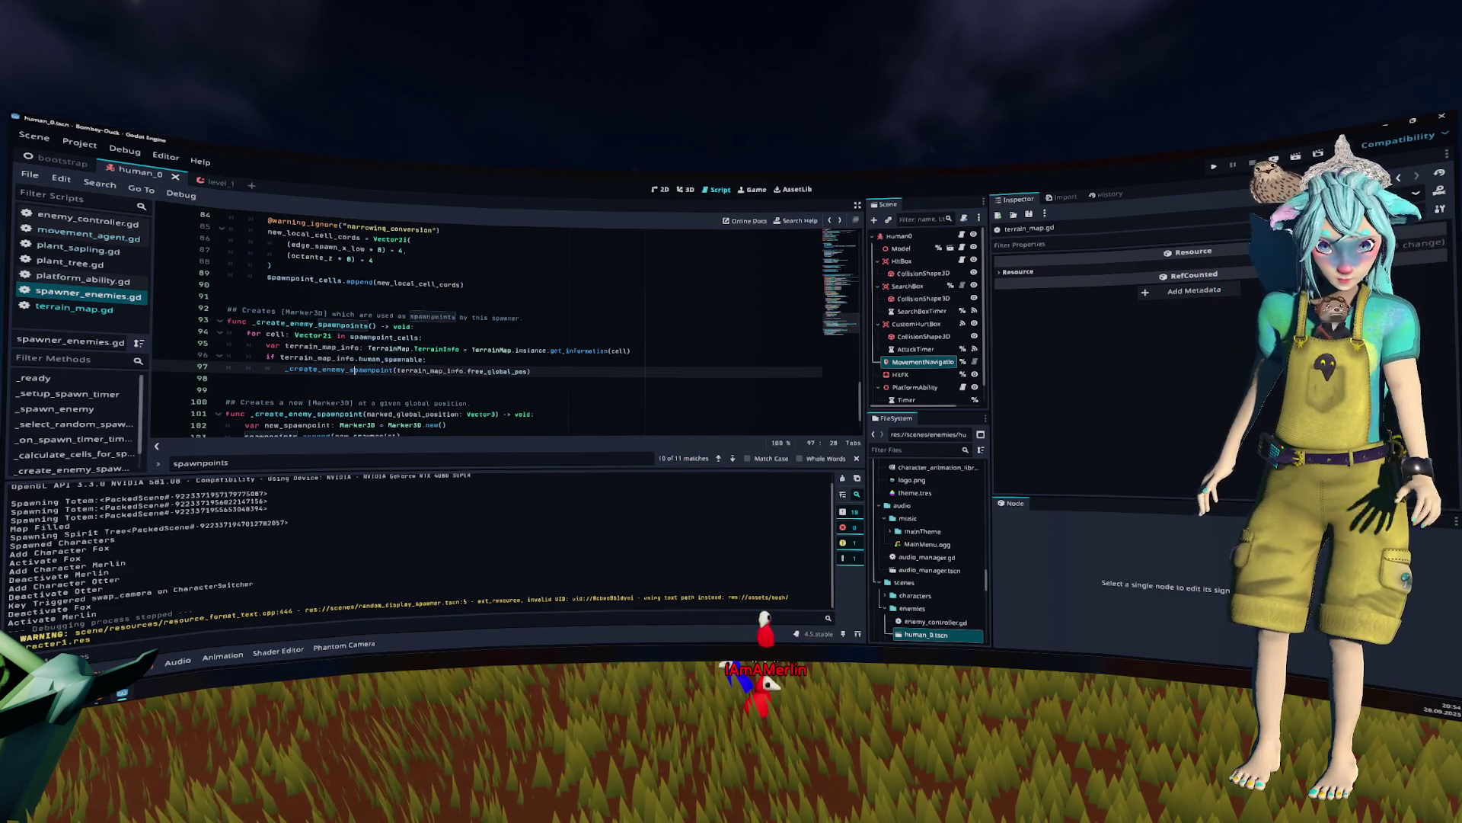
pyautogui.doubleClick(516, 371)
pyautogui.click(615, 375)
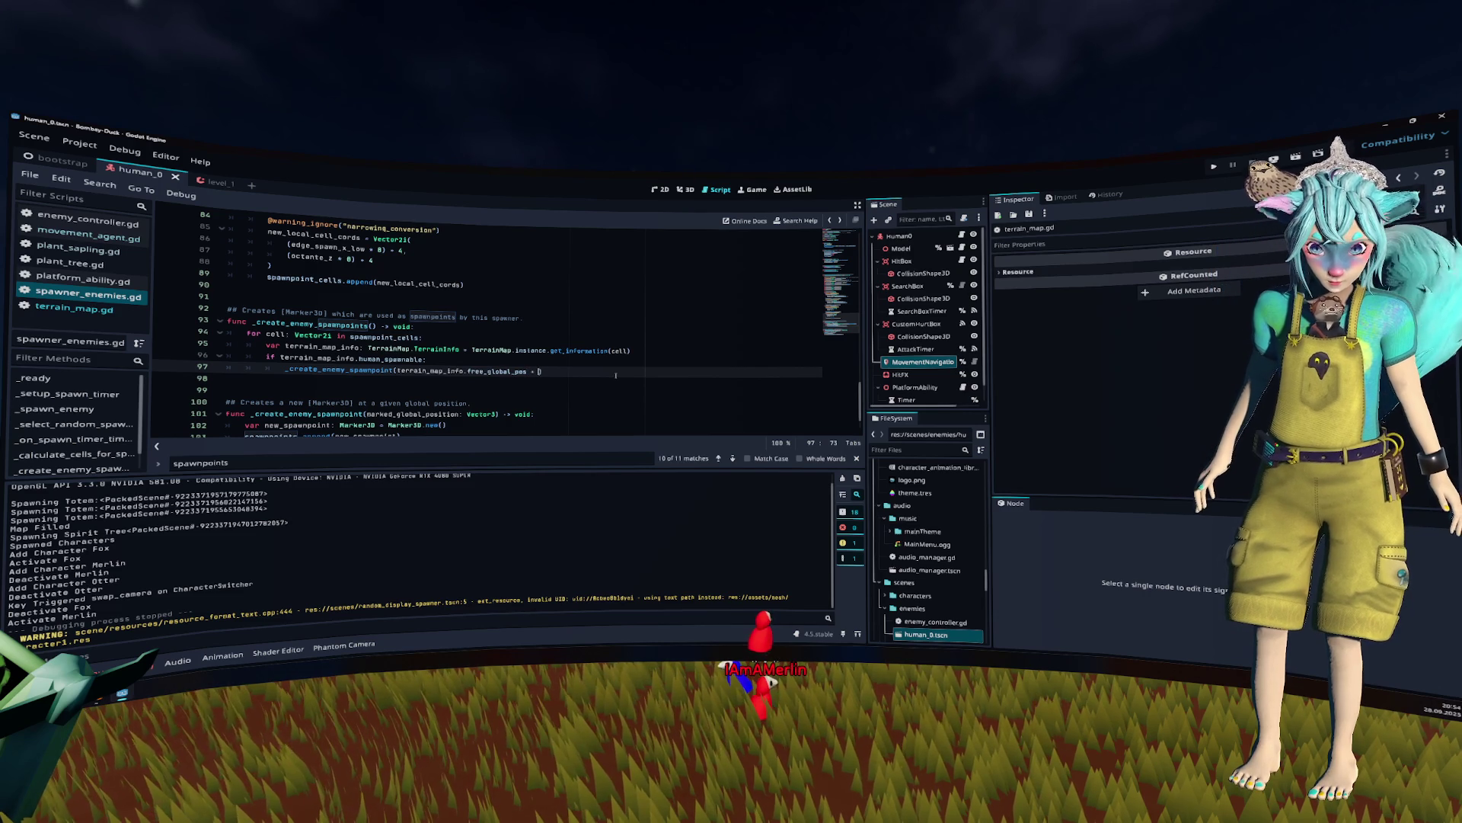
pyautogui.write('ctor')
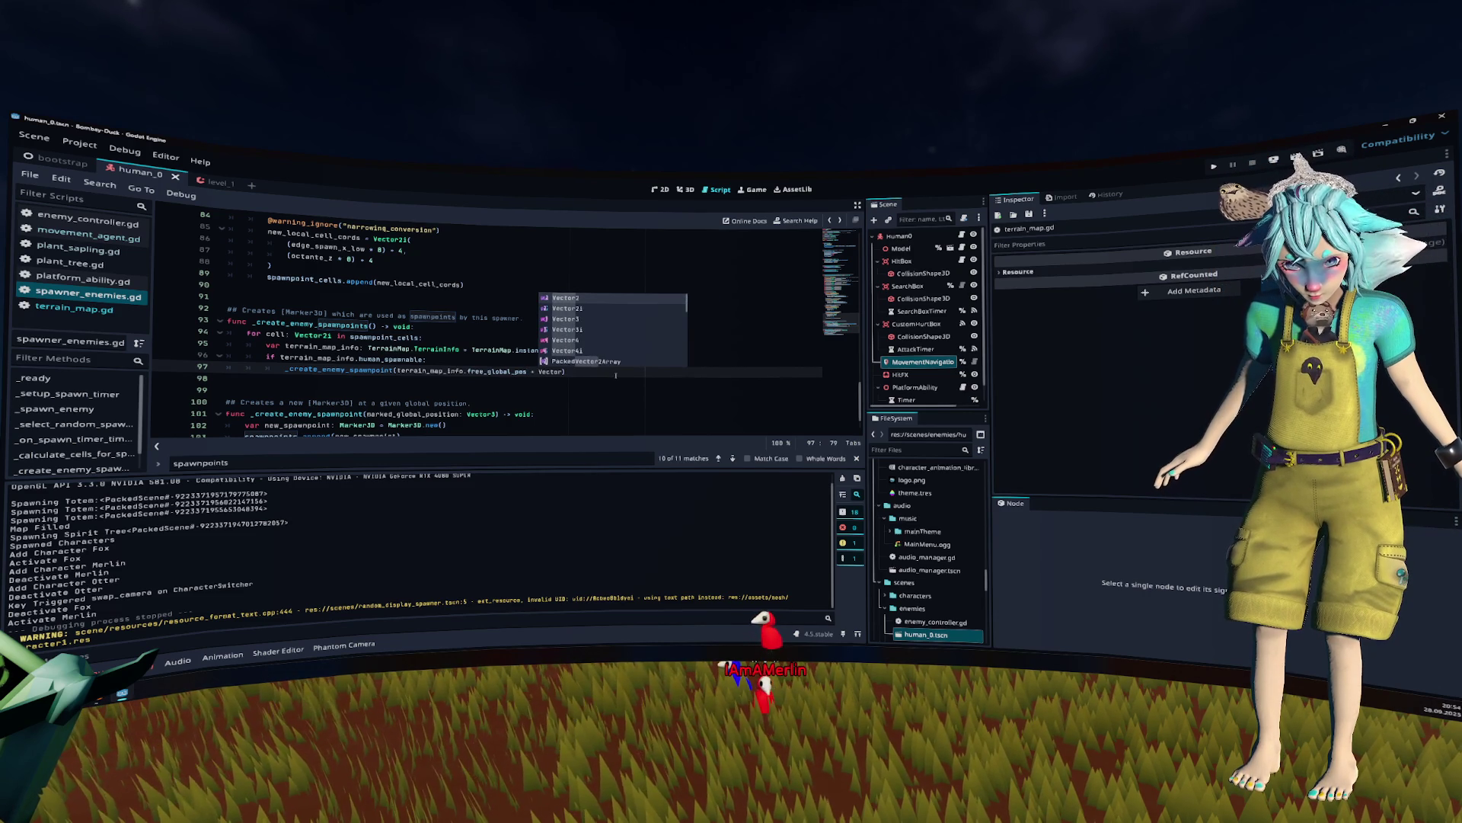
pyautogui.write('3')
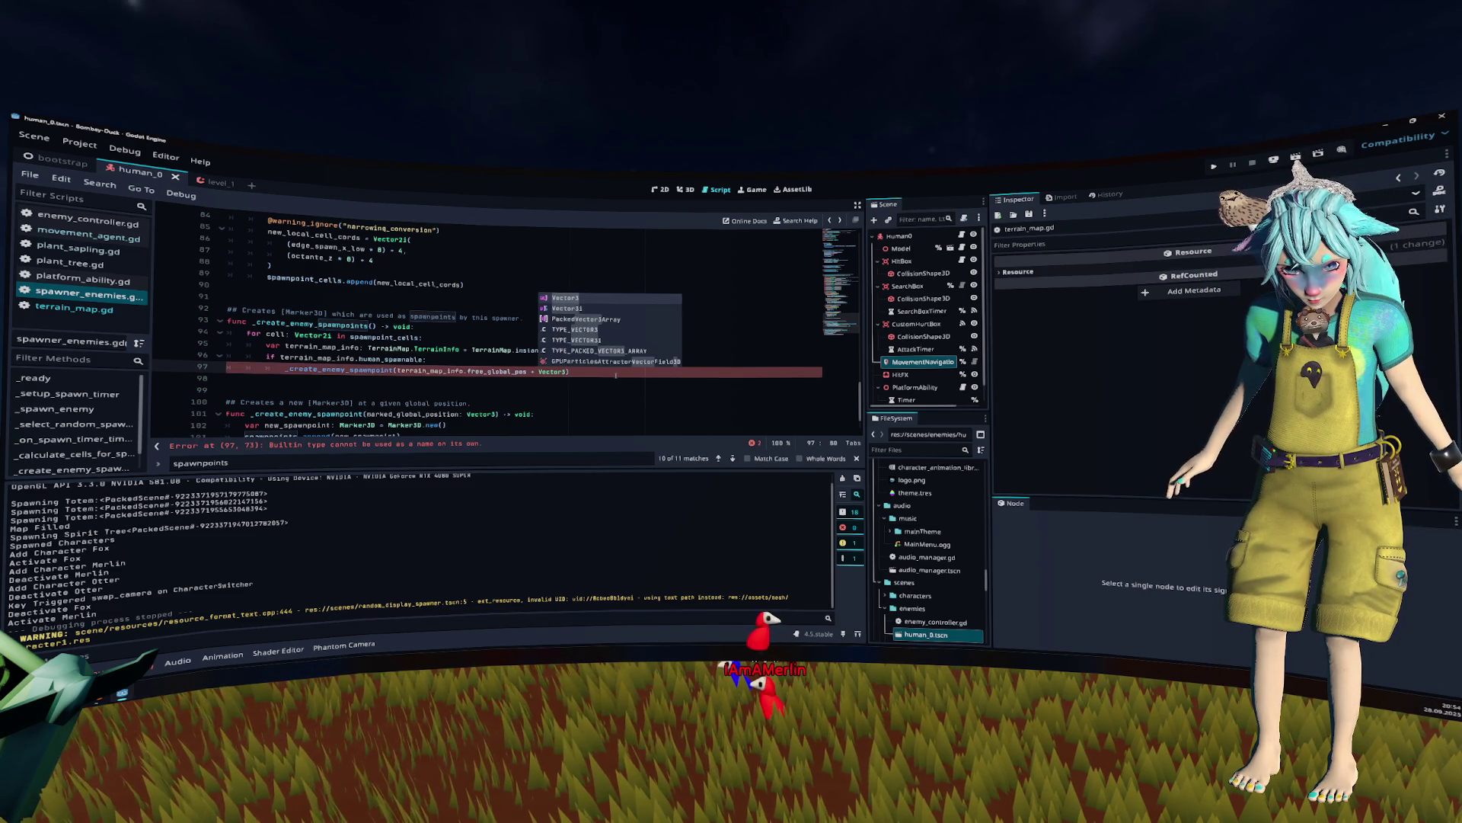
pyautogui.press('Down')
pyautogui.press('Return')
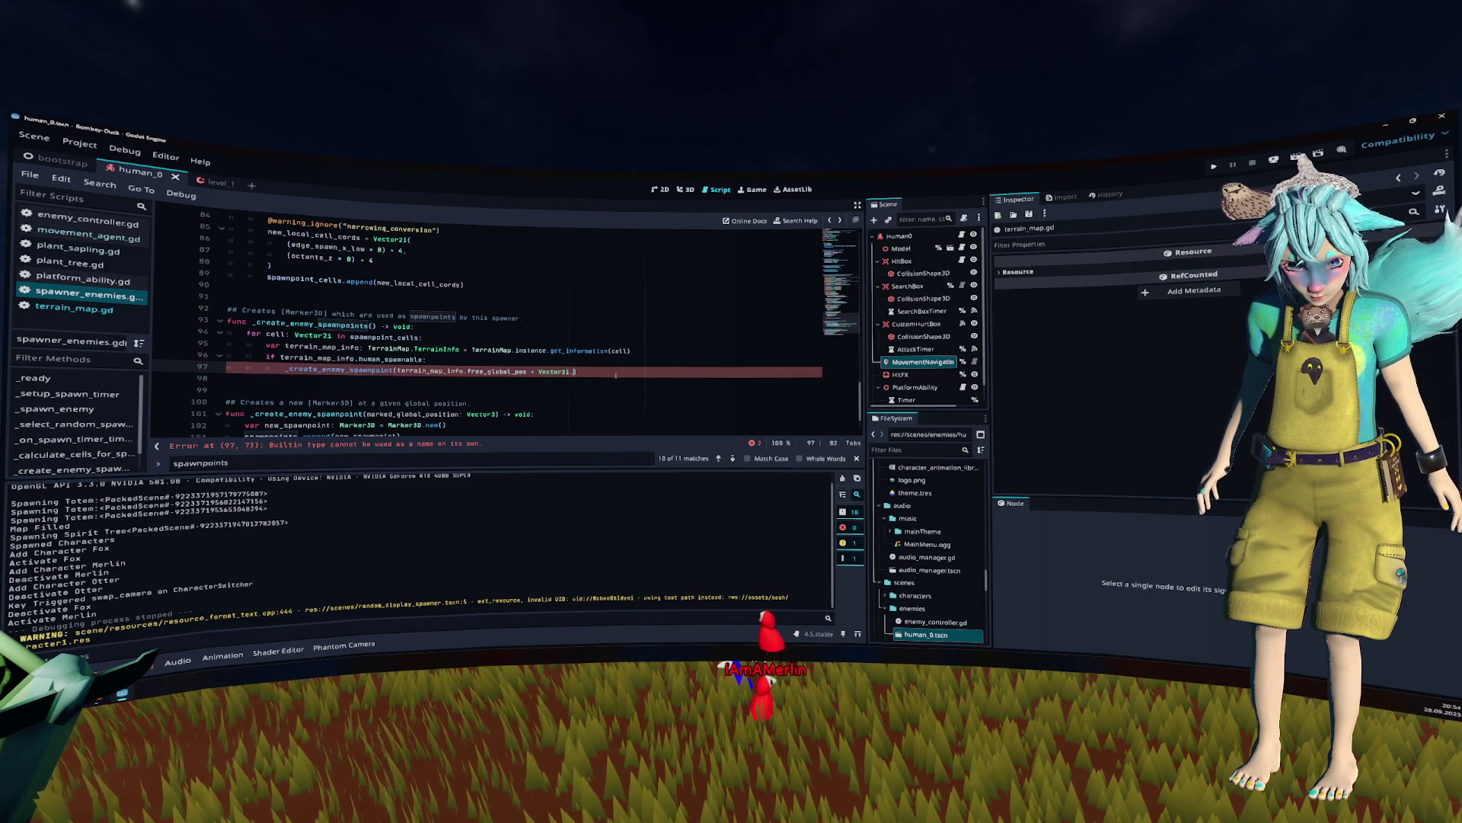
pyautogui.write('UP')
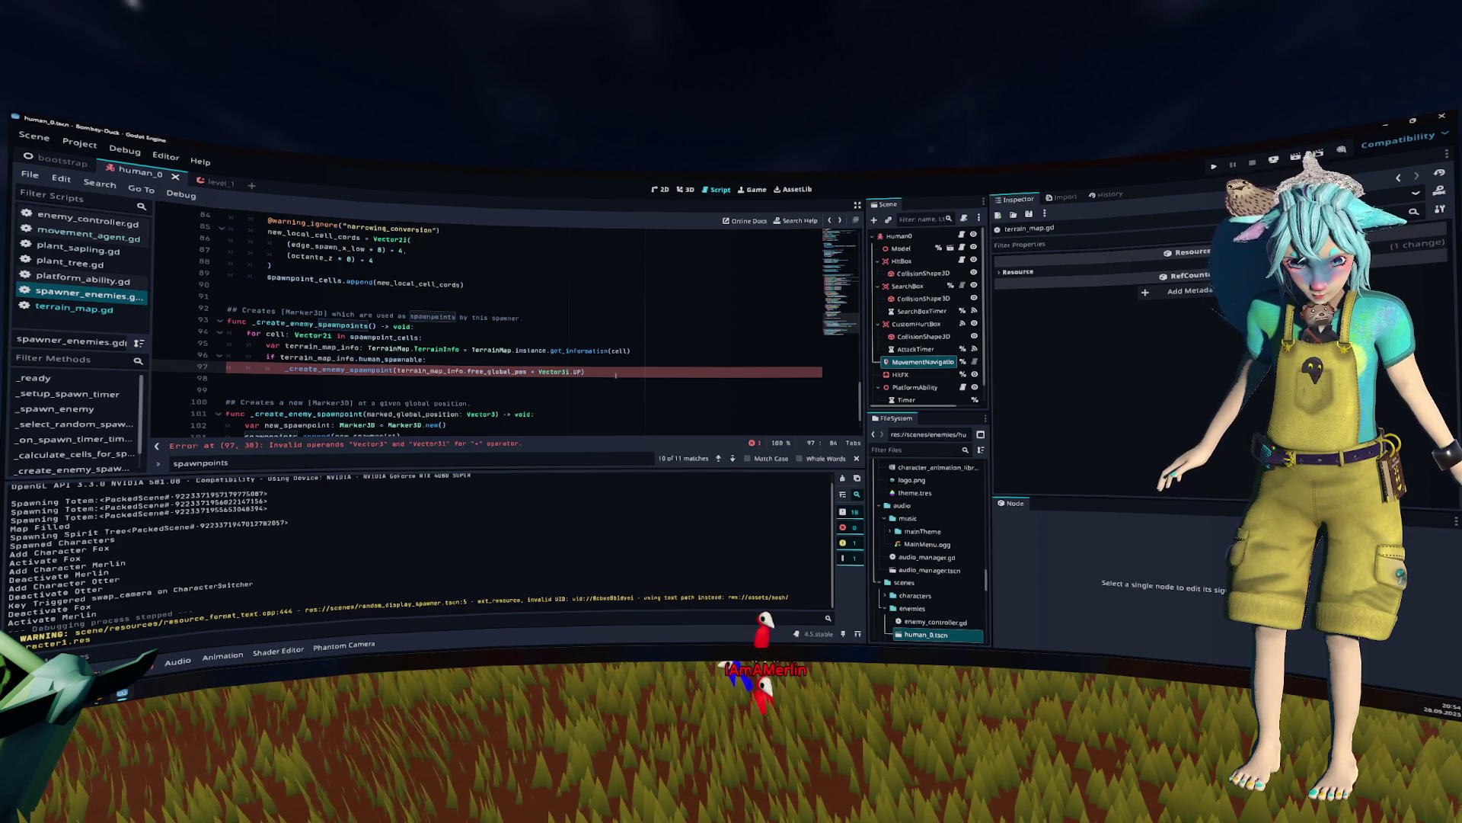
pyautogui.hotkey('ctrl', 'shift', 'Left')
pyautogui.hotkey('ctrl', 'shift', 'Left')
pyautogui.hotkey('ctrl', 'shift', 'Left')
pyautogui.hotkey('ctrl', 'Right')
pyautogui.press('BackSpace')
pyautogui.press('End')
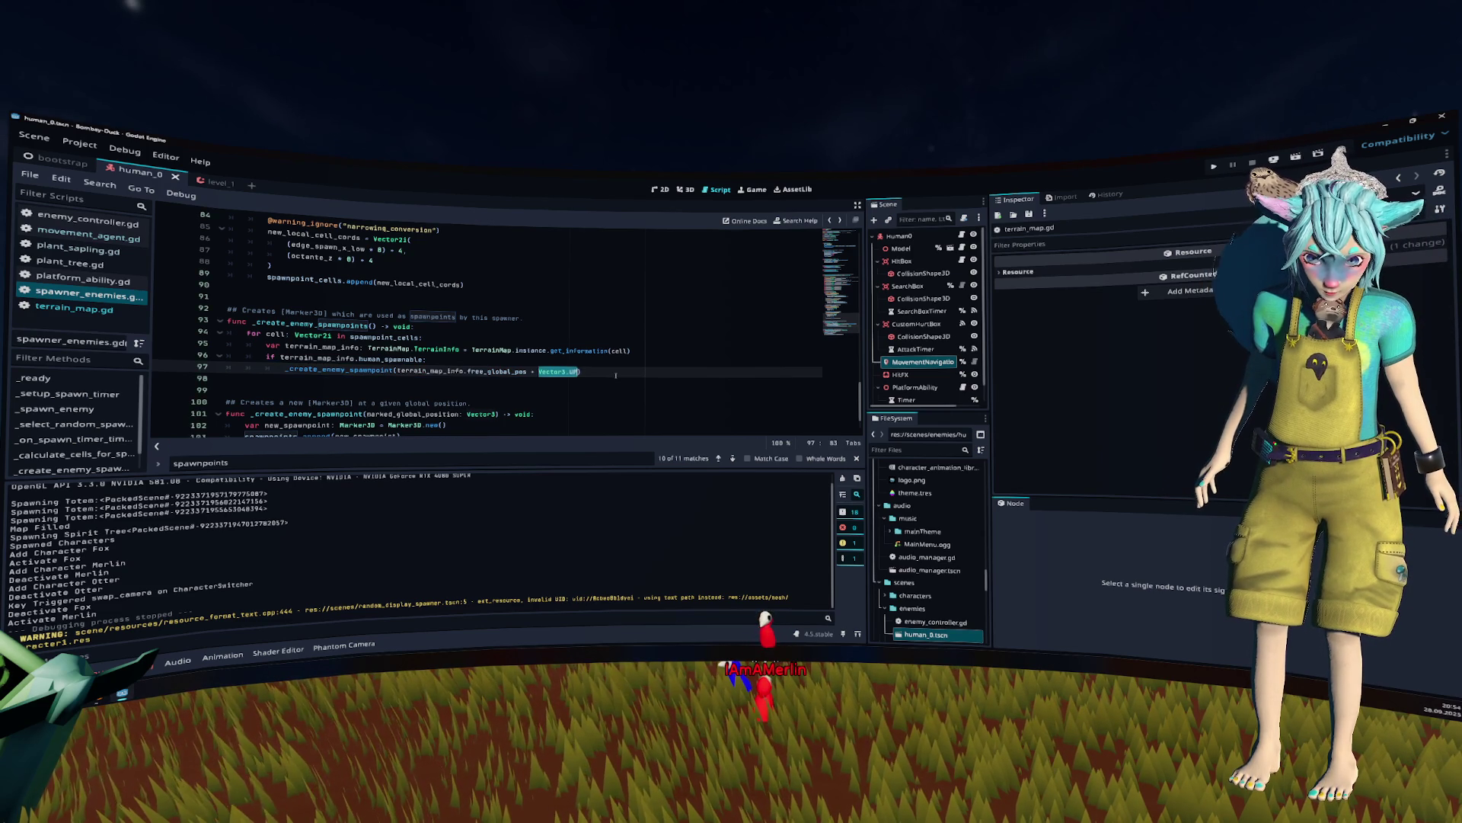
# - Put a comment above the call about humans spawning slightly in the air, then save
pyautogui.write('# add offset')
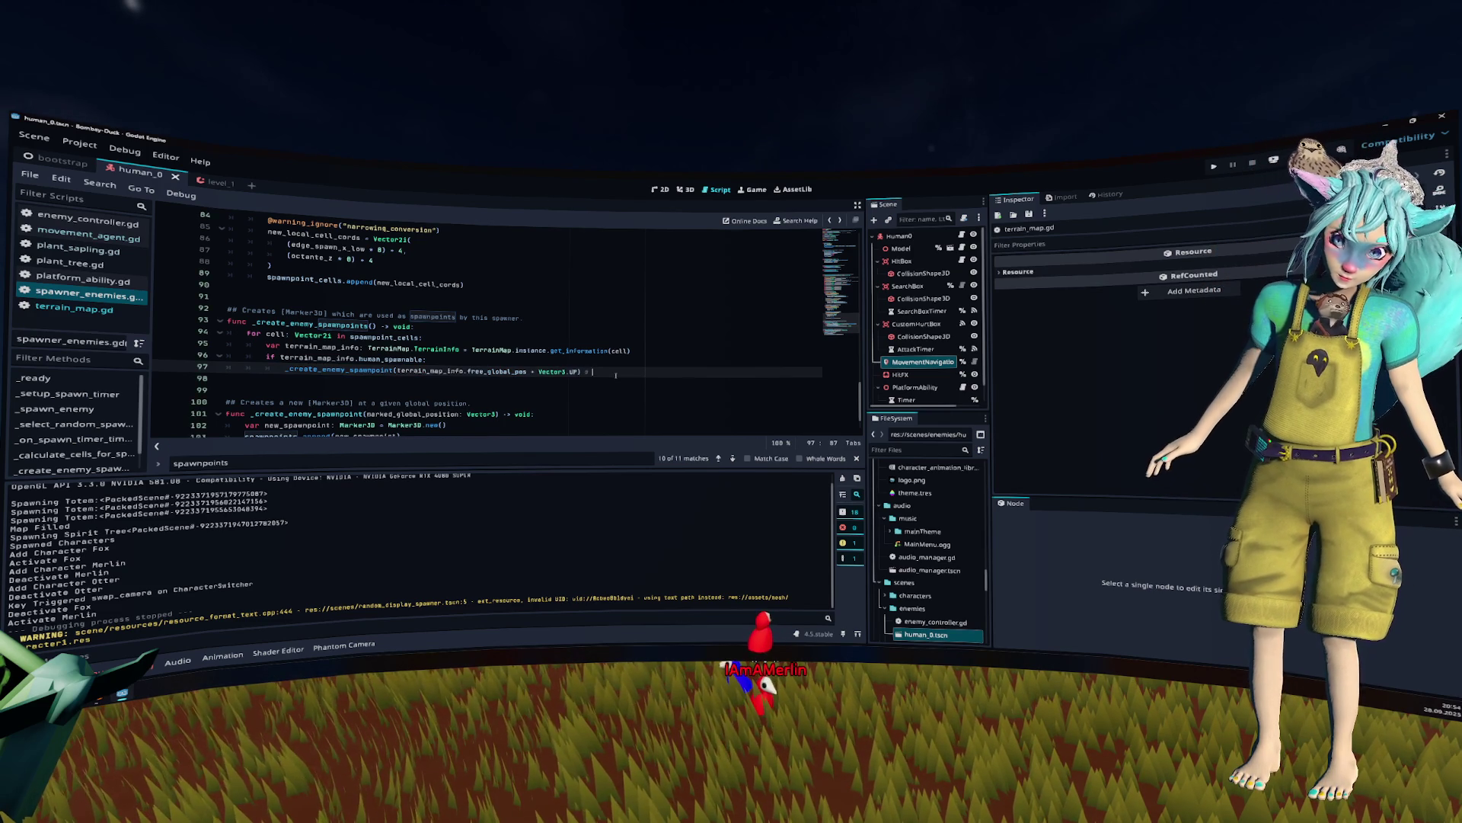
pyautogui.write(' that humans spa')
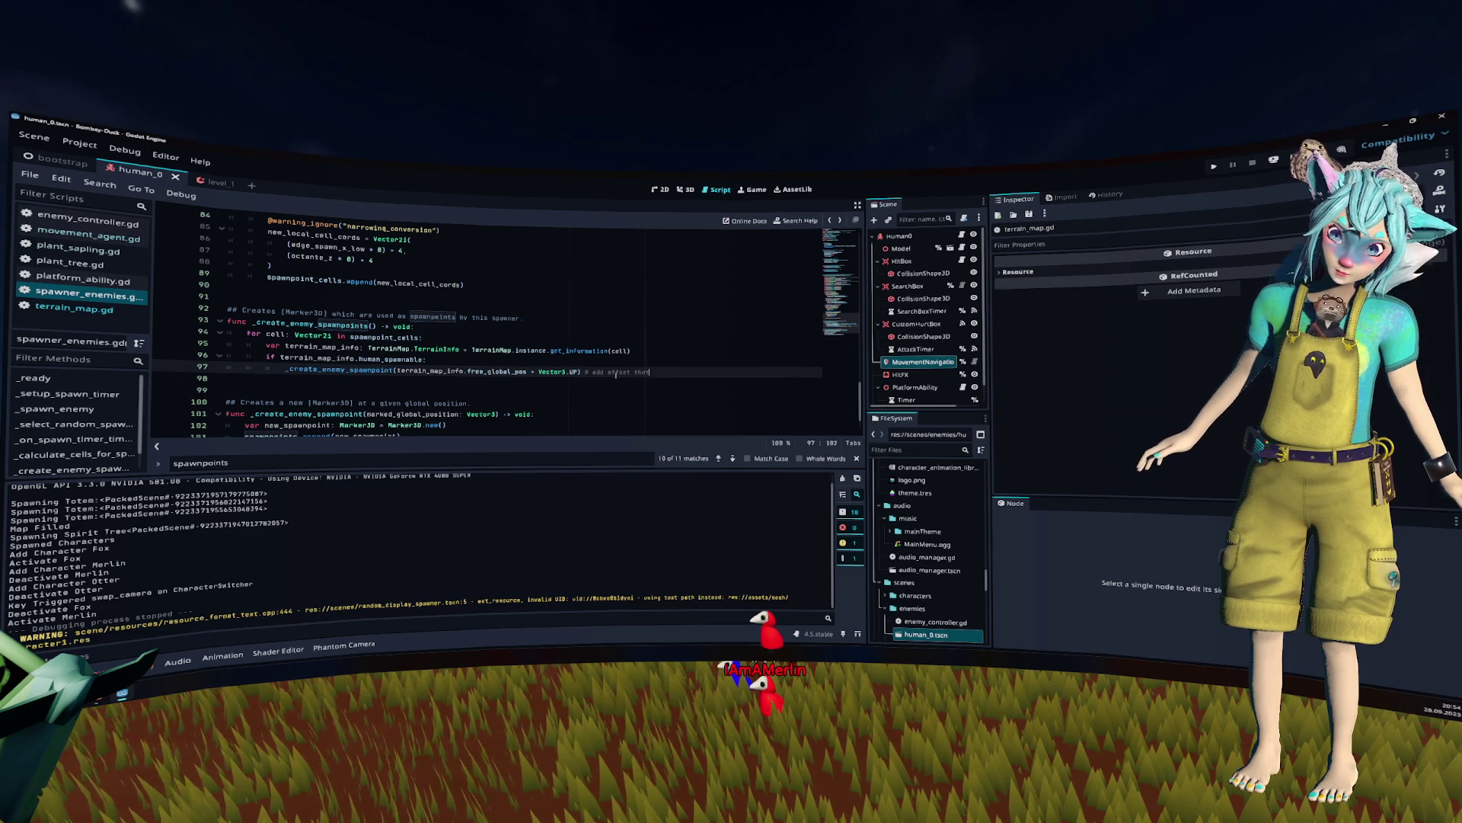
pyautogui.write('wn slightly in the air in ')
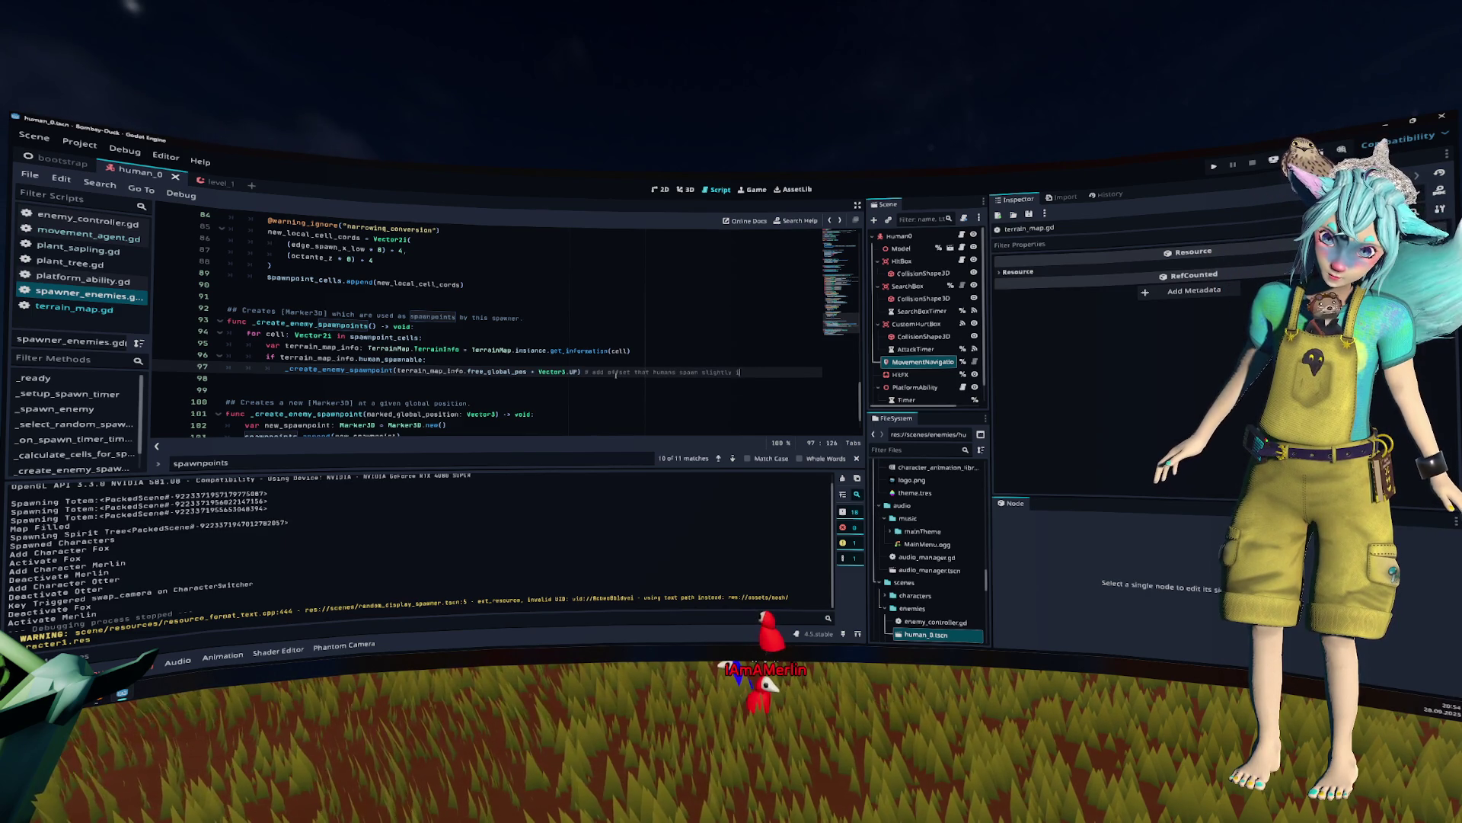
pyautogui.write('case a ')
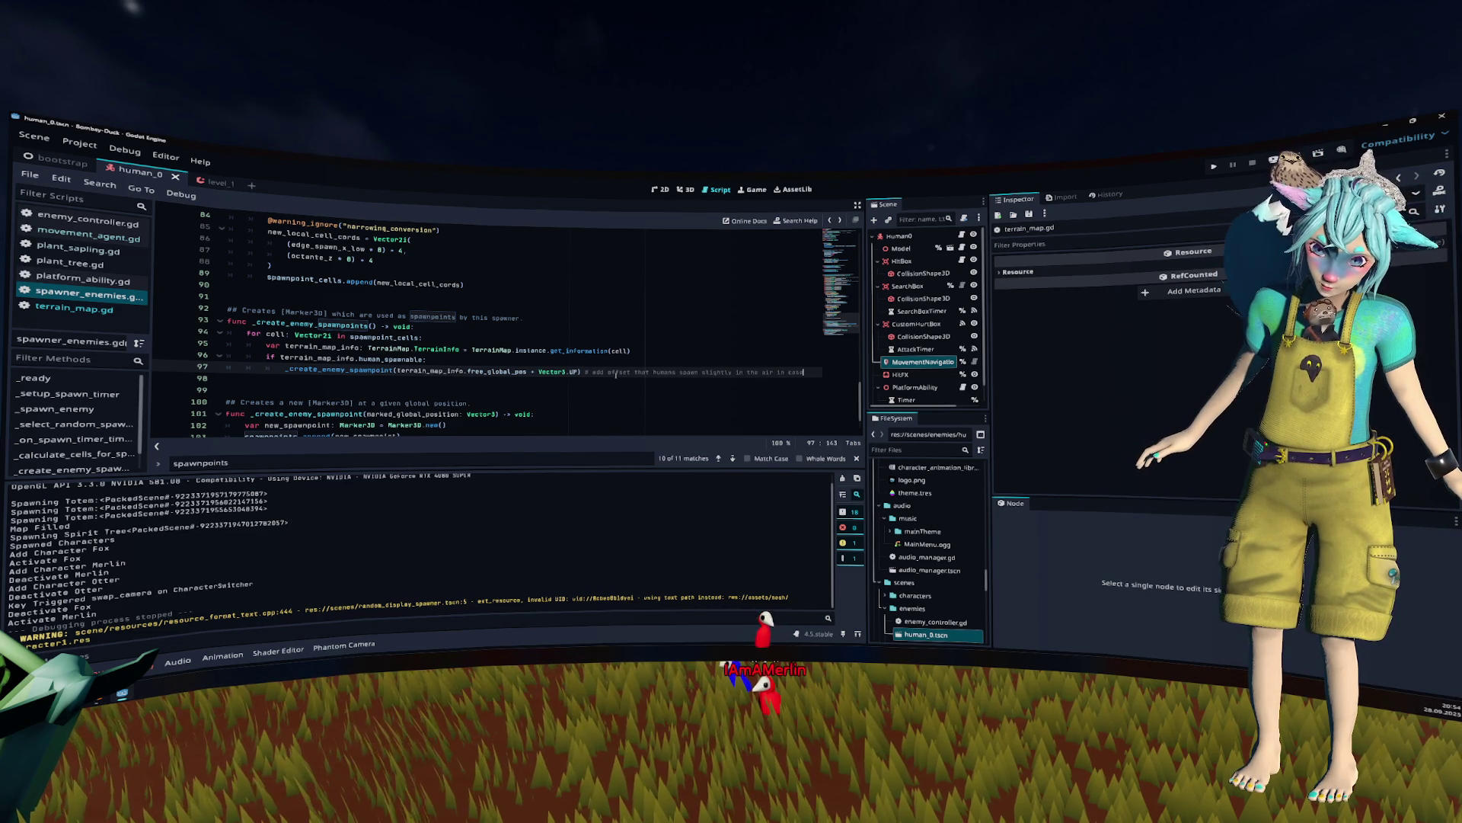
pyautogui.write('block was plac')
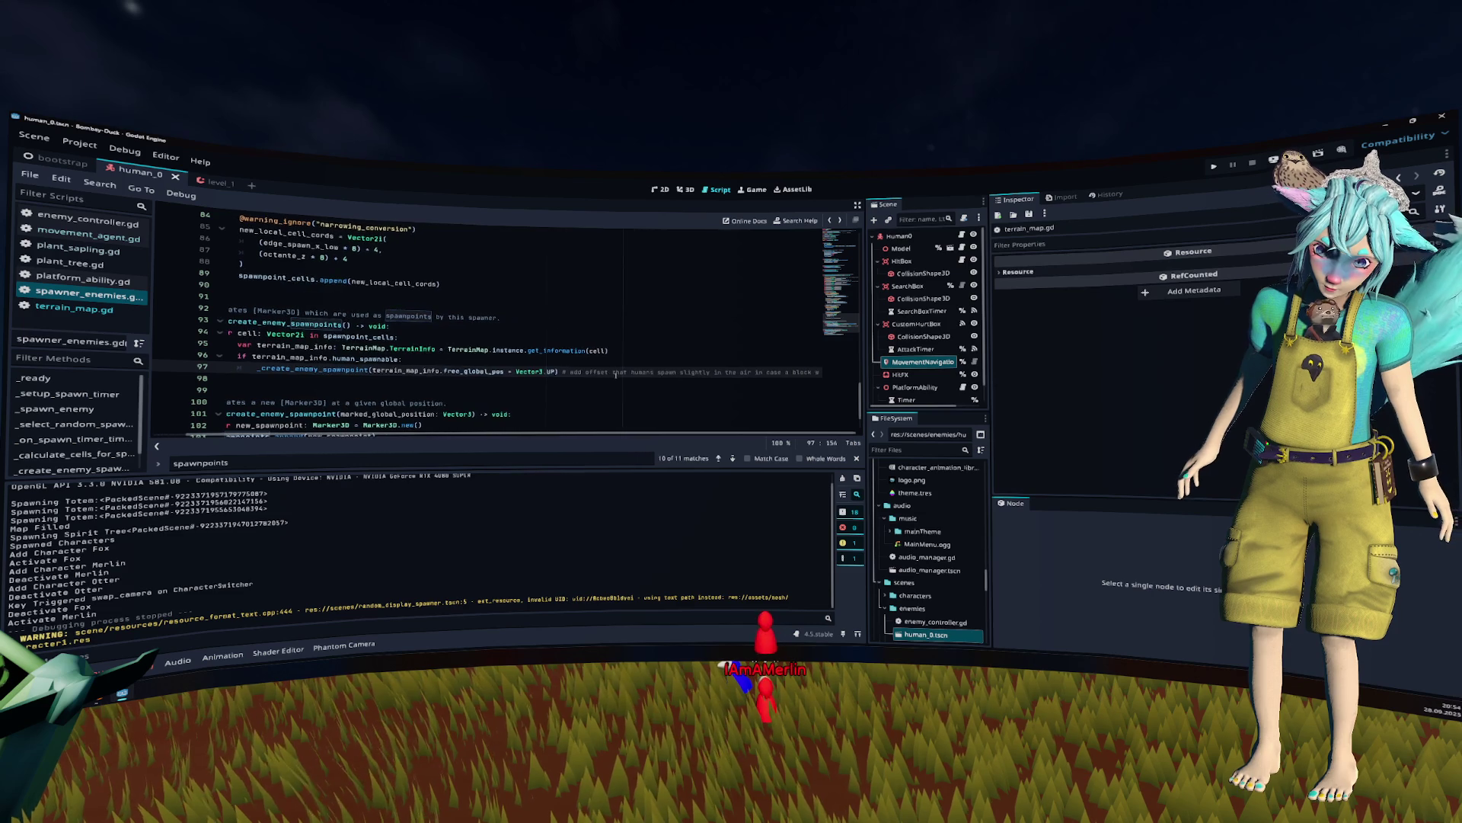
pyautogui.write('ed')
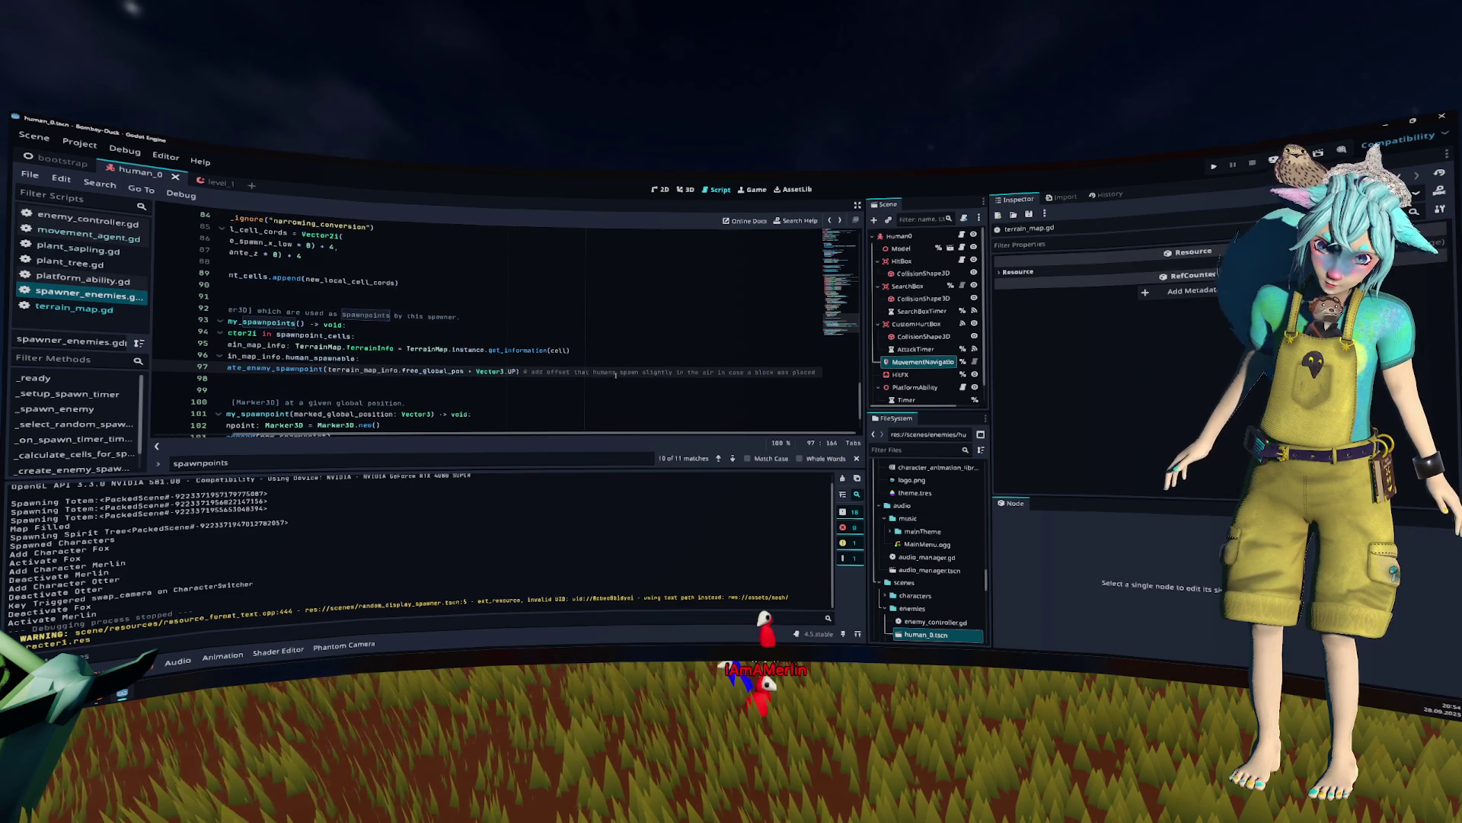
pyautogui.write(' on the spawn')
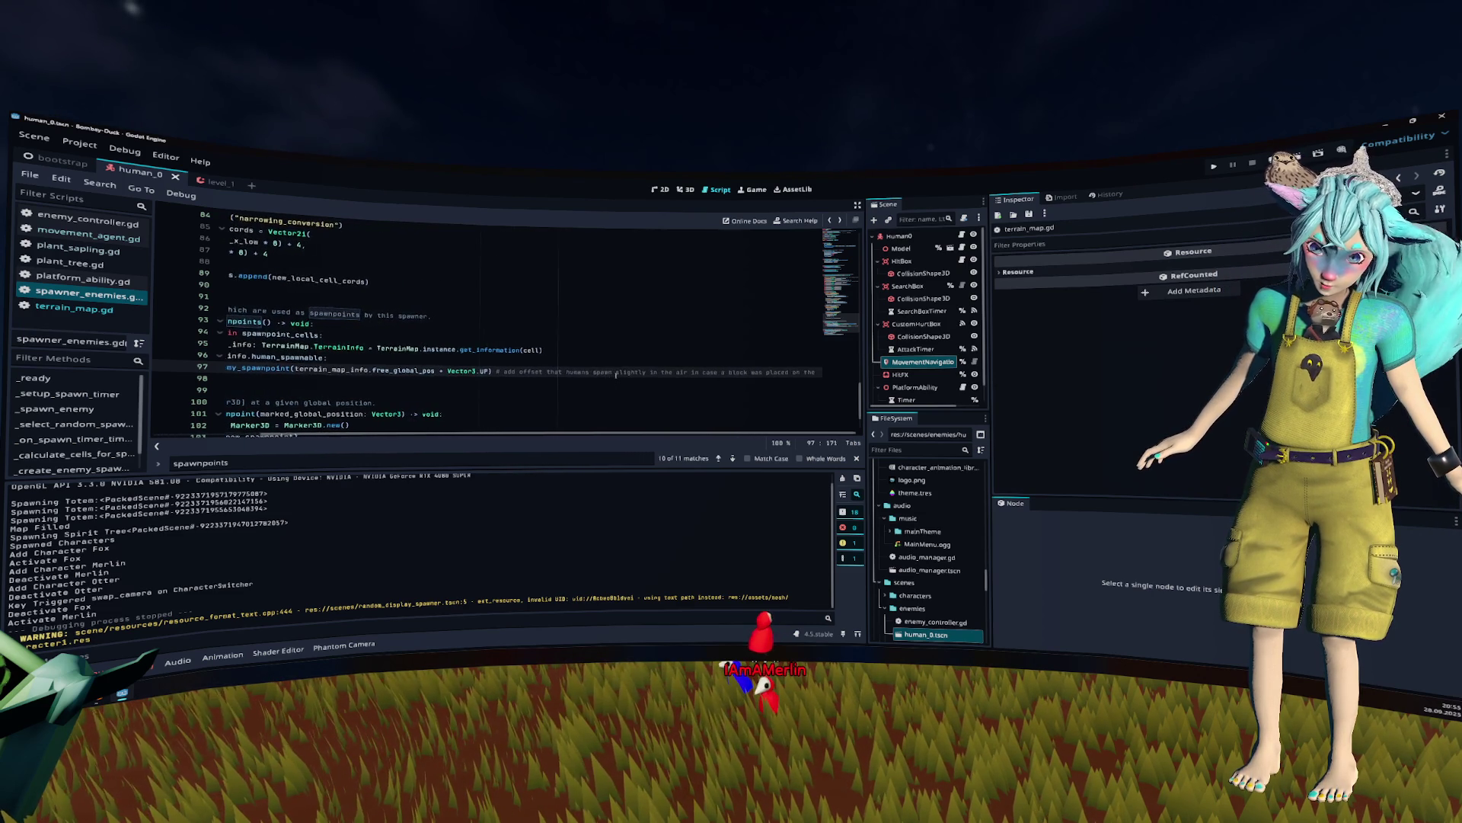
pyautogui.write('e')
pyautogui.hotkey('ctrl', 'shift', 'Left')
pyautogui.hotkey('ctrl', 'shift', 'Left')
pyautogui.hotkey('ctrl', 'shift', 'Left')
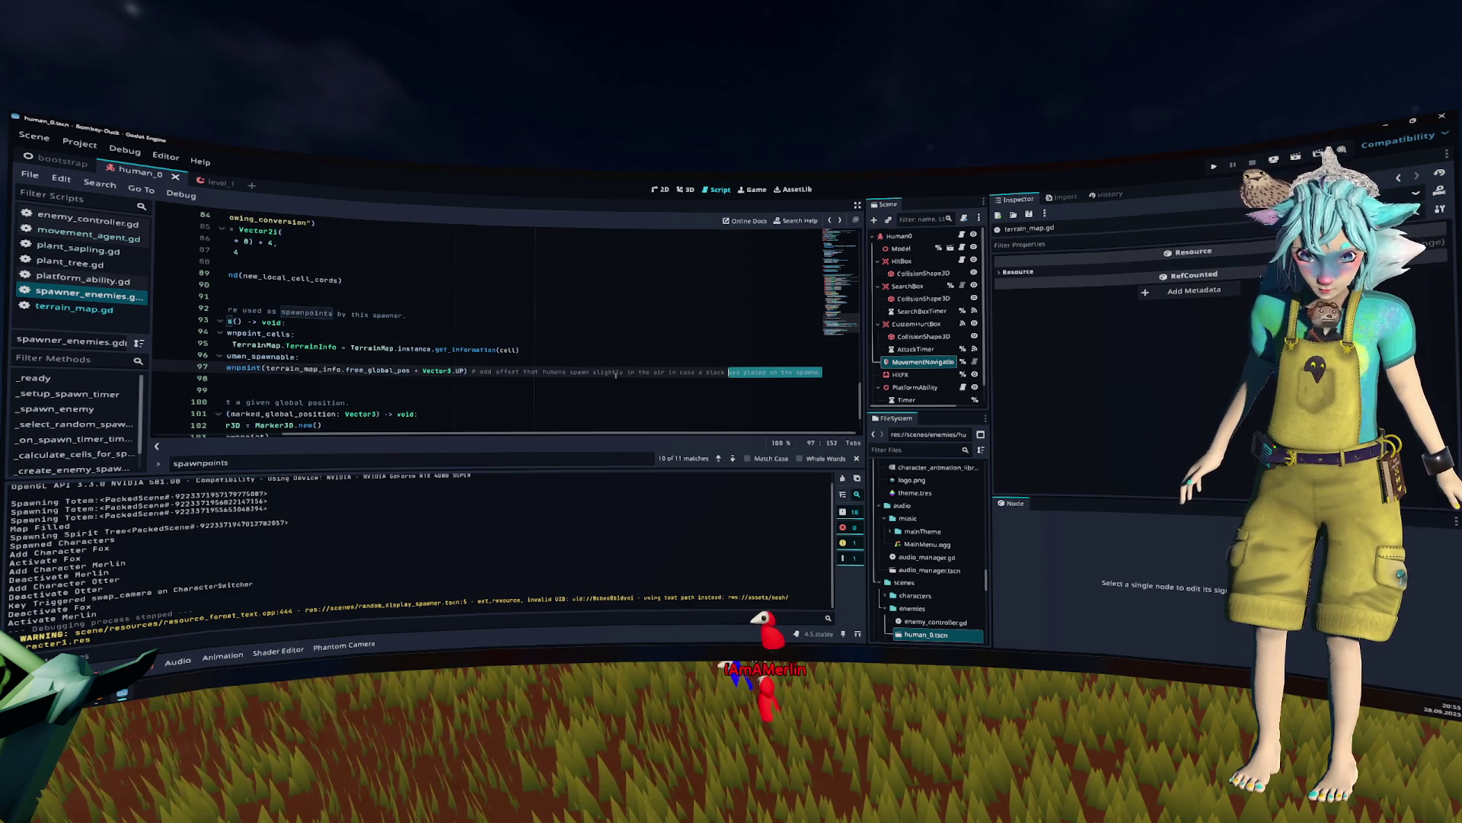
pyautogui.hotkey('ctrl', 'shift', 'Left')
pyautogui.hotkey('ctrl', 'shift', 'Left')
pyautogui.hotkey('ctrl', 'shift', 'Left')
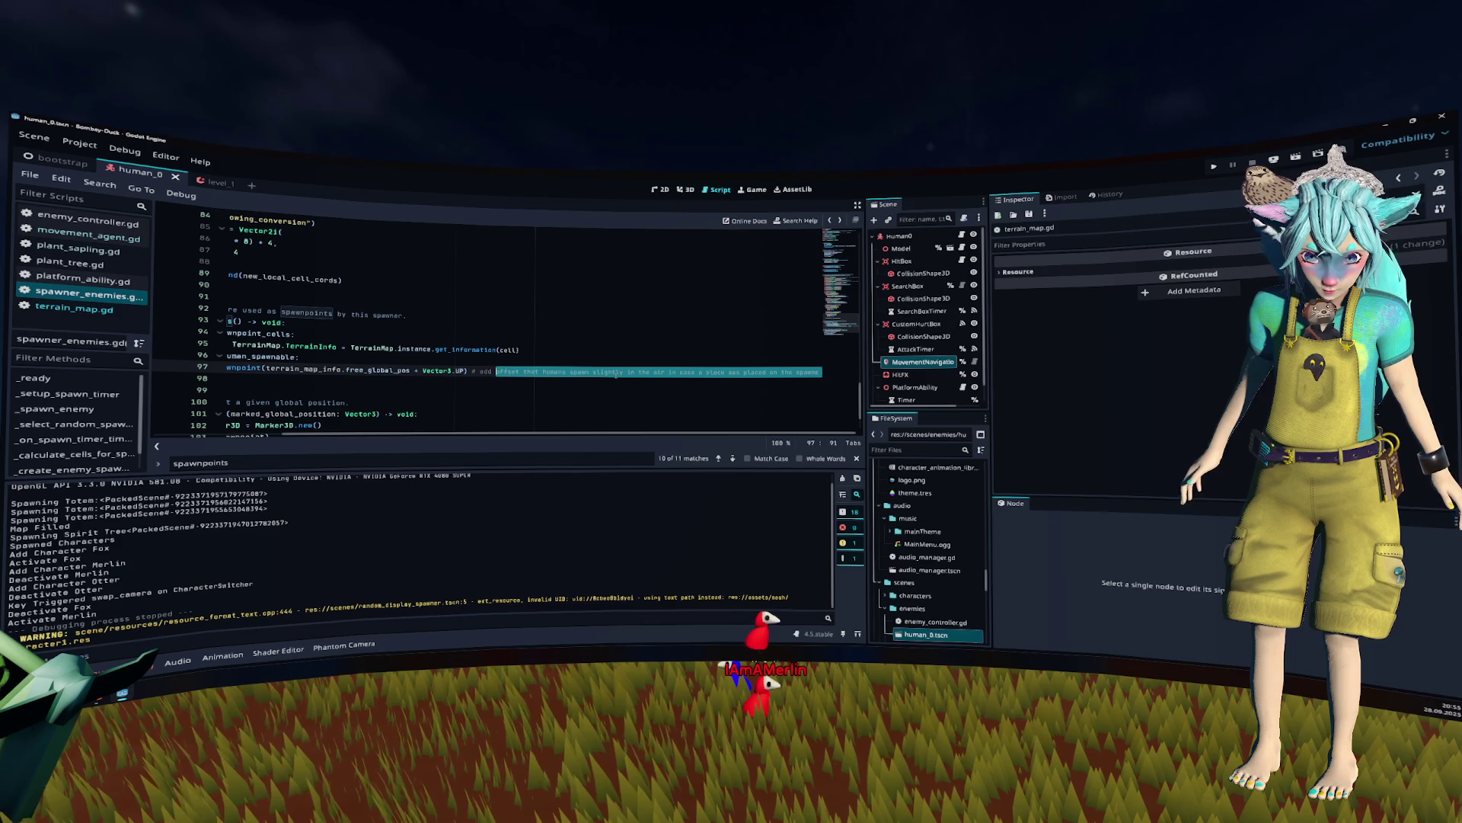
pyautogui.hotkey('ctrl', 'x')
pyautogui.press('Home')
pyautogui.press('Return')
pyautogui.press('Up')
pyautogui.hotkey('ctrl', 'v')
pyautogui.press('Down')
pyautogui.hotkey('ctrl', 's')
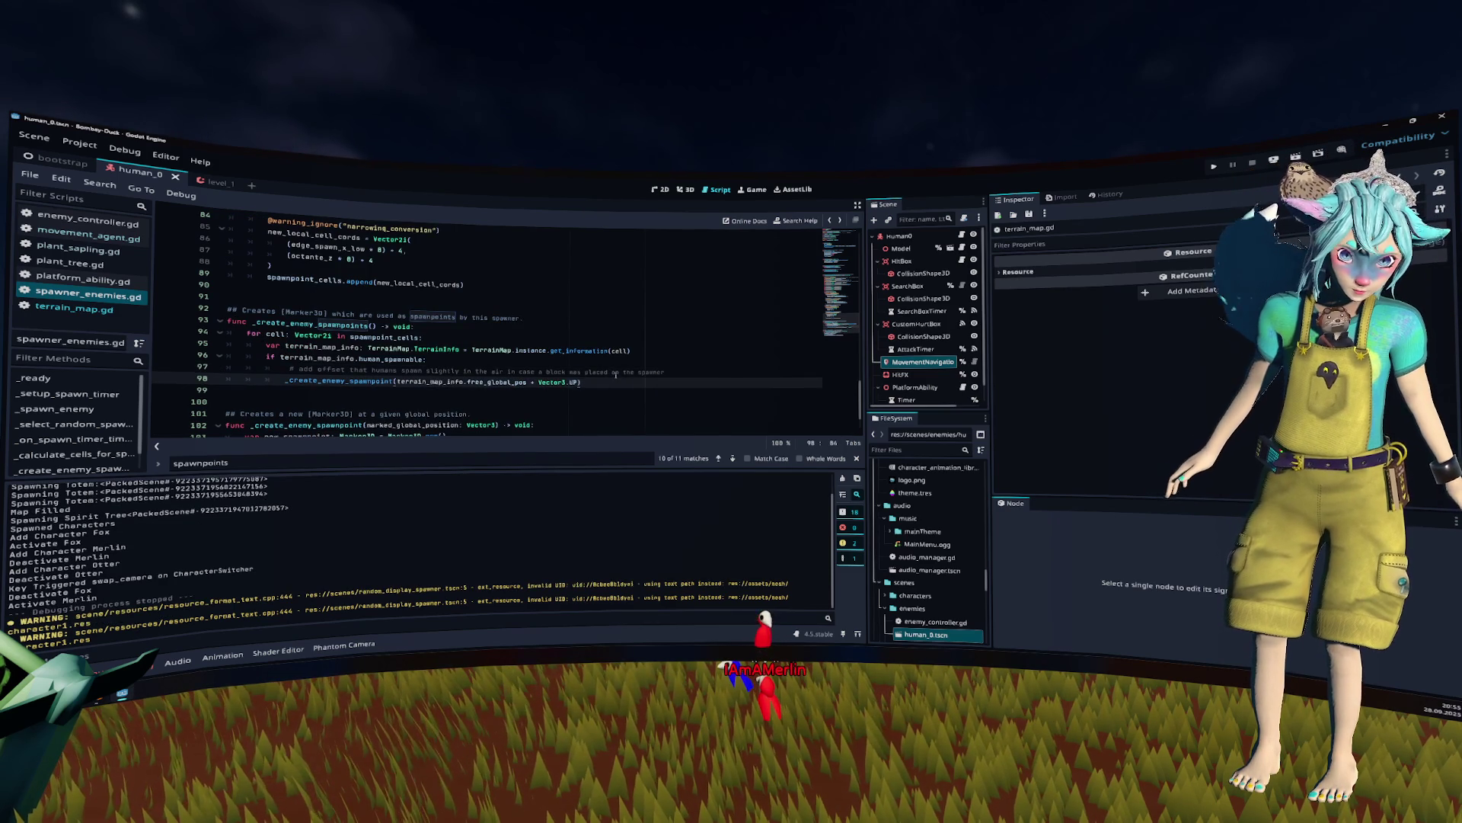
pyautogui.click(601, 342)
pyautogui.press('Escape')
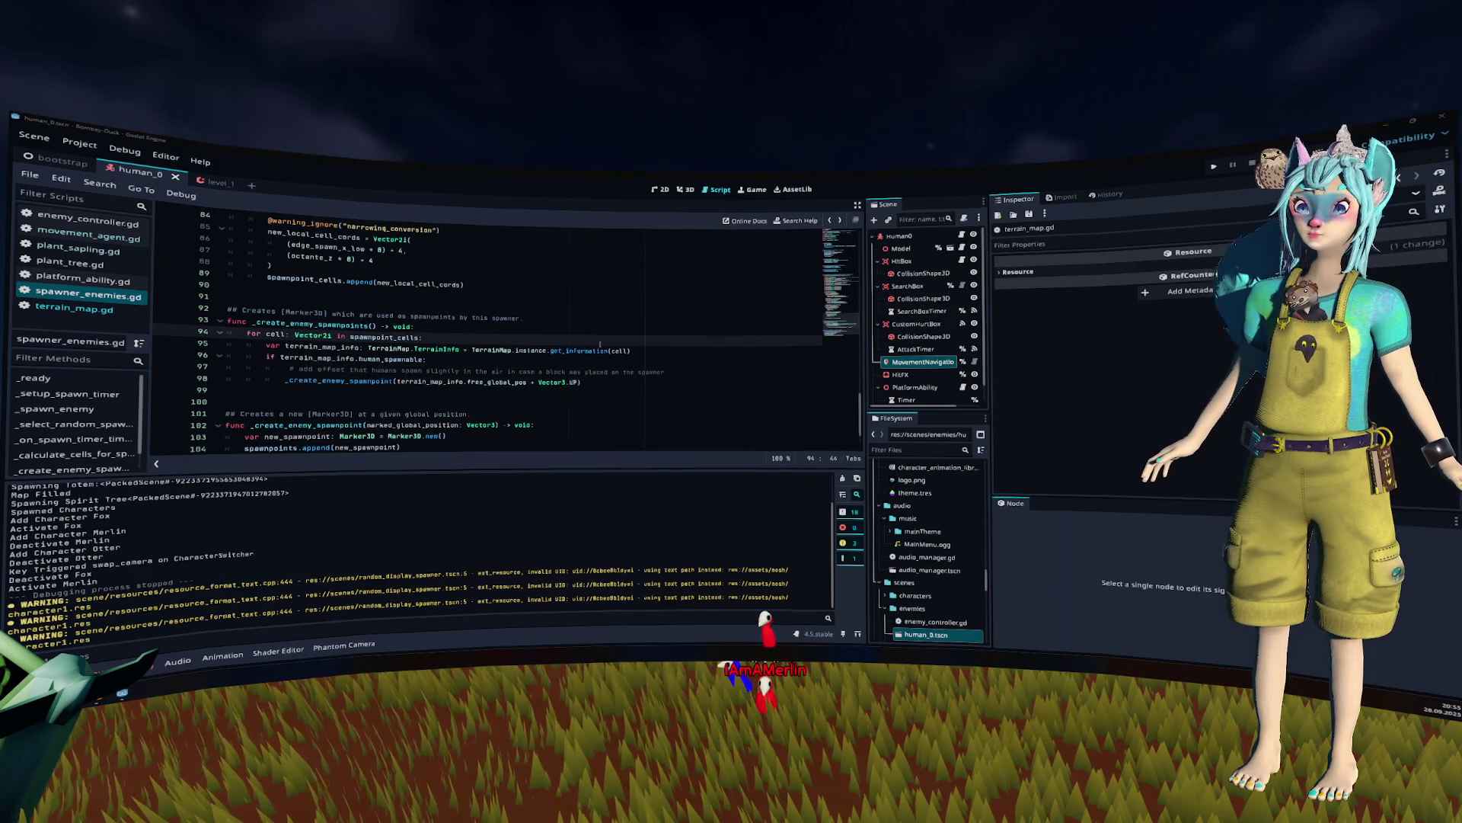
pyautogui.hotkey('alt', 'Tab')
# - Include all changed files and review diffs for character1.res, character2.res and movement_agent.gd
pyautogui.click(27, 176)
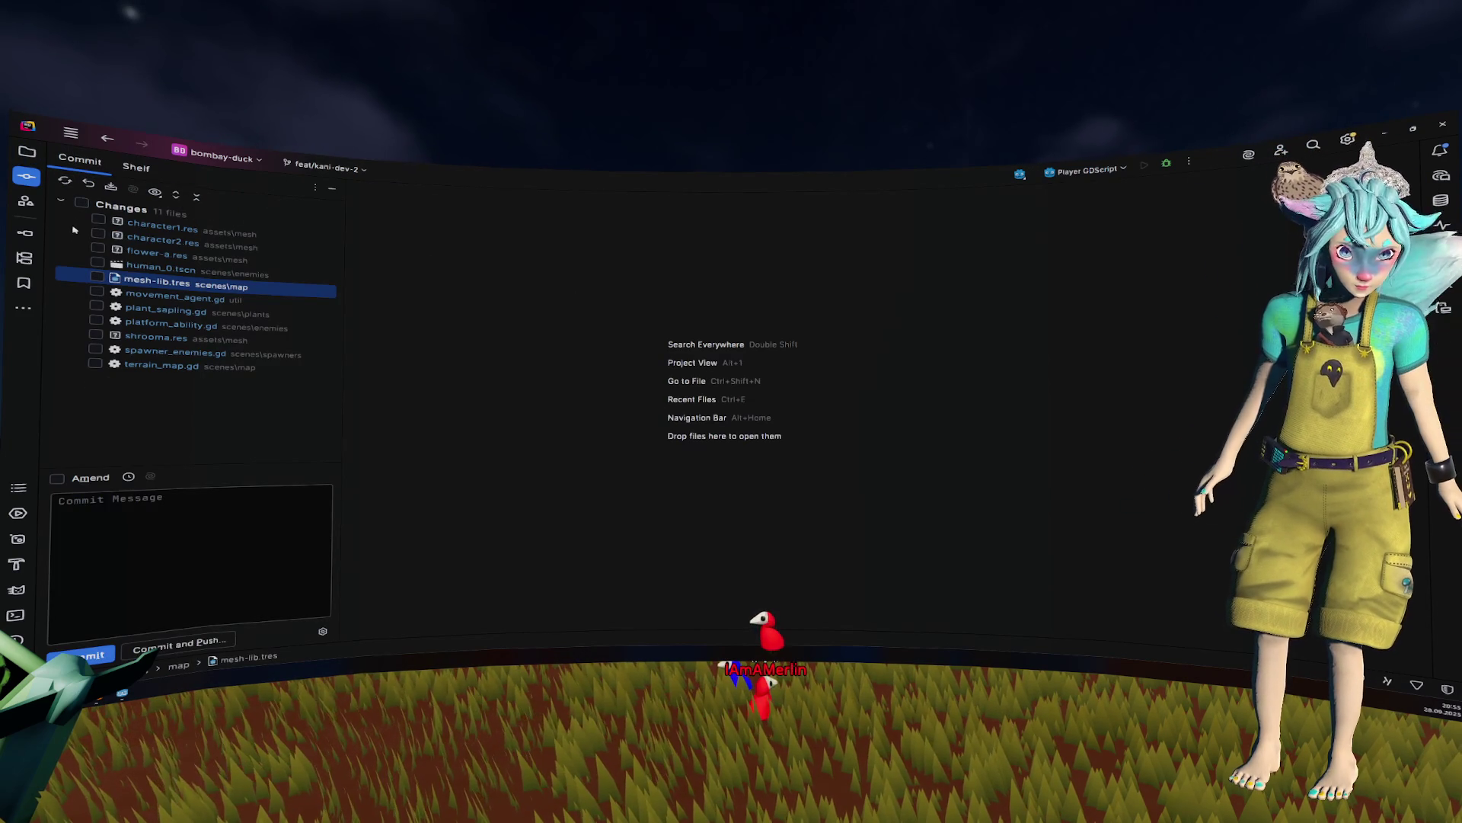
pyautogui.click(81, 202)
pyautogui.click(155, 226)
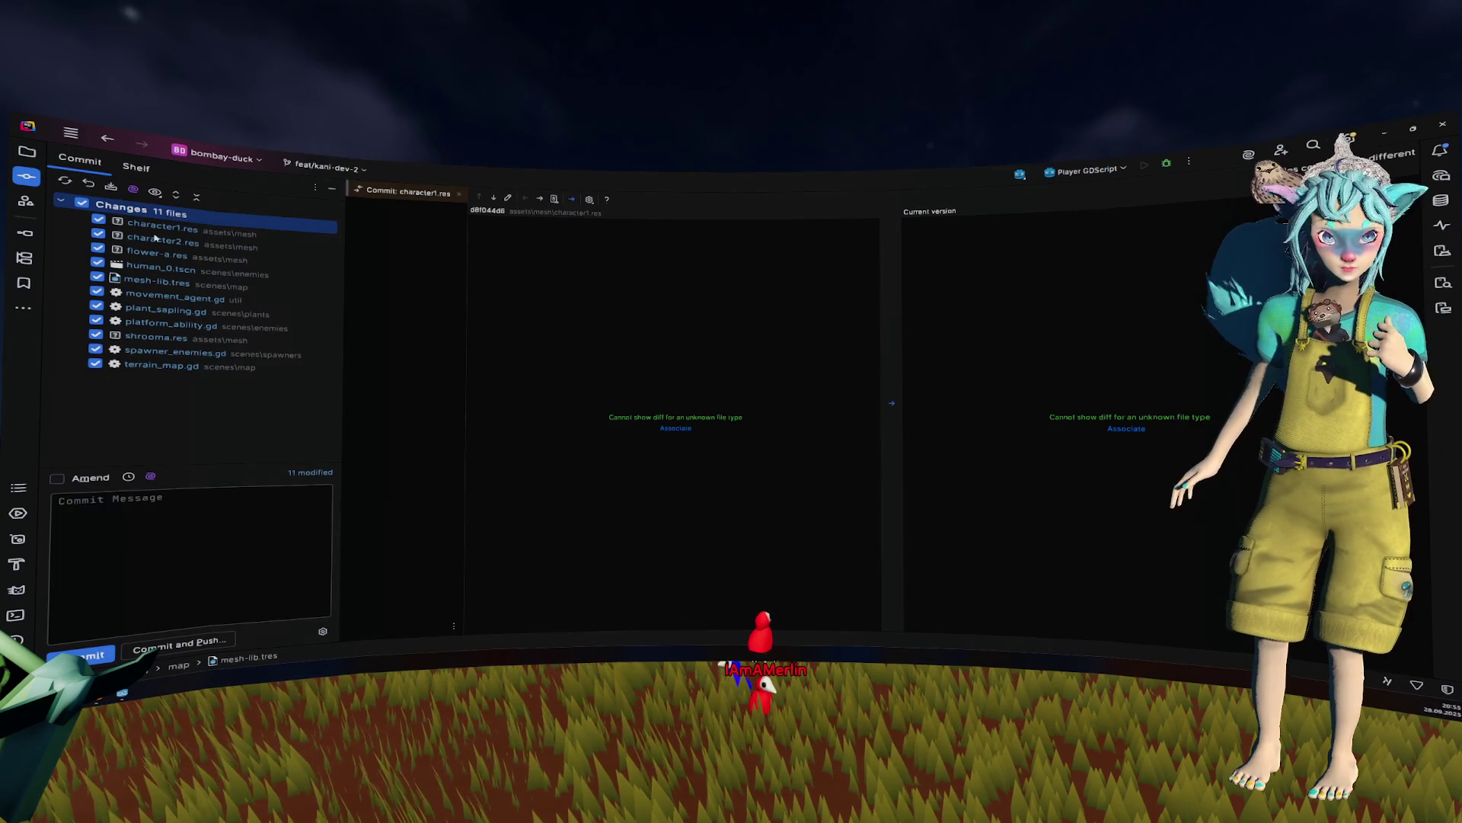
pyautogui.click(227, 244)
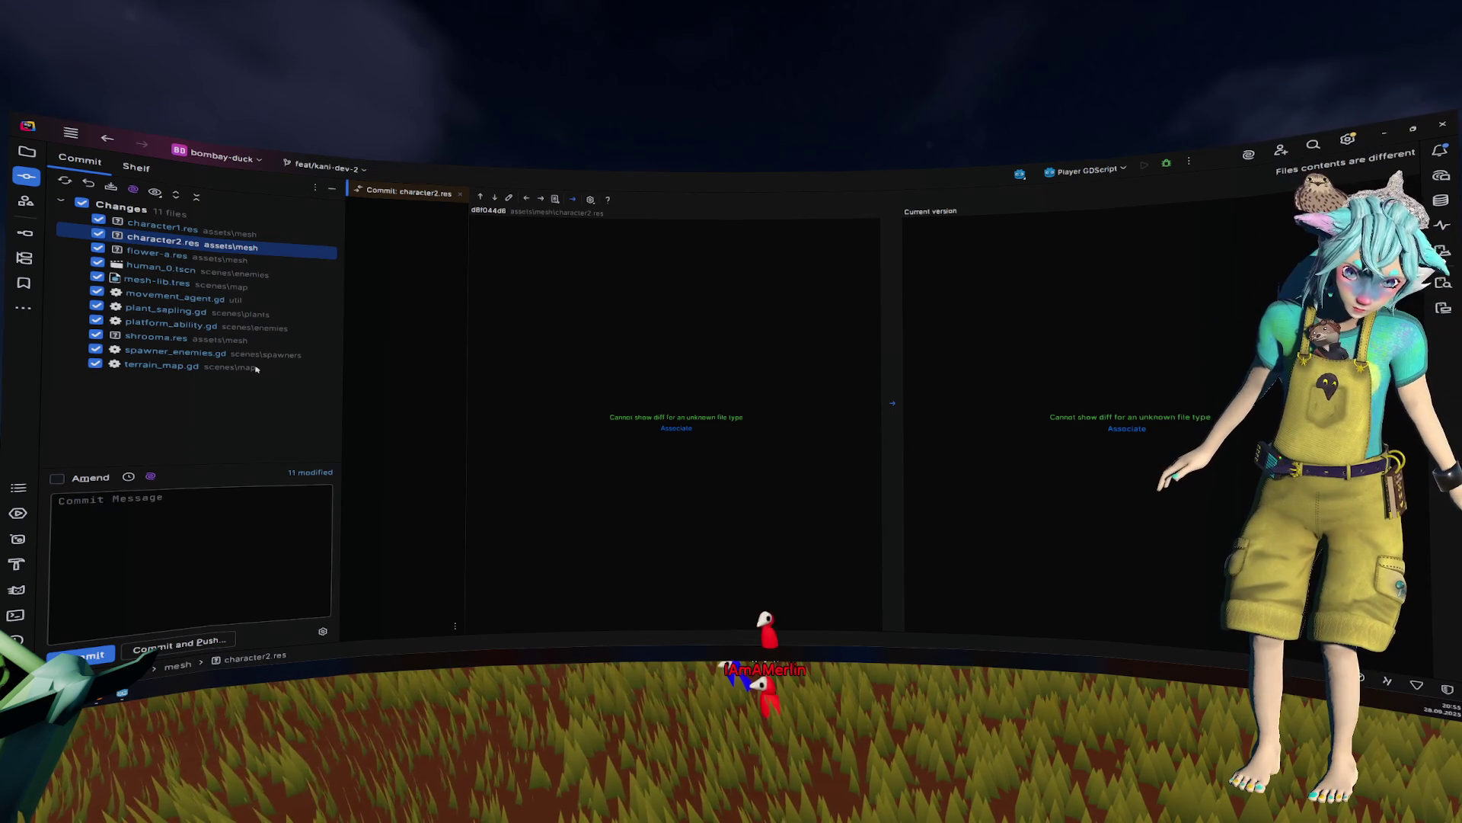
pyautogui.click(234, 301)
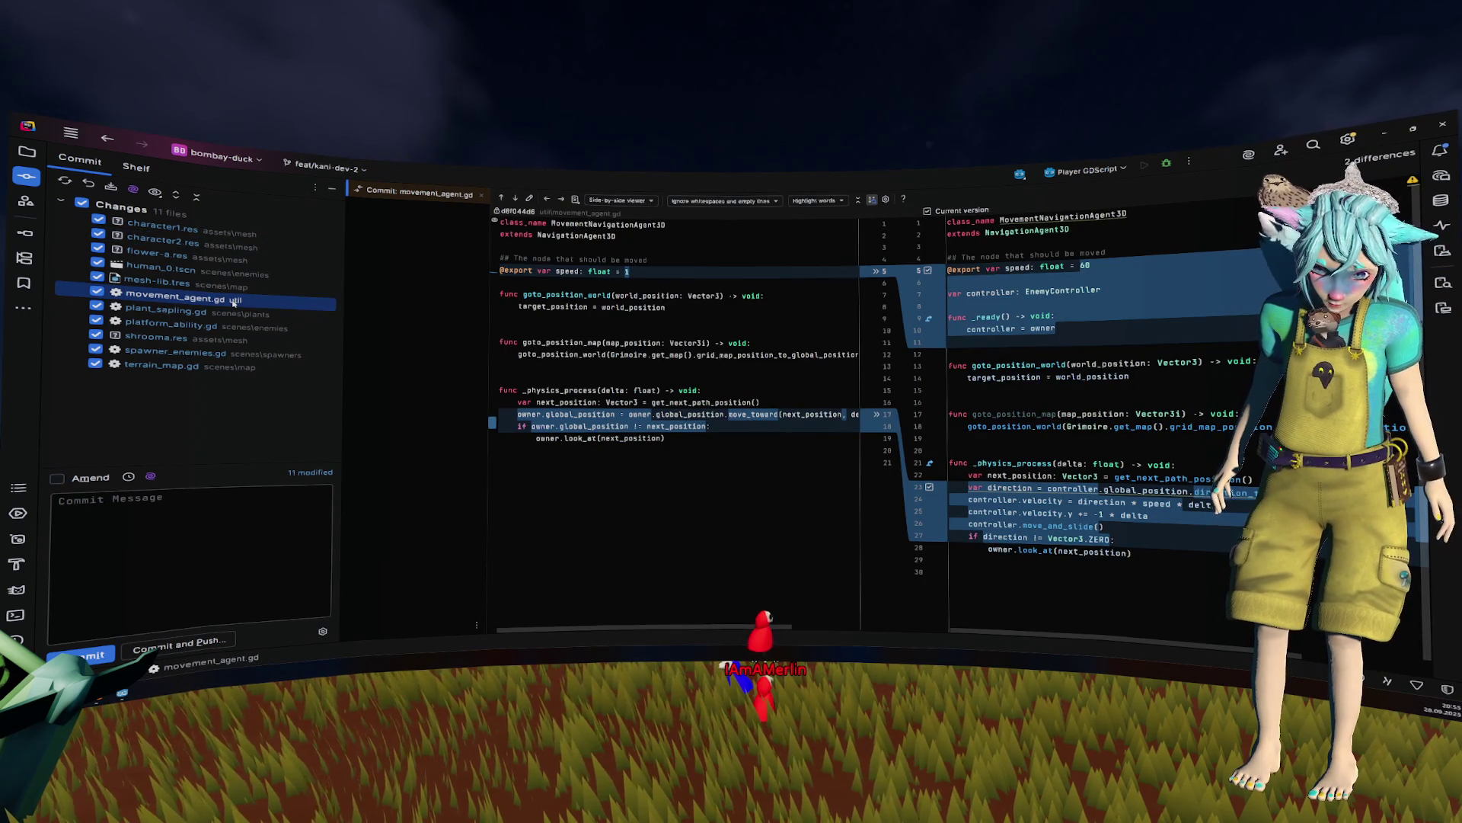
# - Commit with message 'feat: made humans unstuckable' and push to the remote
pyautogui.click(262, 537)
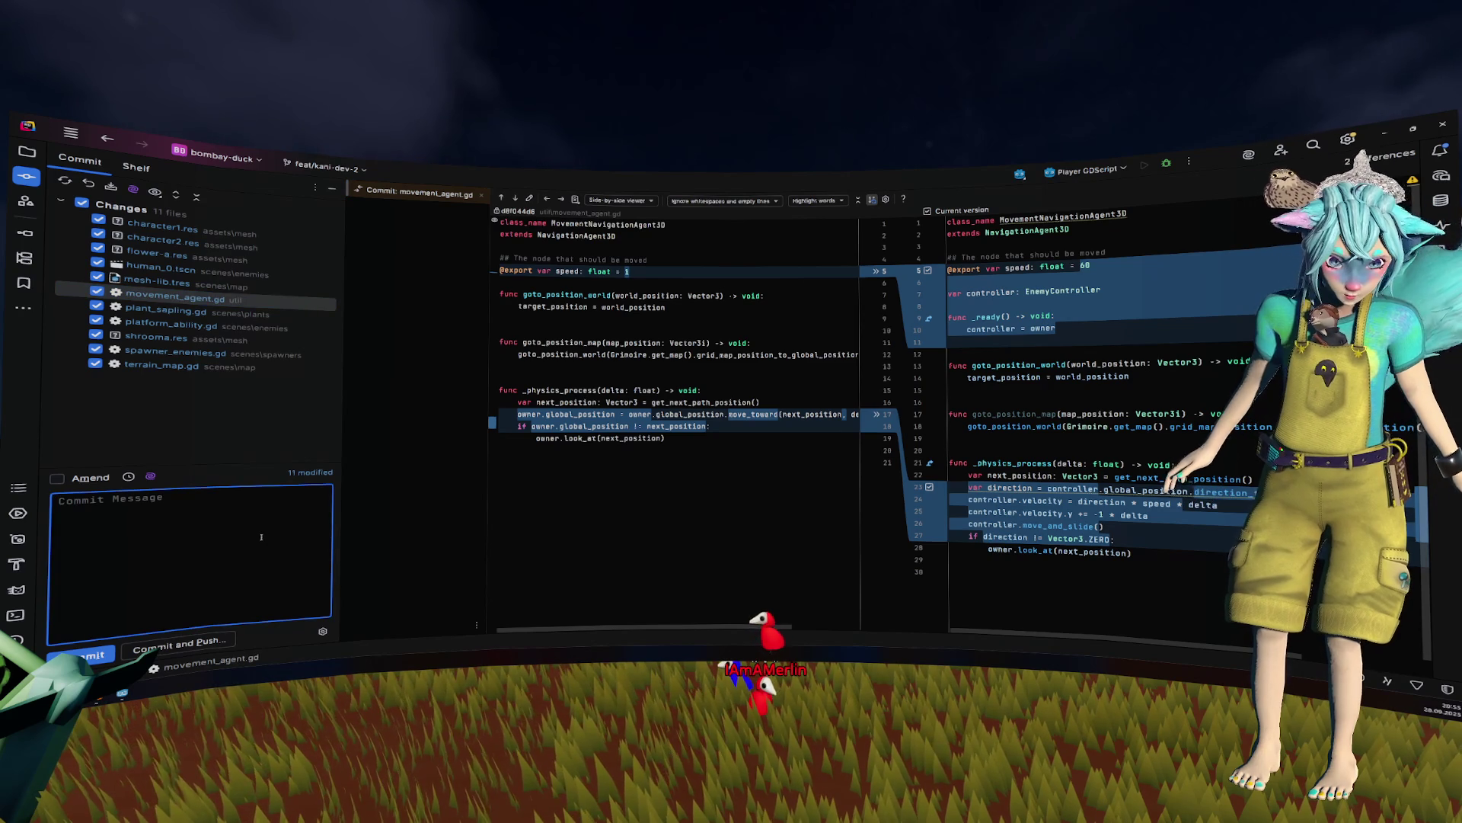
pyautogui.write('feat: made ')
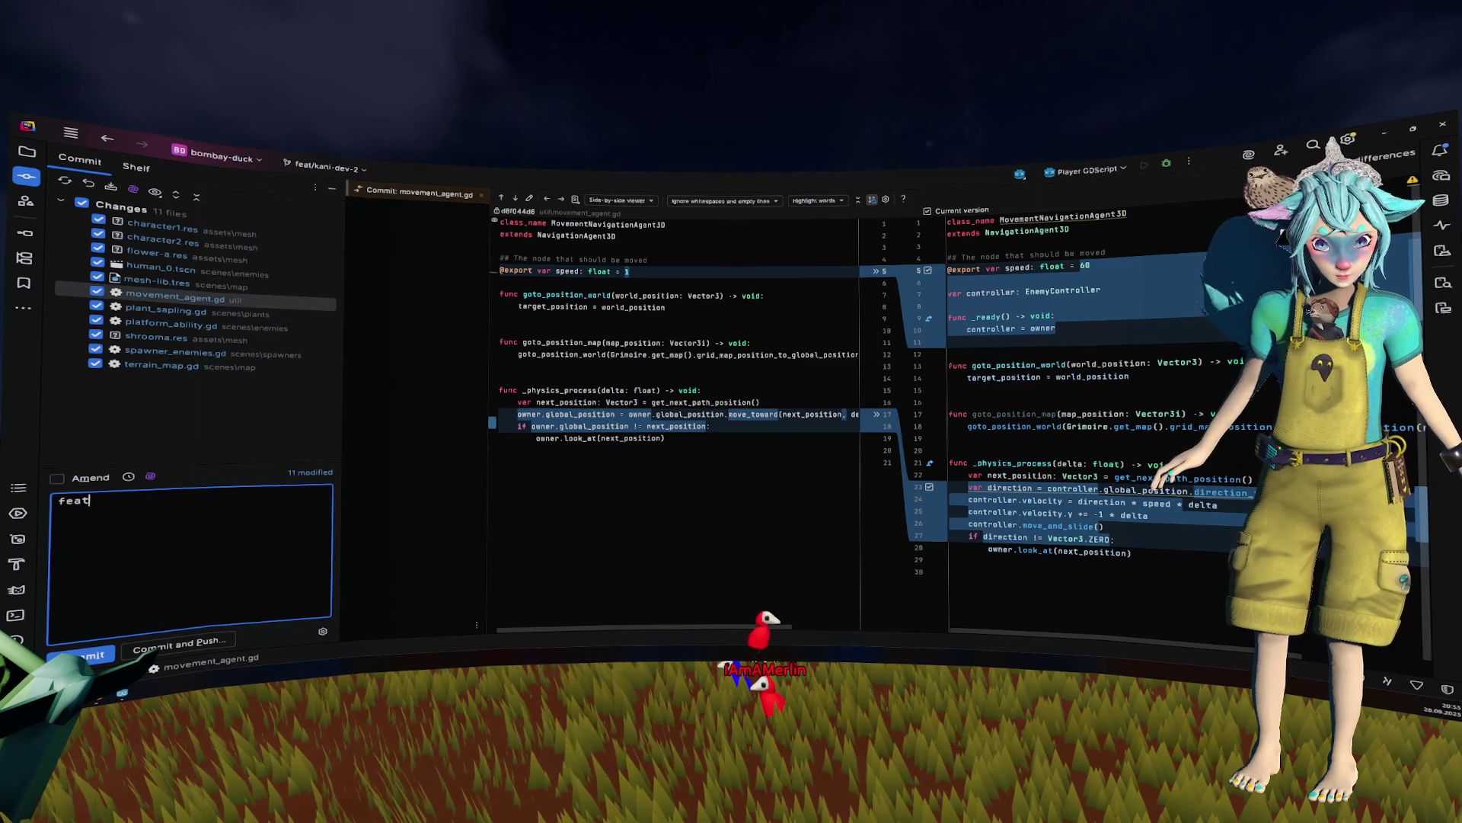
pyautogui.write('humans unstacka')
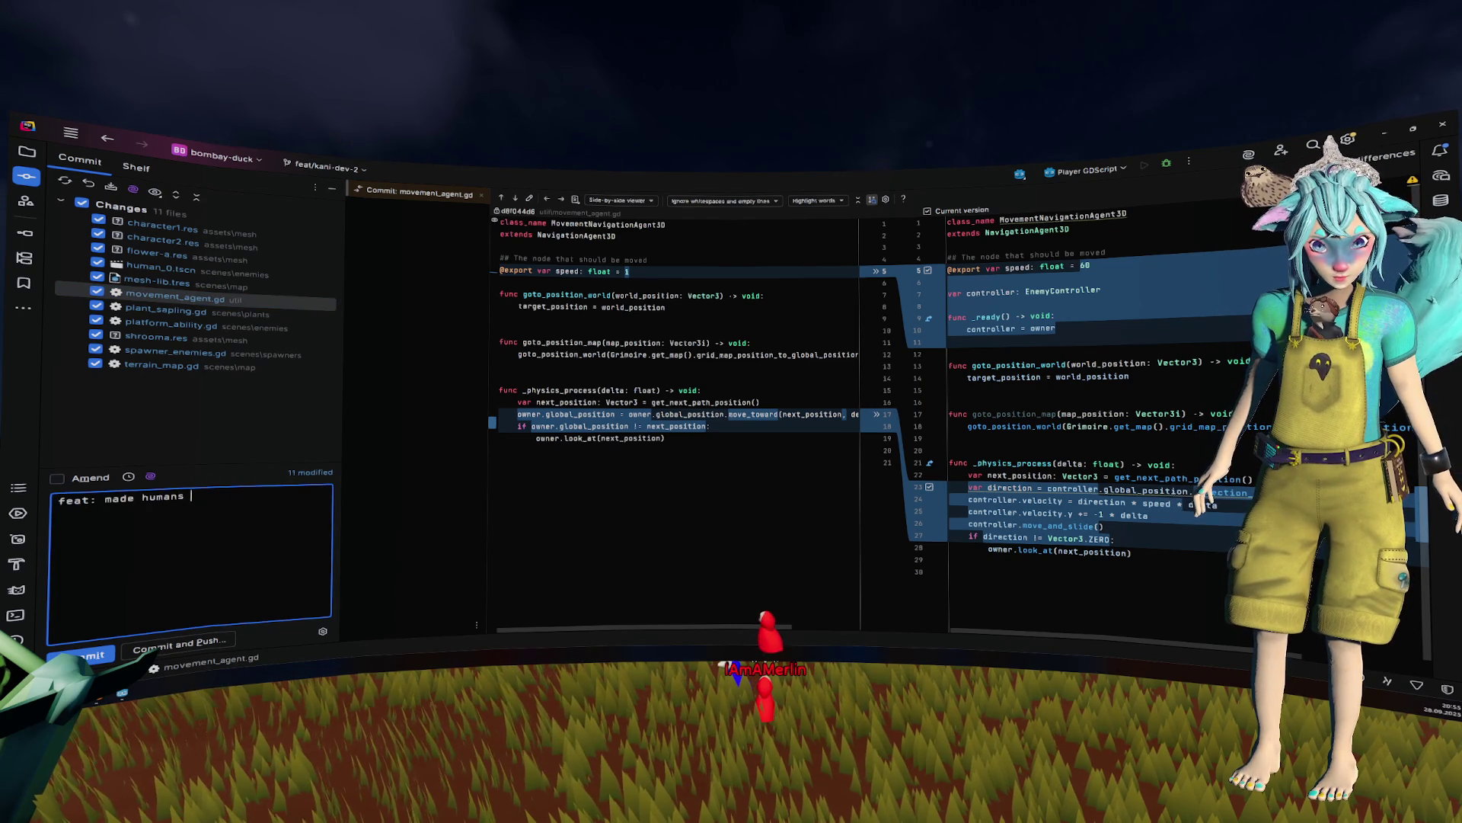
pyautogui.write('ble')
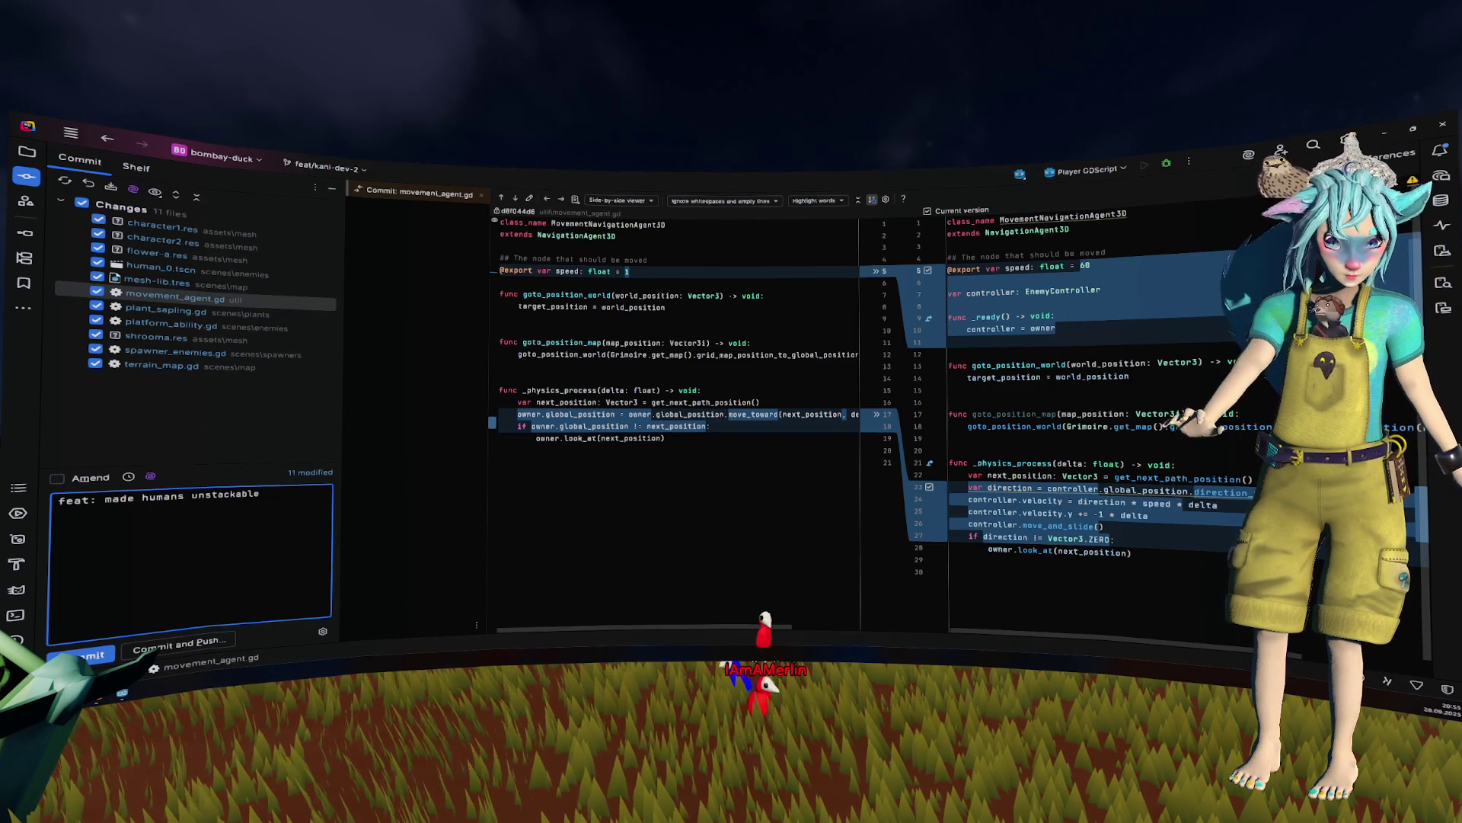
pyautogui.press('BackSpace')
pyautogui.write('u')
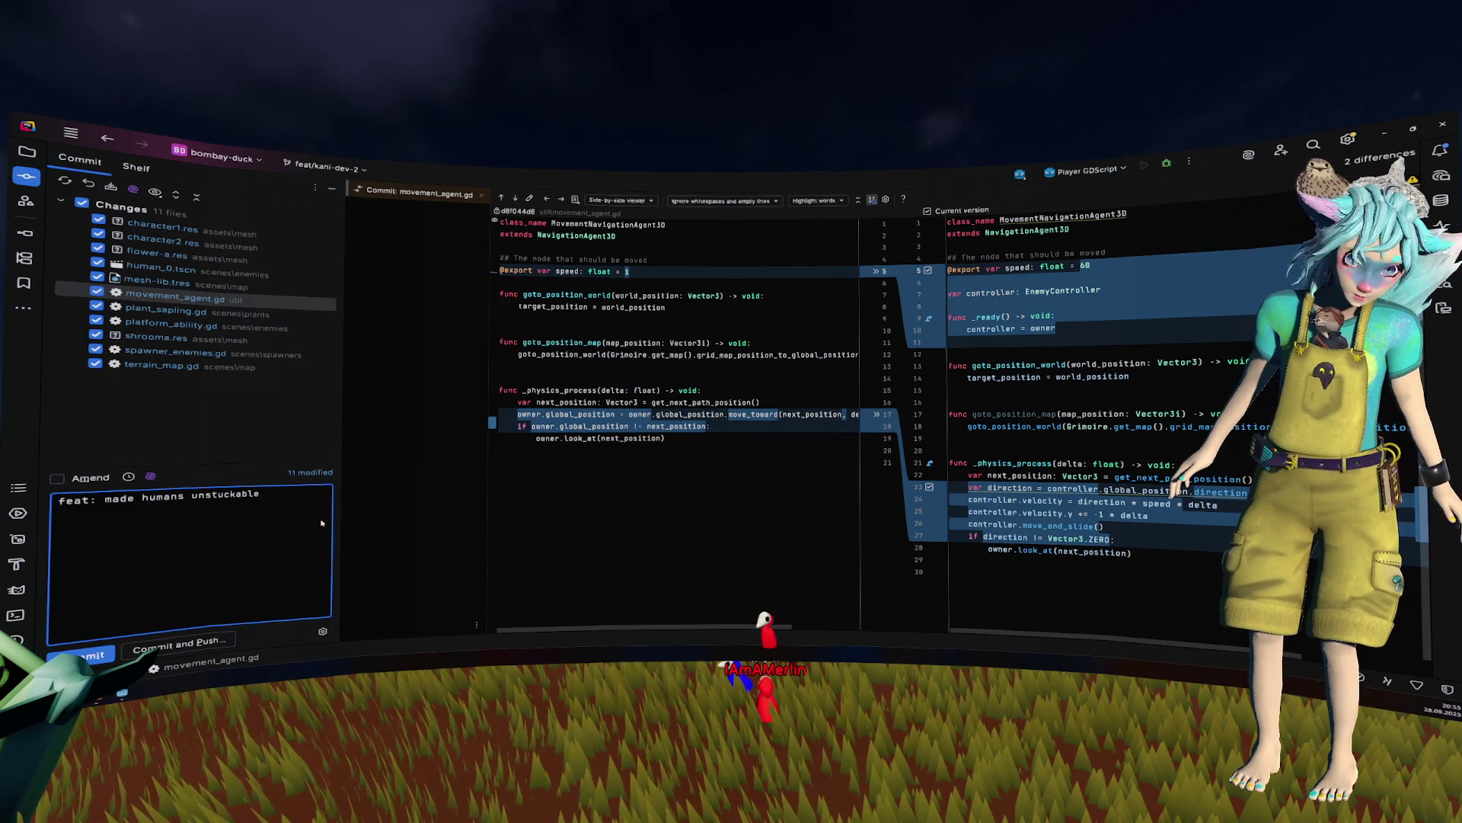
pyautogui.click(160, 647)
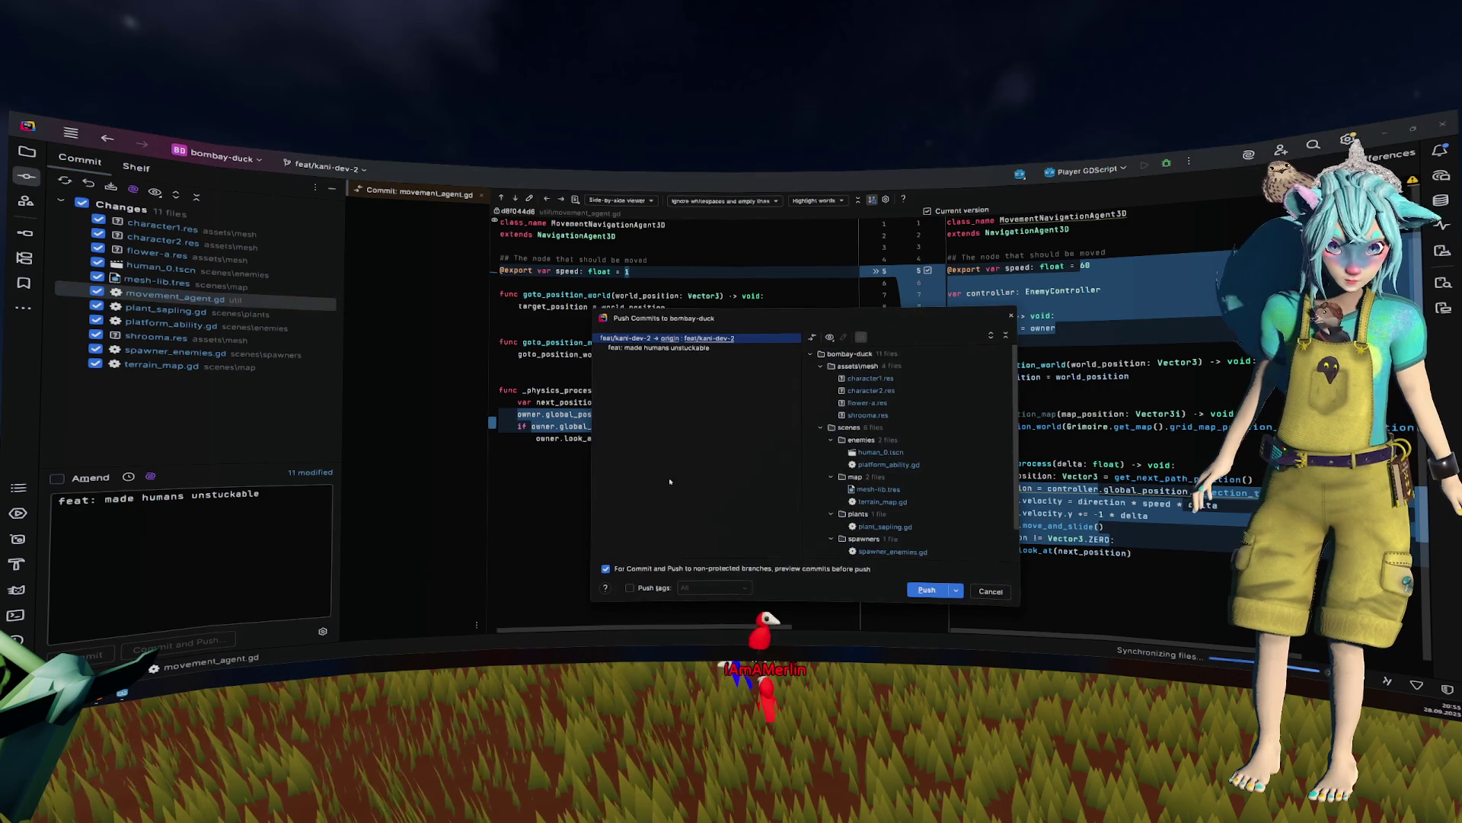
pyautogui.click(927, 591)
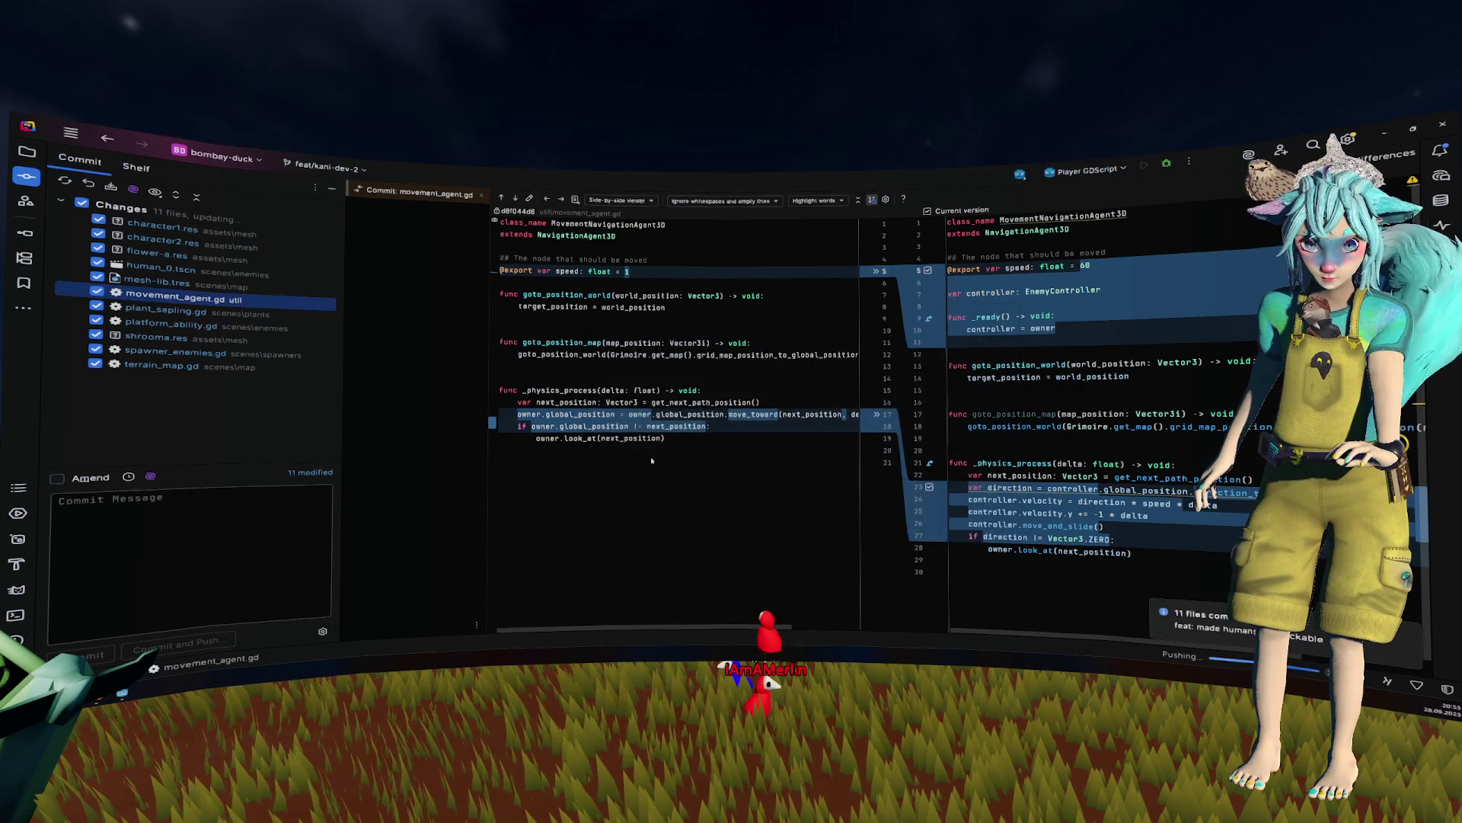
pyautogui.hotkey('alt', 'Tab')
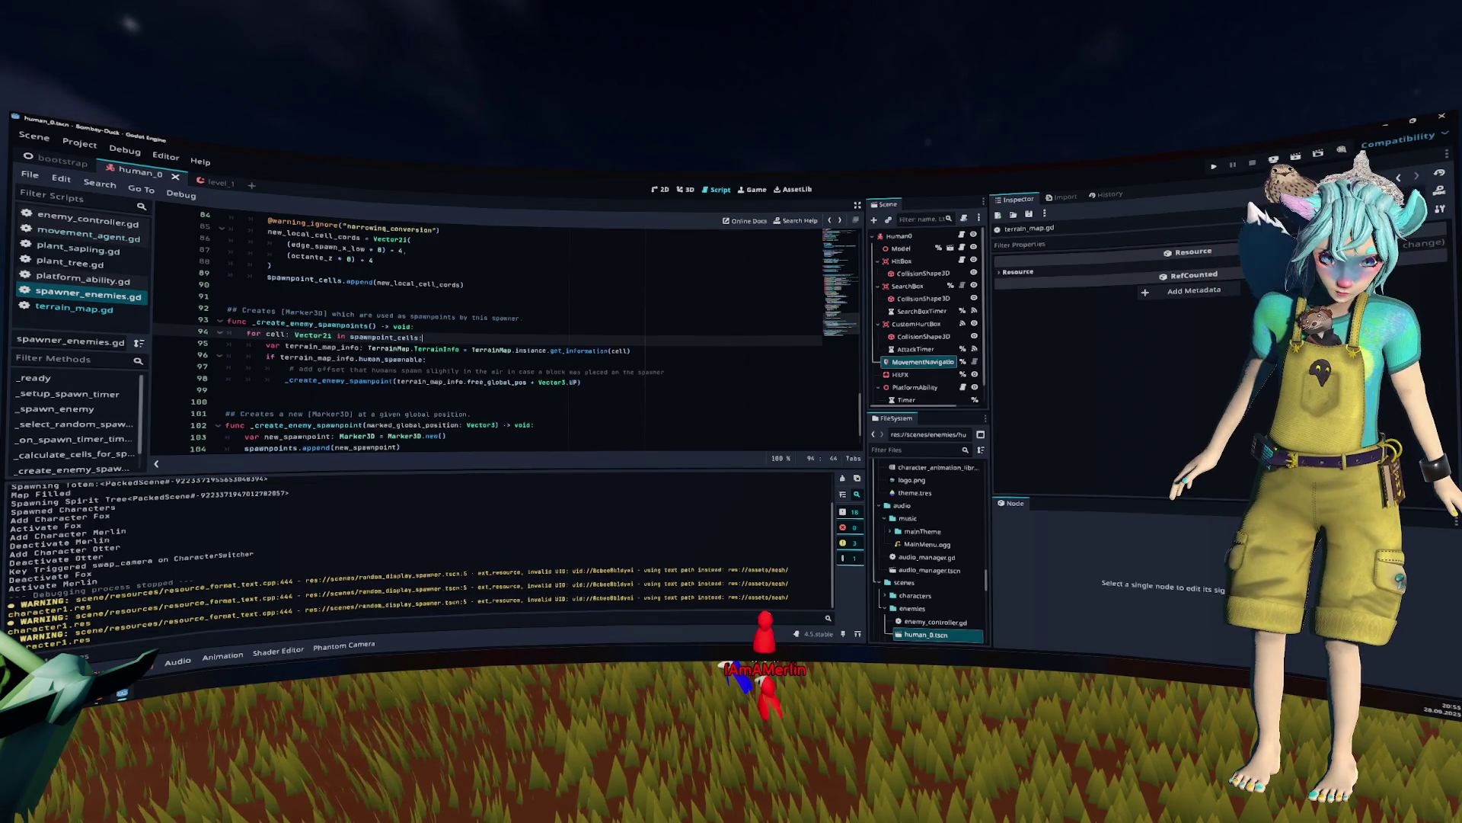
# - From the look_at error, change line 27's guard to 'if owner.global_position != next_position:'
pyautogui.hotkey('alt', 'd')
pyautogui.click(647, 618)
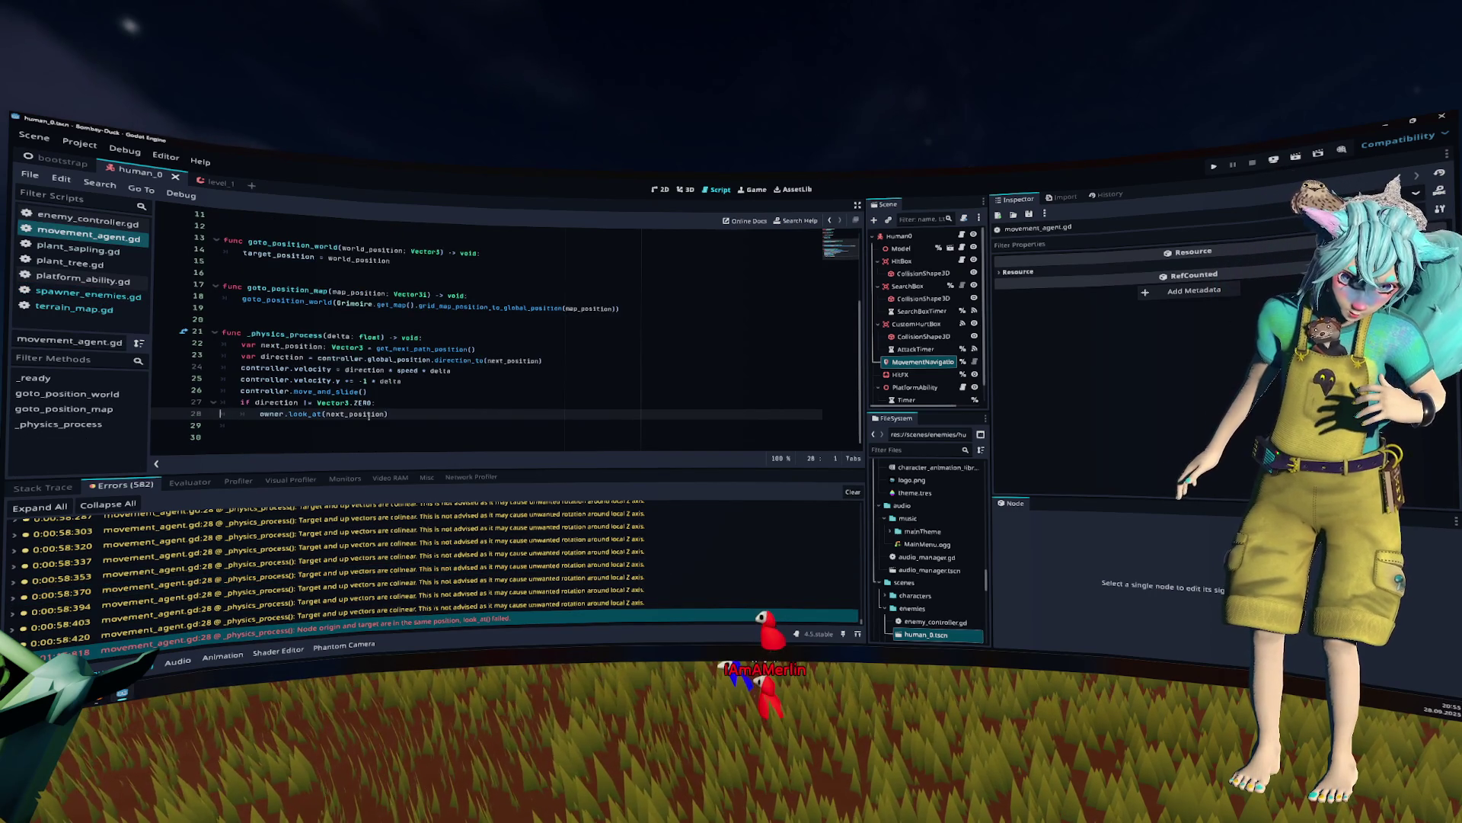
pyautogui.press('Up')
pyautogui.press('End')
pyautogui.doubleClick(276, 402)
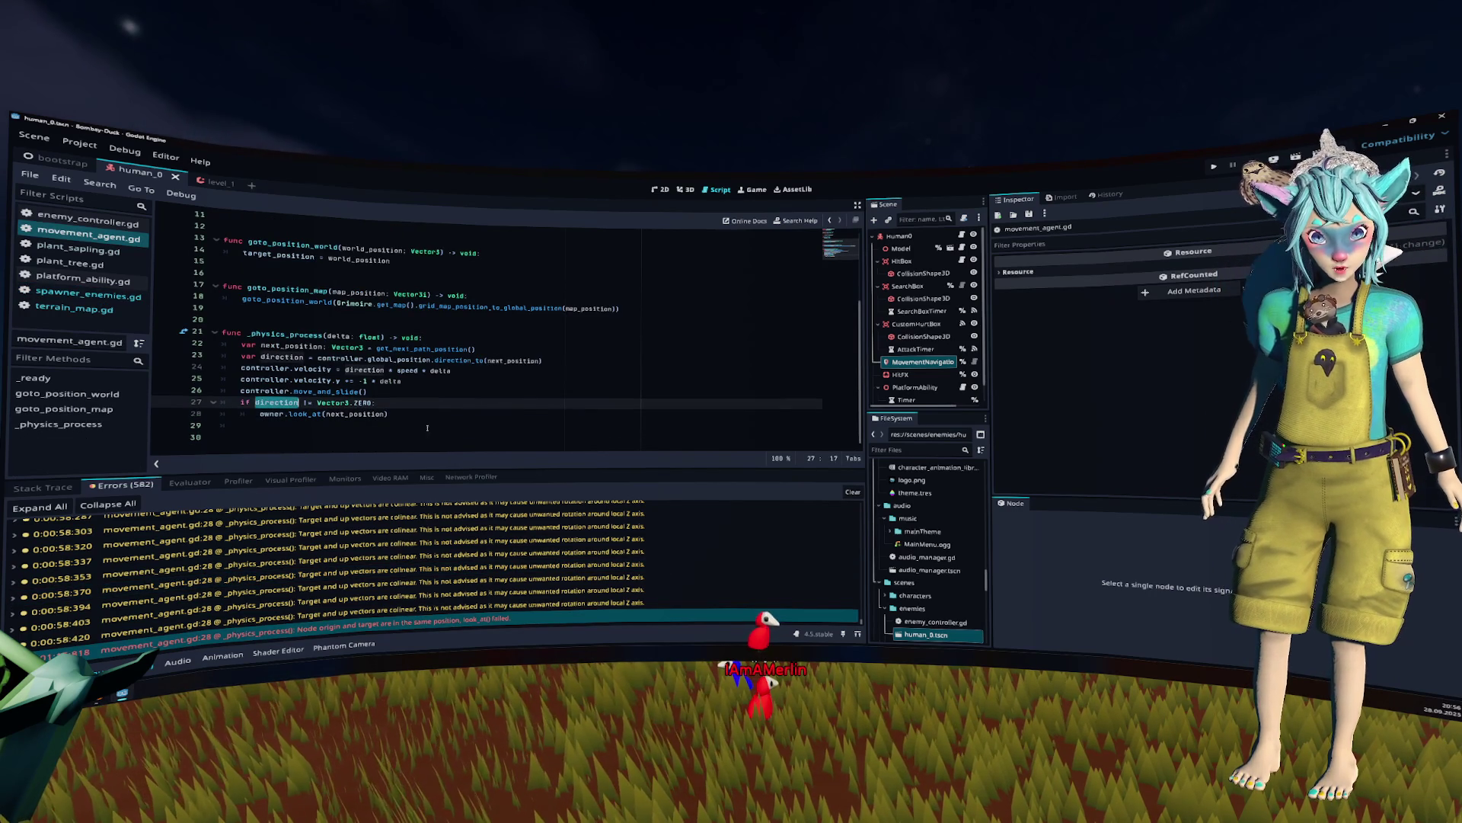
pyautogui.write('owner.global')
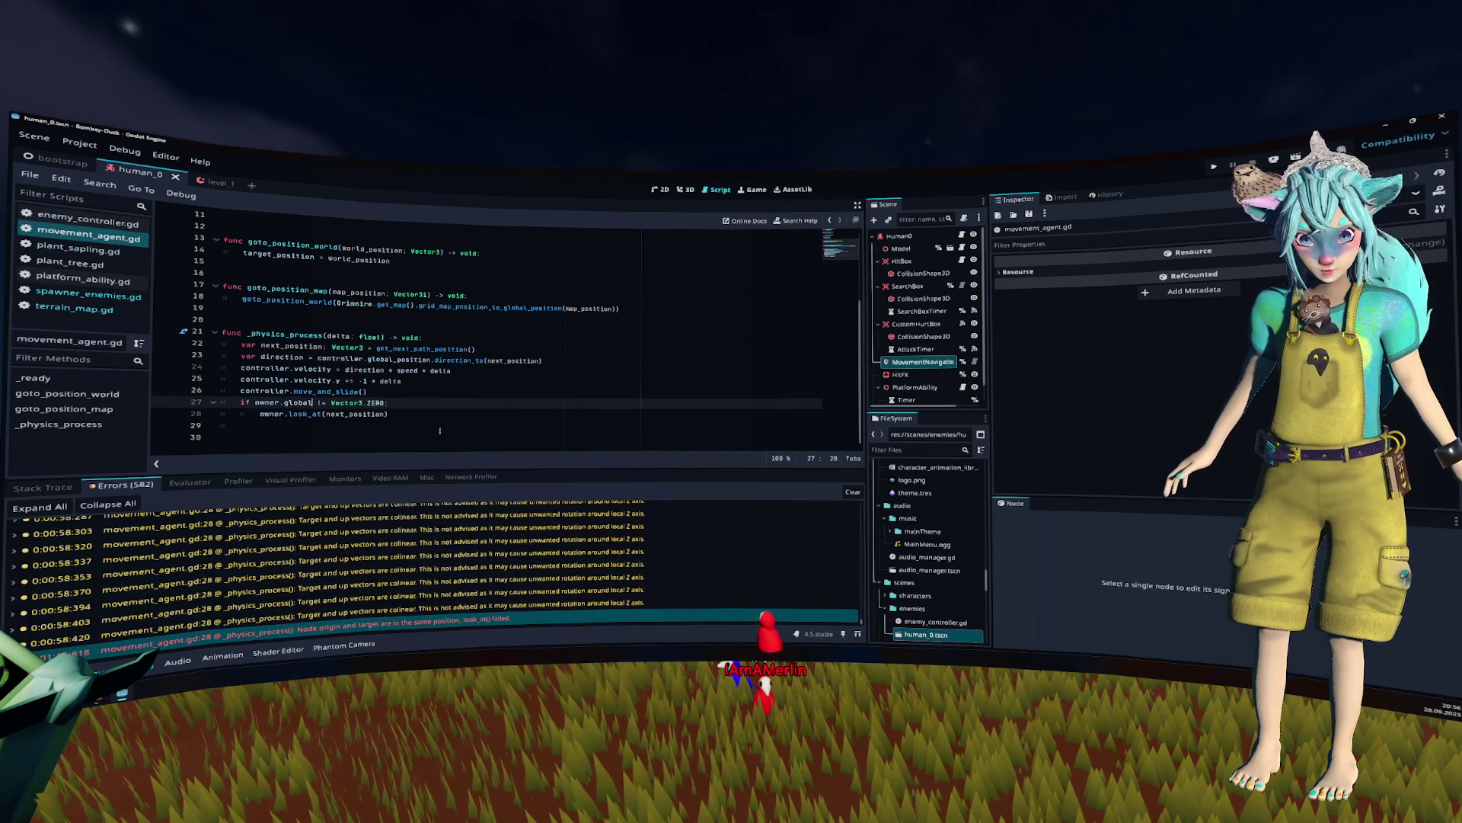
pyautogui.write('_position')
pyautogui.press('Down')
pyautogui.press('Up')
pyautogui.press('BackSpace')
pyautogui.press('BackSpace')
pyautogui.press('BackSpace')
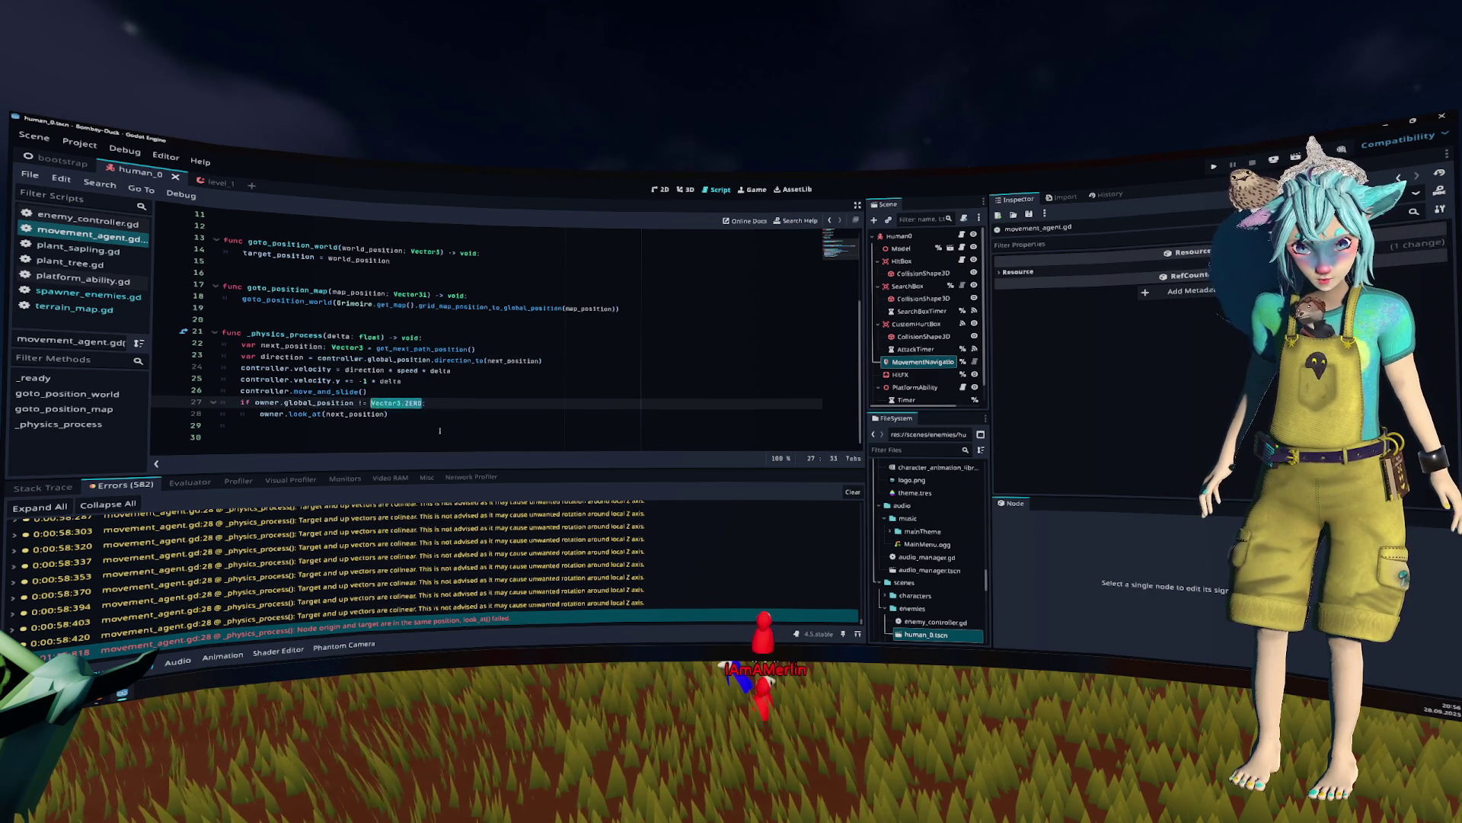
pyautogui.write('next_position')
pyautogui.press('Up')
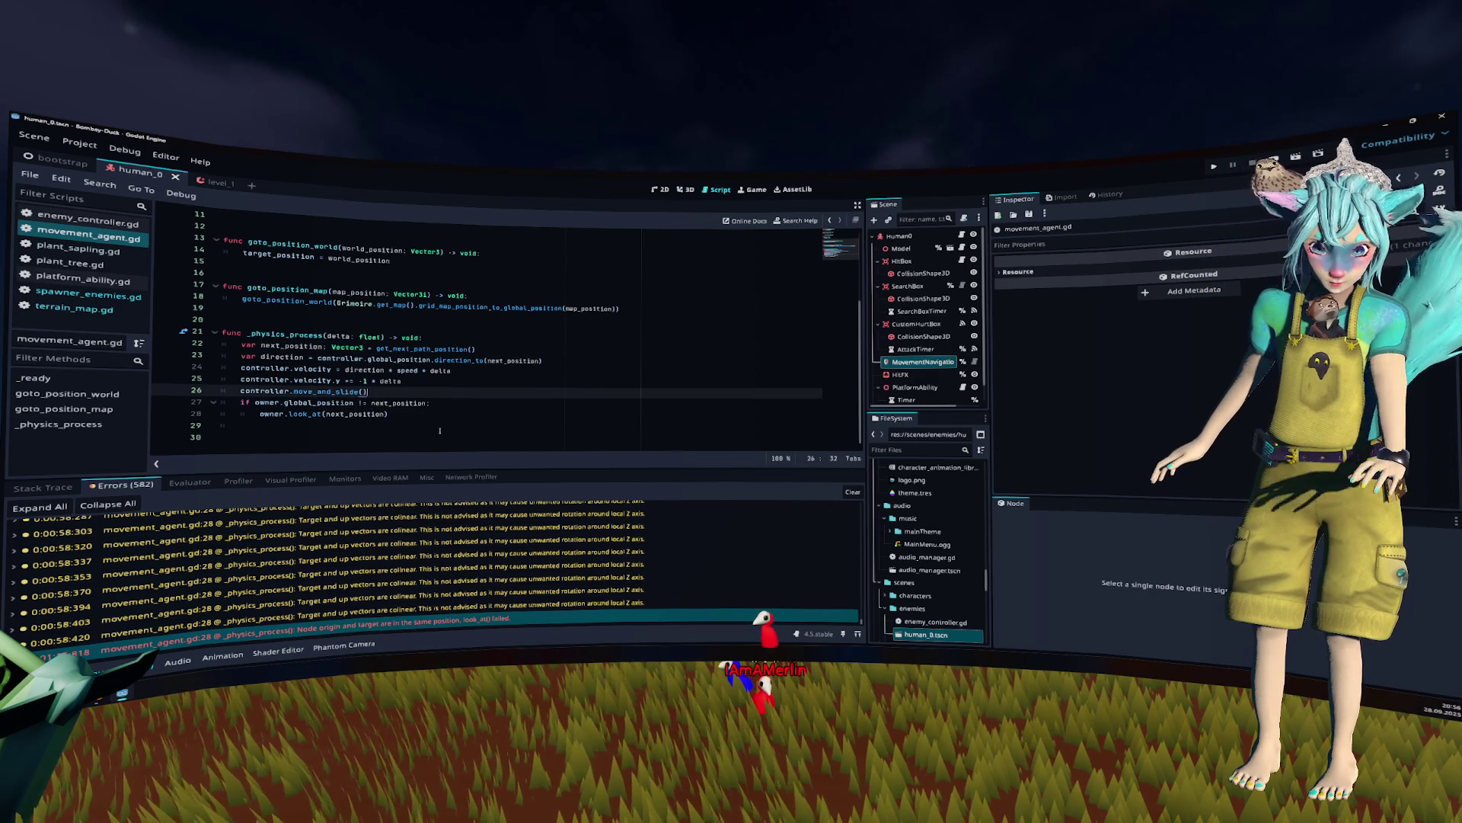
pyautogui.hotkey('alt', 'Tab')
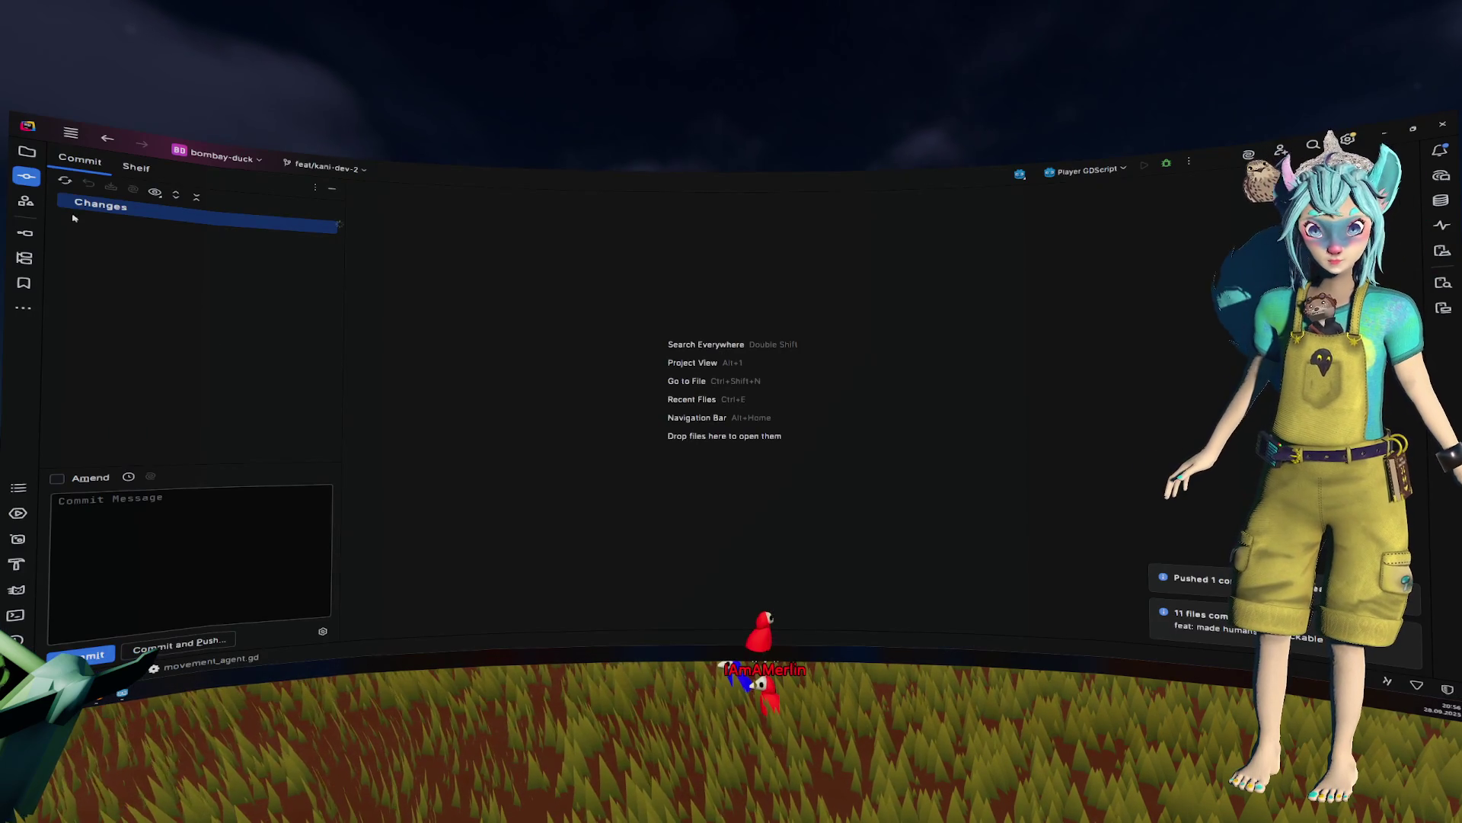
# - Commit only movement_agent.gd as 'fix: error with same position to lookat' and push it
pyautogui.click(100, 220)
pyautogui.click(99, 219)
pyautogui.click(173, 559)
pyautogui.write('fix: error wi')
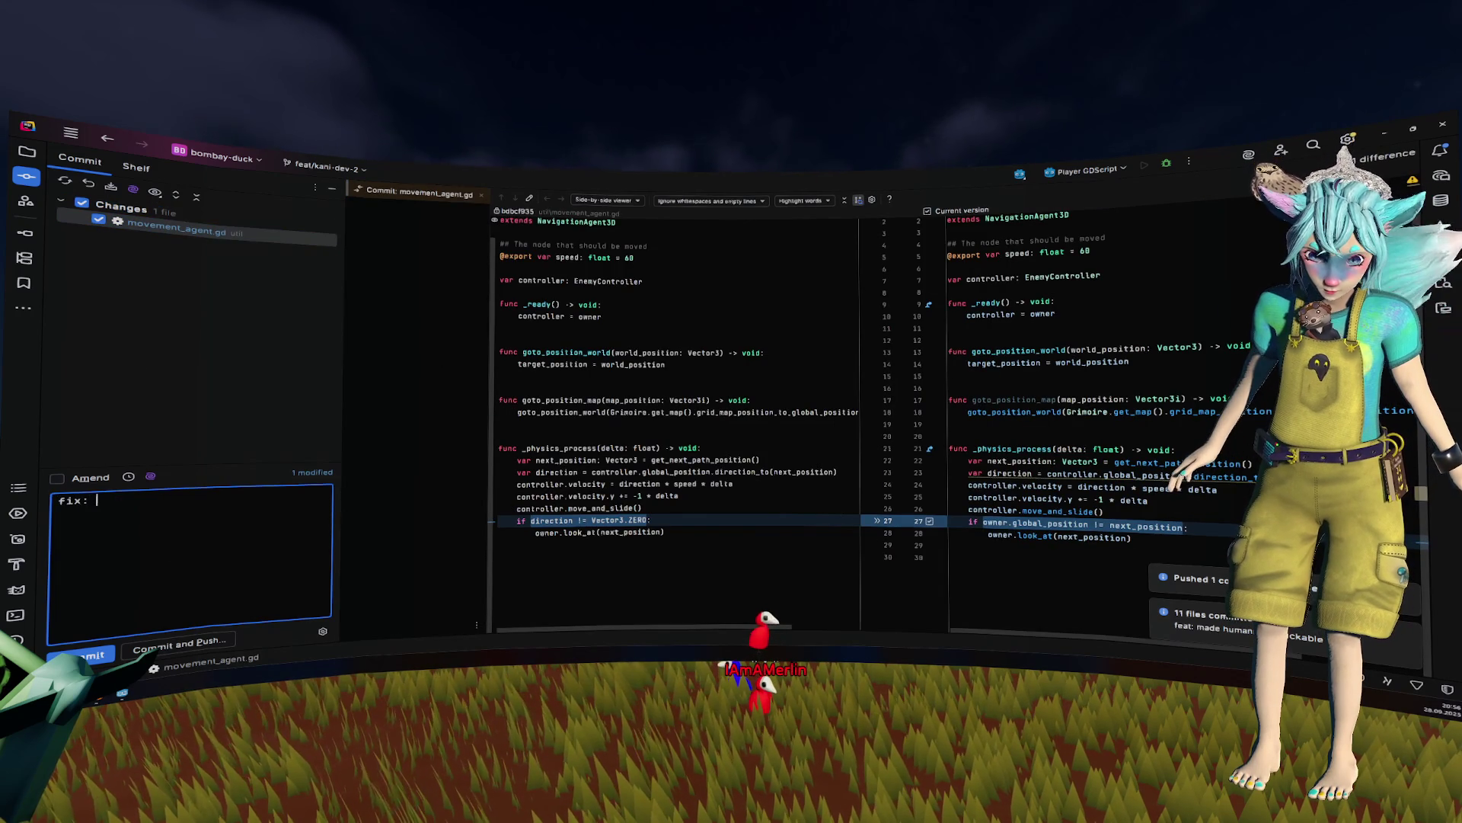
pyautogui.write('th ')
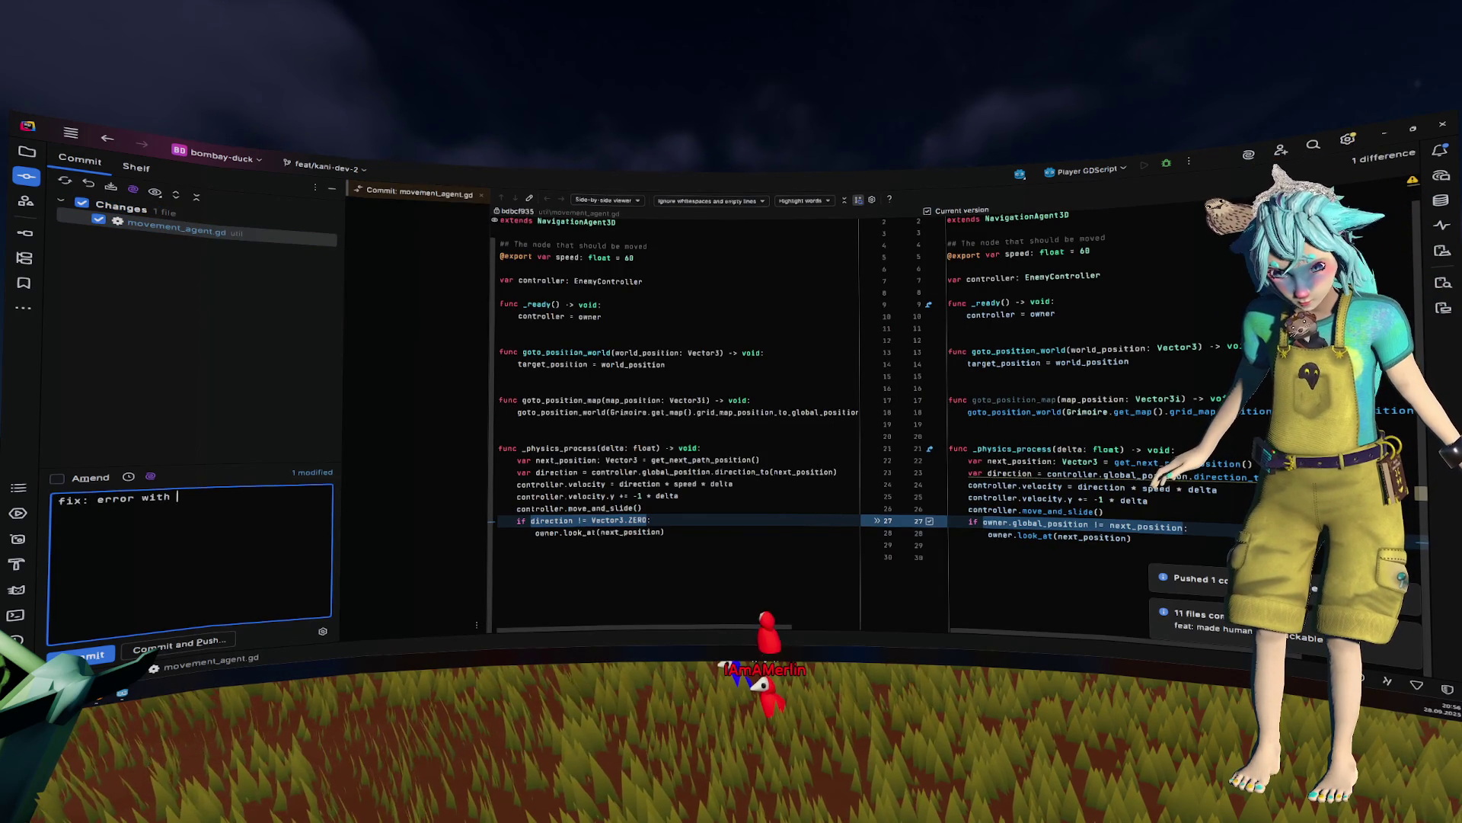
pyautogui.write('same position to ')
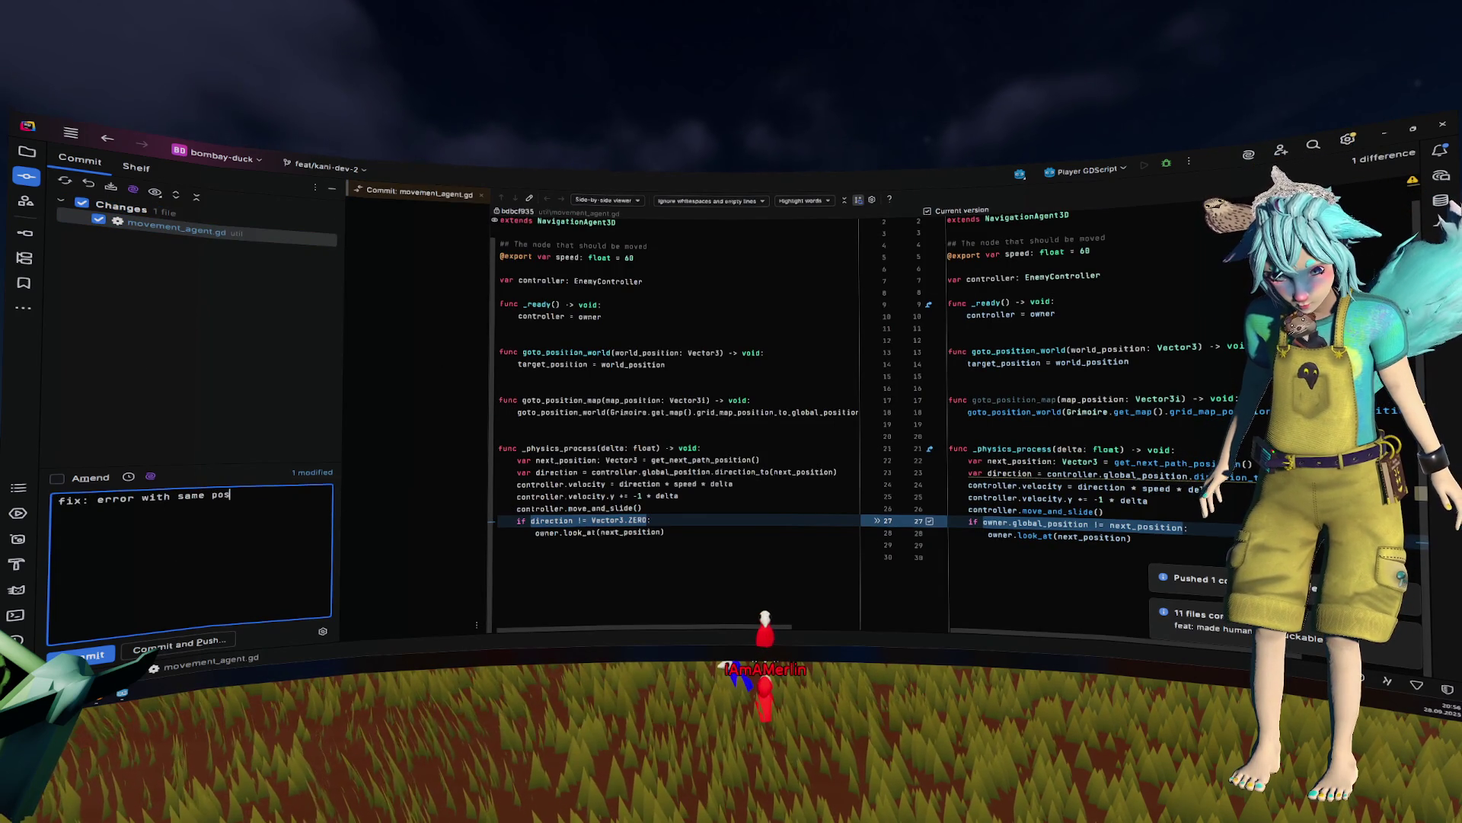
pyautogui.write('lookat')
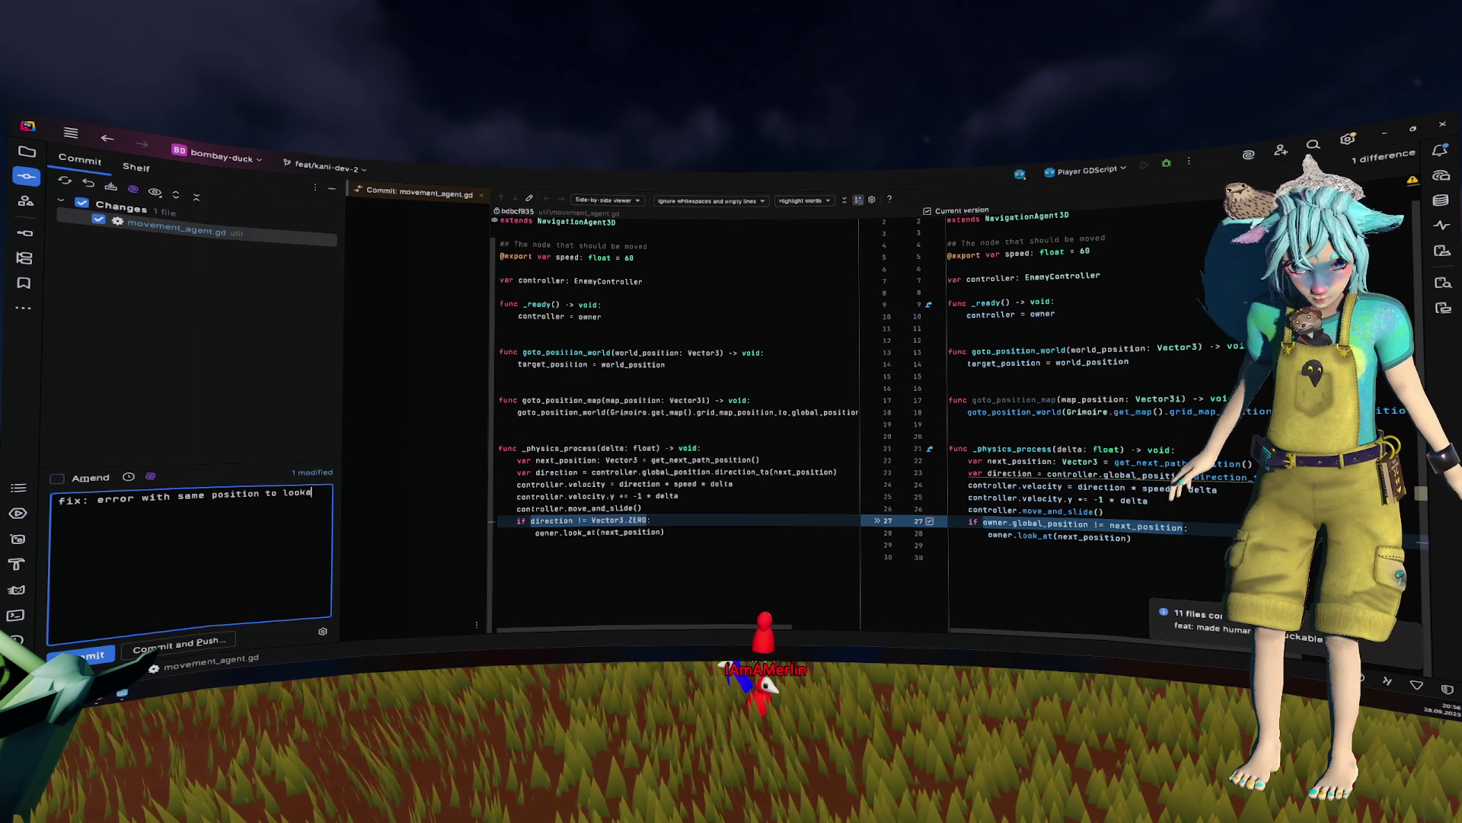
pyautogui.hotkey('shift', 'Tab')
pyautogui.hotkey('ctrl', 'alt', 'k')
pyautogui.press('Return')
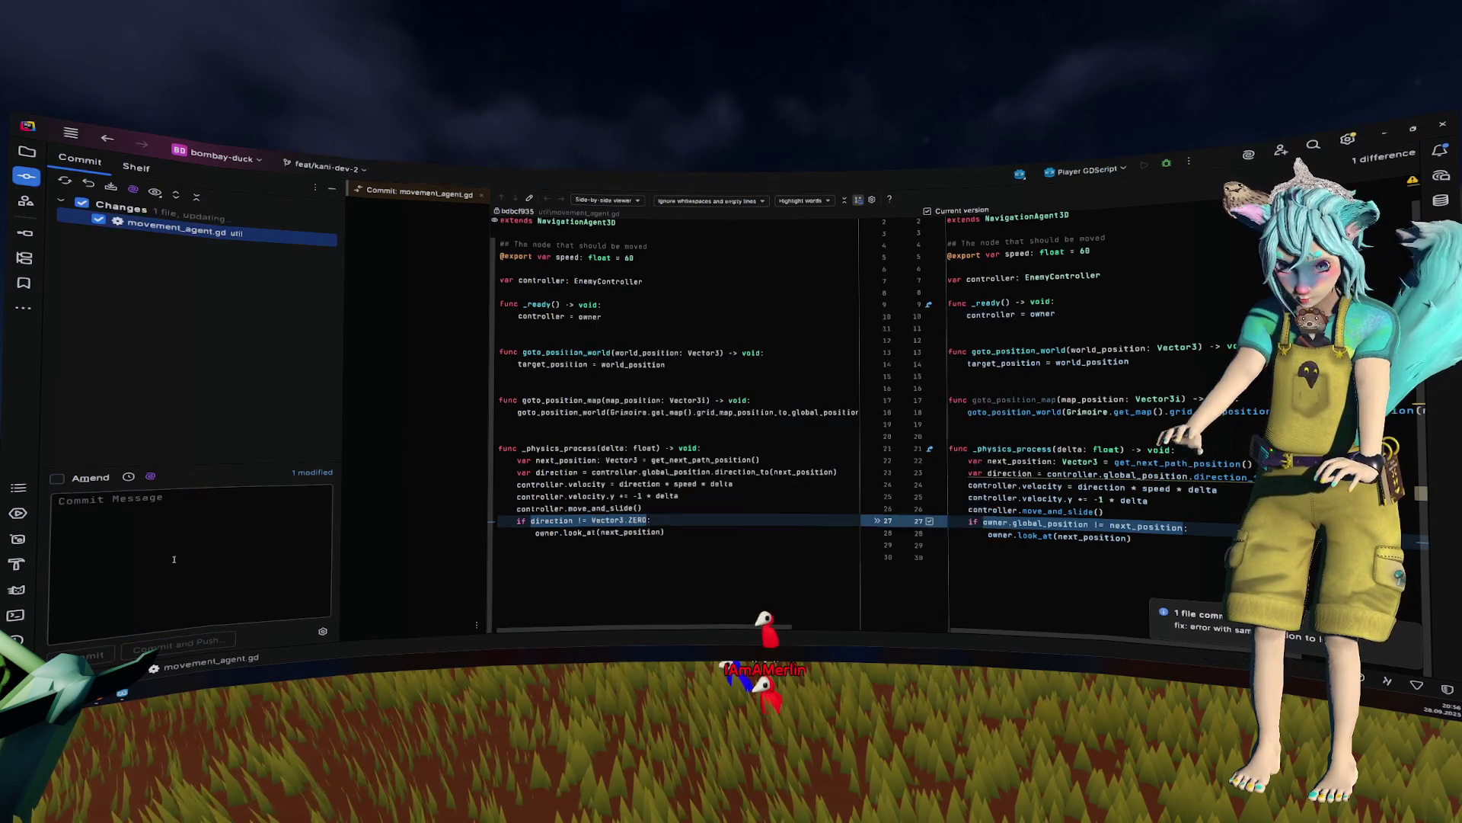
pyautogui.hotkey('alt', 'Tab')
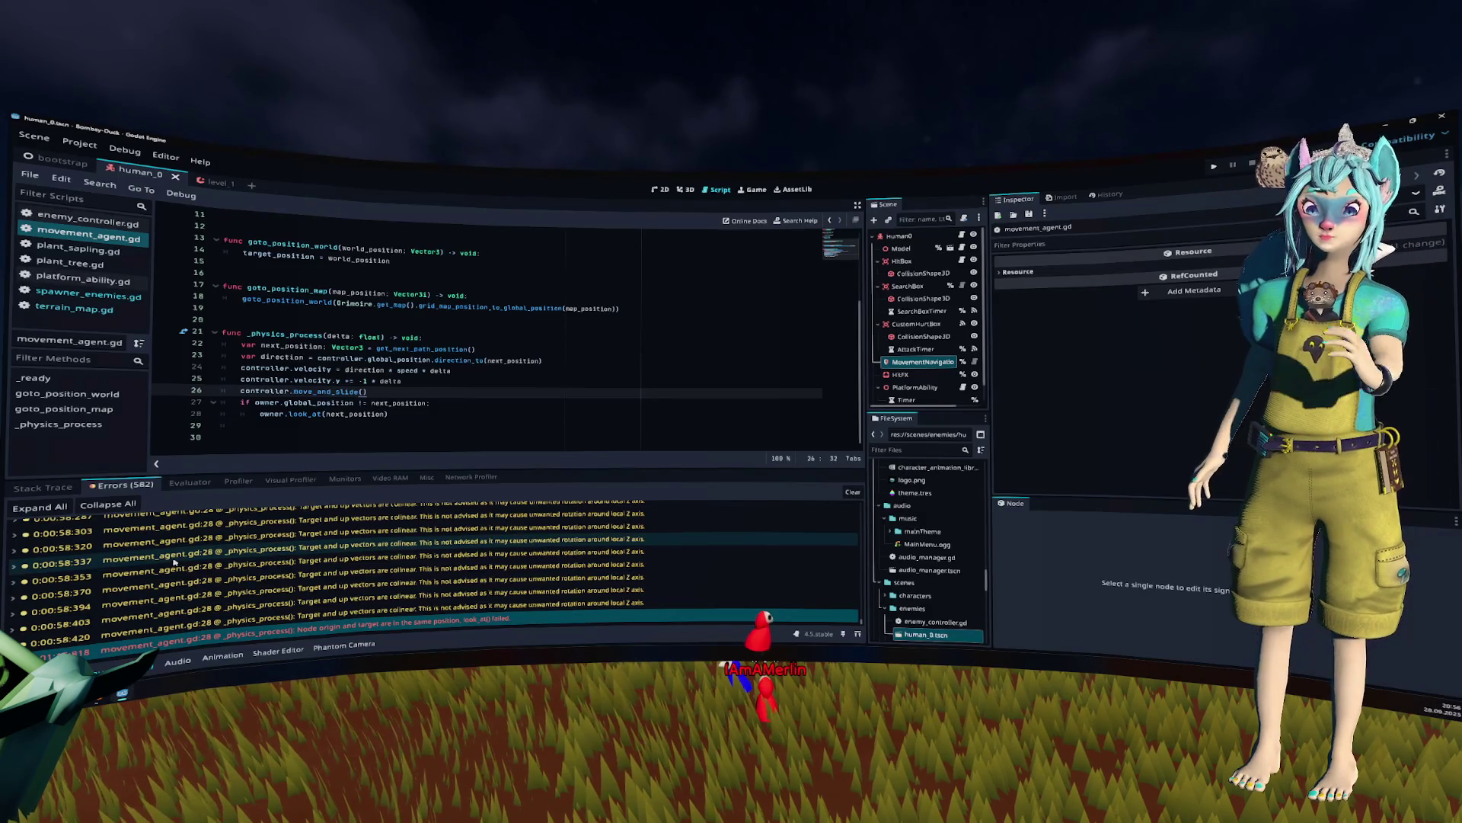
# - Set the PlatformAbility Timer's Wait Time to 1.0
pyautogui.moveTo(338, 364)
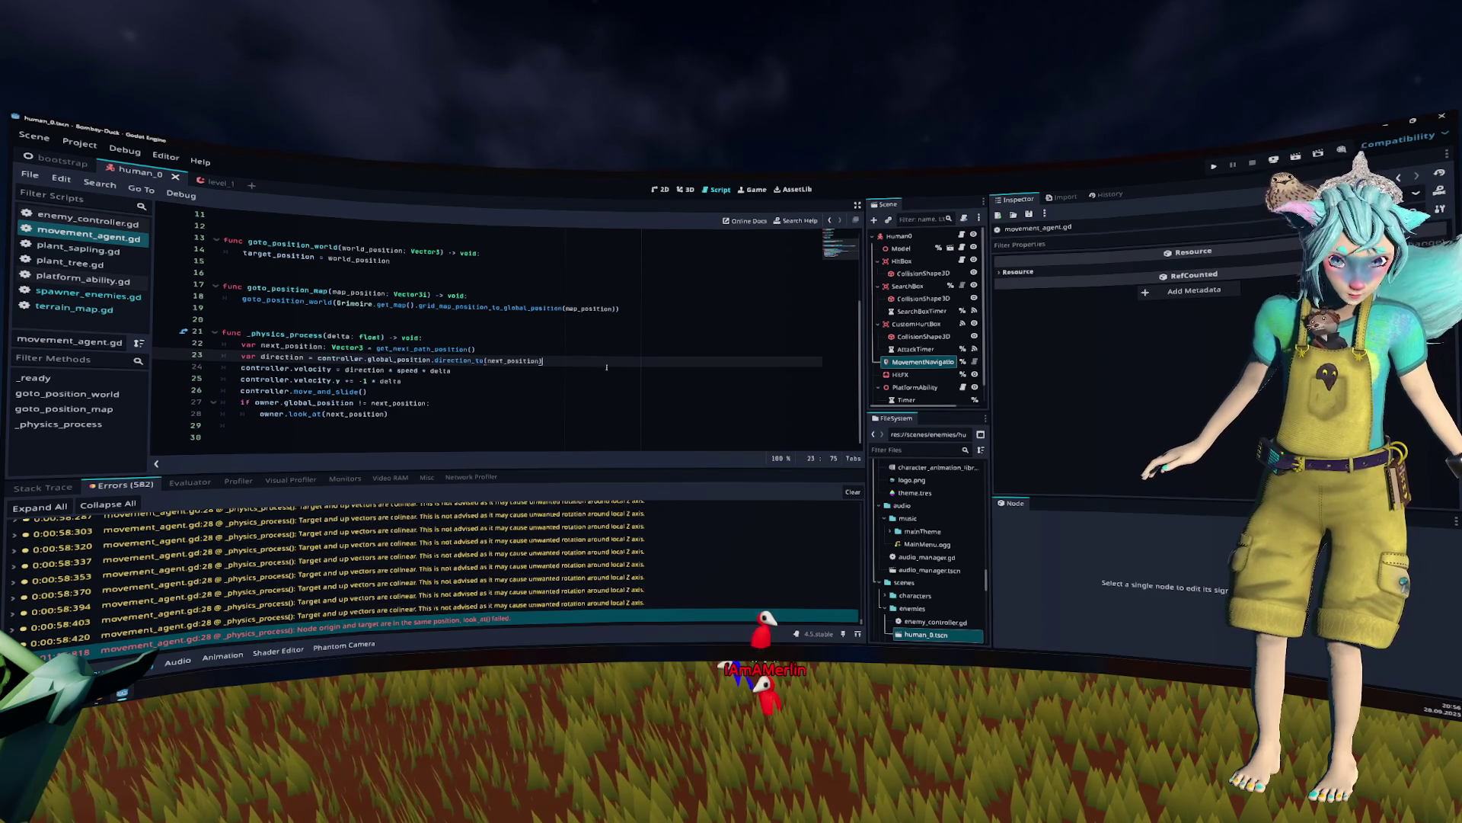
pyautogui.click(915, 387)
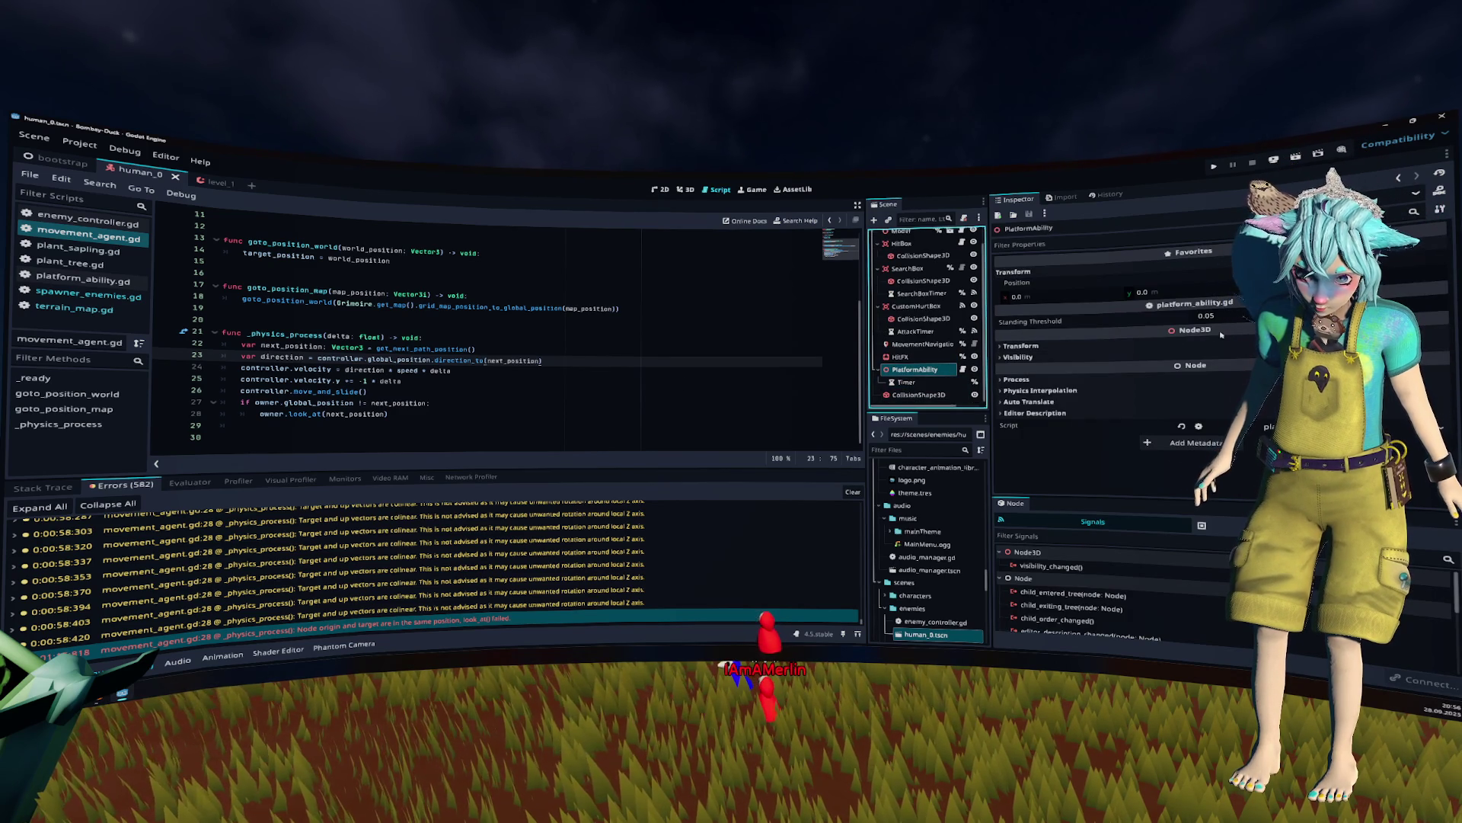
pyautogui.click(902, 380)
pyautogui.moveTo(1231, 279); pyautogui.dragTo(1225, 279)
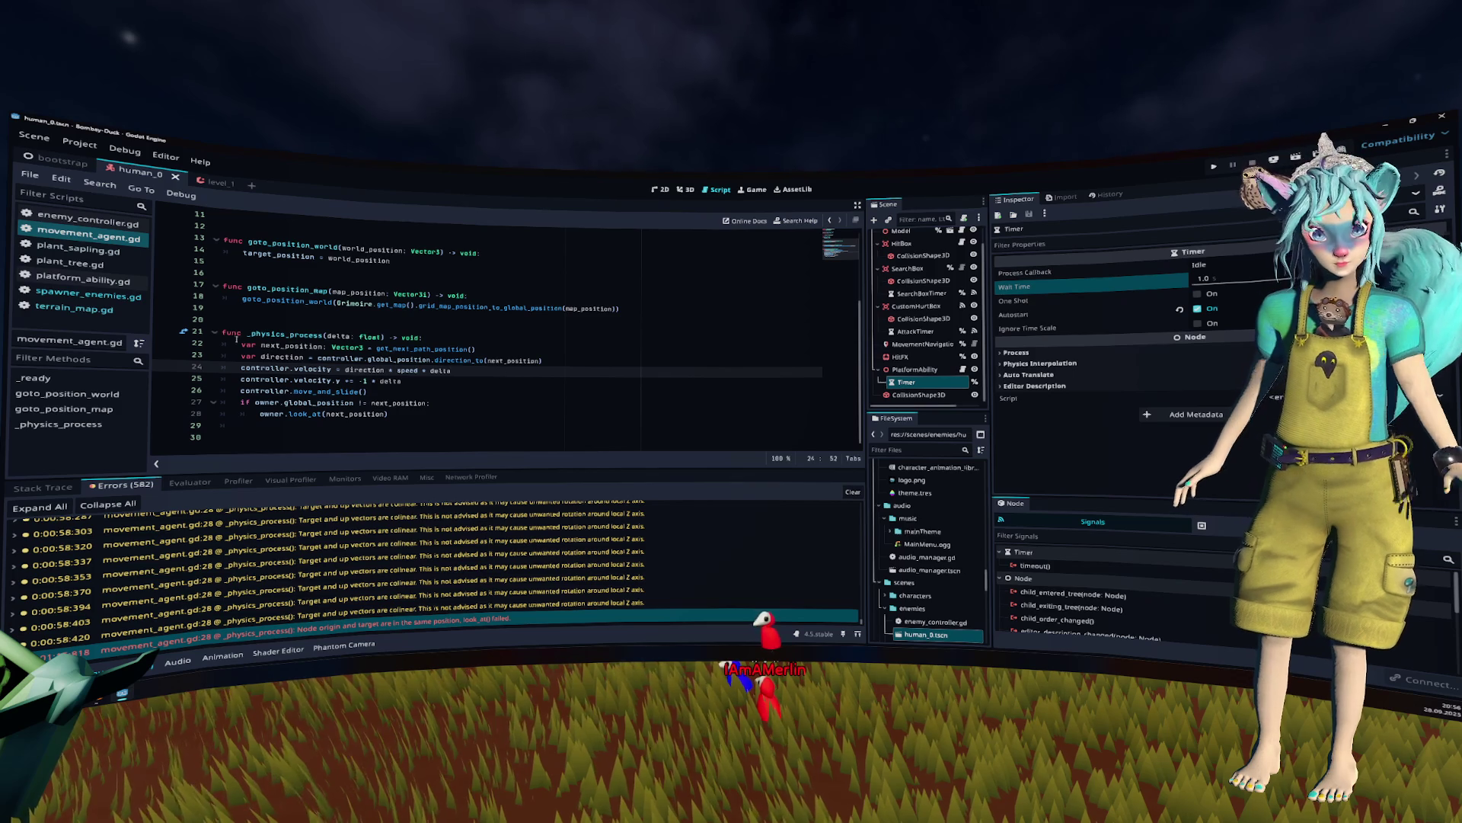
# - Open platform_ability.gd at the grid position code on line 24
pyautogui.click(79, 276)
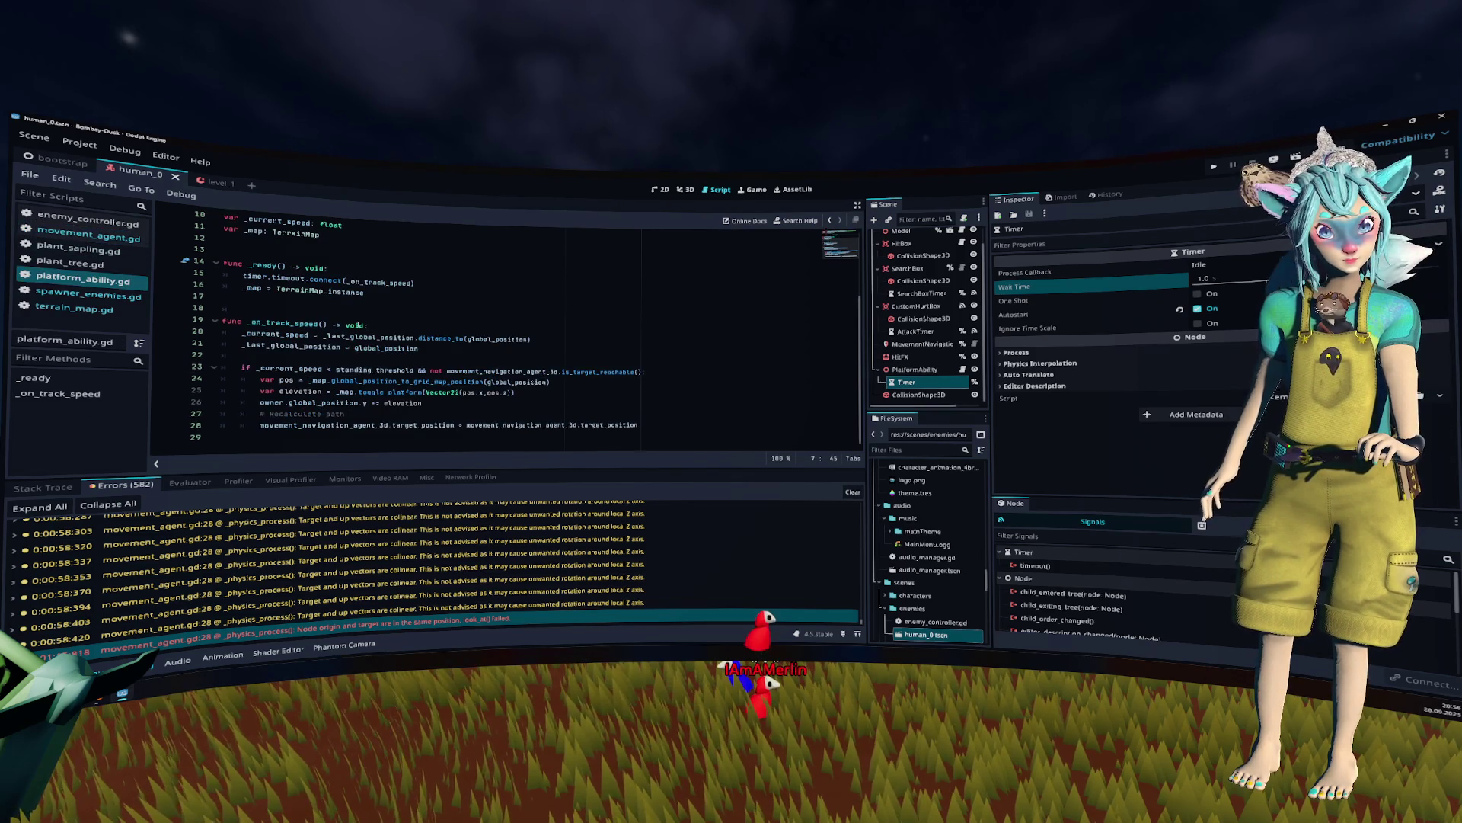
pyautogui.click(530, 383)
pyautogui.moveTo(531, 382)
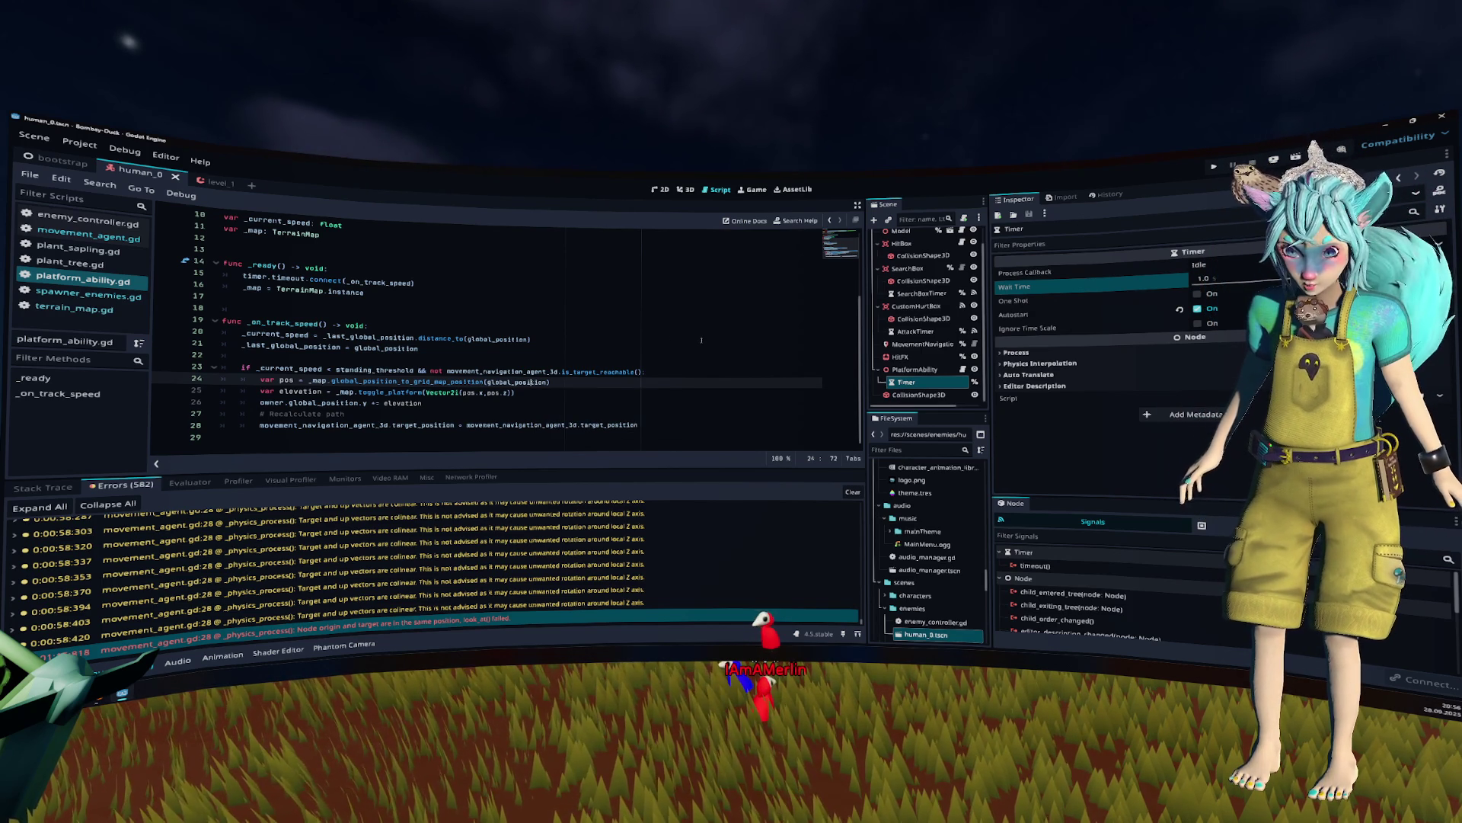
# - Open the otter.tscn scene via the file search
pyautogui.hotkey('shift', 'alt', 'o')
pyautogui.write('dig')
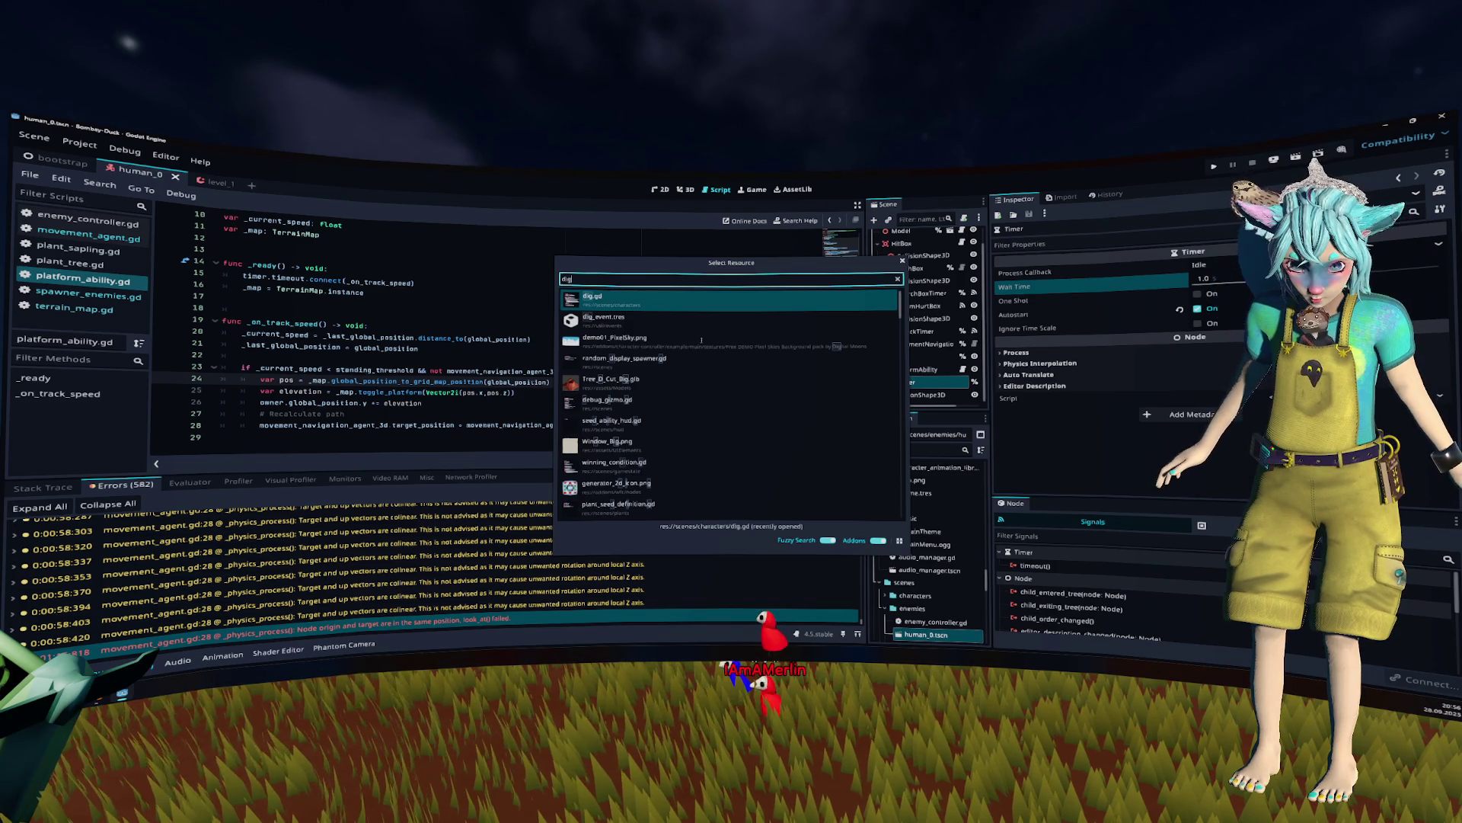
pyautogui.press('BackSpace')
pyautogui.press('BackSpace')
pyautogui.press('BackSpace')
pyautogui.write('ott')
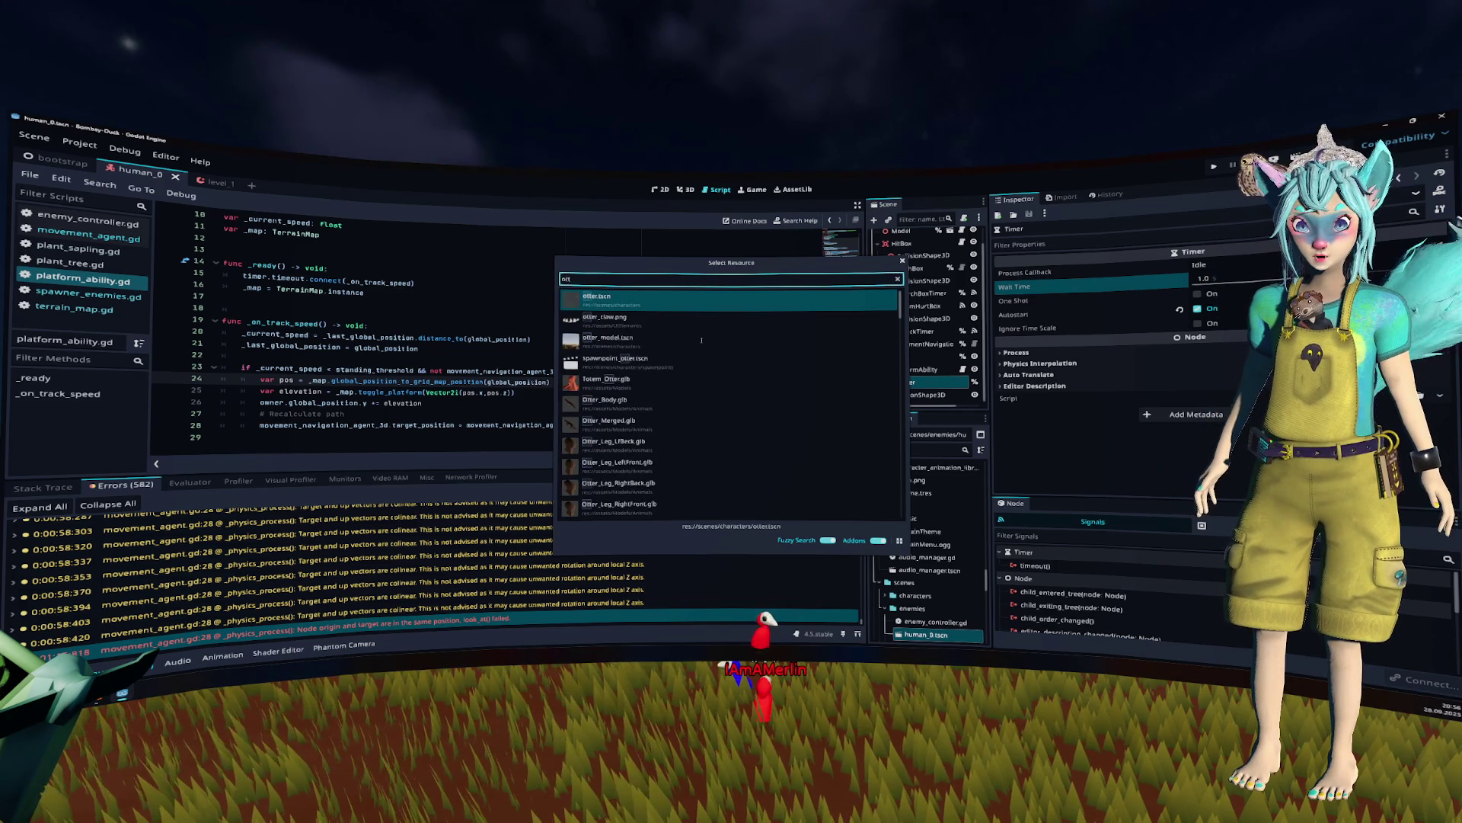
pyautogui.press('Return')
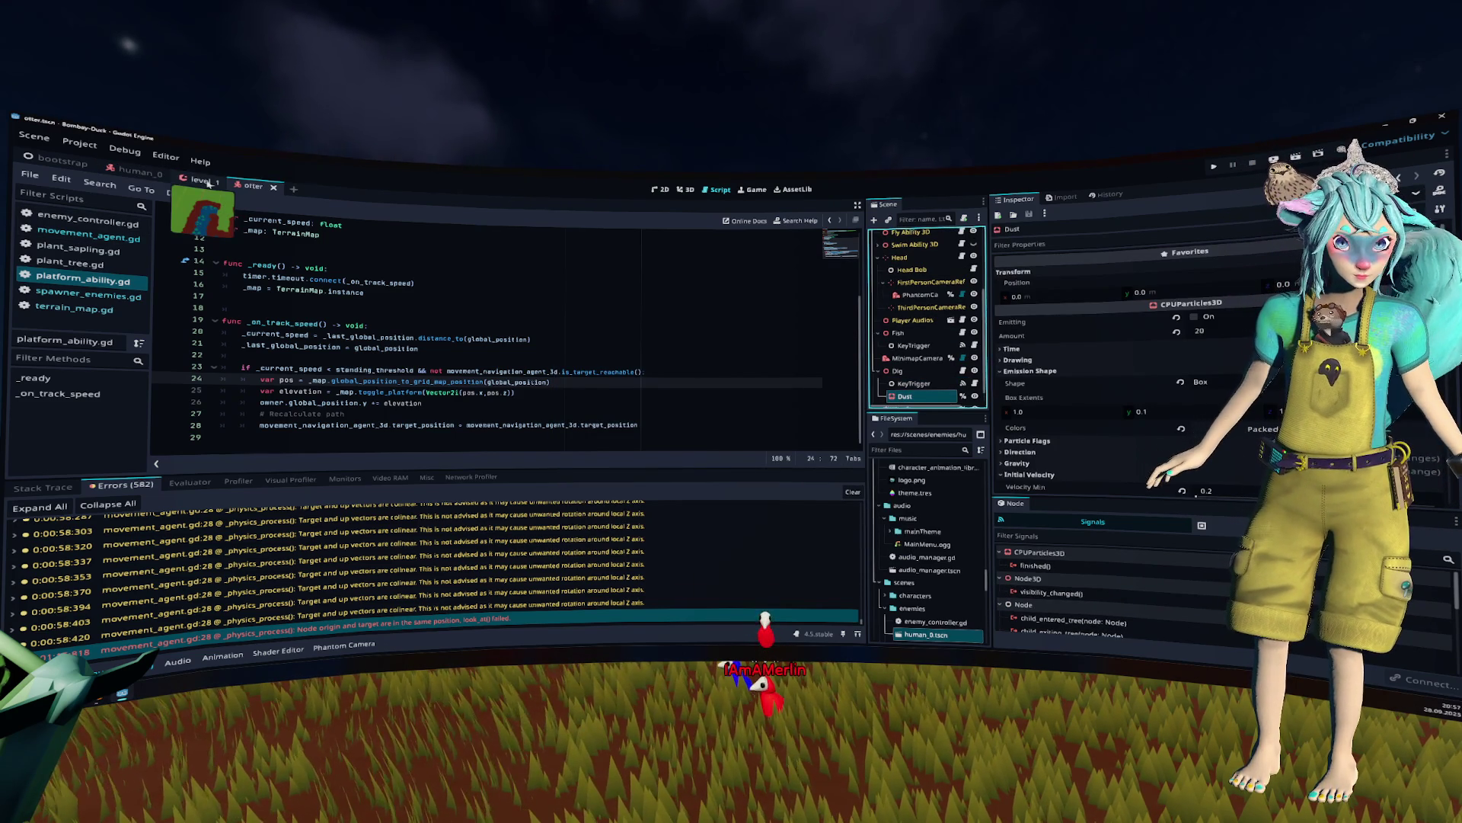
# - Save the Dust branch as dust.tscn in a new res://scenes/vfx folder, then save otter
pyautogui.rightClick(917, 397)
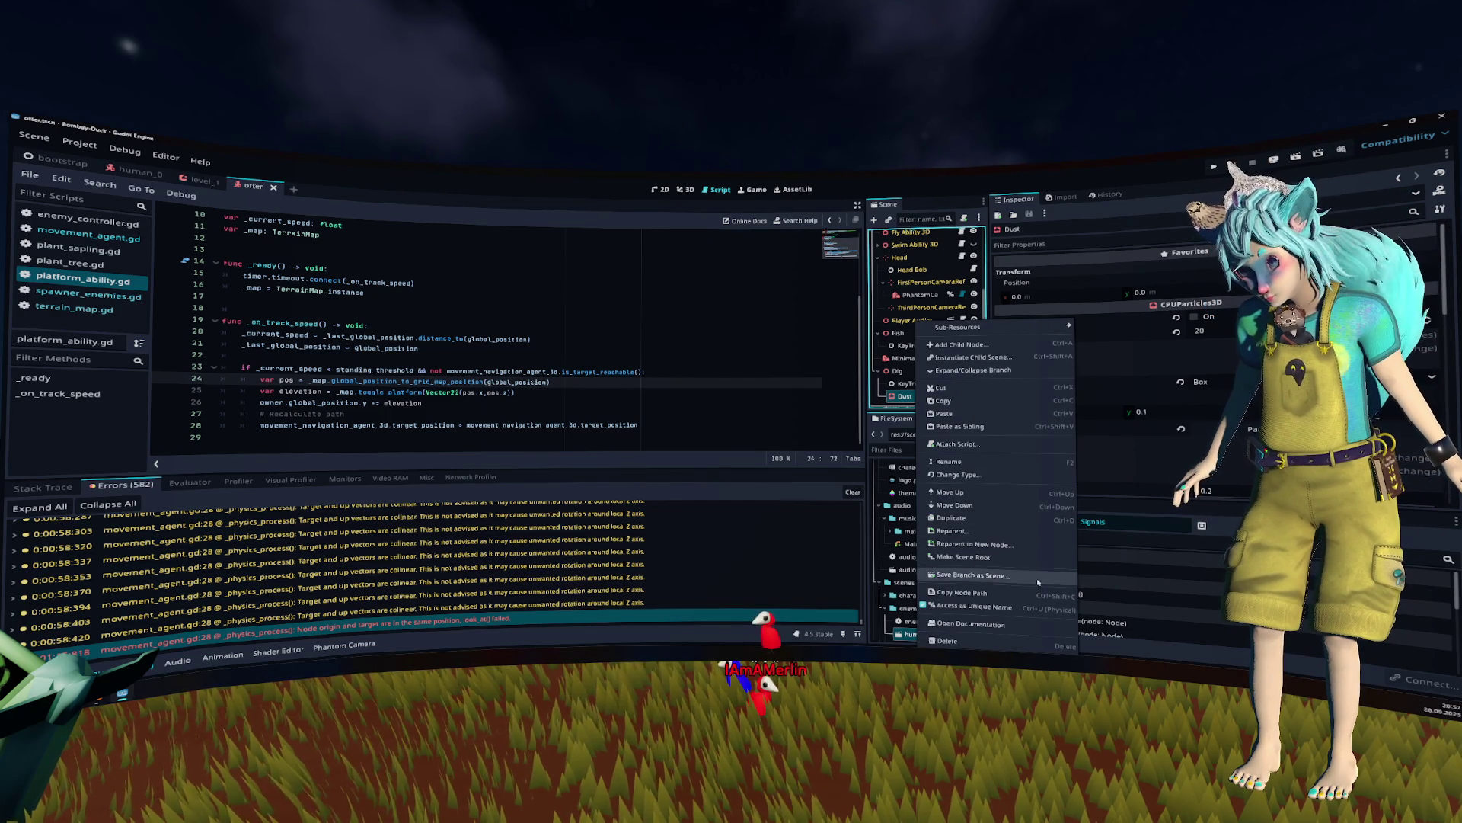
pyautogui.click(1013, 575)
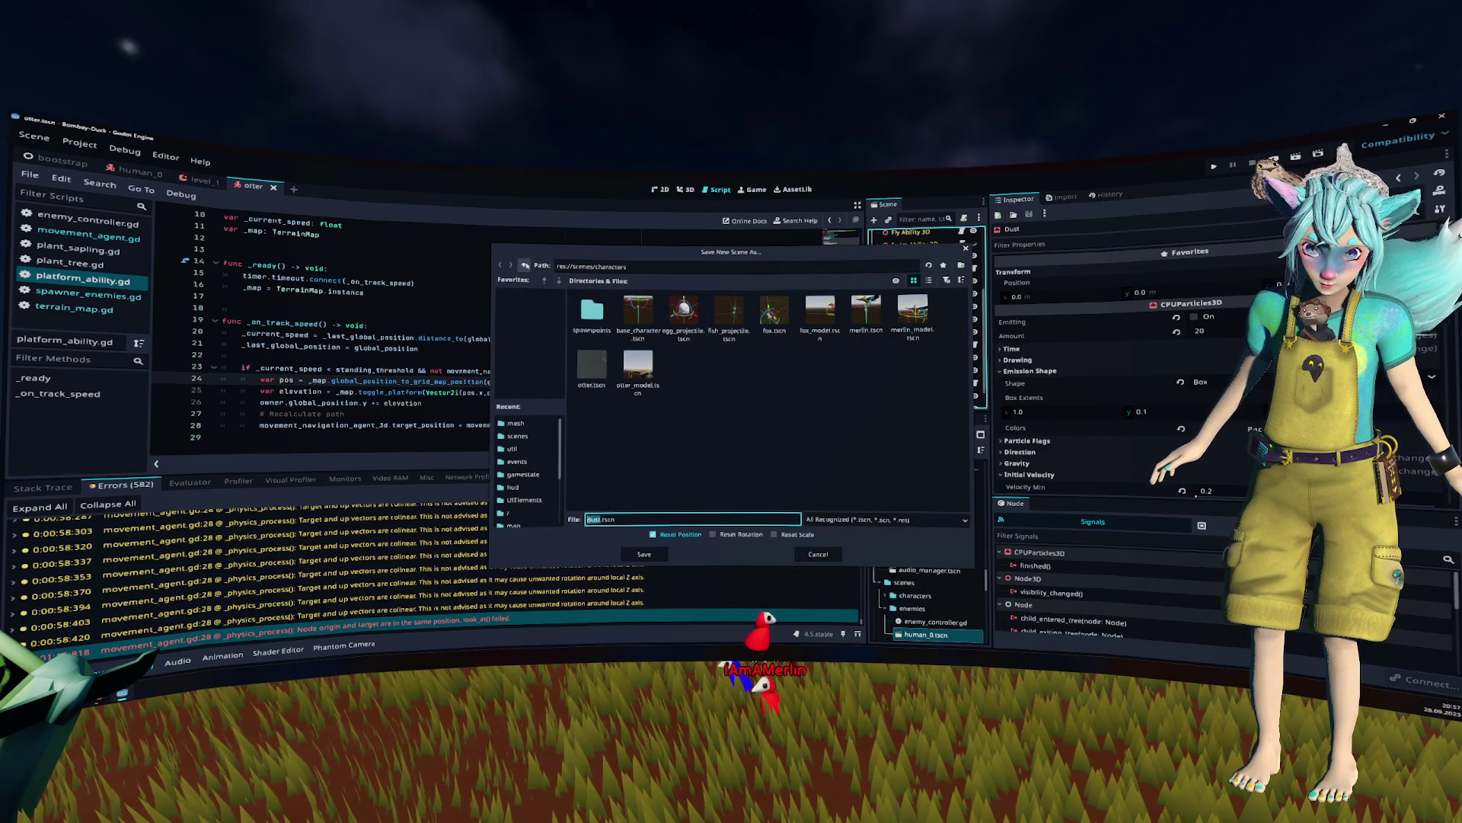
pyautogui.click(524, 264)
pyautogui.rightClick(793, 440)
pyautogui.click(838, 446)
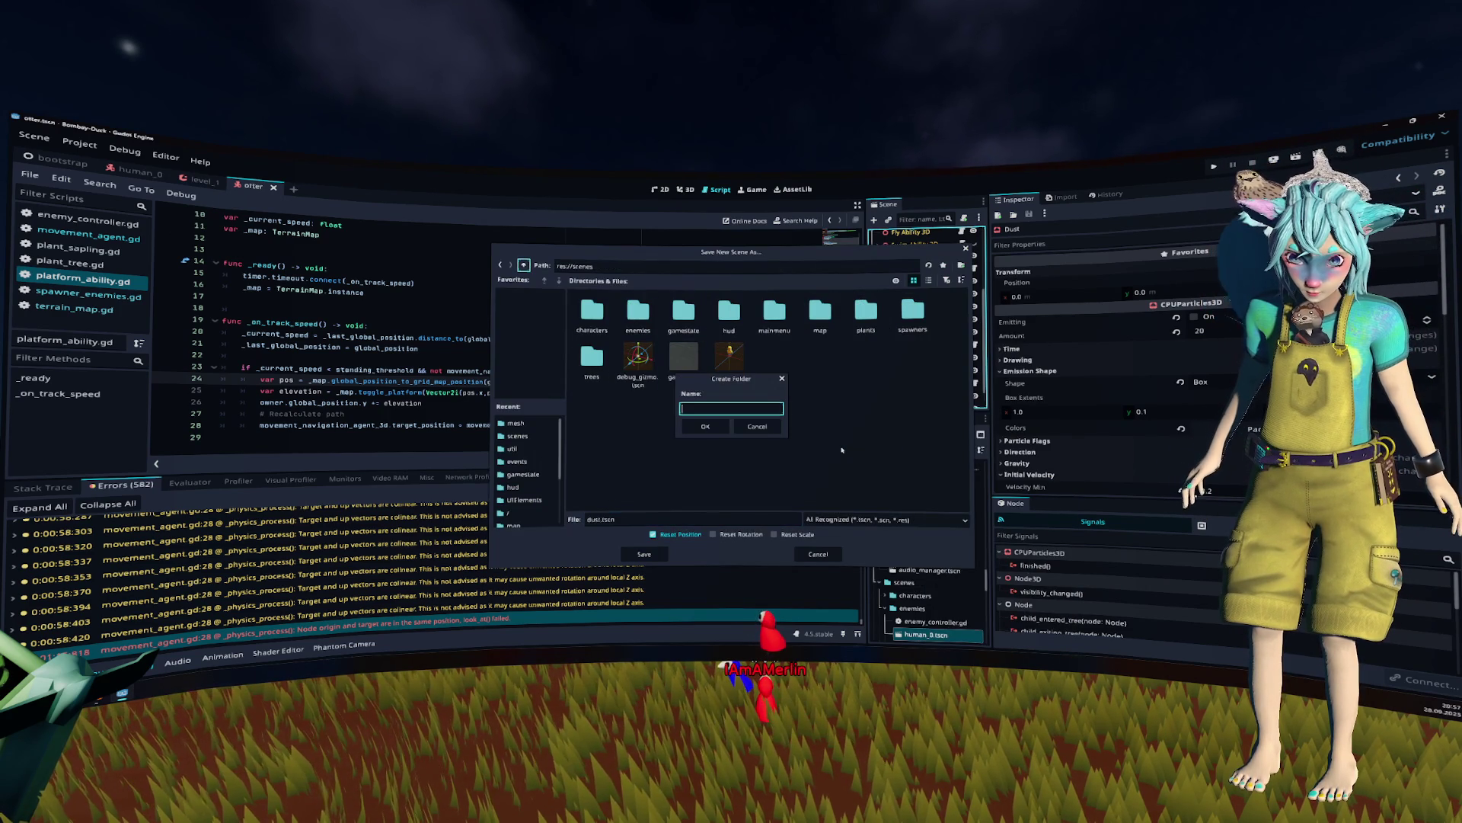
pyautogui.write('vfx')
pyautogui.press('Return')
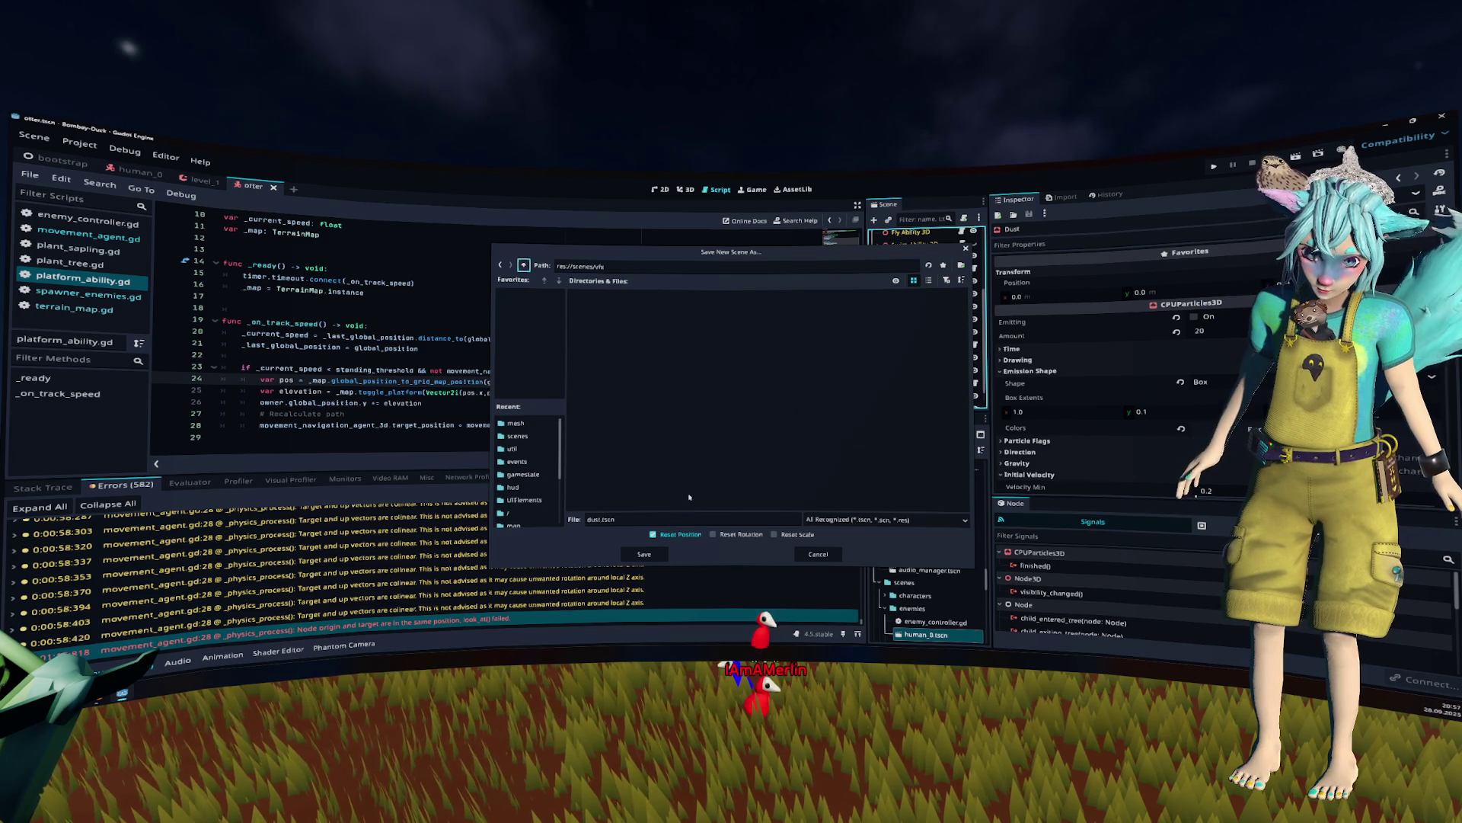
pyautogui.click(643, 554)
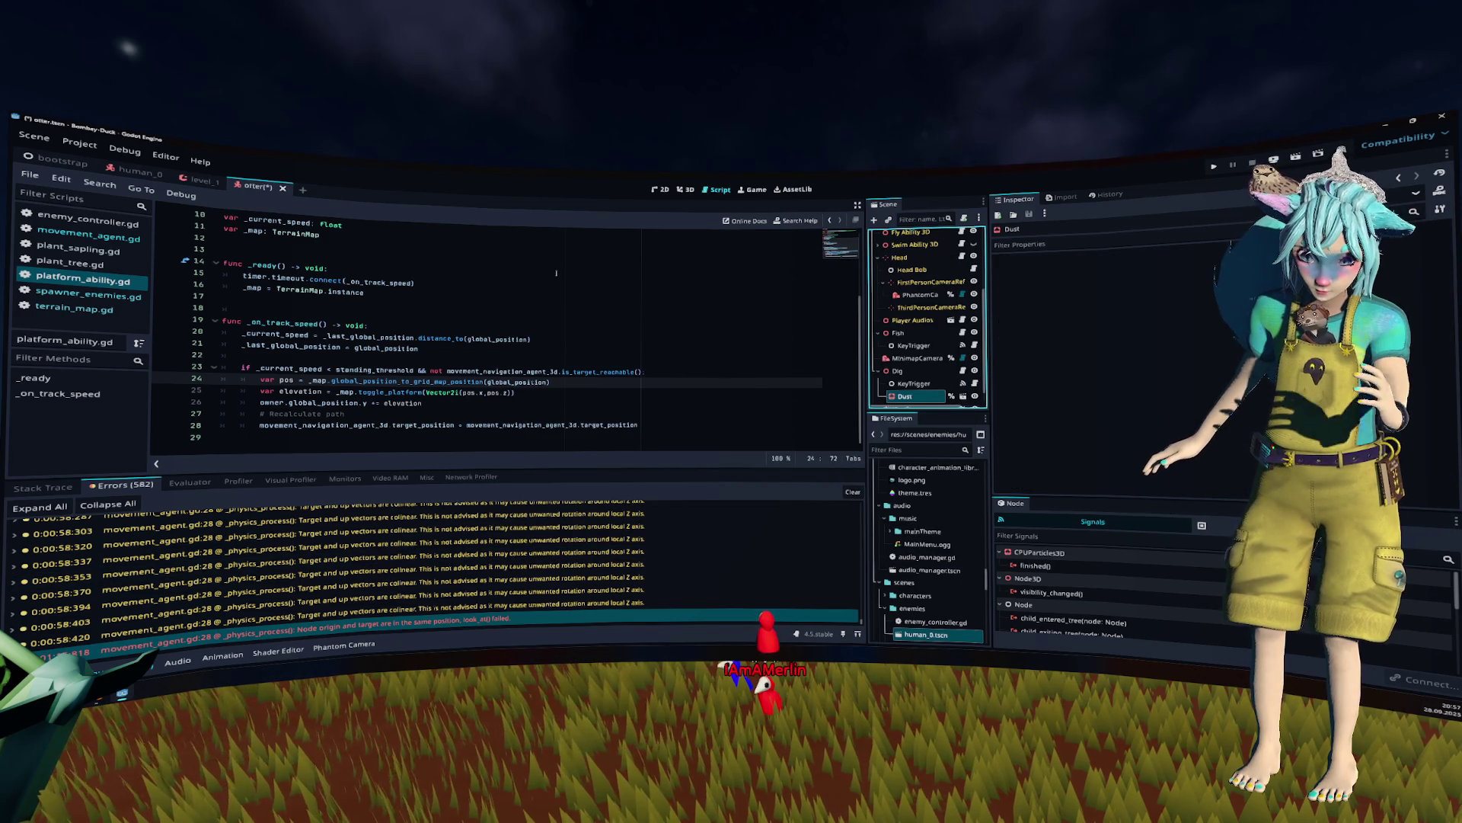
pyautogui.hotkey('ctrl', 's')
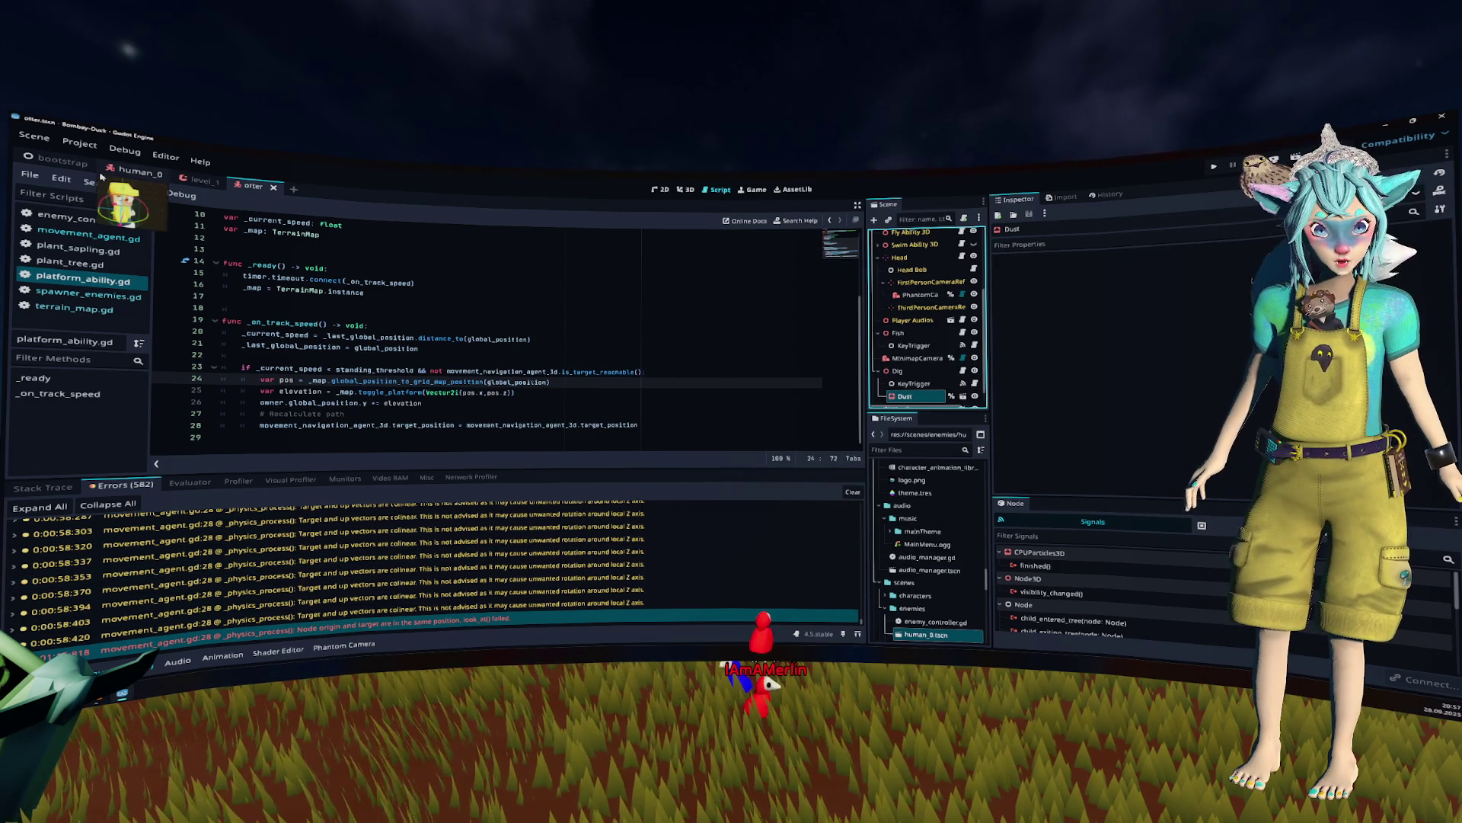
pyautogui.click(129, 171)
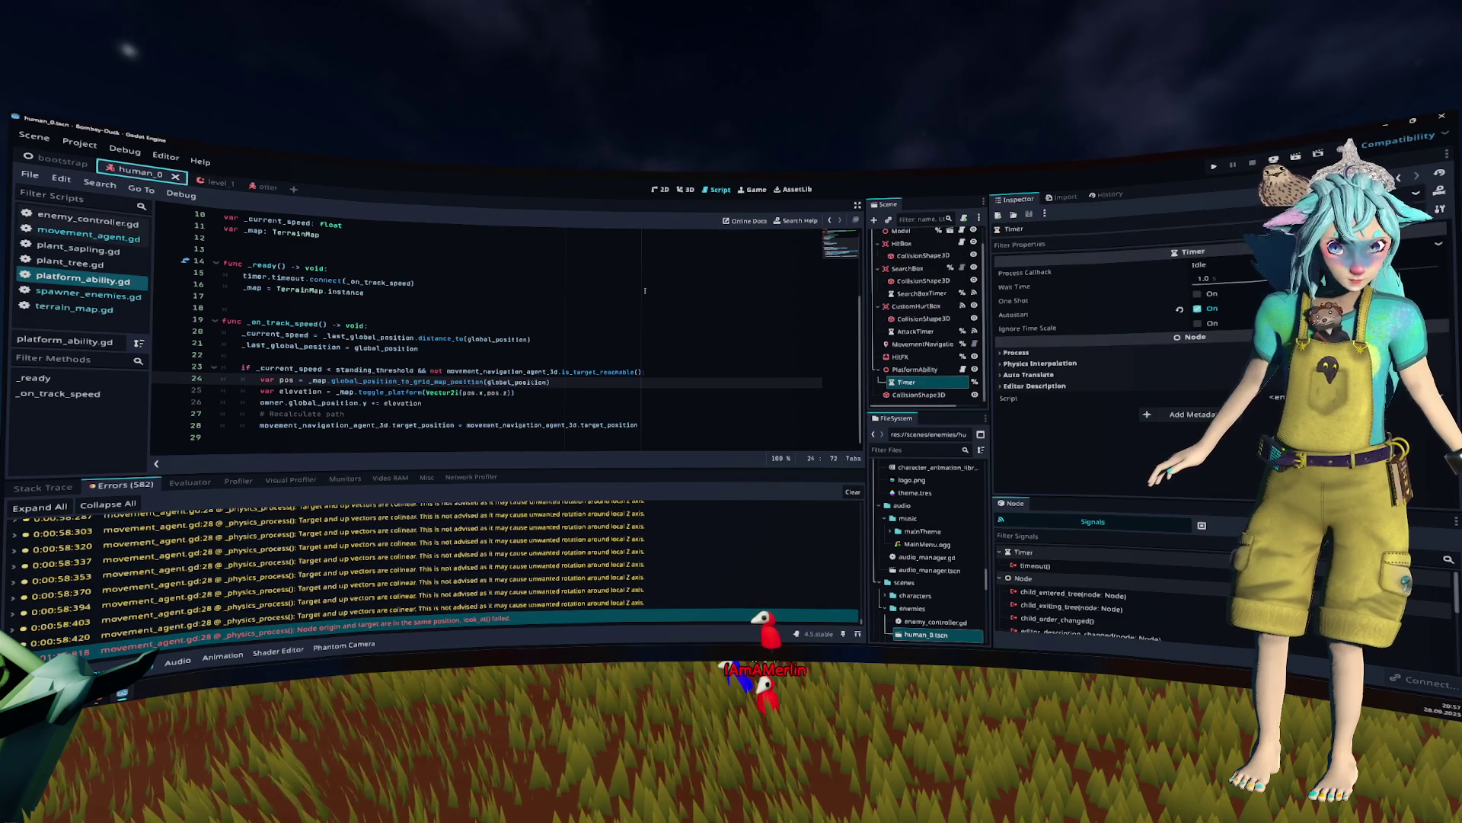
# - Add a dust.tscn instance to human_0 from the Timer node and review its transform properties
pyautogui.click(914, 382)
pyautogui.click(949, 381)
pyautogui.hotkey('ctrl', 'shift', 'v')
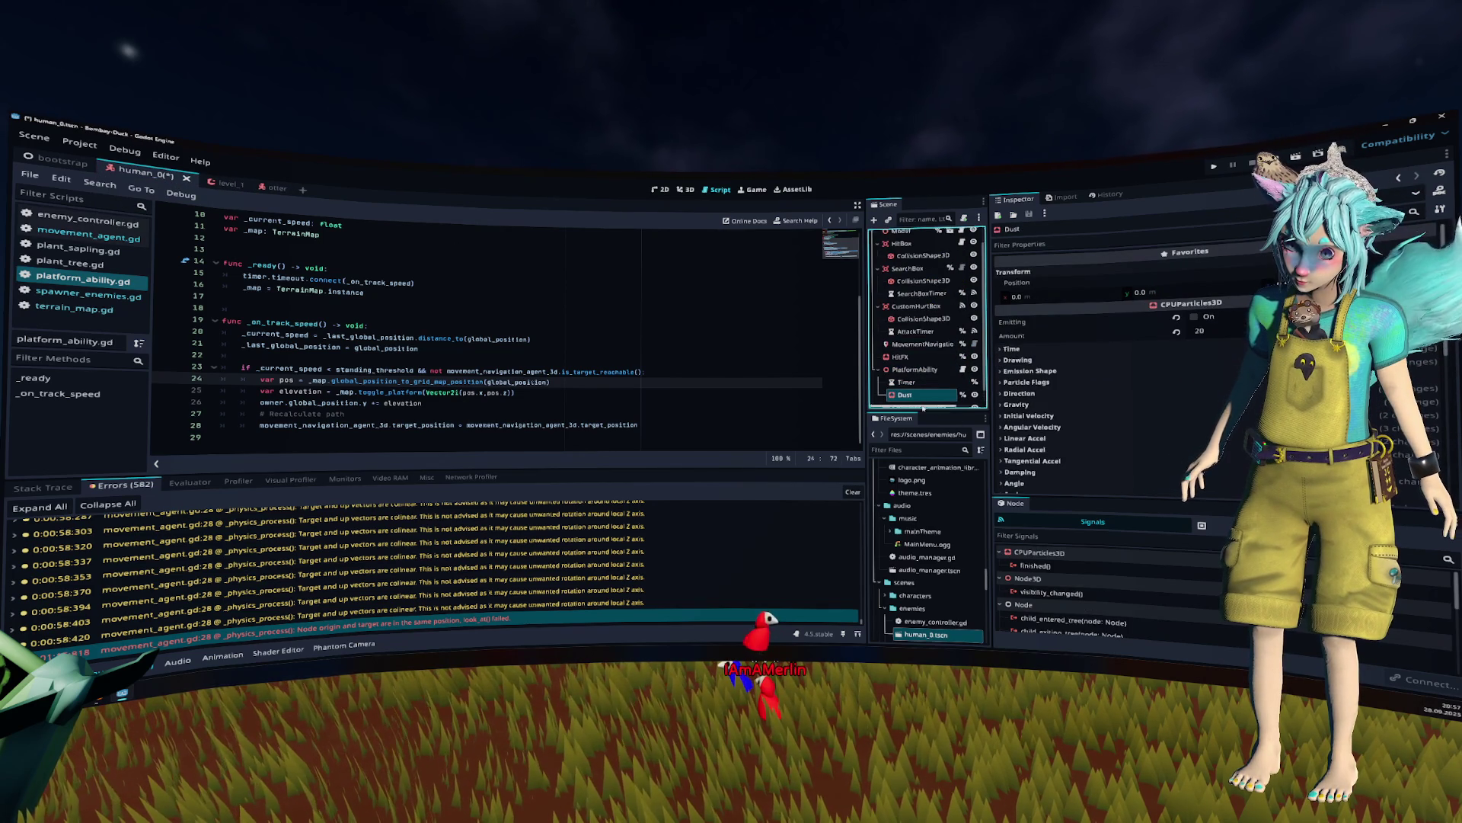
pyautogui.scroll(-8, 1098, 382)
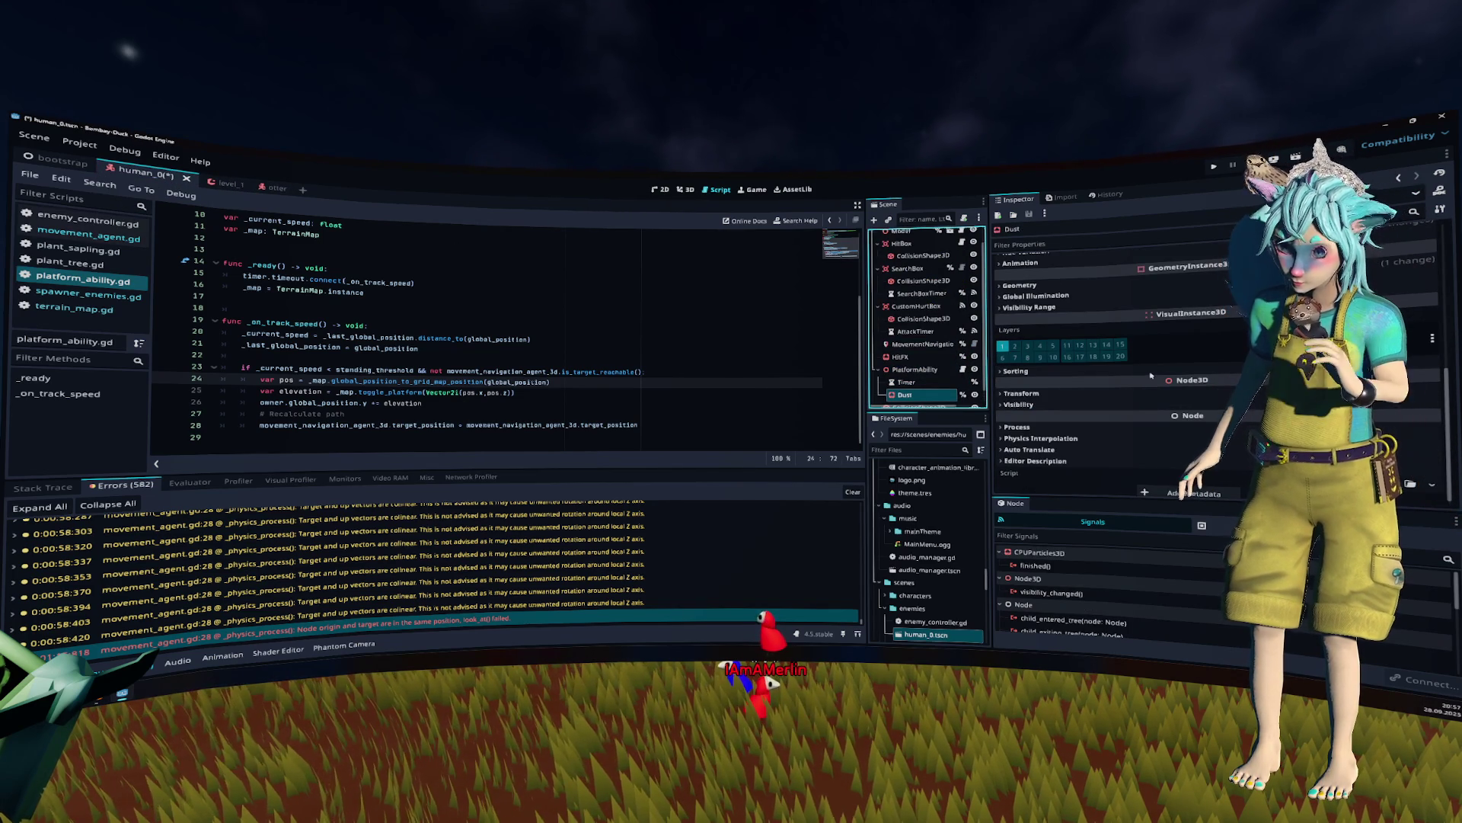
pyautogui.click(1067, 393)
pyautogui.scroll(-3, 1064, 402)
pyautogui.scroll(4, 1035, 406)
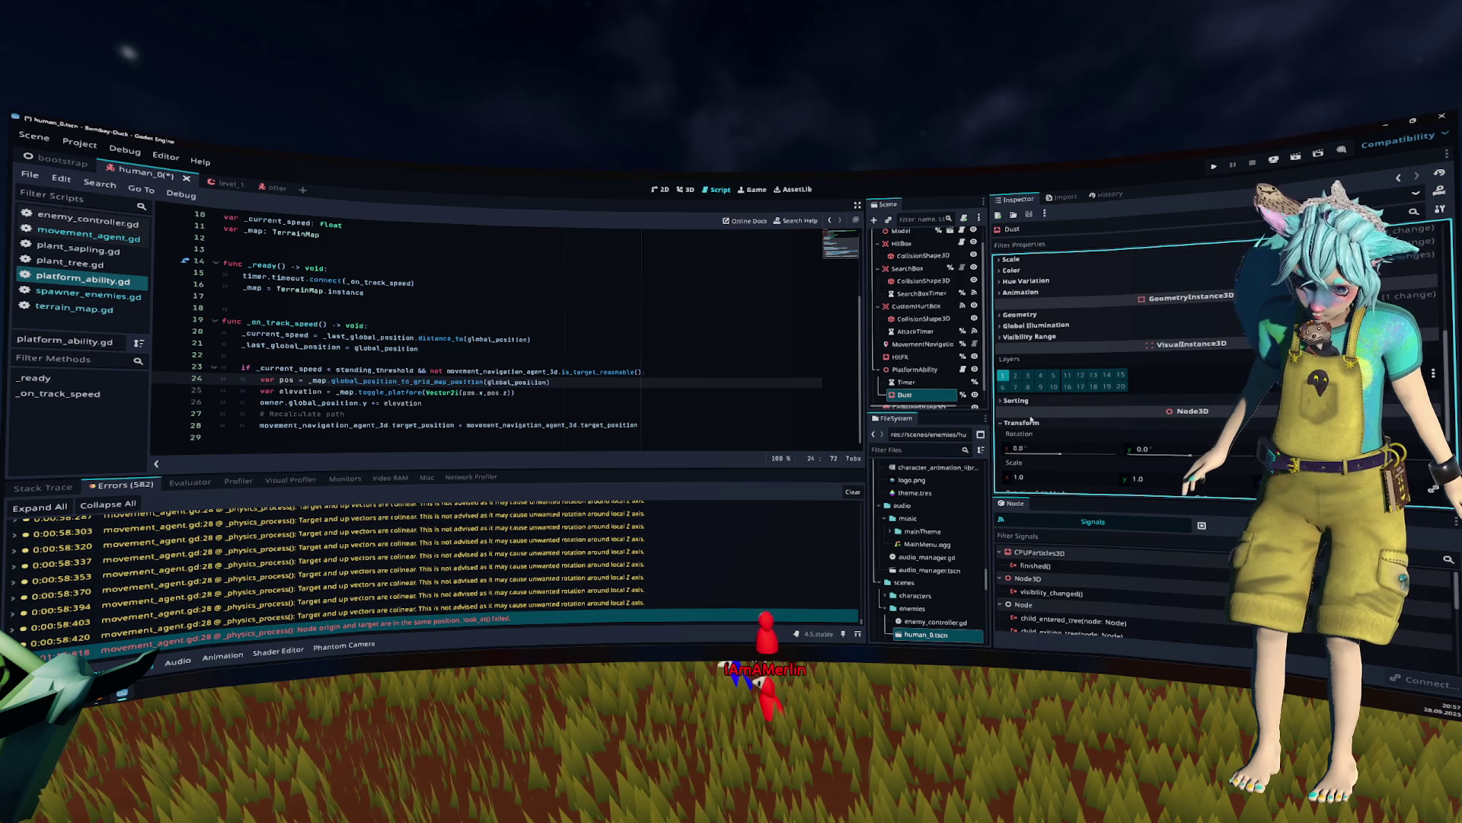
pyautogui.click(1020, 421)
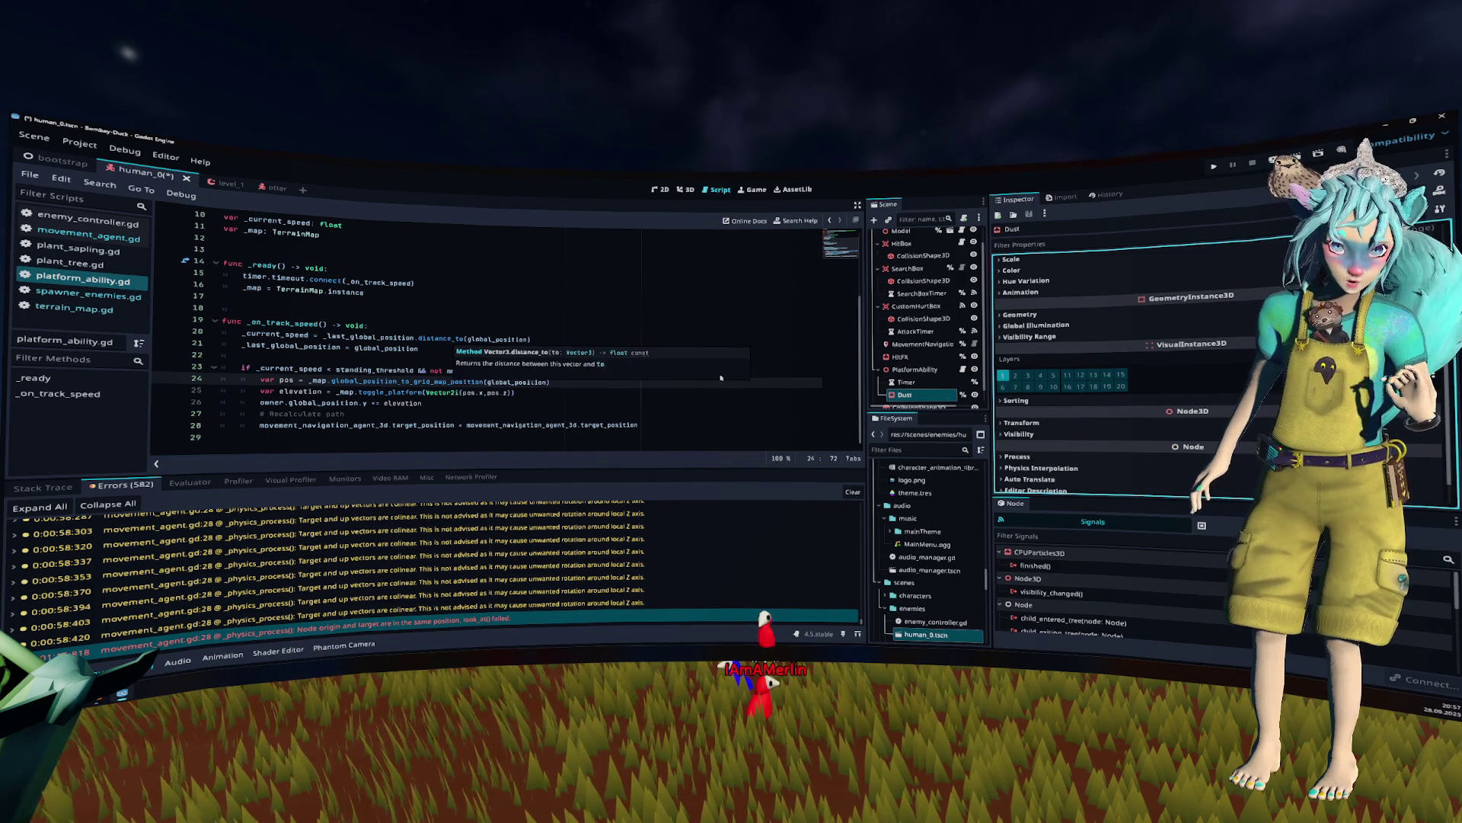
pyautogui.press('End')
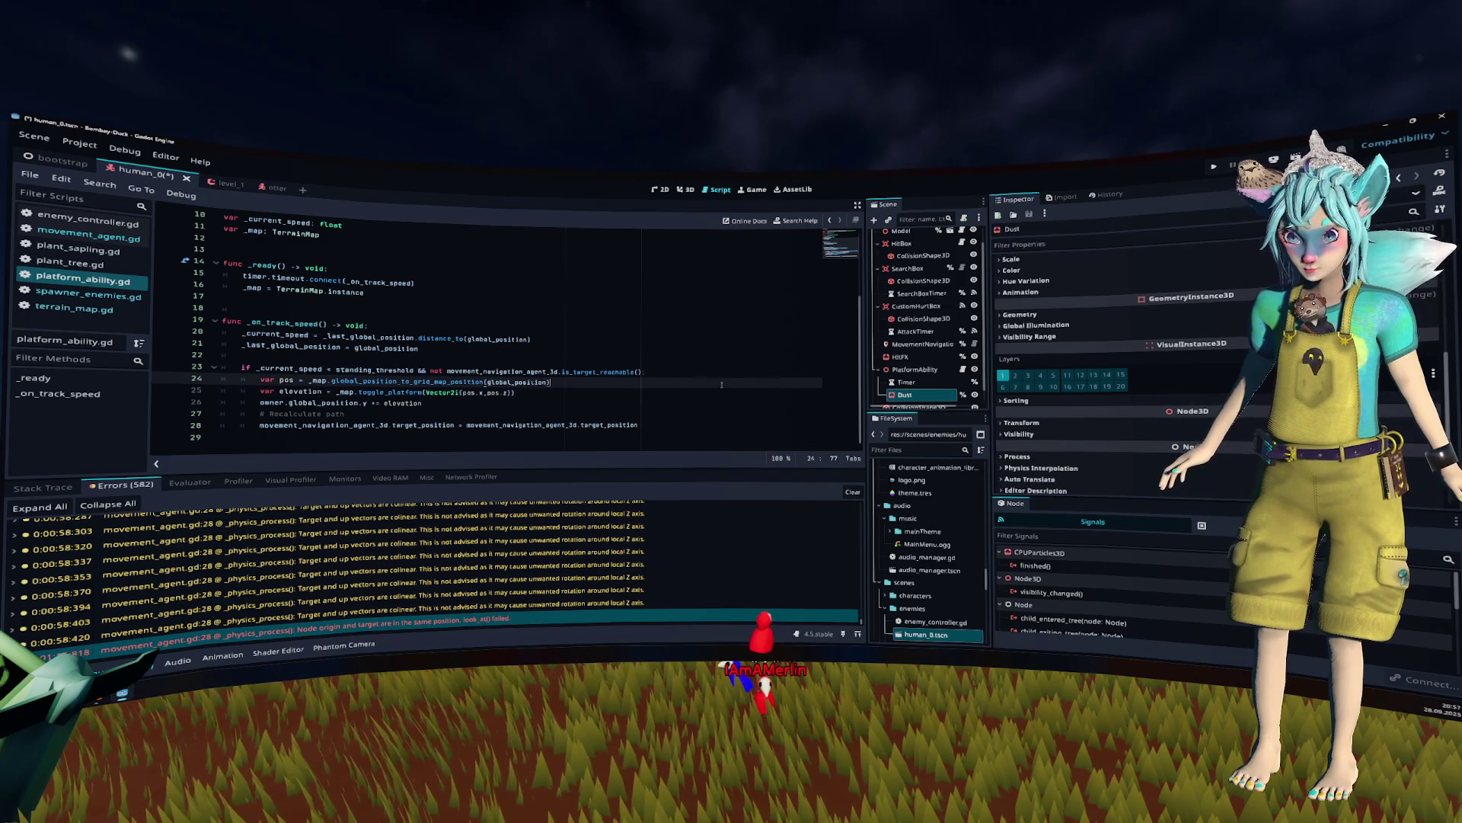
pyautogui.scroll(5, 714, 376)
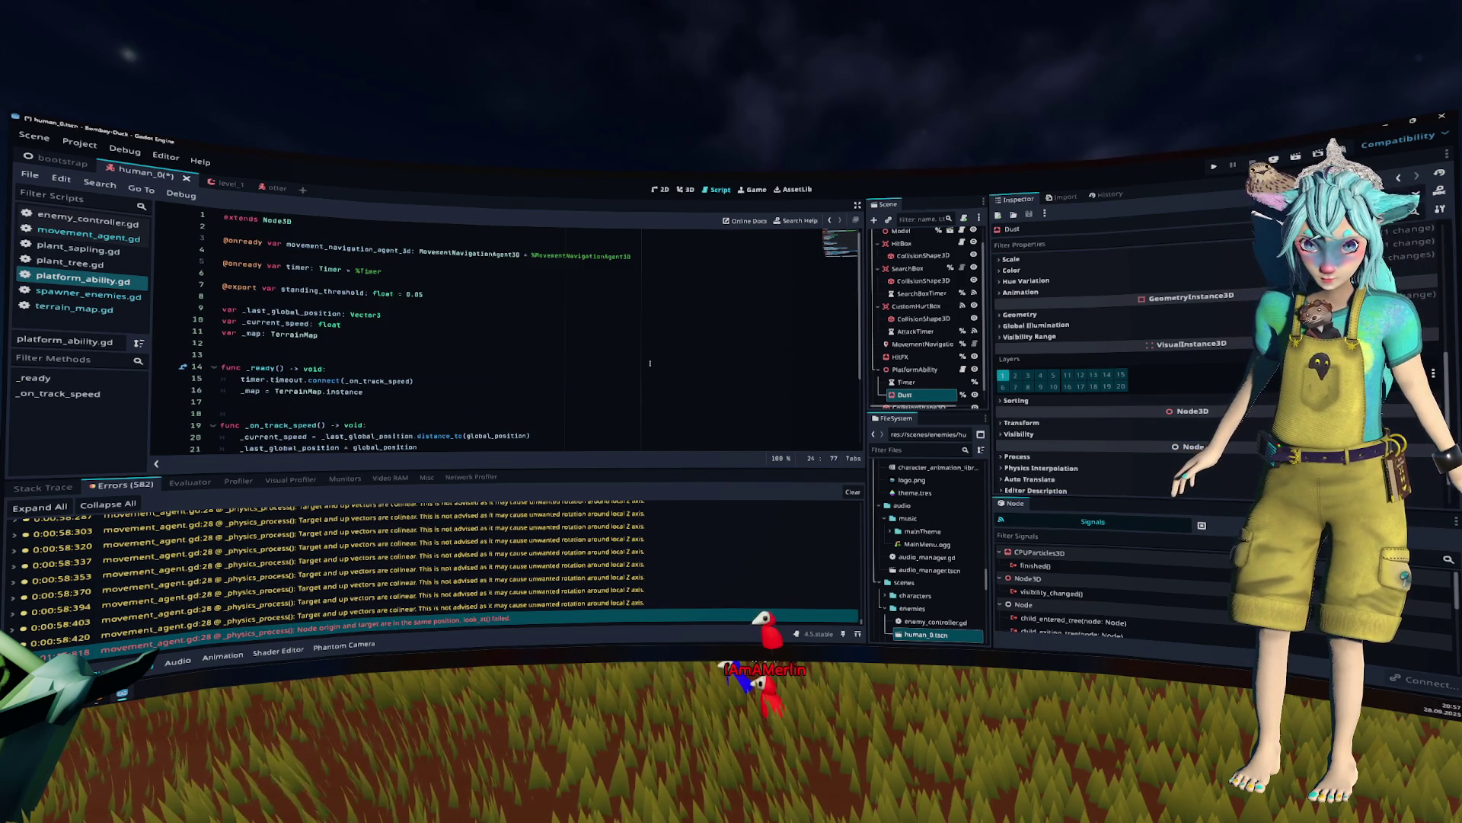
# - Add an onready reference to the Dust node and move it into the top declarations
pyautogui.moveTo(905, 394)
pyautogui.mouseDown()
pyautogui.moveTo(381, 293)
pyautogui.moveTo(320, 301)
pyautogui.mouseUp()
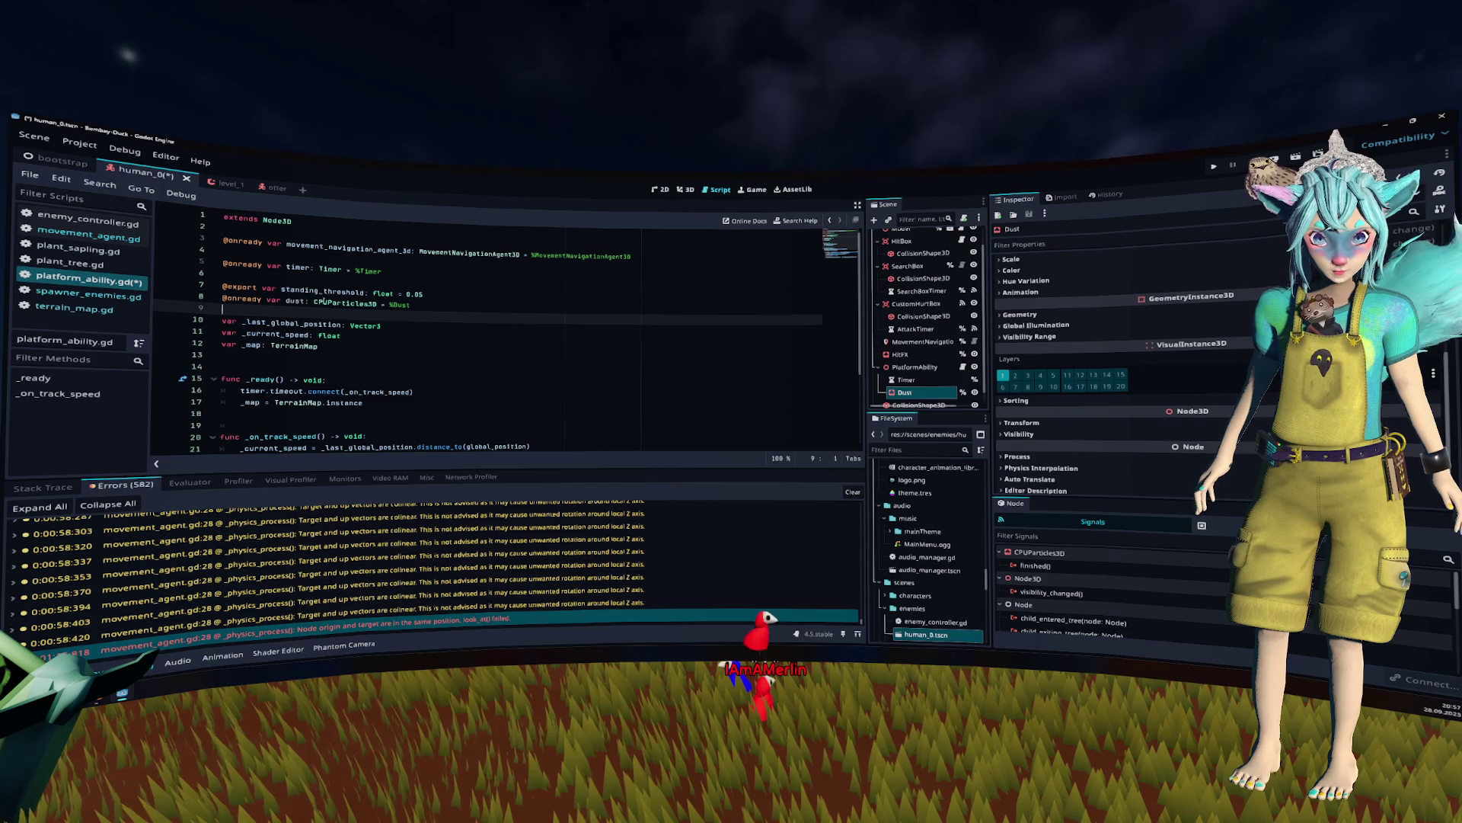
pyautogui.press('Up')
pyautogui.press('Up')
pyautogui.press('Up')
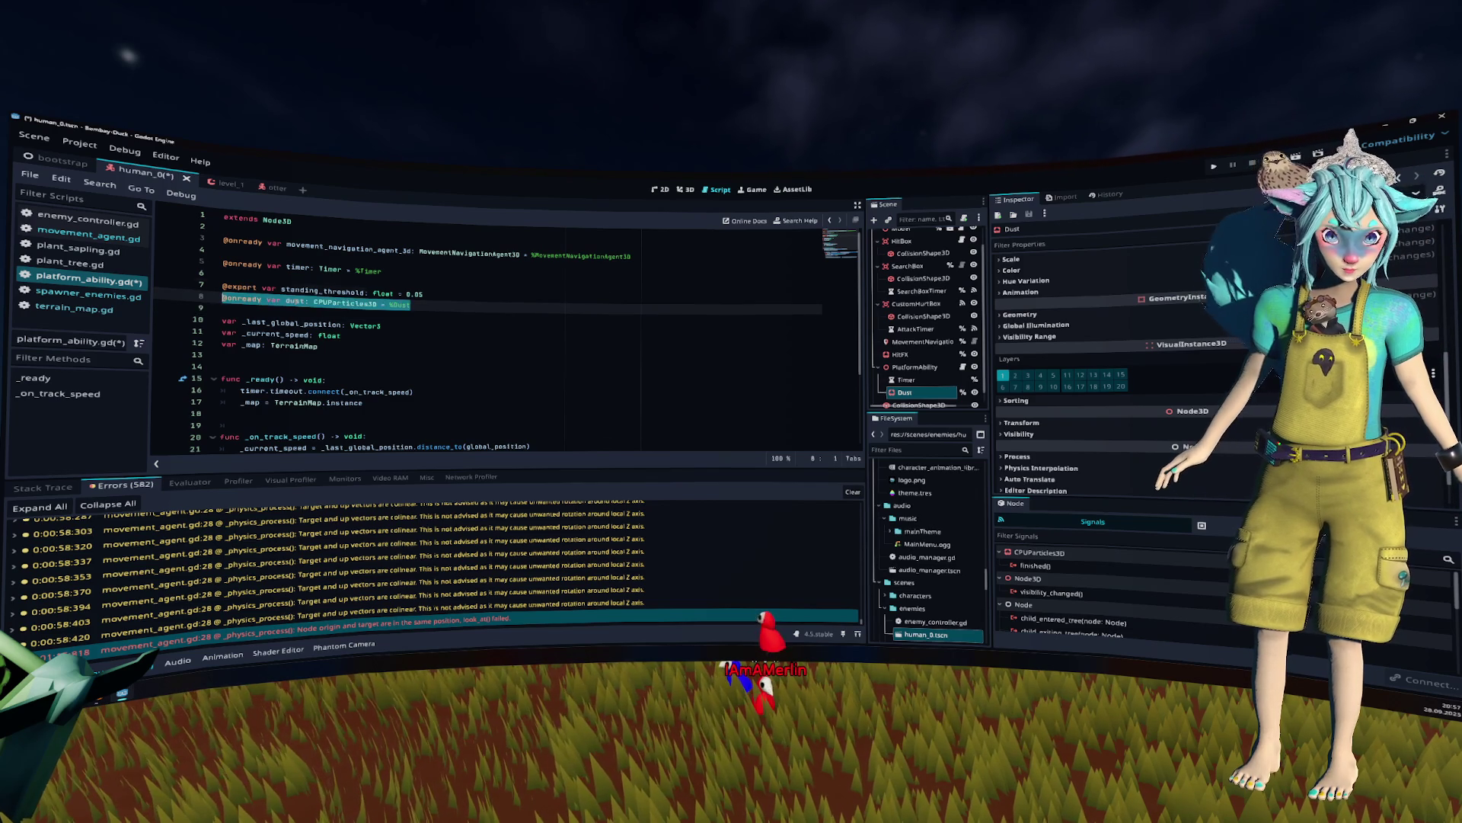
pyautogui.press('Down')
pyautogui.press('Down')
pyautogui.hotkey('alt', 'Up')
pyautogui.hotkey('alt', 'Up')
pyautogui.press('Down')
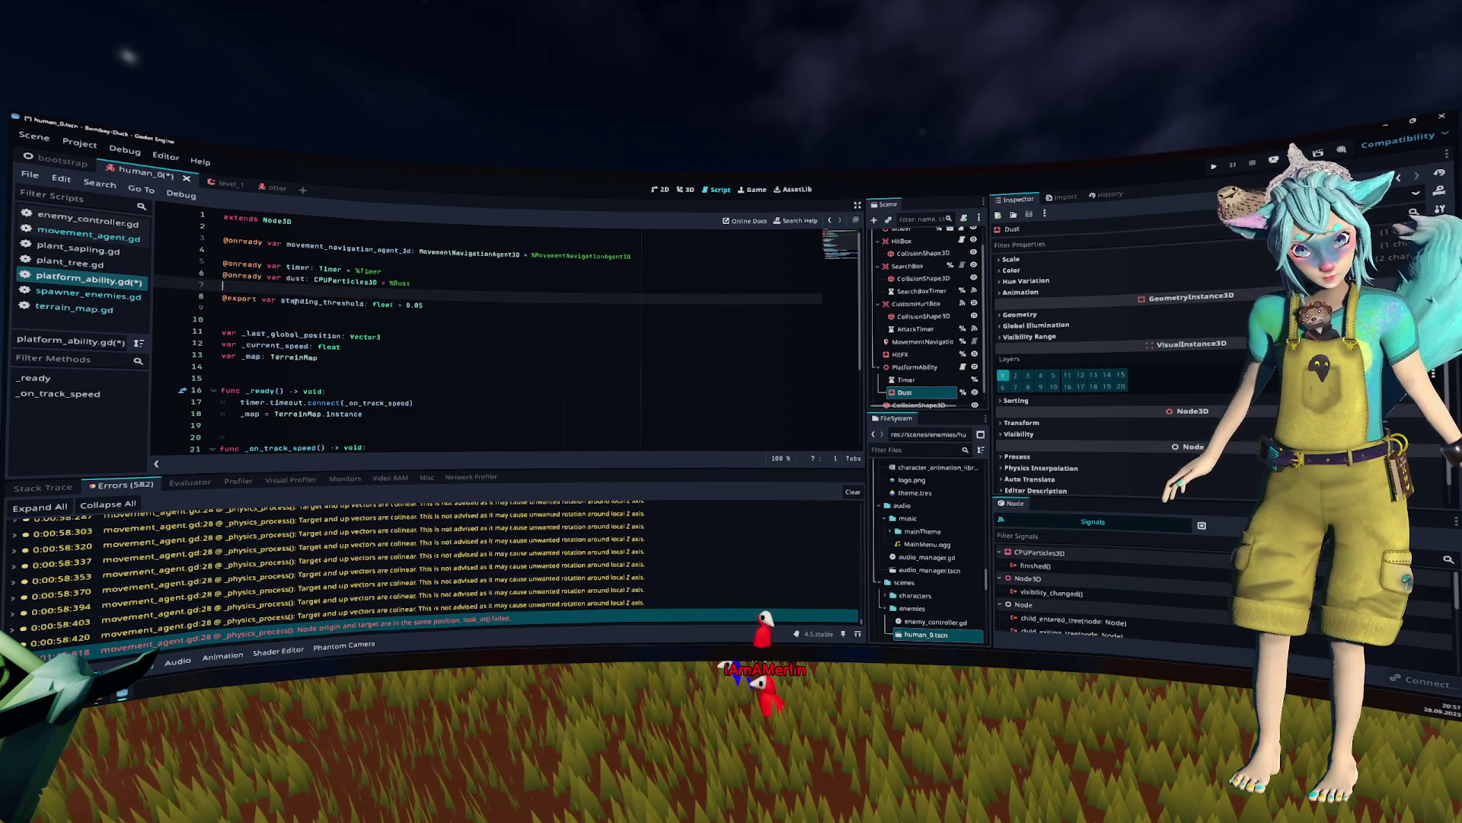
pyautogui.click(306, 278)
# - Open a new line after line 26 and start typing the dust emission property
pyautogui.scroll(-4, 441, 335)
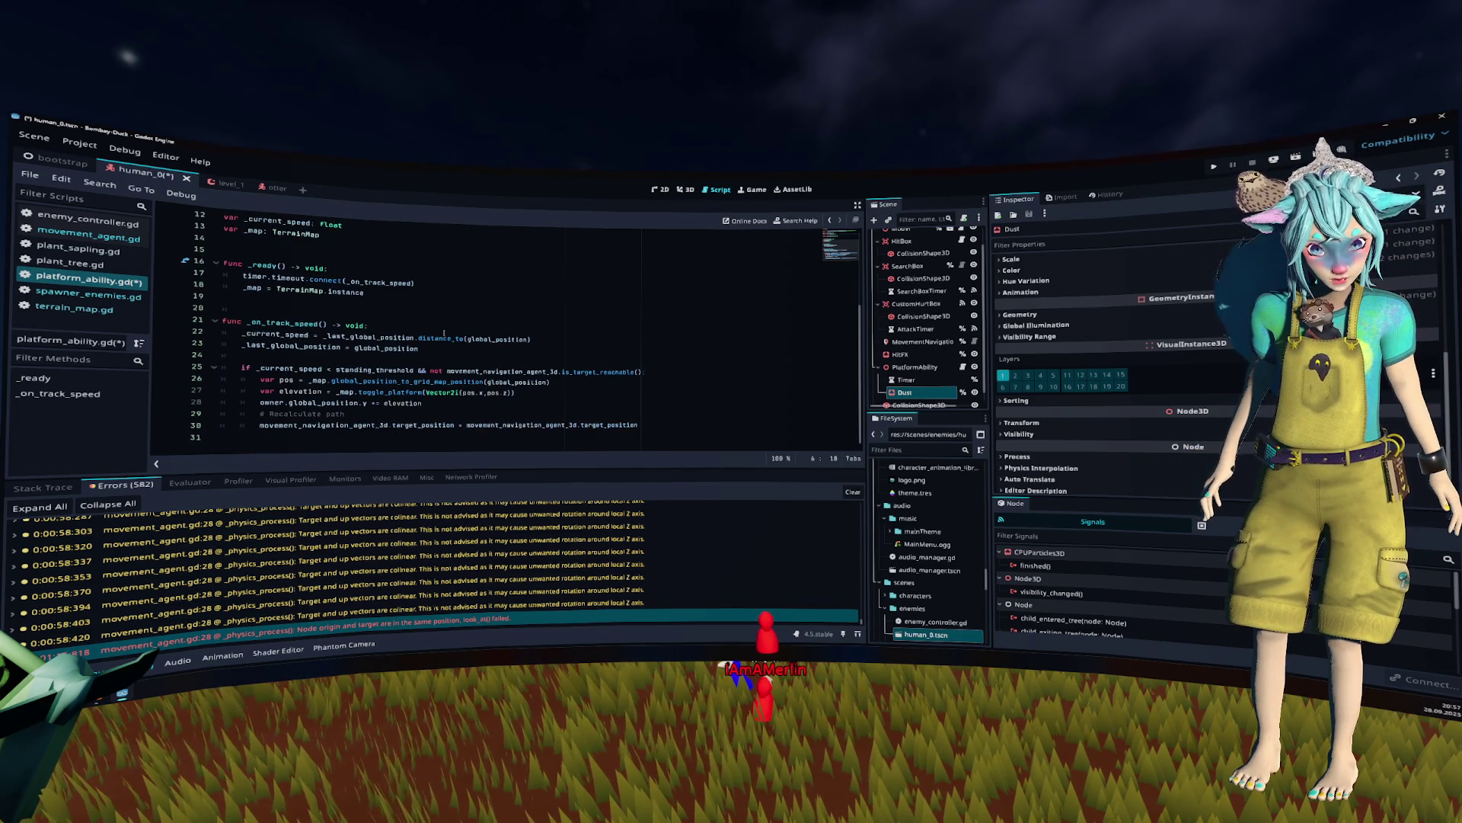
pyautogui.click(484, 404)
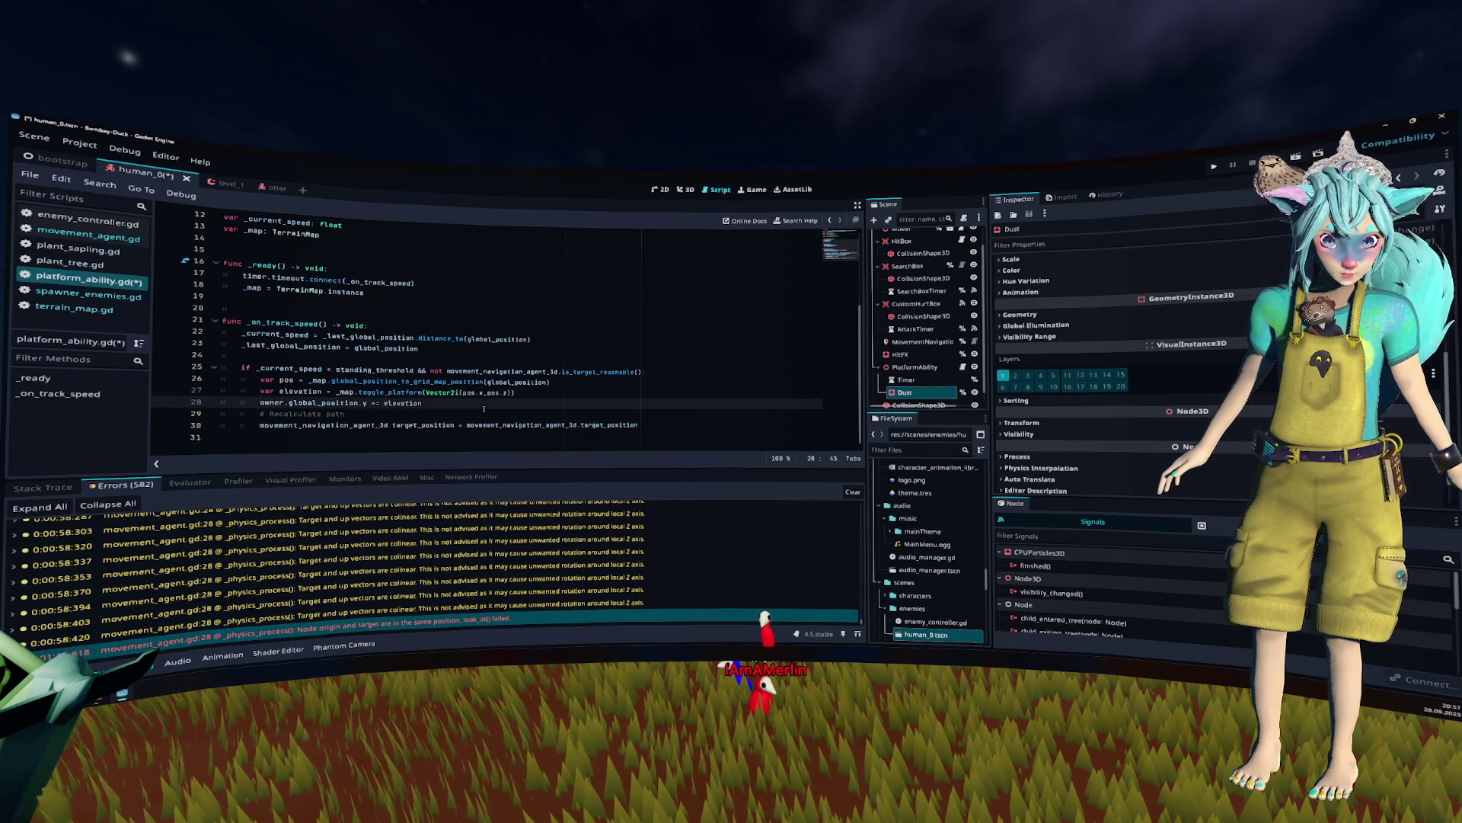
pyautogui.press('Down')
pyautogui.press('Down')
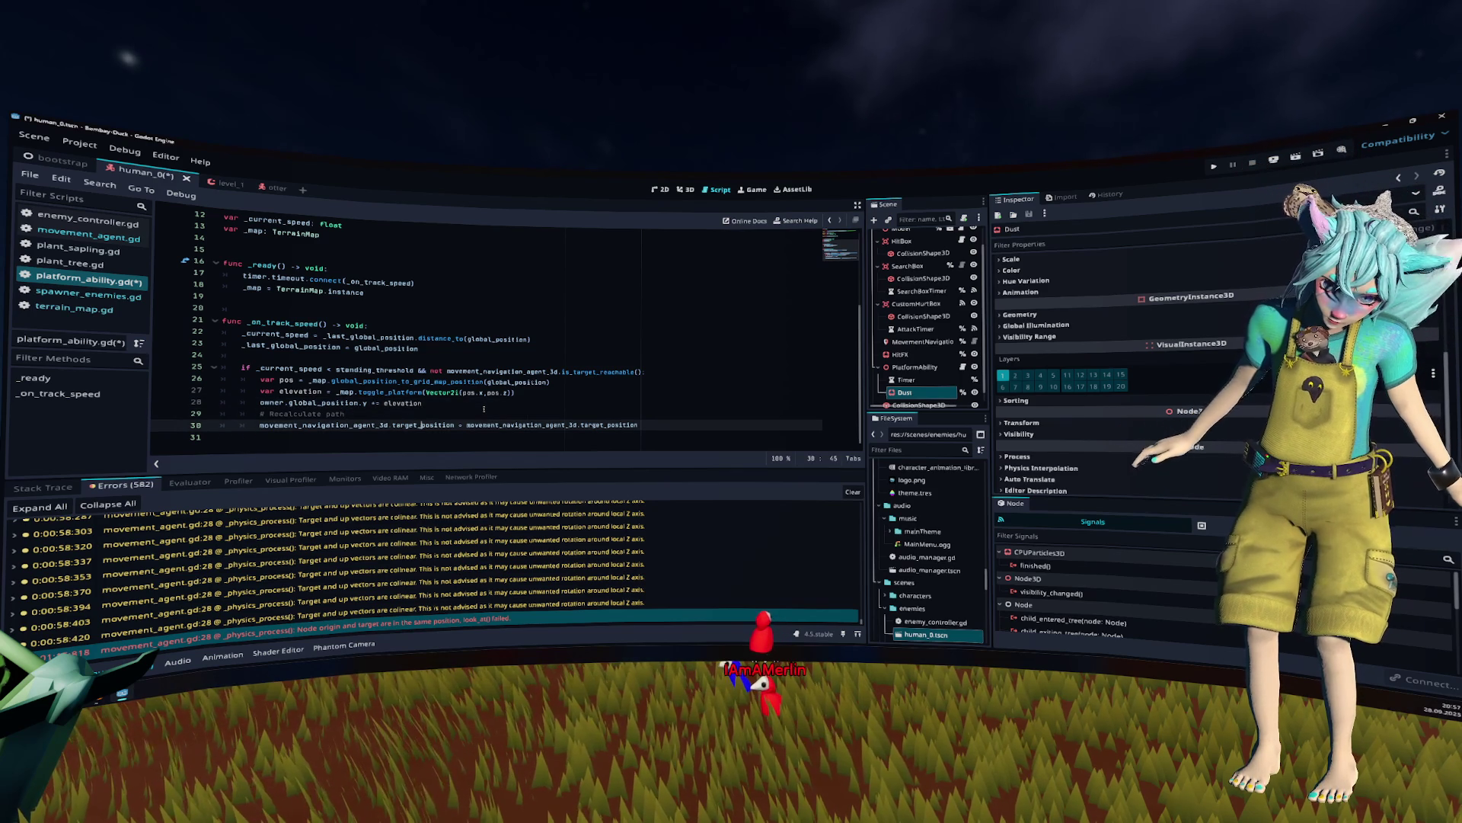
pyautogui.press('Up')
pyautogui.press('Up')
pyautogui.press('Up')
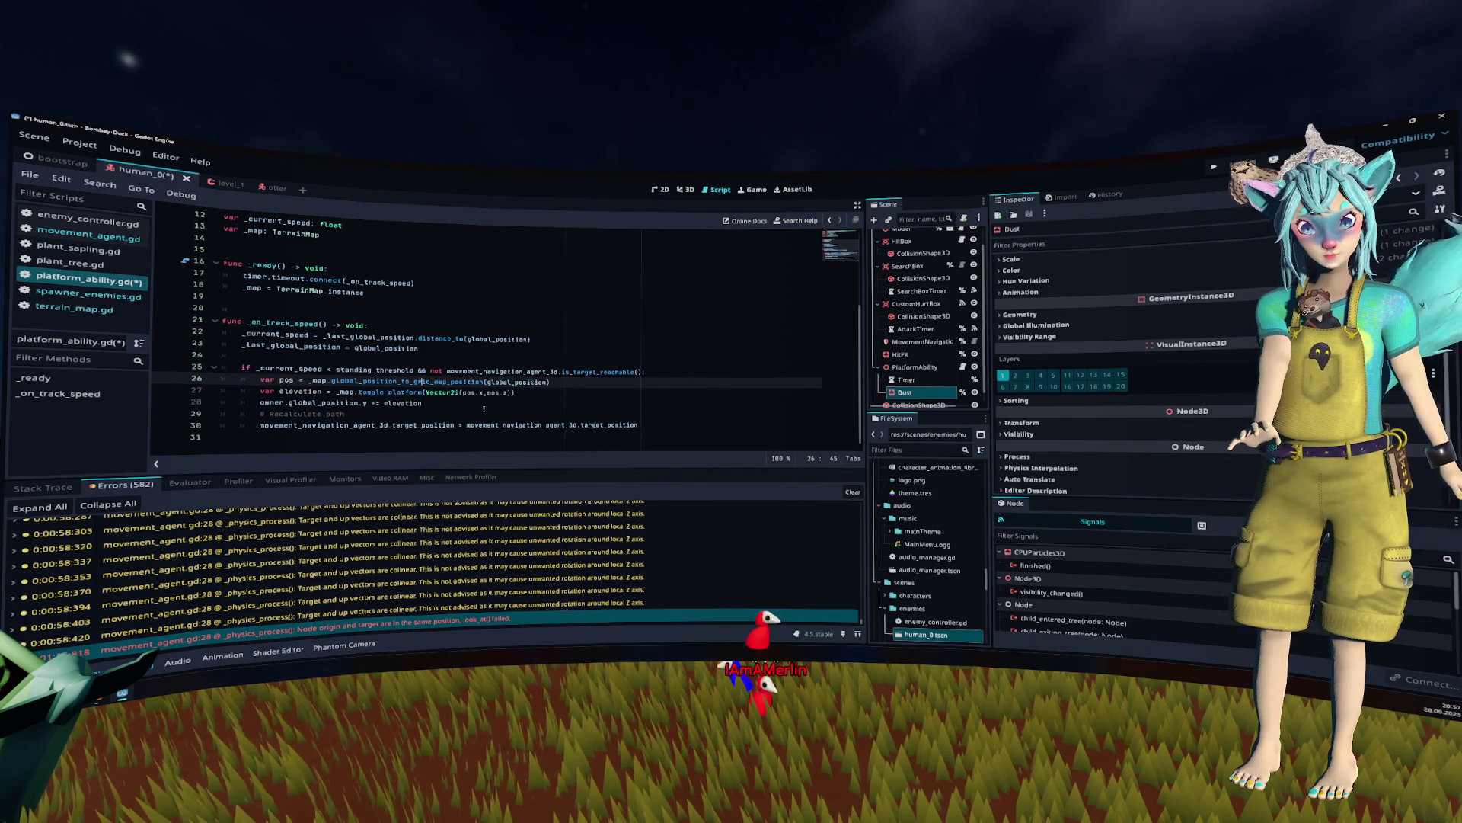
pyautogui.press('Return')
pyautogui.write('dust.em')
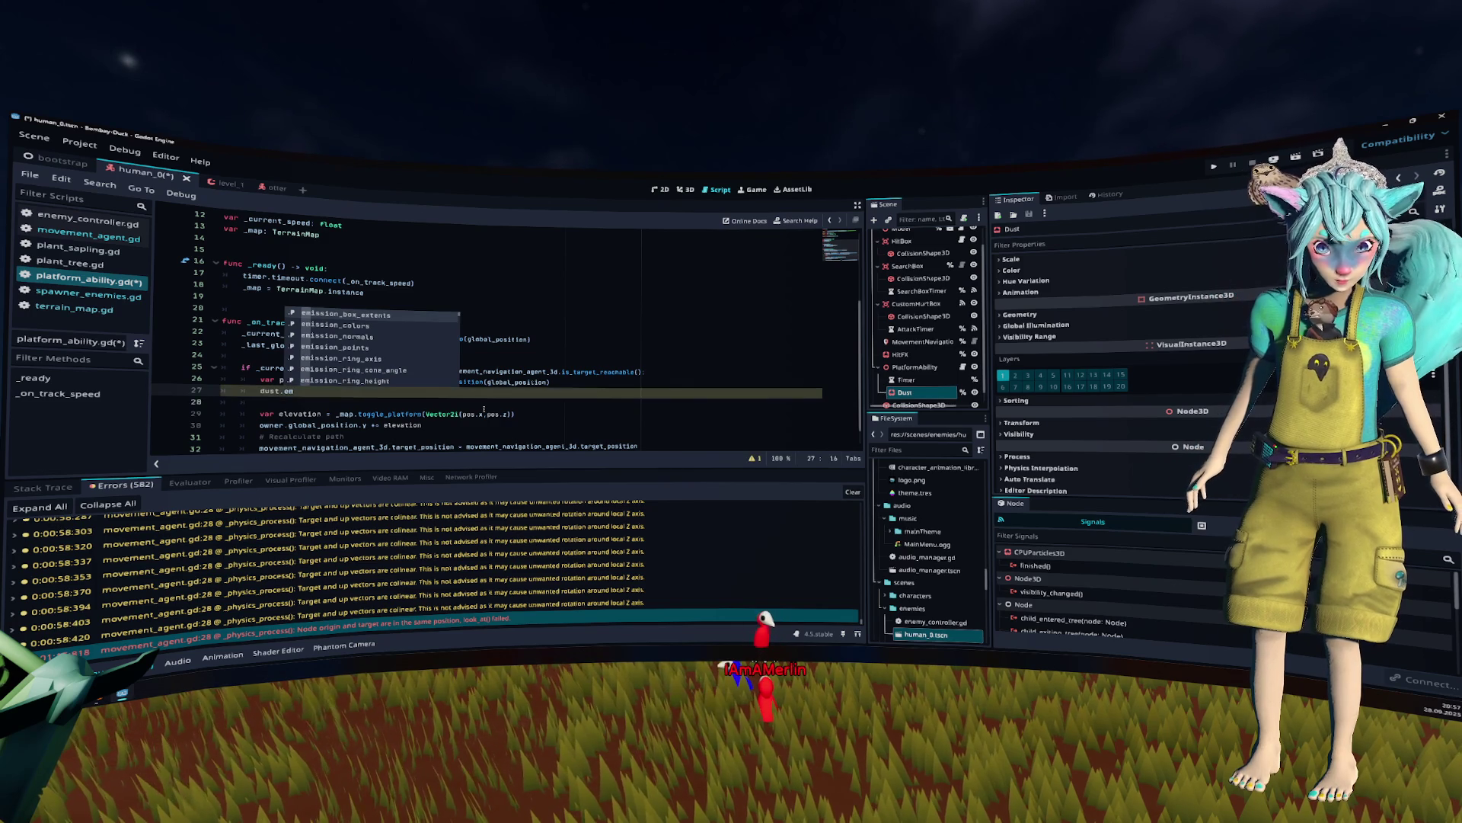
pyautogui.write('it')
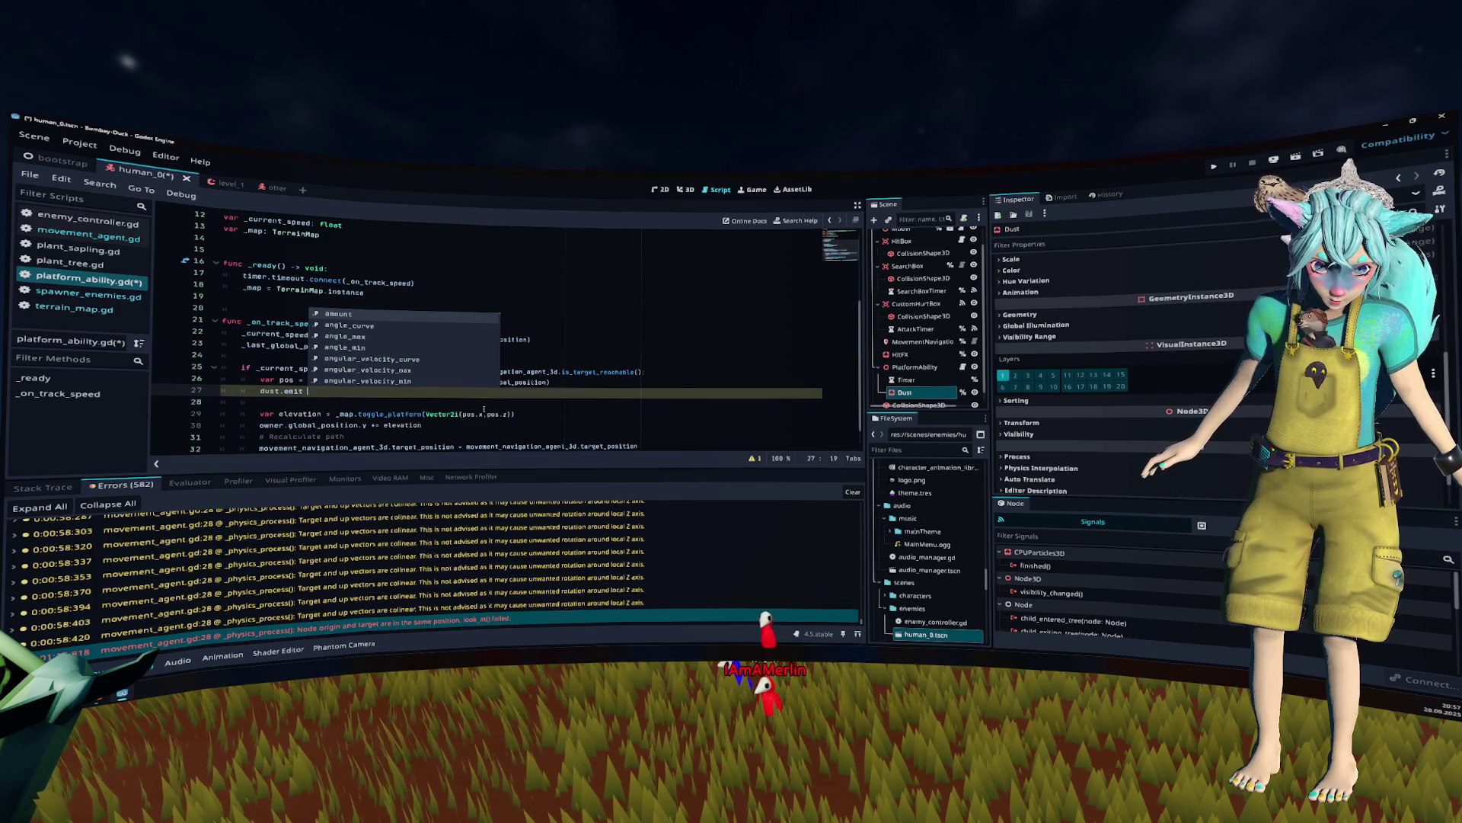
pyautogui.press('BackSpace')
pyautogui.press('BackSpace')
pyautogui.write('ssion')
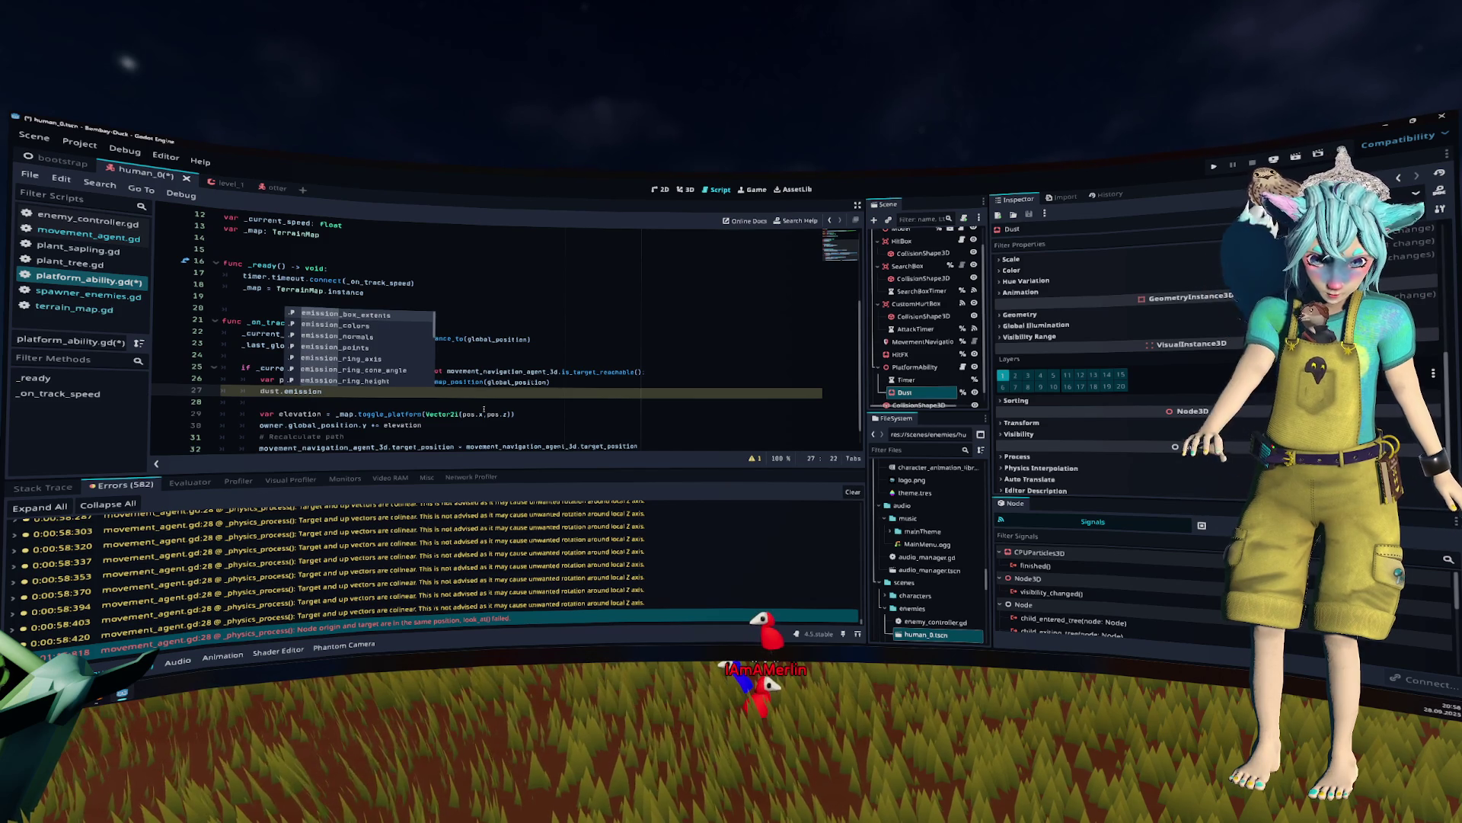
pyautogui.press('Escape')
# - Complete the new line as dust.emitting = true
pyautogui.scroll(5, 1037, 313)
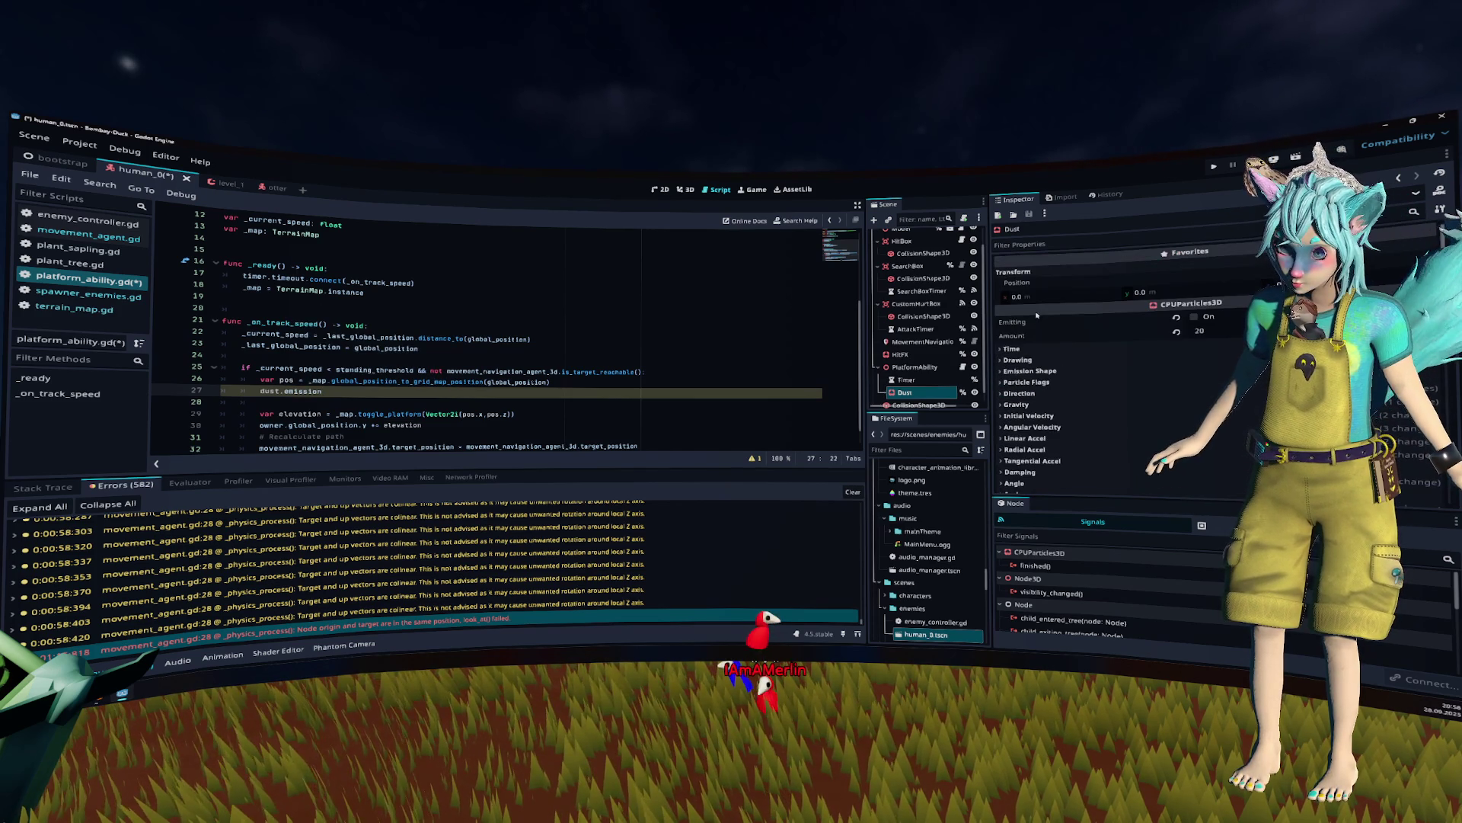
pyautogui.press('BackSpace')
pyautogui.press('BackSpace')
pyautogui.press('BackSpace')
pyautogui.write('mi')
pyautogui.press('Return')
pyautogui.press('BackSpace')
pyautogui.press('BackSpace')
pyautogui.press('BackSpace')
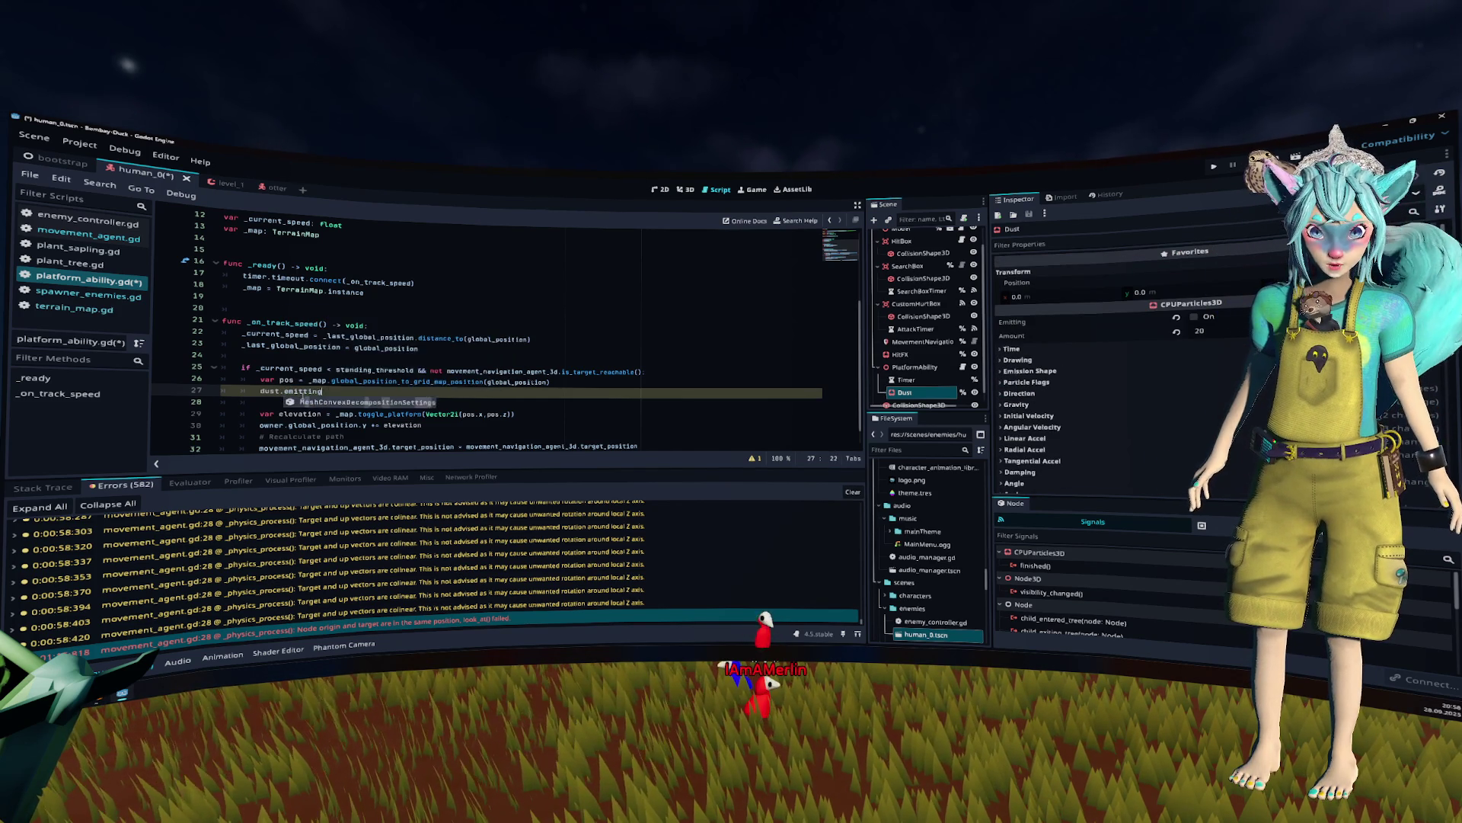
pyautogui.press('Return')
pyautogui.write('t')
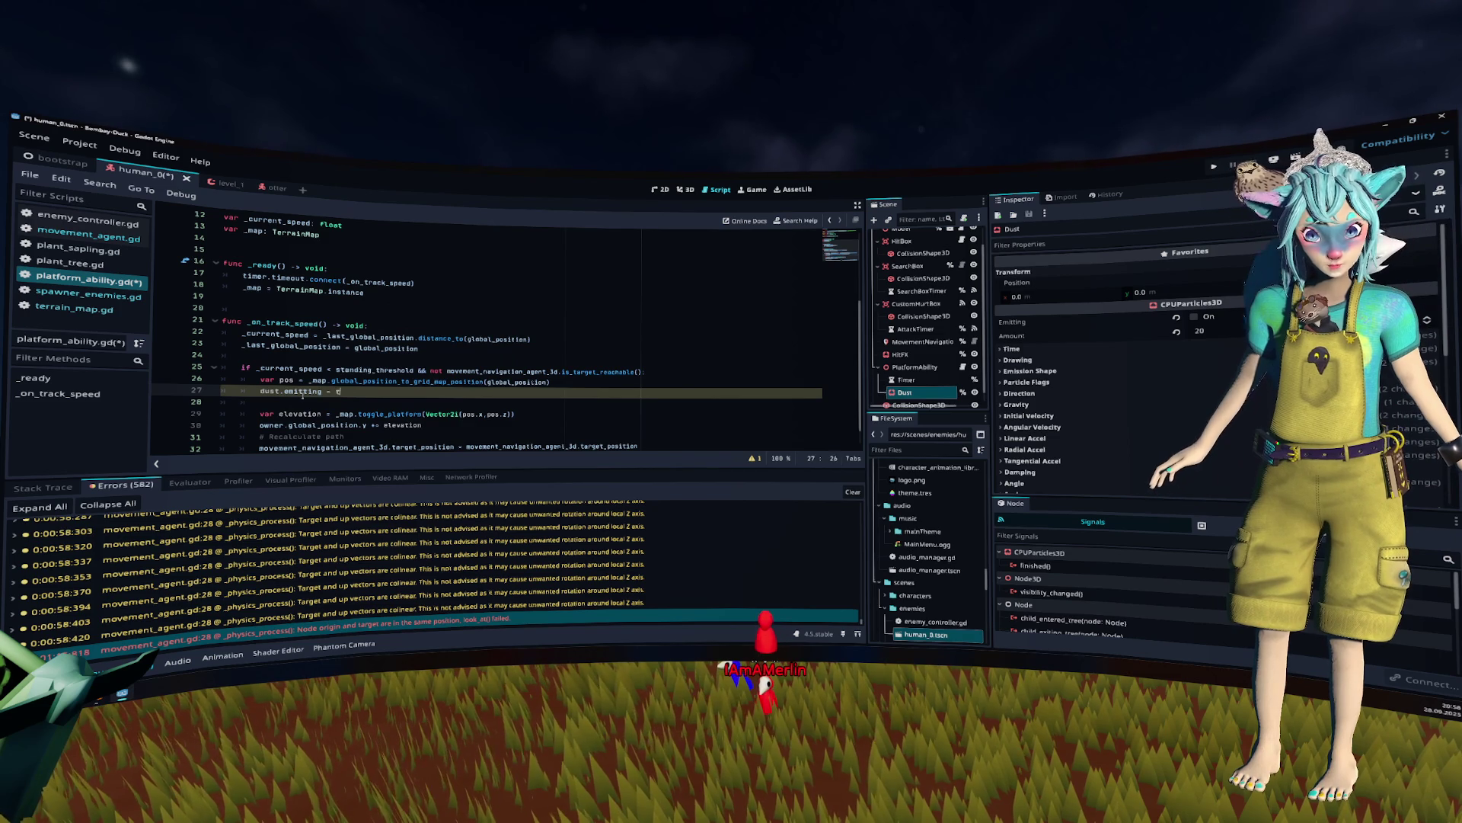
pyautogui.write('rue')
# - Add the line await dust.finished below dust.emitting = true
pyautogui.press('Return')
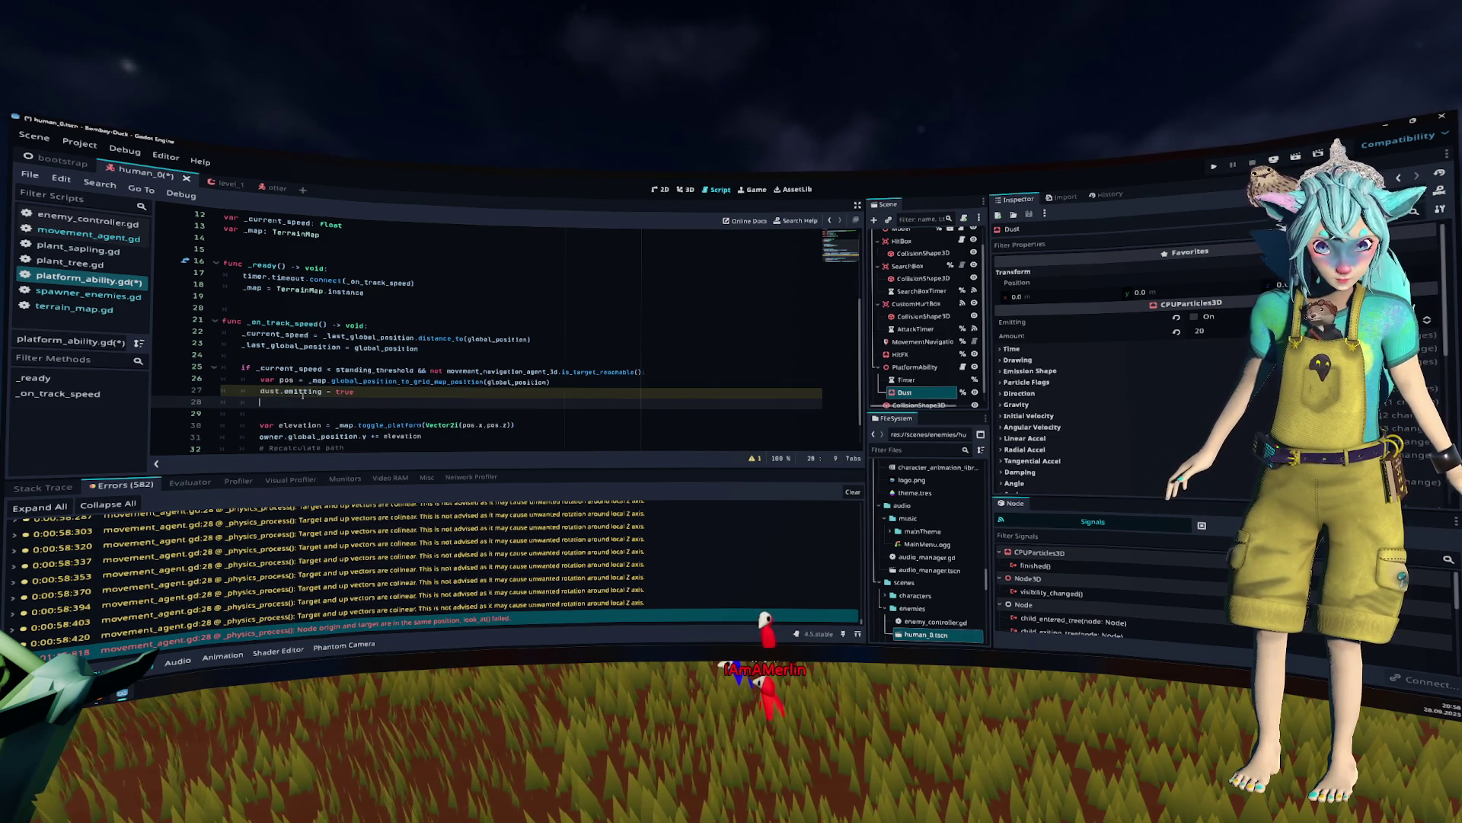
pyautogui.write('if dust.')
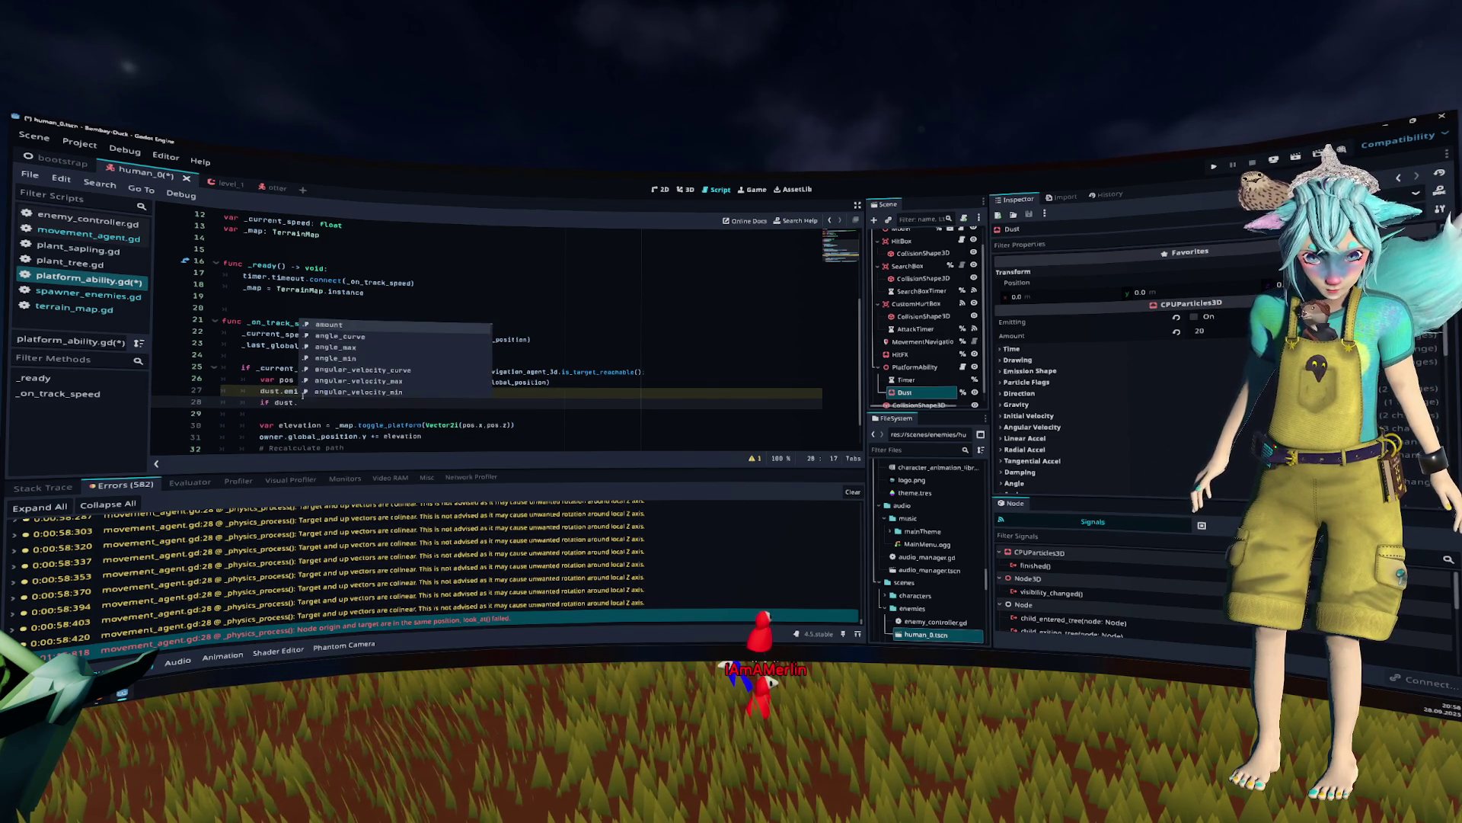
pyautogui.press('BackSpace')
pyautogui.press('BackSpace')
pyautogui.press('BackSpace')
pyautogui.write('await dust')
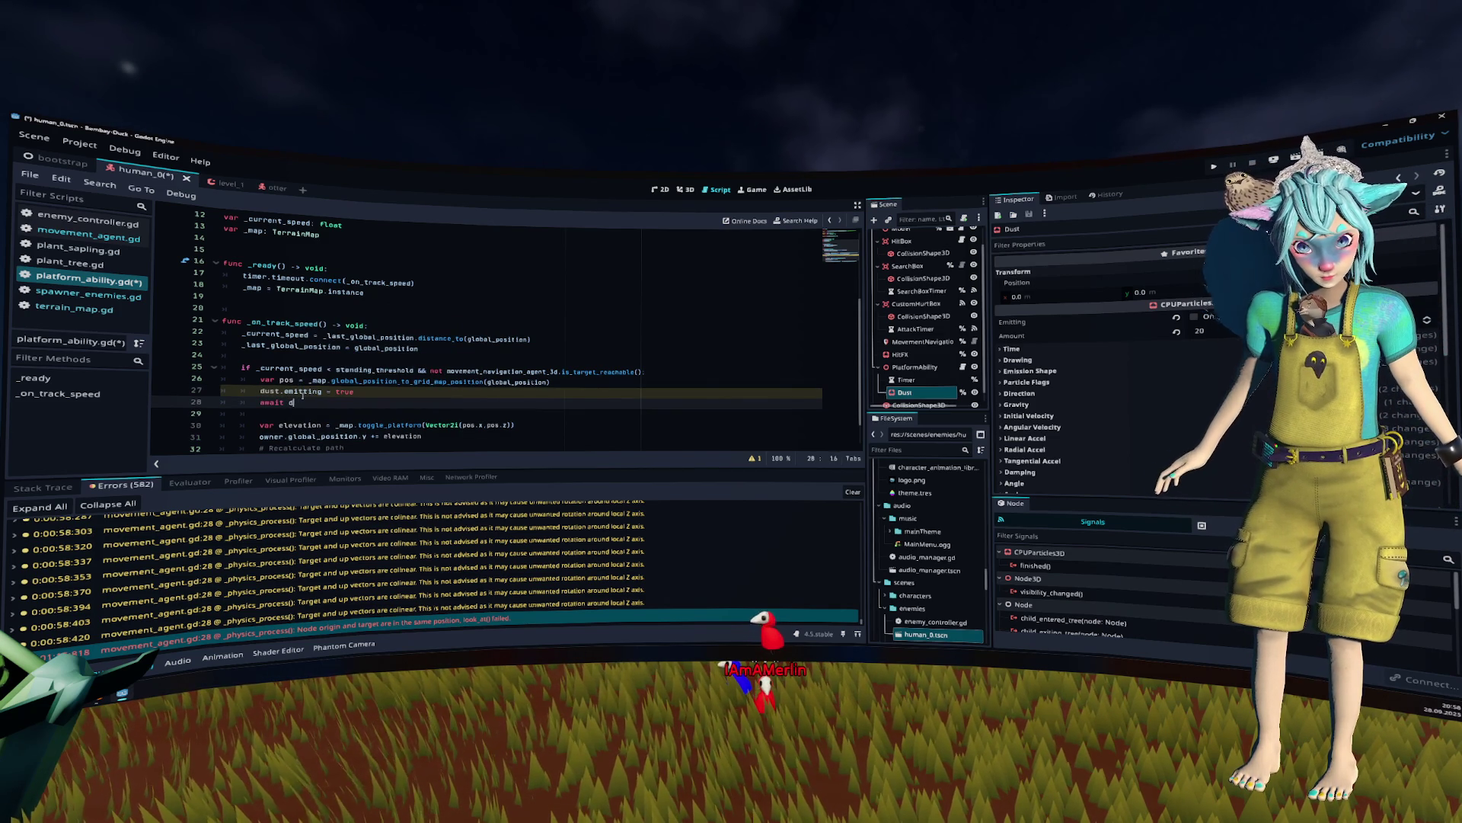
pyautogui.write('.finished')
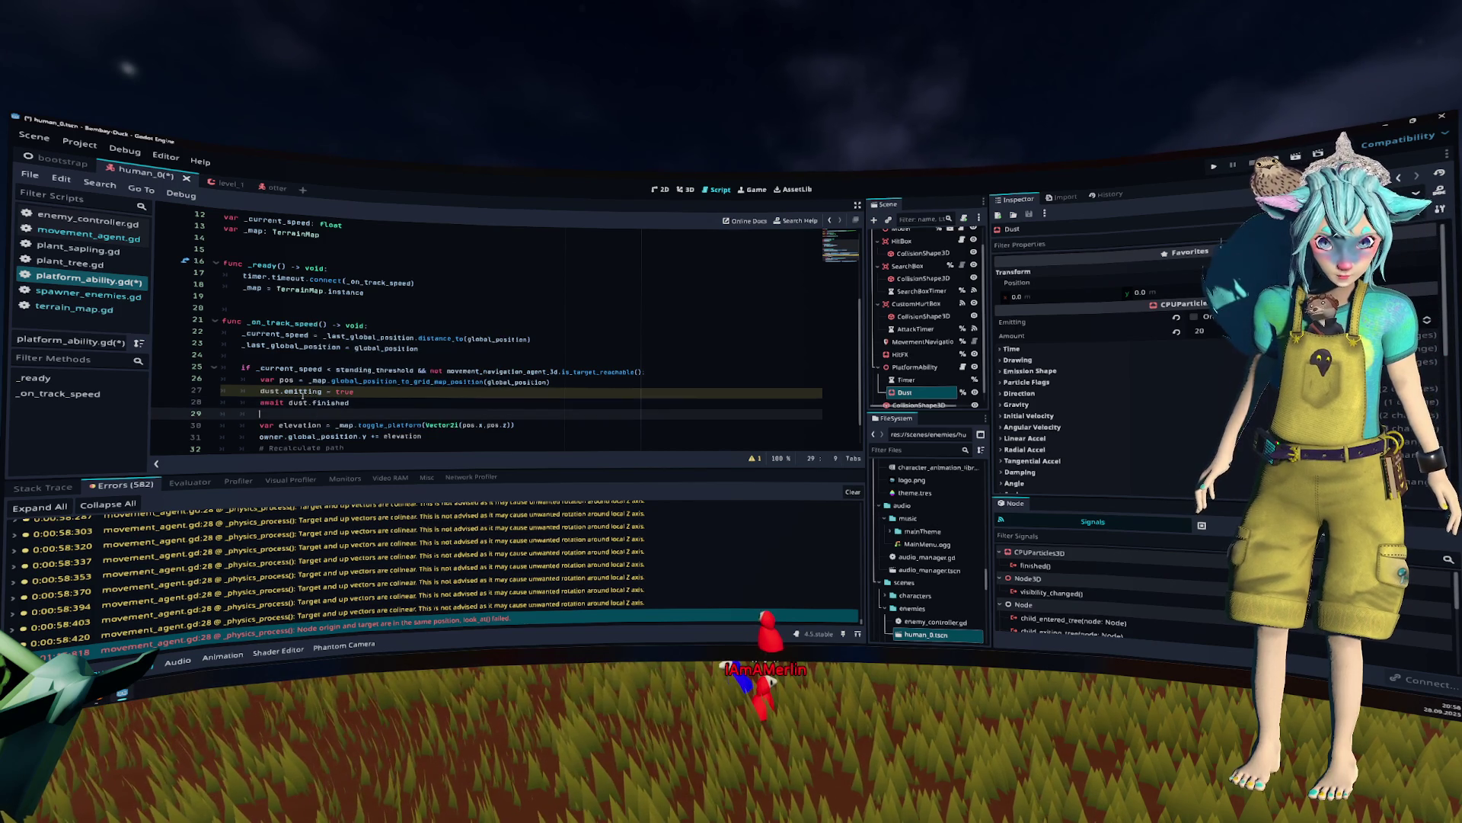
pyautogui.press('Up')
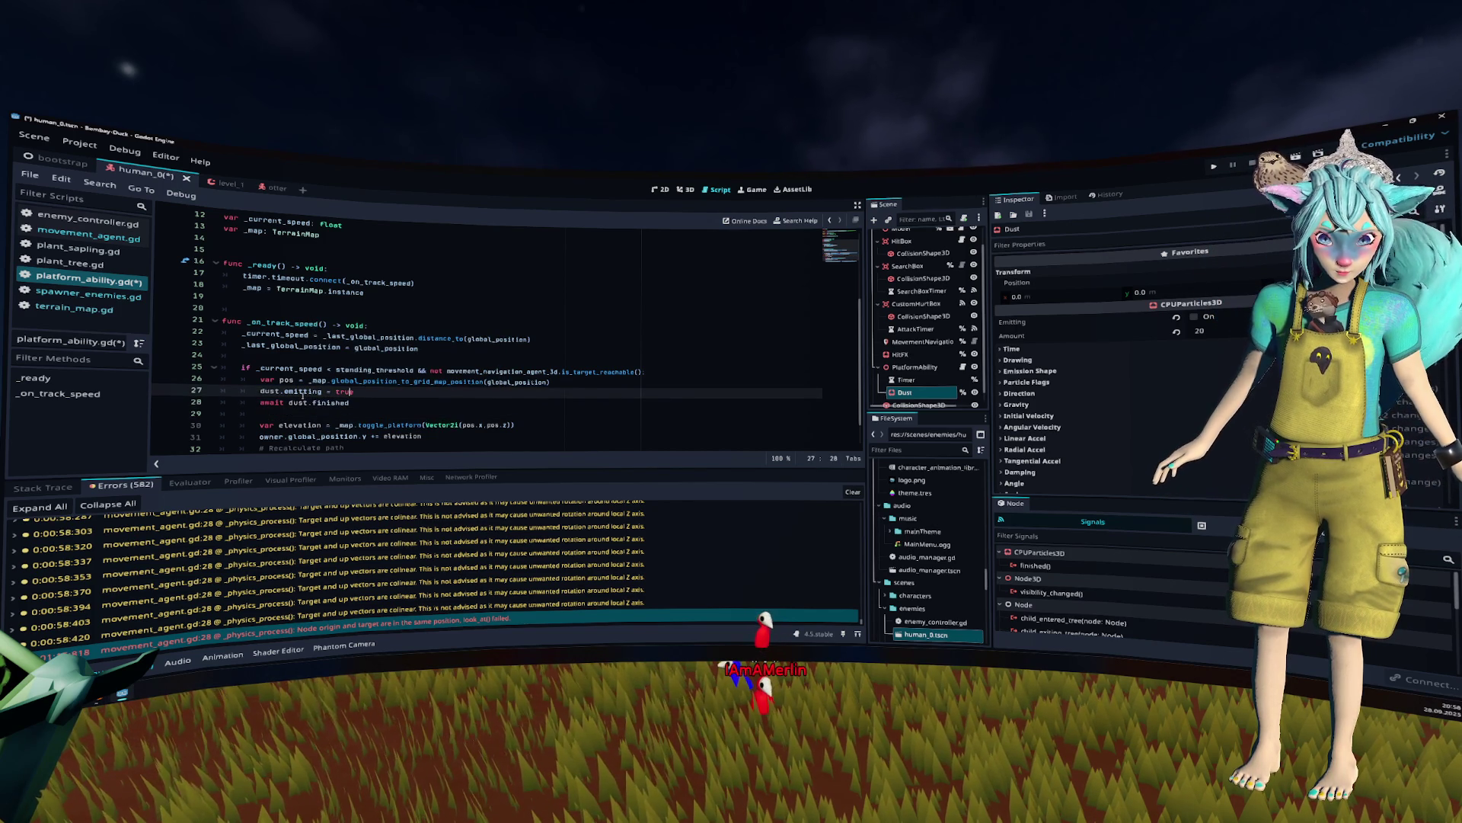
pyautogui.press('Down')
pyautogui.press('Down')
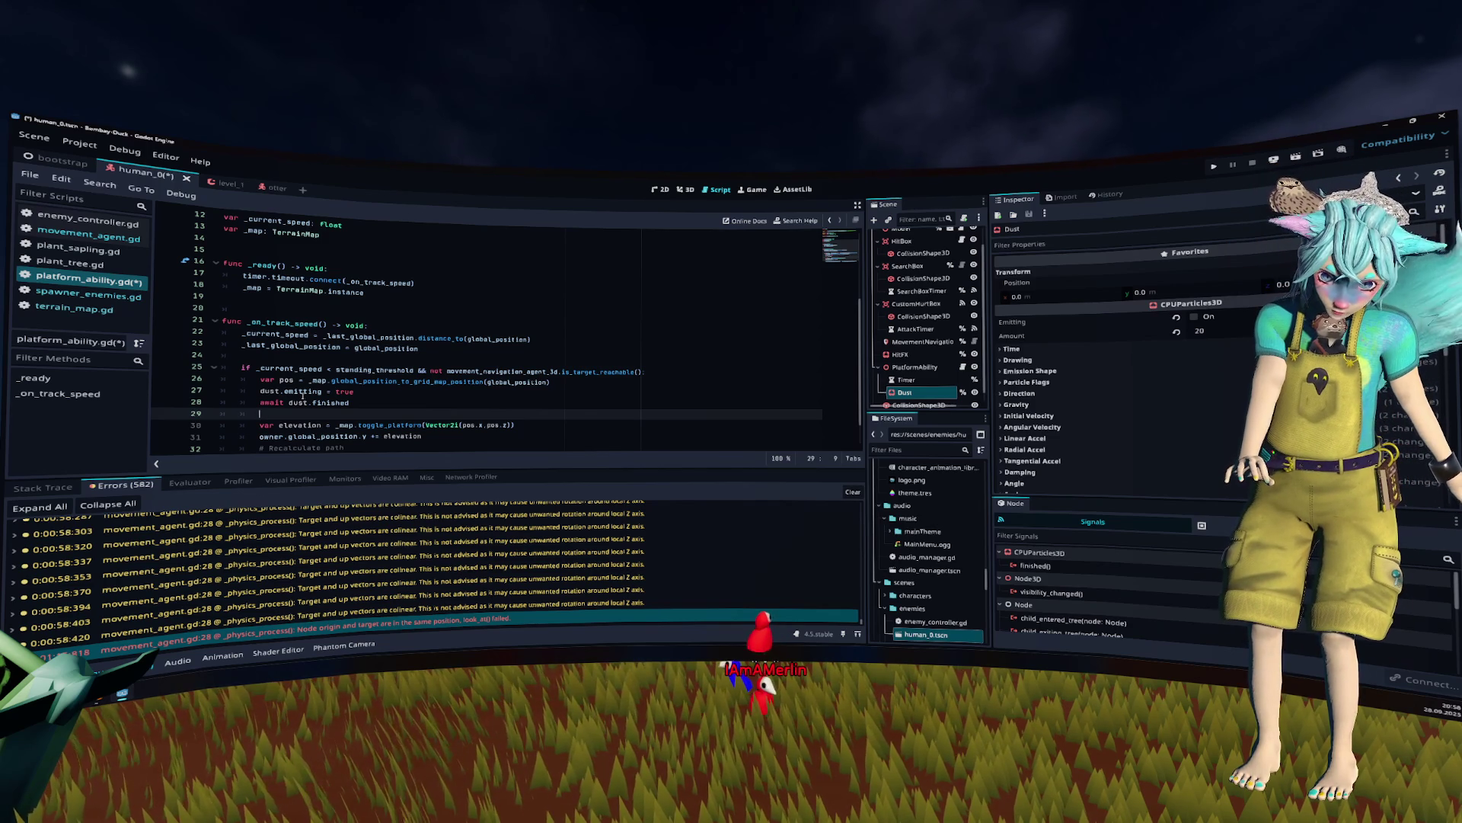
# - Replace dust.finished with get_tree().create_timer on the await line
pyautogui.press('Up')
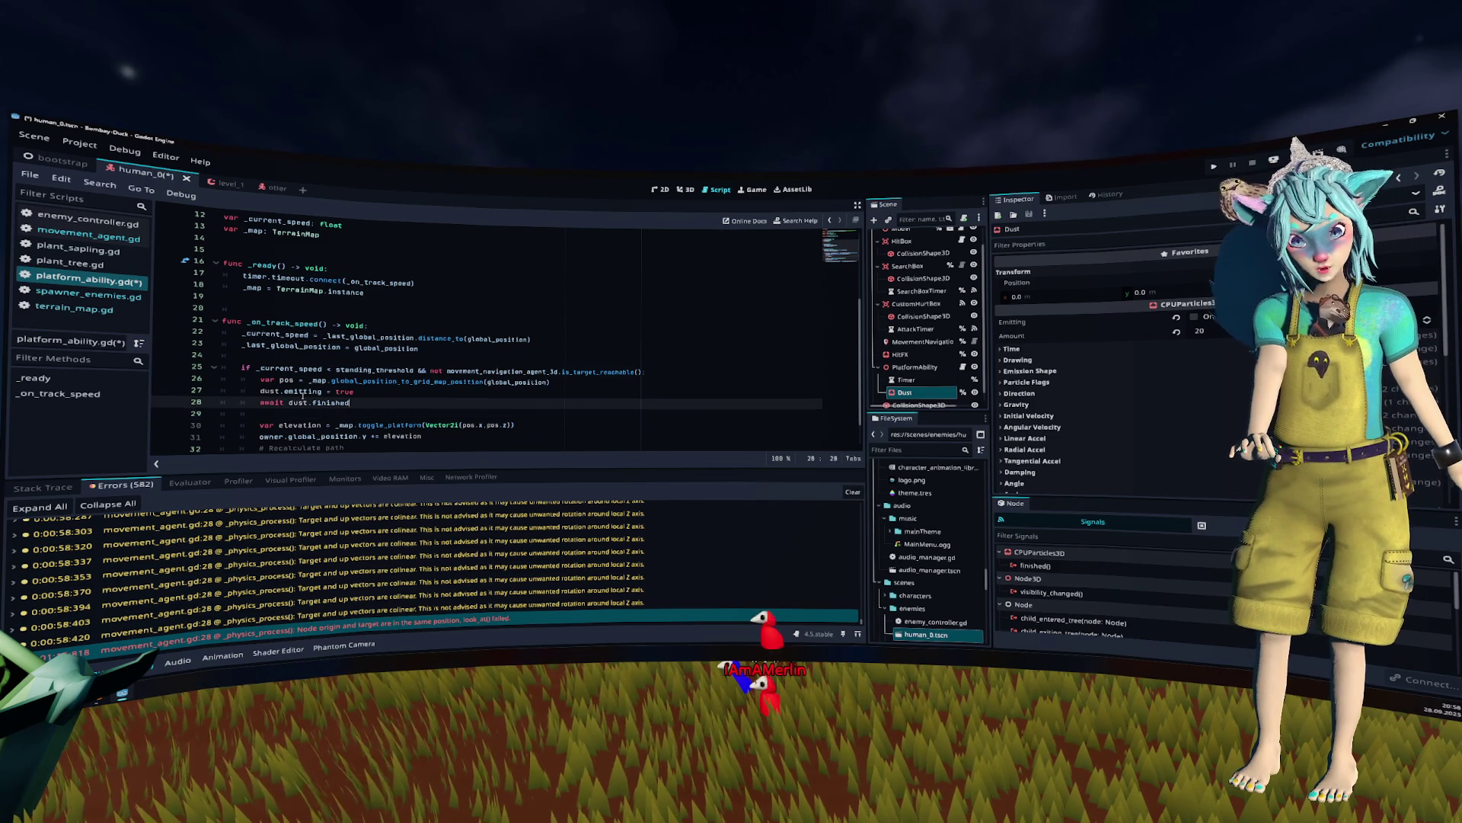
pyautogui.hotkey('ctrl', 'shift', 'Left')
pyautogui.hotkey('ctrl', 'shift', 'Left')
pyautogui.press('BackSpace')
pyautogui.write('get_tr')
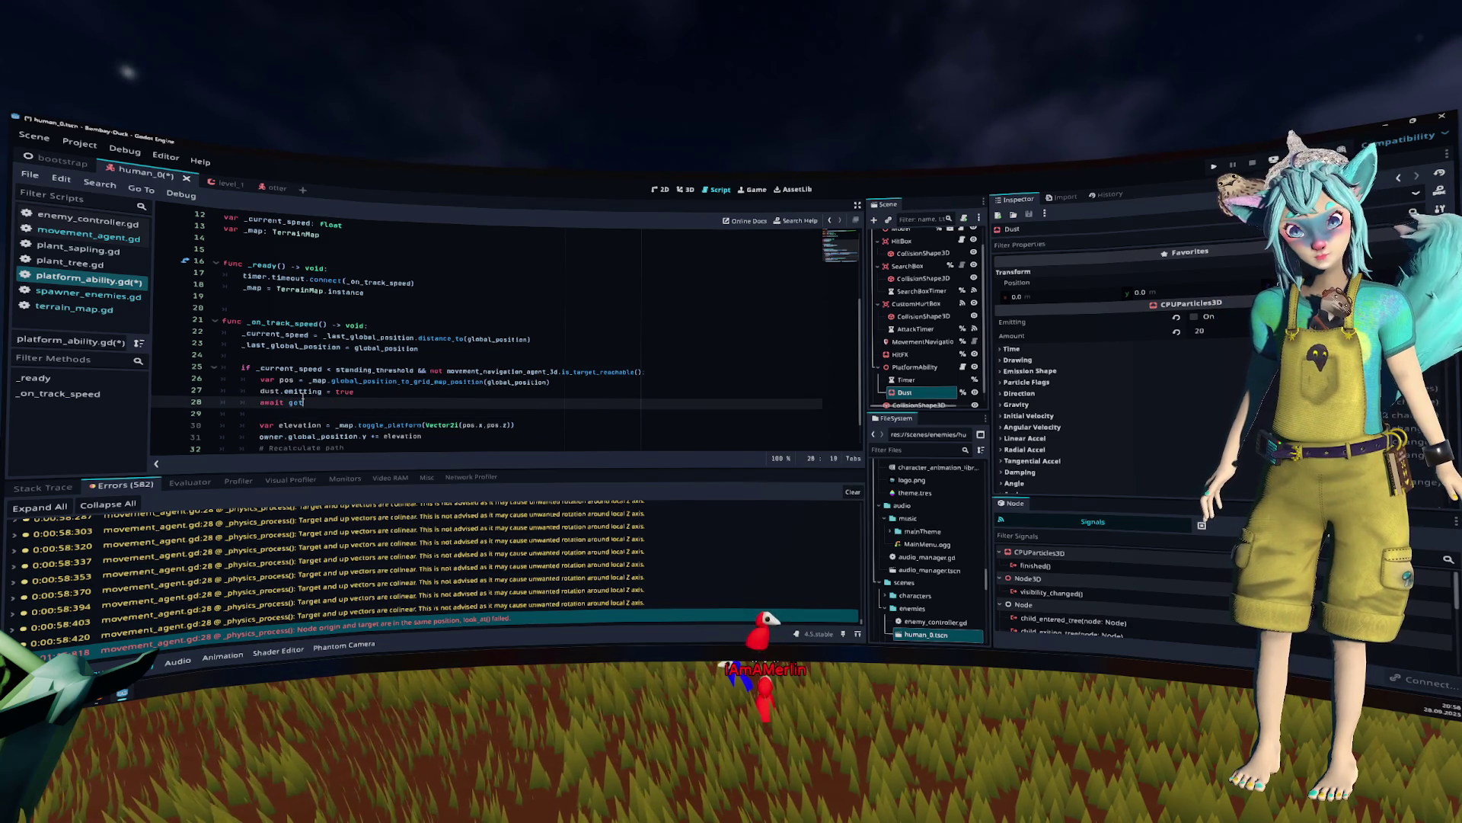
pyautogui.write('ee().')
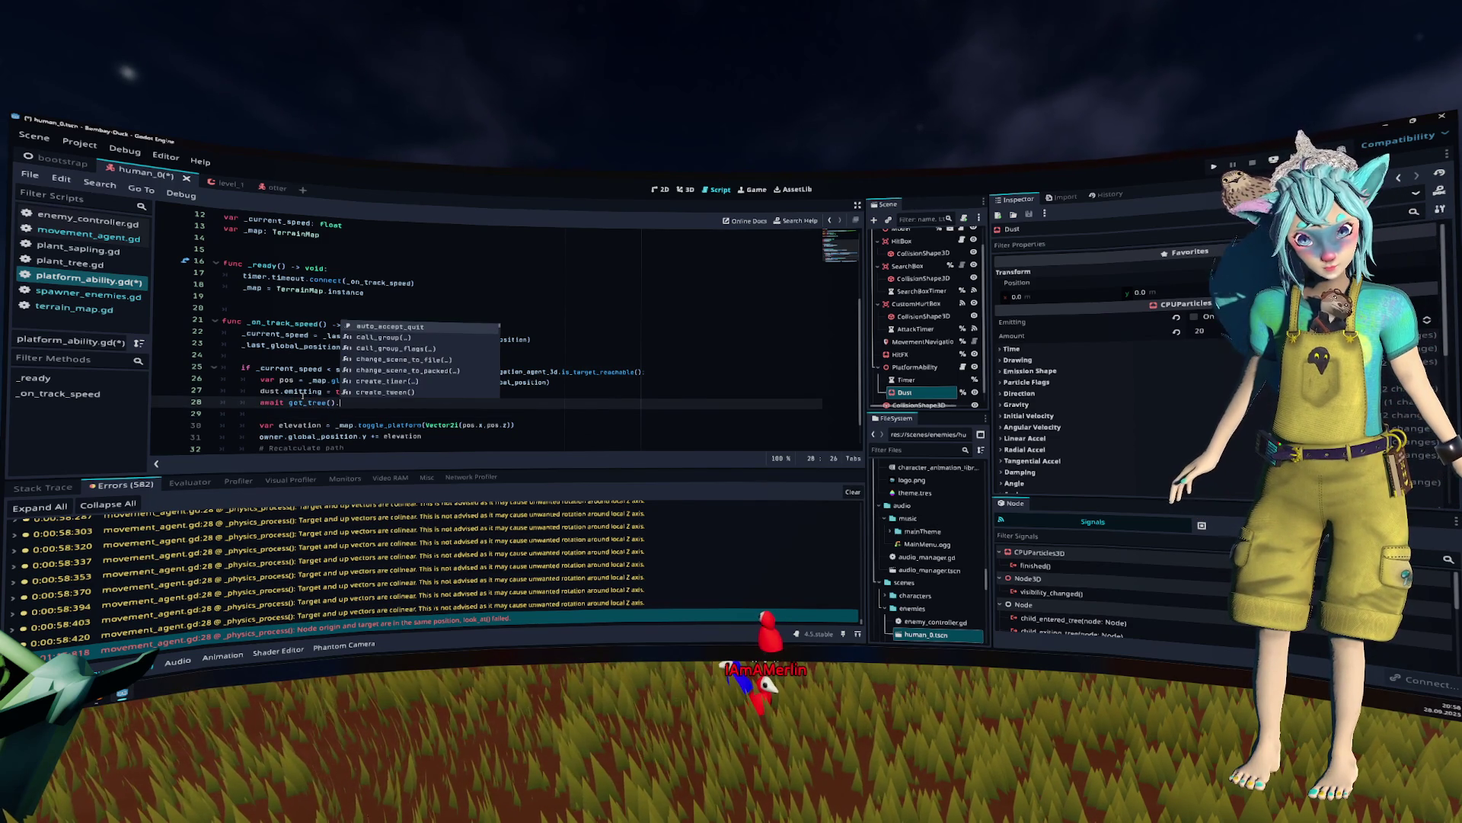
pyautogui.write('create_ti')
pyautogui.press('Return')
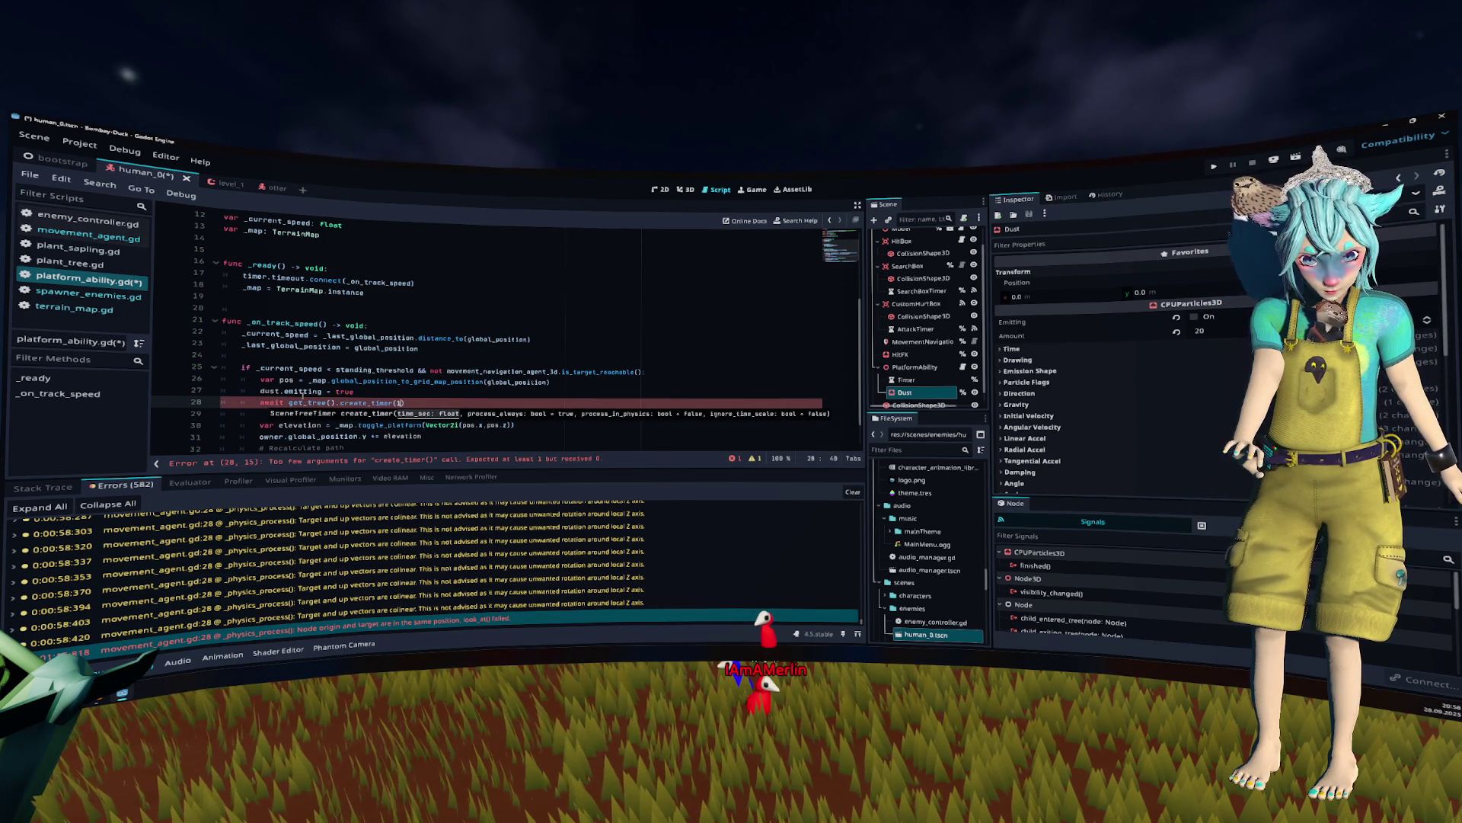
# - Insert timer.stop() on a new line below the grid position line
pyautogui.press('Up')
pyautogui.press('Up')
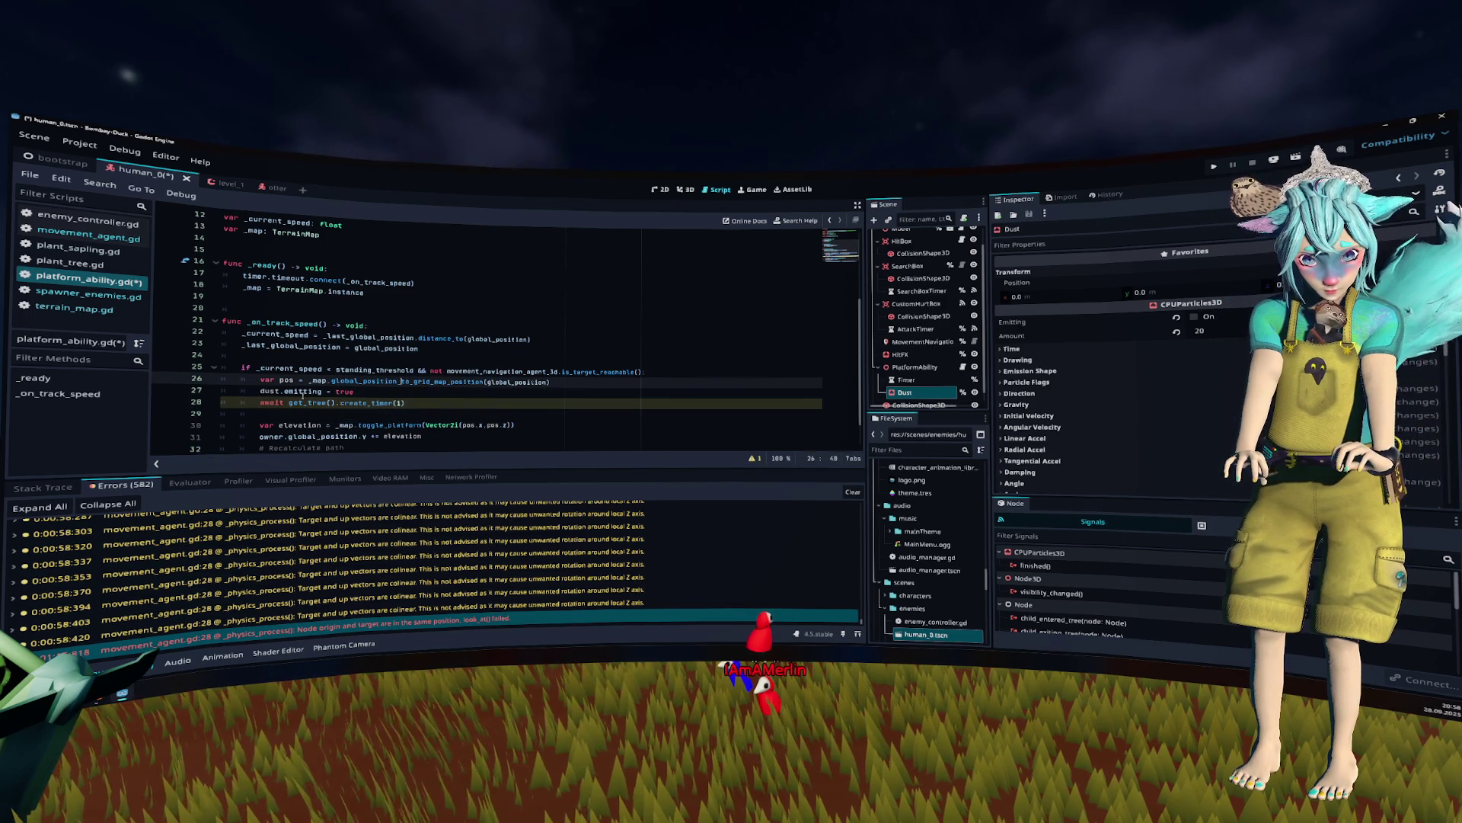
pyautogui.press('Return')
pyautogui.press('Down')
pyautogui.press('Down')
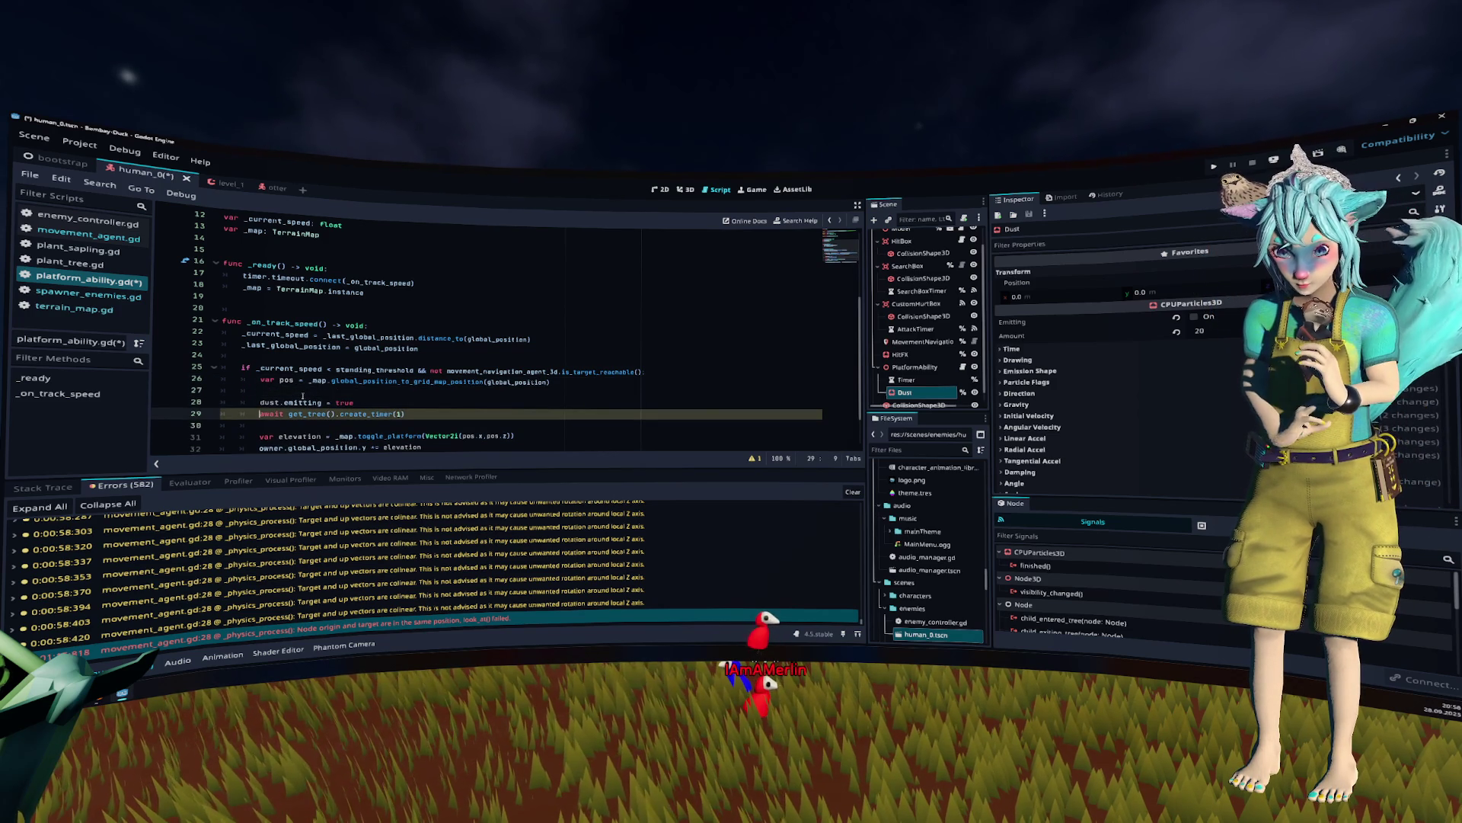
pyautogui.press('Up')
pyautogui.press('Up')
pyautogui.write('timer.s')
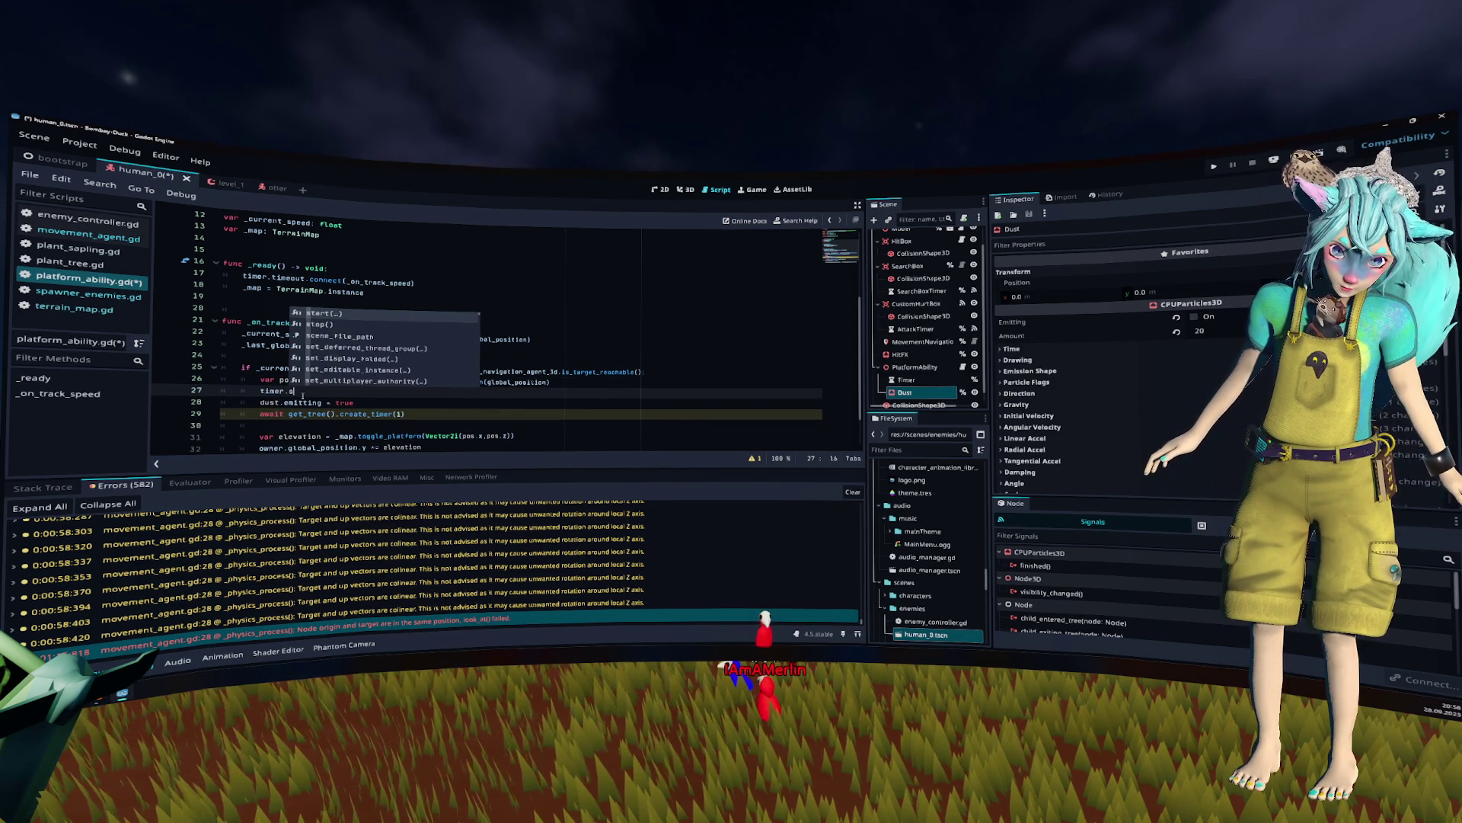
pyautogui.press('Down')
pyautogui.press('Return')
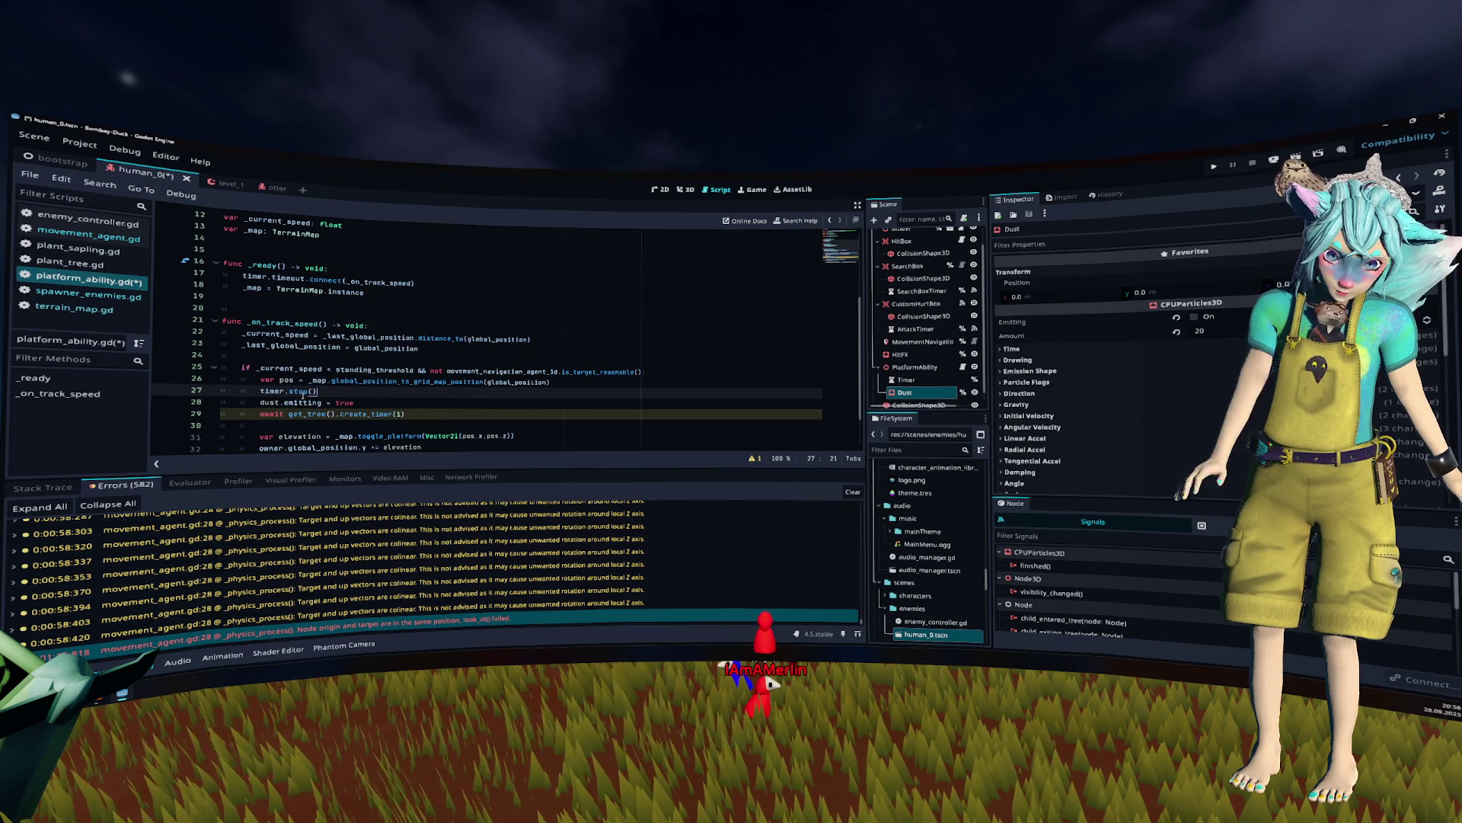
# - Put a blank line above dust.emitting and finish the await with create_timer(1).timeout
pyautogui.press('Down')
pyautogui.press('Home')
pyautogui.press('Return')
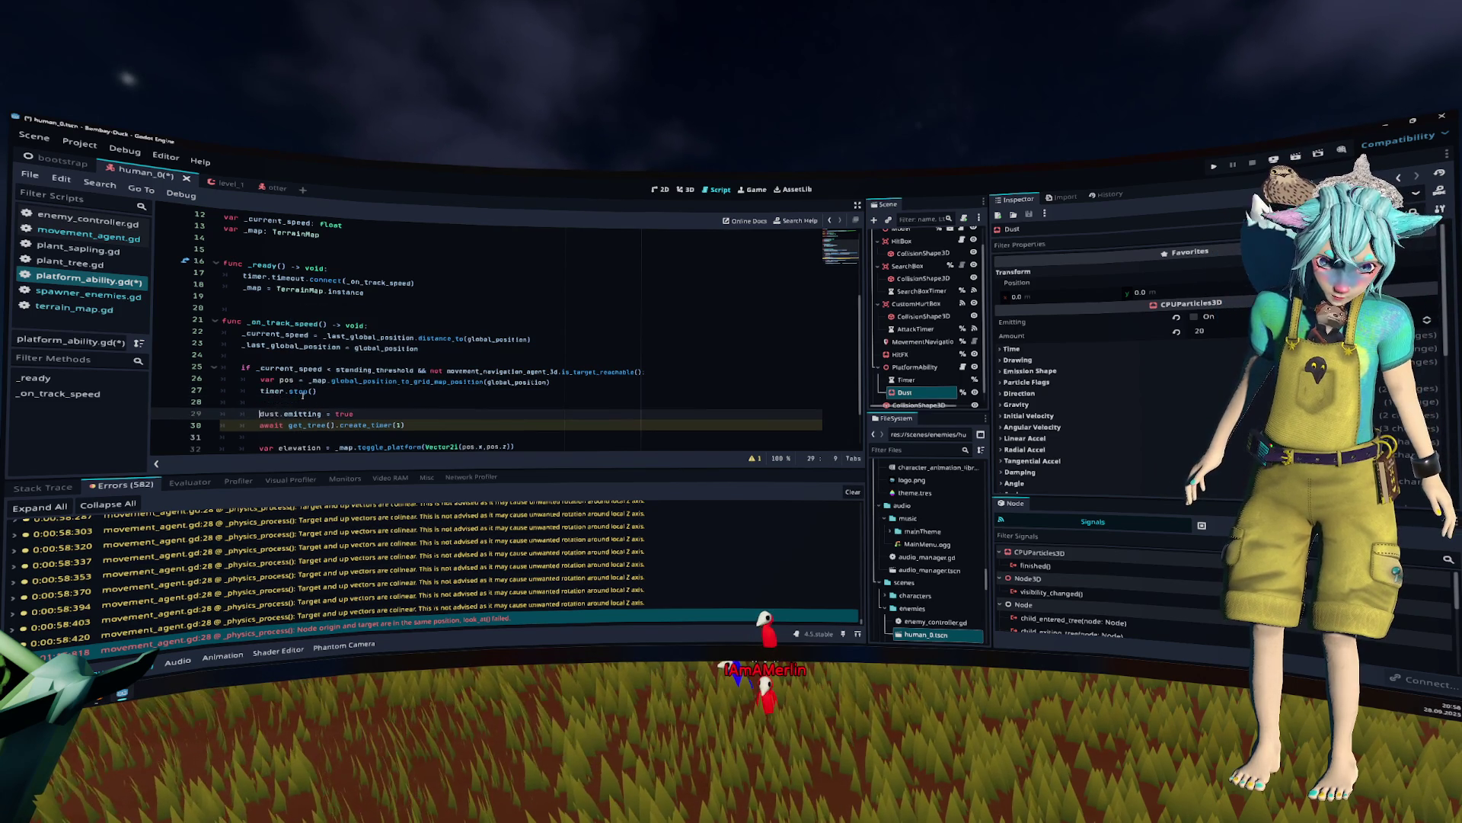
pyautogui.press('Down')
pyautogui.press('Down')
pyautogui.press('Up')
pyautogui.press('End')
pyautogui.write('.timeout')
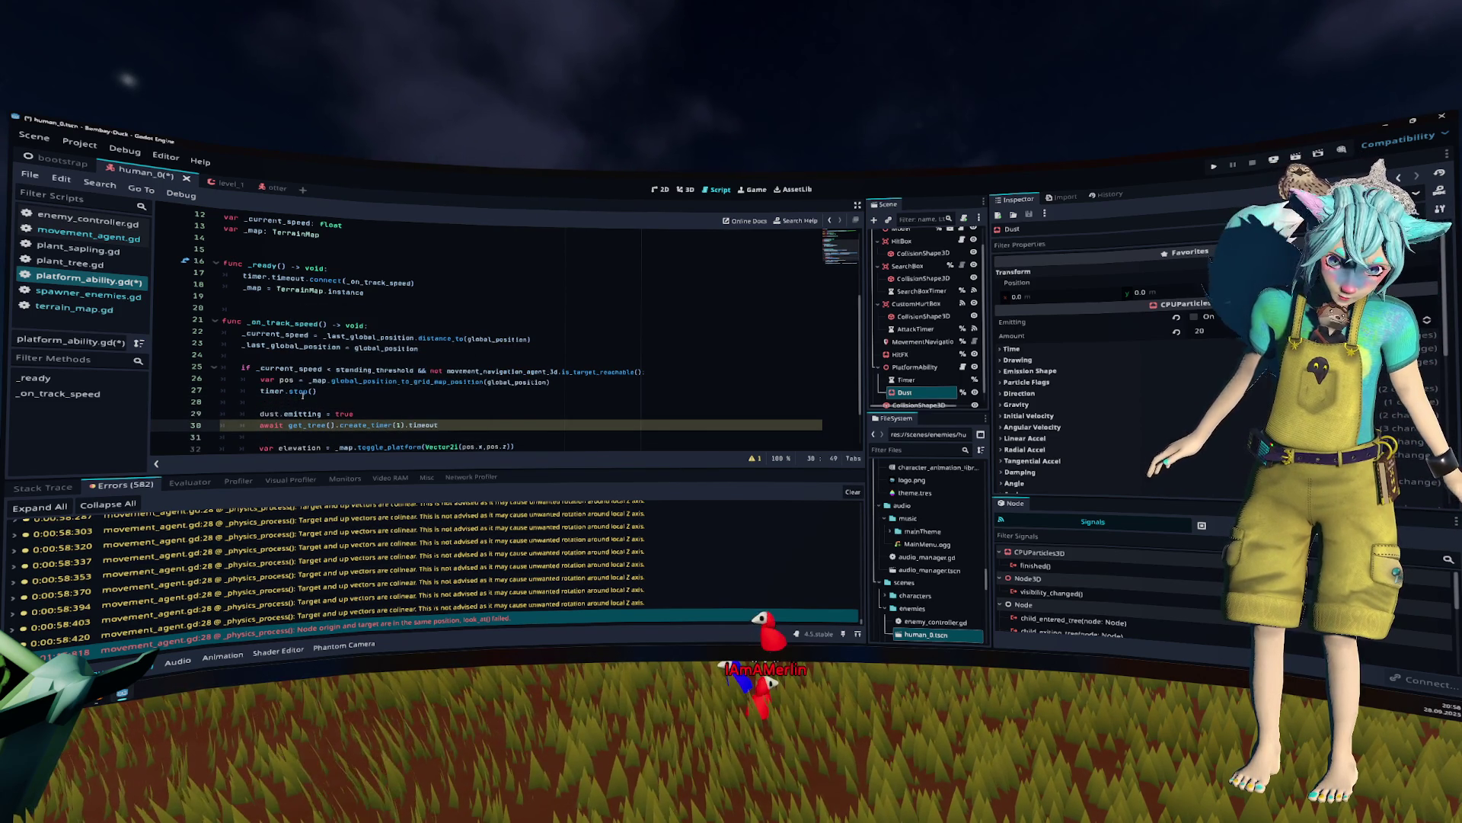
pyautogui.scroll(-2, 309, 390)
# - Paste a dust.emitting = false copy below the elevation line, then undo it as misplaced
pyautogui.press('Up')
pyautogui.press('Up')
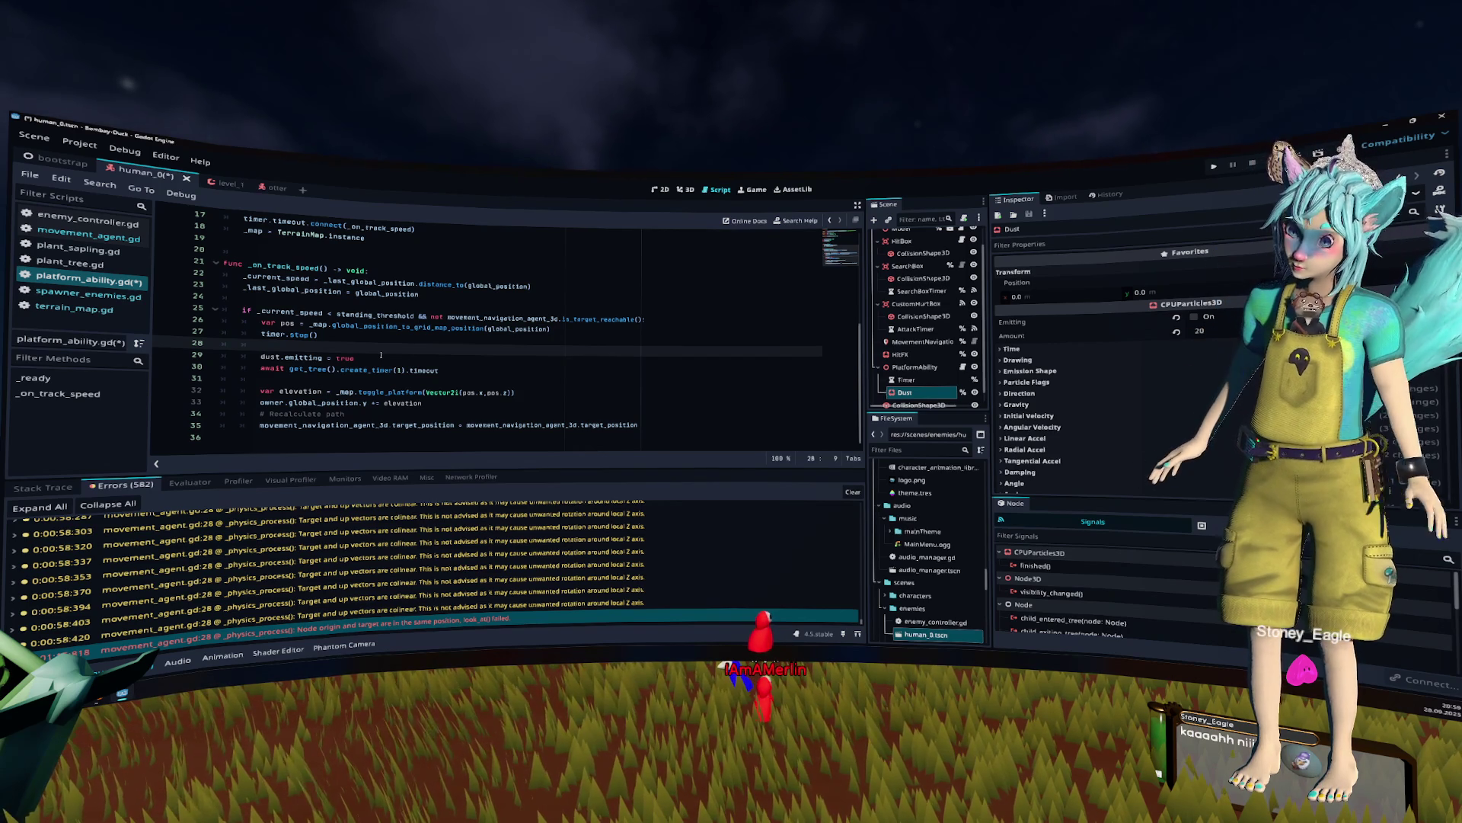
pyautogui.click(381, 355)
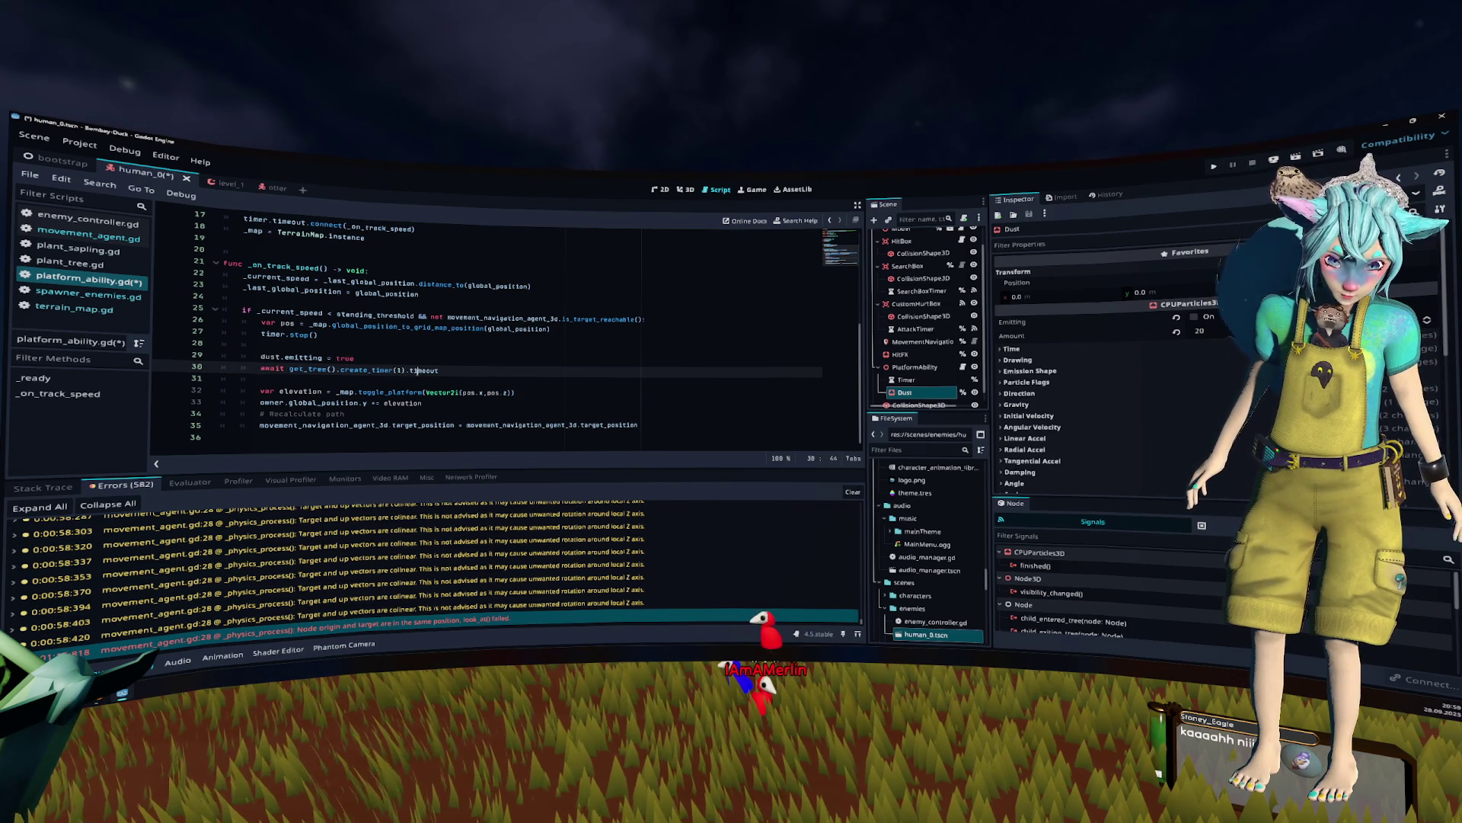
pyautogui.moveTo(439, 370); pyautogui.dragTo(191, 356)
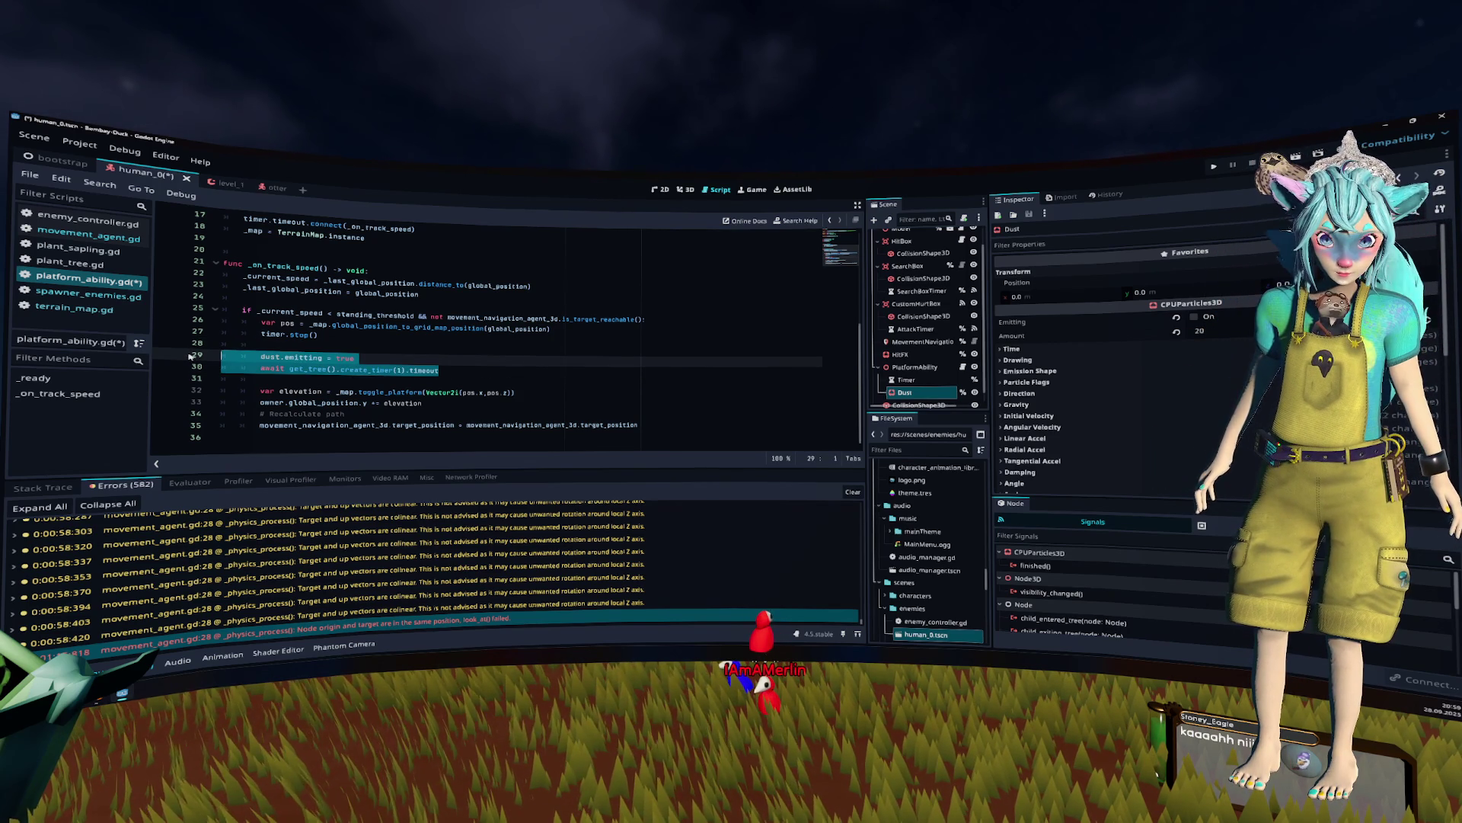
pyautogui.click(383, 358)
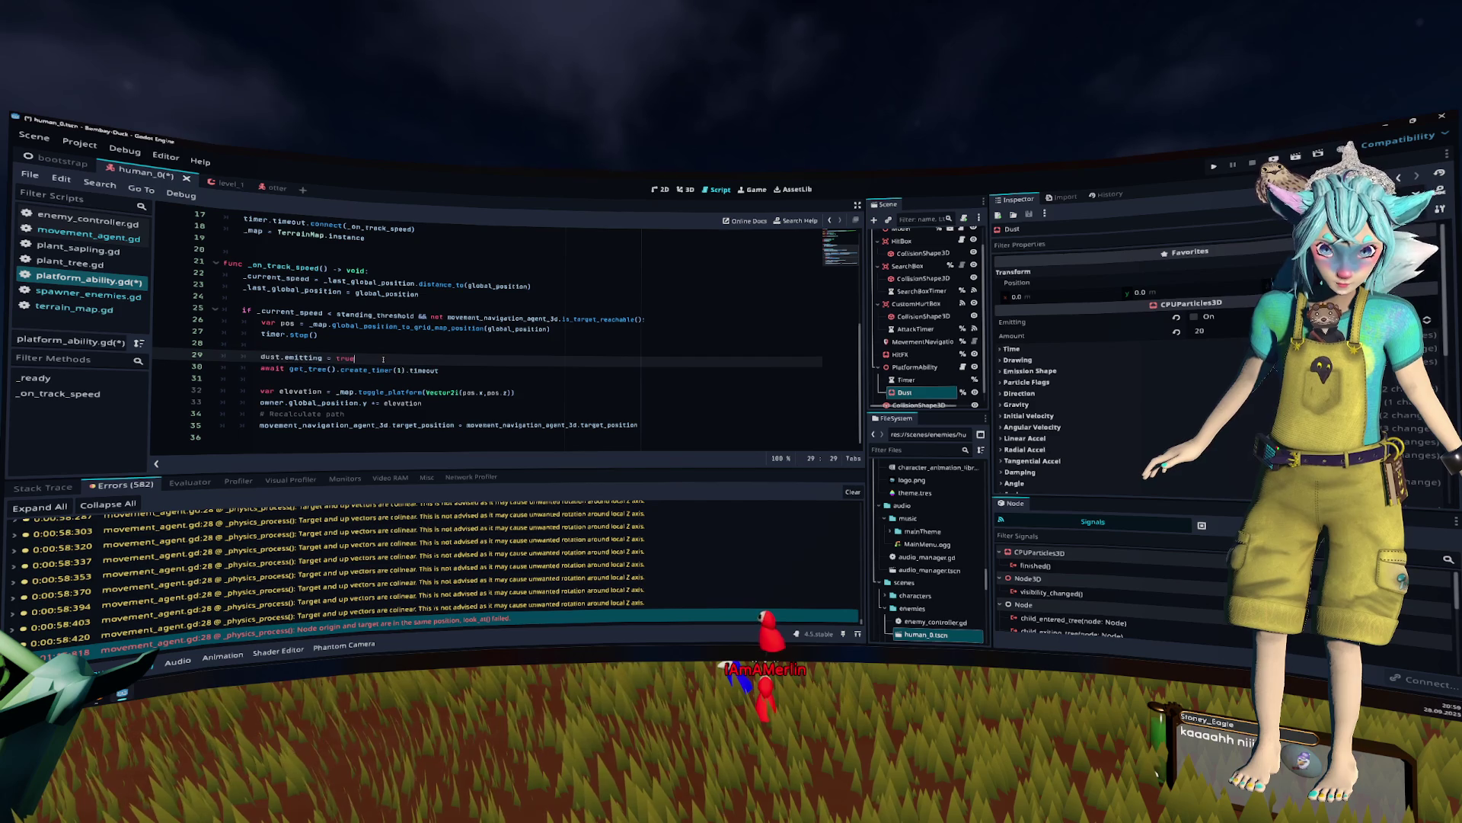
pyautogui.press('Down')
pyautogui.press('Down')
pyautogui.press('Down')
pyautogui.press('Home')
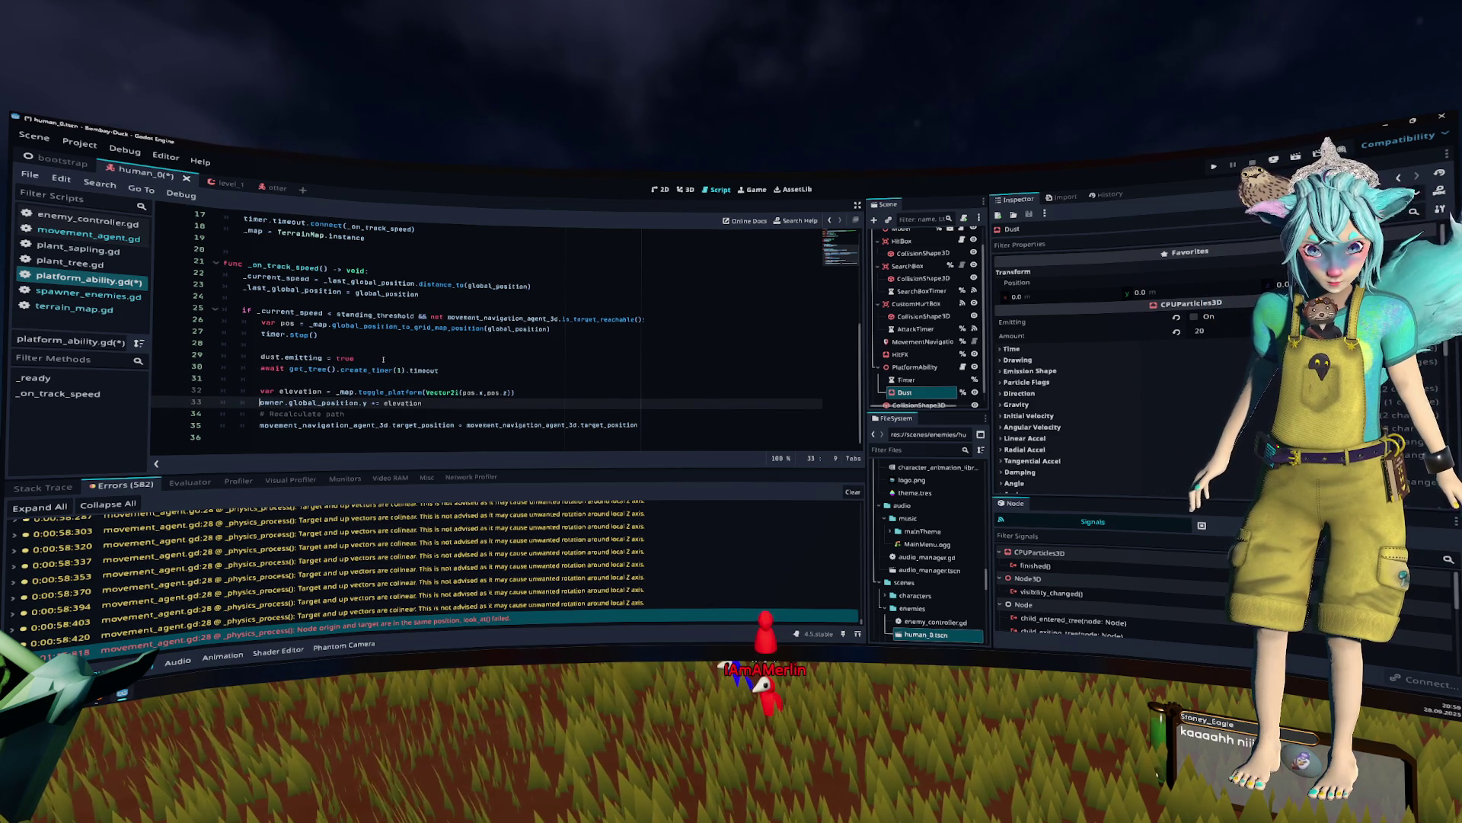
pyautogui.press('End')
pyautogui.press('Return')
pyautogui.press('Return')
pyautogui.write('dust.emitting = true')
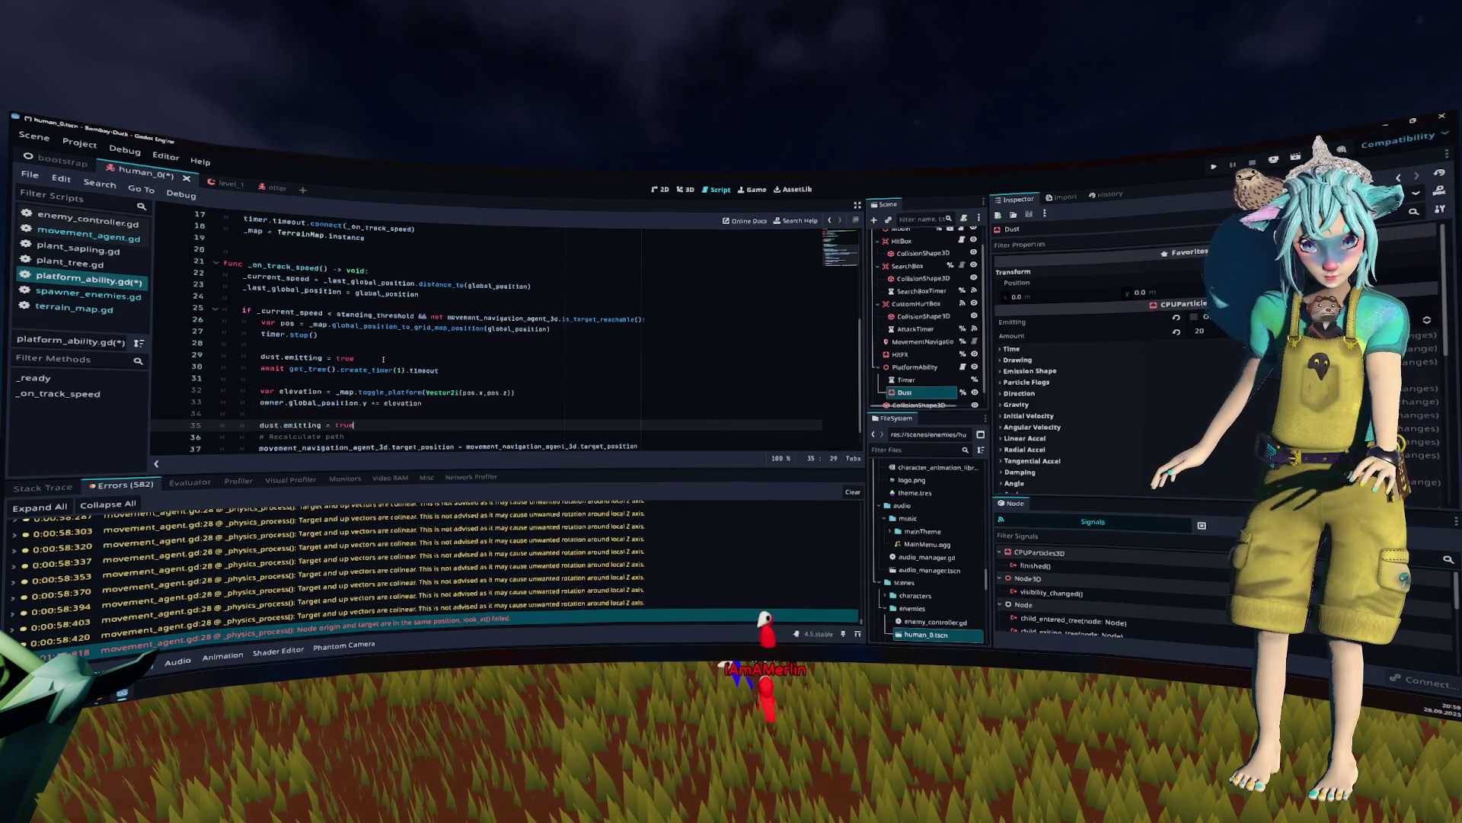
pyautogui.hotkey('ctrl', 'shift', 'Left')
pyautogui.write('false')
pyautogui.hotkey('ctrl', 'z')
pyautogui.hotkey('ctrl', 'z')
pyautogui.hotkey('ctrl', 'z')
# - Add dust.emitting = false on a new line after the path recalculation
pyautogui.press('Down')
pyautogui.press('Down')
pyautogui.press('End')
pyautogui.press('Return')
pyautogui.press('Return')
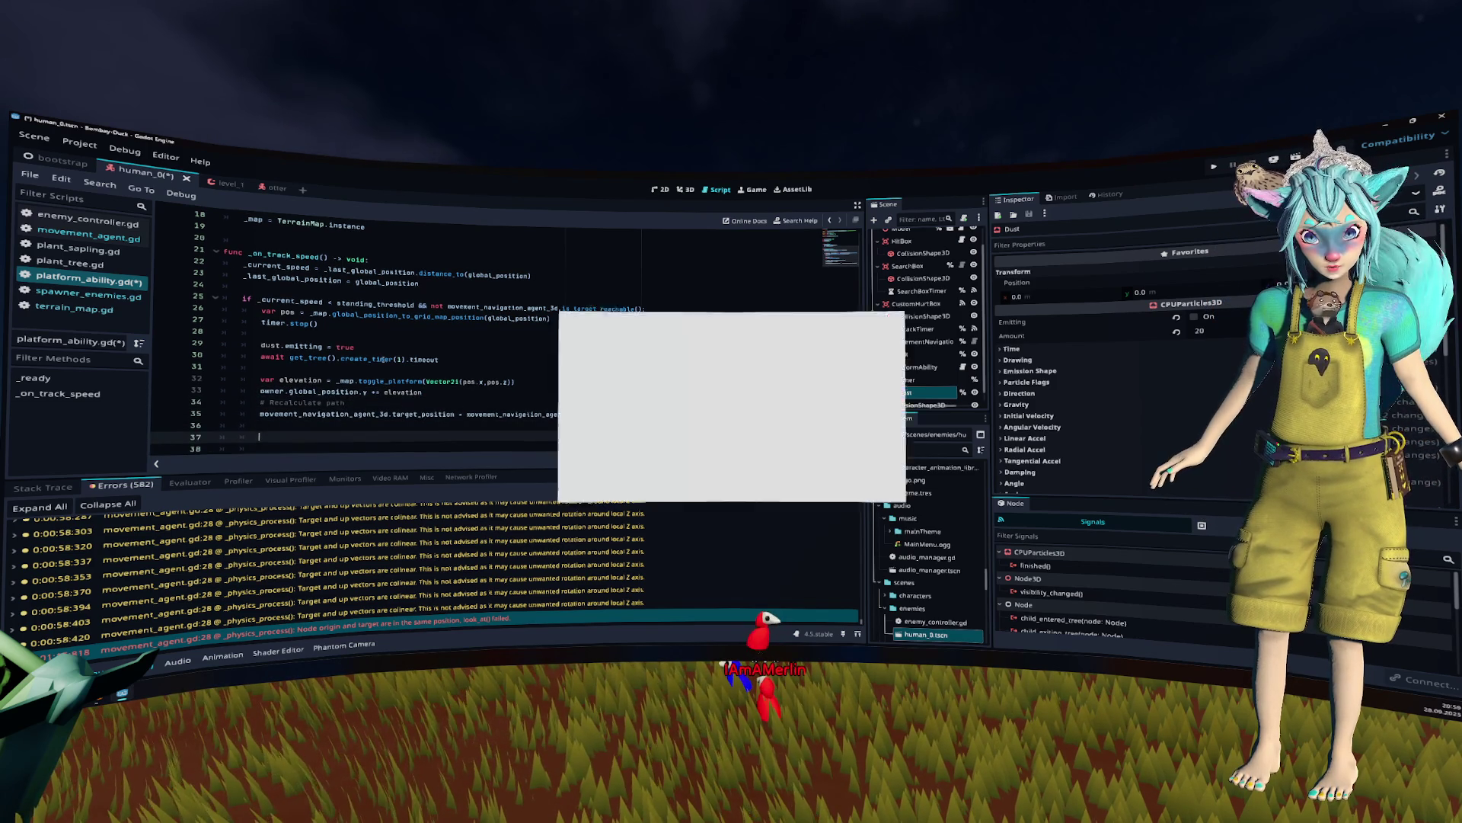
pyautogui.write('dust.emitting = false')
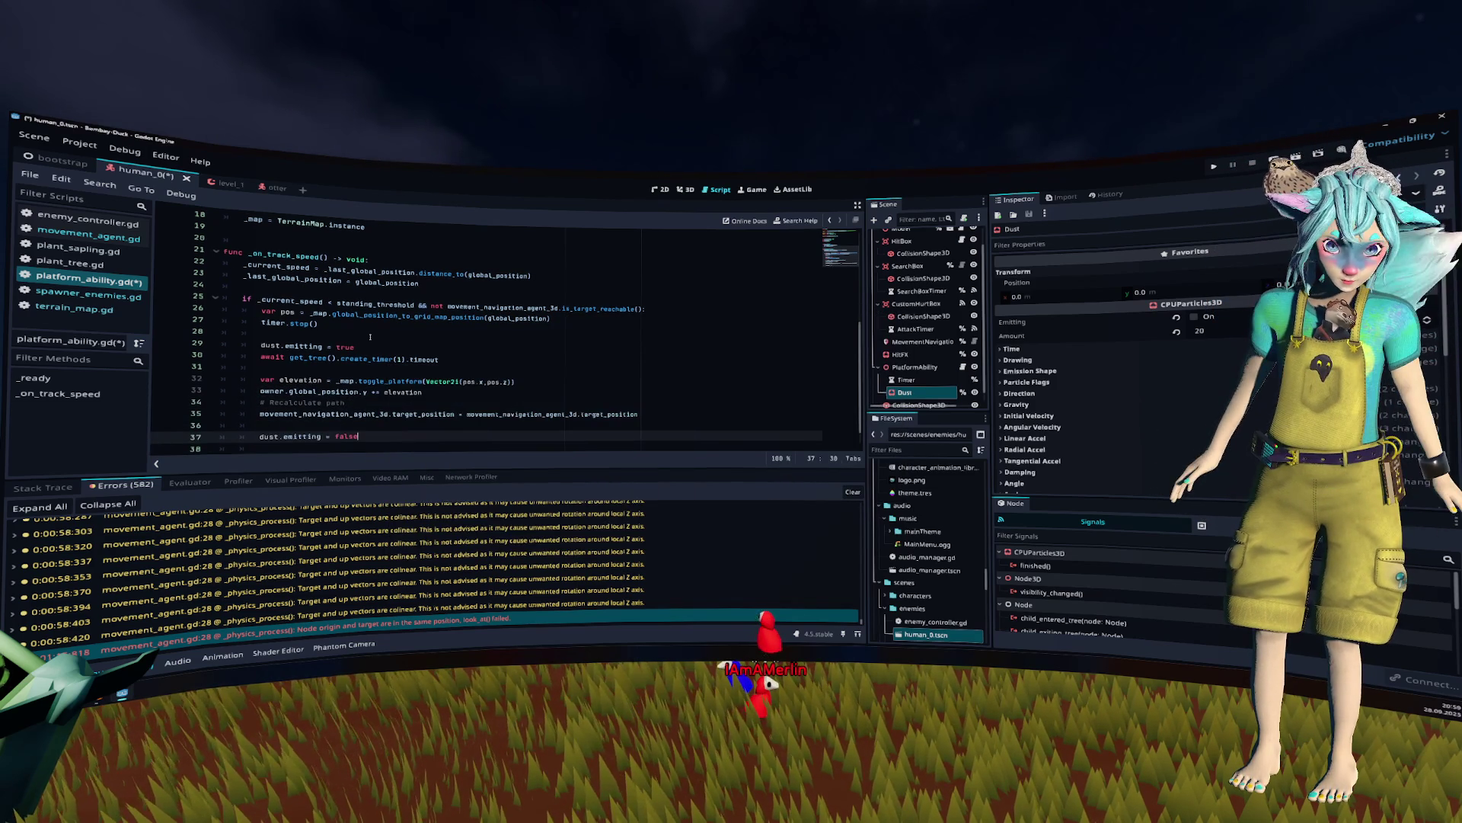
# - Copy timer.stop() to the last line and change it to timer.start()
pyautogui.click(370, 336)
pyautogui.press('Up')
pyautogui.hotkey('shift', 'End')
pyautogui.hotkey('ctrl', 'c')
pyautogui.click(395, 444)
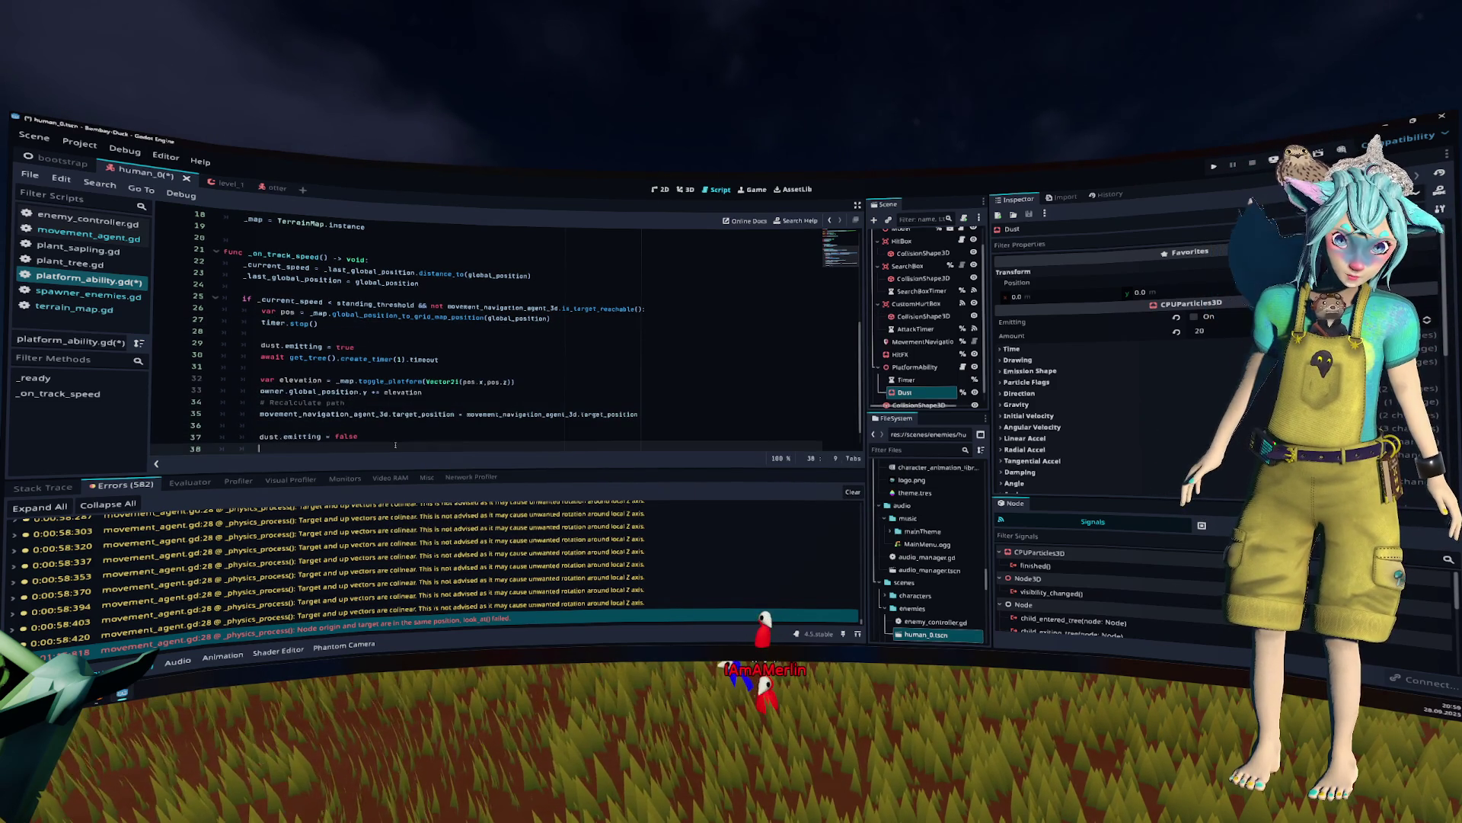
pyautogui.hotkey('ctrl', 'v')
pyautogui.hotkey('ctrl', 'shift', 'Right')
pyautogui.write('start')
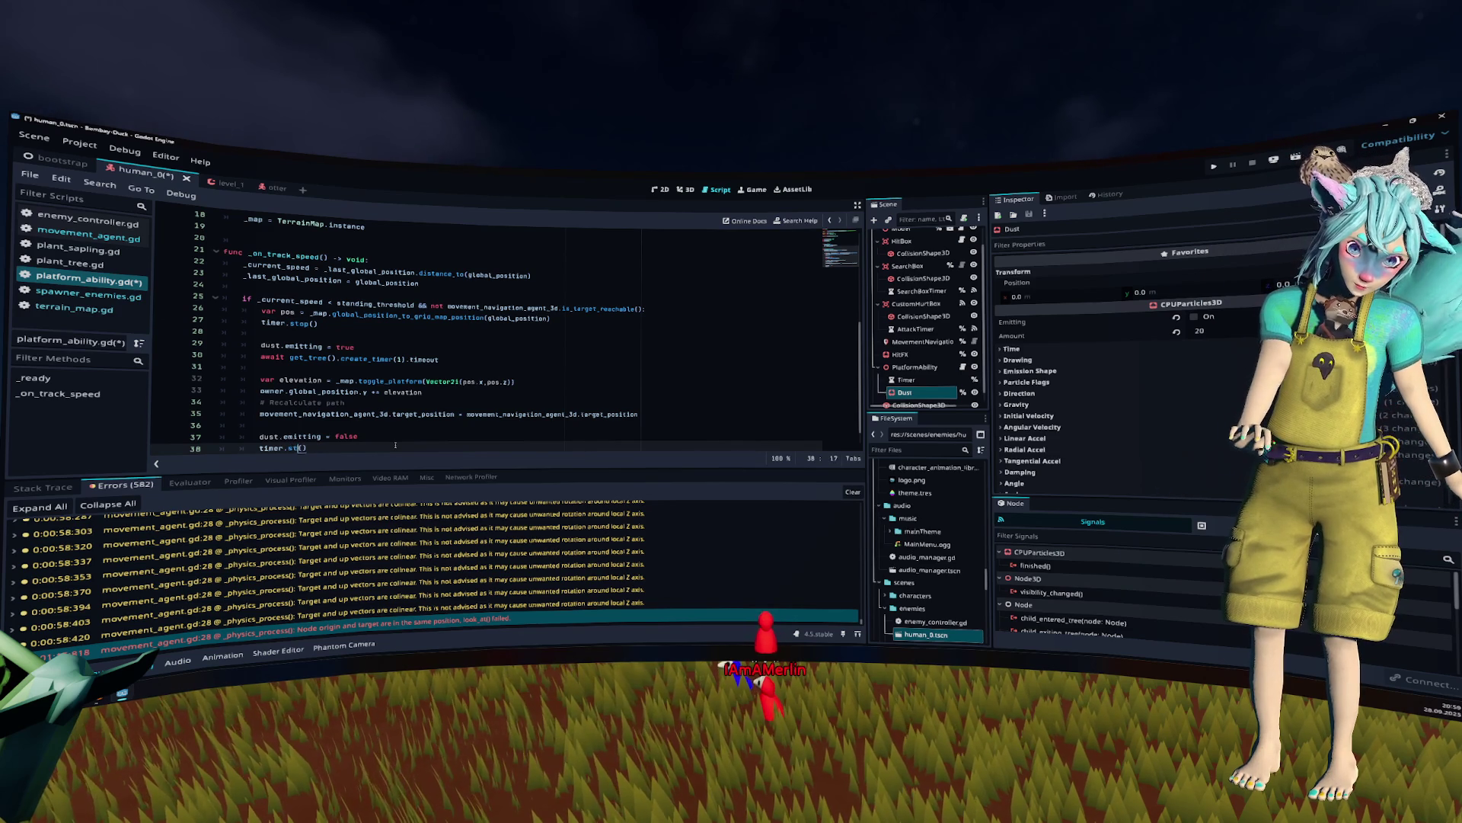
pyautogui.scroll(6, 454, 305)
pyautogui.click(454, 278)
pyautogui.press('Return')
pyautogui.write('@export va')
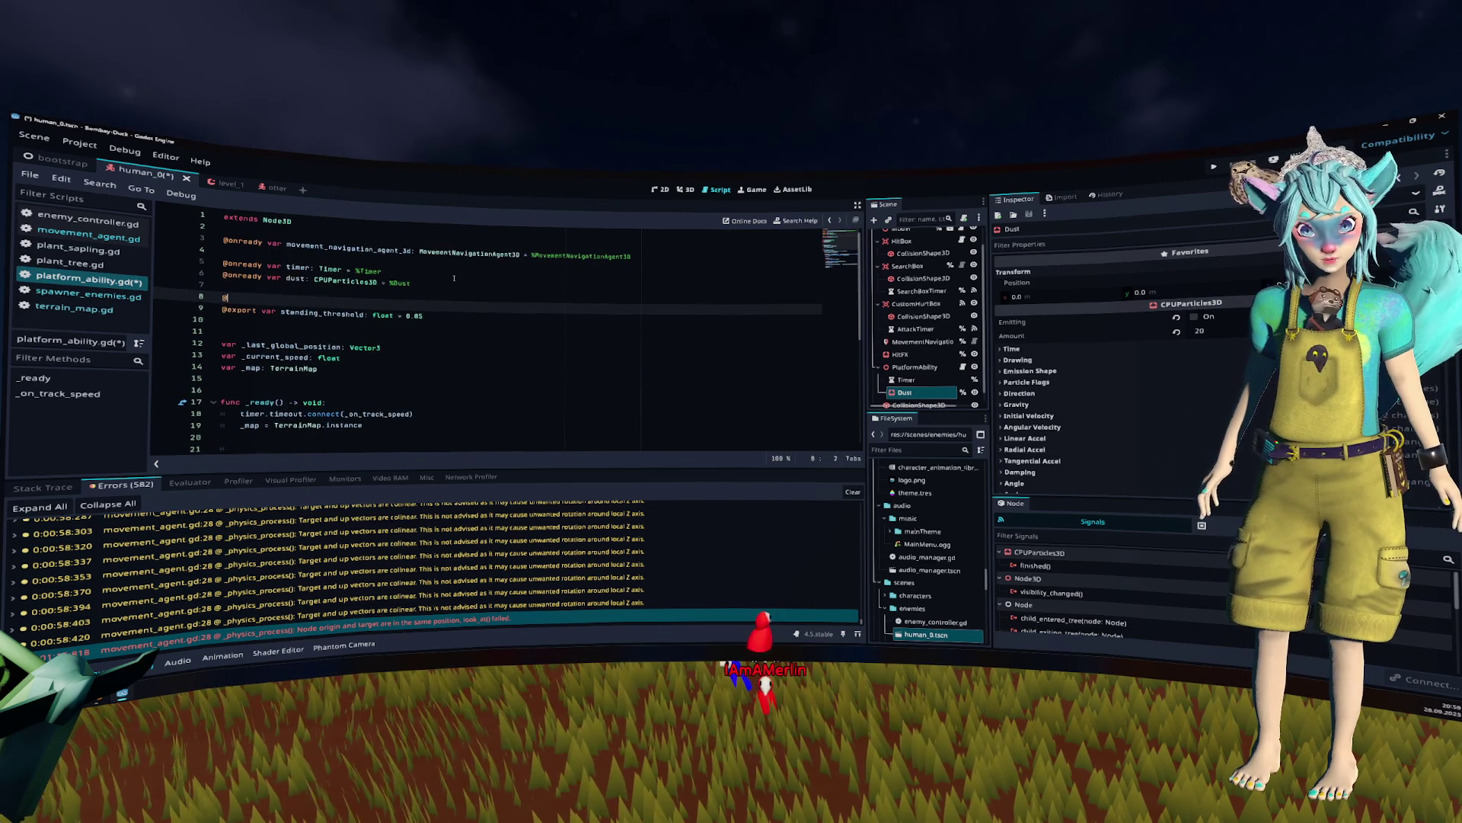
pyautogui.write('r terraform_t')
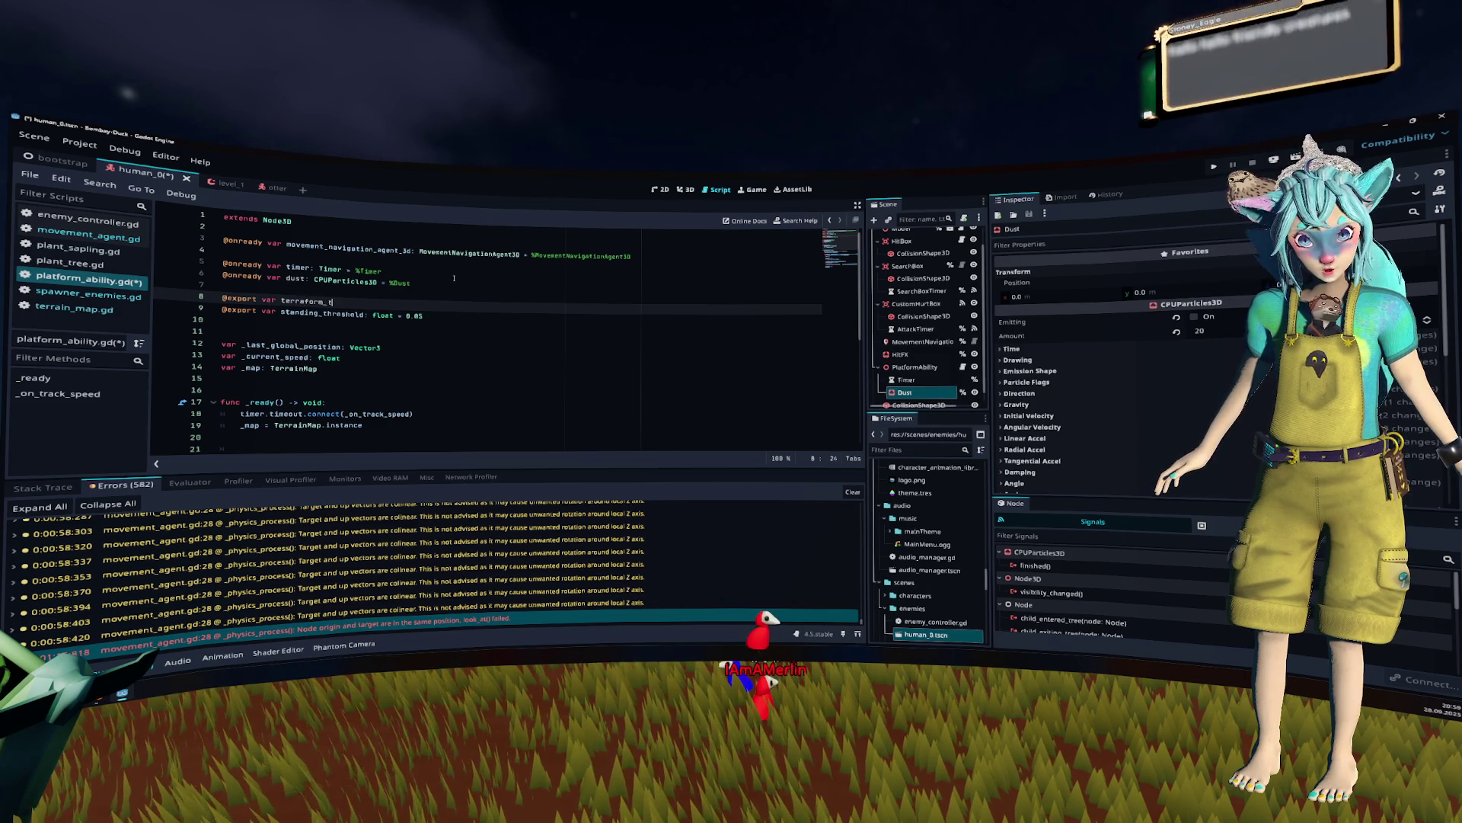
pyautogui.write('ime: ')
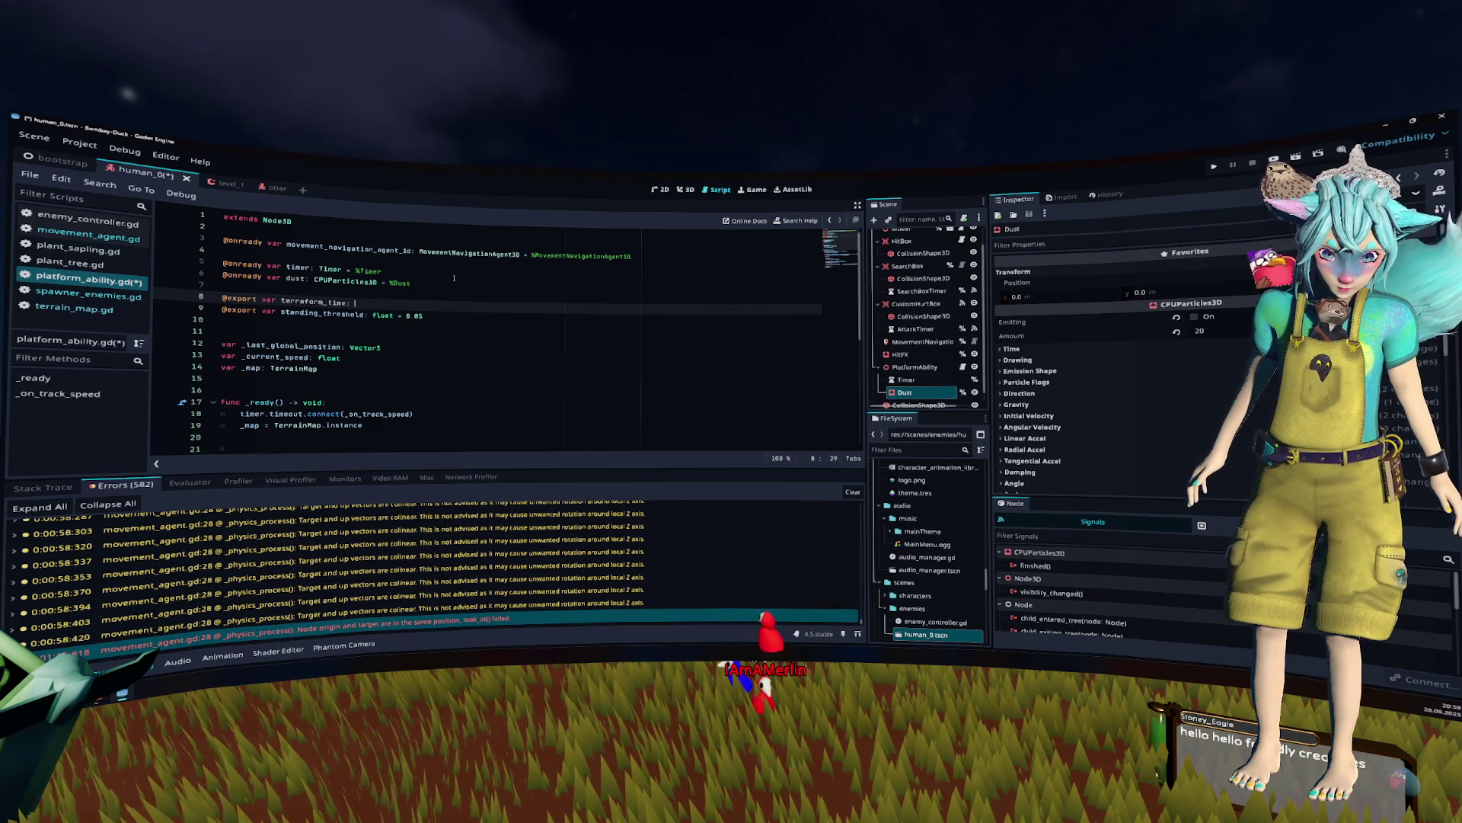
pyautogui.write('float = 1')
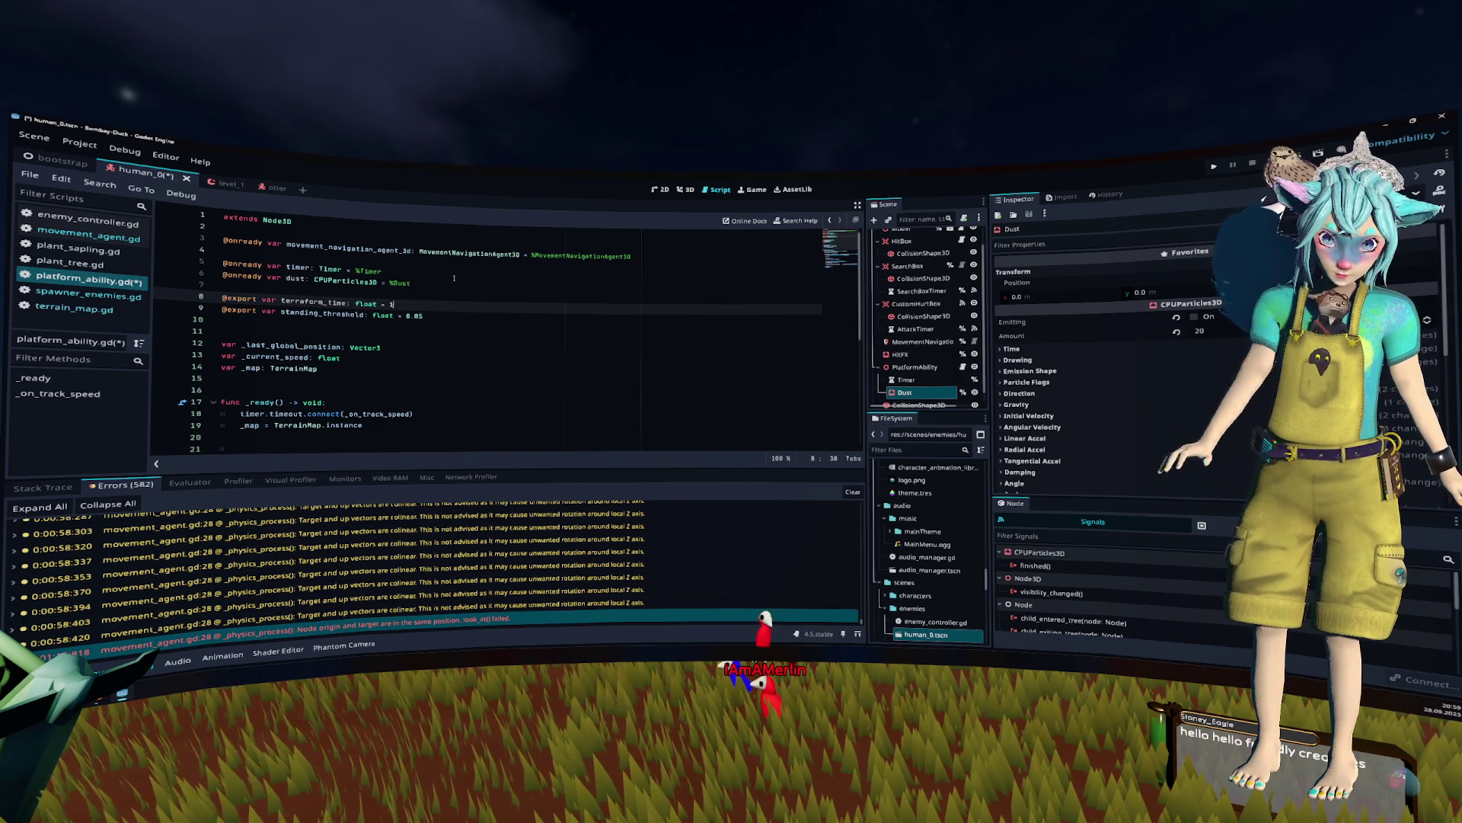
# - Use terraform_time instead of 1 in create_timer and save platform_ability.gd
pyautogui.scroll(-6, 343, 320)
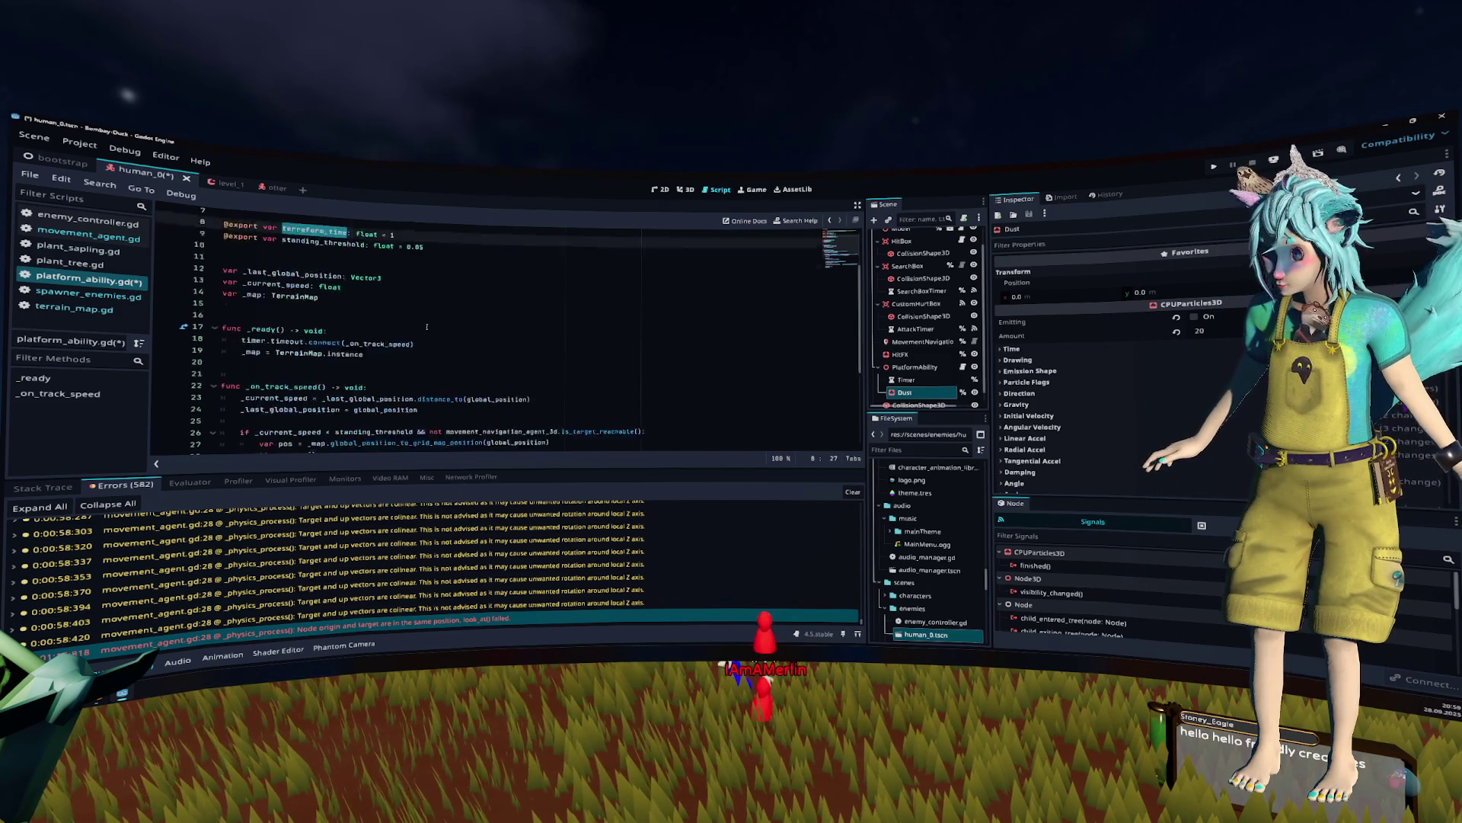
pyautogui.click(366, 325)
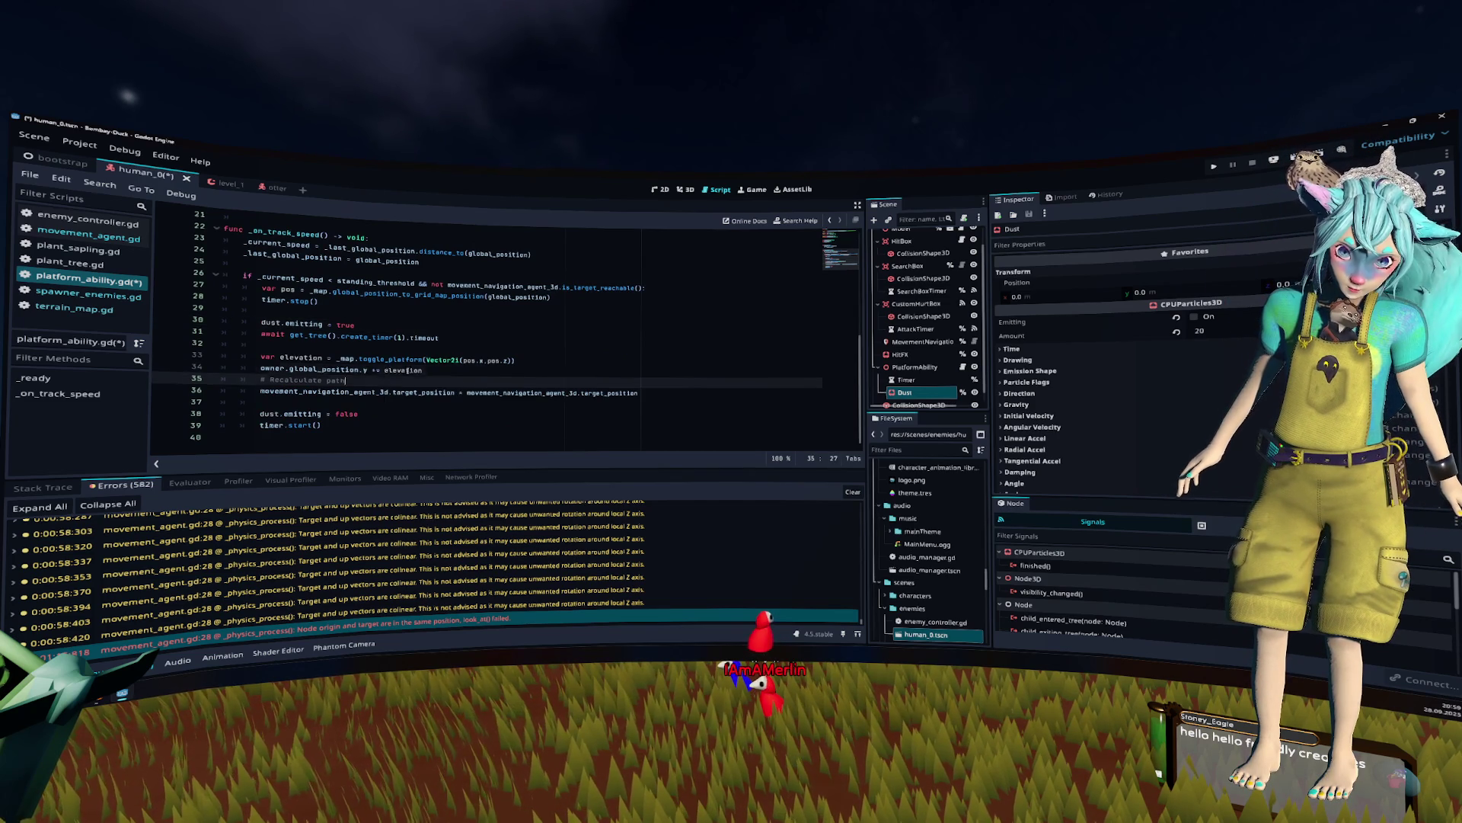
pyautogui.click(339, 311)
pyautogui.click(402, 337)
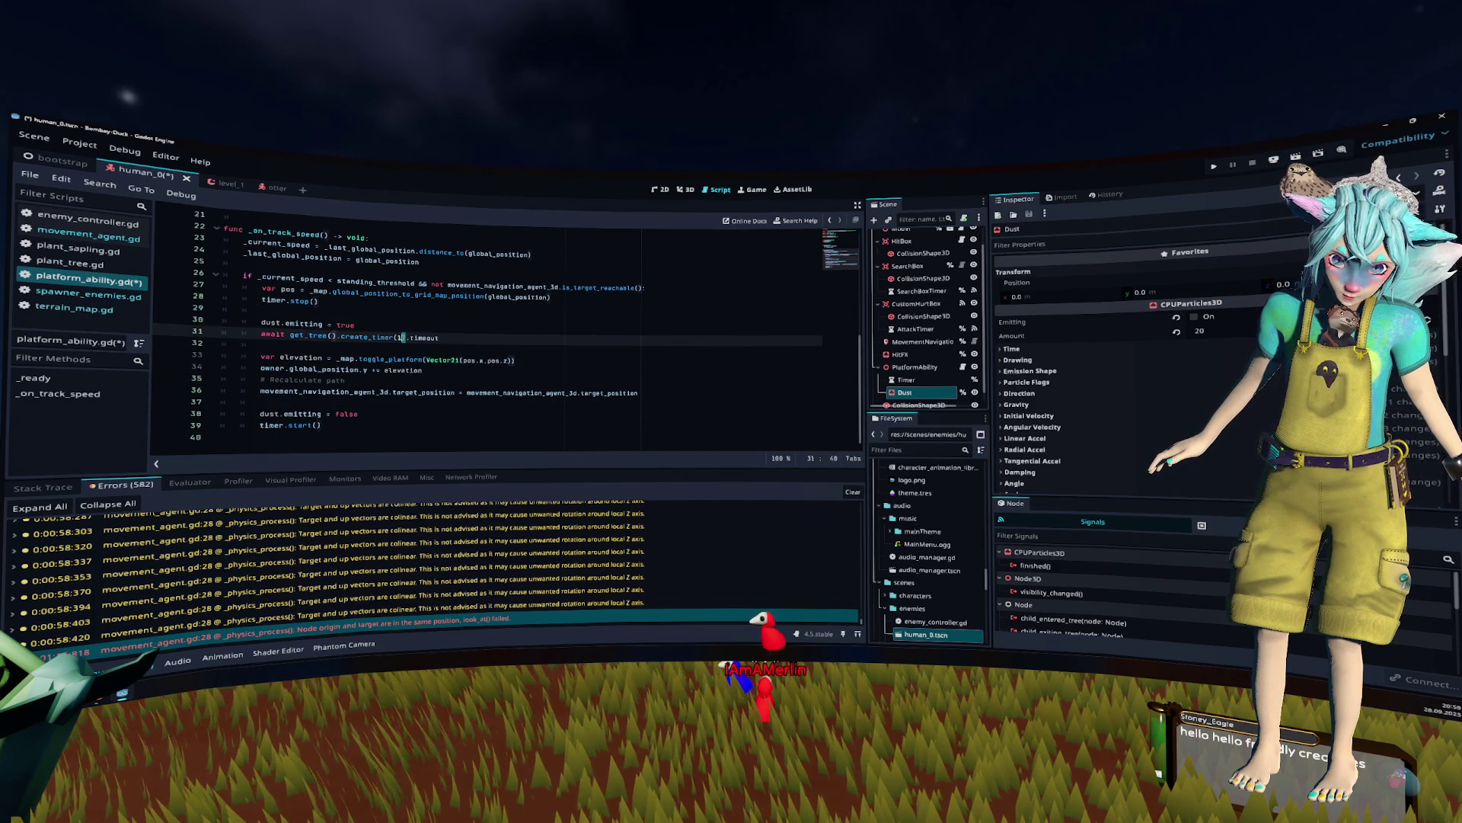
pyautogui.press('BackSpace')
pyautogui.write('terraform_time')
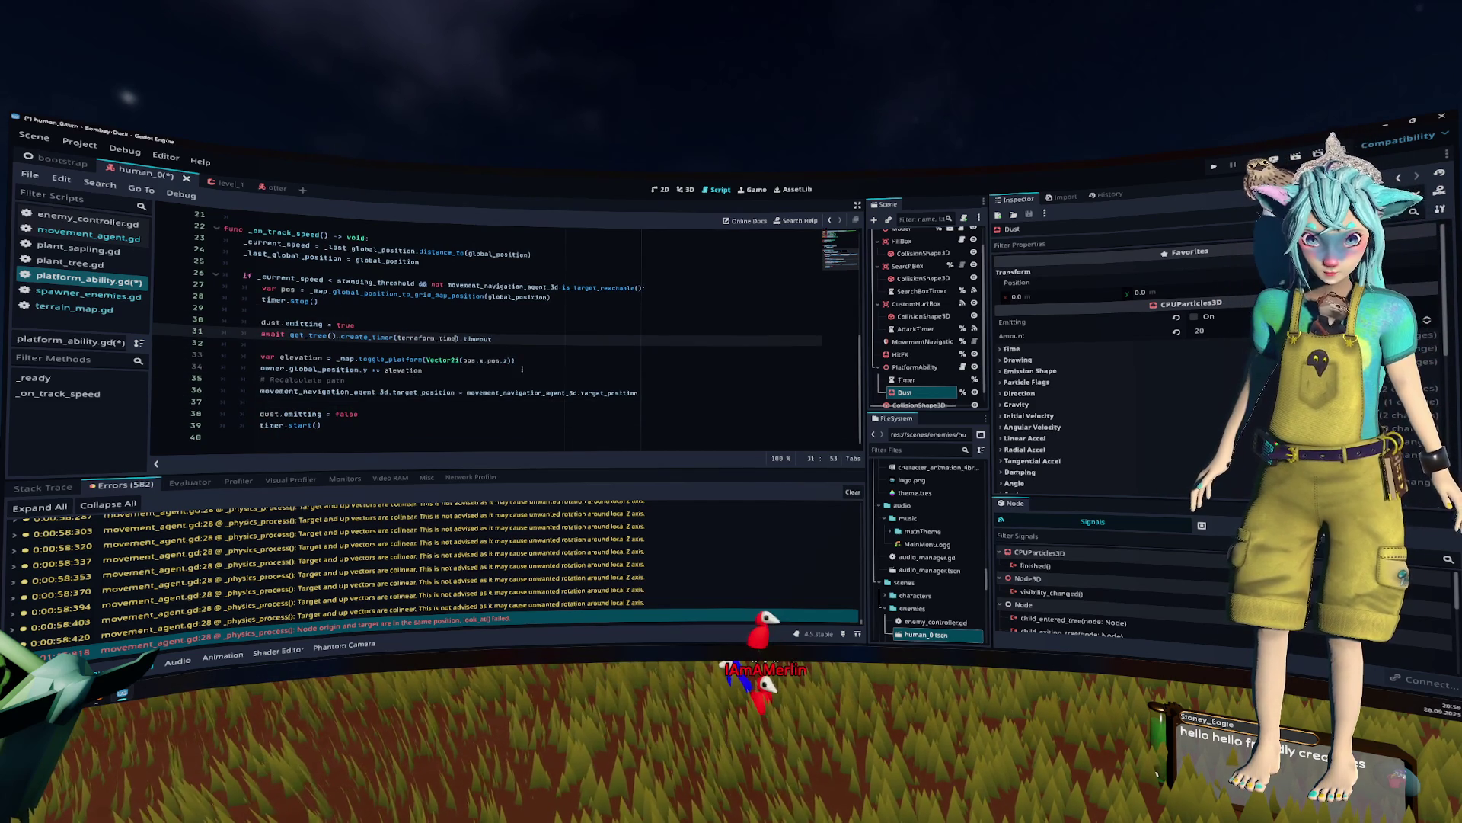
pyautogui.hotkey('ctrl', 's')
pyautogui.click(522, 369)
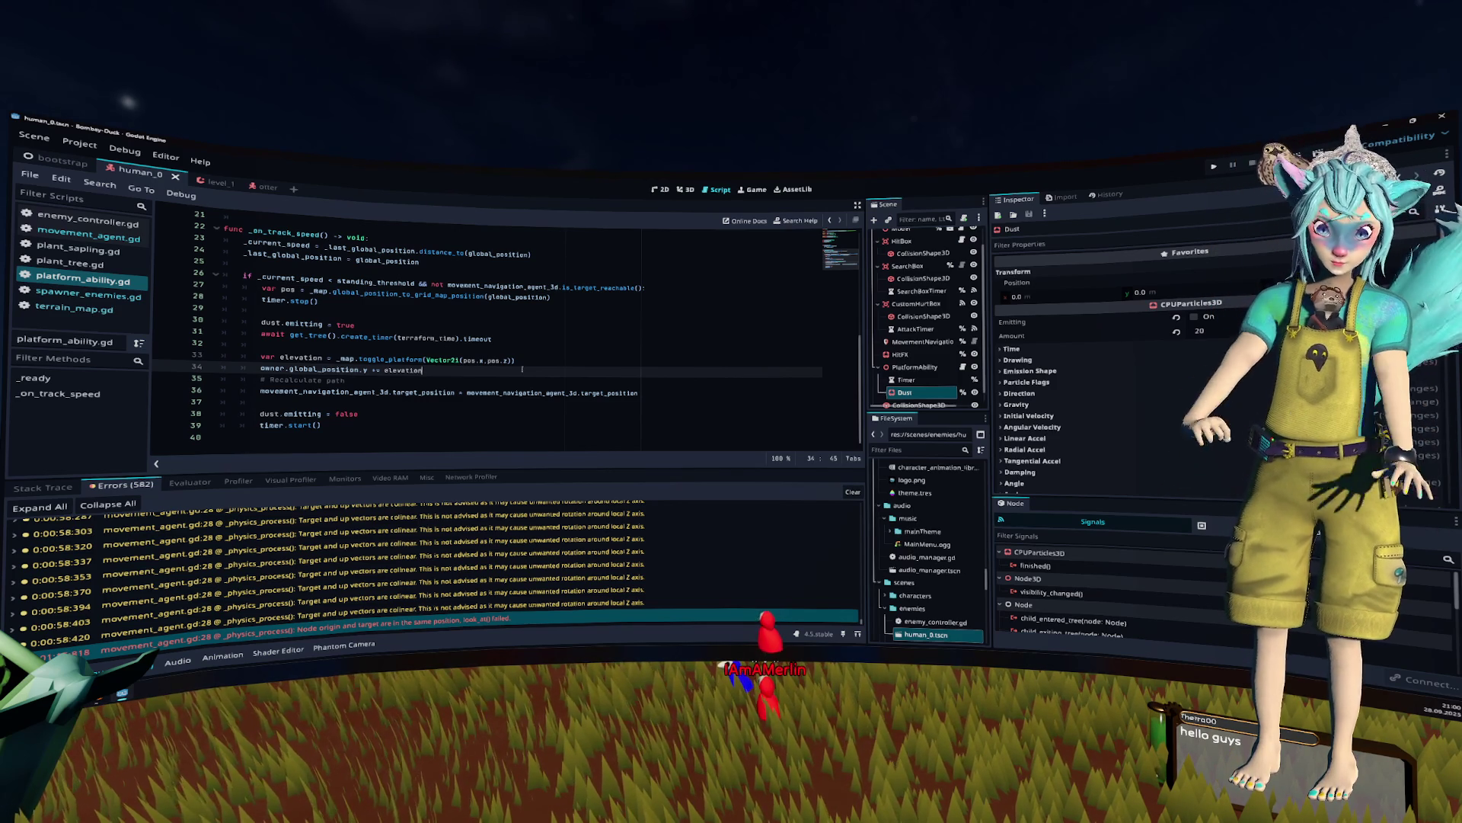
pyautogui.click(482, 360)
# - Add the comma between pos.x and pos.z, then highlight terraform_time and global_position
pyautogui.write(',')
pyautogui.click(488, 349)
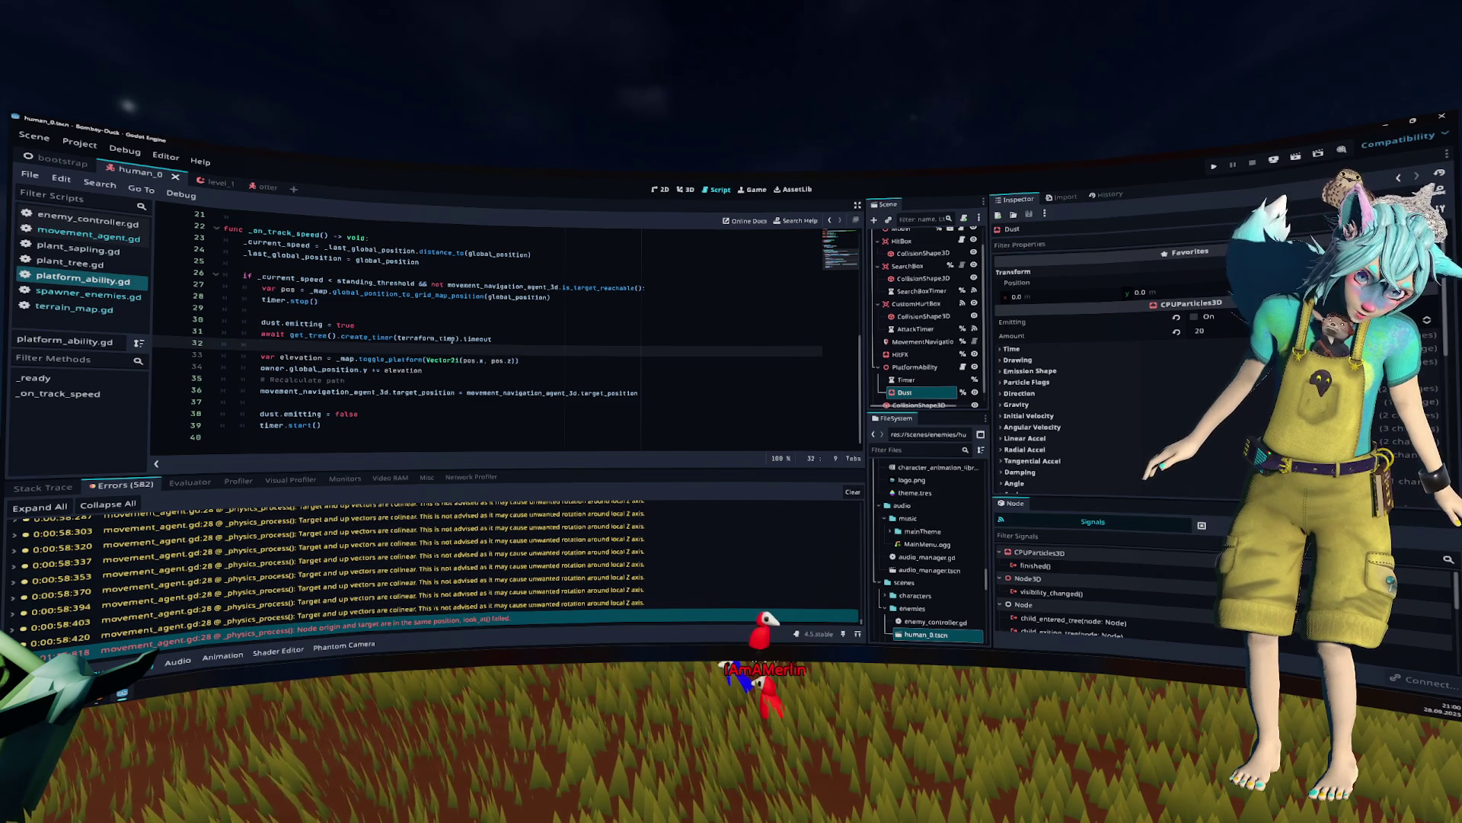
pyautogui.doubleClick(426, 338)
pyautogui.click(440, 382)
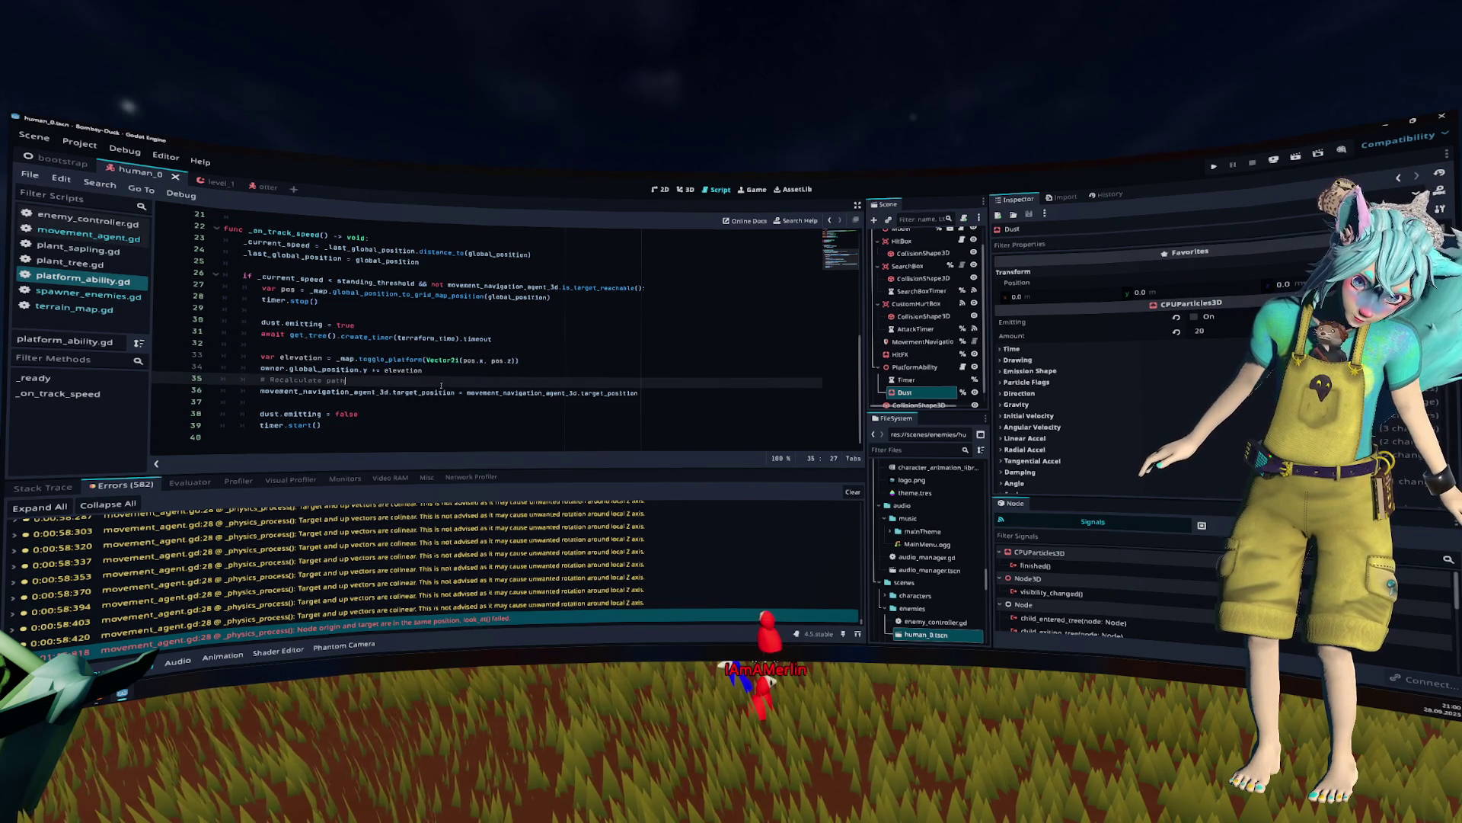
pyautogui.doubleClick(358, 369)
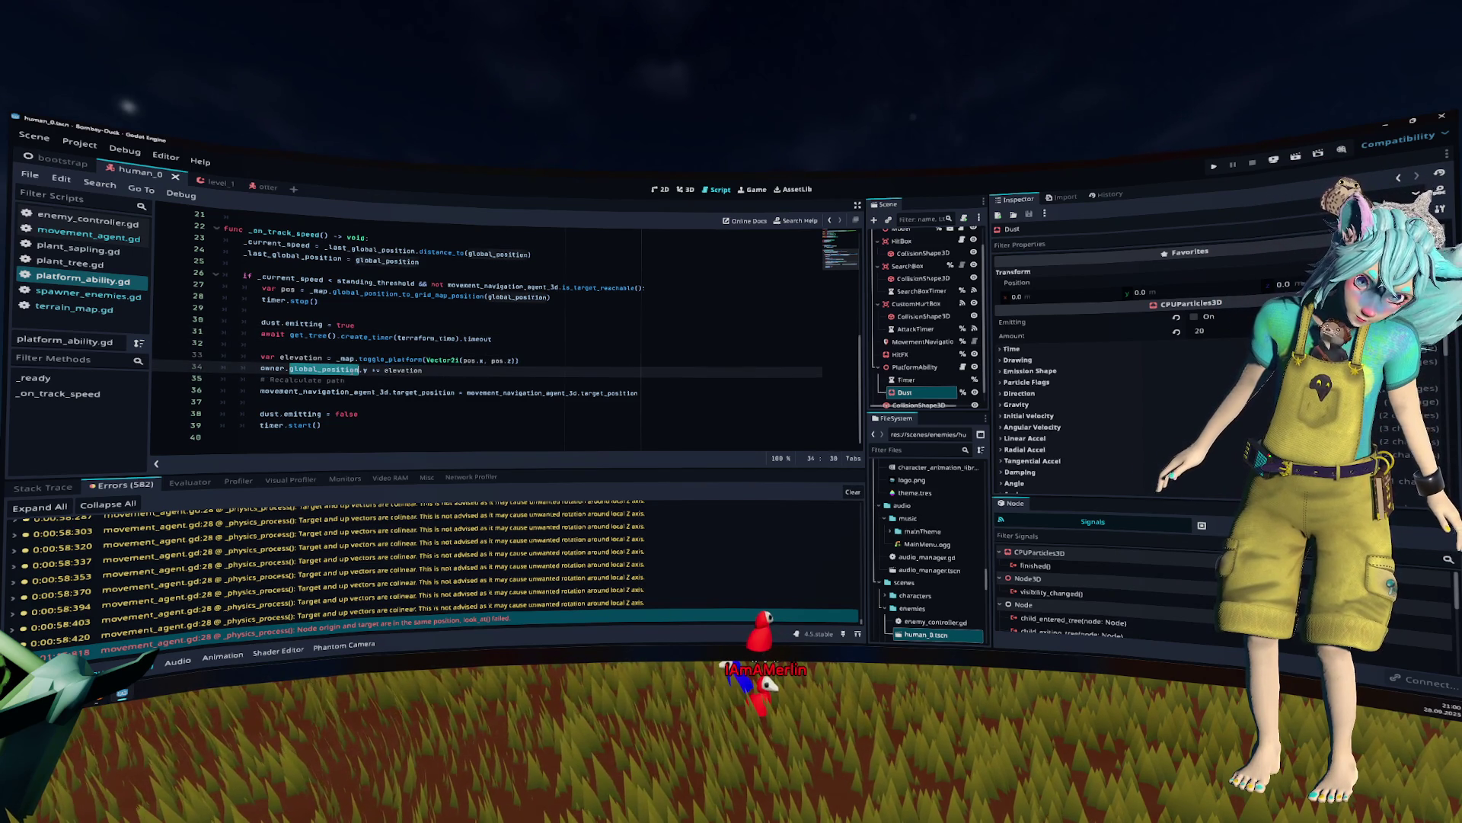
pyautogui.click(395, 411)
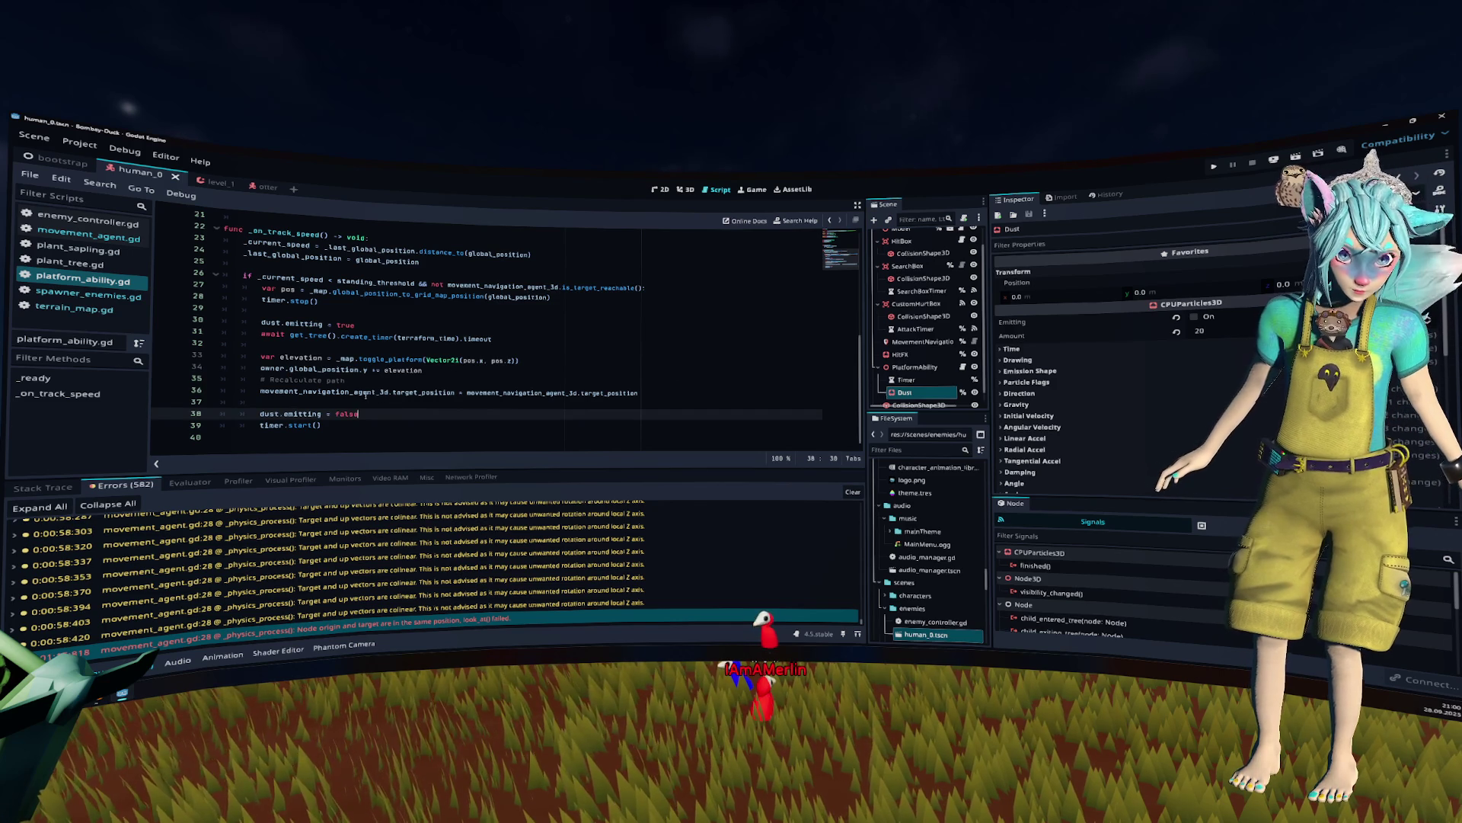
# - Review the top declarations including _map, then run the game
pyautogui.scroll(2, 365, 395)
pyautogui.scroll(5, 365, 394)
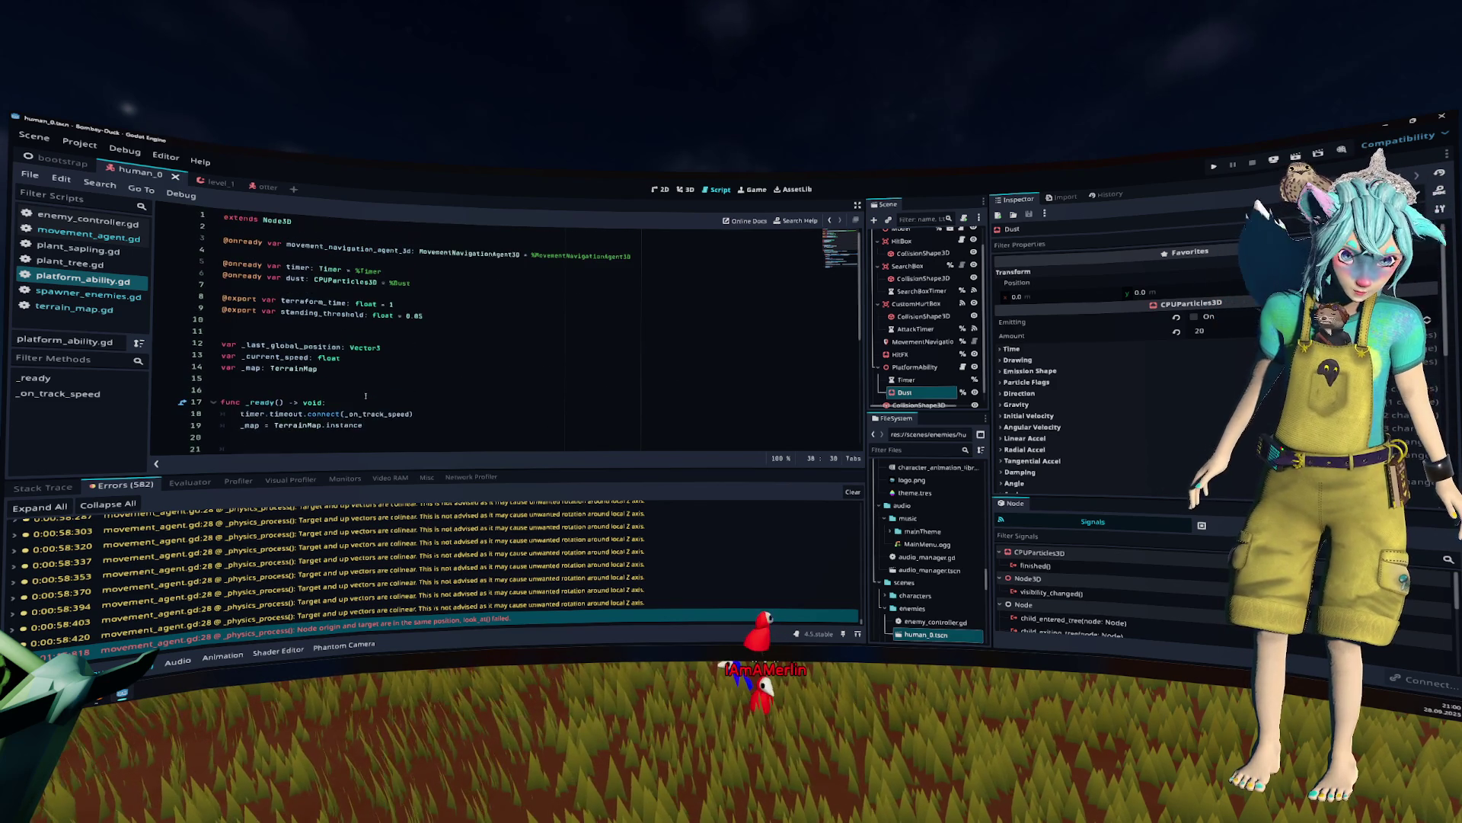
pyautogui.click(415, 368)
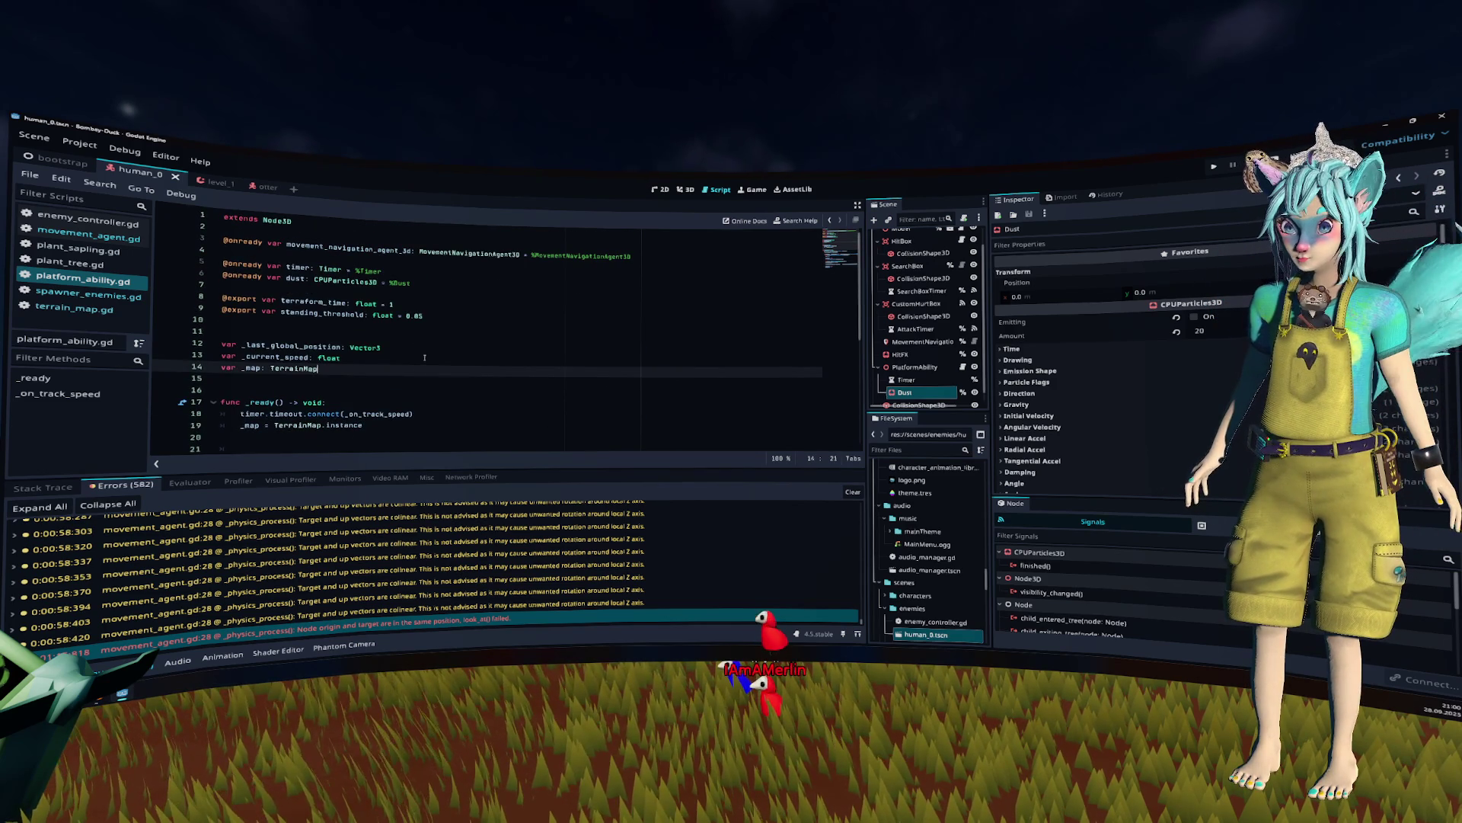
pyautogui.scroll(-1, 917, 347)
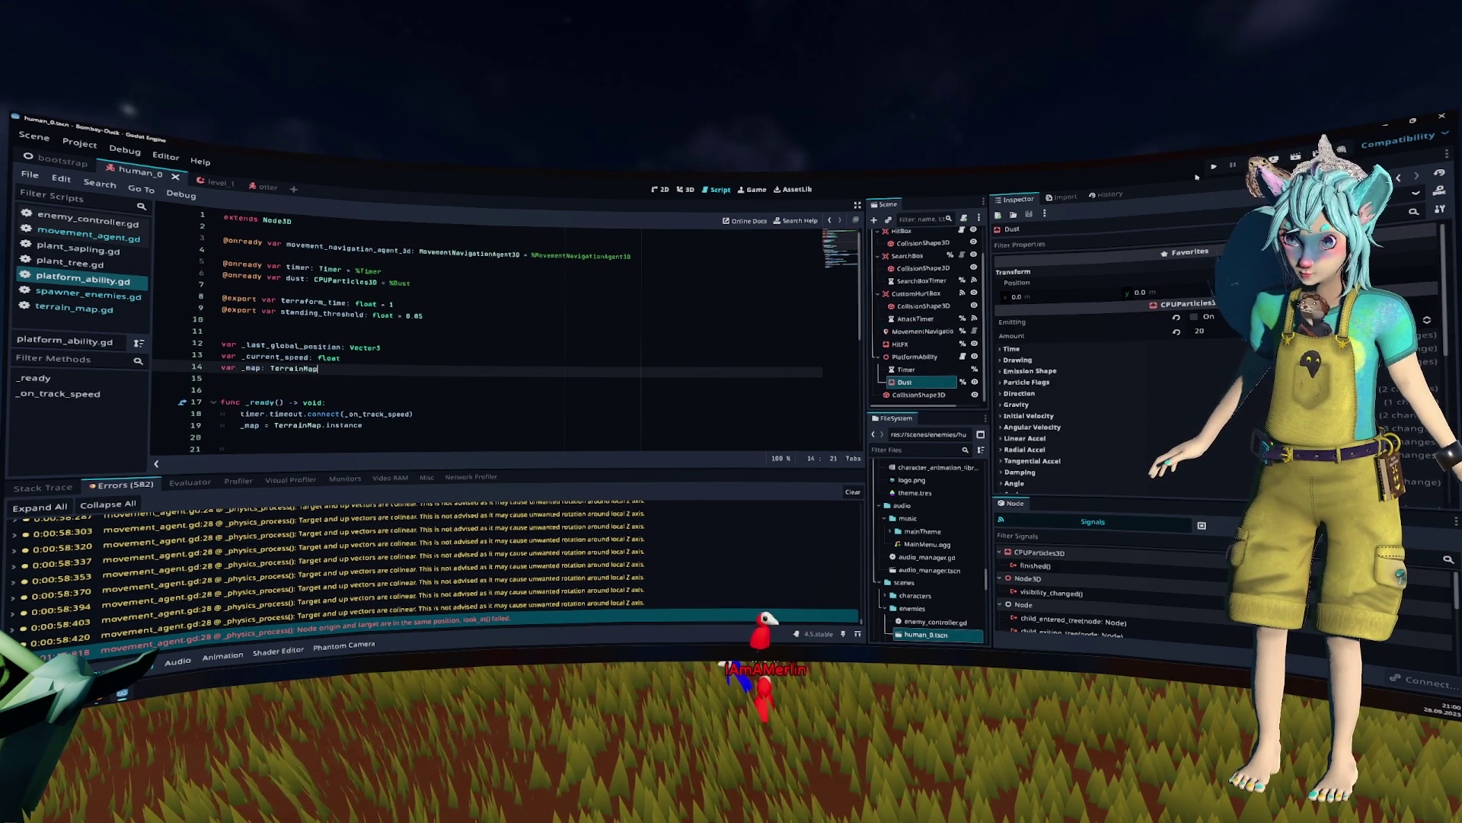
pyautogui.click(1211, 167)
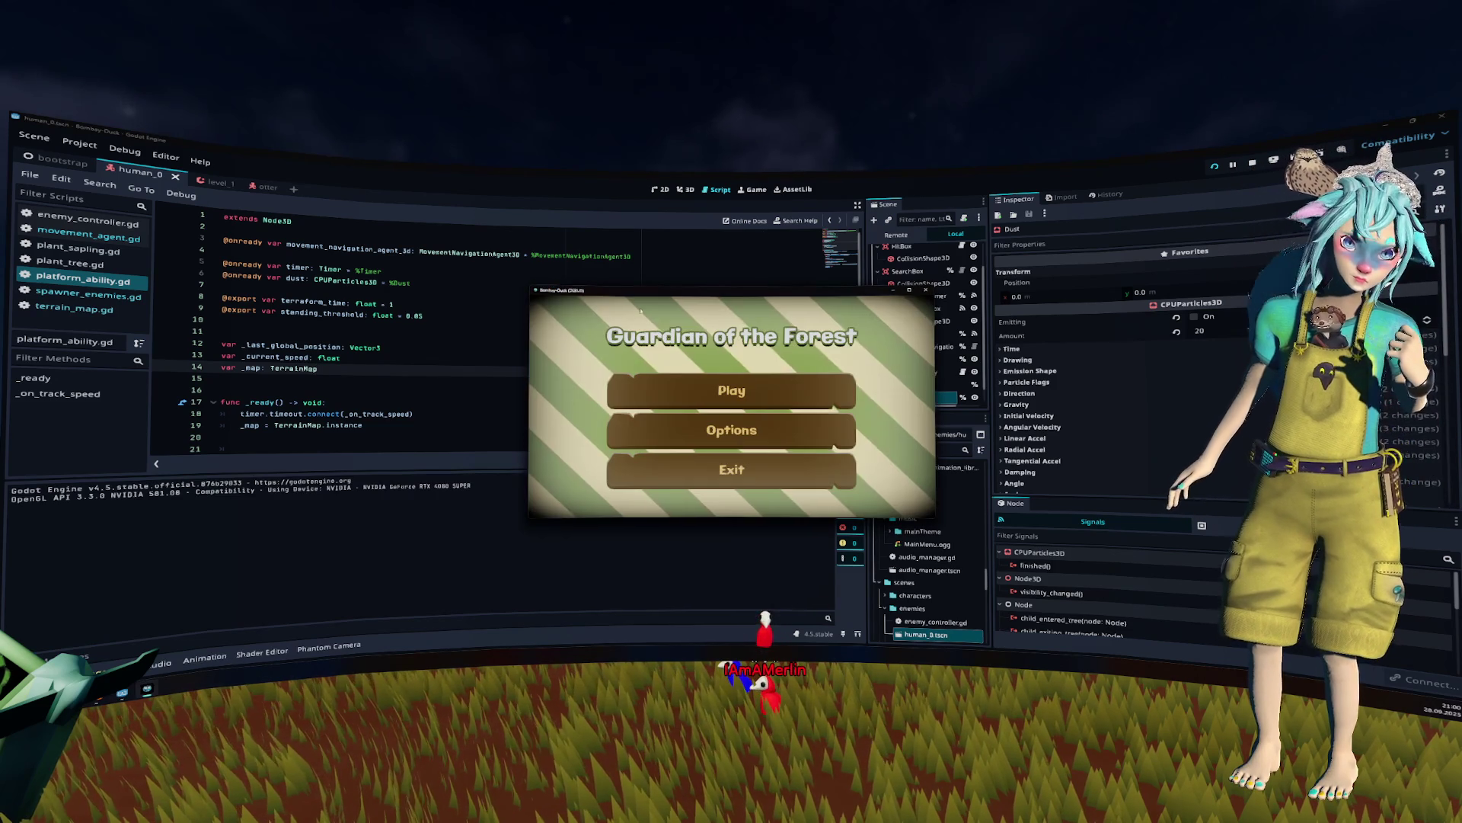
# - Start playing, switch to the otter and dig four times, raising dust clouds
pyautogui.click(766, 376)
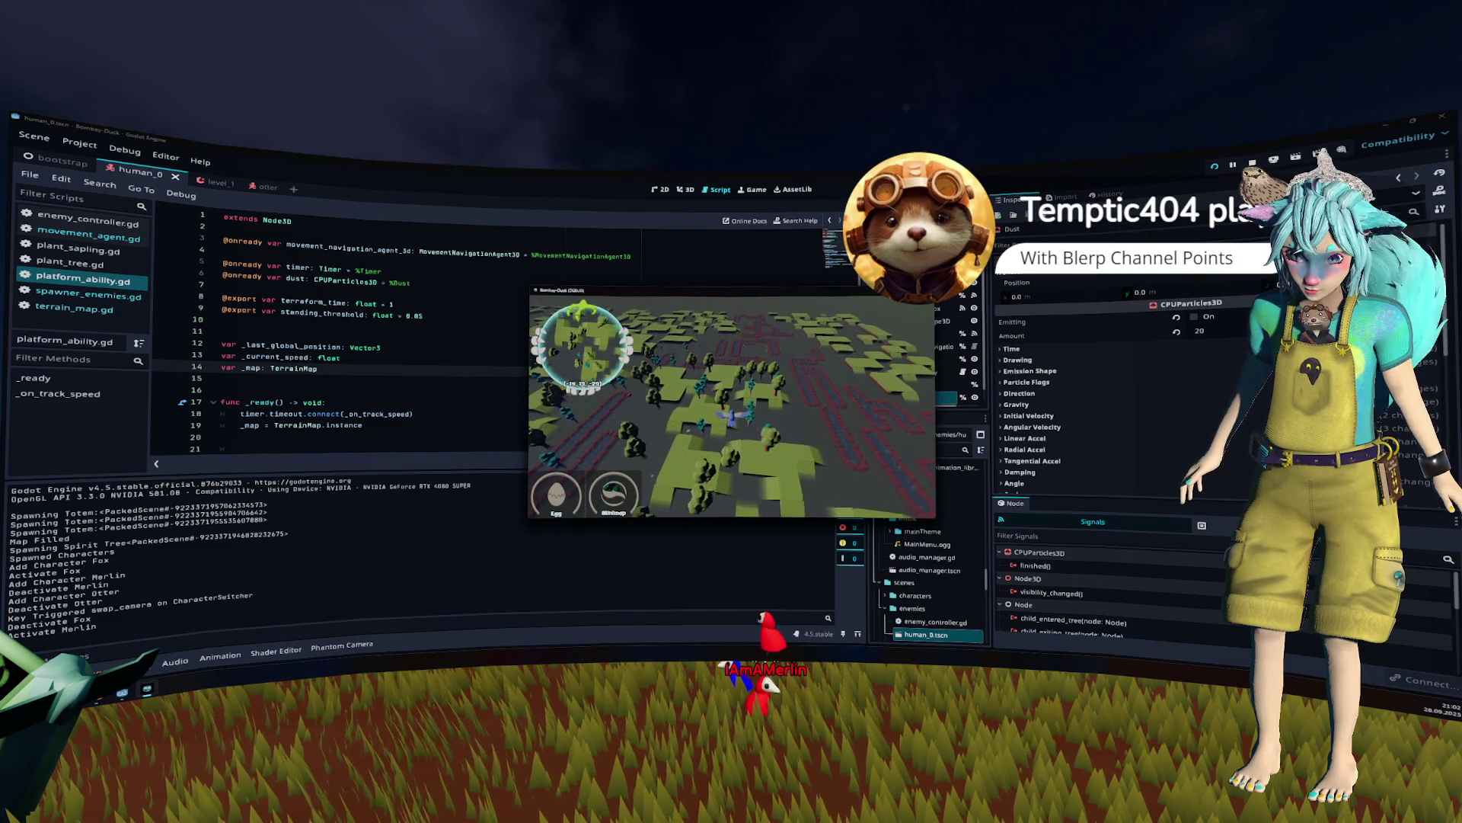
pyautogui.press('Tab')
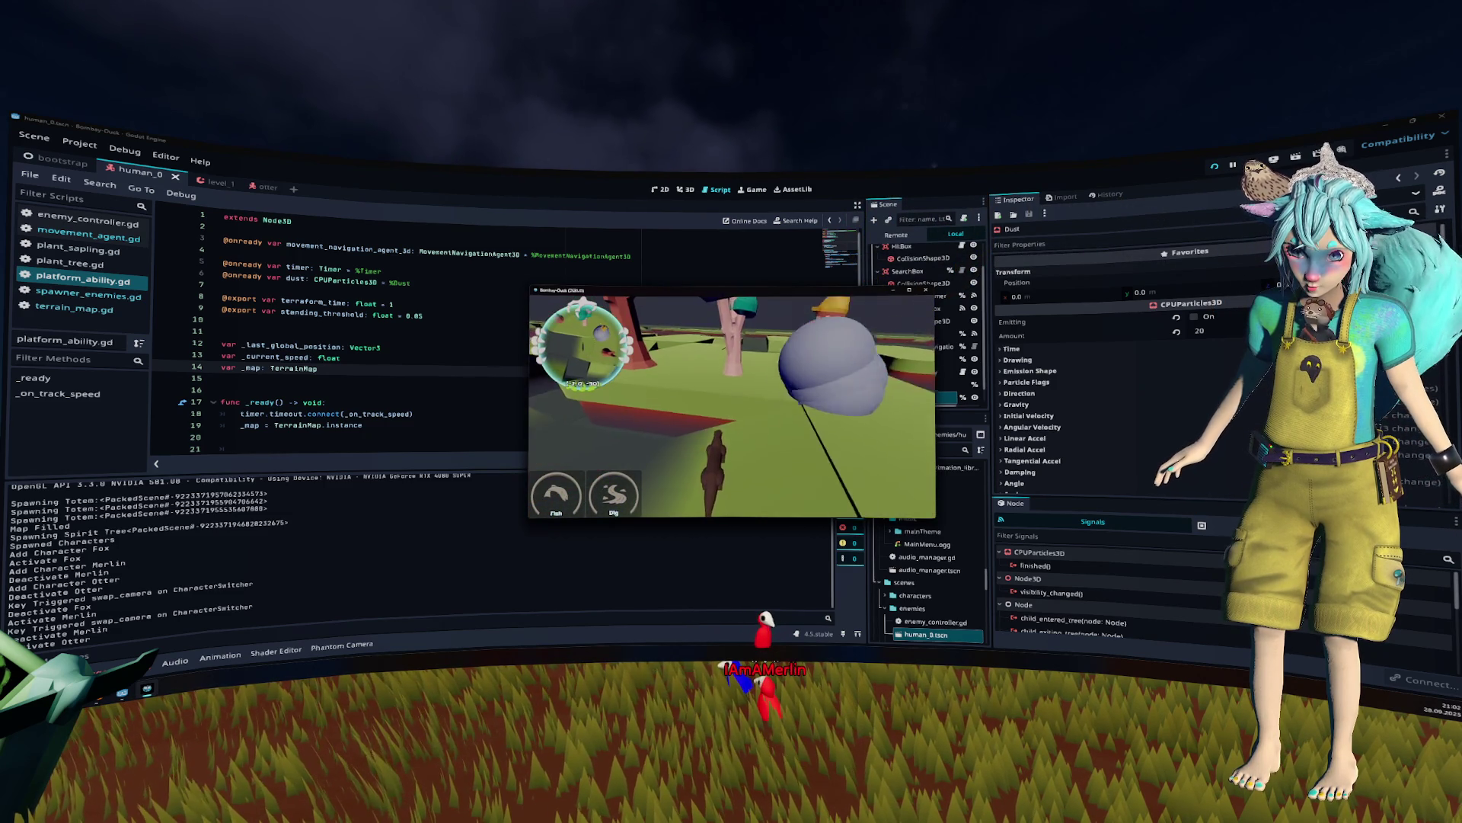
pyautogui.press('2')
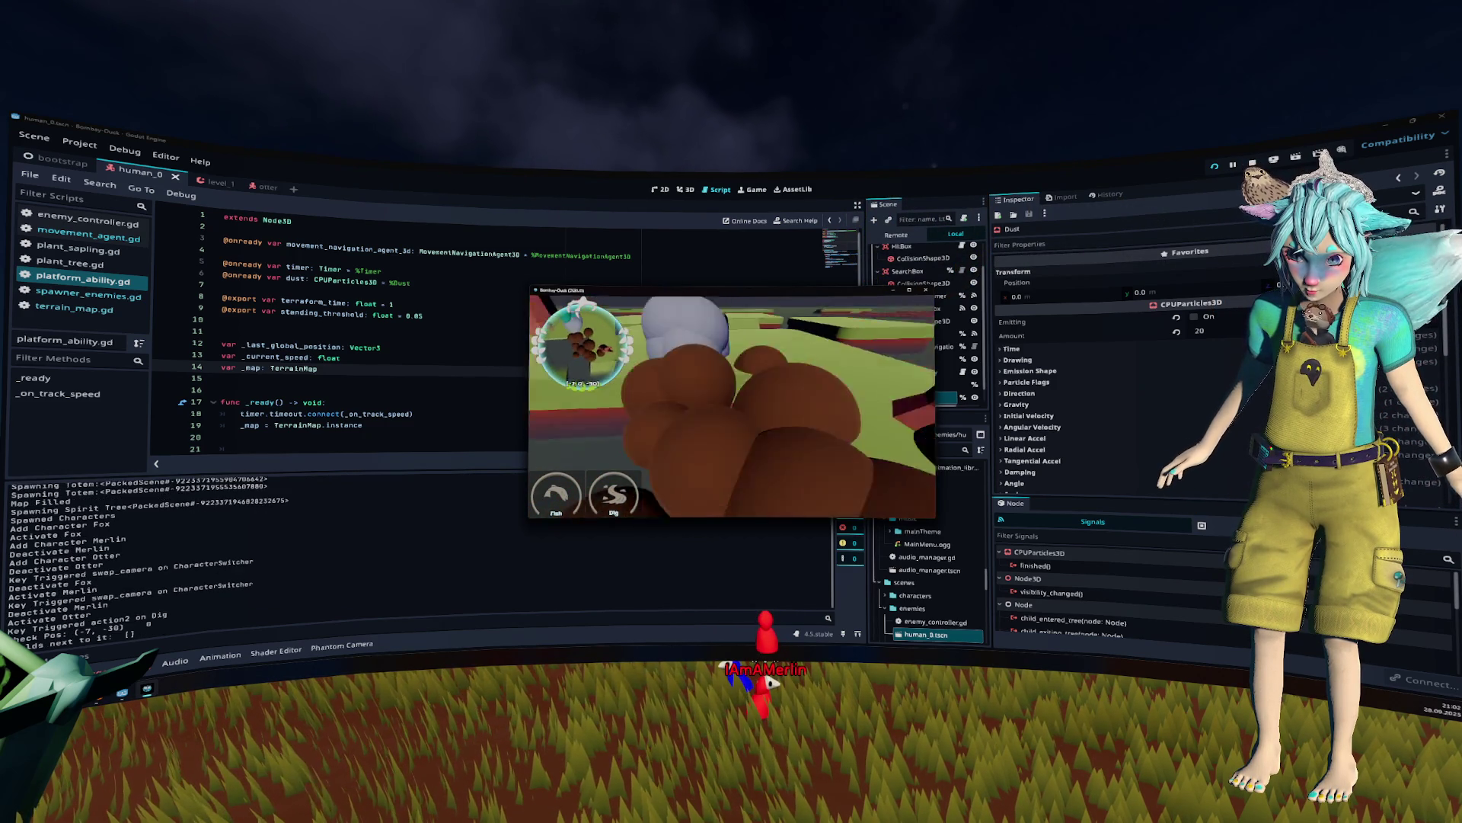
pyautogui.press('2')
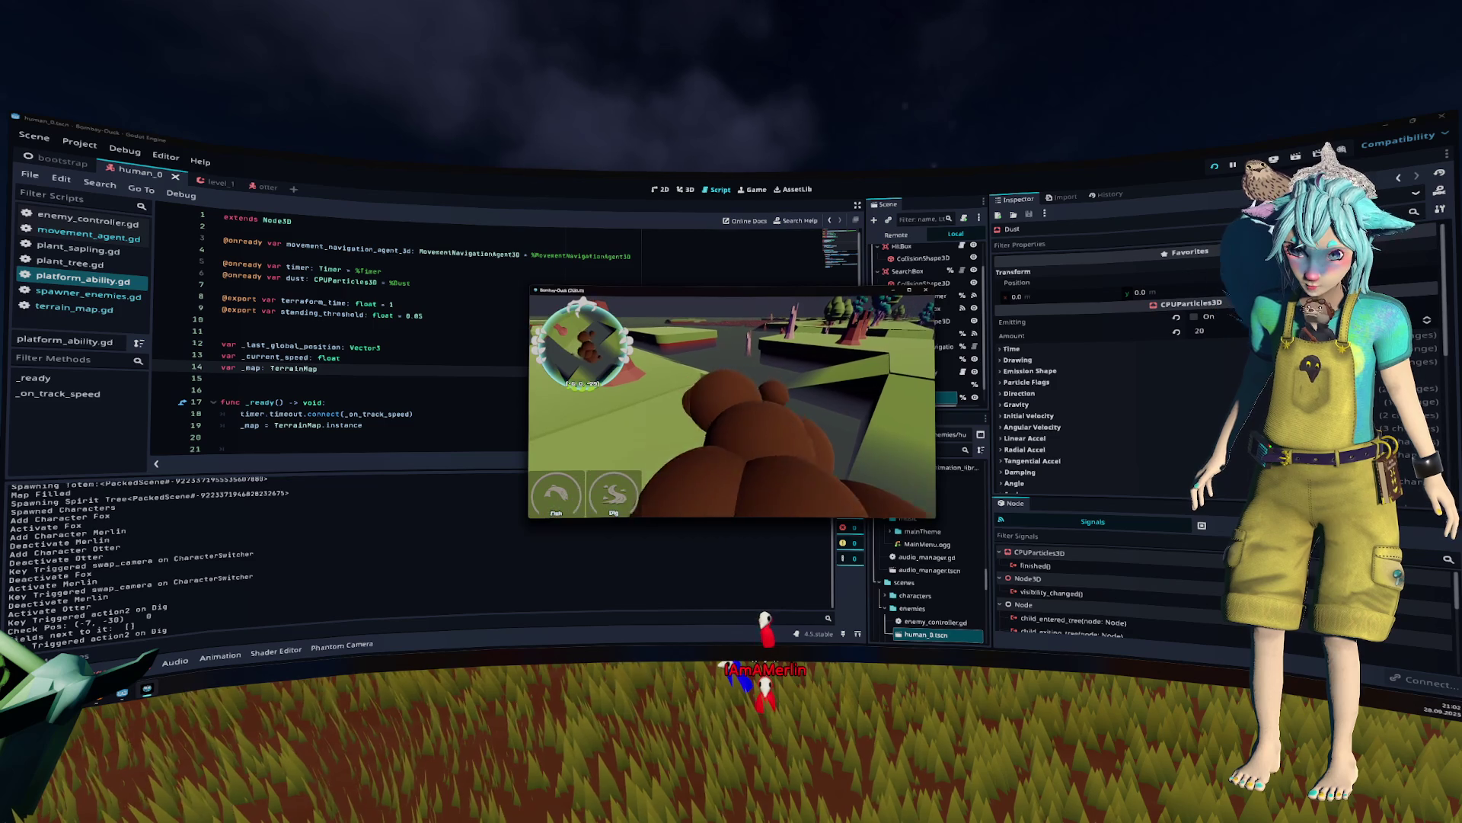
pyautogui.press('2')
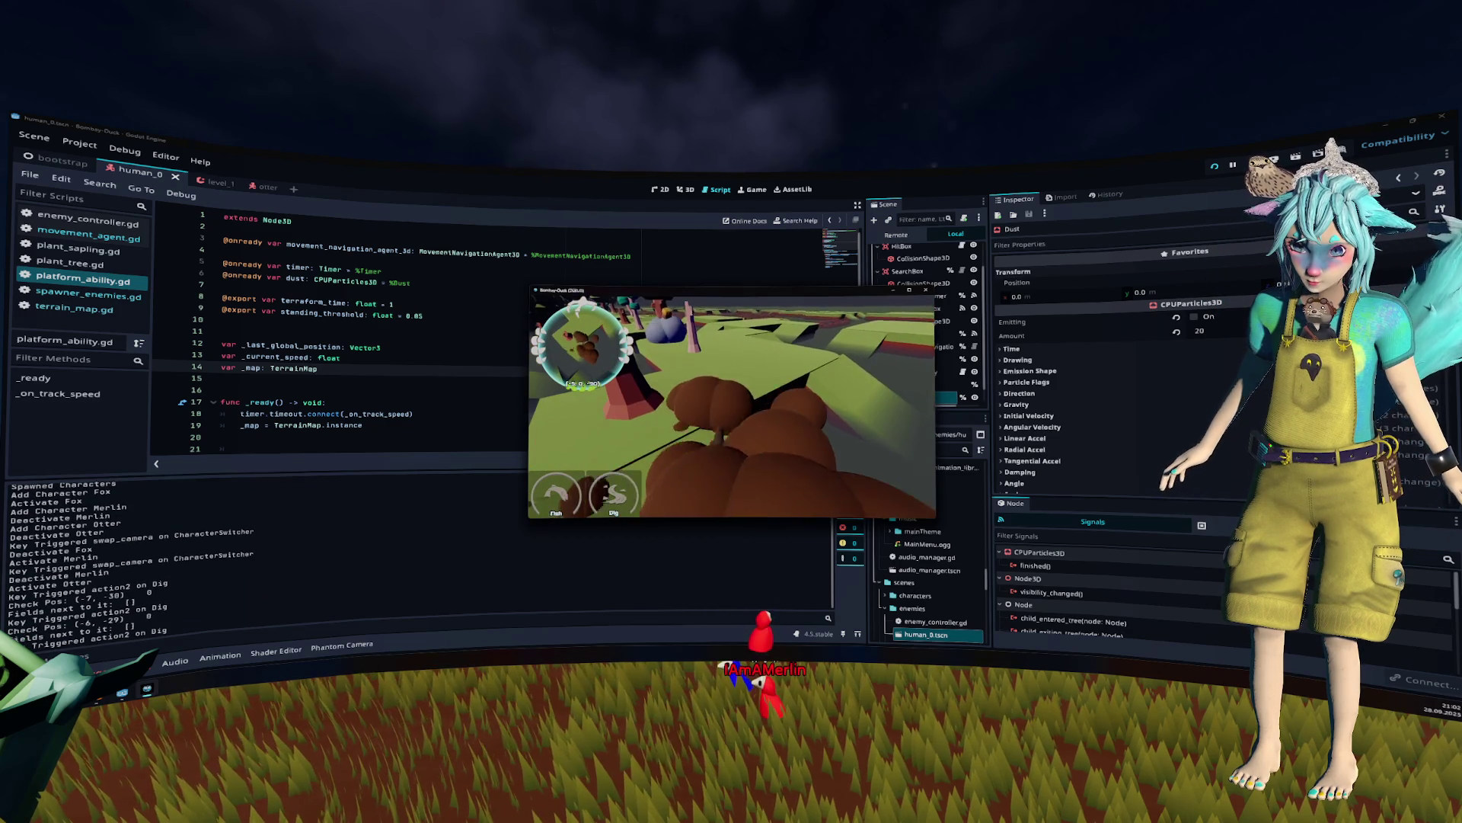
pyautogui.press('2')
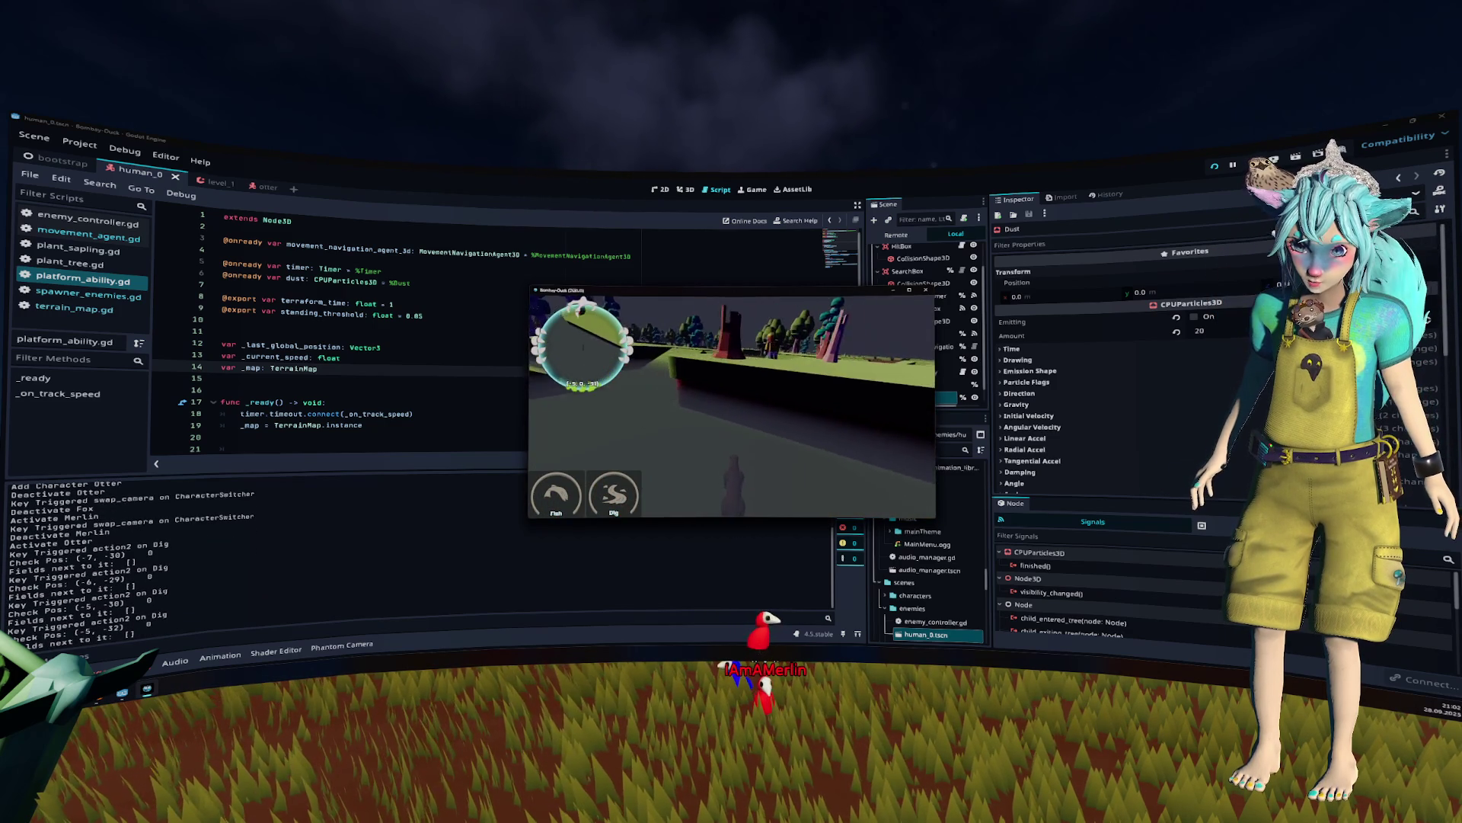
# - Run the otter along the raised path toward the red towers, then put the game away
pyautogui.press('w')
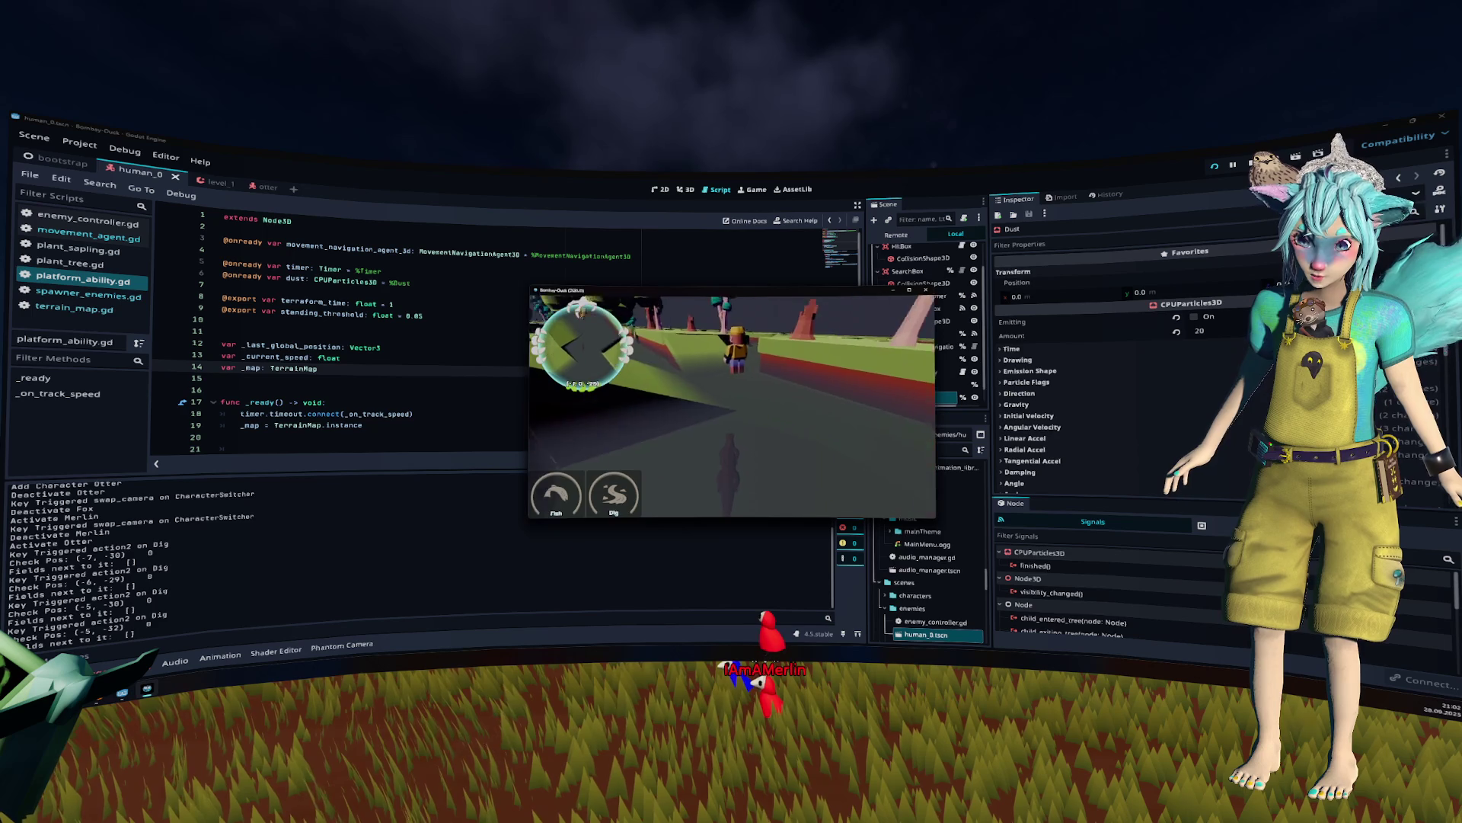
pyautogui.press('w')
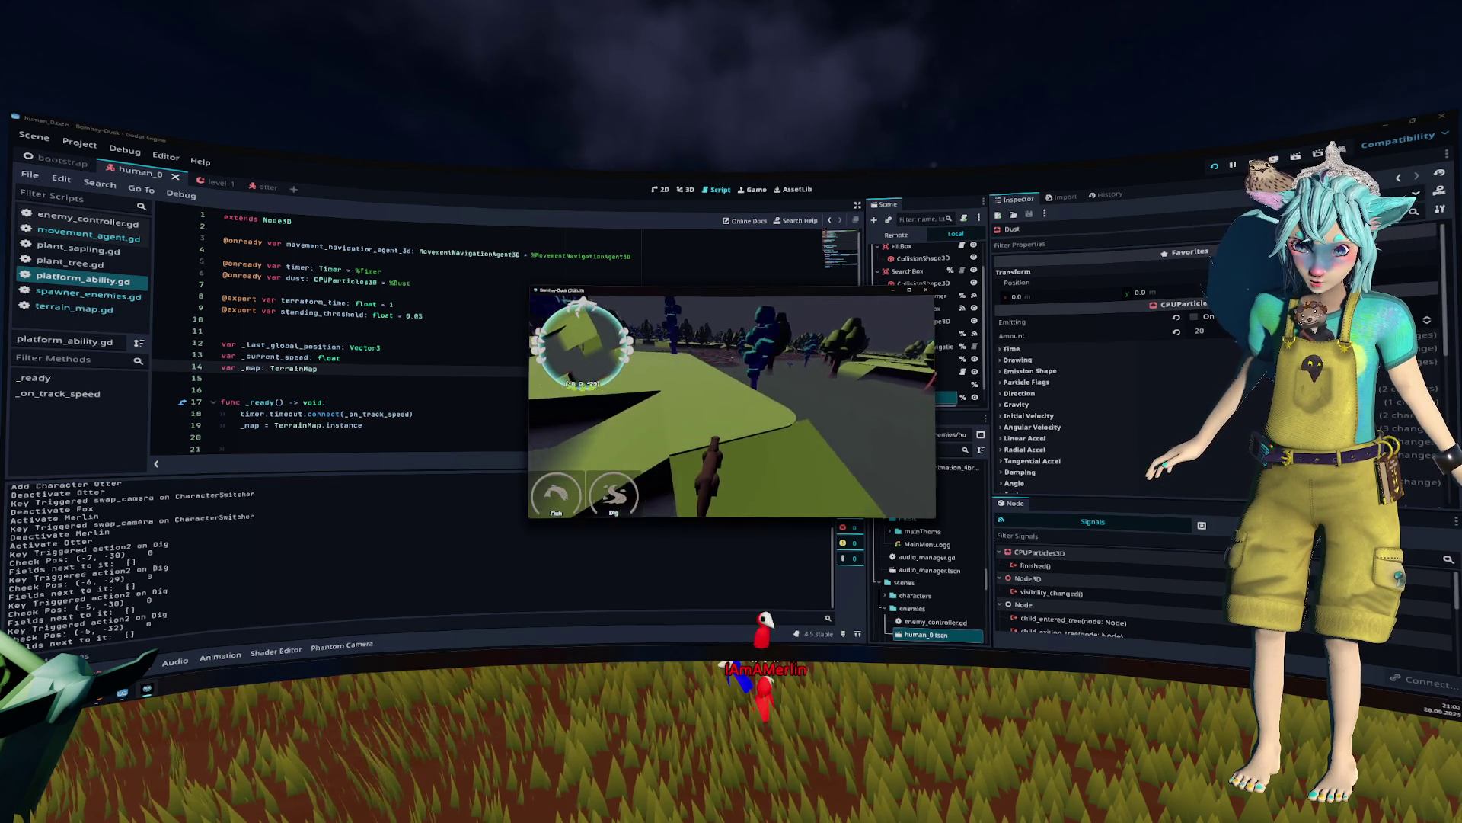
pyautogui.press('w')
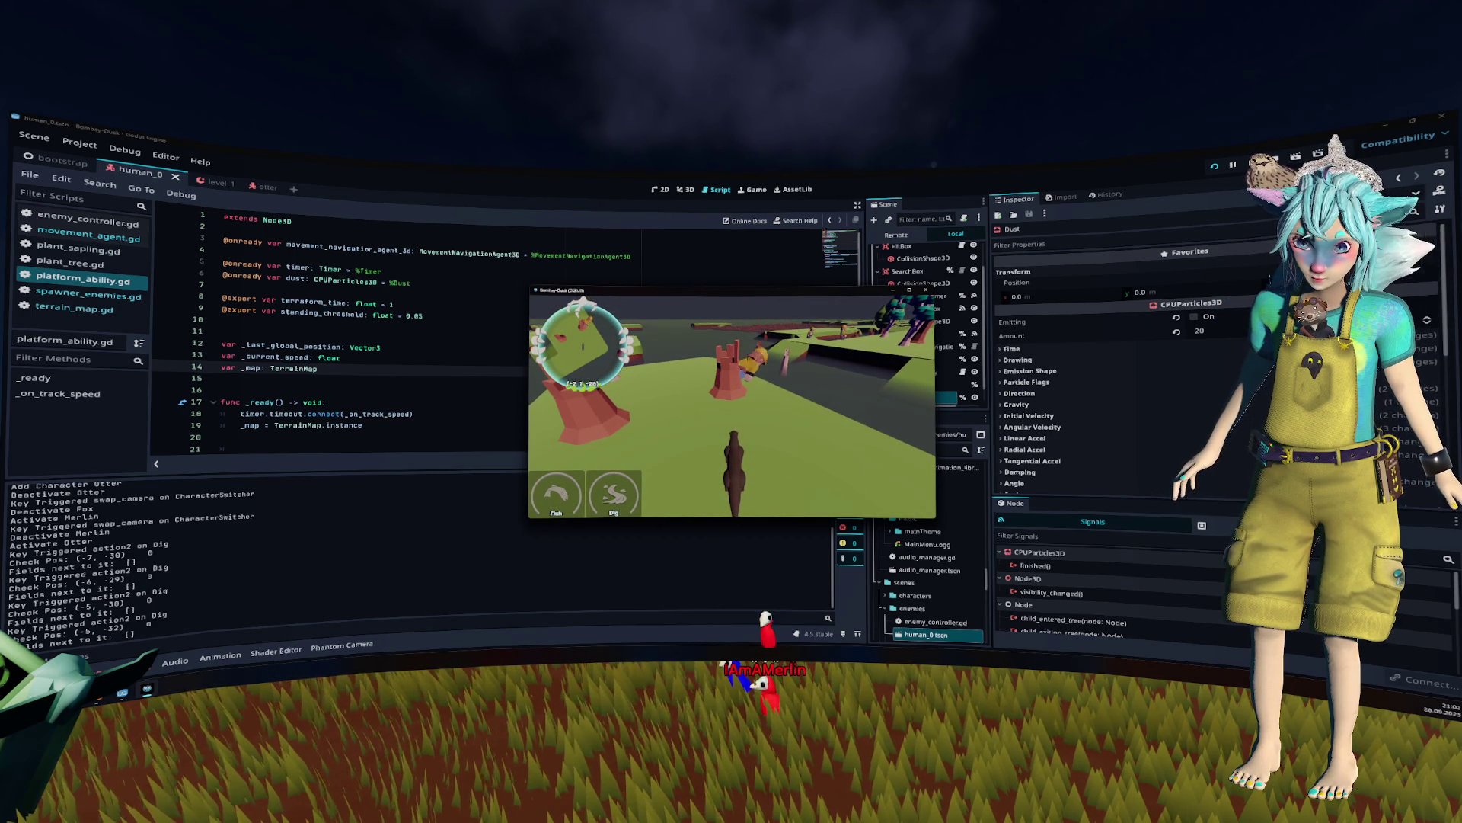
pyautogui.press('w')
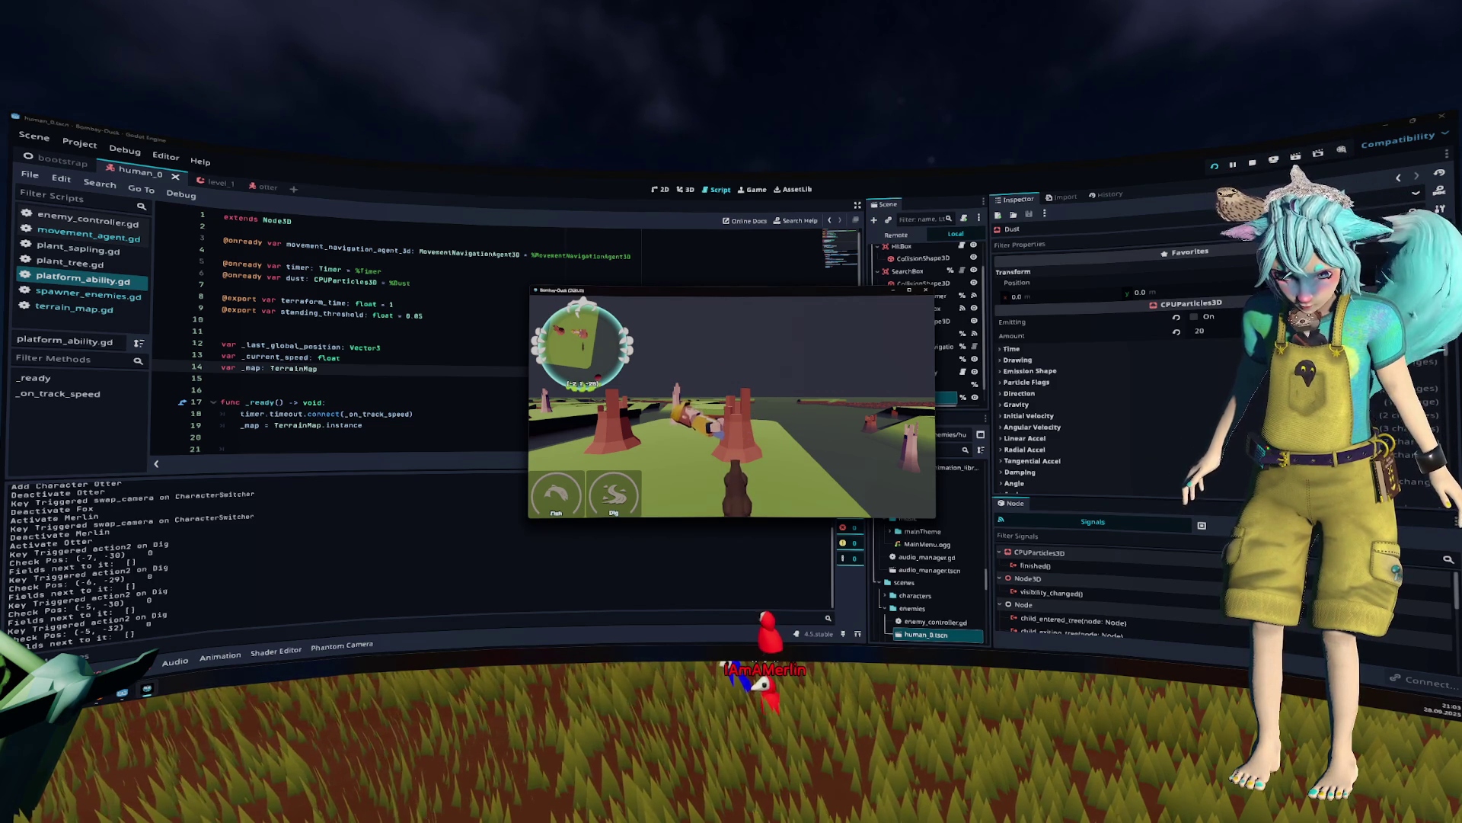
pyautogui.press('F8')
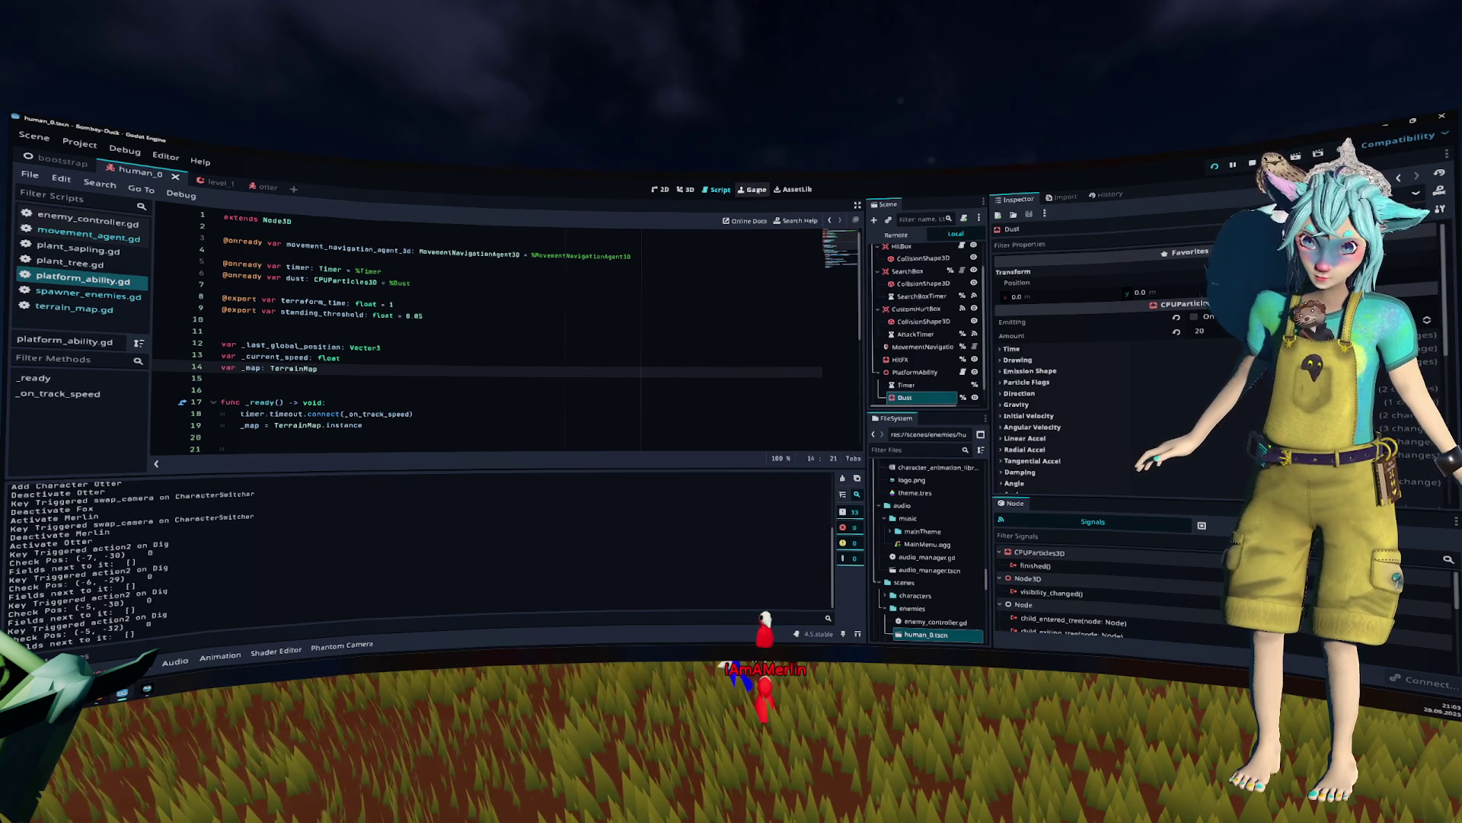
# - In the Game view, pick a collision shape and inspect the remote enemy CharacterBody3D, then return to the script
pyautogui.click(754, 189)
pyautogui.click(181, 195)
pyautogui.press('F5')
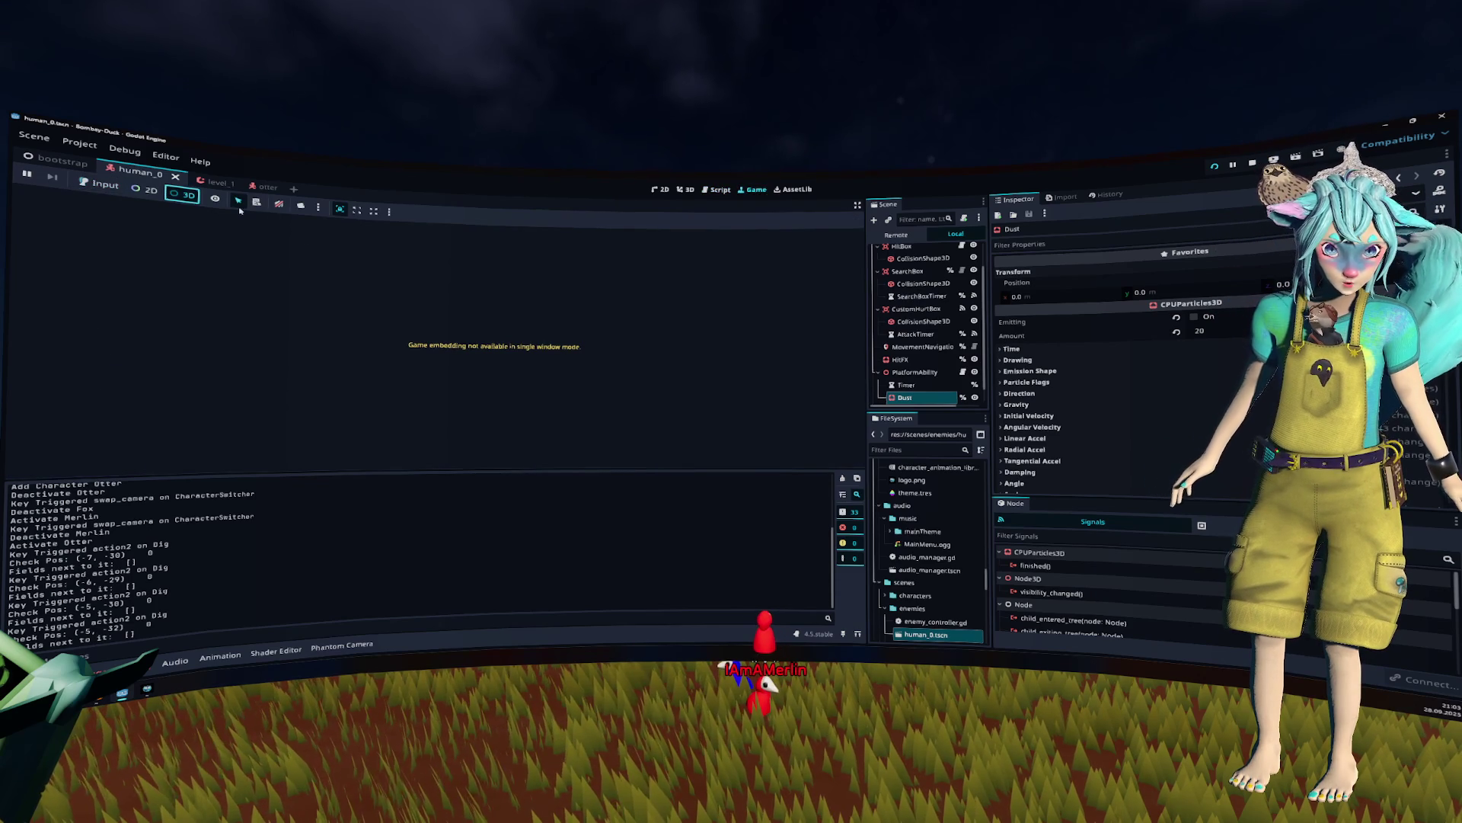
pyautogui.click(716, 404)
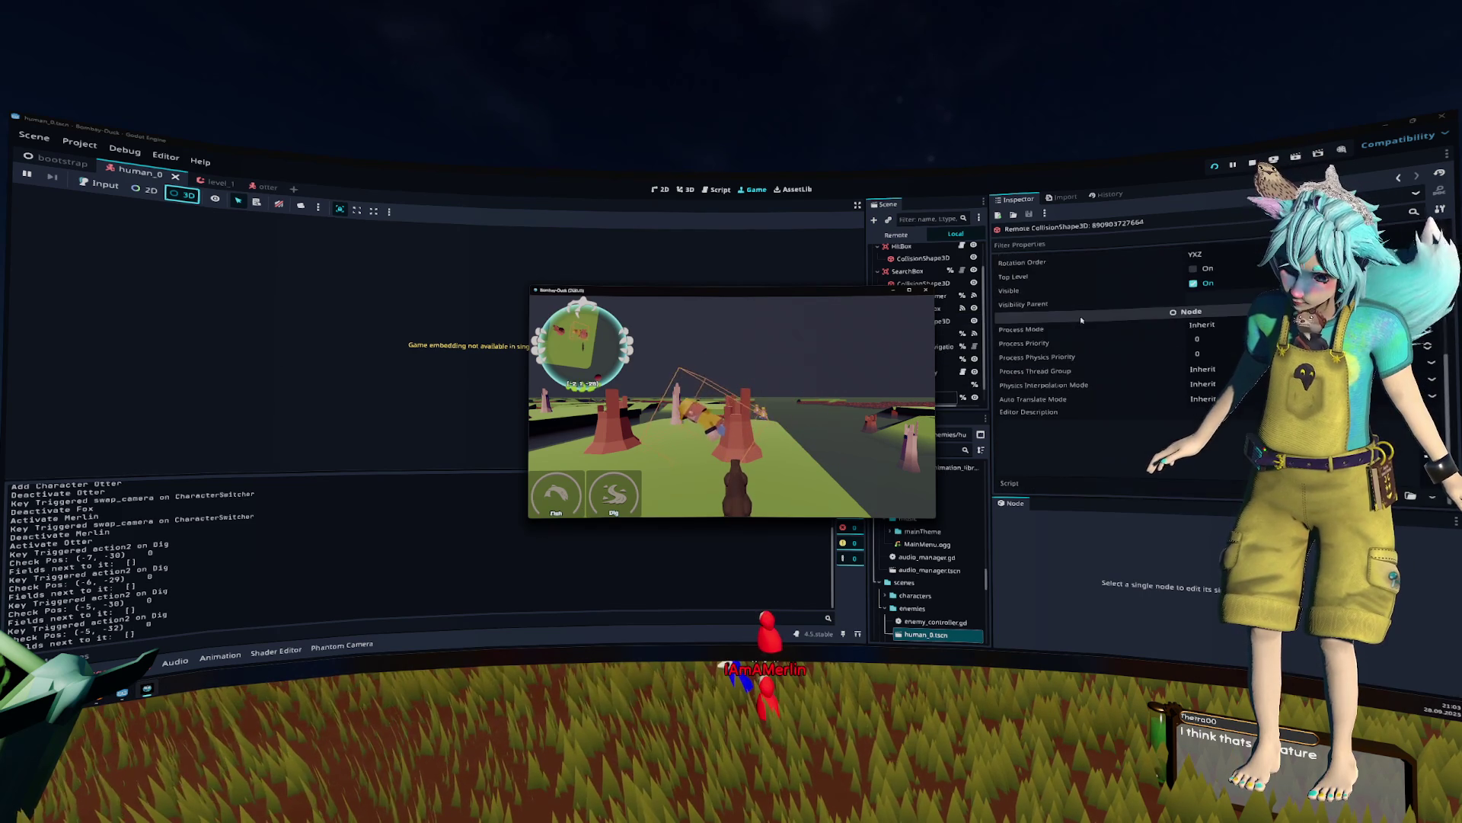
pyautogui.click(925, 290)
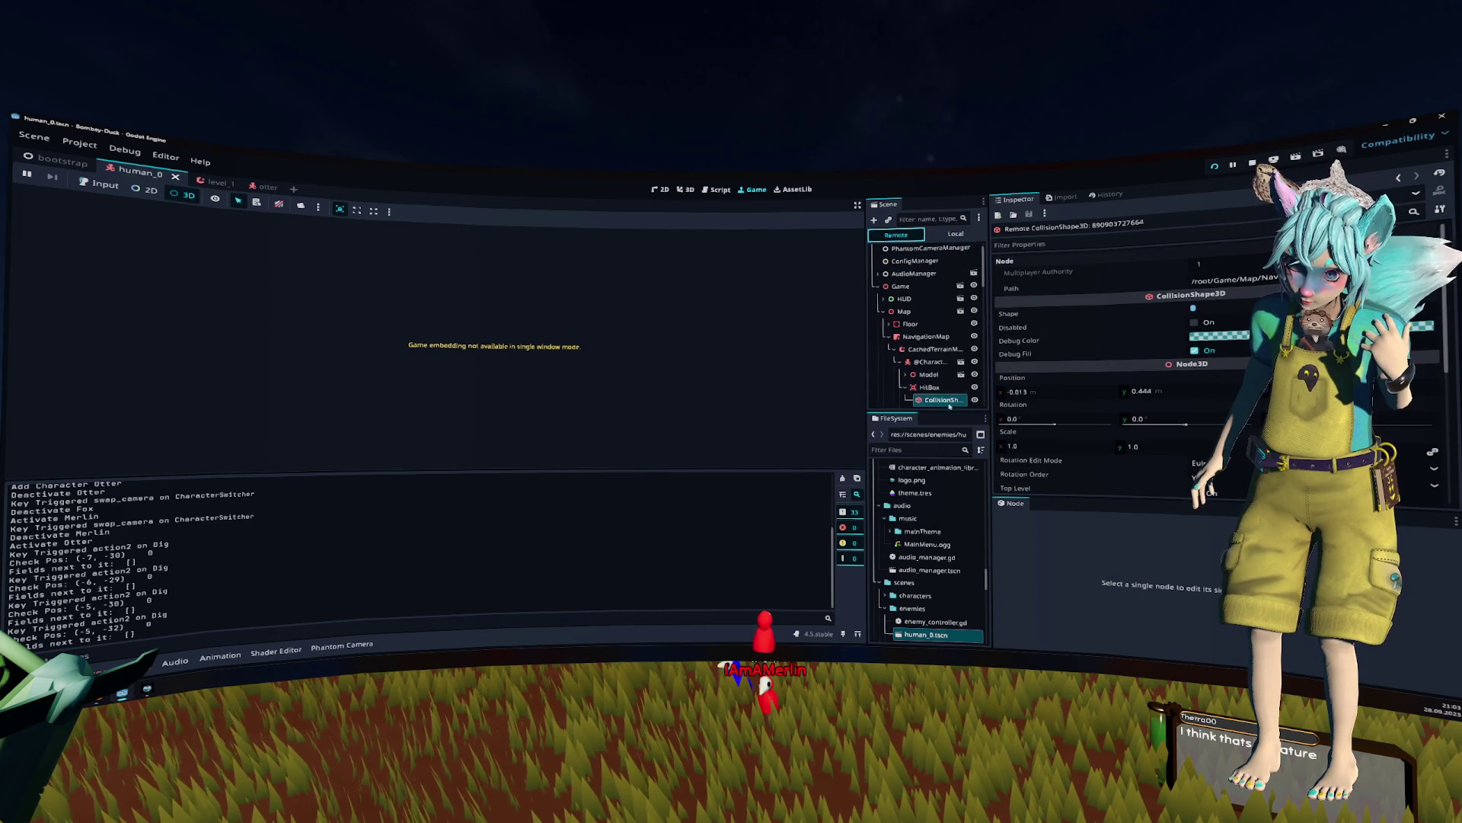
pyautogui.click(929, 320)
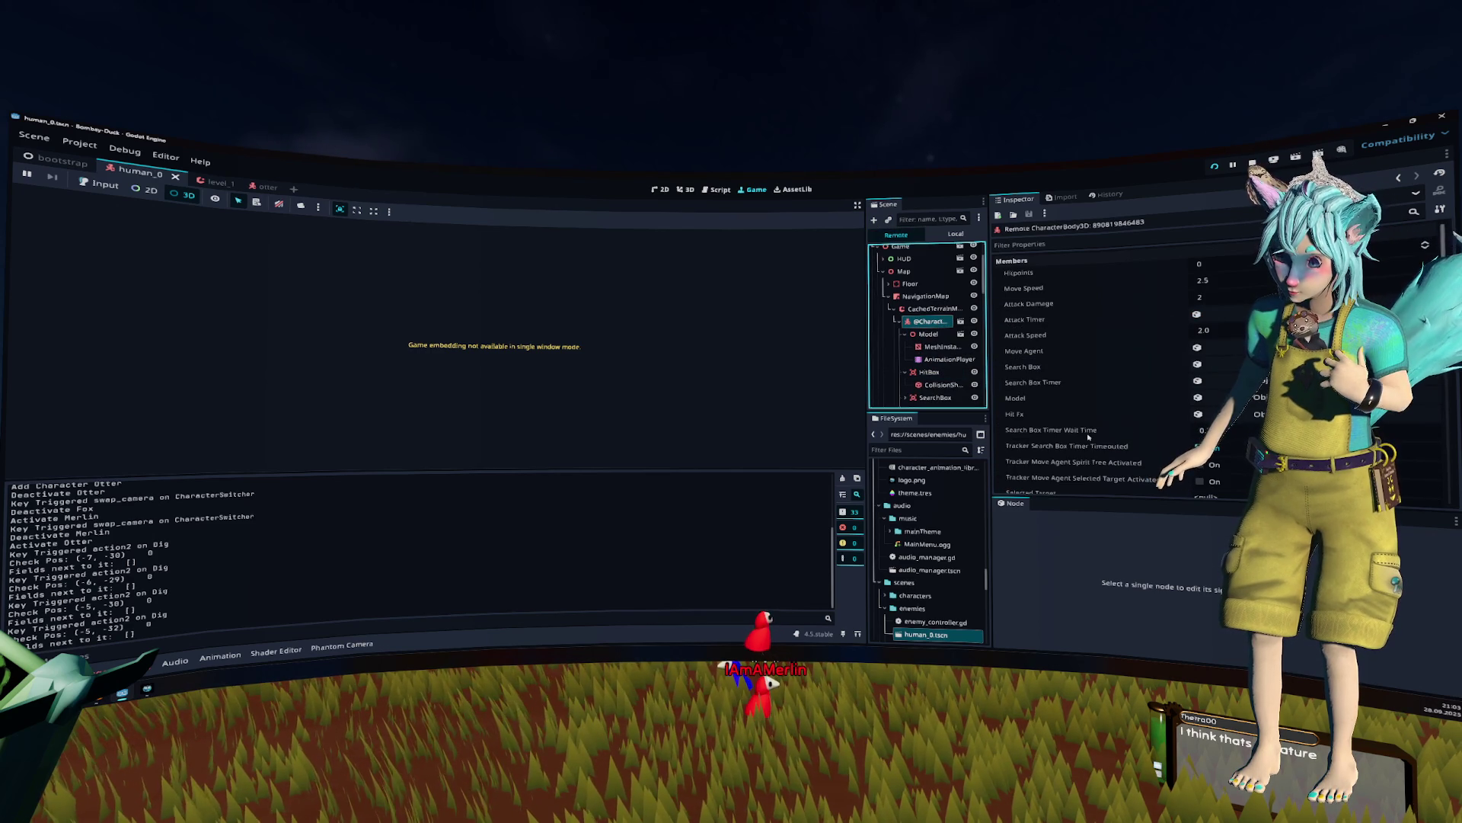
pyautogui.scroll(-3, 1089, 437)
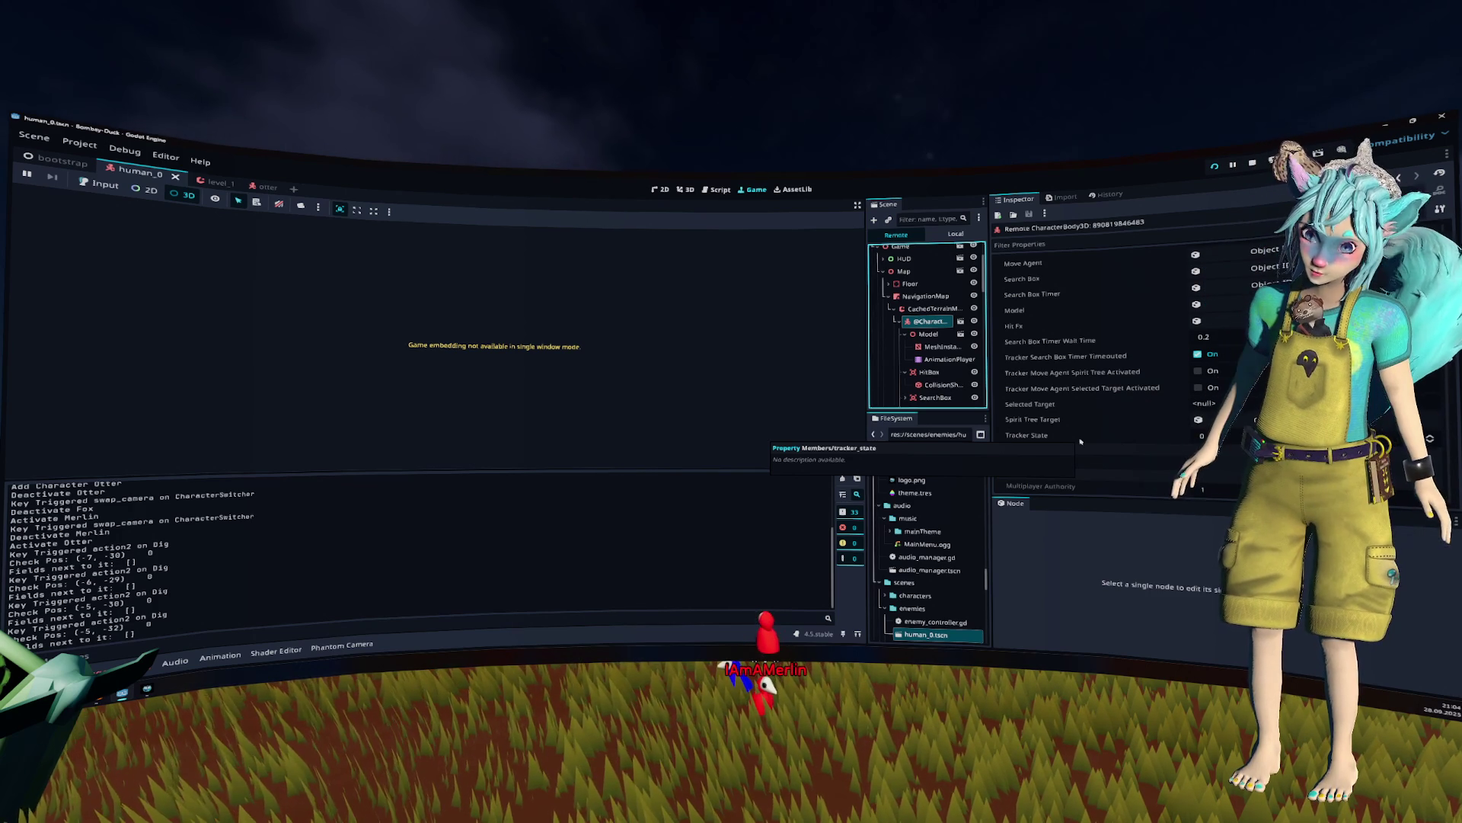
pyautogui.click(718, 191)
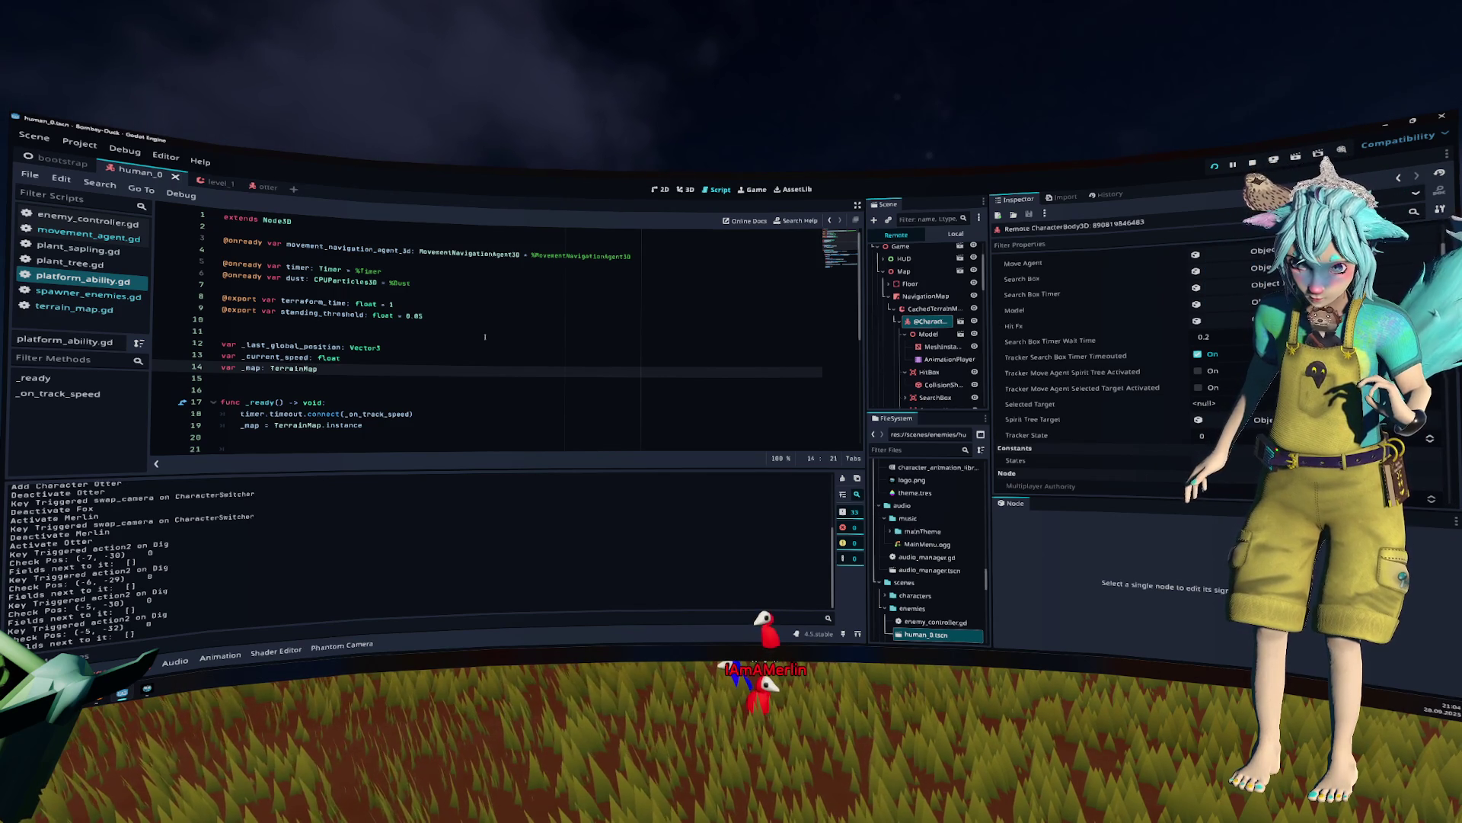
# - Inspect the SpiritTree the enemy targets, then return to the enemy's remote properties
pyautogui.scroll(3, 1096, 369)
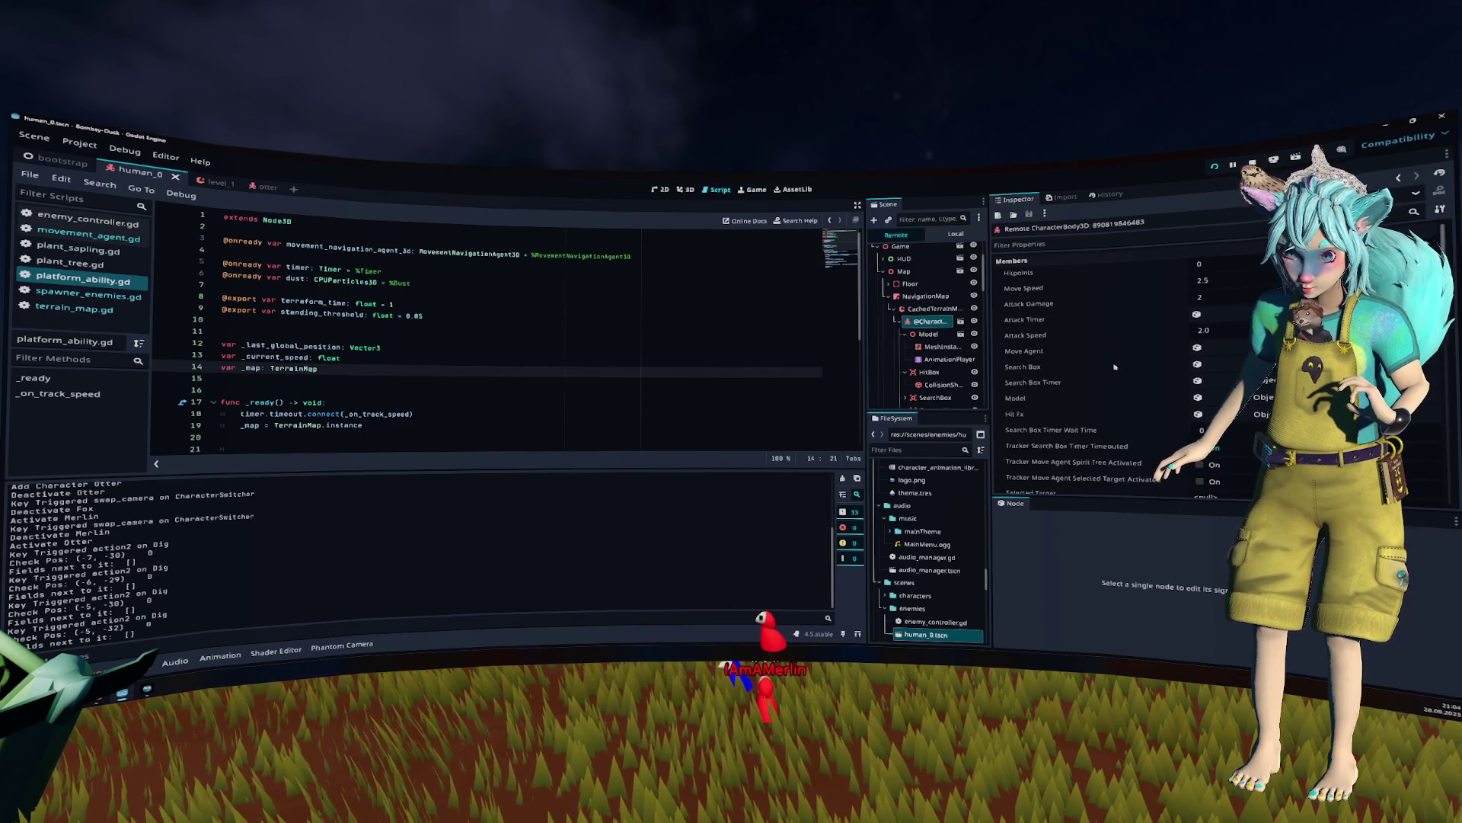
pyautogui.scroll(-3, 1114, 367)
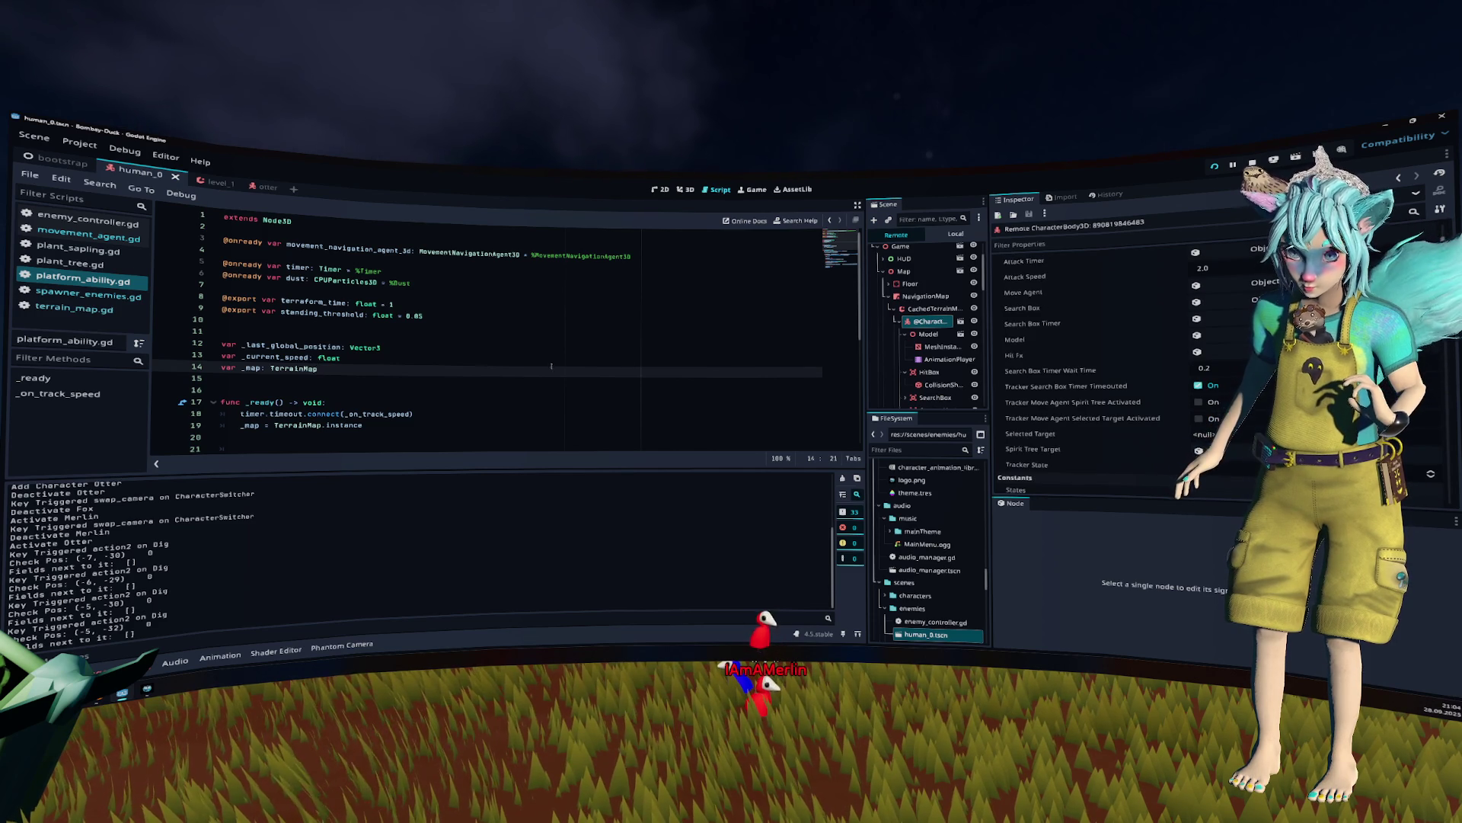
pyautogui.scroll(-7, 475, 369)
pyautogui.hotkey('alt', 'Tab')
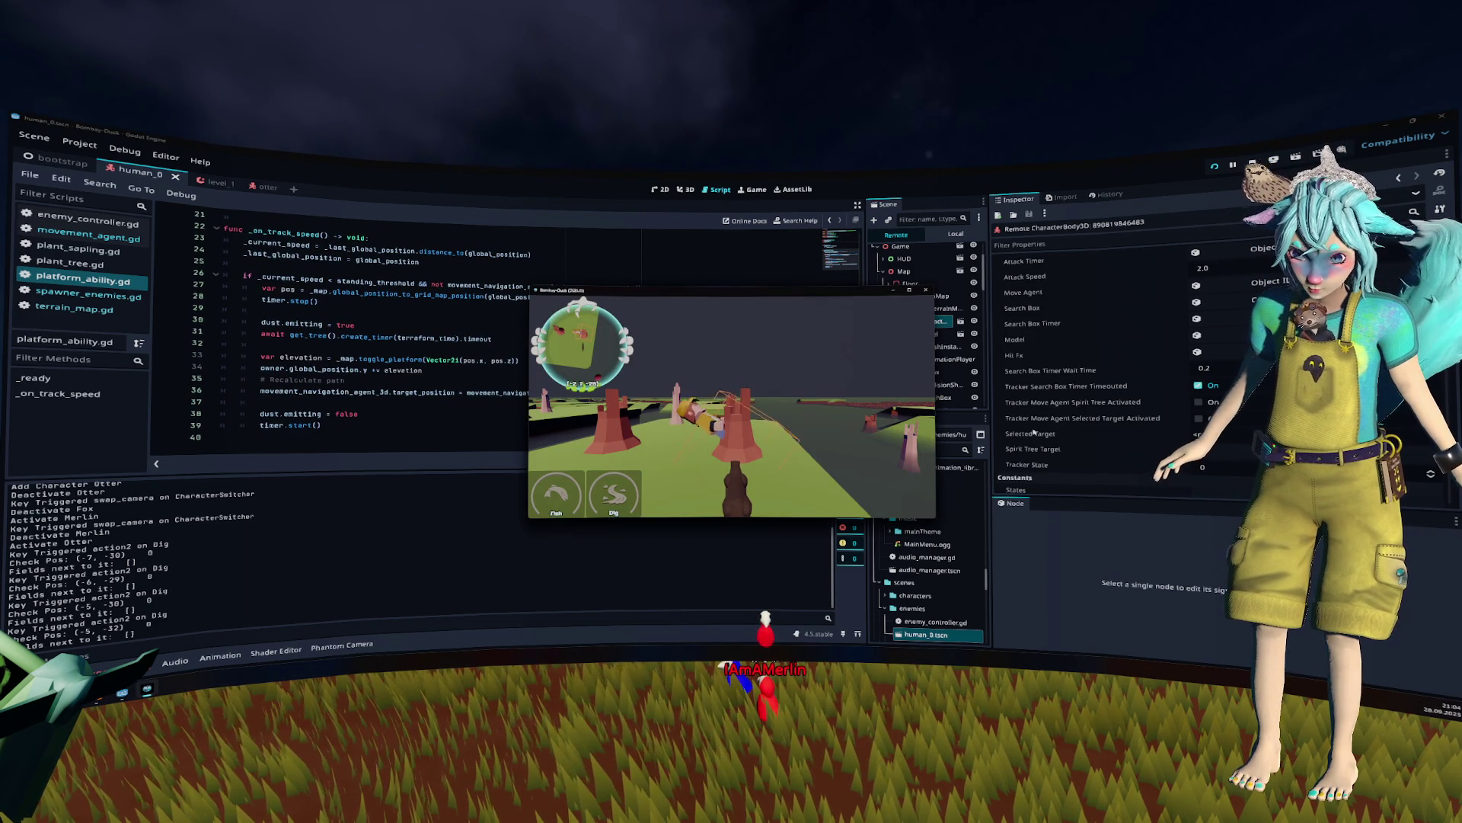
pyautogui.click(1040, 453)
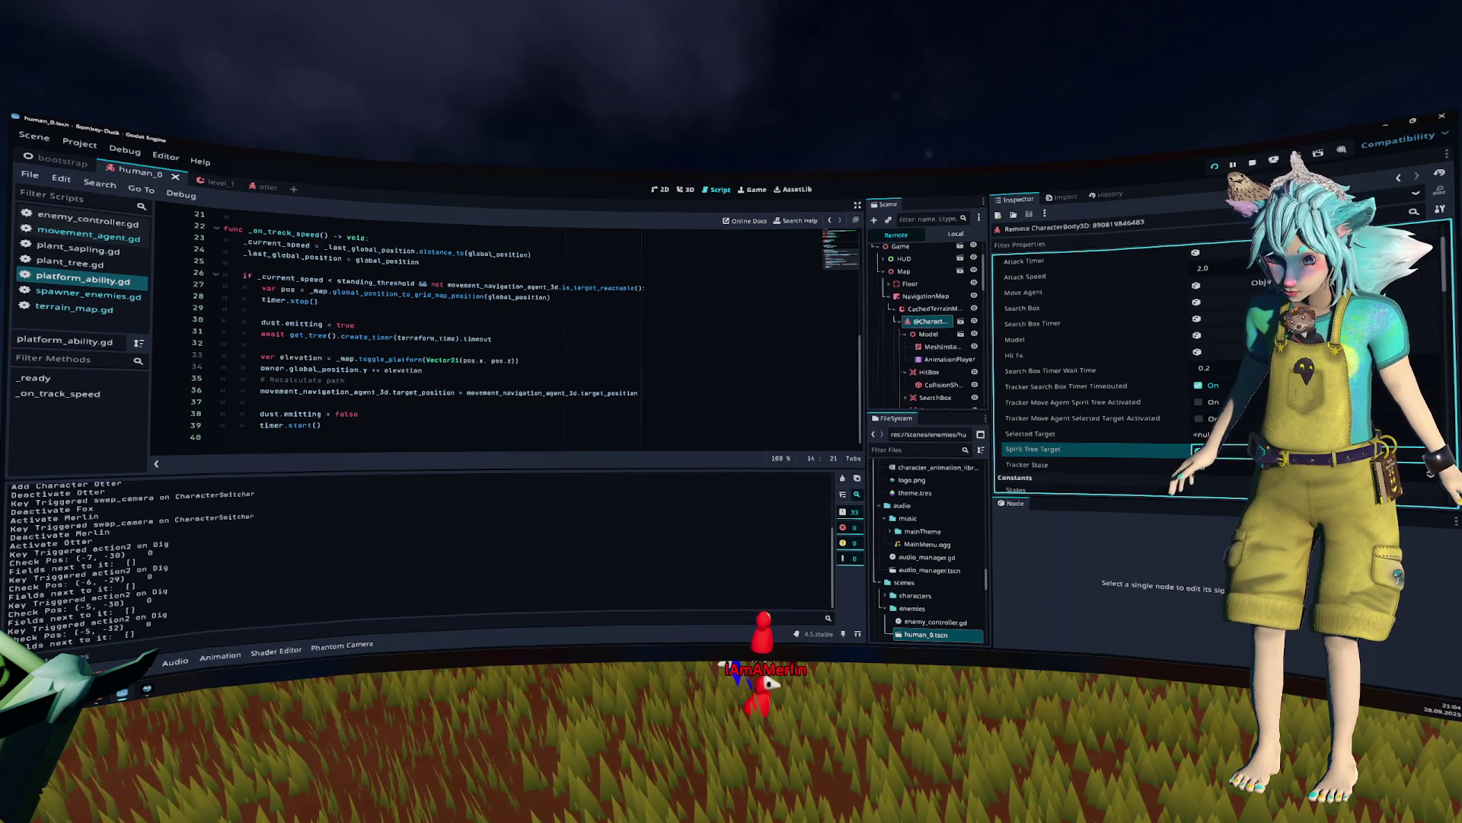
pyautogui.click(1197, 449)
pyautogui.scroll(-6, 1116, 299)
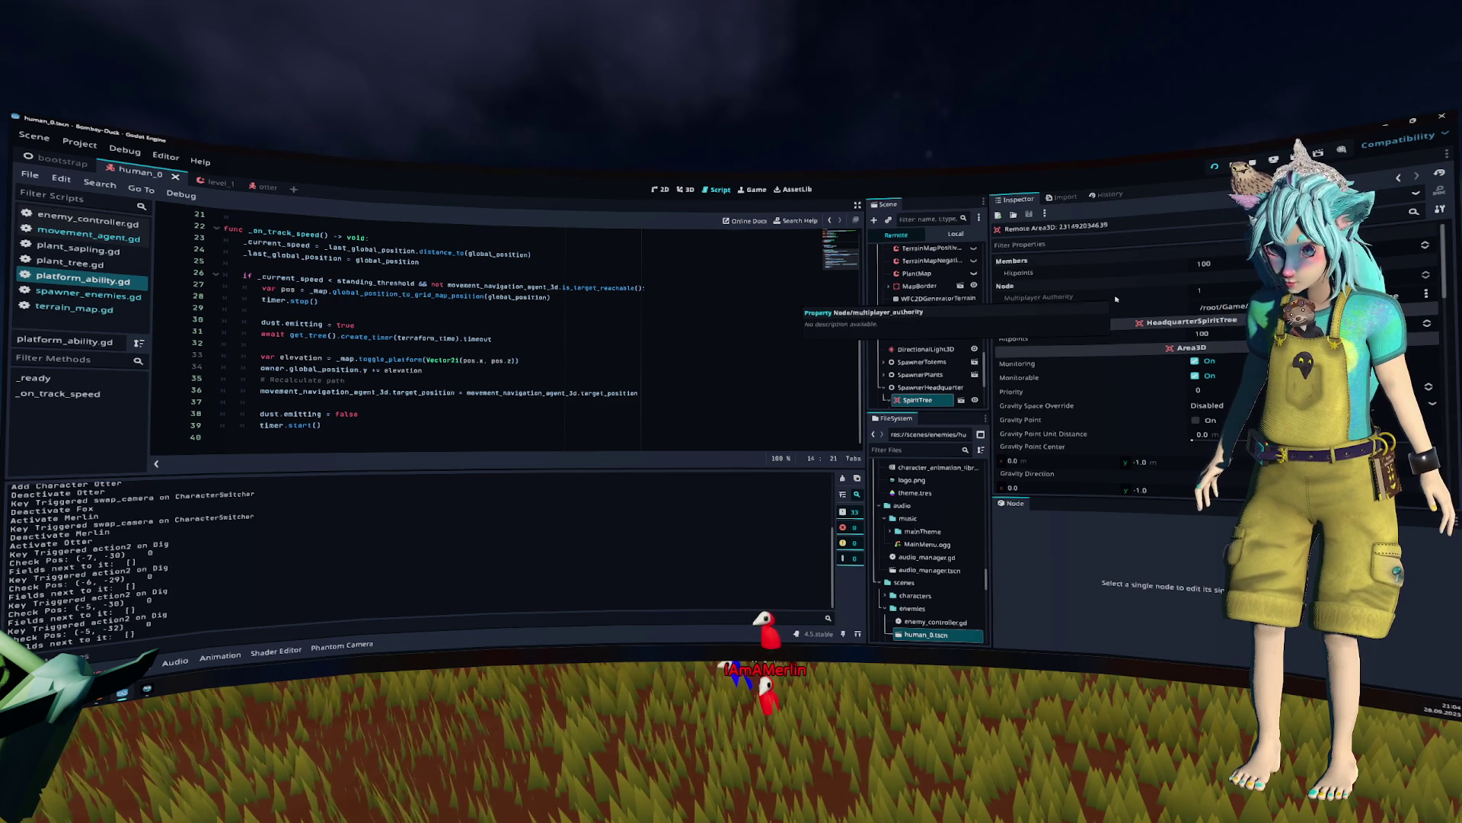
pyautogui.scroll(8, 1110, 303)
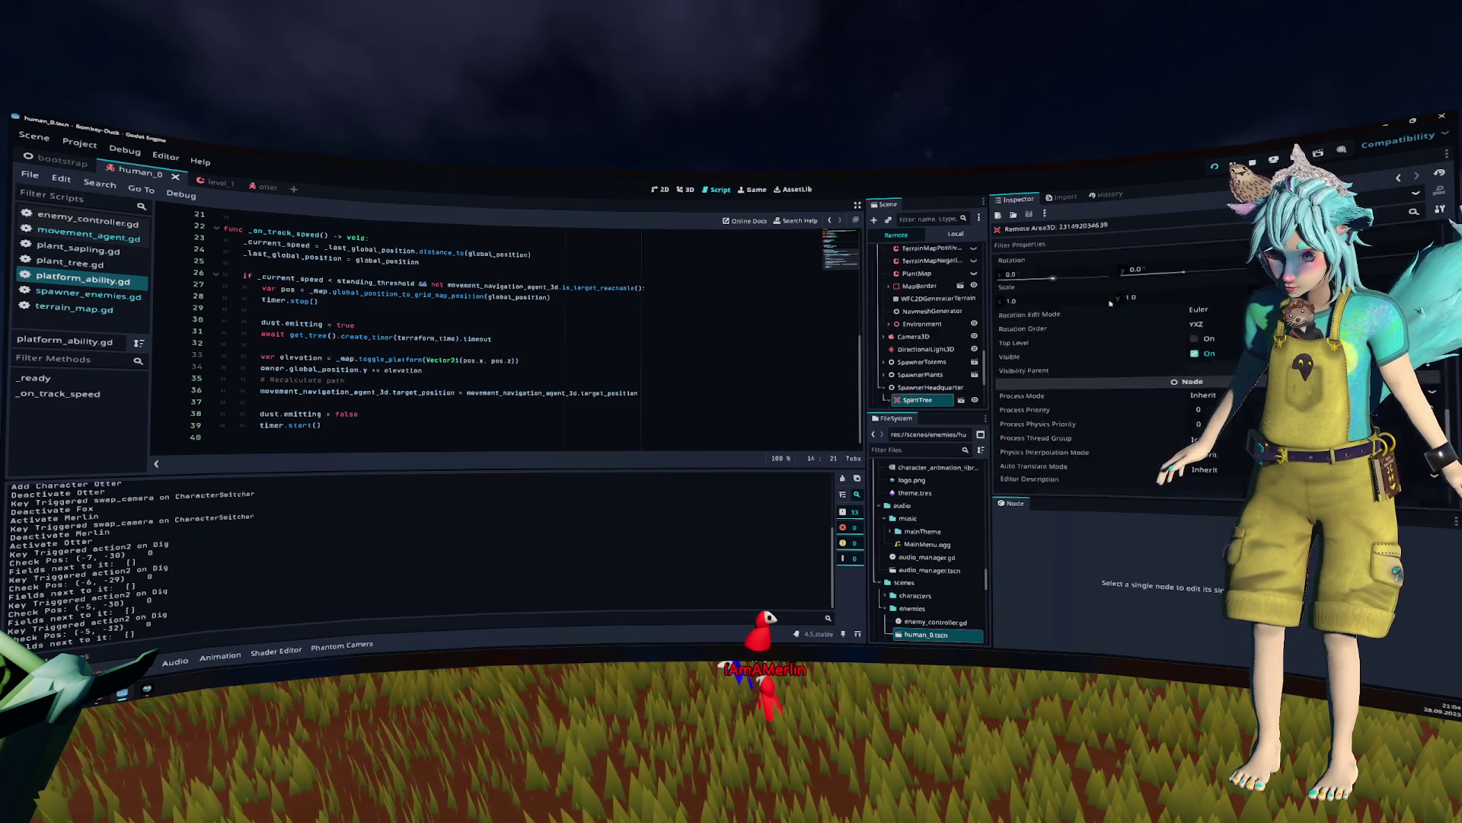
pyautogui.scroll(3, 1109, 304)
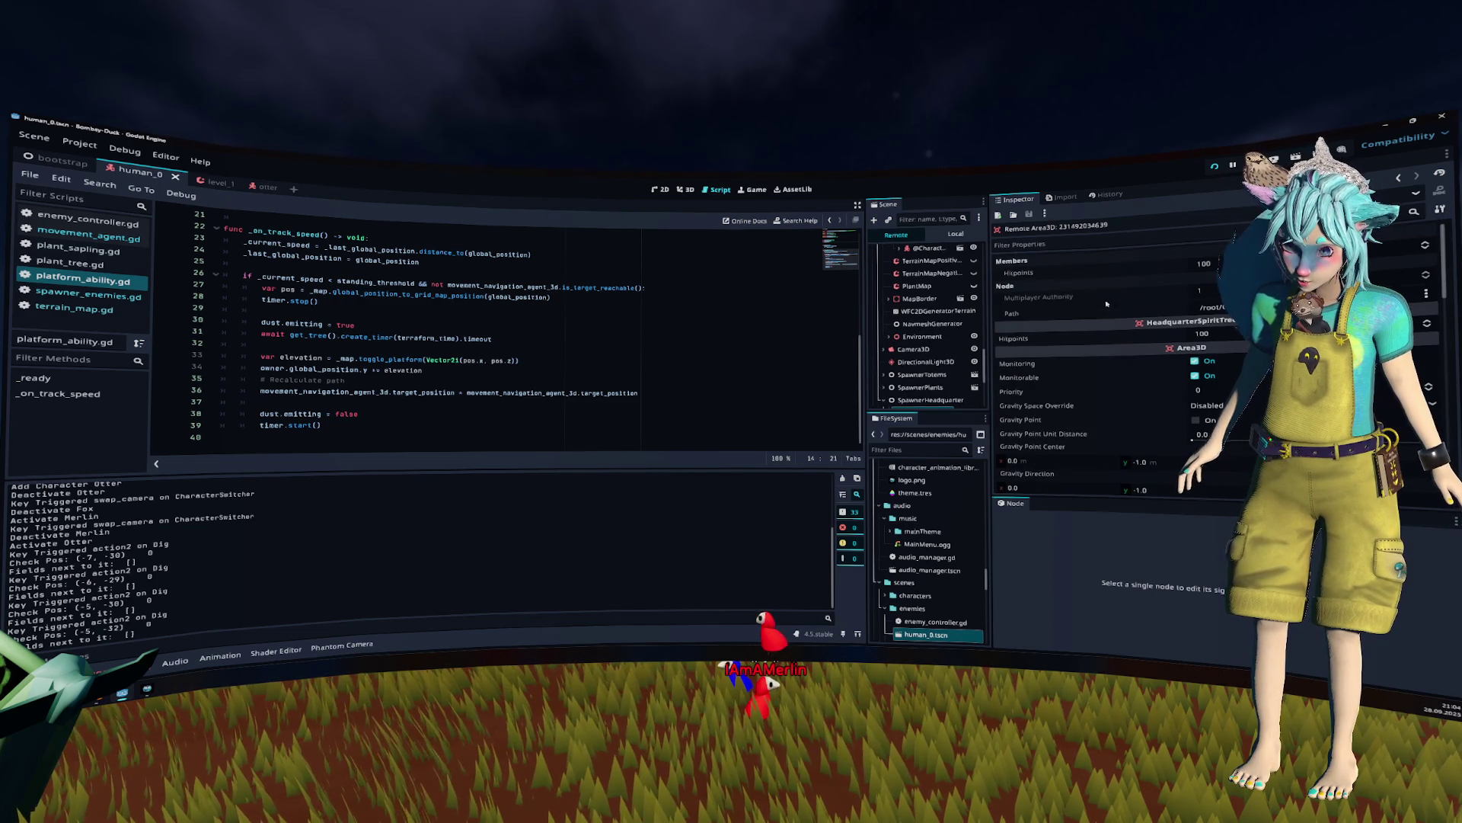
pyautogui.click(1398, 177)
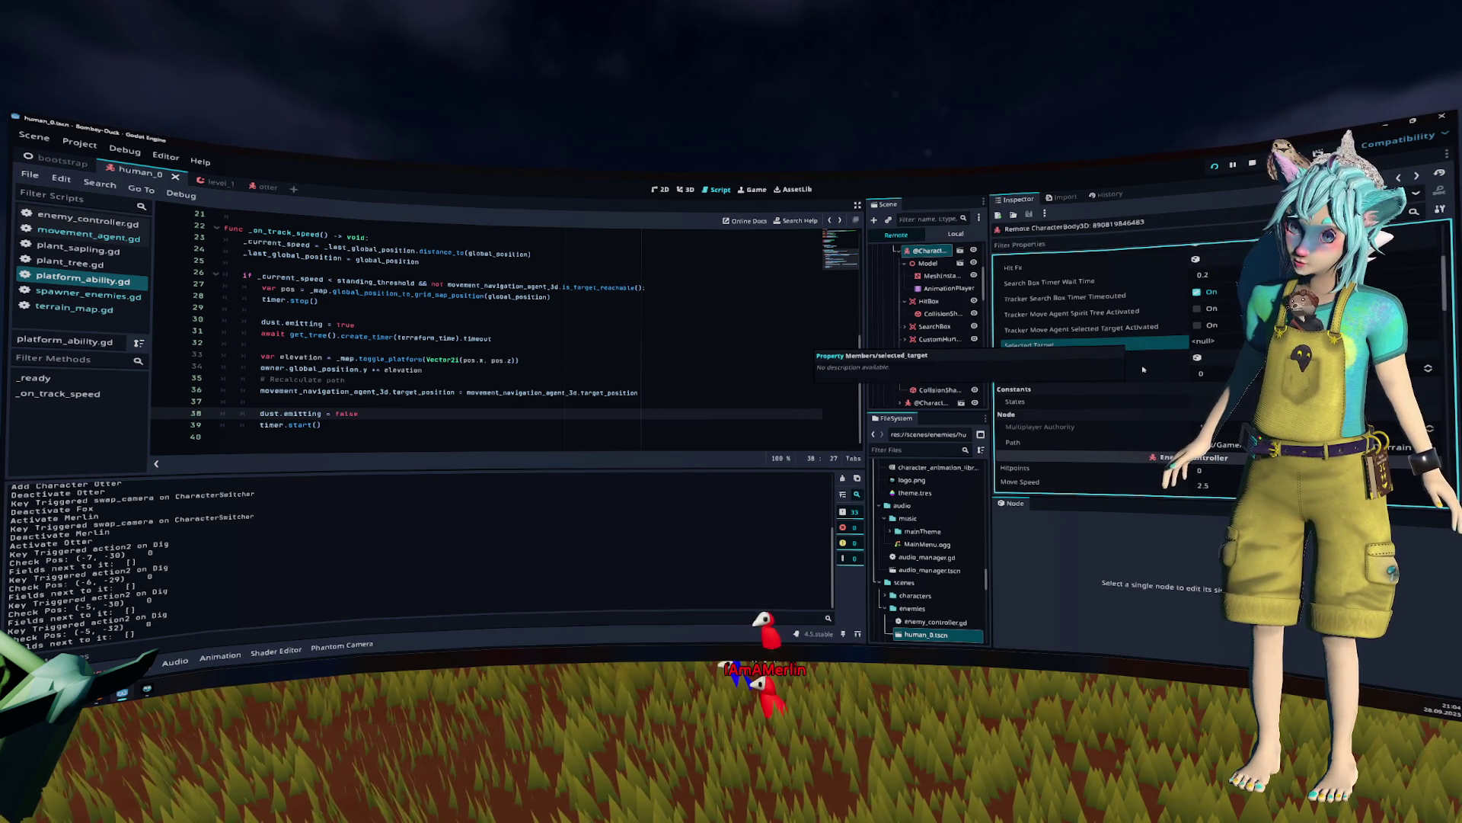
# - Scroll through the enemy's remote properties, then switch to movement_agent.gd
pyautogui.scroll(2, 1149, 393)
pyautogui.scroll(3, 1148, 393)
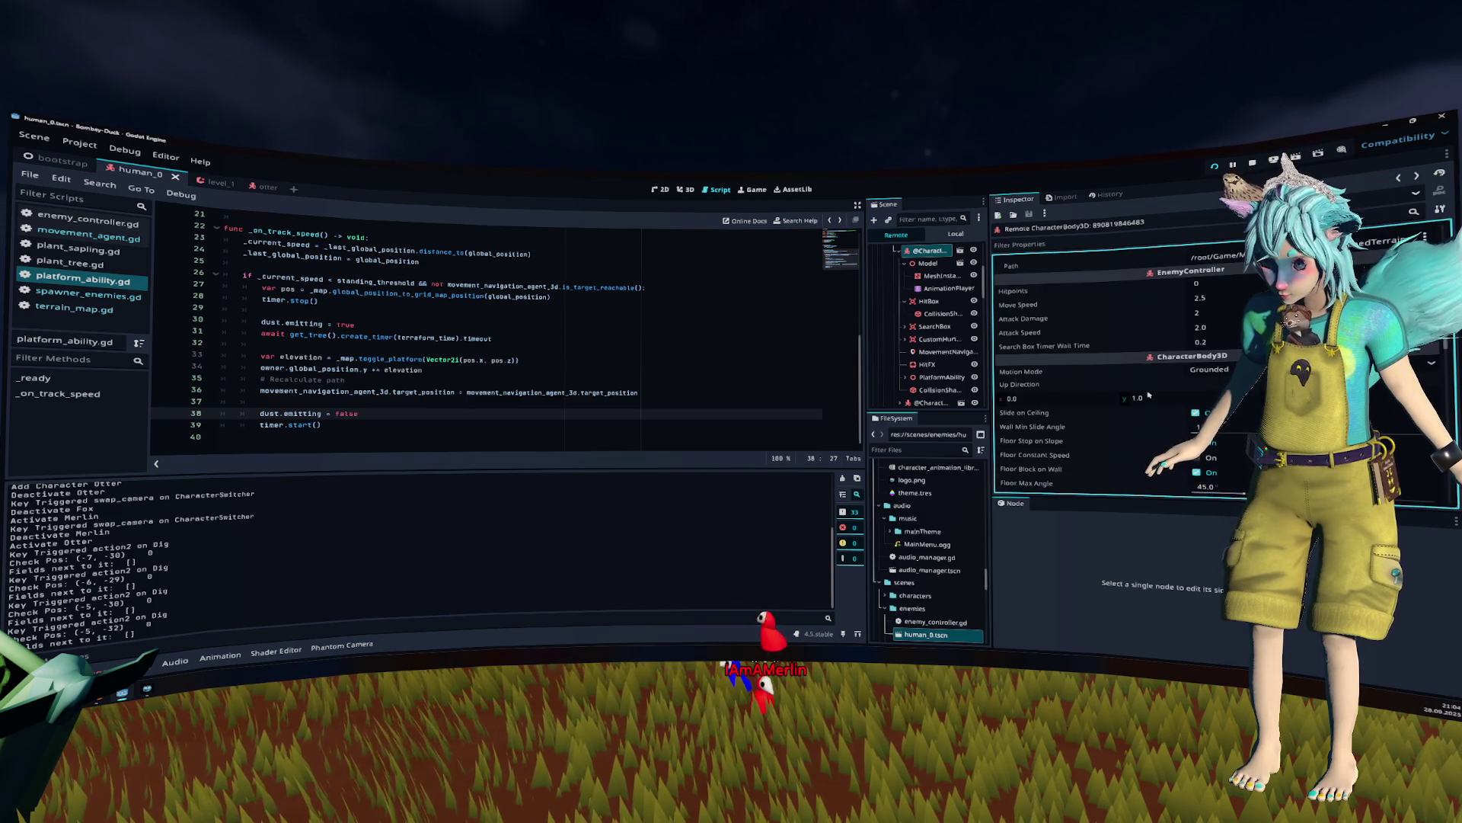
pyautogui.scroll(-2, 1148, 393)
pyautogui.scroll(-4, 1148, 395)
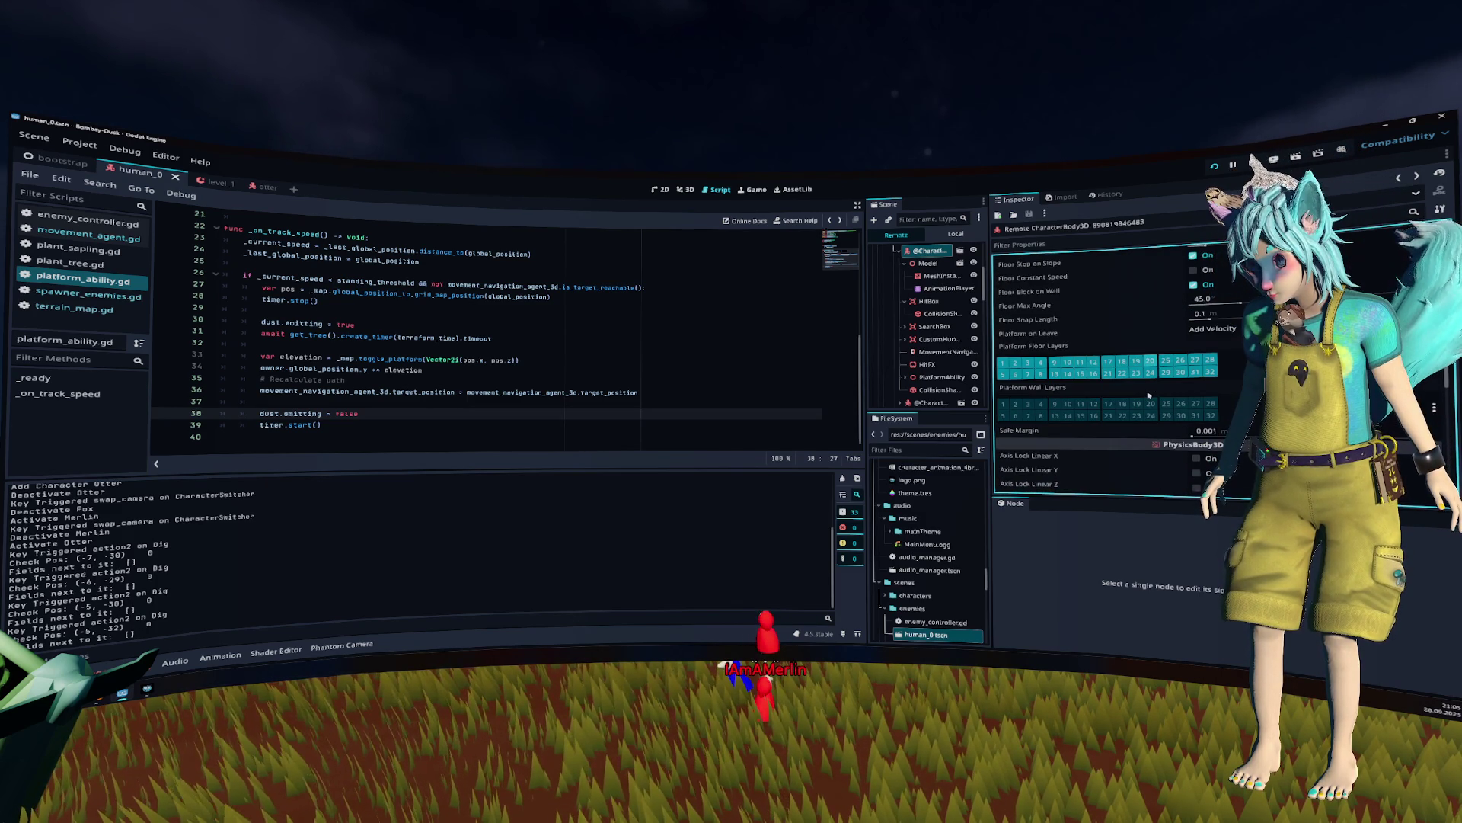
pyautogui.scroll(-12, 1148, 394)
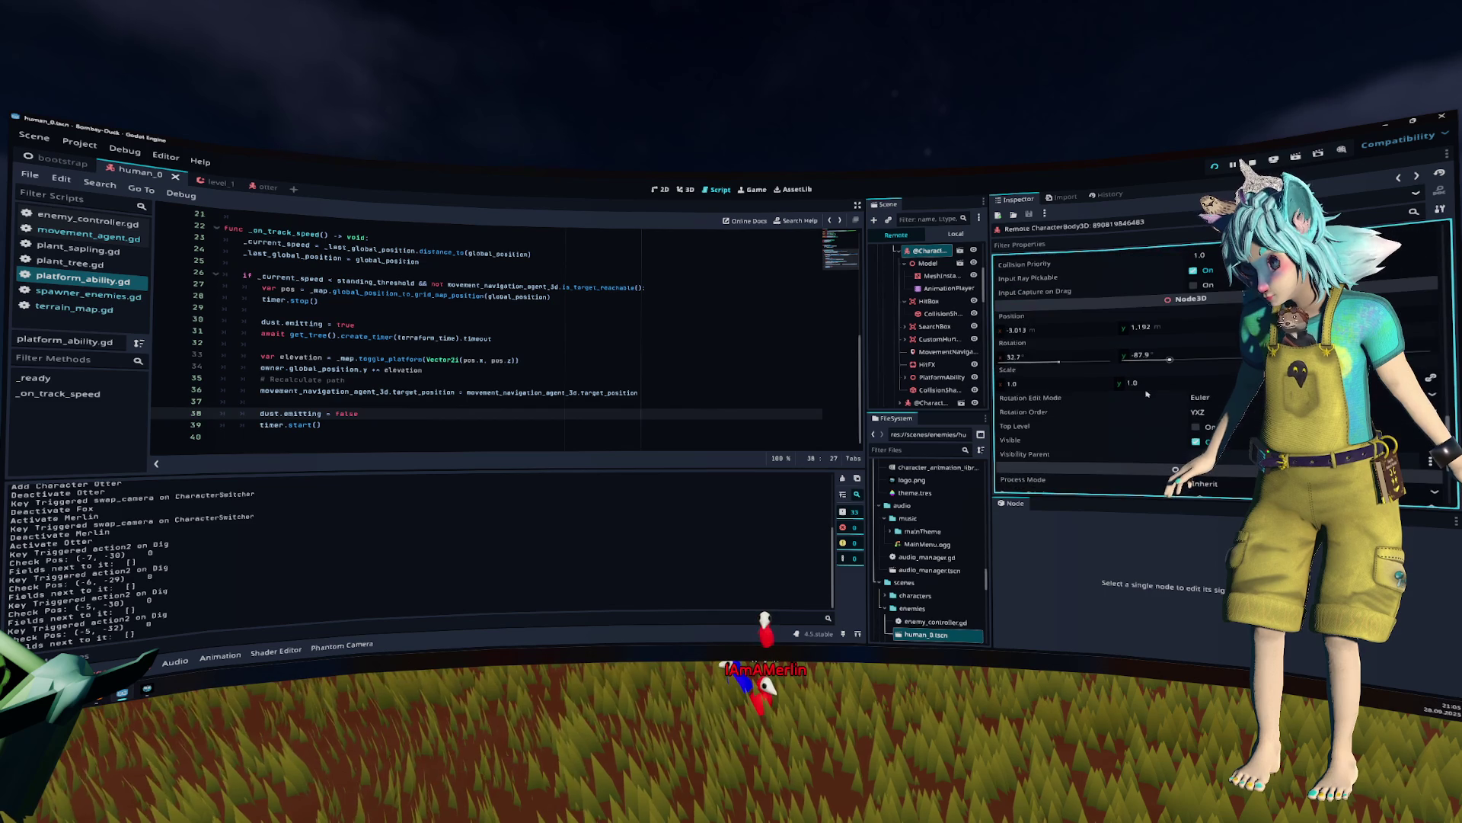
pyautogui.scroll(-5, 1147, 394)
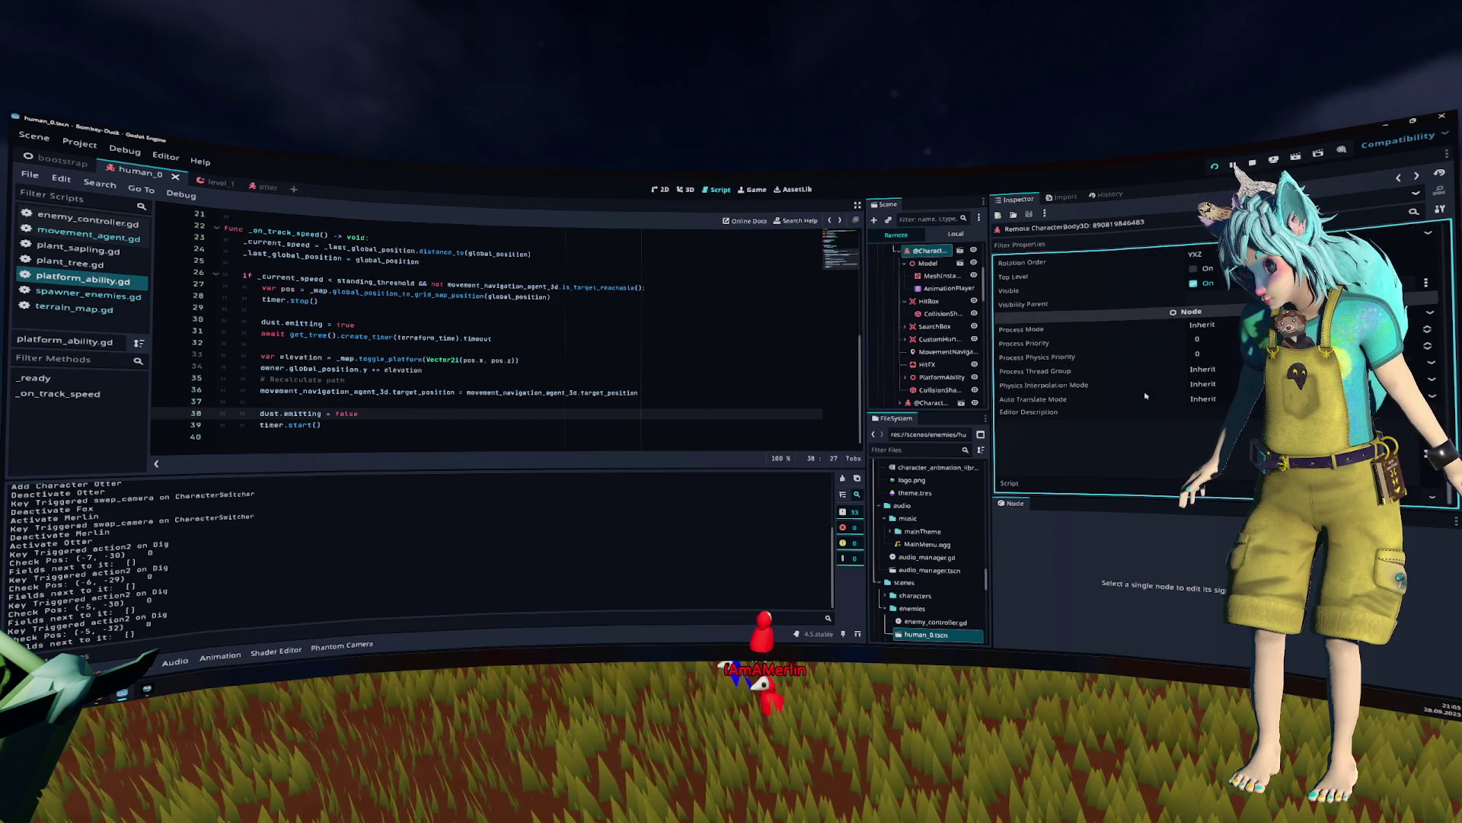
pyautogui.scroll(3, 906, 331)
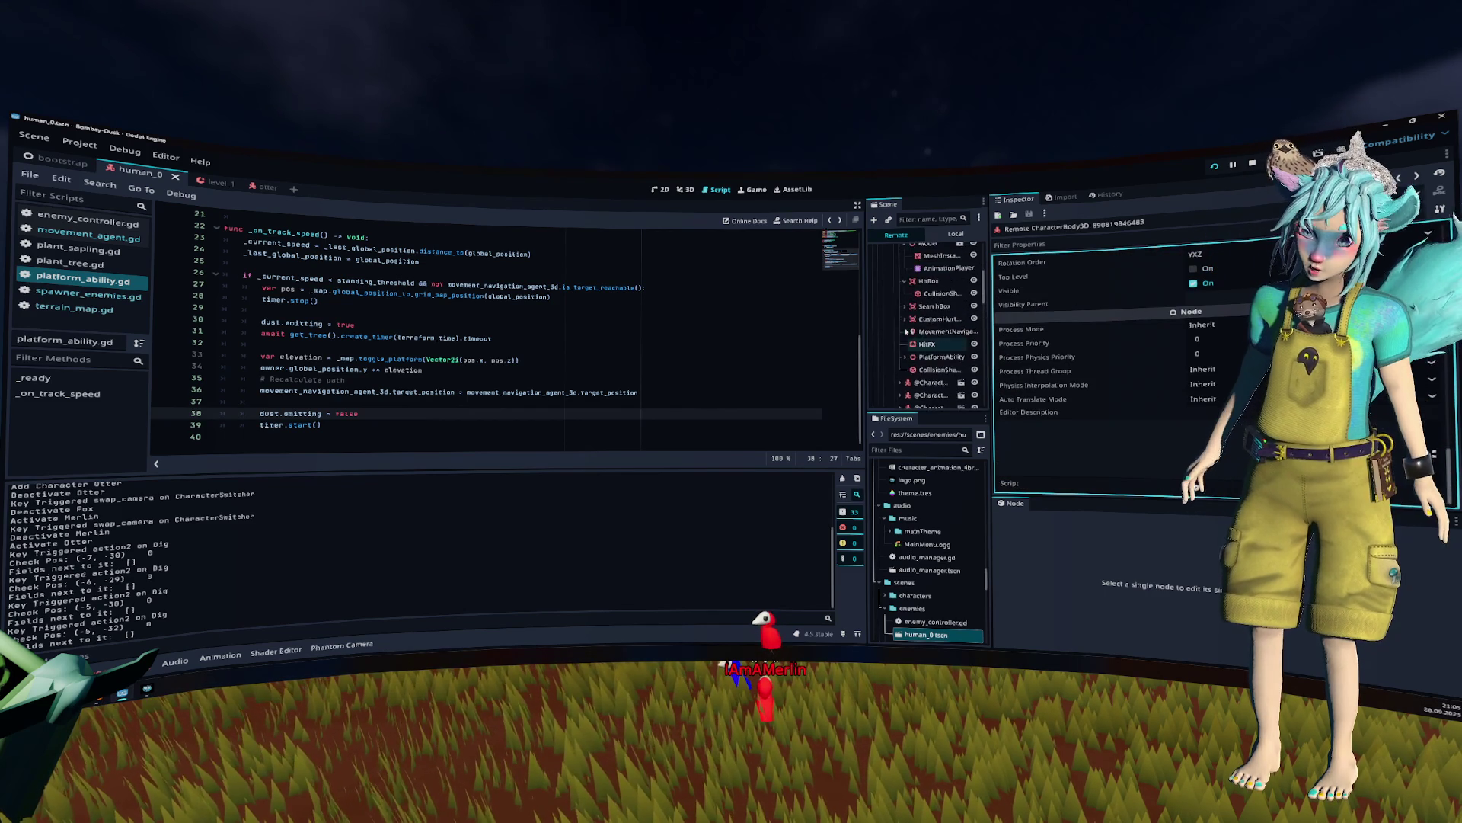
pyautogui.click(604, 320)
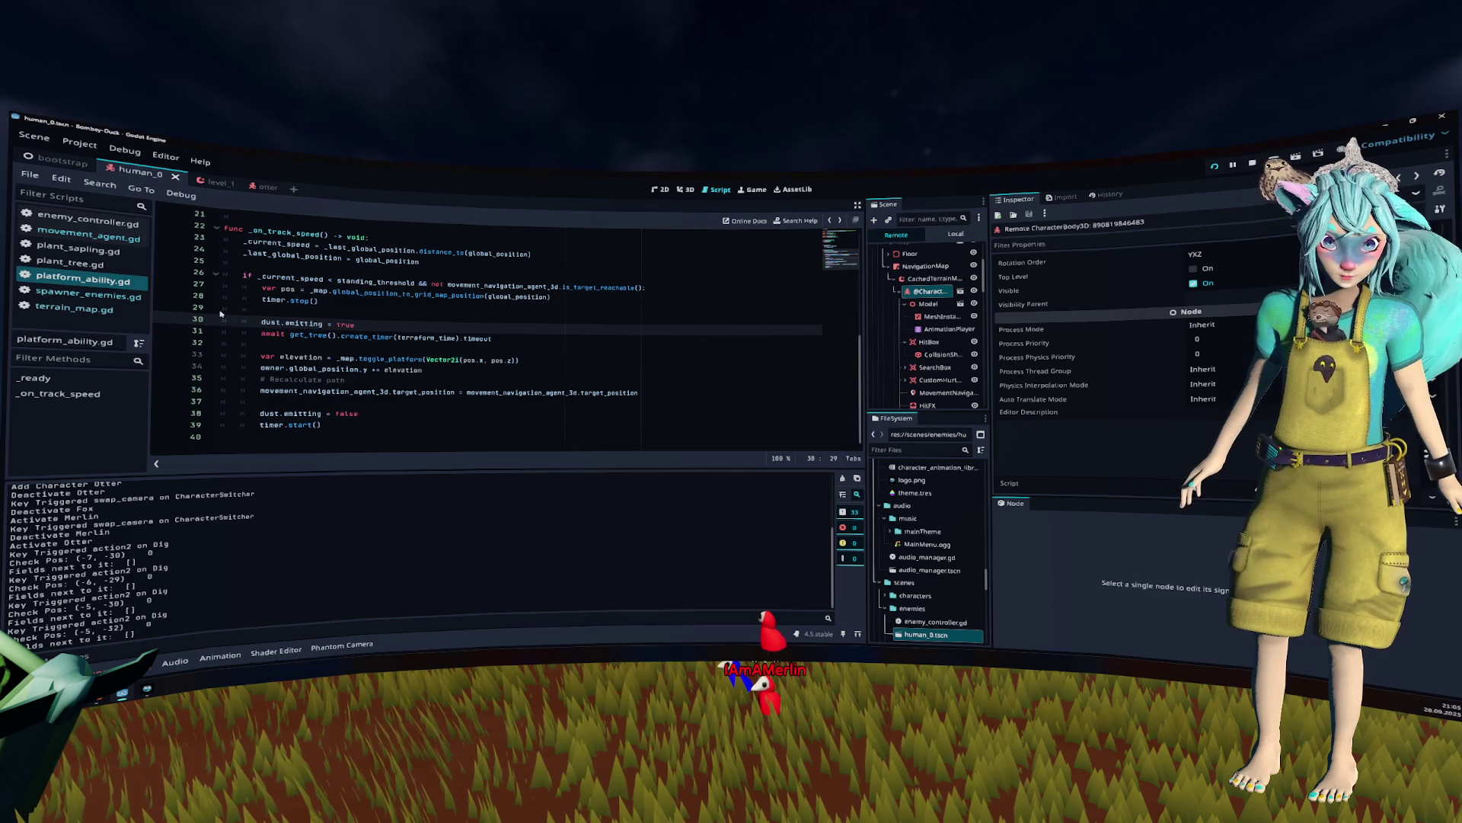
pyautogui.hotkey('alt', 'Left')
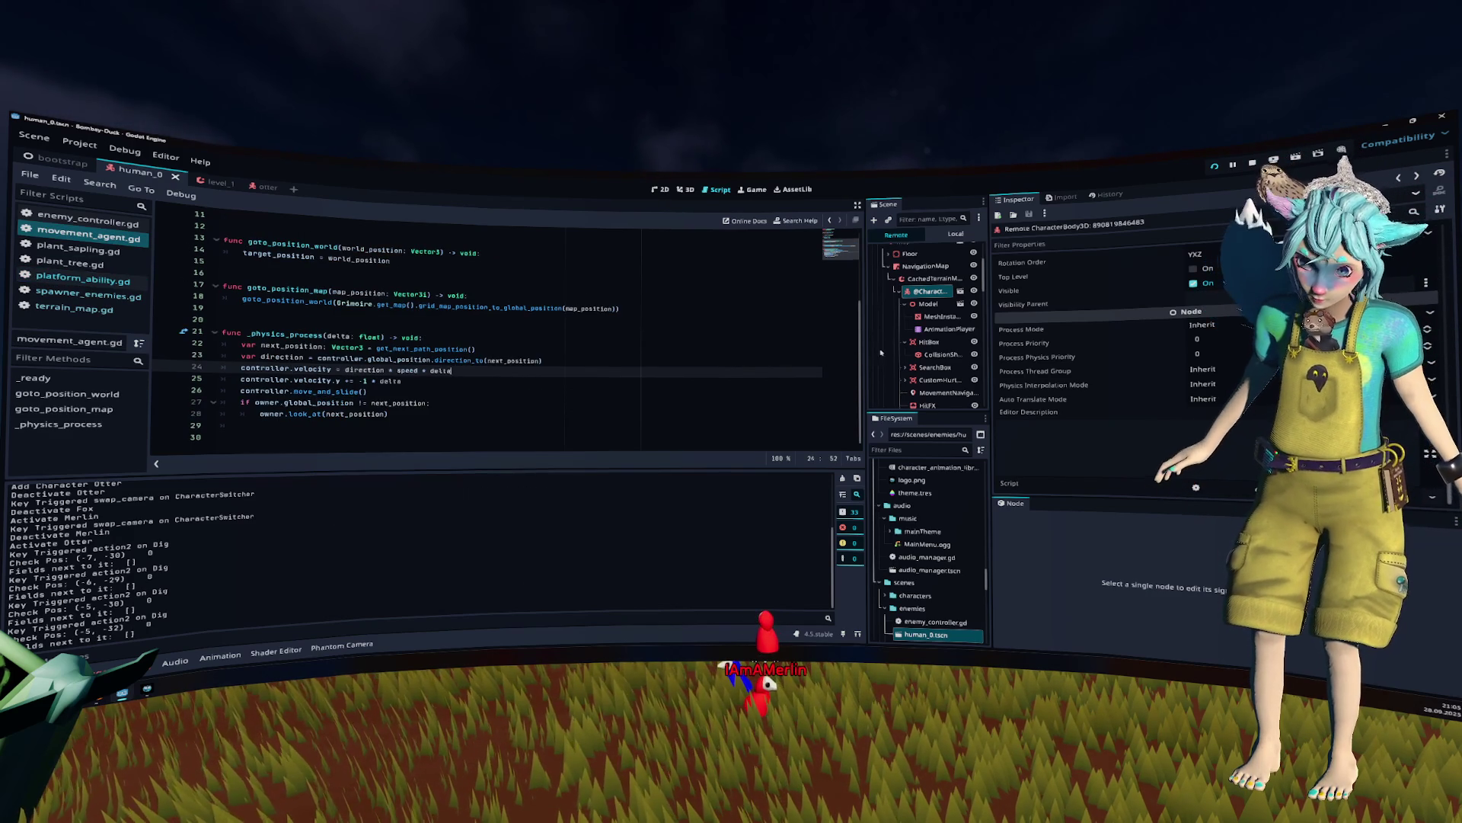
# - Search the remote enemy node's properties for a velocity property, then clear the filter
pyautogui.click(931, 292)
pyautogui.click(1096, 242)
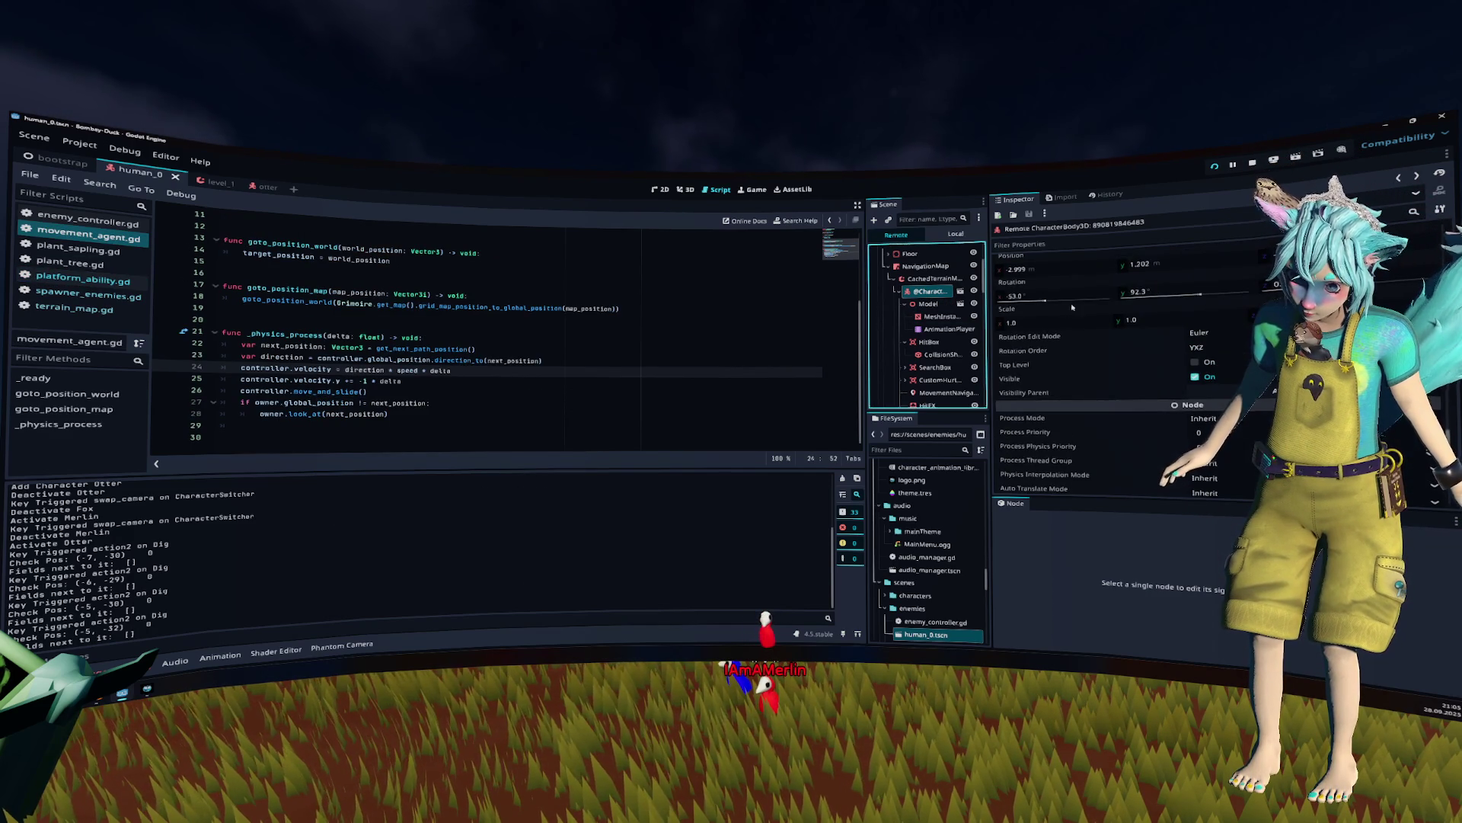
pyautogui.write('ved')
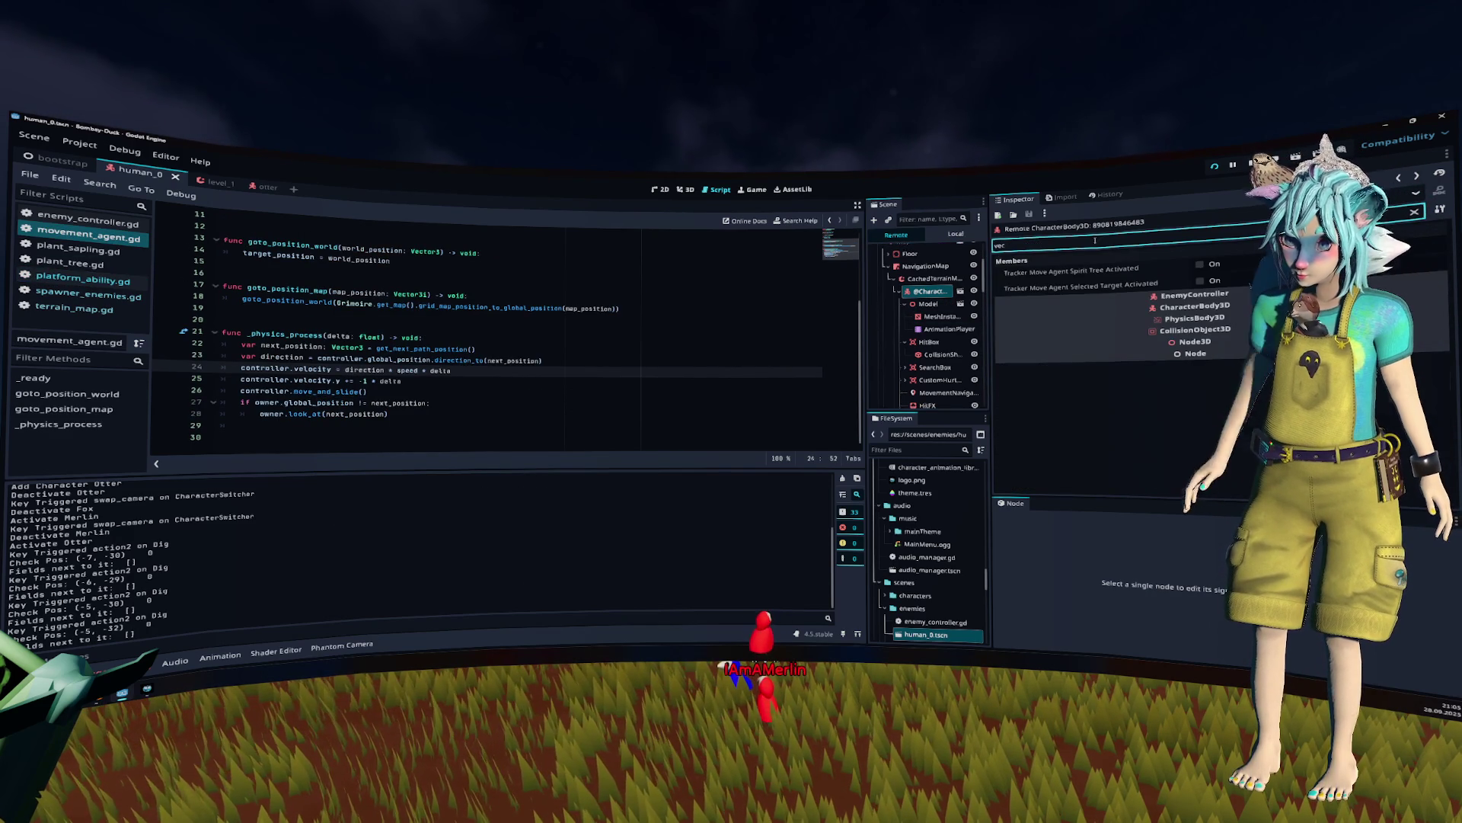
pyautogui.press('BackSpace')
pyautogui.write('l')
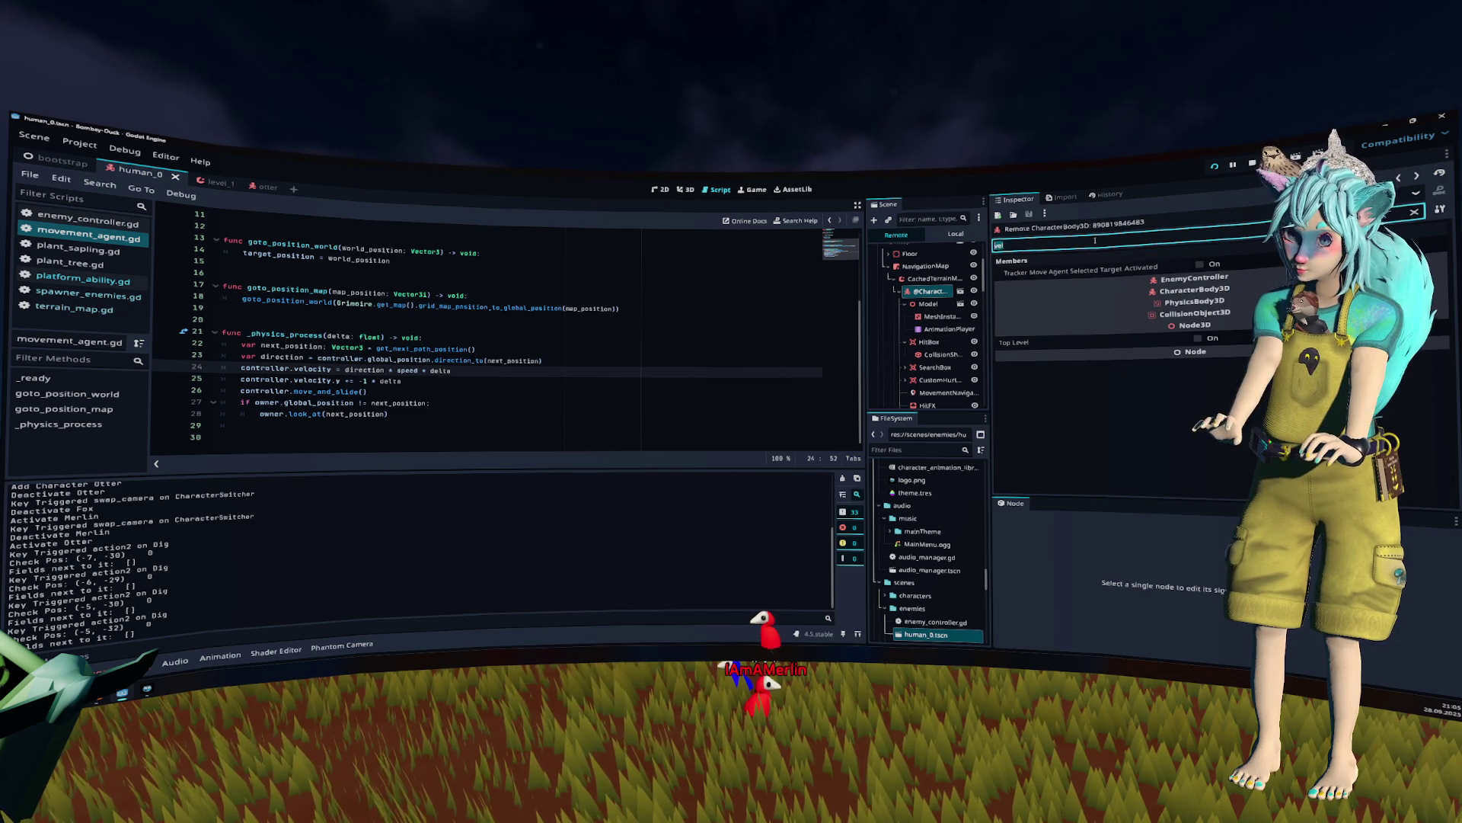
pyautogui.press('BackSpace')
pyautogui.press('BackSpace')
pyautogui.press('BackSpace')
pyautogui.click(339, 319)
pyautogui.scroll(3, 338, 317)
pyautogui.click(372, 280)
pyautogui.write('export var de')
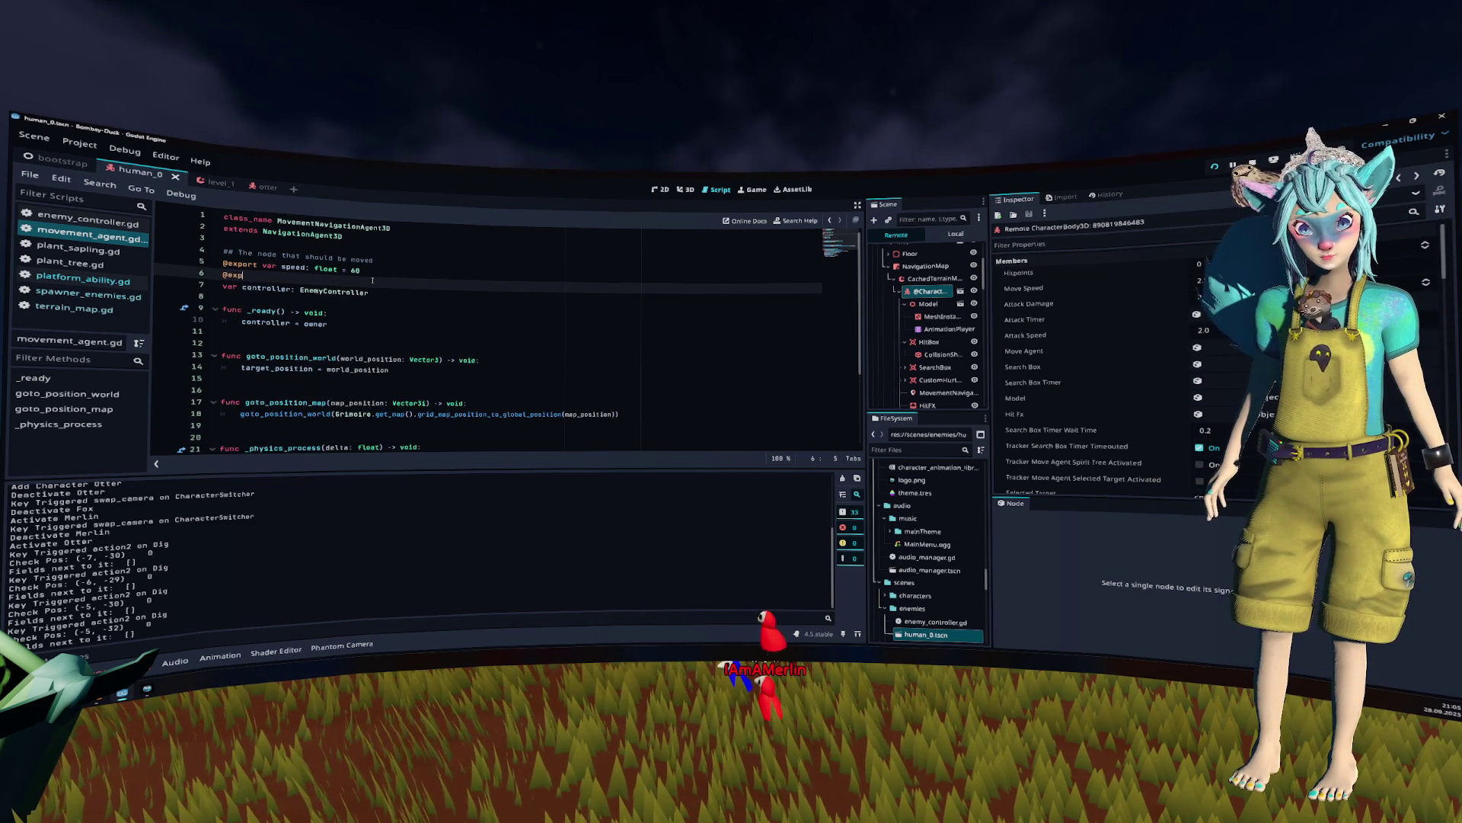
pyautogui.write('bug_v')
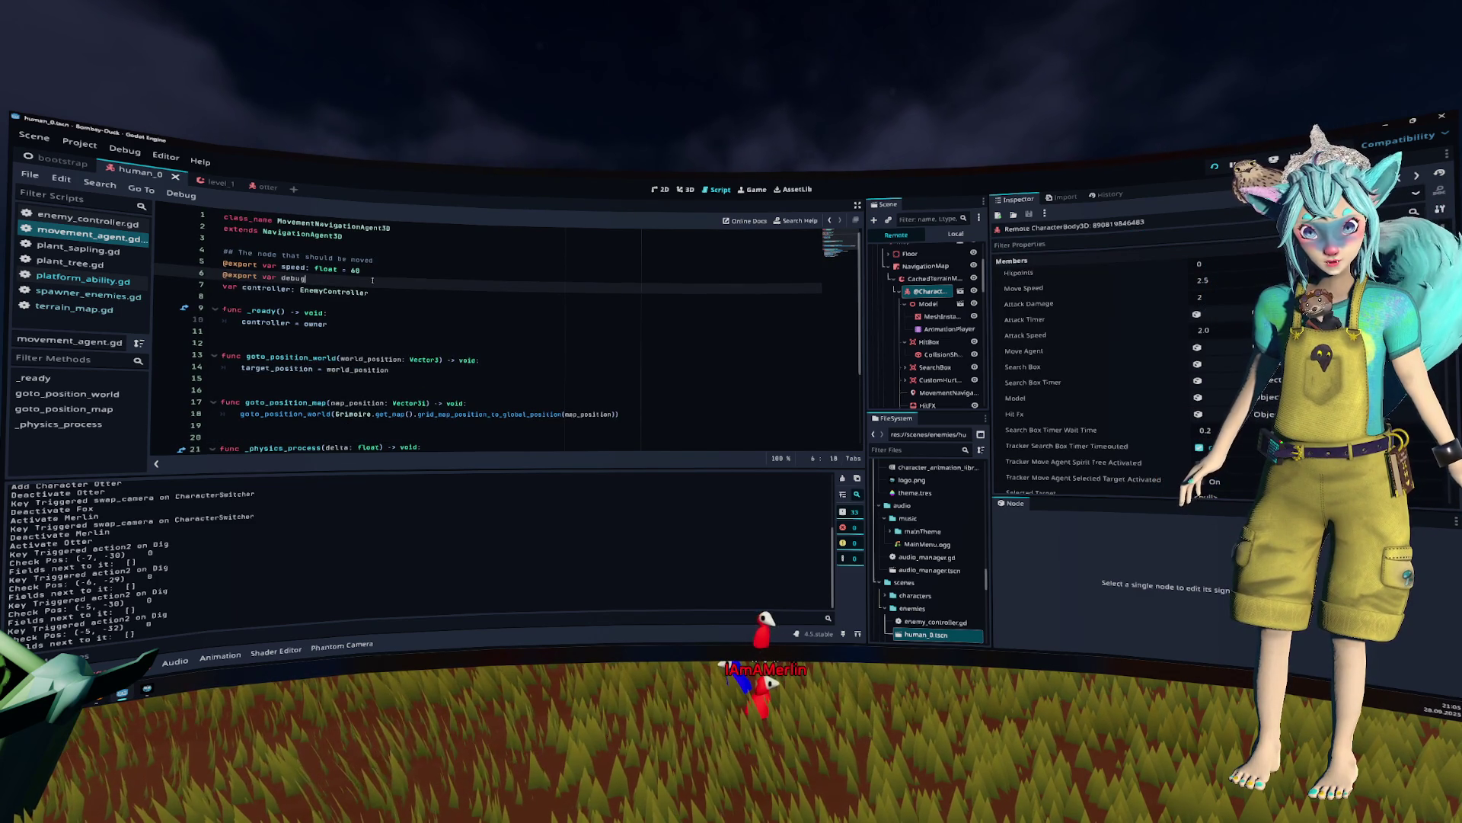
pyautogui.write('elocity: ')
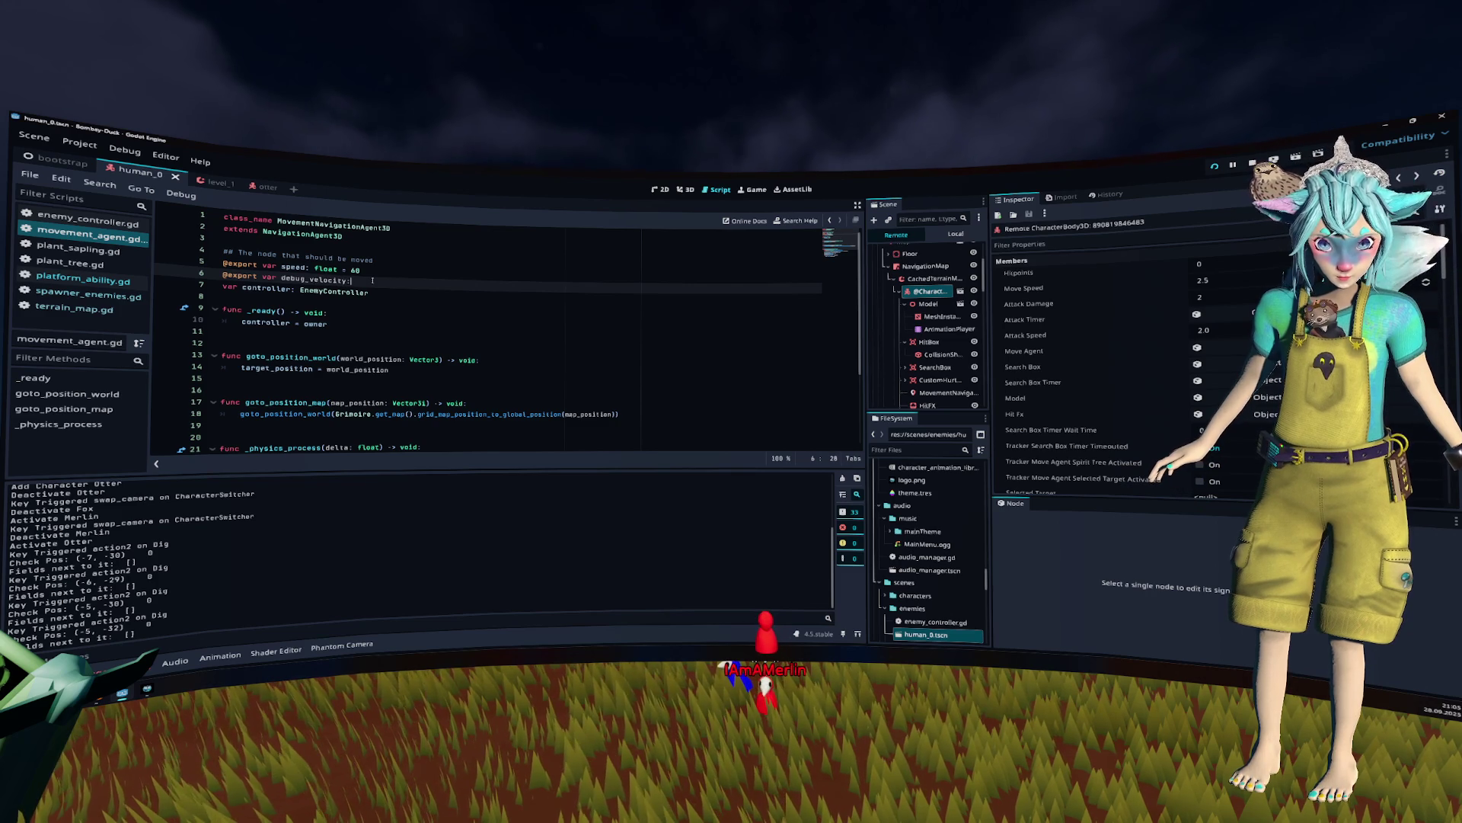
pyautogui.write('Vector3')
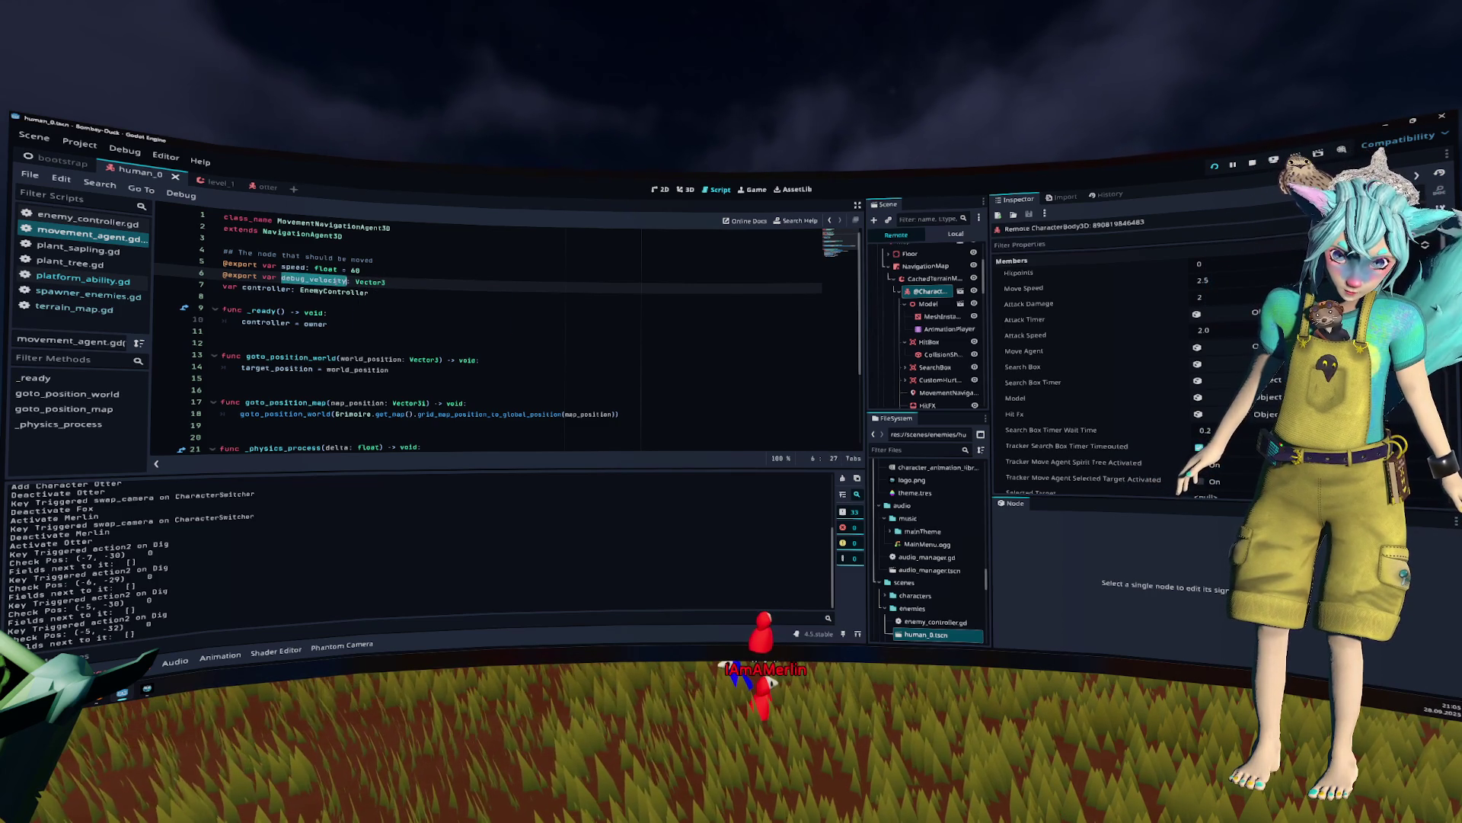
# - Assign 'debug_velocity = controller.velocity' after the velocity update and bring up the rerun game
pyautogui.scroll(-3, 388, 311)
pyautogui.click(319, 380)
pyautogui.click(462, 381)
pyautogui.press('Return')
pyautogui.write('debug_velocity =')
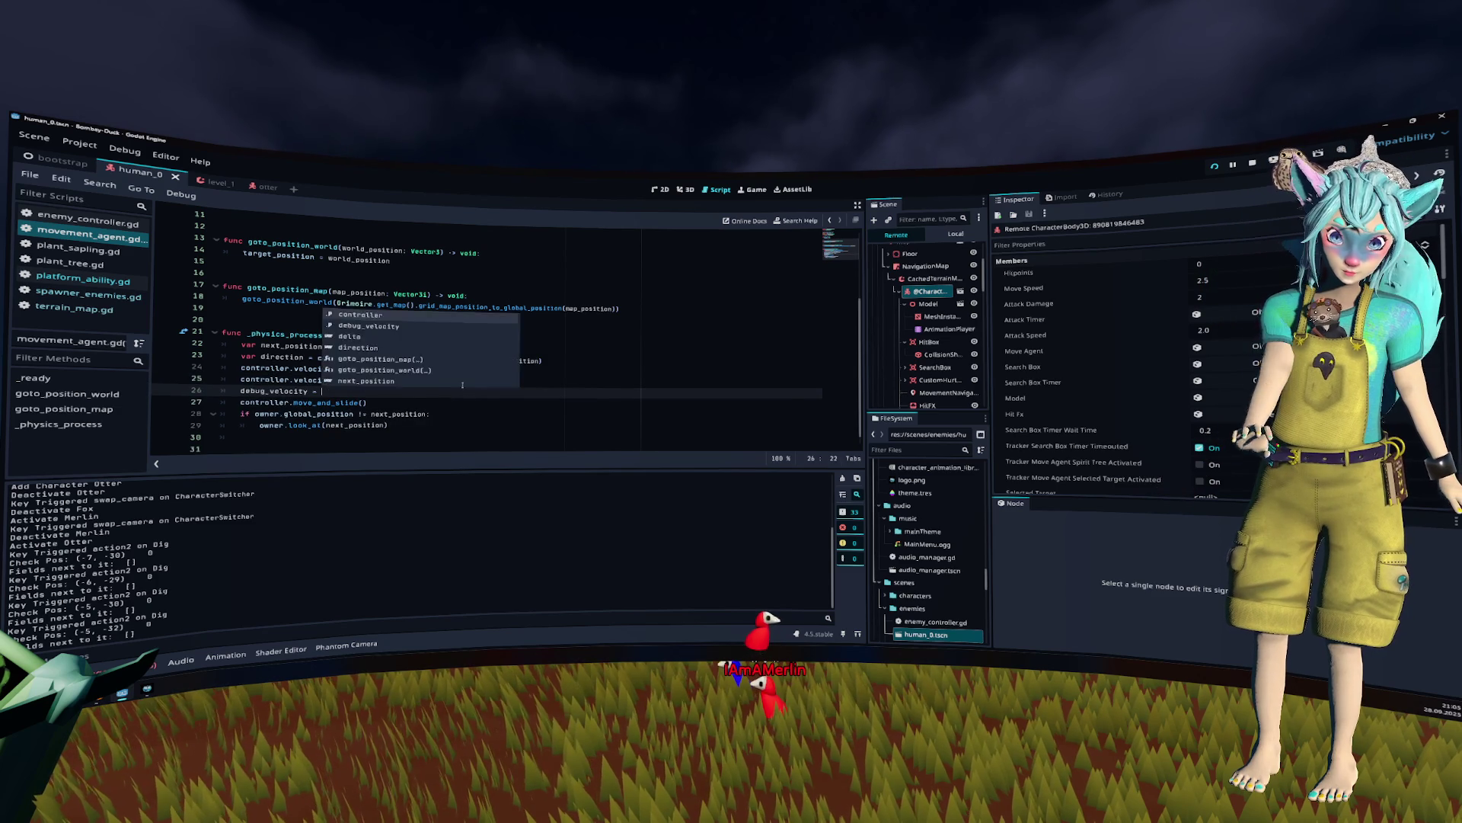
pyautogui.press('Home')
pyautogui.write('controller.velocity')
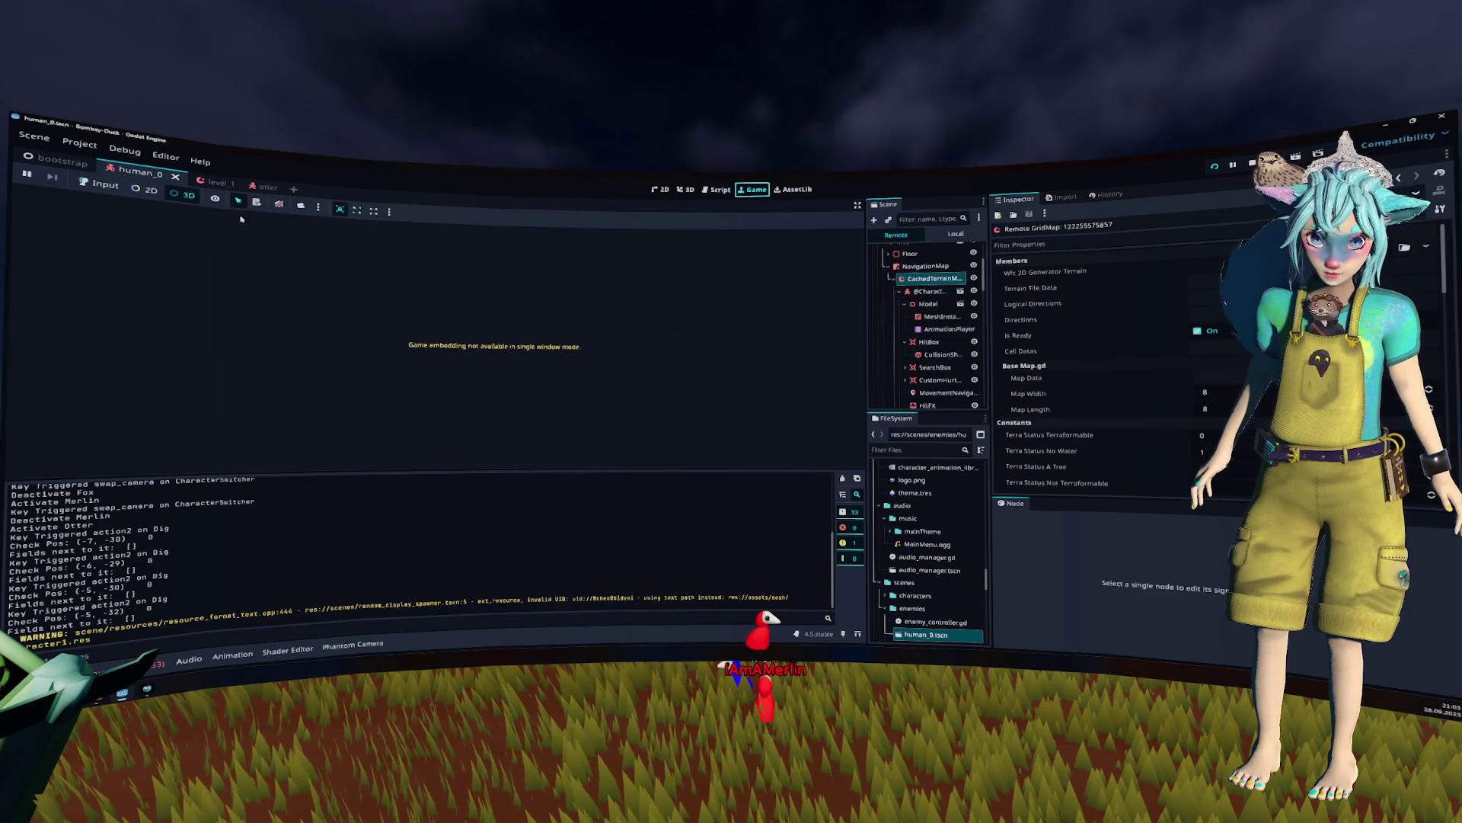
pyautogui.click(96, 183)
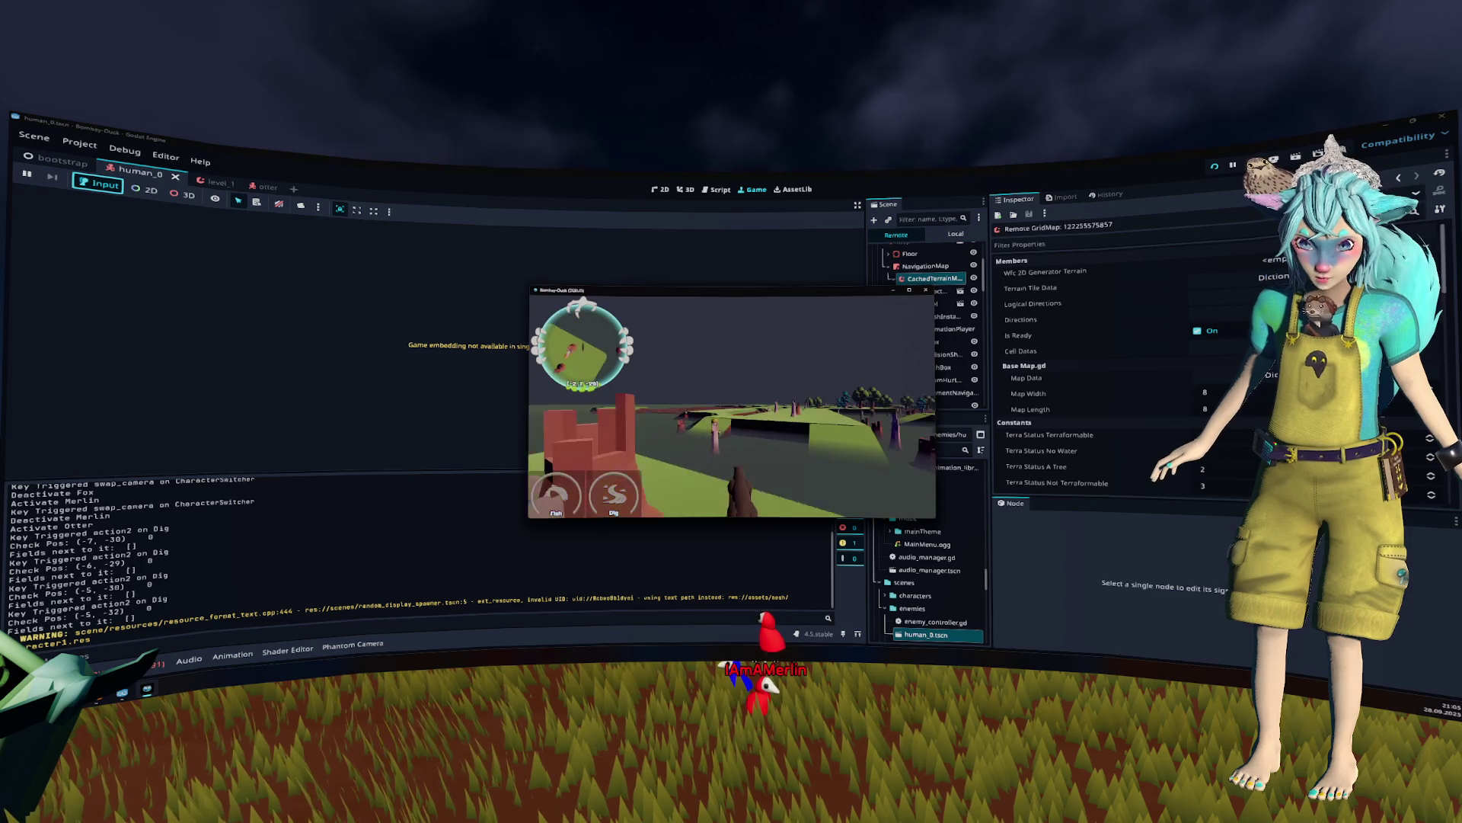
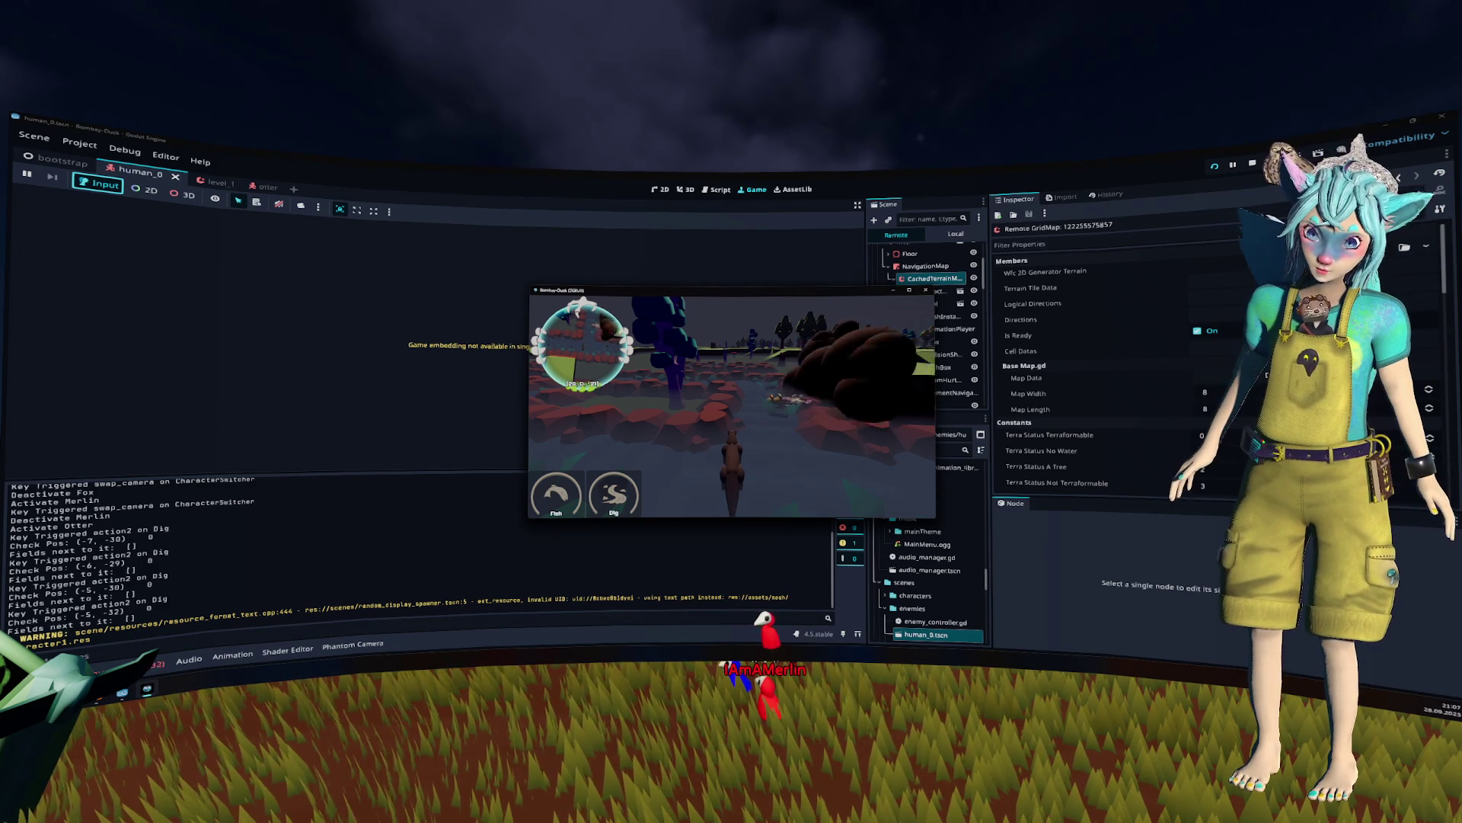
# - Walk the character across the map past the yellow terrain, bushes and forest onto the grassy path
pyautogui.press('w')
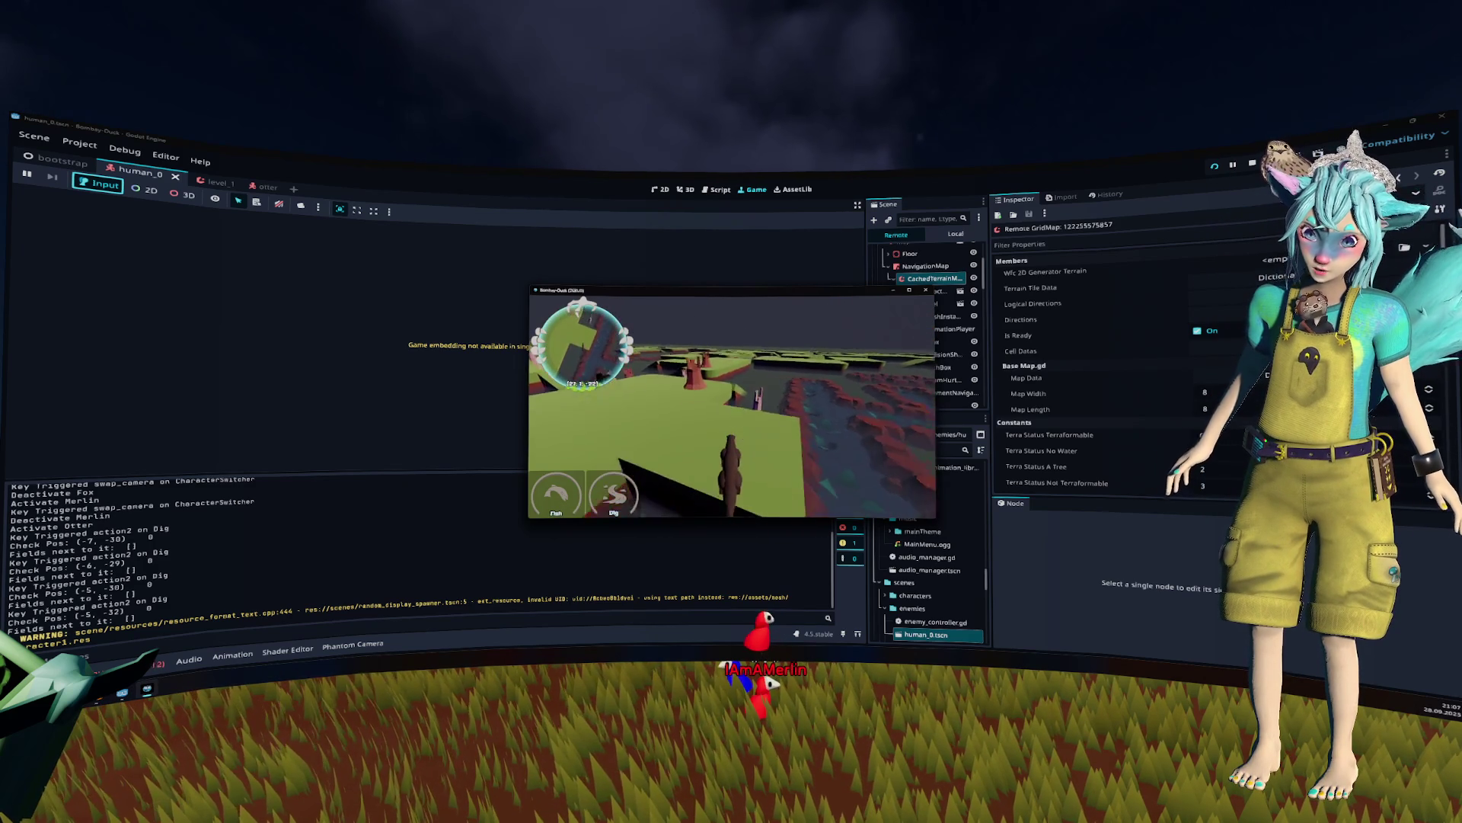
pyautogui.press('d')
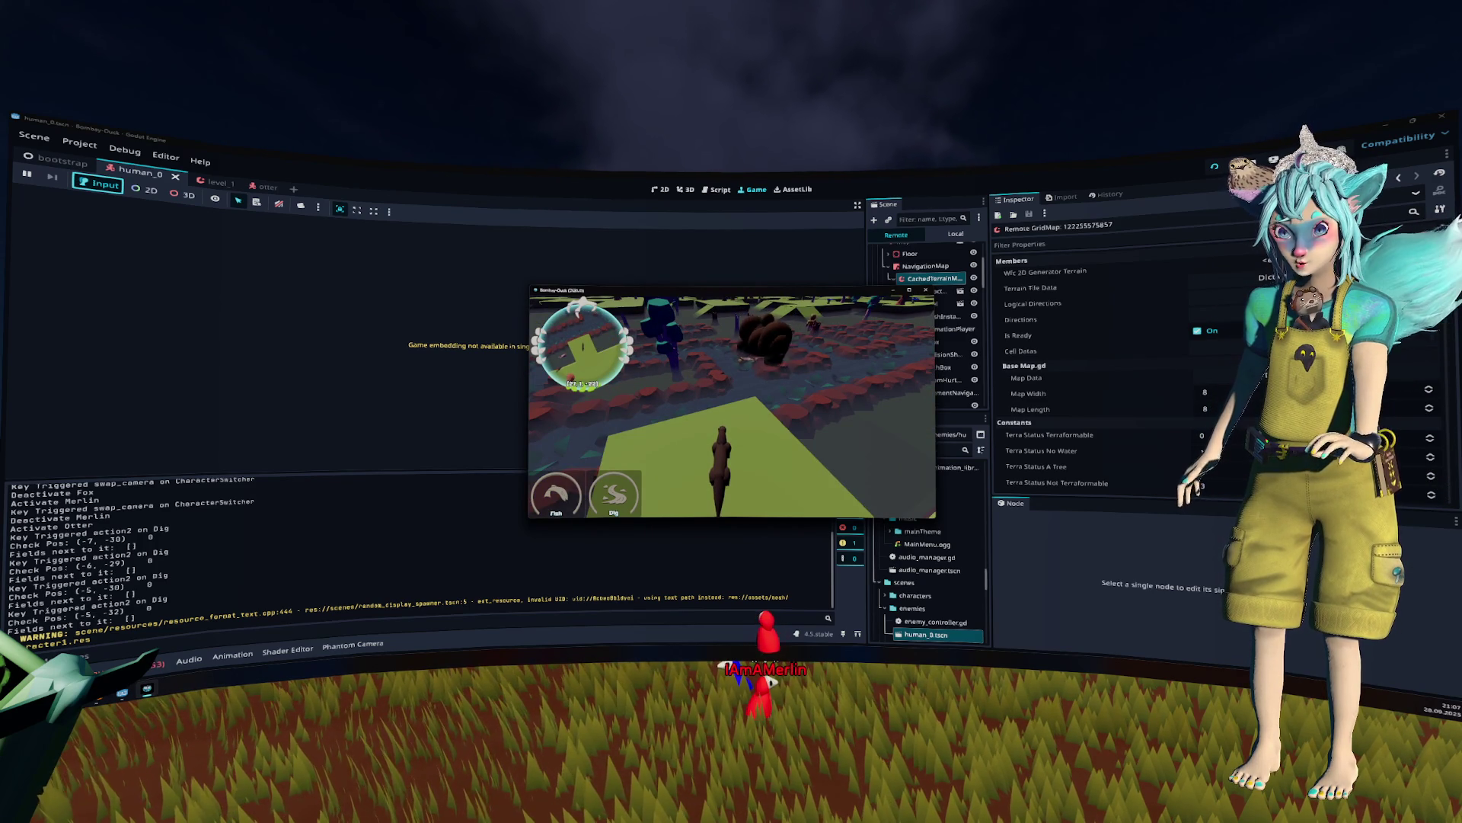
pyautogui.press('w')
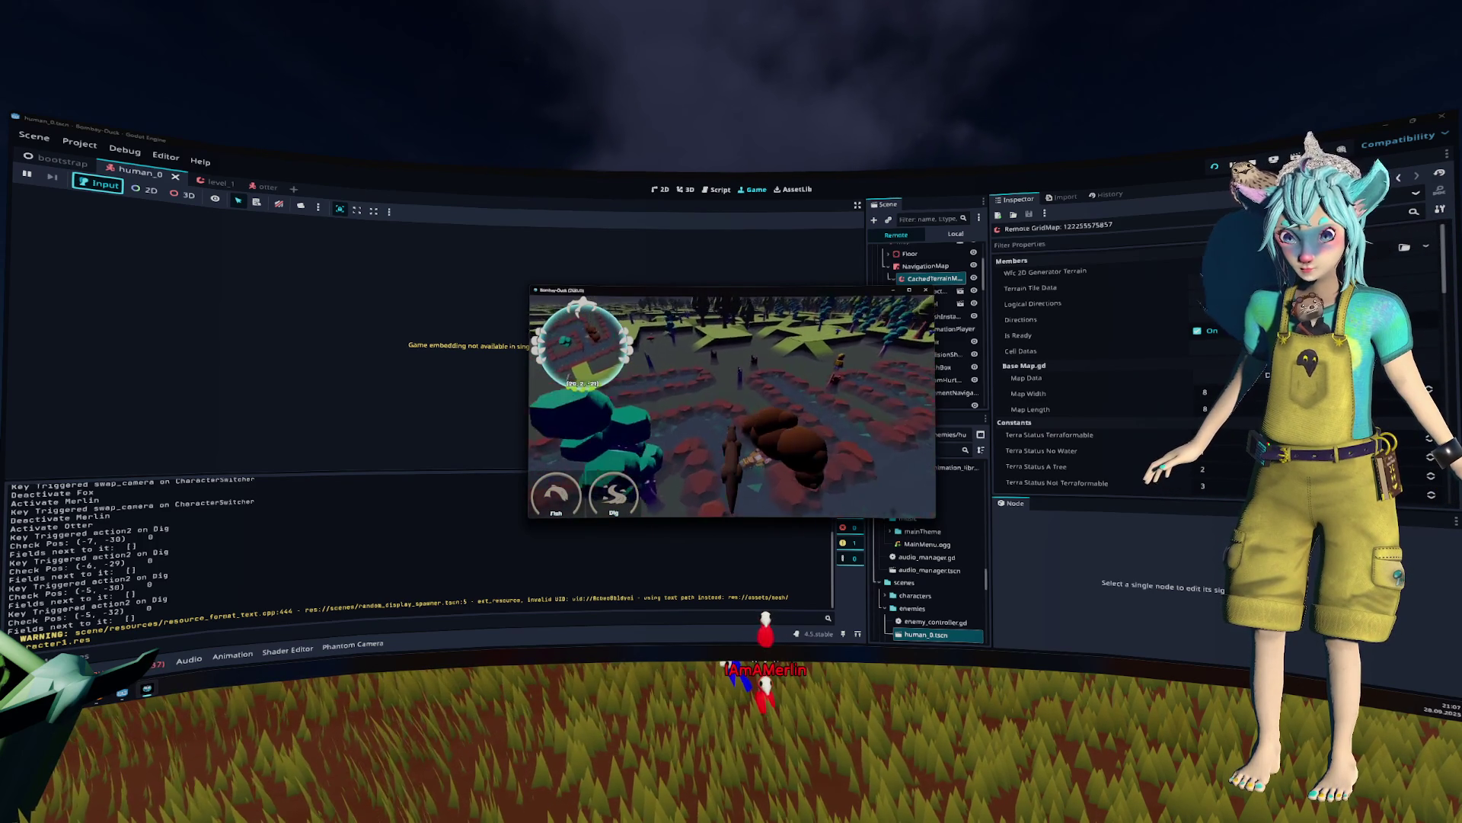
pyautogui.press('d')
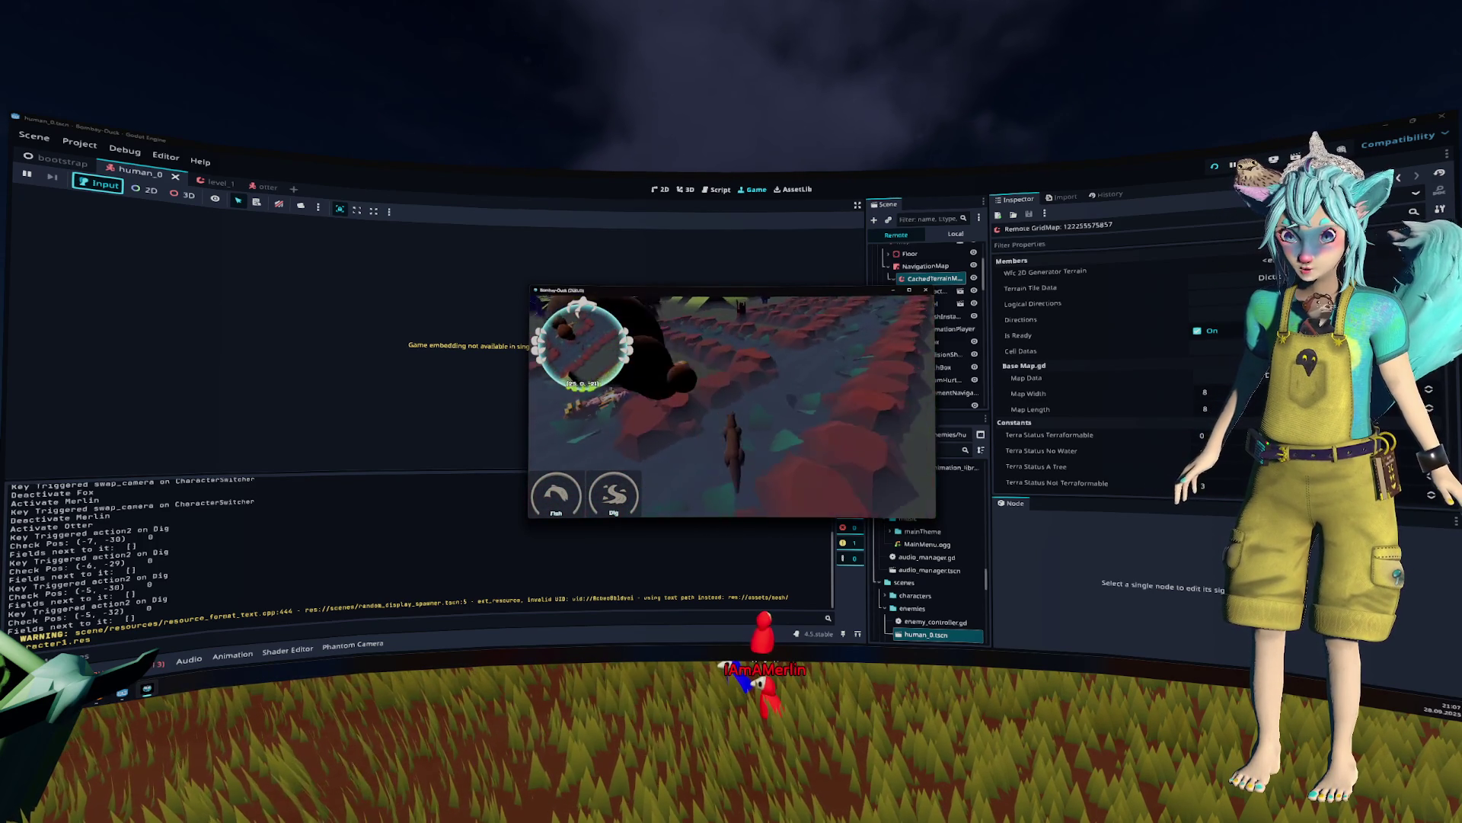
pyautogui.press('w')
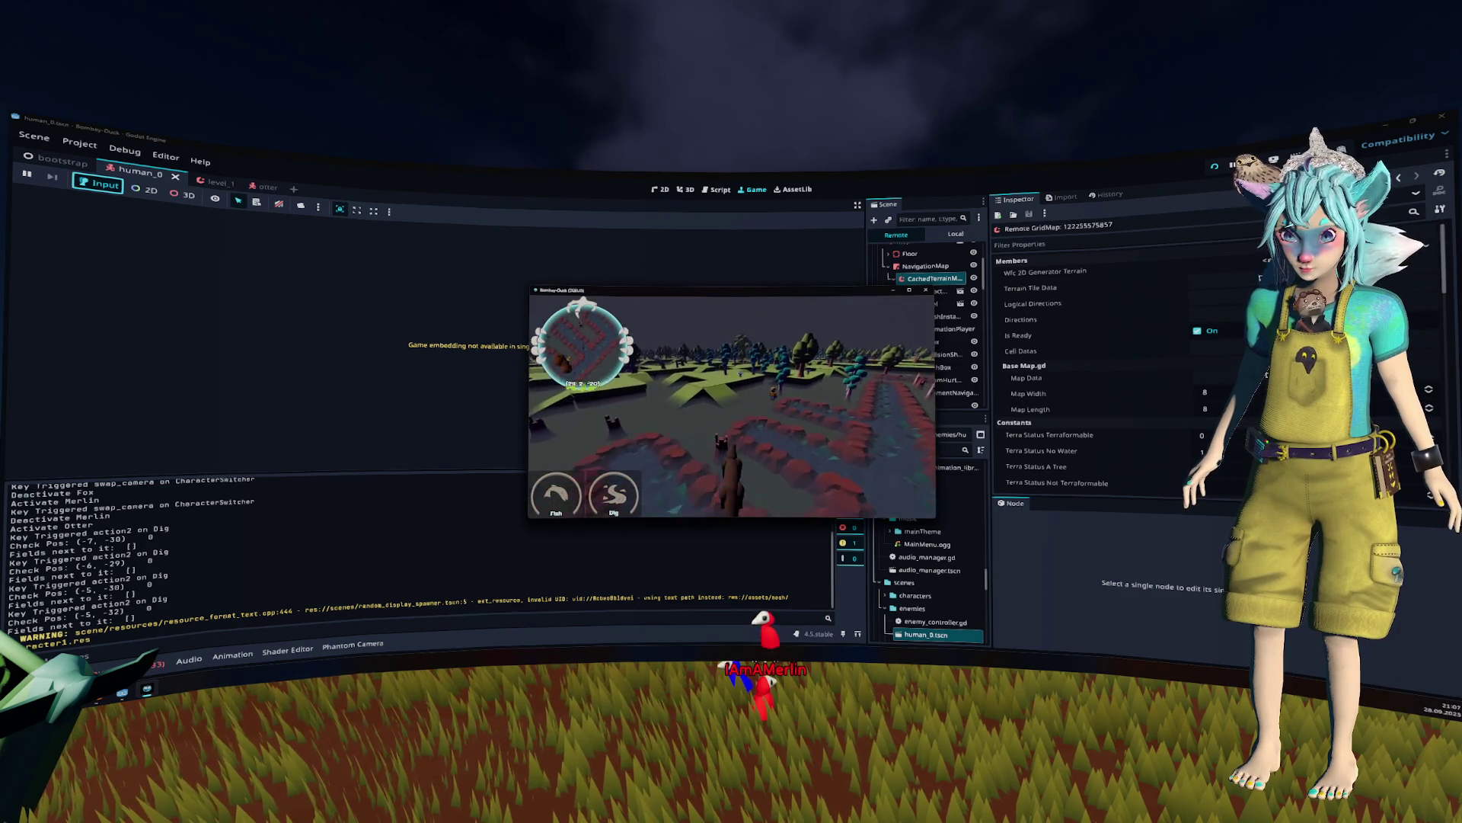
pyautogui.press('a')
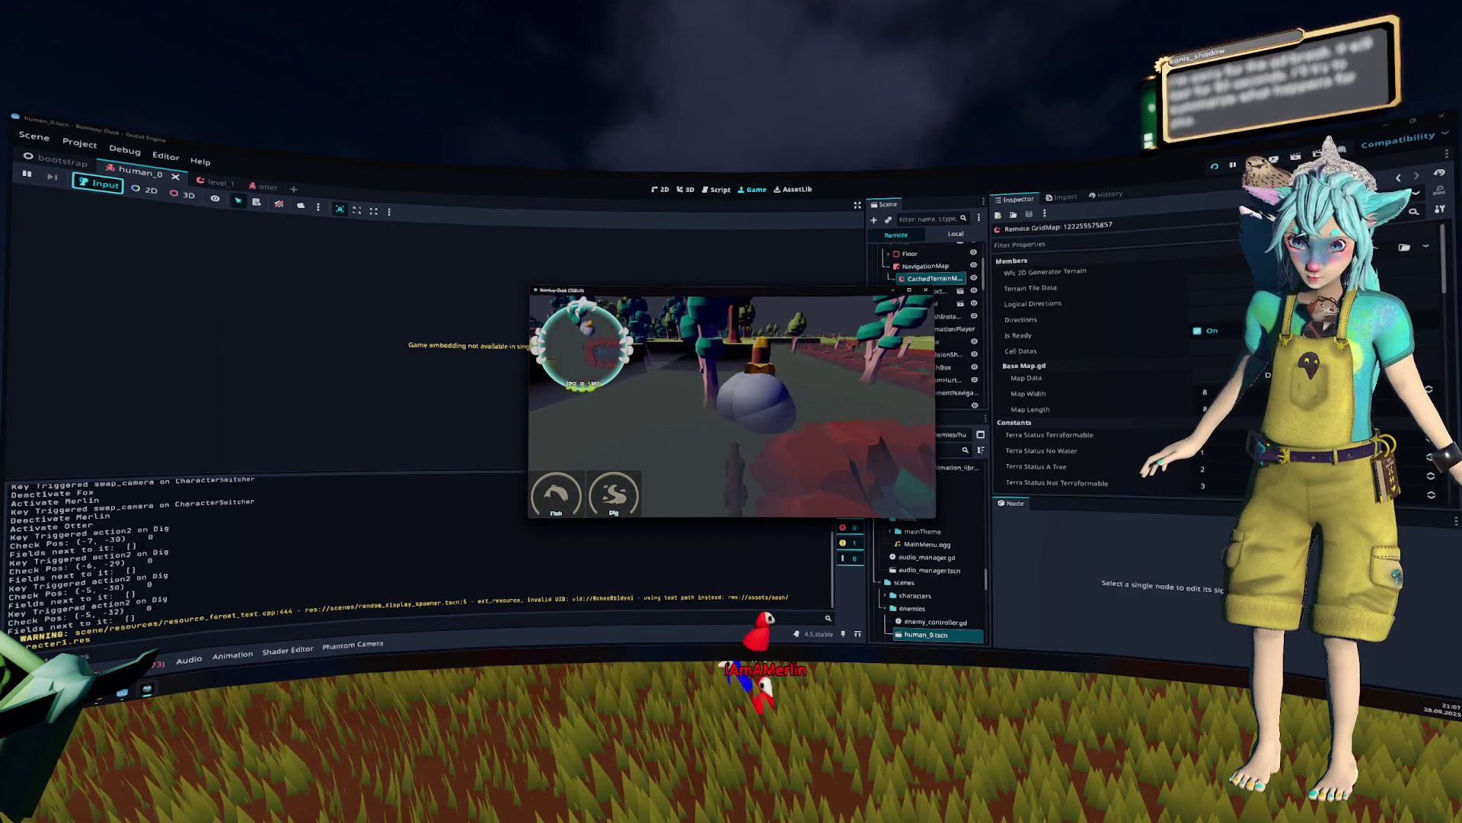
pyautogui.press('a')
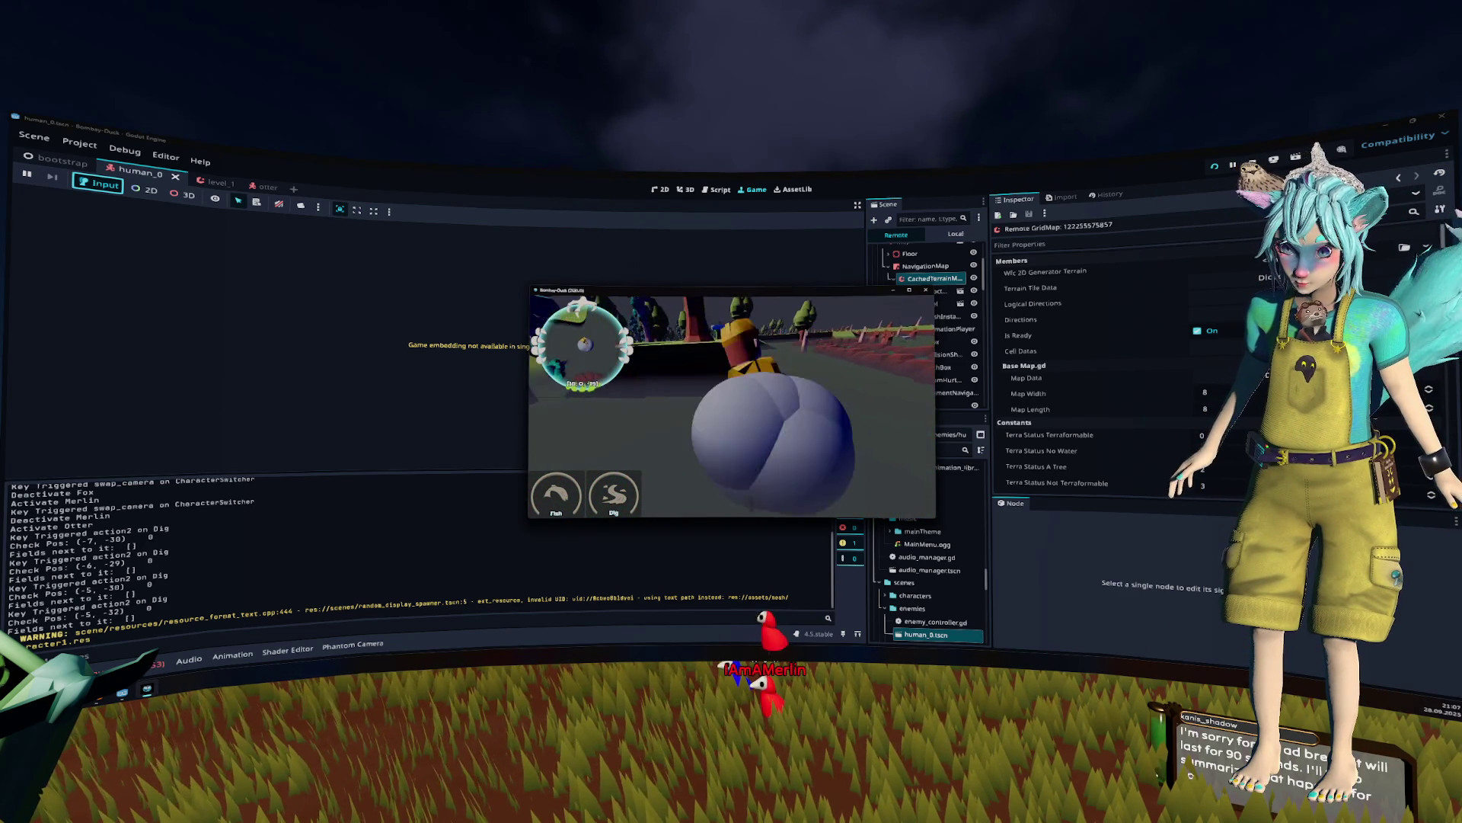
pyautogui.press('w')
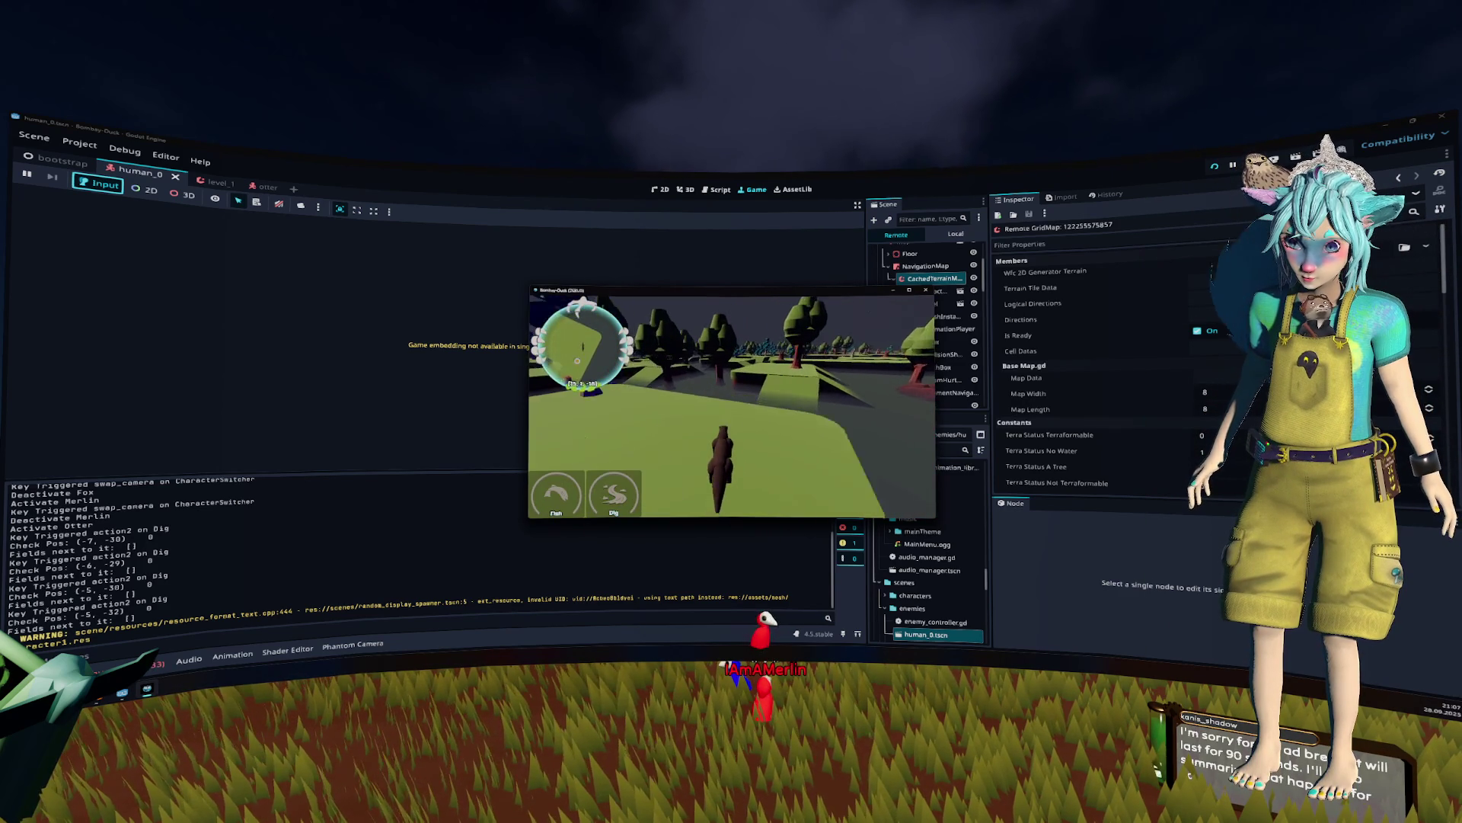
pyautogui.press('w')
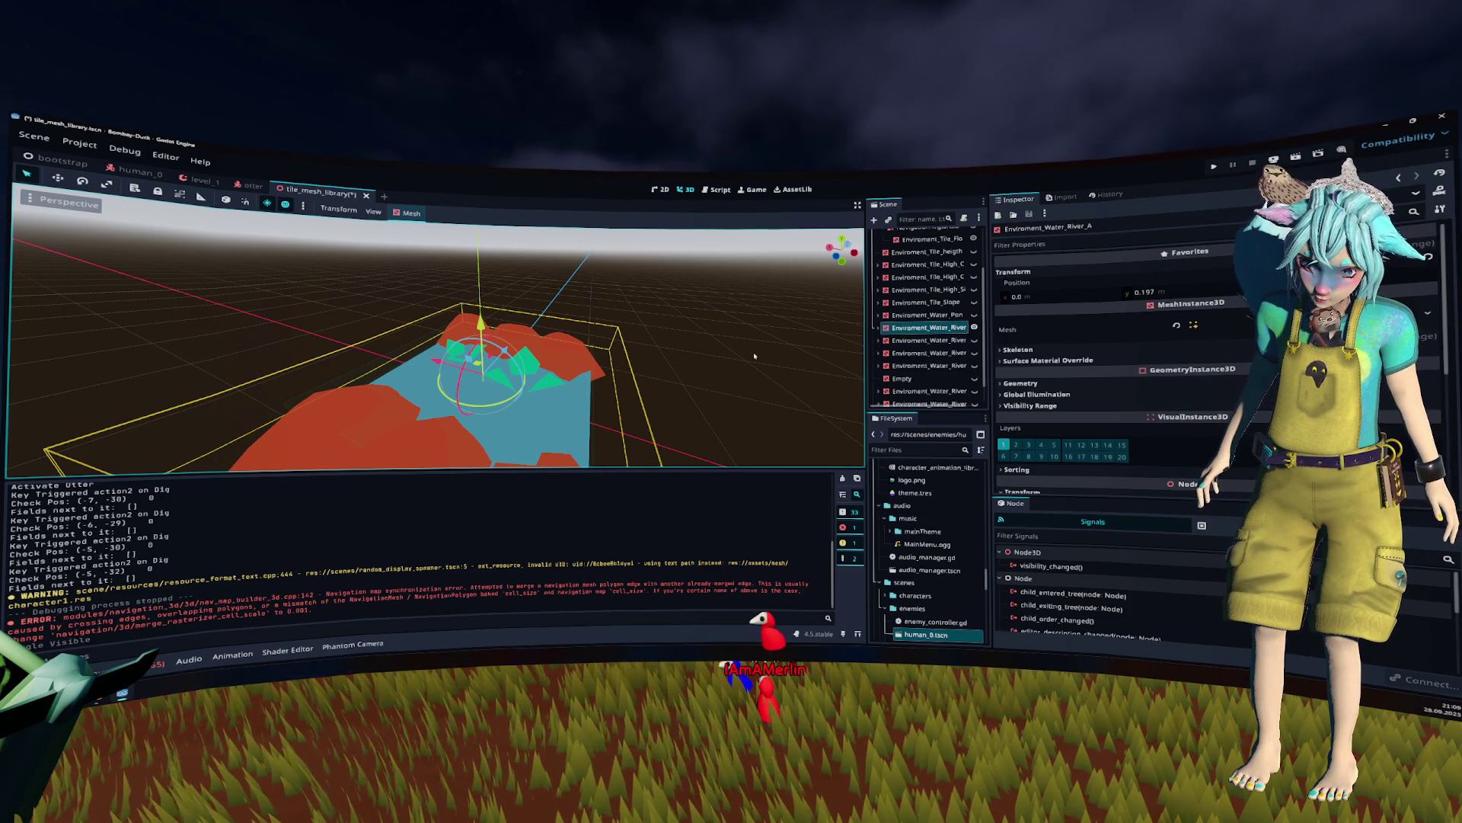
# - Browse the water and slope tiles, trying then undoing a paste of the slope's NavigationRegion3D
pyautogui.click(879, 327)
pyautogui.click(878, 315)
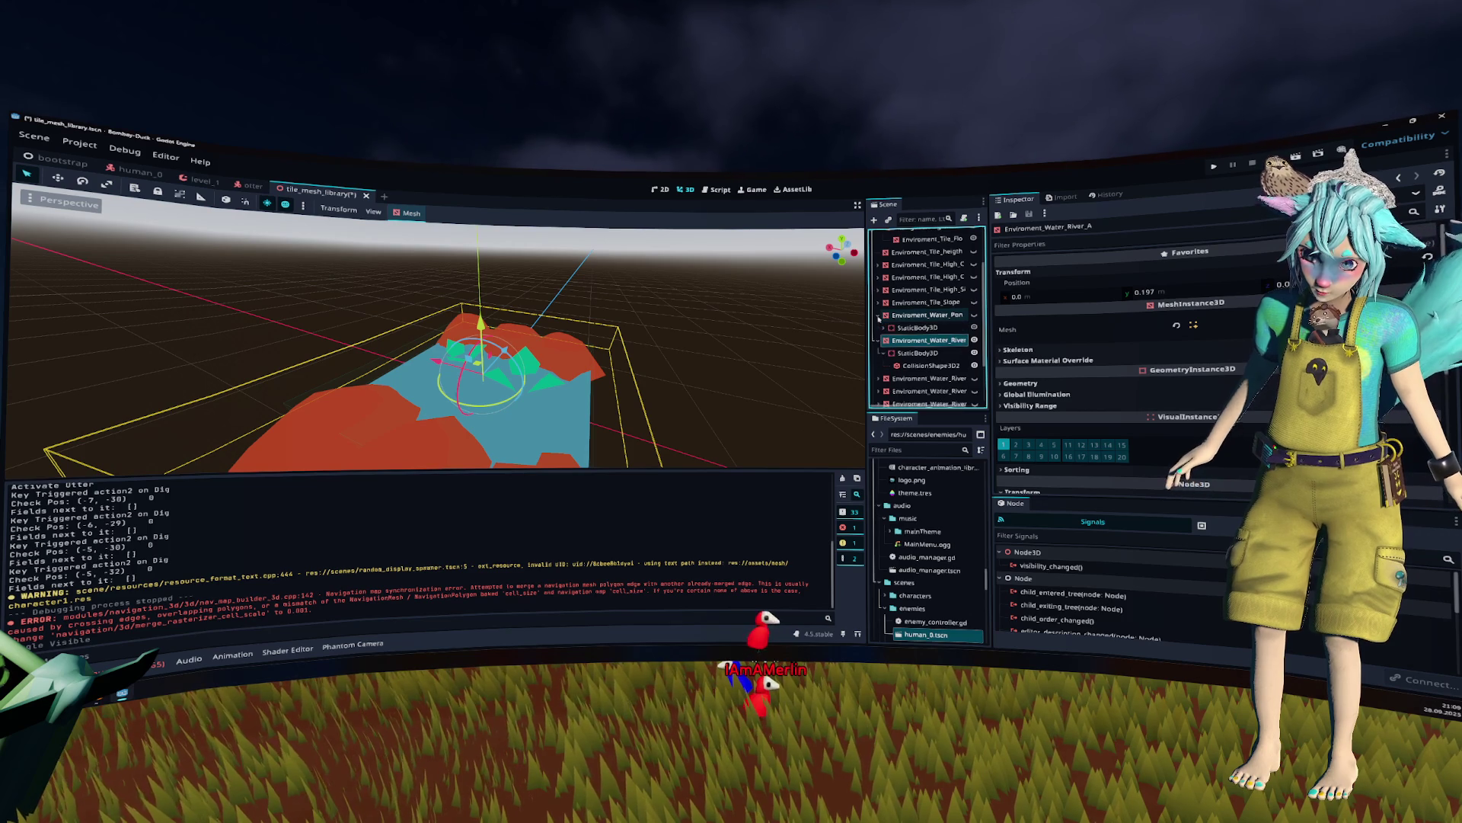
pyautogui.click(888, 316)
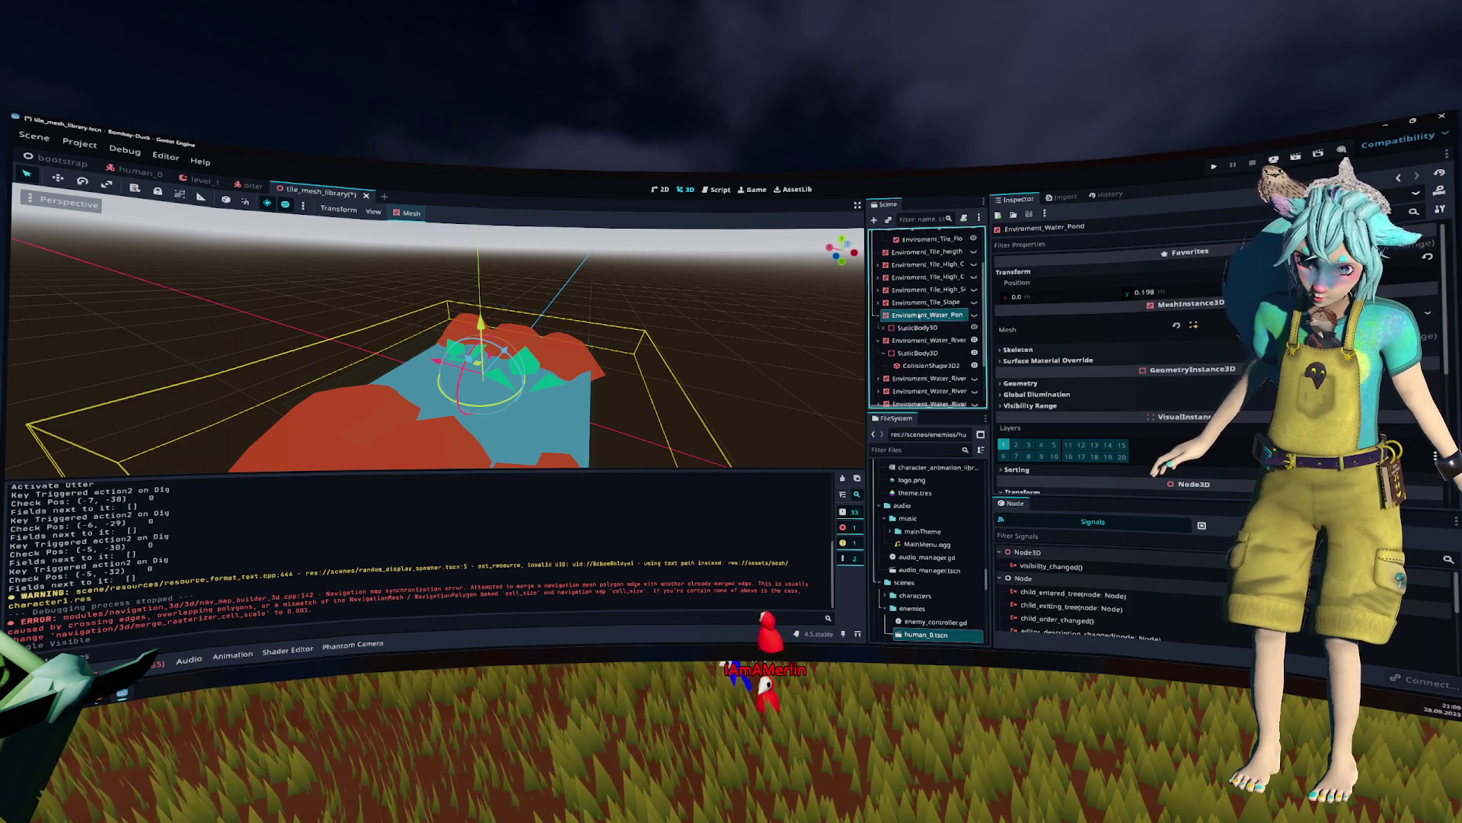
pyautogui.click(878, 315)
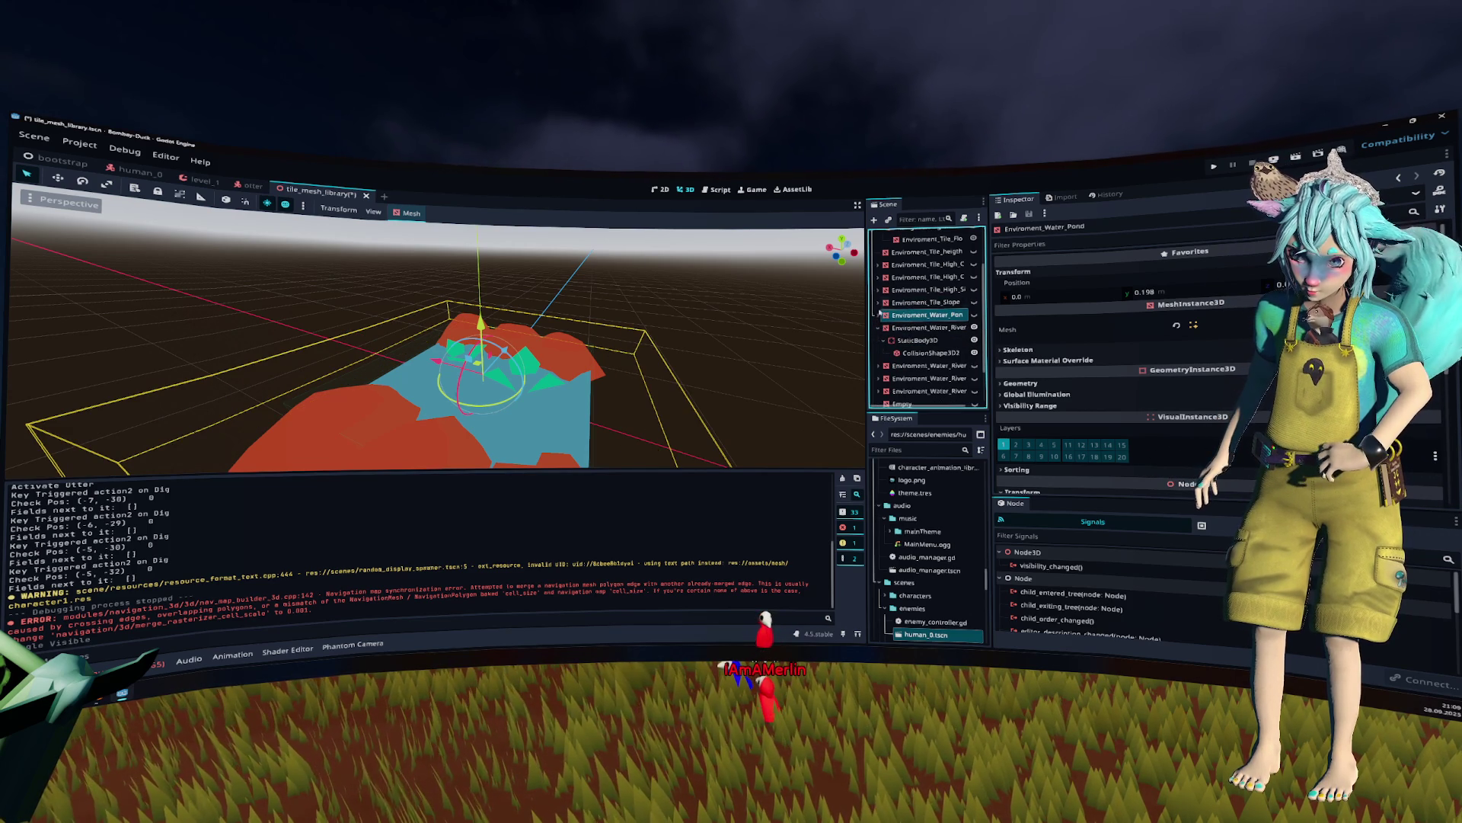
pyautogui.click(878, 302)
pyautogui.click(927, 341)
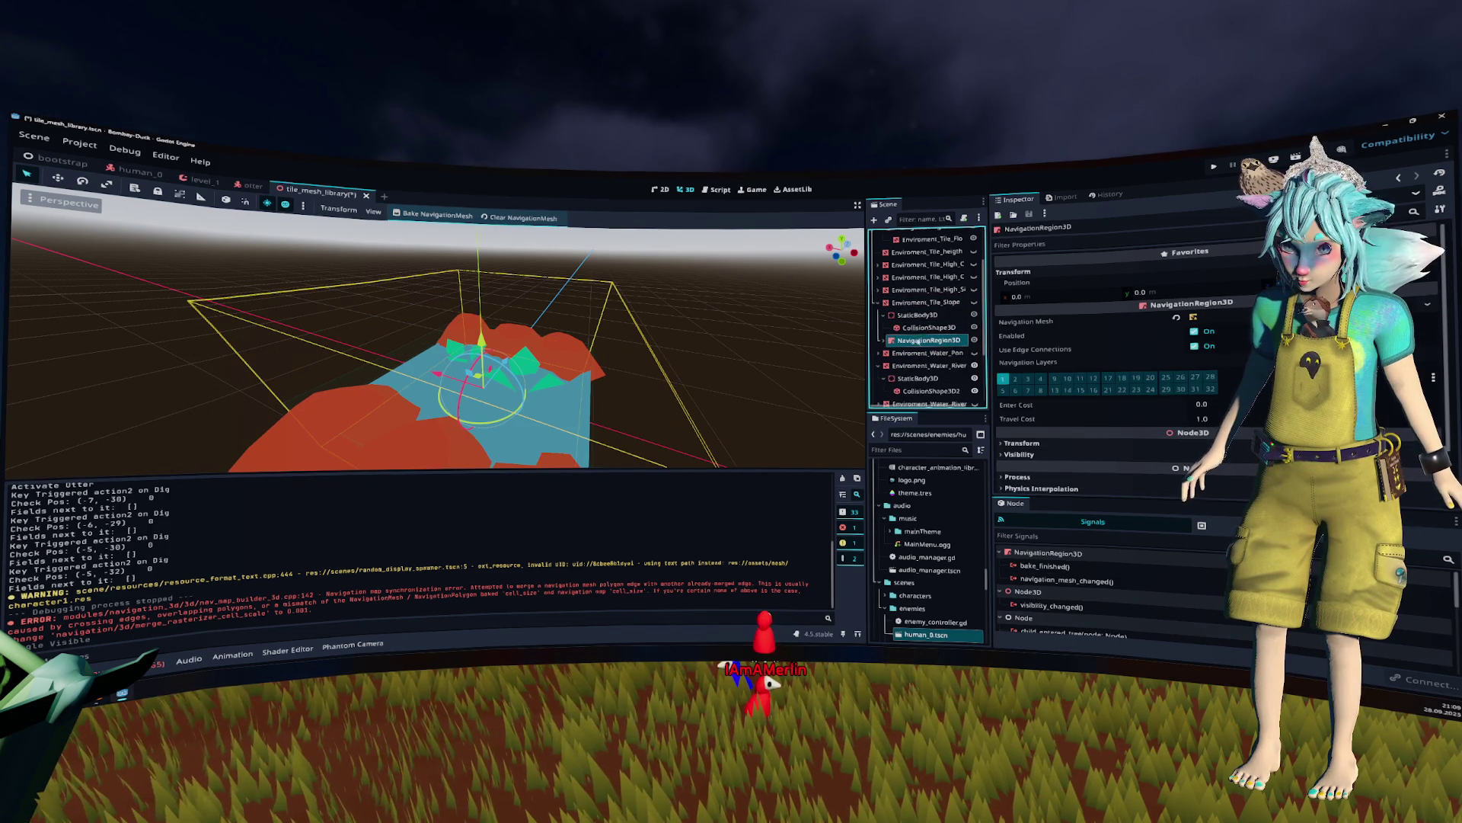
pyautogui.scroll(-1, 930, 343)
pyautogui.click(930, 344)
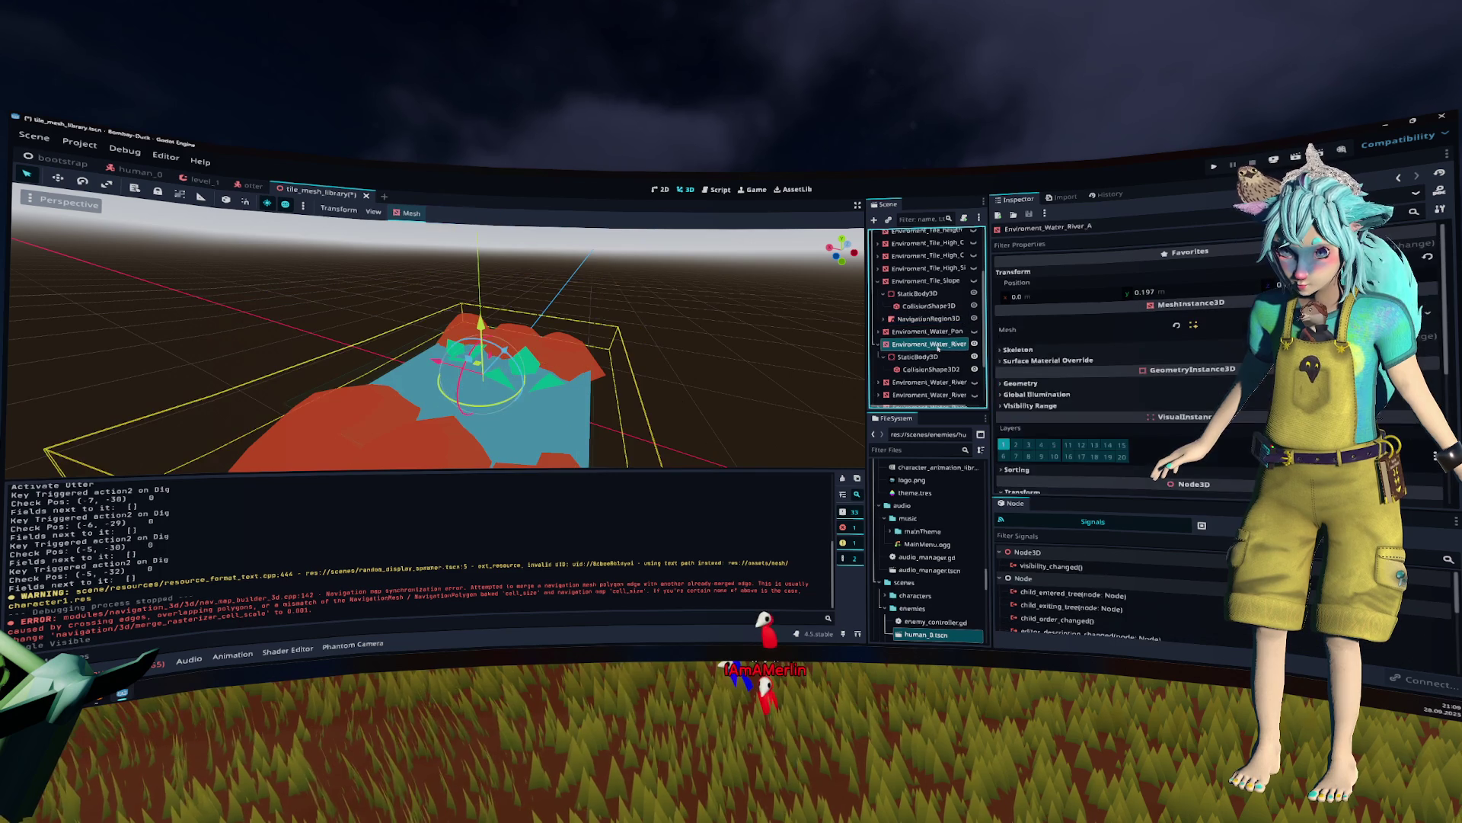
pyautogui.hotkey('ctrl', 'v')
pyautogui.hotkey('ctrl', 'z')
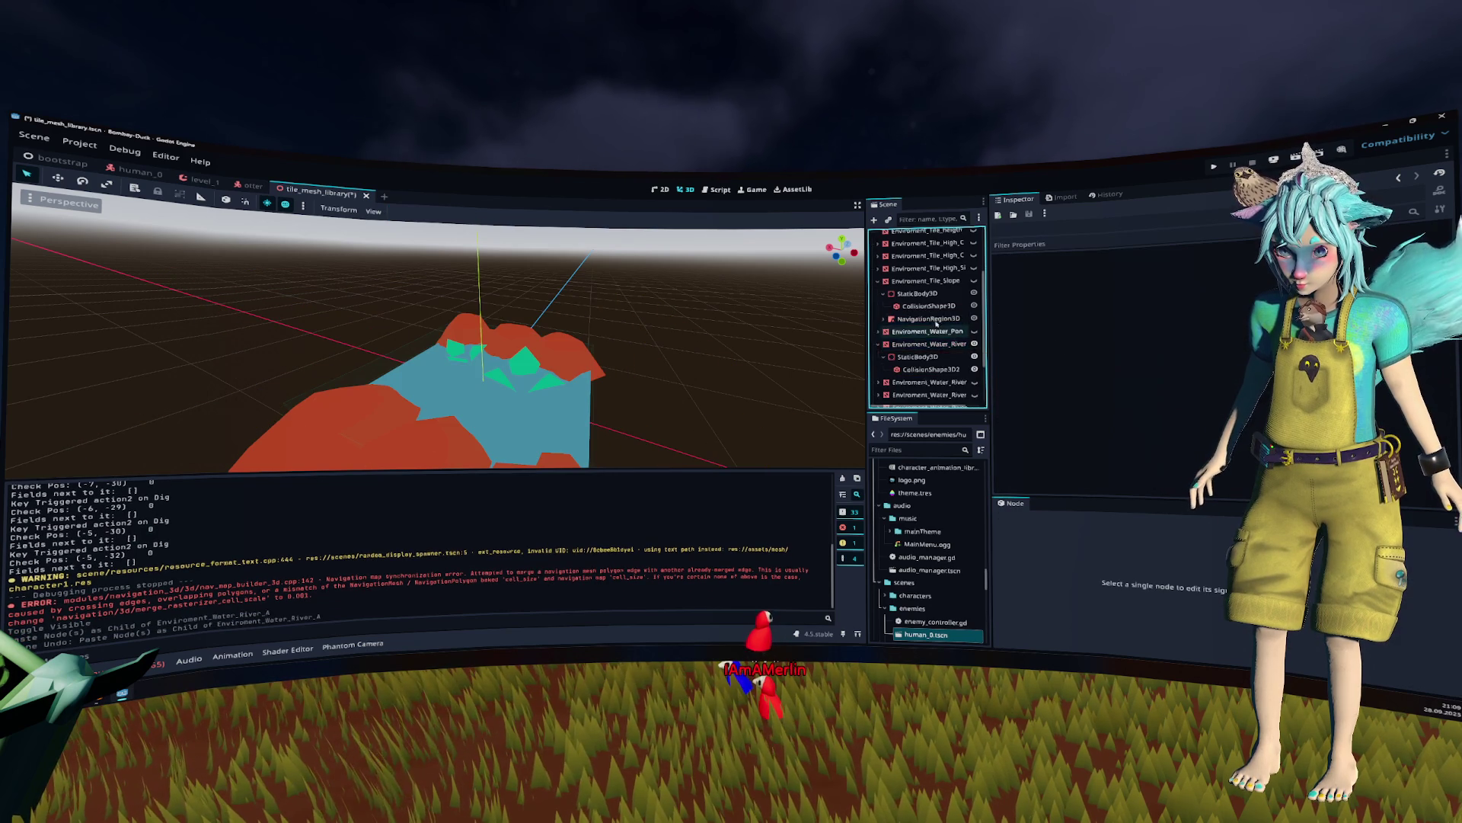
pyautogui.click(878, 293)
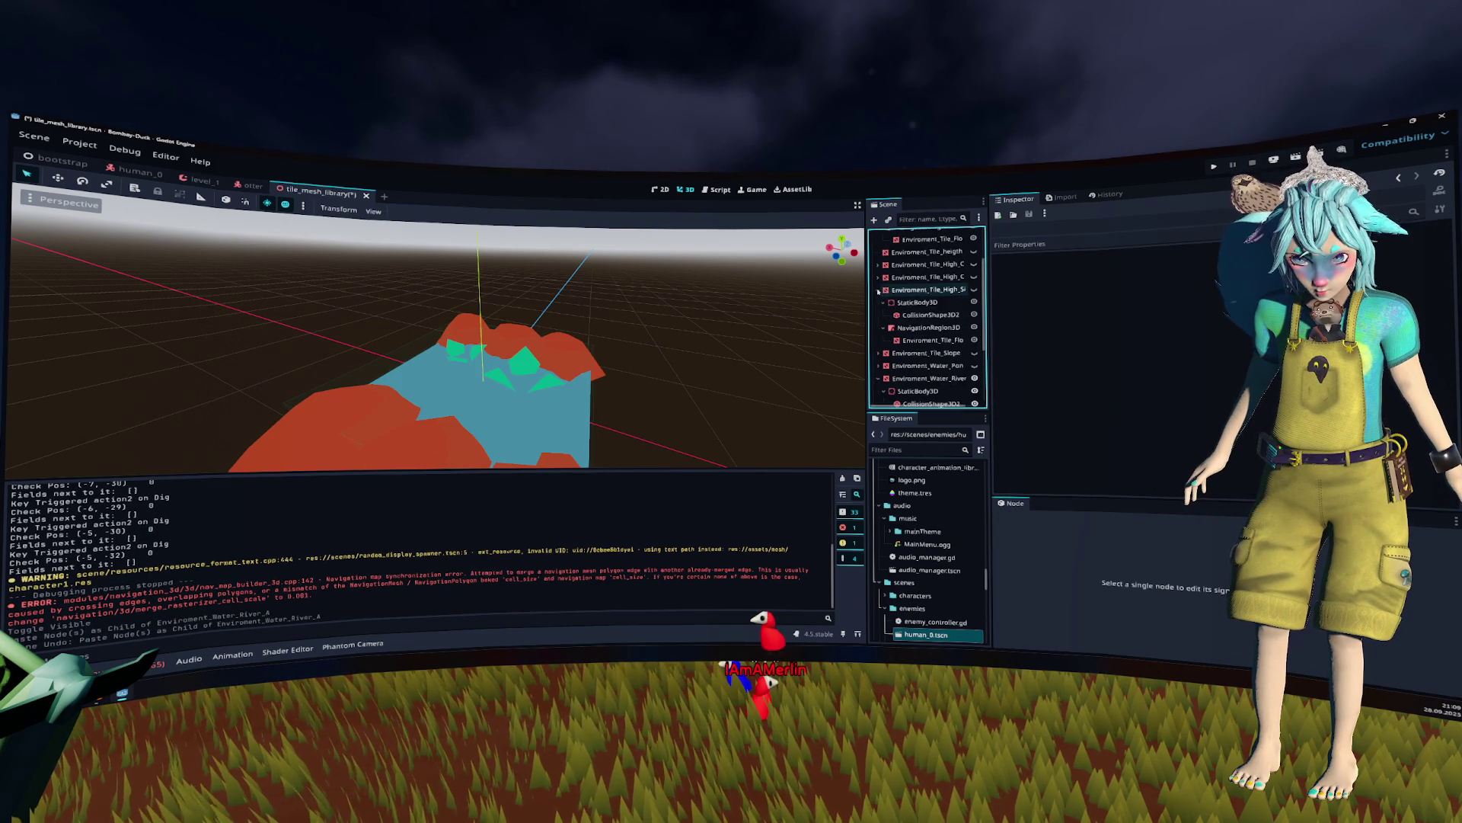
# - Copy a high tile's NavigationRegion3D and paste it under Environment_Water_River_A
pyautogui.click(878, 290)
pyautogui.click(926, 327)
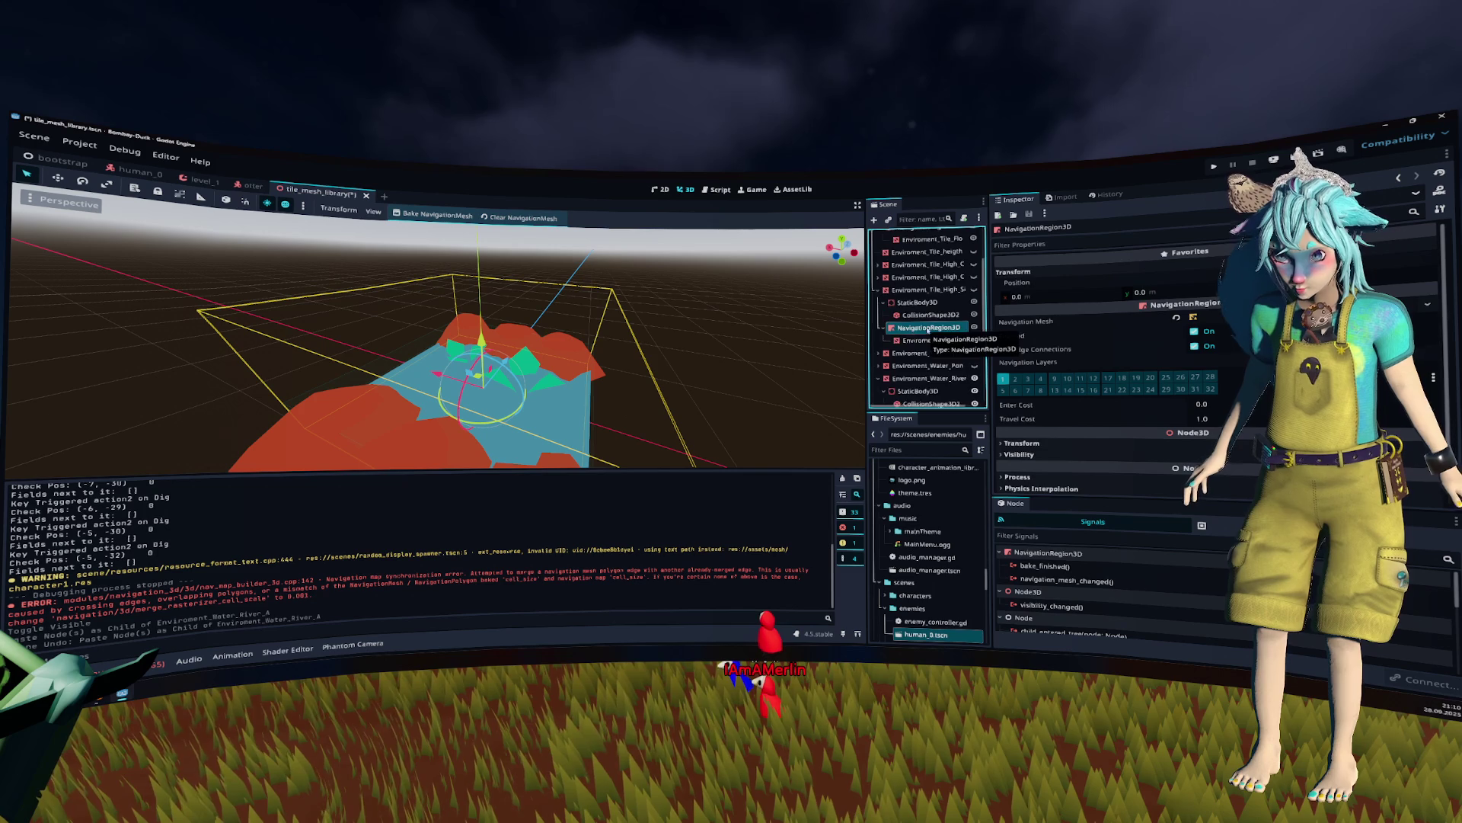
pyautogui.scroll(-2, 929, 331)
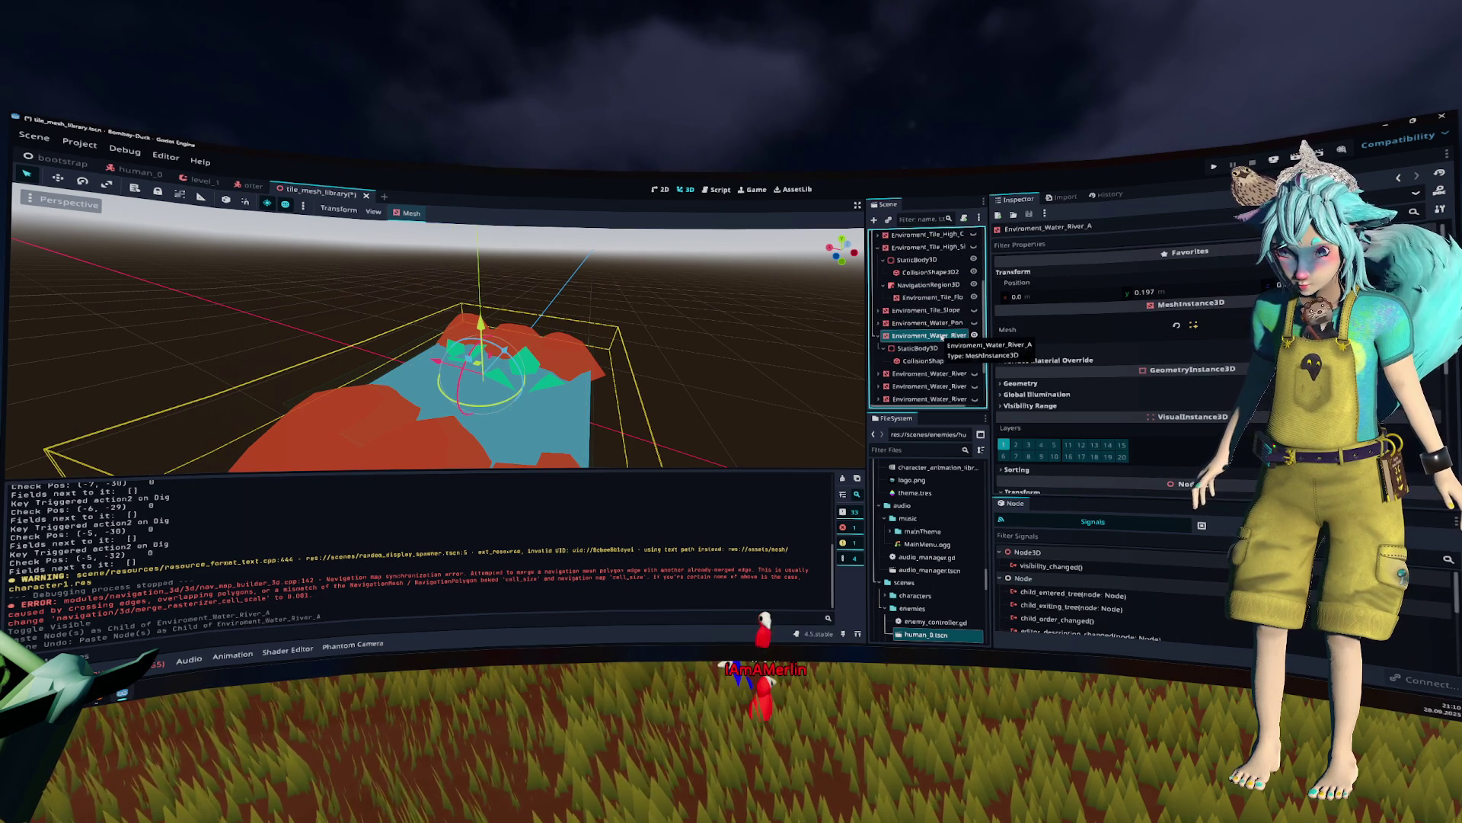
pyautogui.hotkey('ctrl', 'v')
# - Select the pasted region's floor tile mesh and drag it down toward the water surface
pyautogui.moveTo(579, 343); pyautogui.dragTo(548, 256)
pyautogui.scroll(-5, 548, 256)
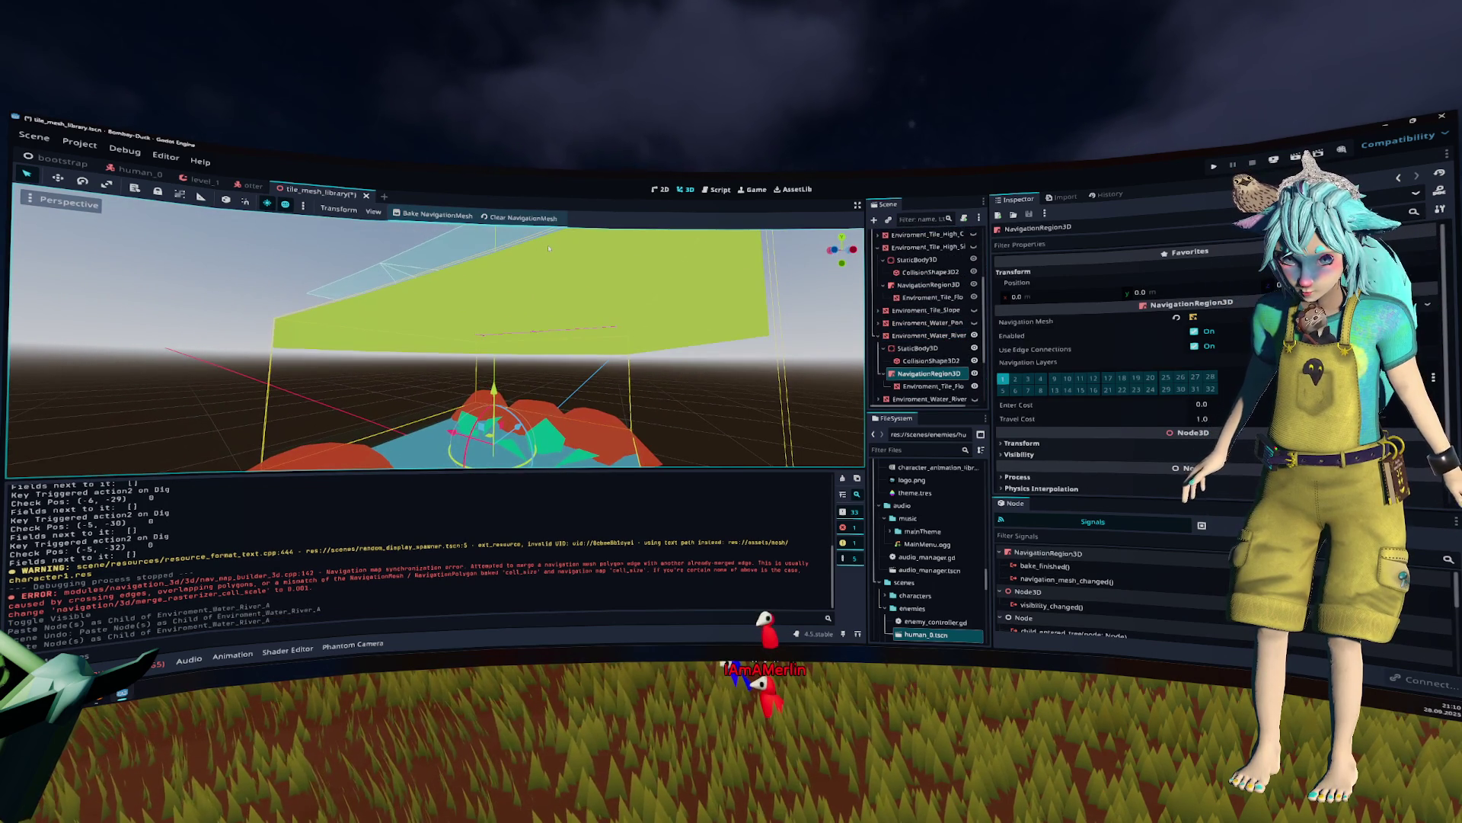
pyautogui.click(527, 351)
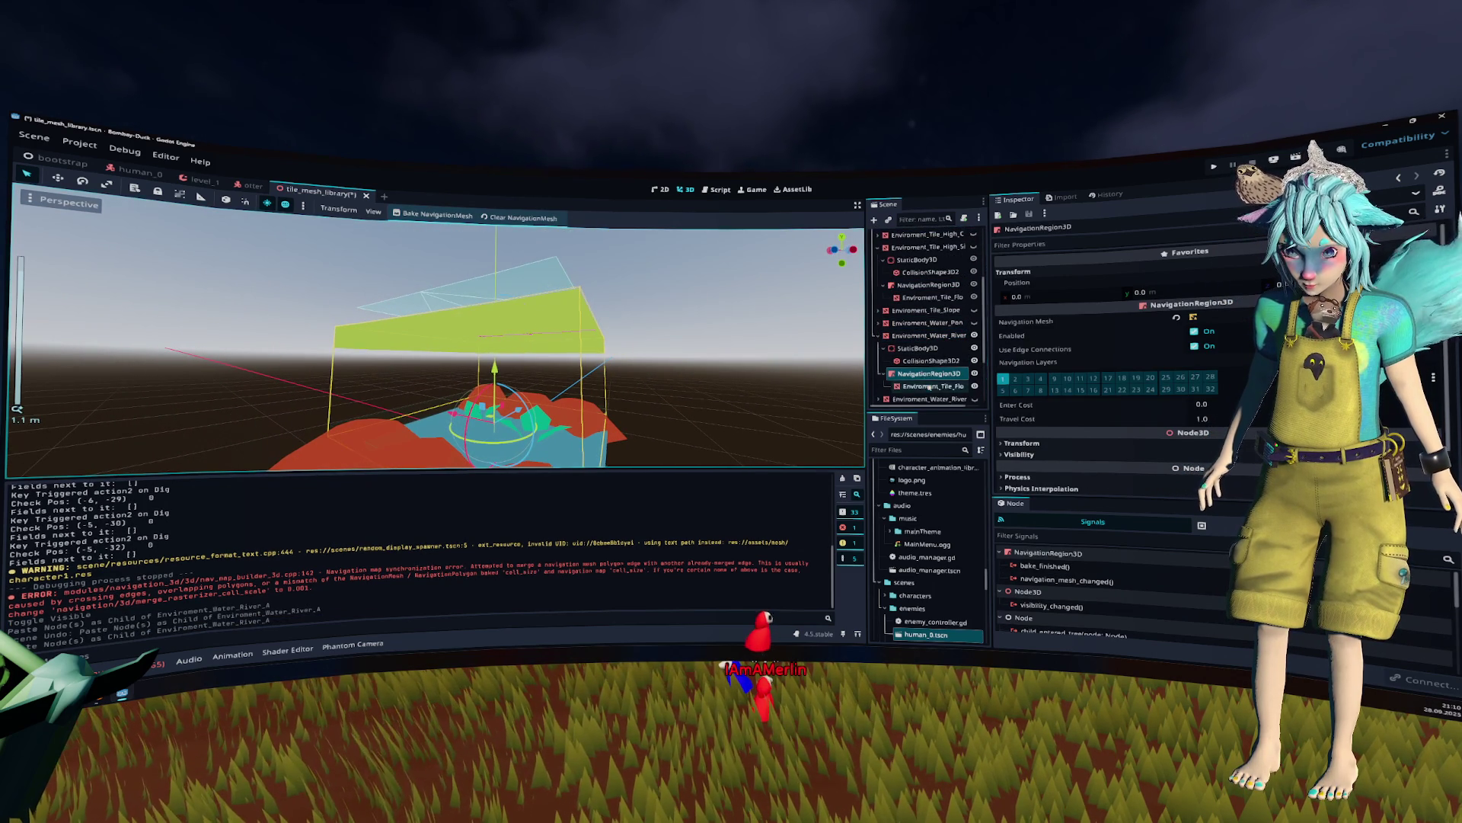
pyautogui.click(928, 374)
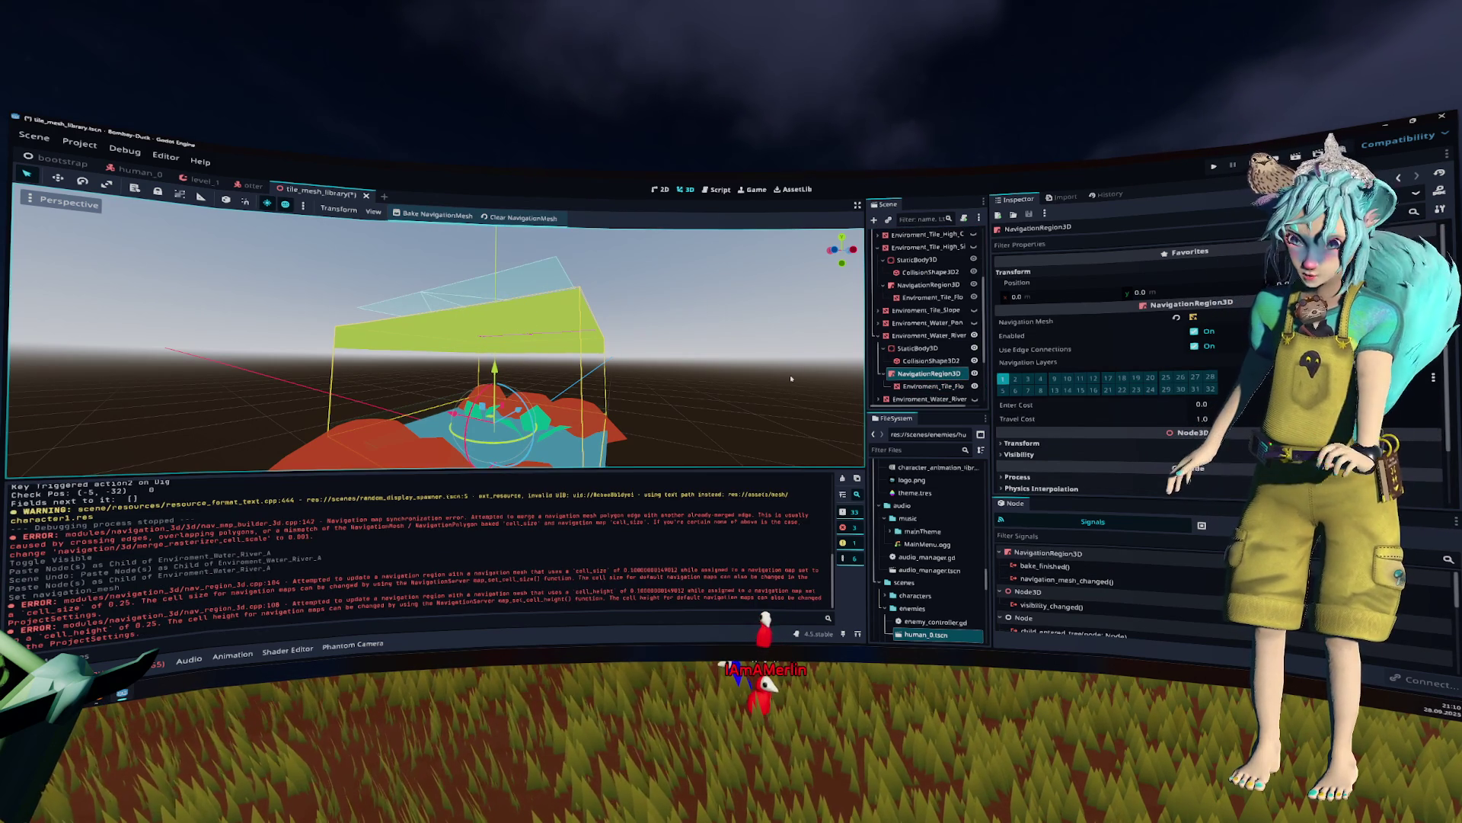
pyautogui.click(950, 386)
pyautogui.moveTo(496, 284); pyautogui.dragTo(500, 341)
# - Inspect the river's collision shape, floor tile mesh and the mesh operations list
pyautogui.click(925, 361)
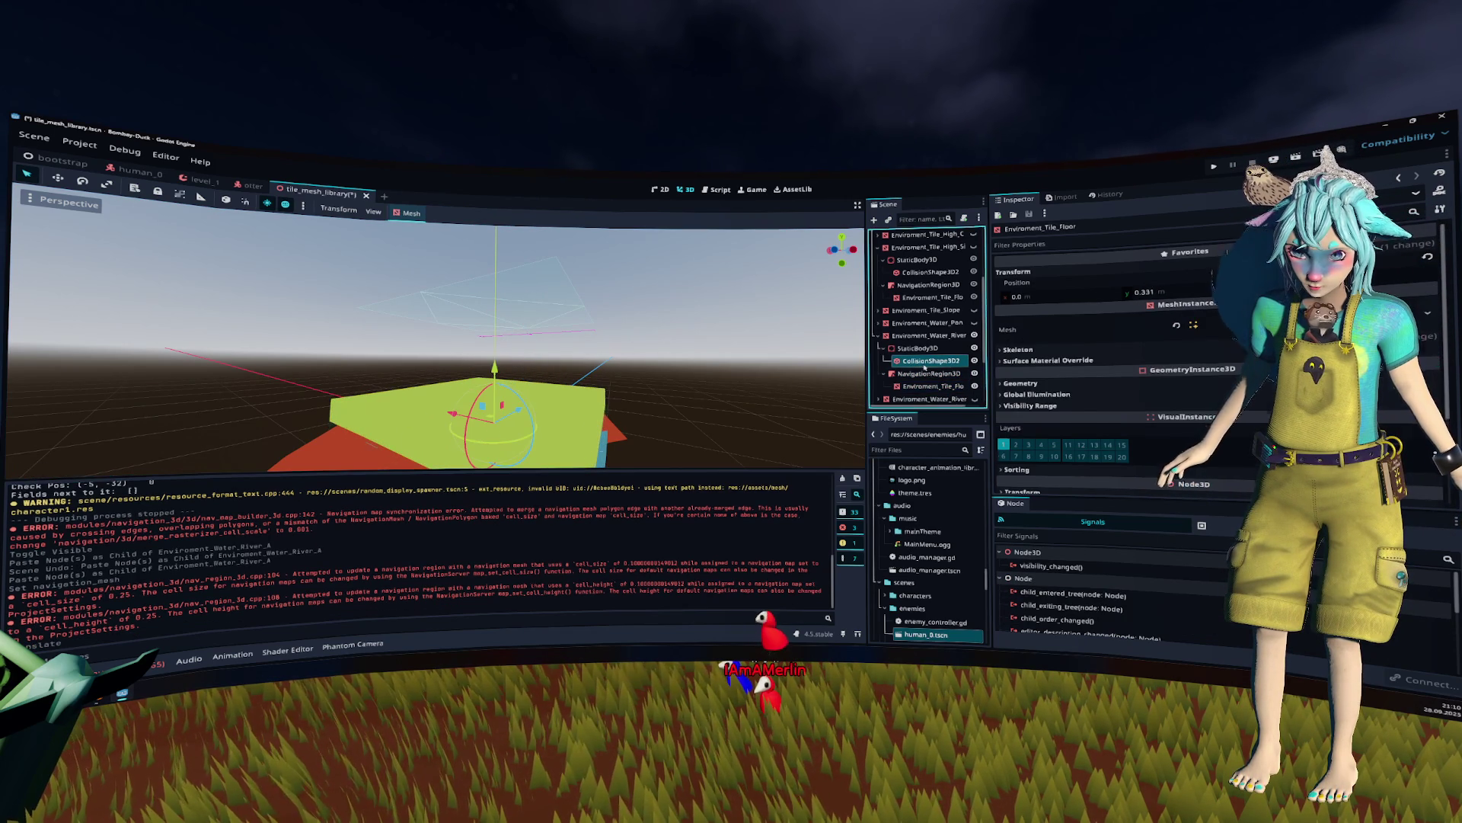
pyautogui.click(929, 386)
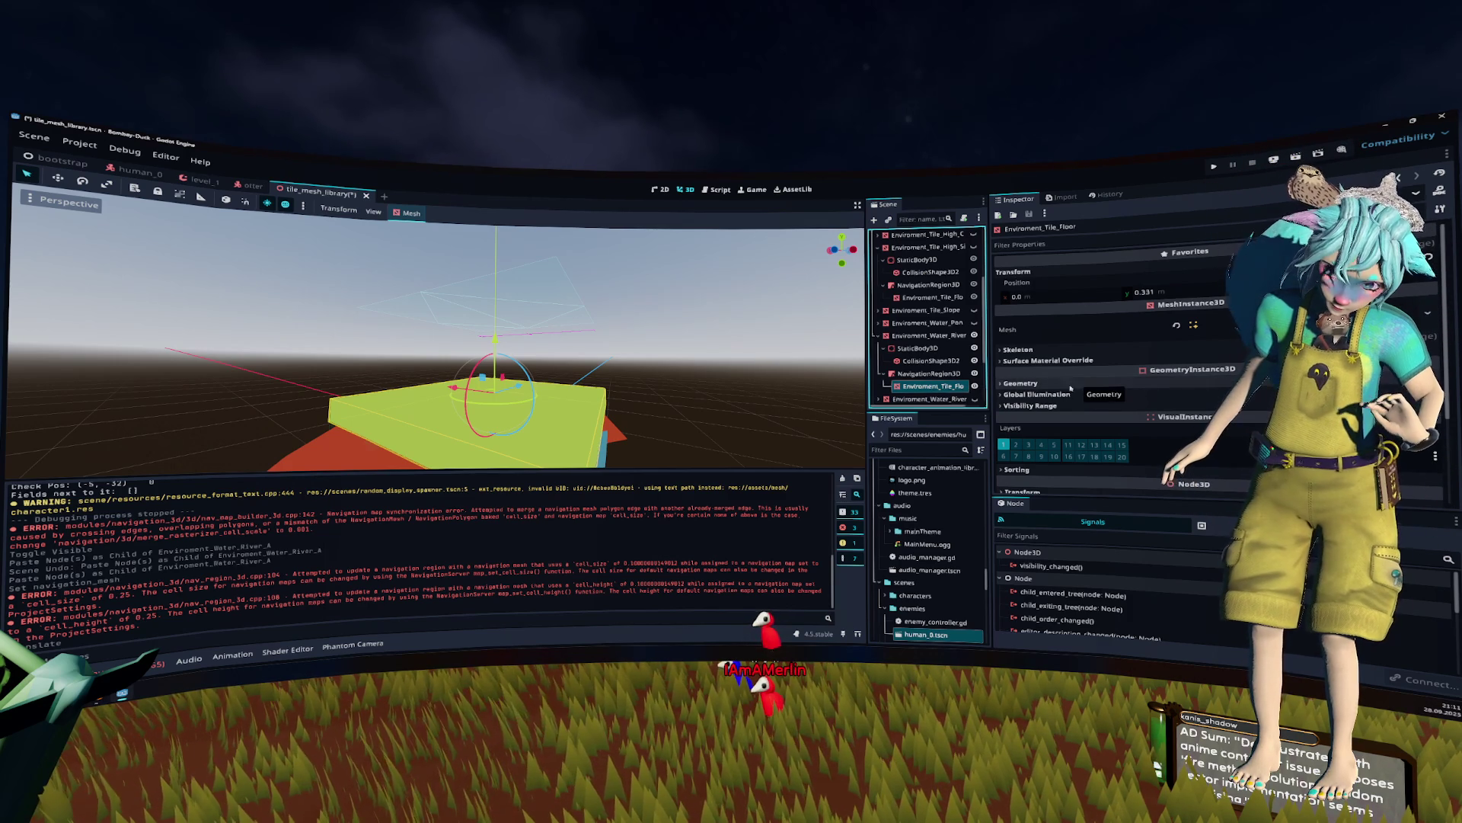
pyautogui.click(931, 374)
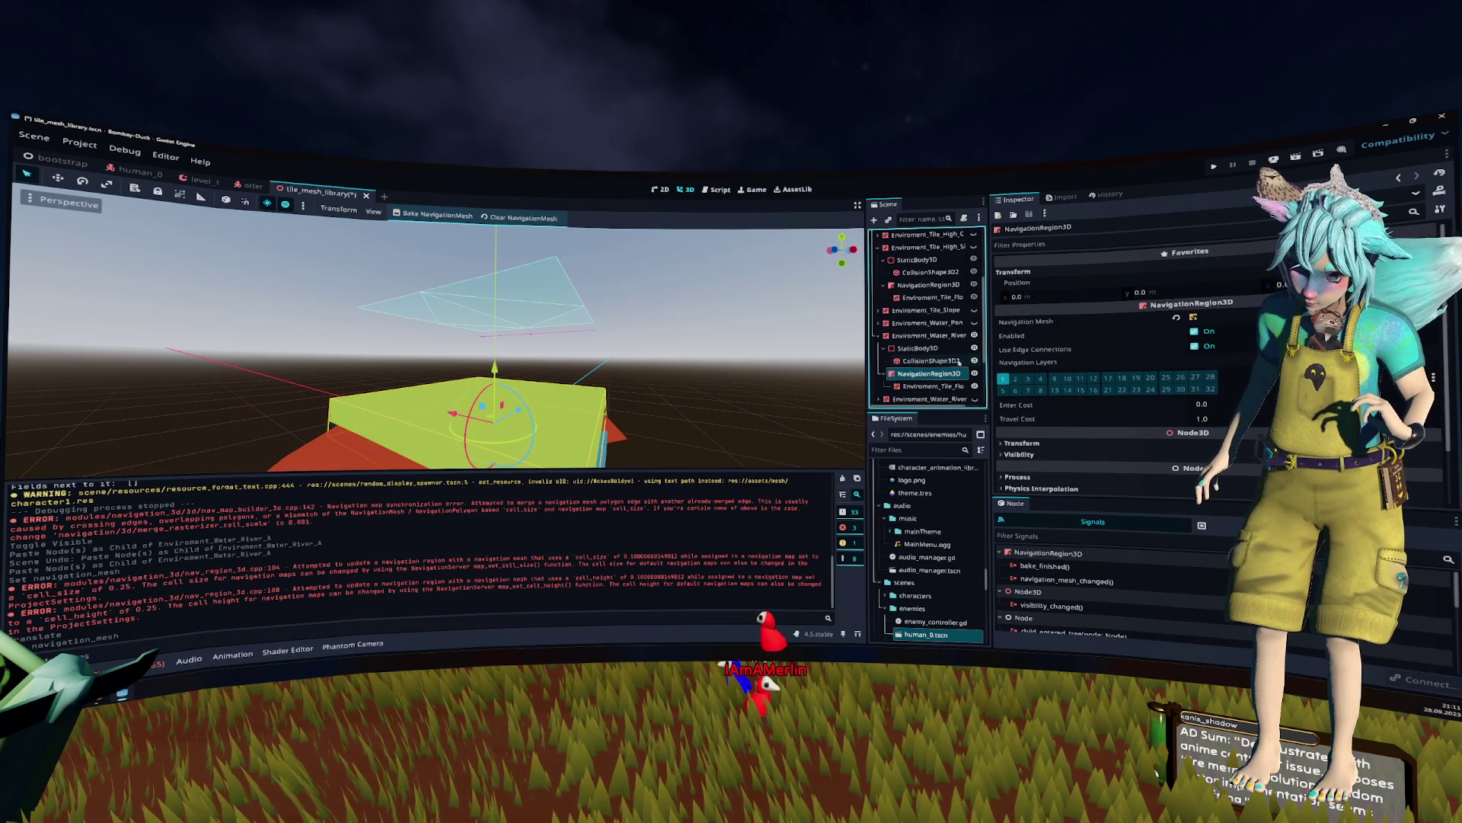
pyautogui.click(931, 386)
pyautogui.click(409, 214)
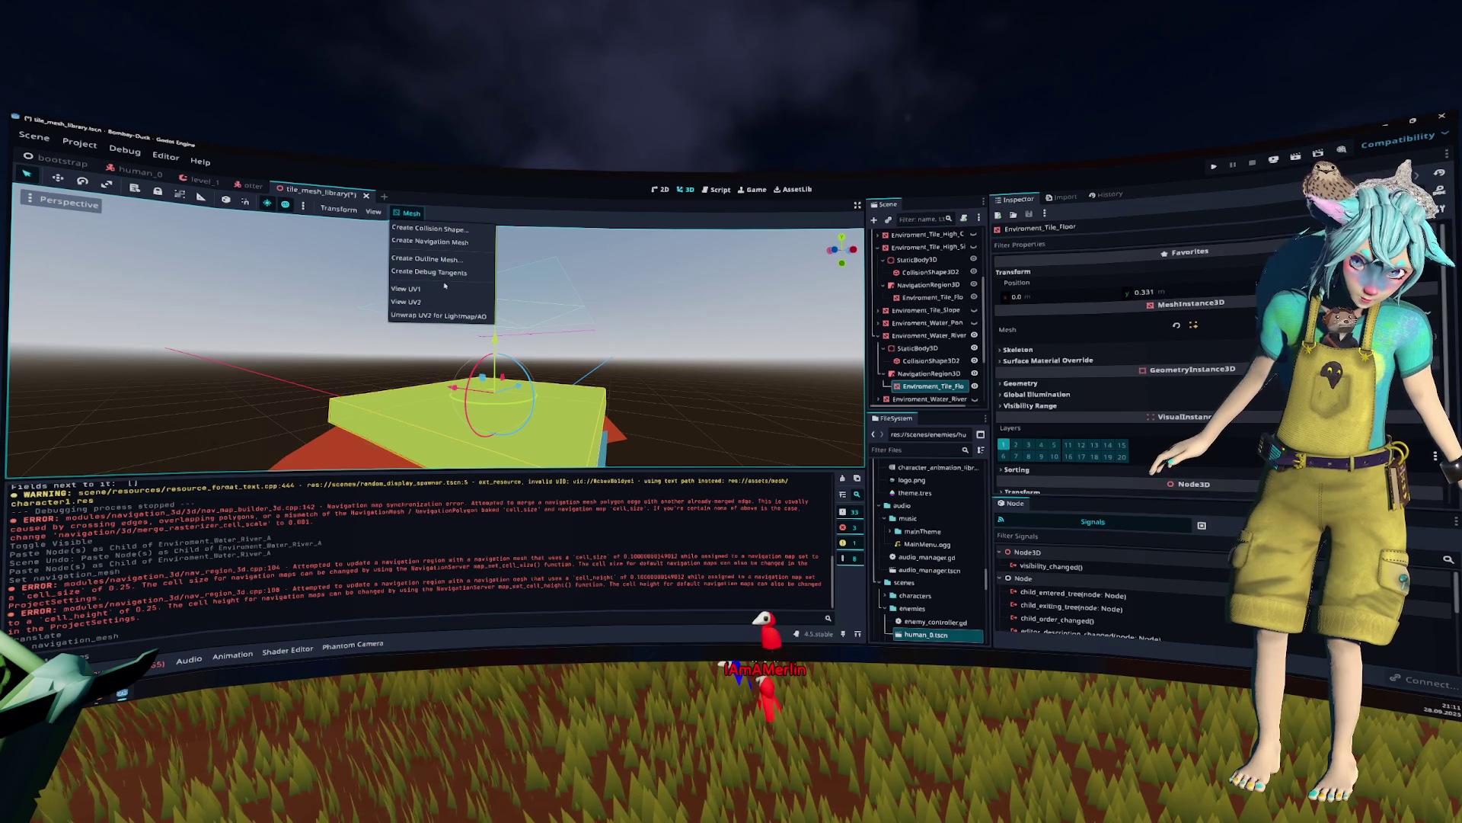
pyautogui.click(831, 402)
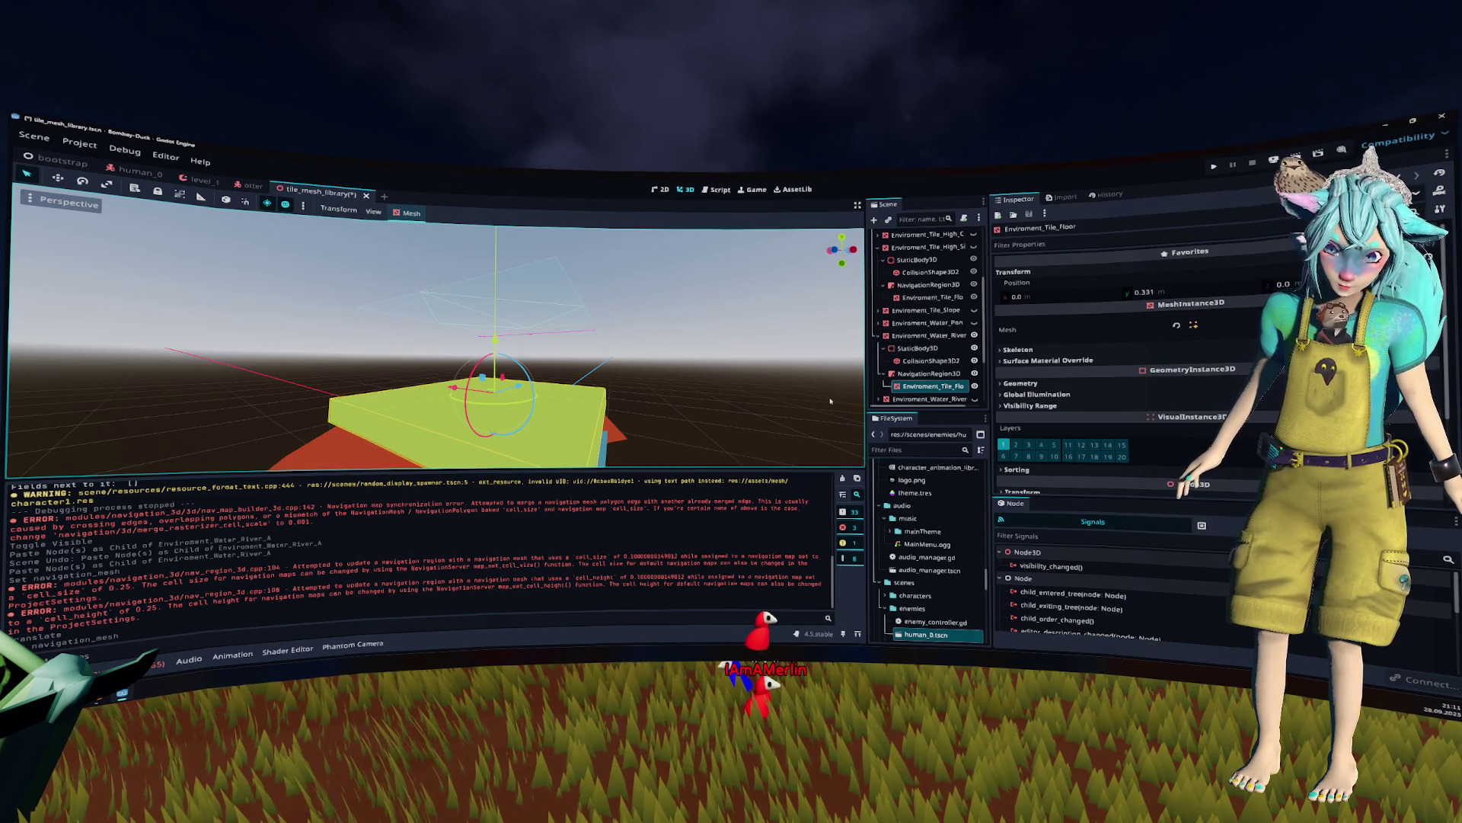
# - Re-bake the river tile's navigation mesh over the lowered floor slab
pyautogui.click(928, 373)
pyautogui.click(434, 214)
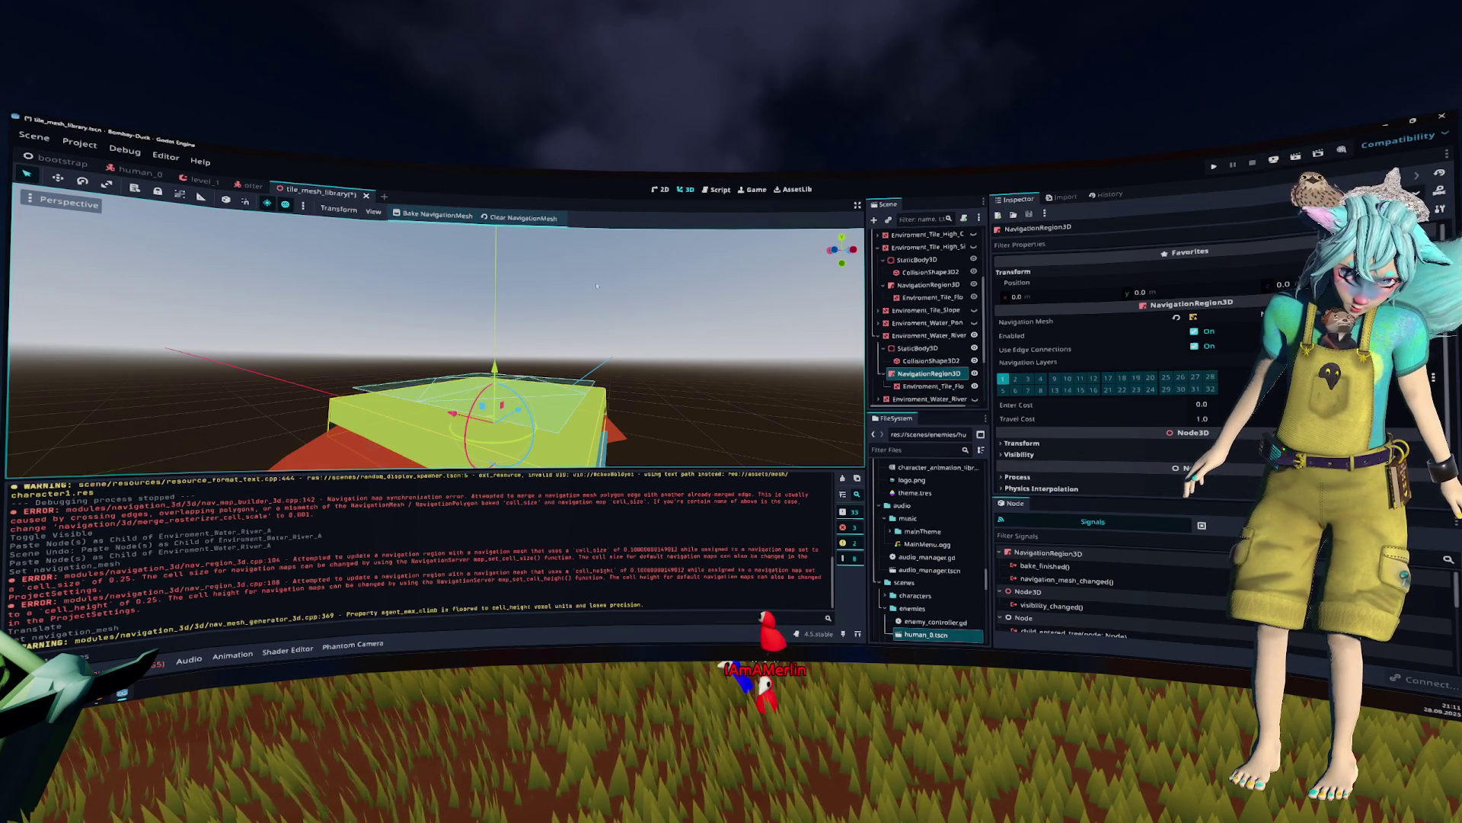
pyautogui.scroll(-5, 621, 293)
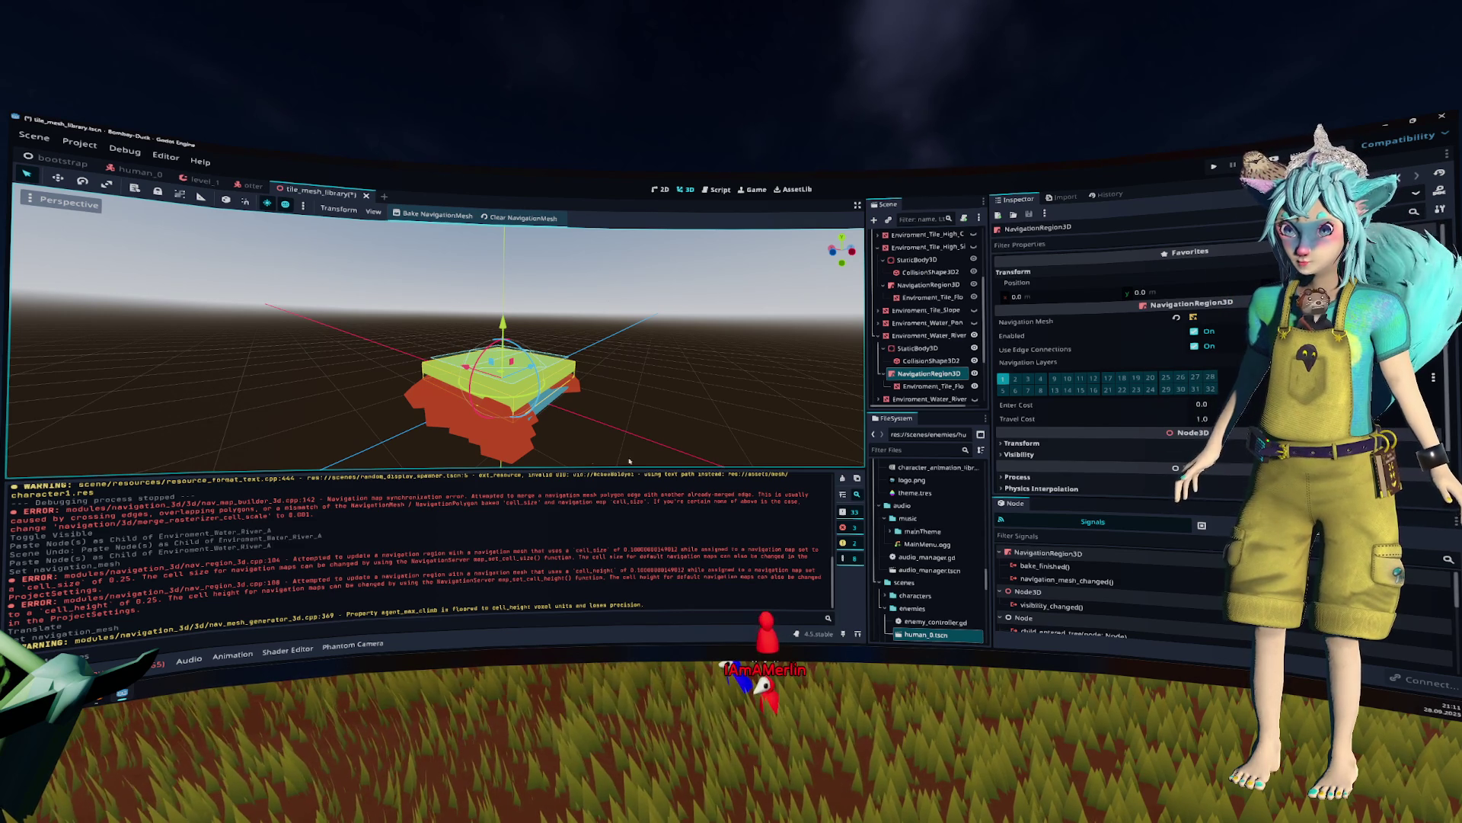
pyautogui.click(934, 373)
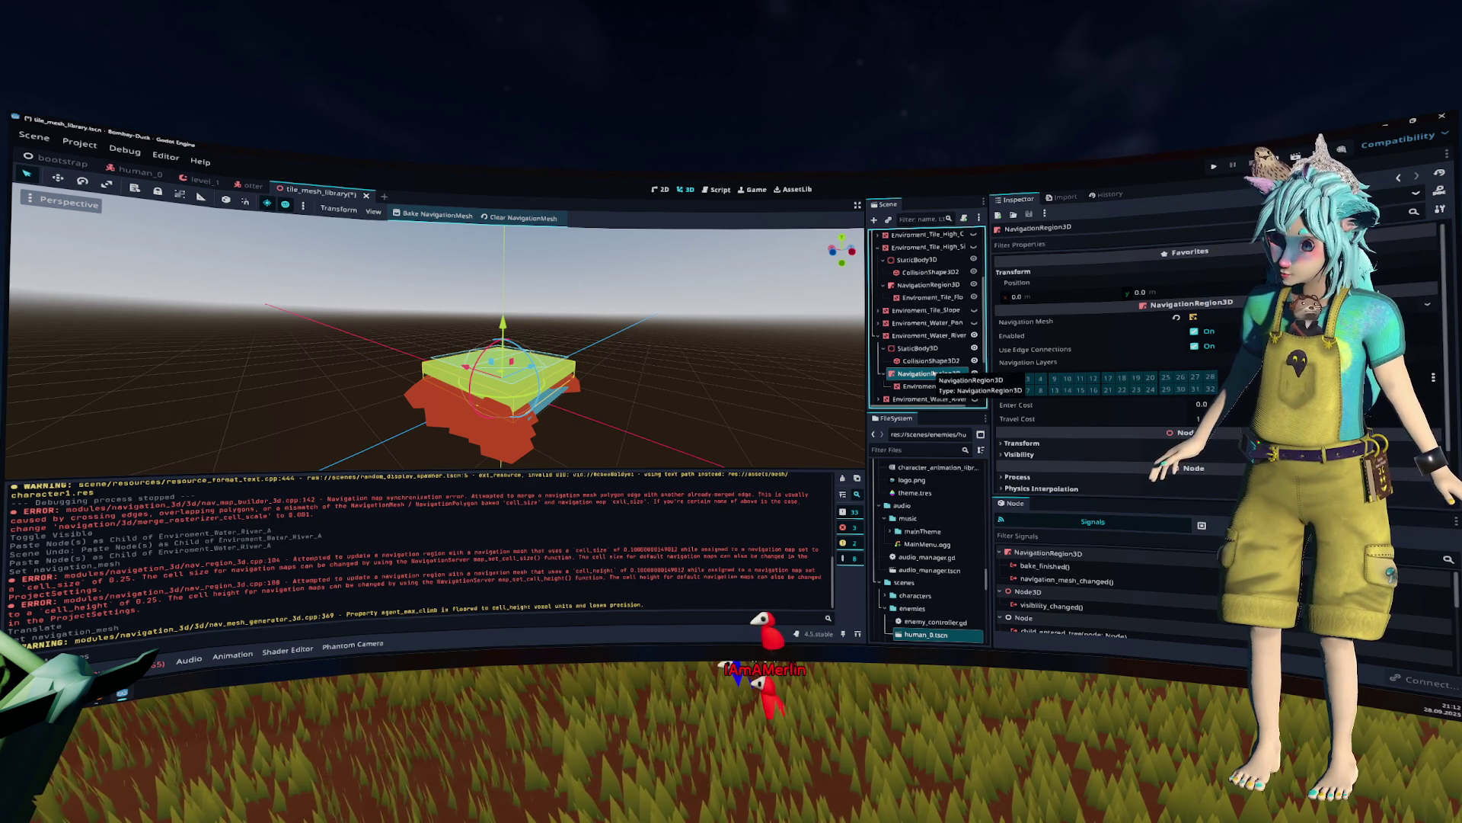
# - Hide the floor mesh to view the navmesh, then browse the River_B and River_C branches
pyautogui.click(930, 373)
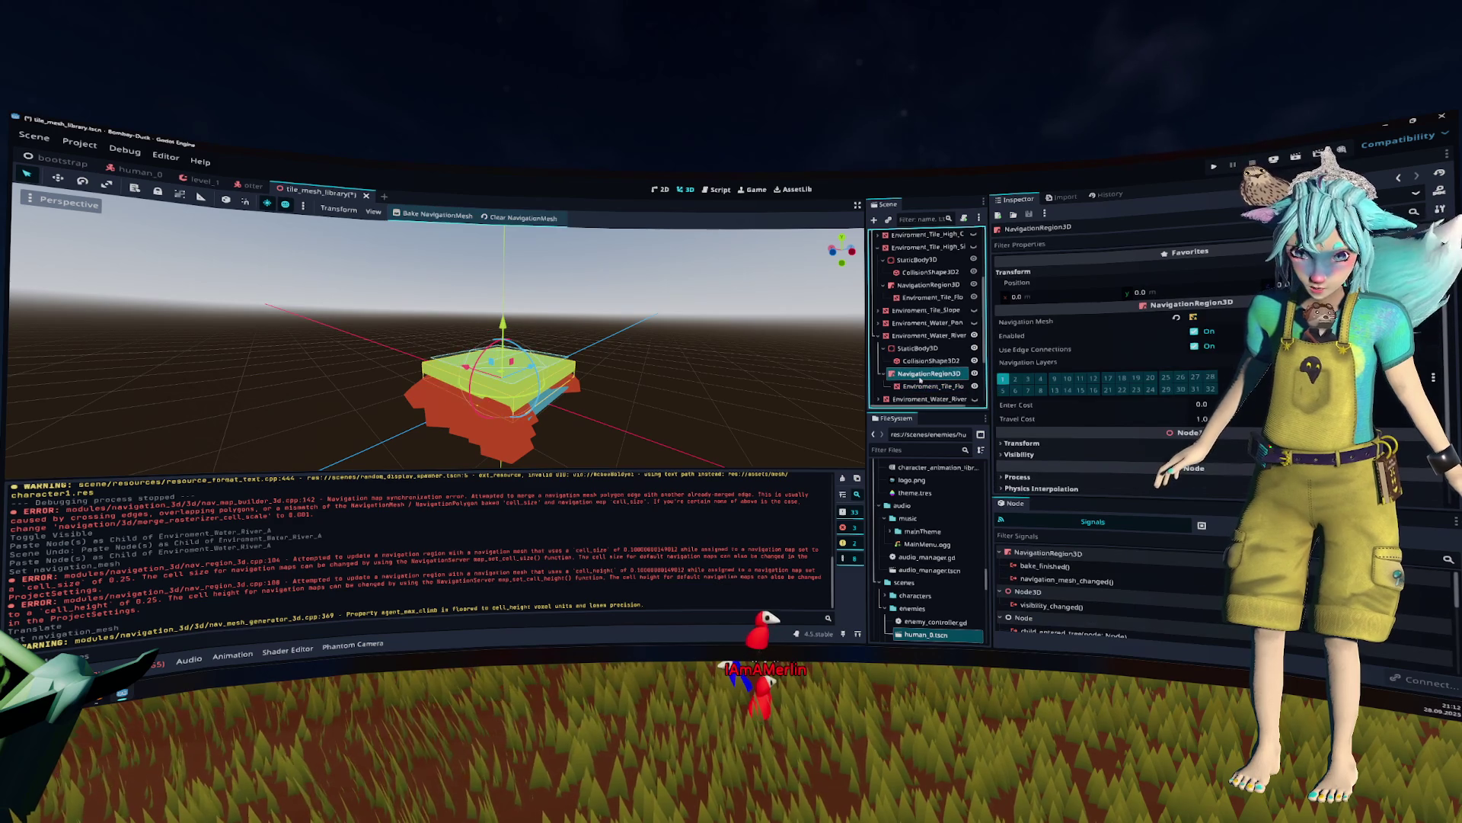
pyautogui.click(974, 386)
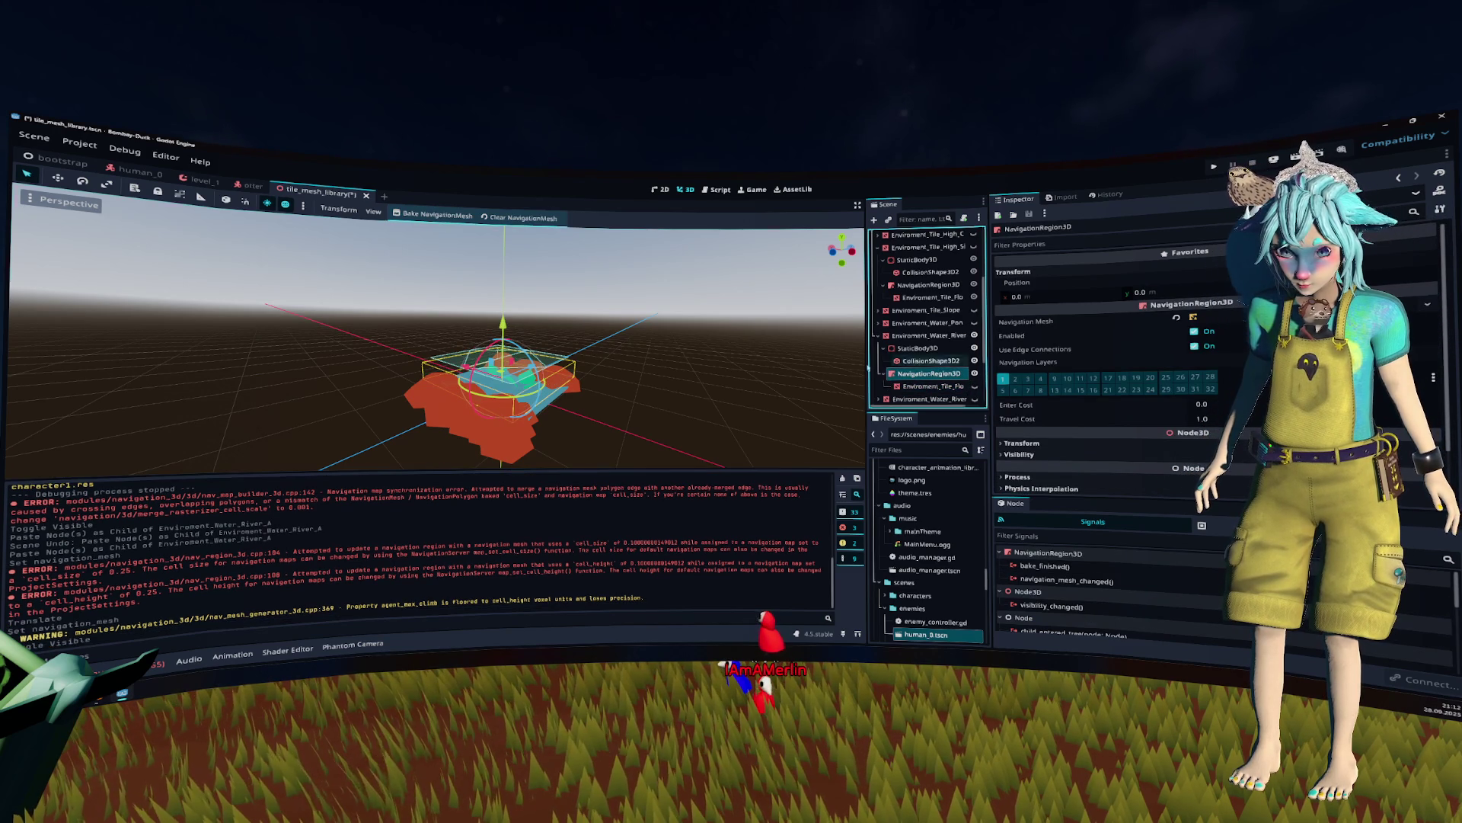
pyautogui.click(913, 375)
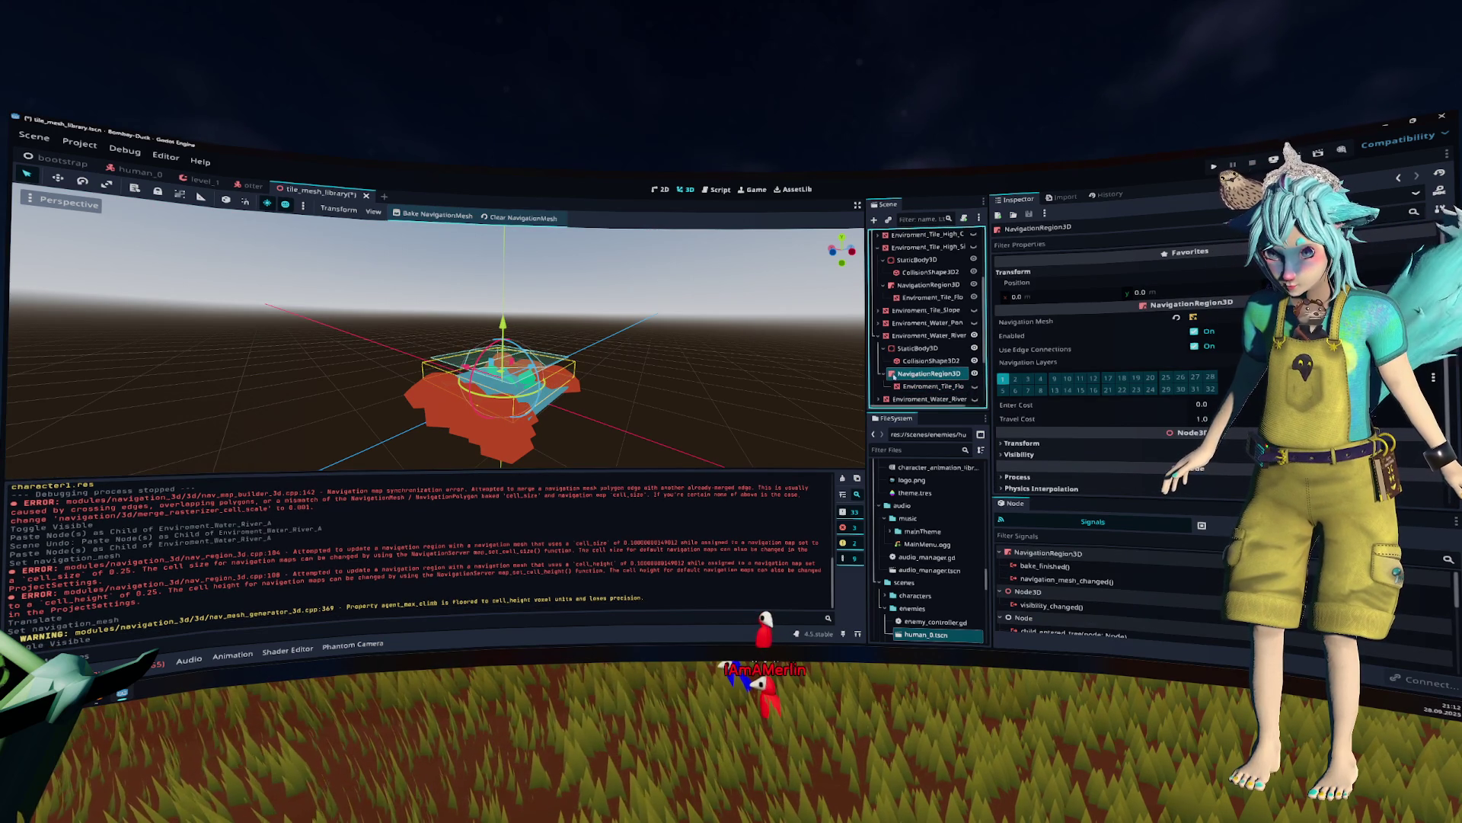
pyautogui.click(878, 335)
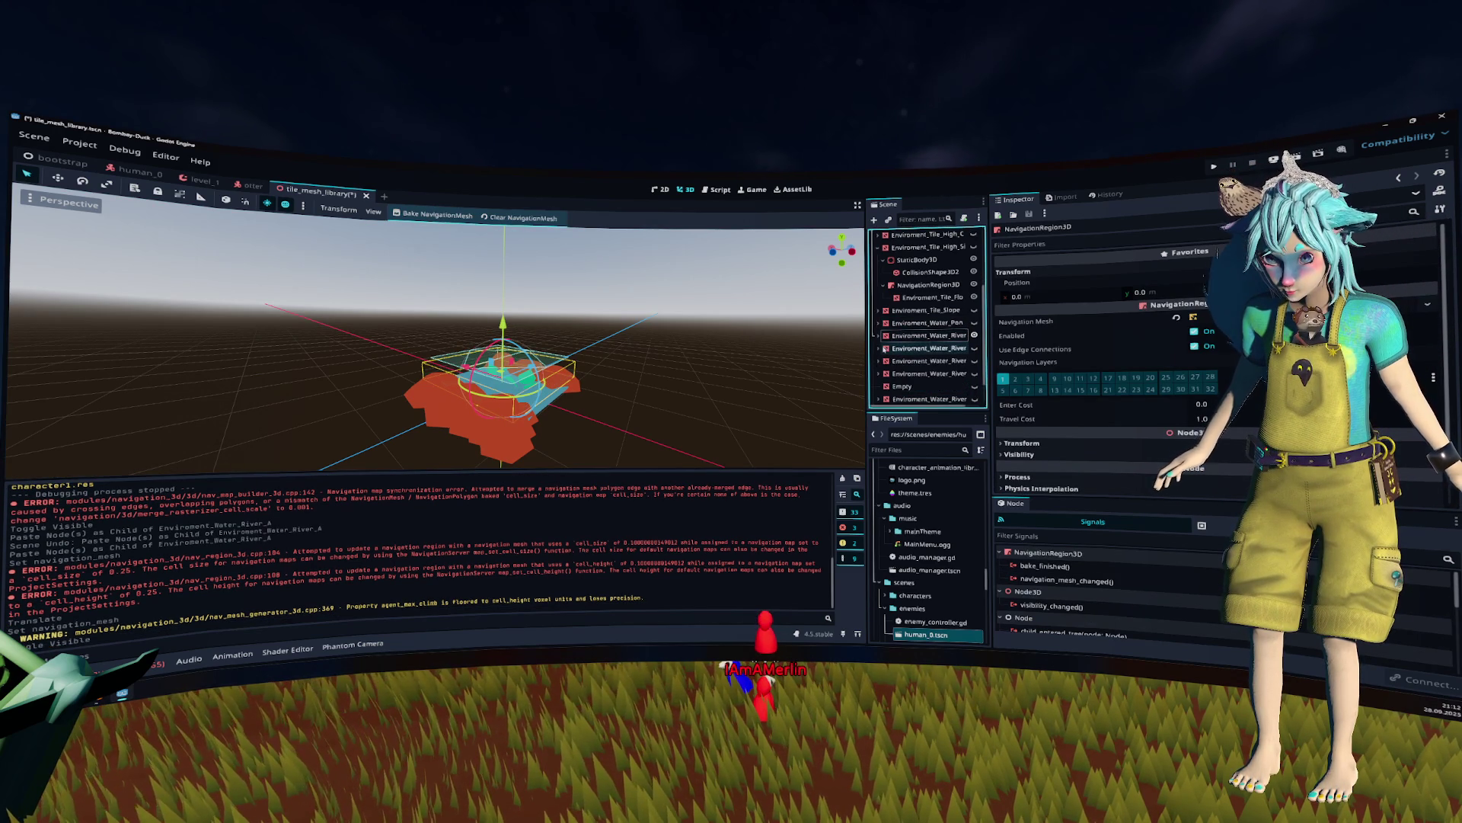
pyautogui.click(940, 348)
pyautogui.press('Right')
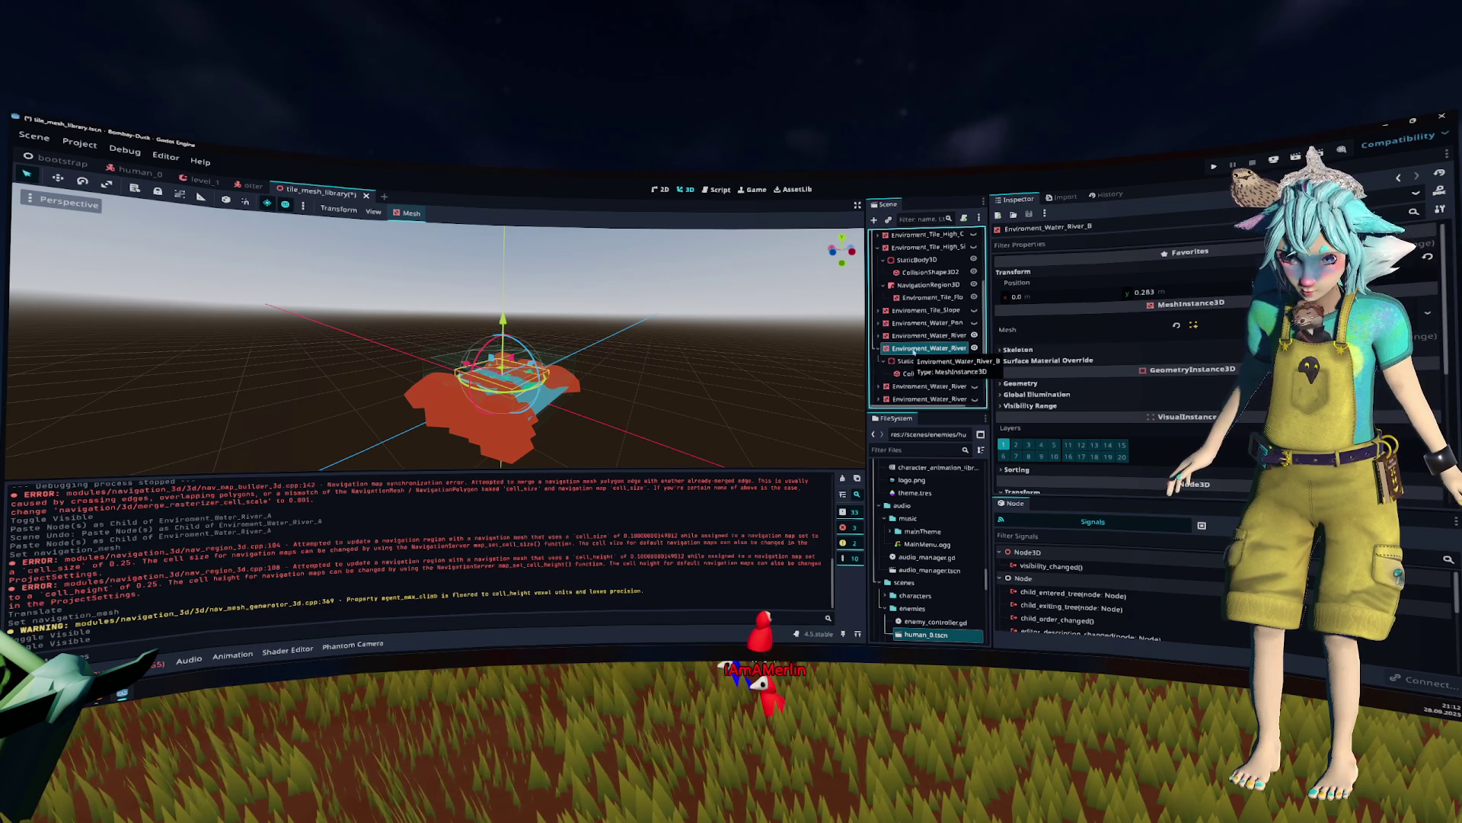
pyautogui.click(878, 348)
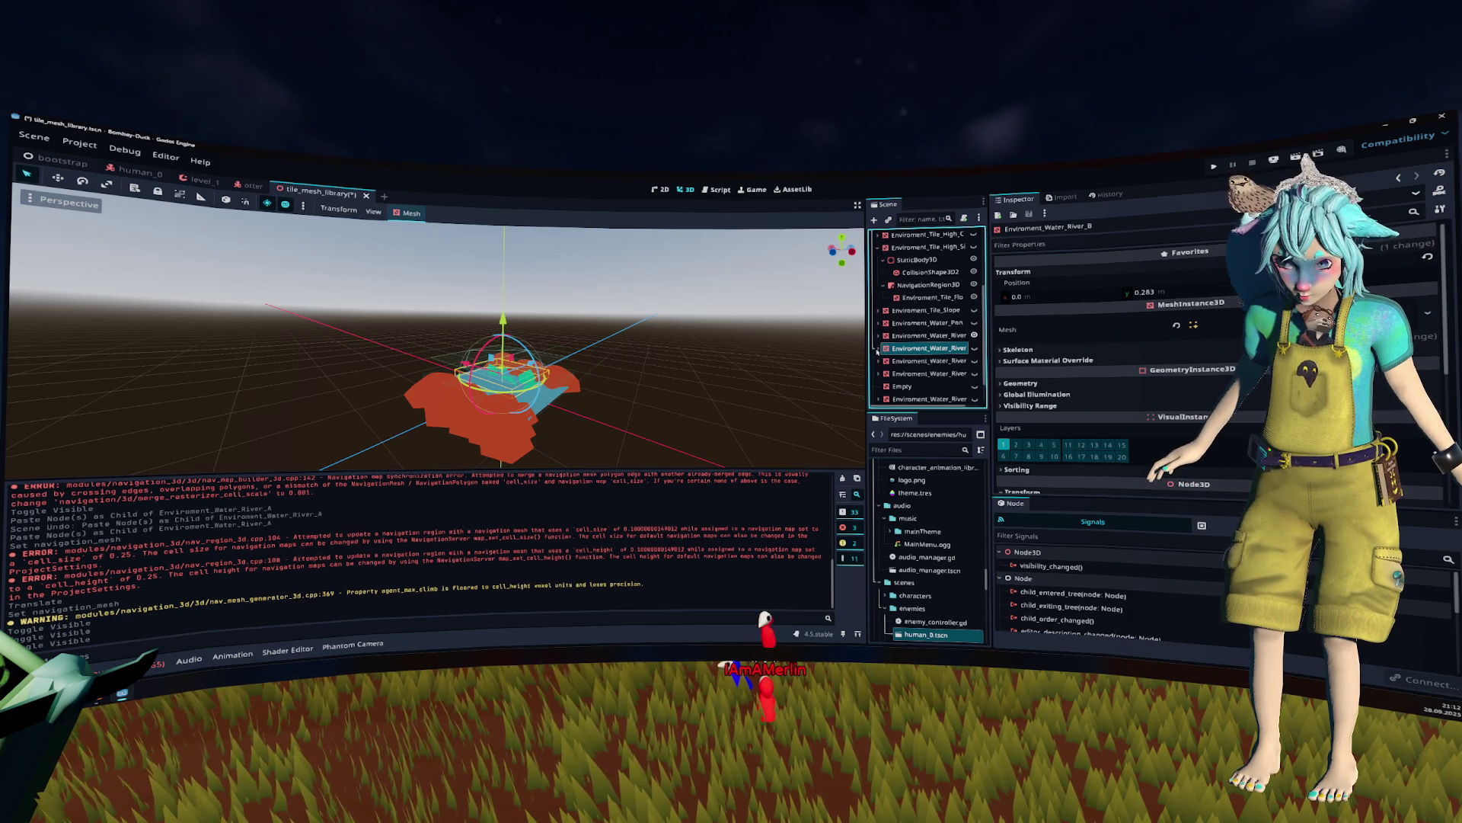
pyautogui.click(952, 361)
pyautogui.press('Right')
pyautogui.press('Down')
pyautogui.press('Down')
pyautogui.press('Down')
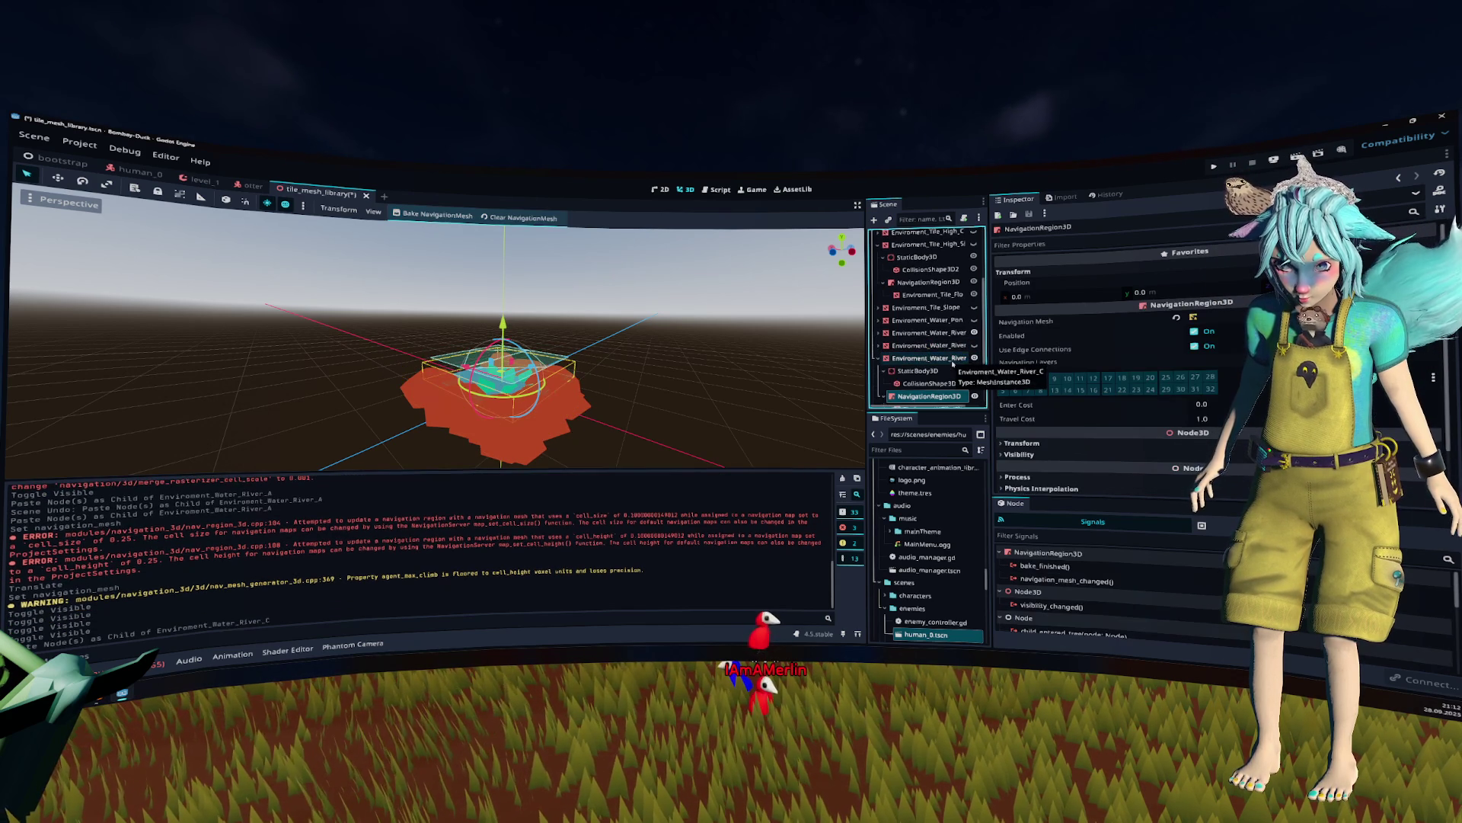
pyautogui.scroll(-2, 949, 365)
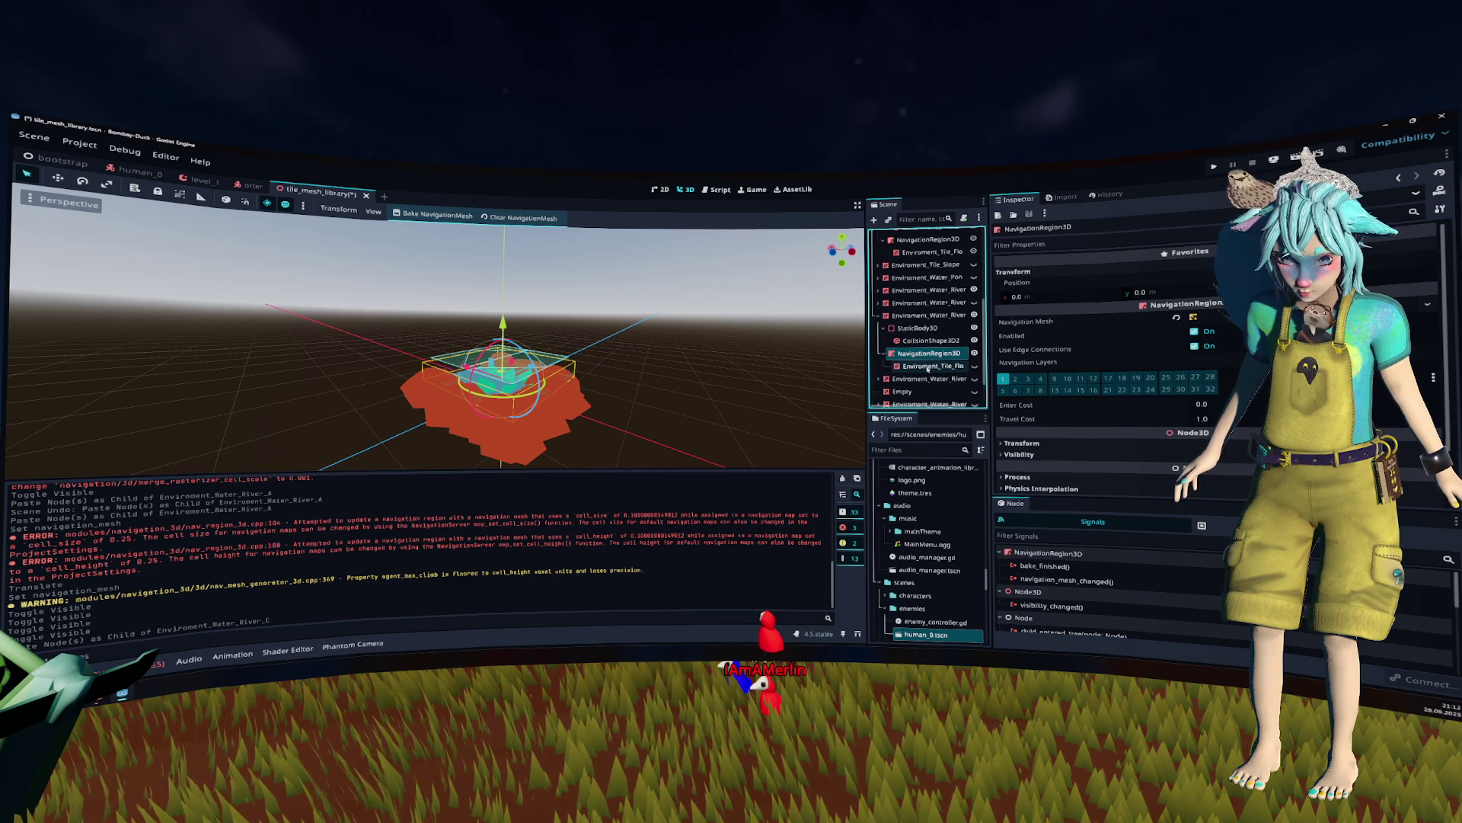
# - Isolate River_D by hiding the other river tiles and check River_C's navigation region
pyautogui.click(883, 315)
pyautogui.click(961, 343)
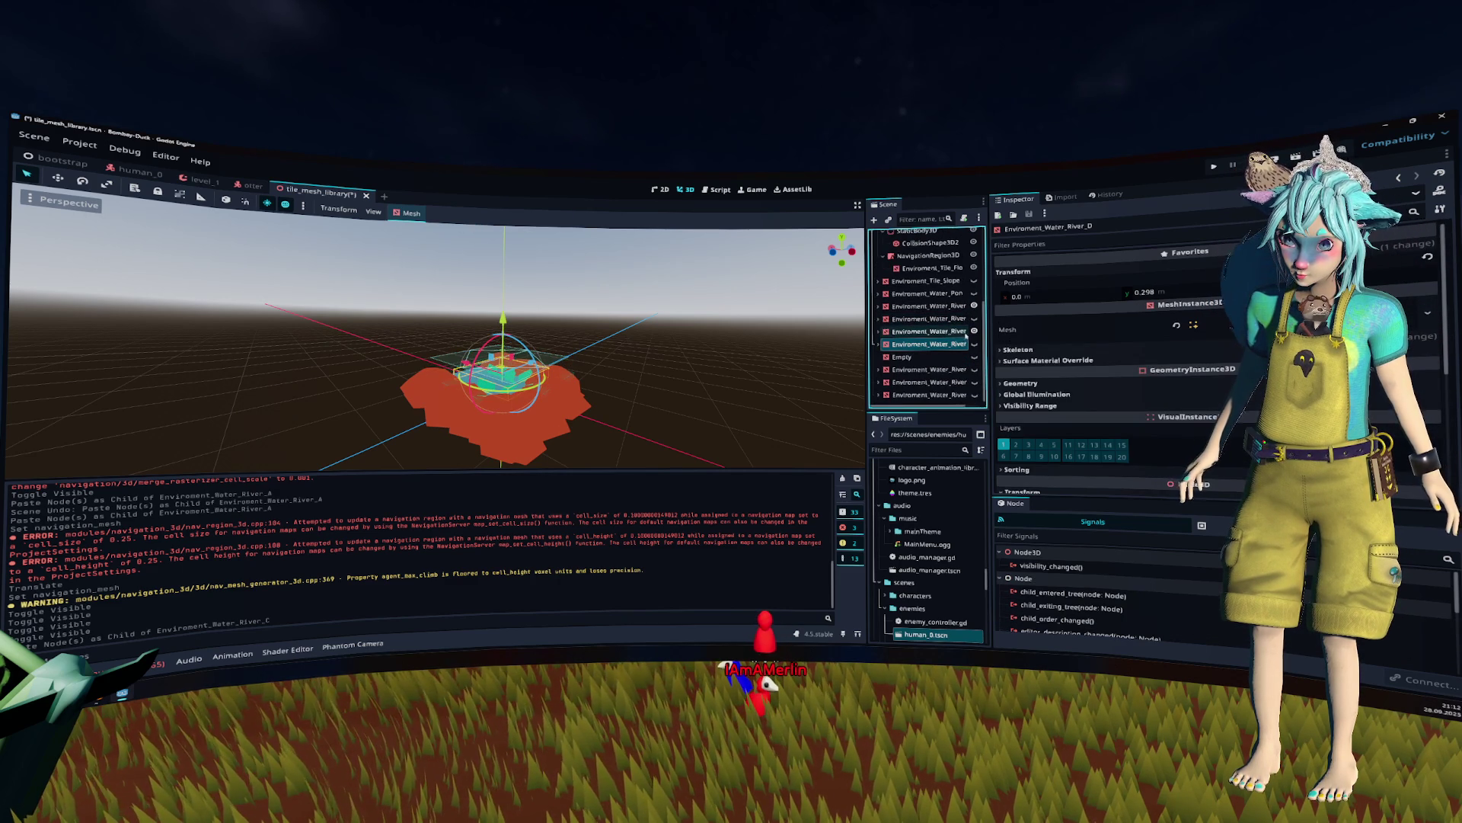
pyautogui.click(975, 330)
pyautogui.click(974, 305)
pyautogui.click(974, 344)
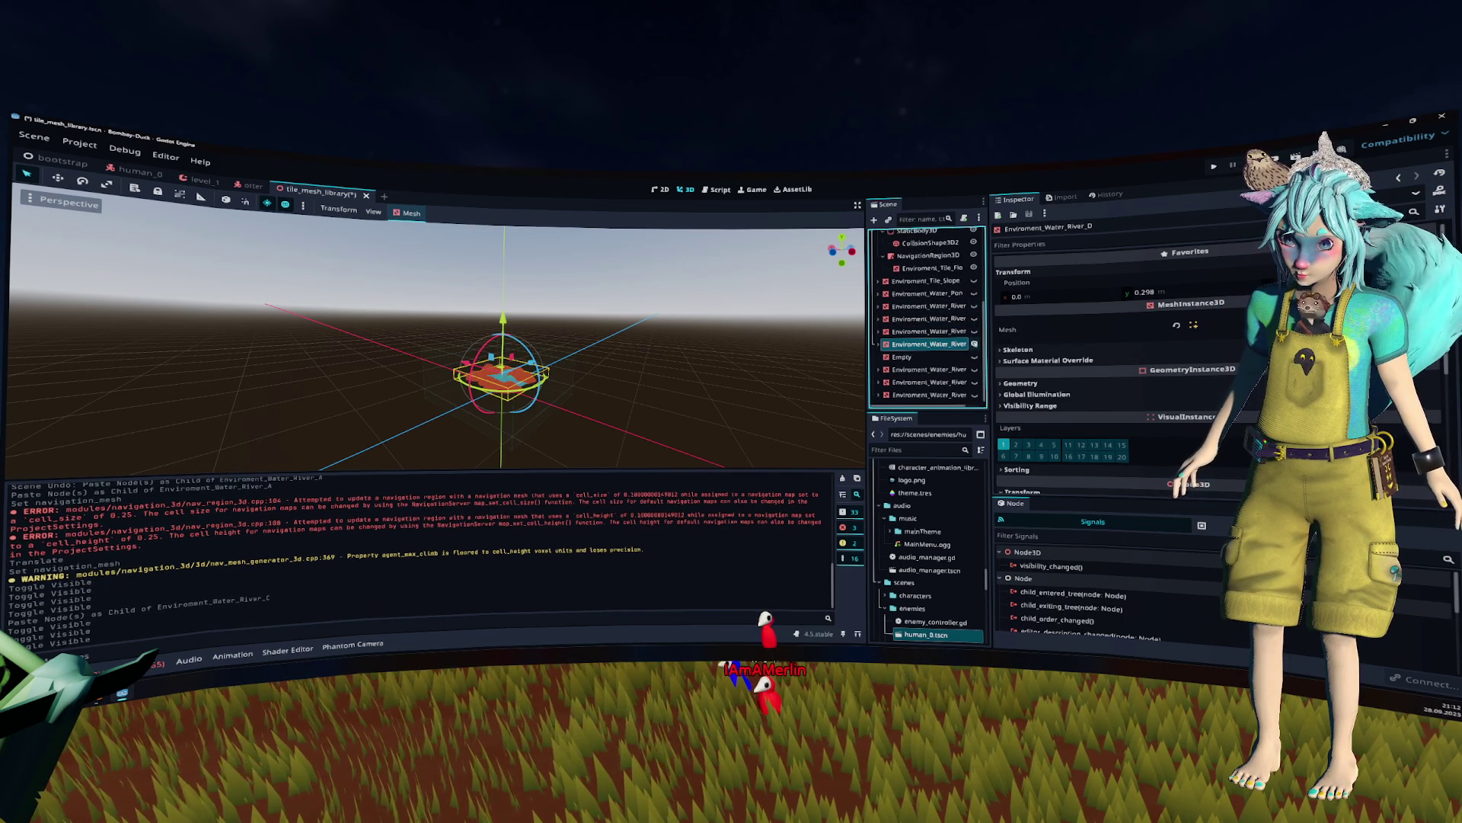
pyautogui.click(929, 330)
pyautogui.click(877, 331)
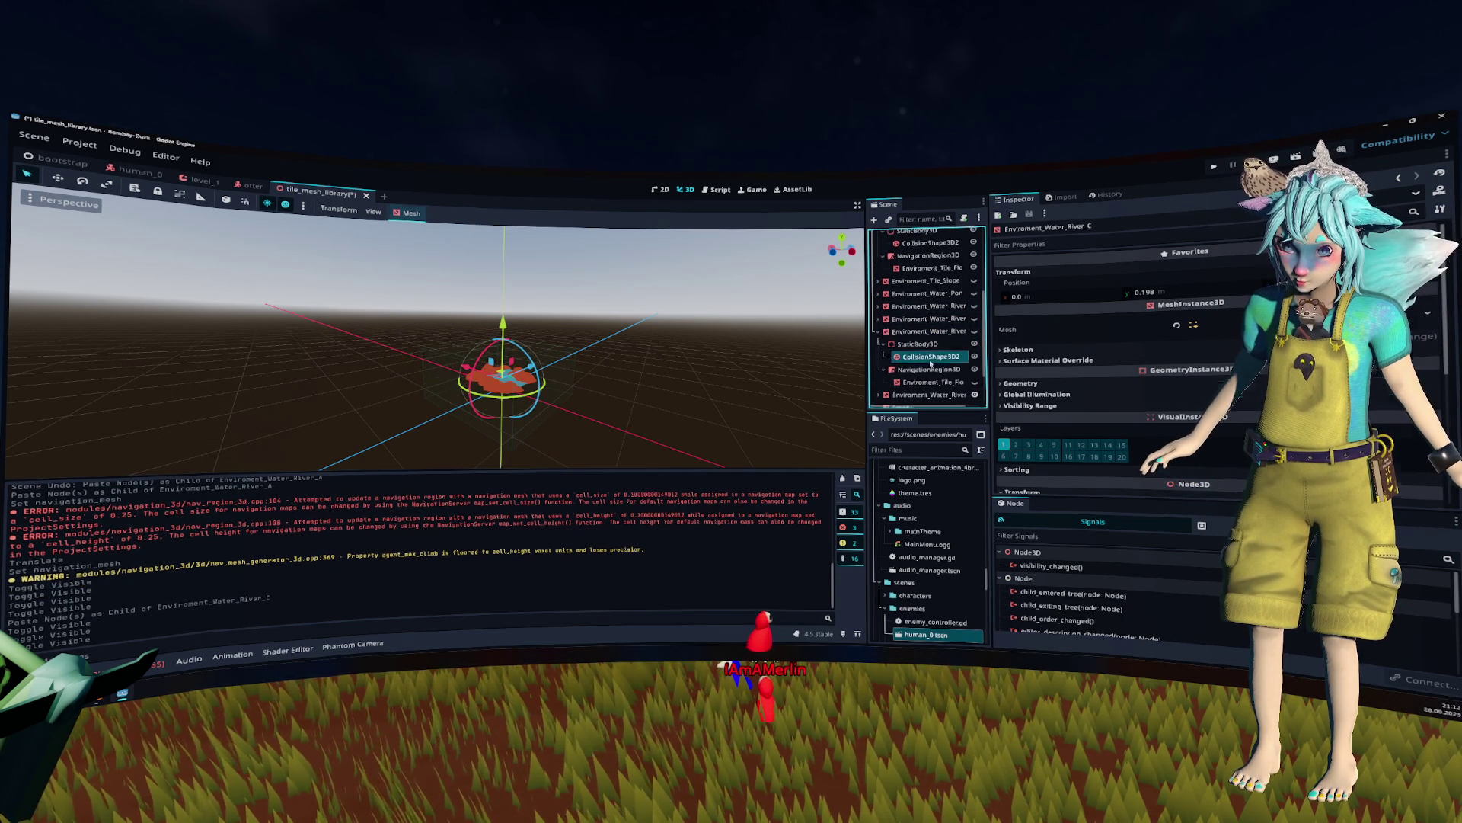
pyautogui.click(929, 369)
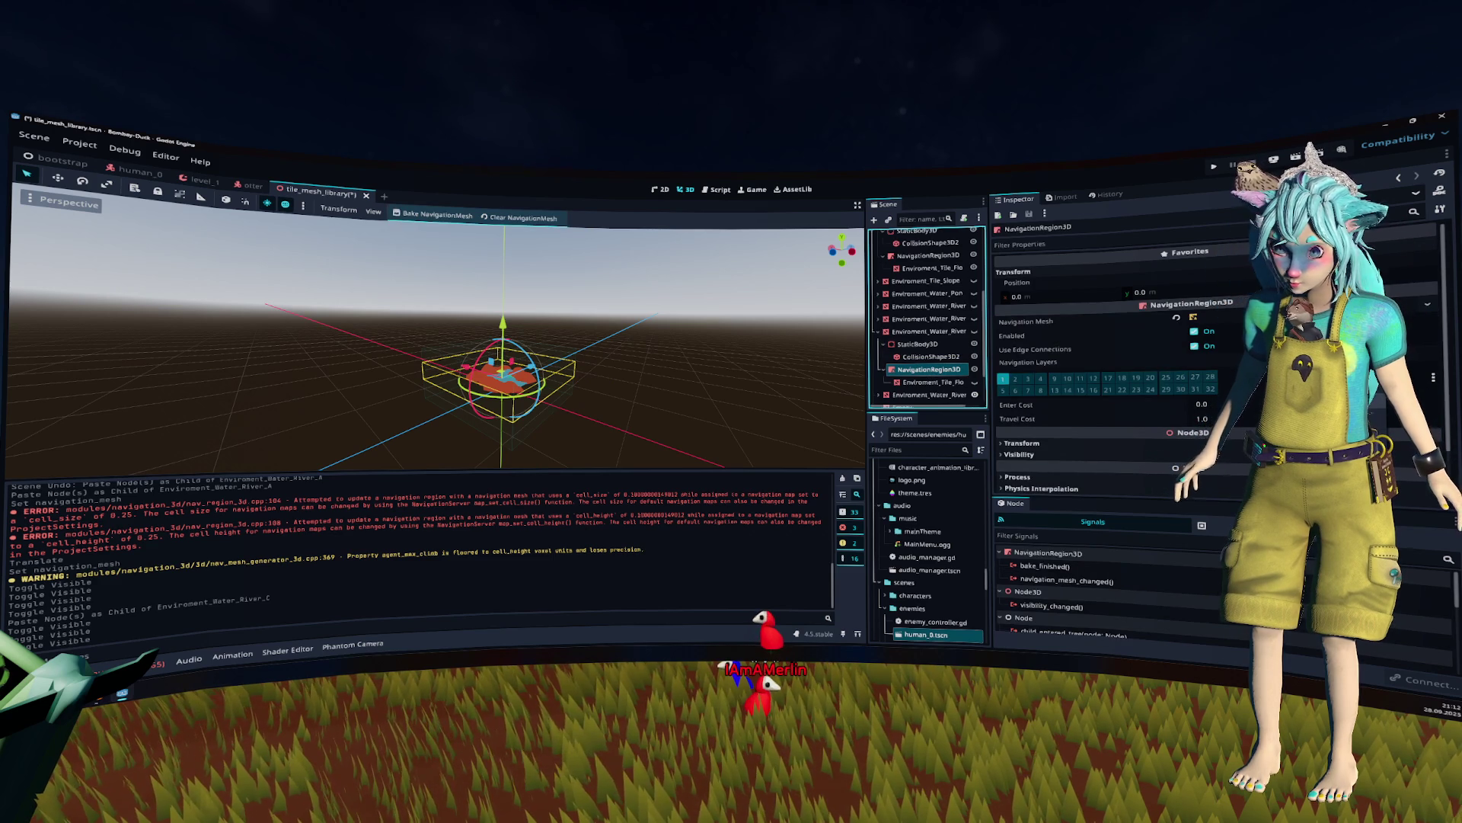
pyautogui.click(878, 330)
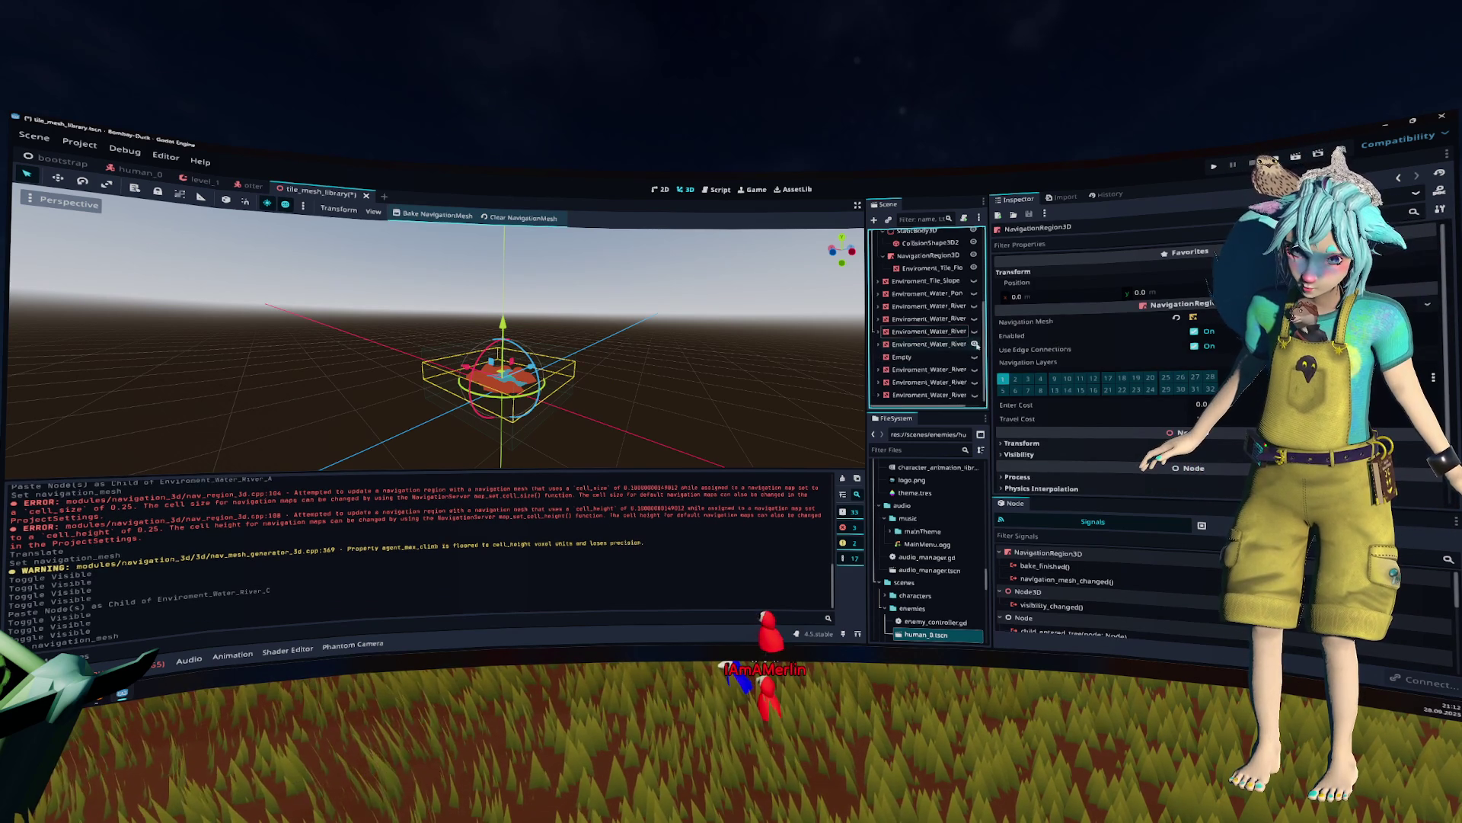
pyautogui.click(974, 343)
# - Paste the navigation and collision nodes under River_End and view the tile from above
pyautogui.click(958, 369)
pyautogui.click(974, 368)
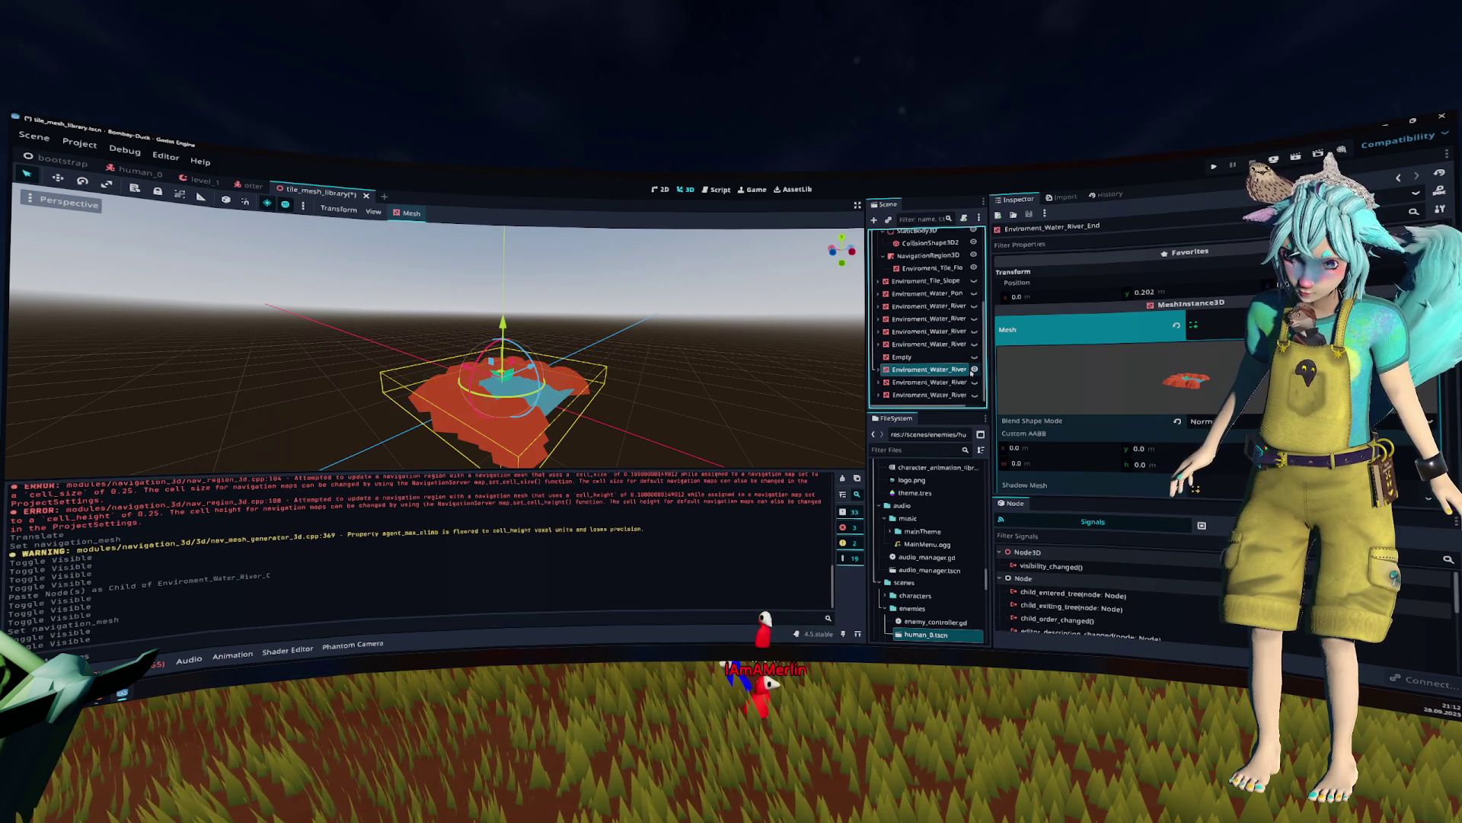
pyautogui.hotkey('ctrl', 'v')
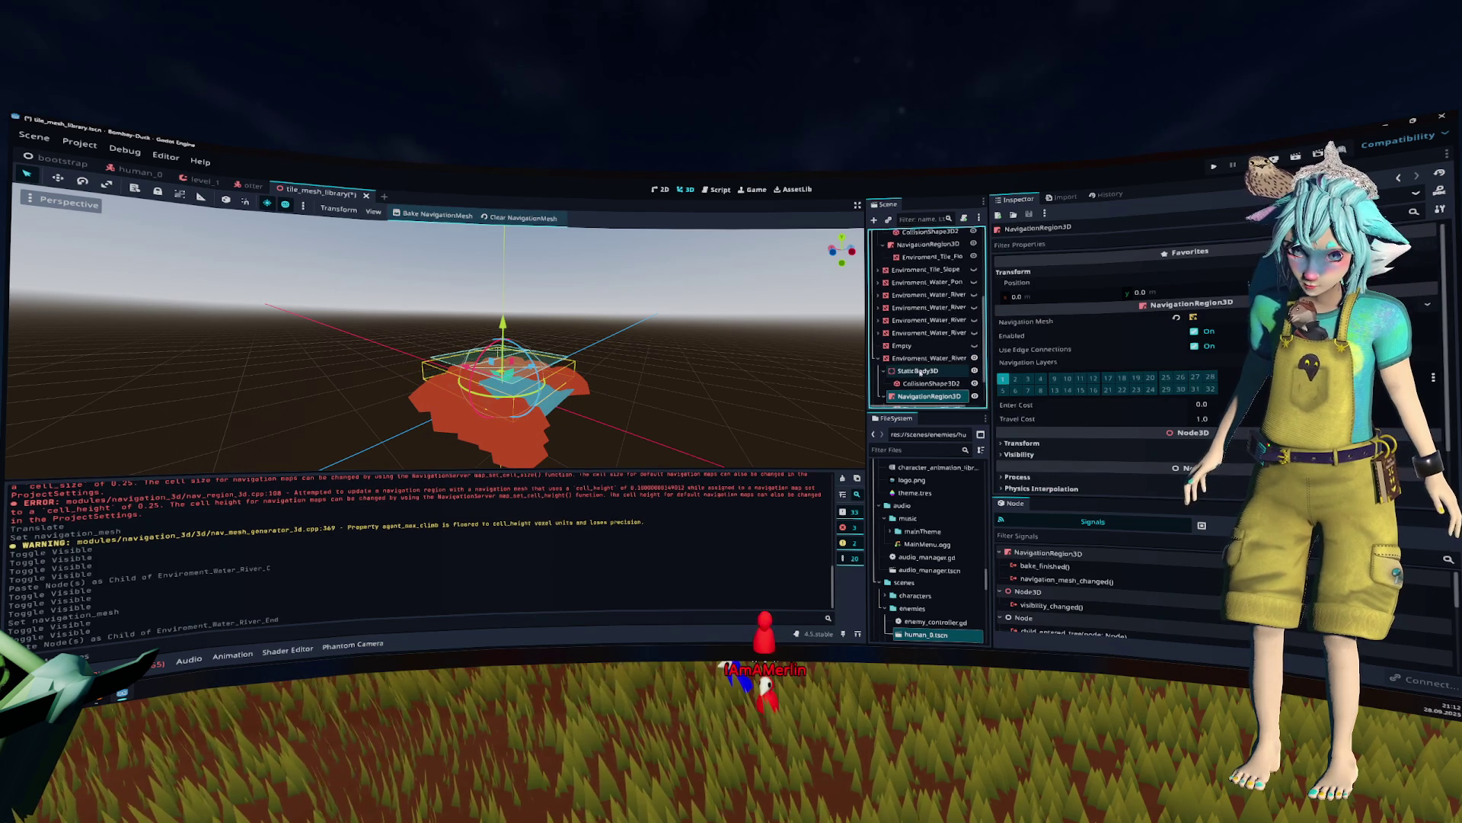
pyautogui.moveTo(625, 328); pyautogui.dragTo(630, 378)
pyautogui.scroll(5, 631, 378)
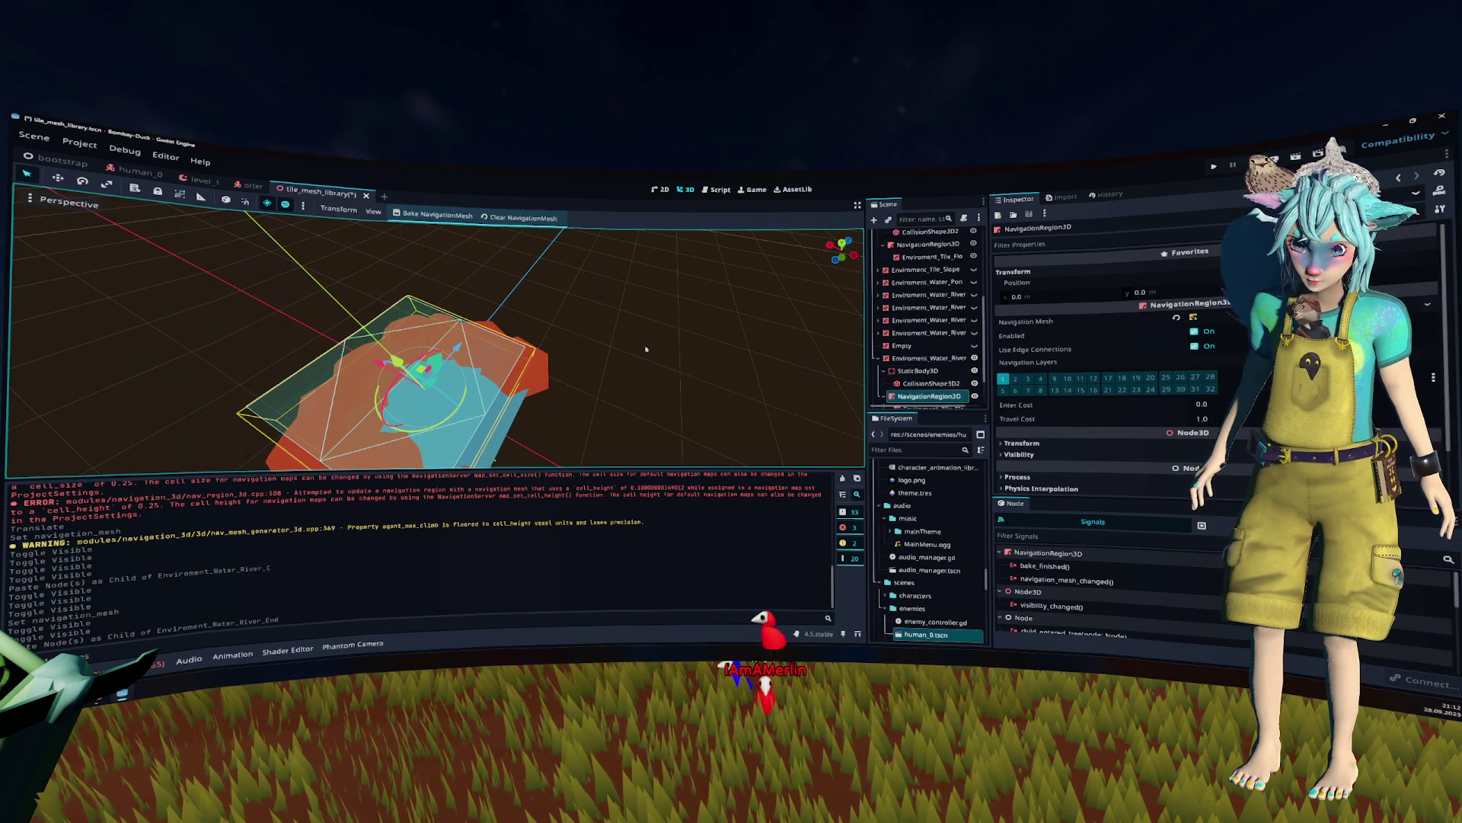
pyautogui.scroll(-2, 937, 372)
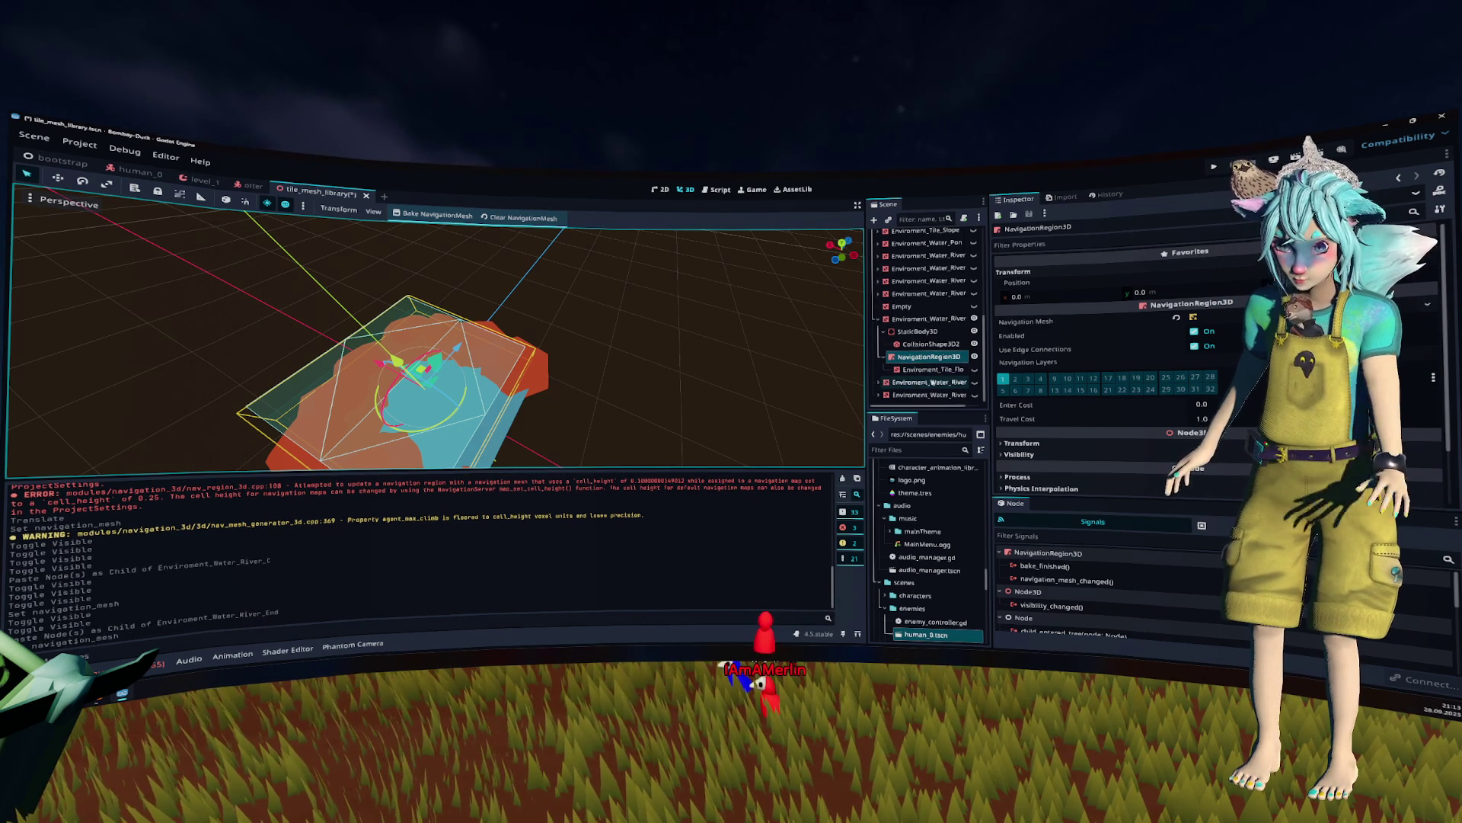
# - Paste the copied navigation region under River_T
pyautogui.click(974, 356)
pyautogui.click(974, 356)
pyautogui.click(974, 356)
pyautogui.click(906, 382)
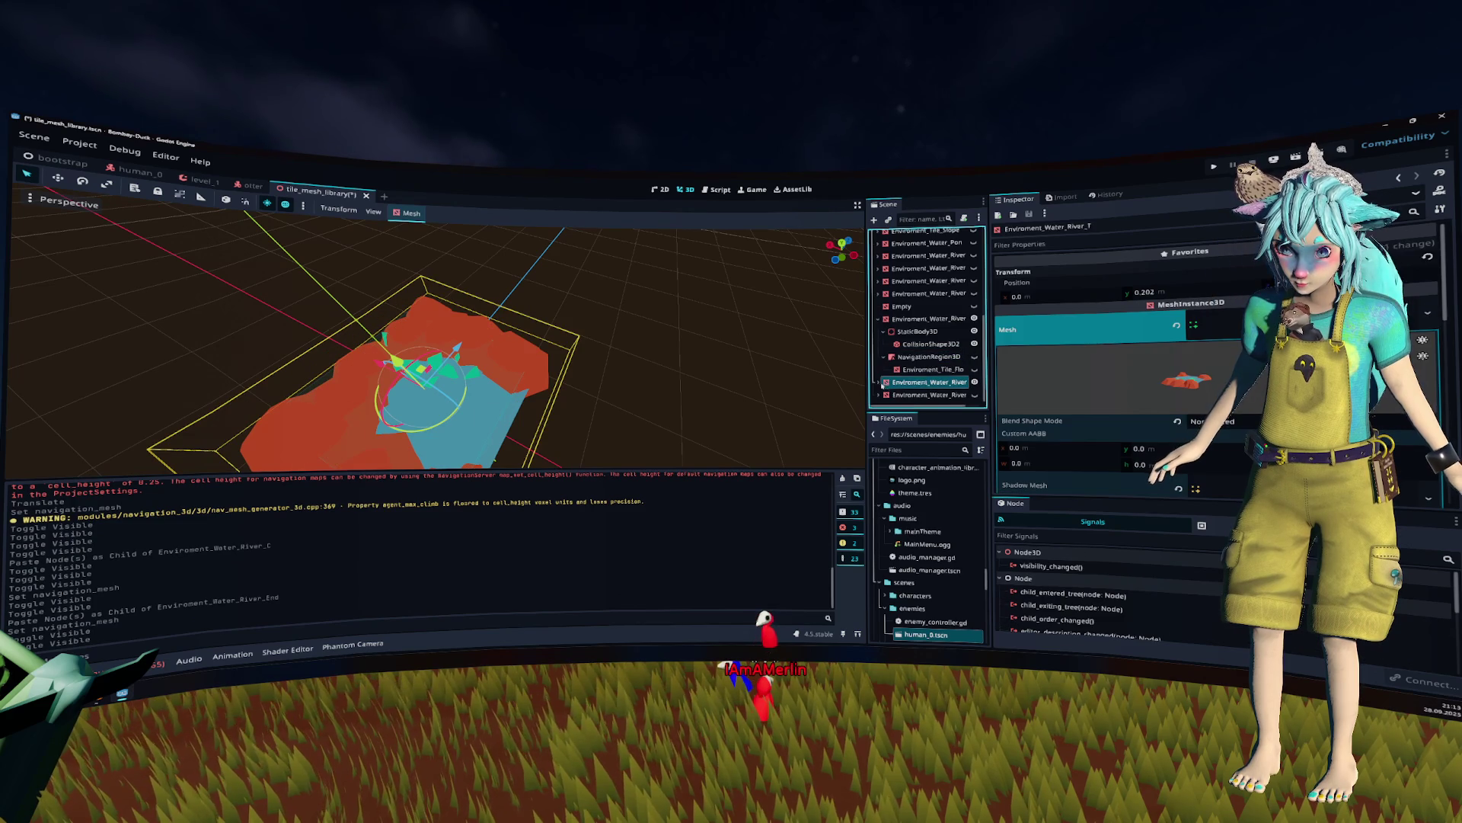
pyautogui.hotkey('ctrl', 'v')
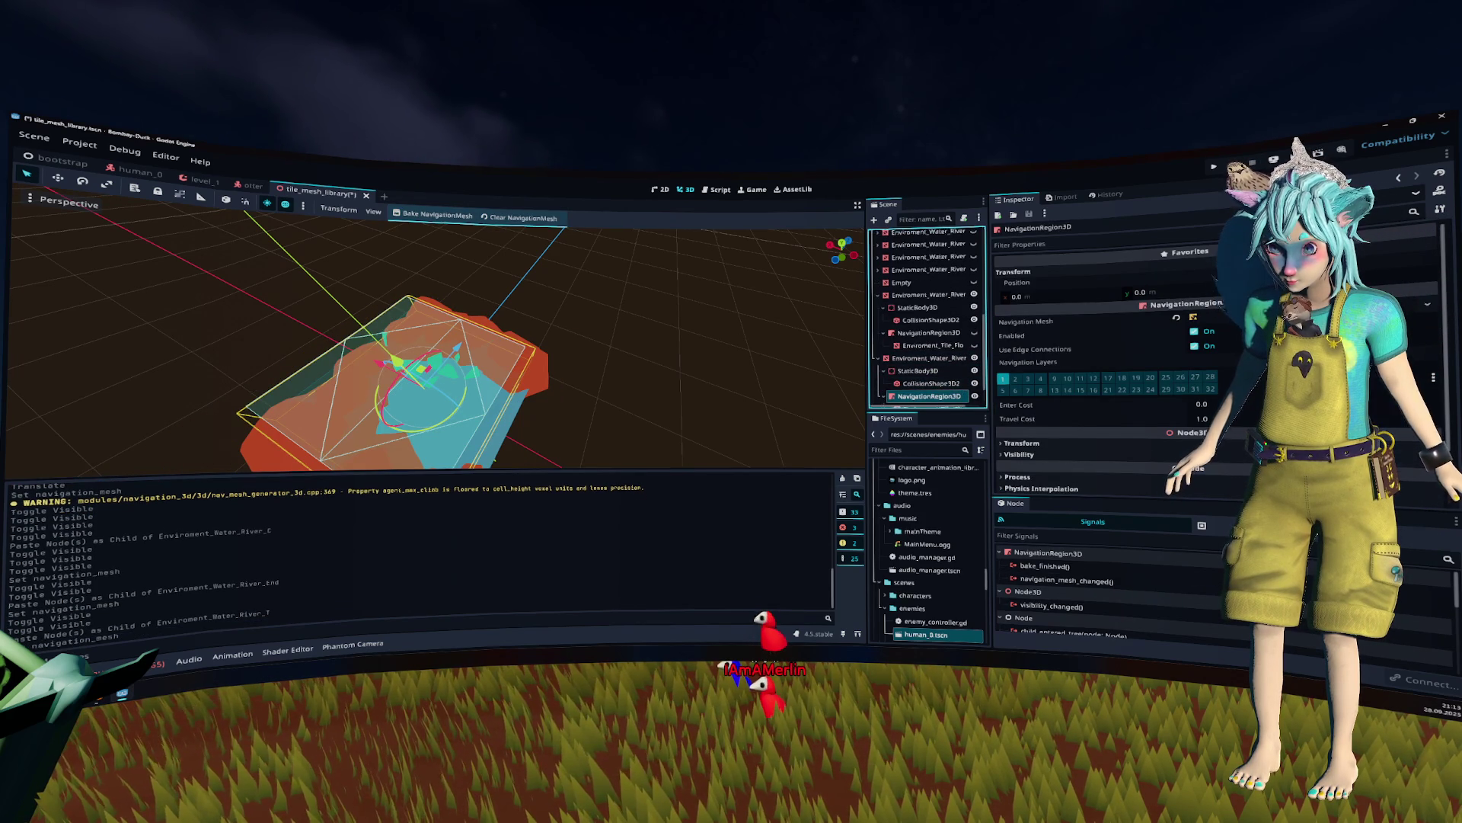
pyautogui.scroll(-1, 937, 381)
# - Show the River_X tile again and inspect its pasted navigation region and floor mesh
pyautogui.click(969, 395)
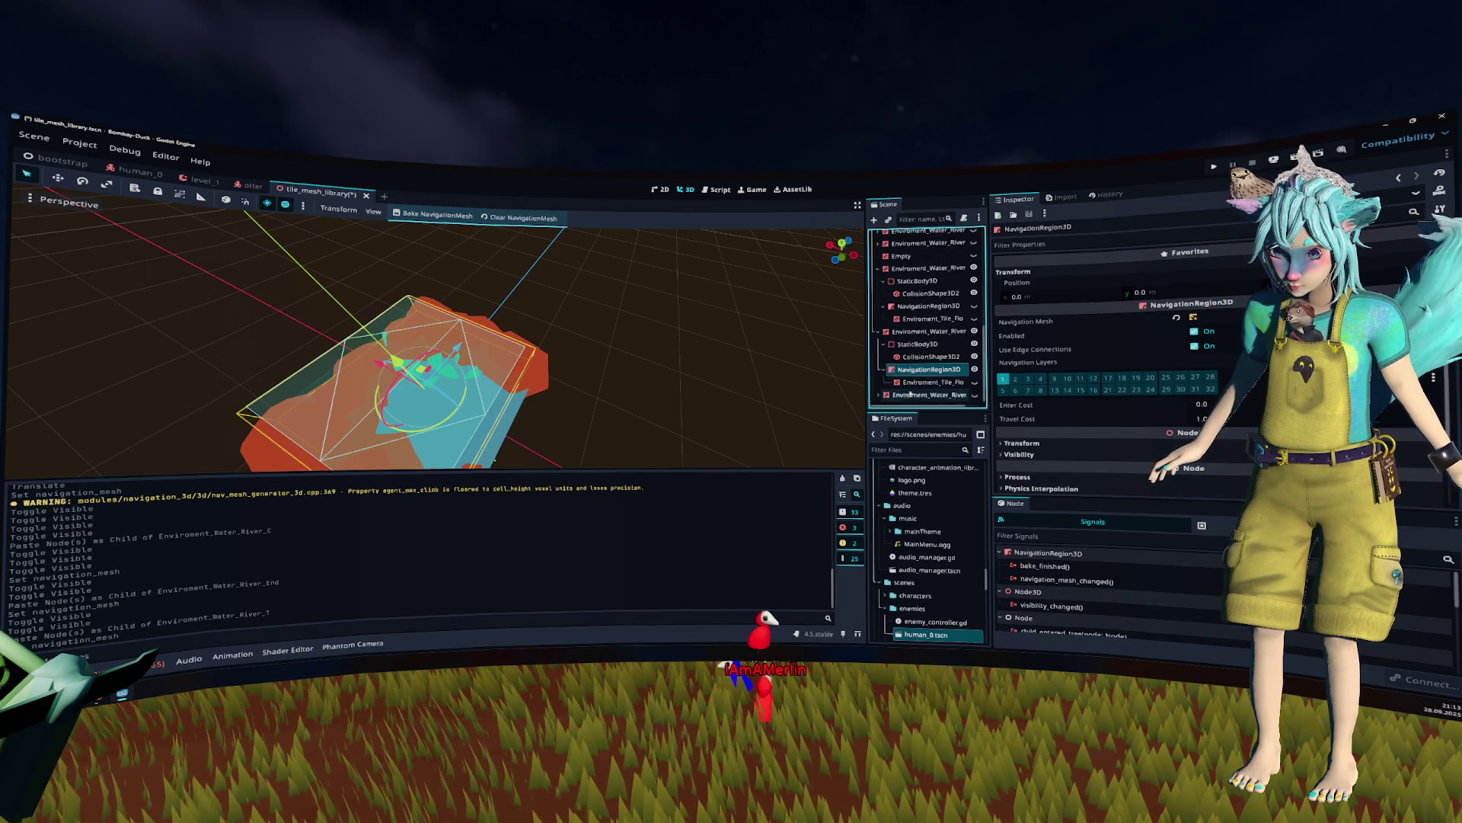
pyautogui.click(974, 394)
pyautogui.doubleClick(887, 396)
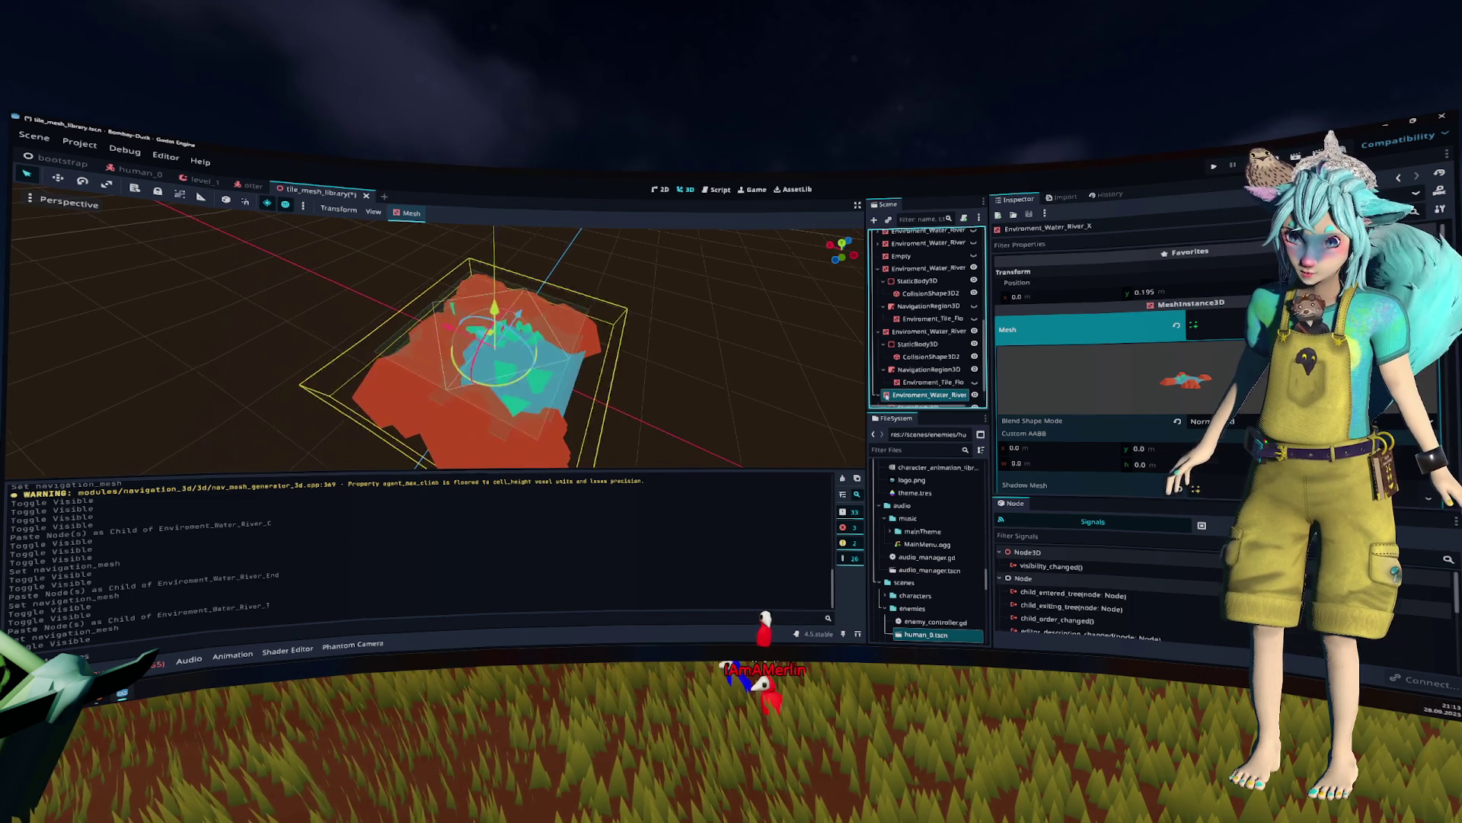
pyautogui.scroll(-2, 934, 389)
pyautogui.click(933, 381)
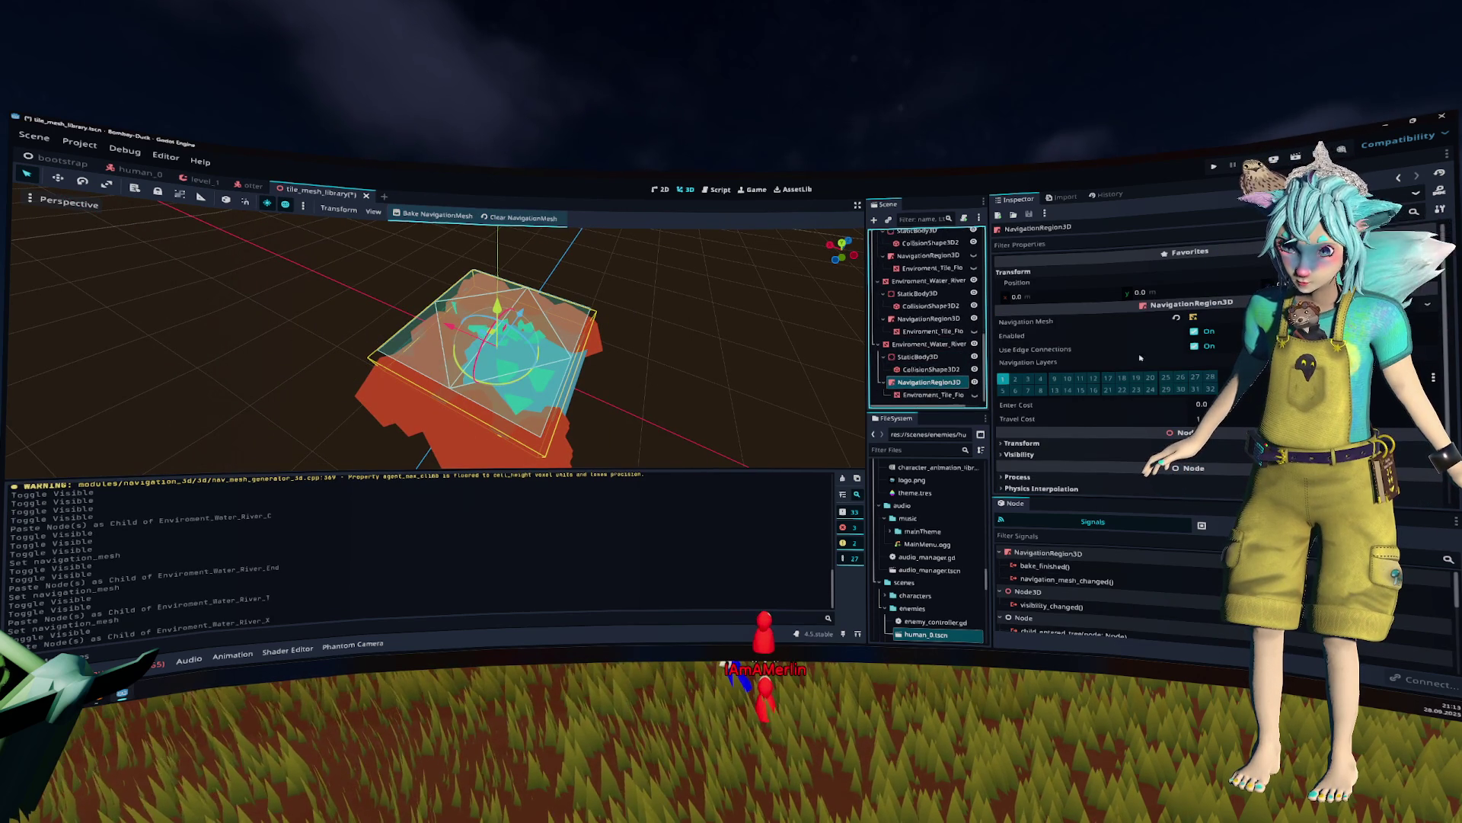
pyautogui.click(926, 394)
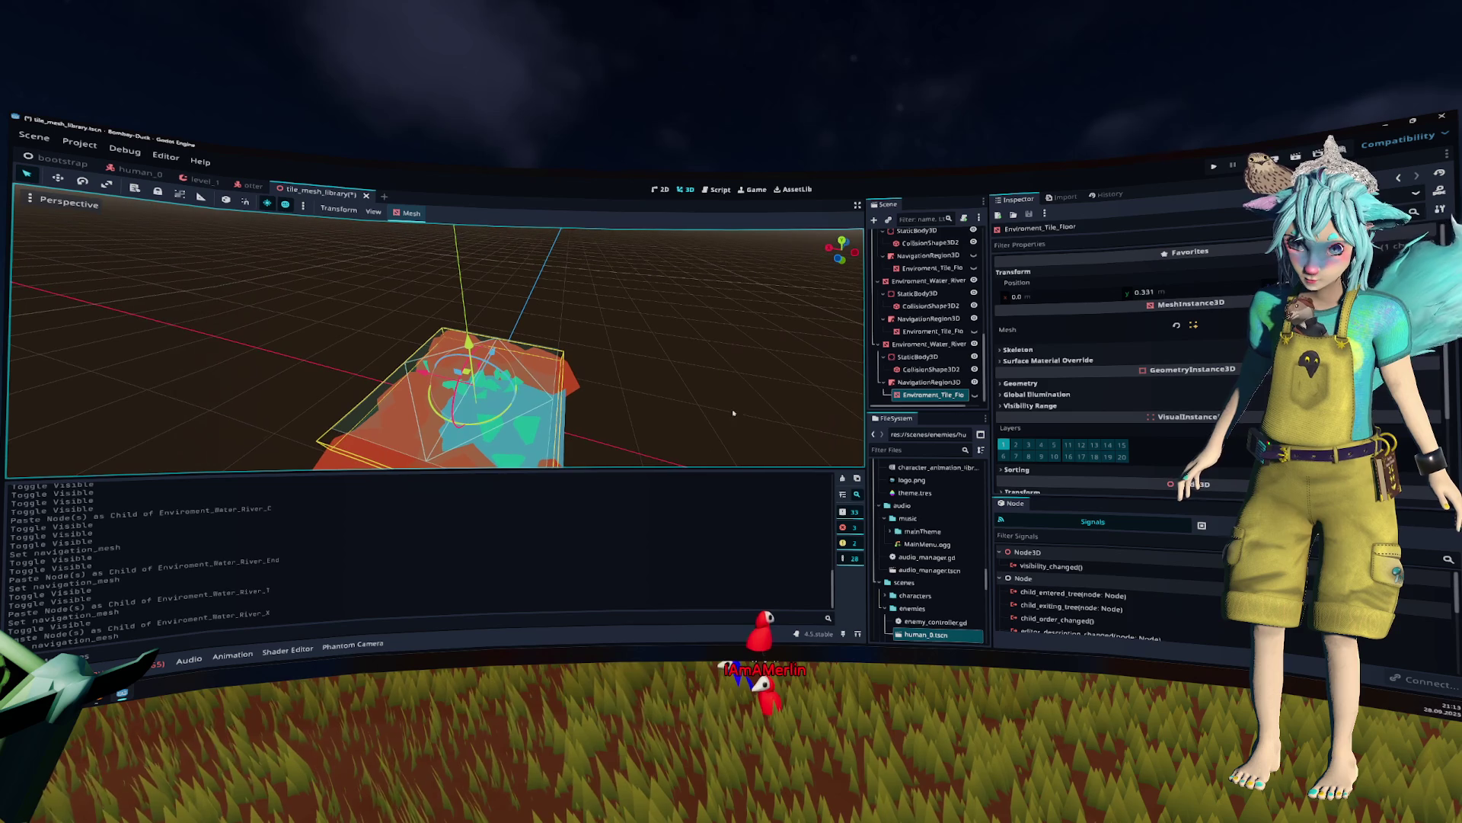
pyautogui.click(929, 381)
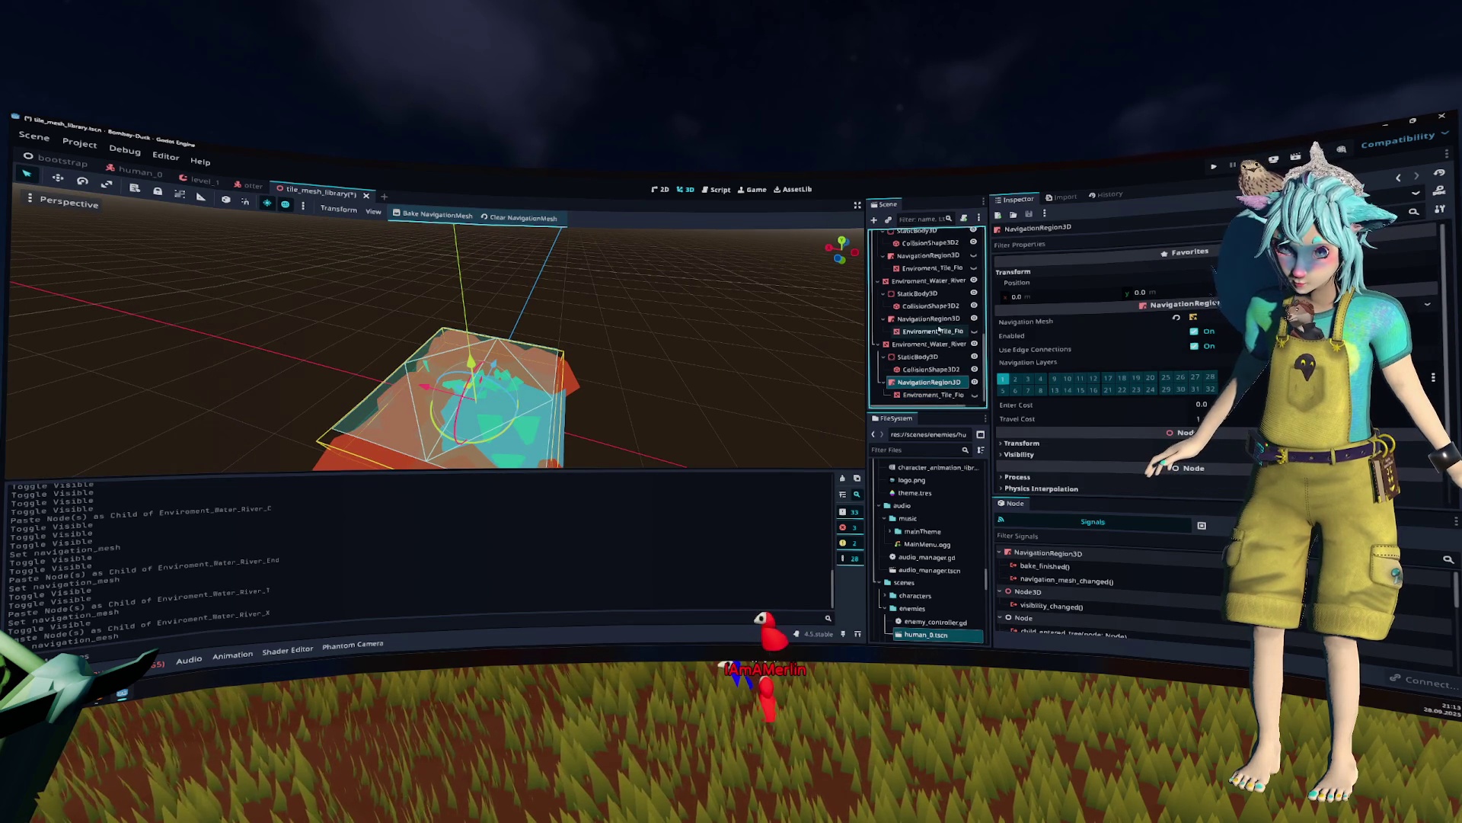
pyautogui.scroll(-2, 1018, 353)
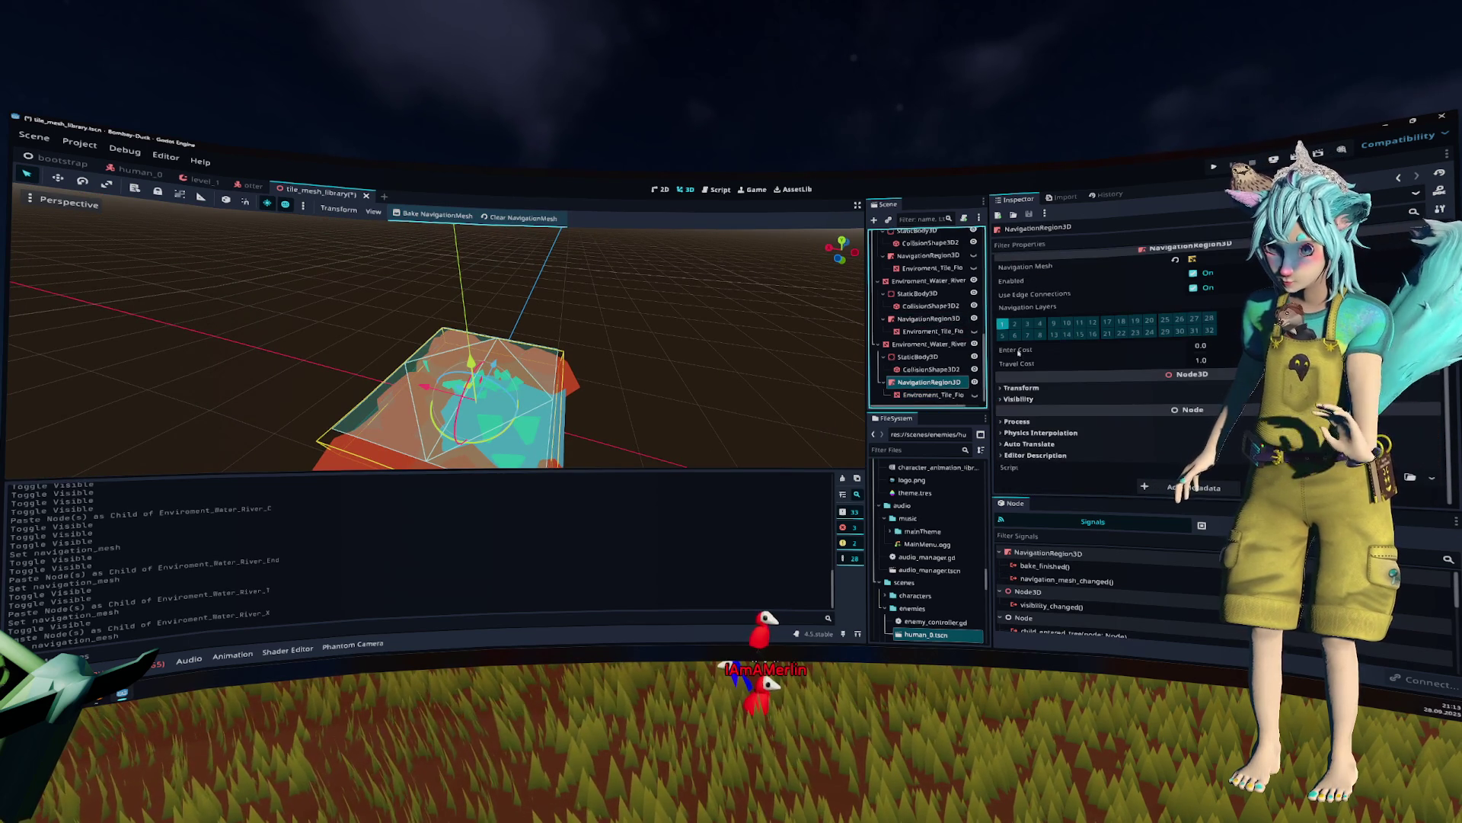
# - Set the river tile NavigationRegion3D's Travel Cost to 2.0 and save tile_mesh_library
pyautogui.moveTo(1019, 352)
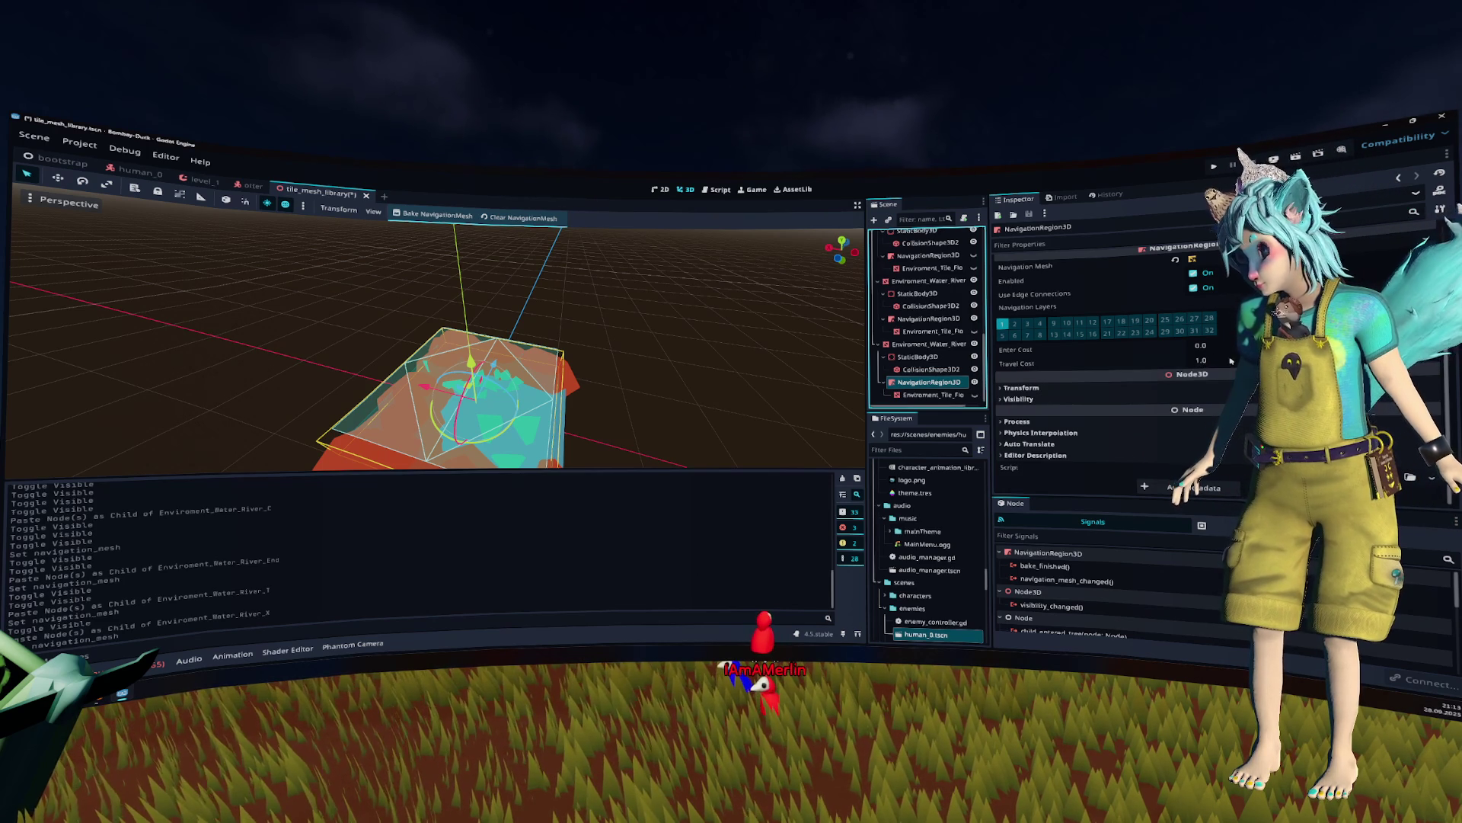
pyautogui.click(1200, 361)
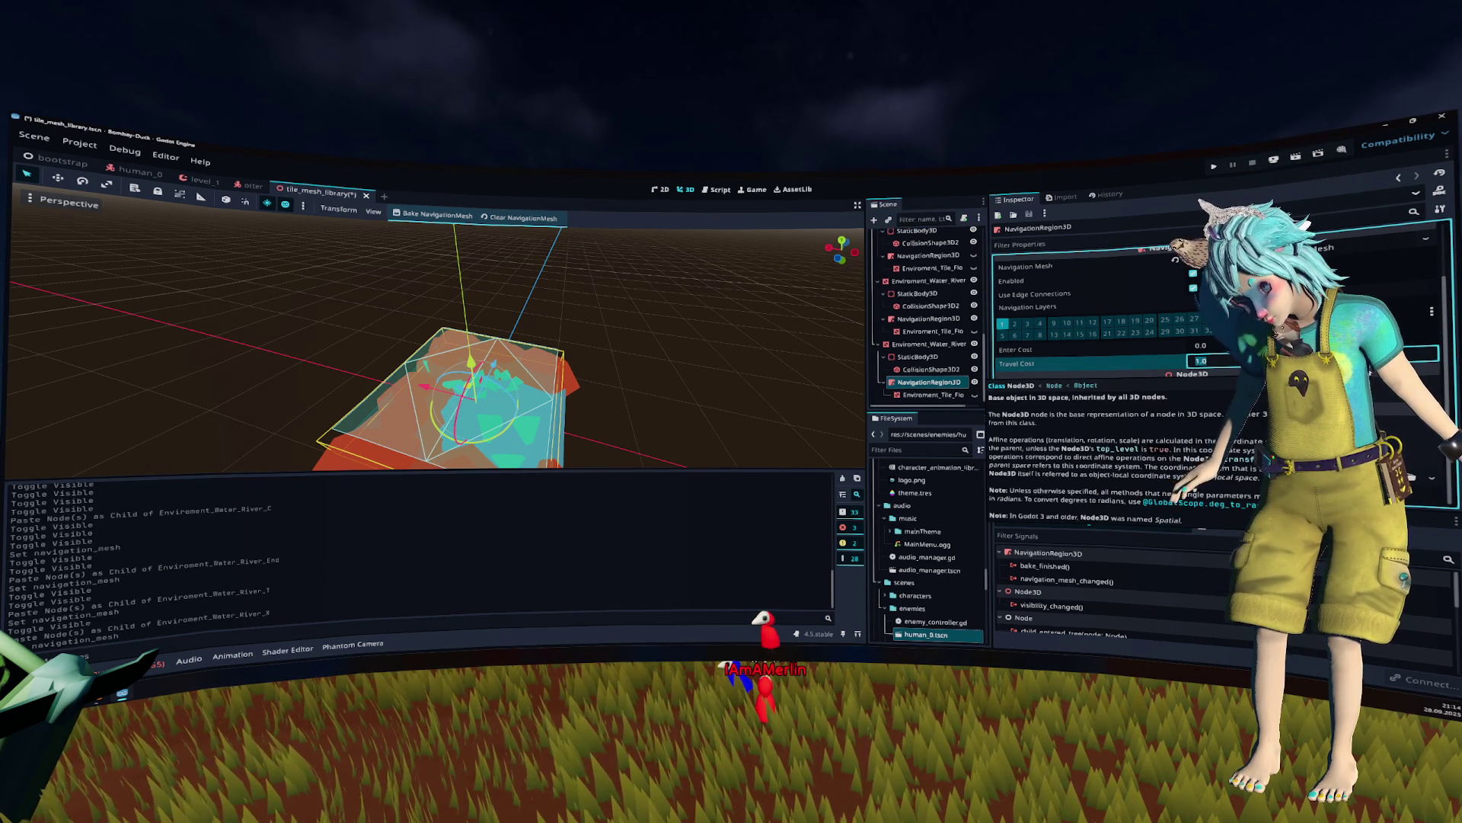
pyautogui.write('2')
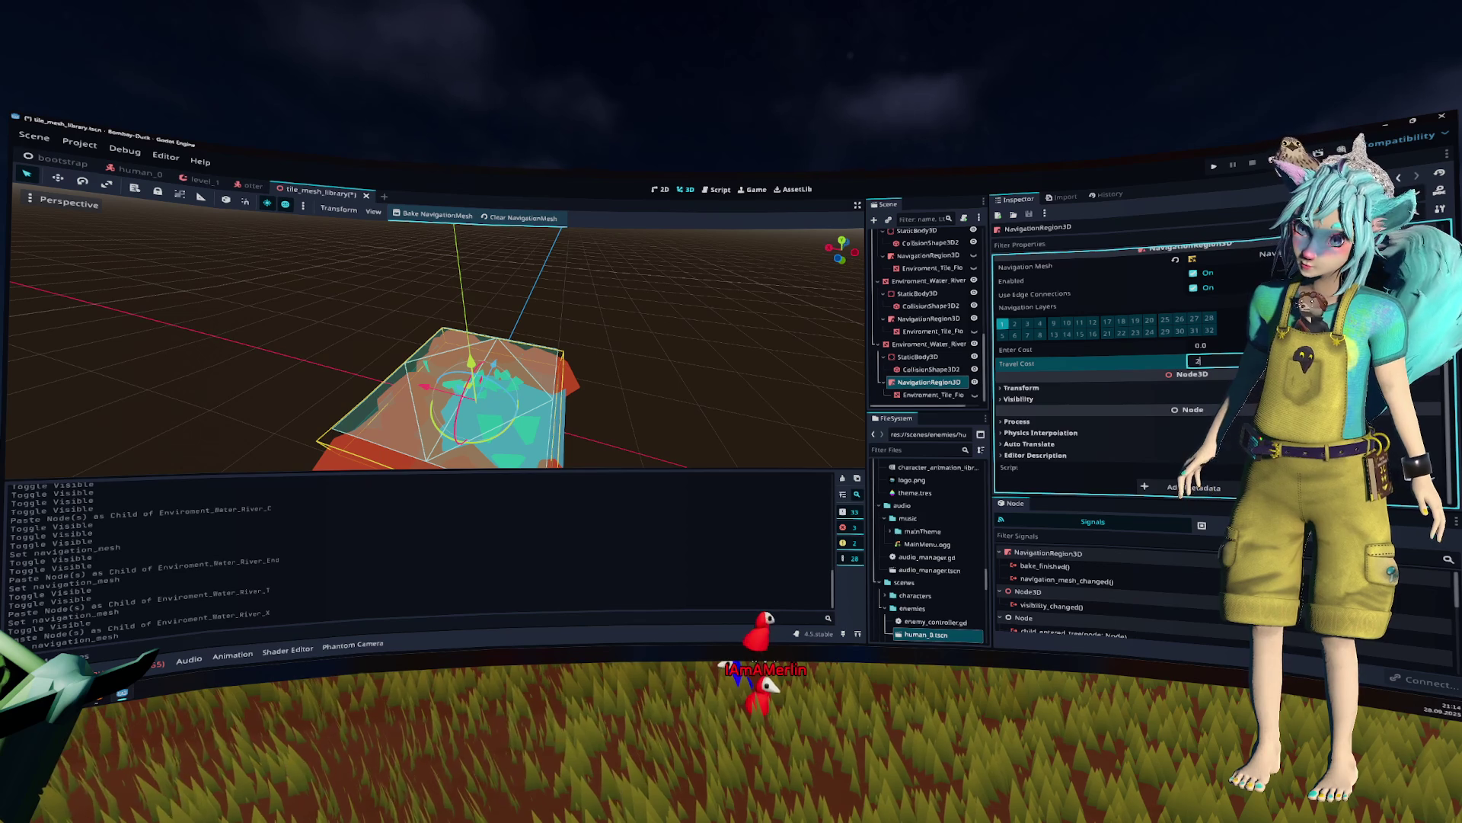
pyautogui.write('5')
pyautogui.press('Return')
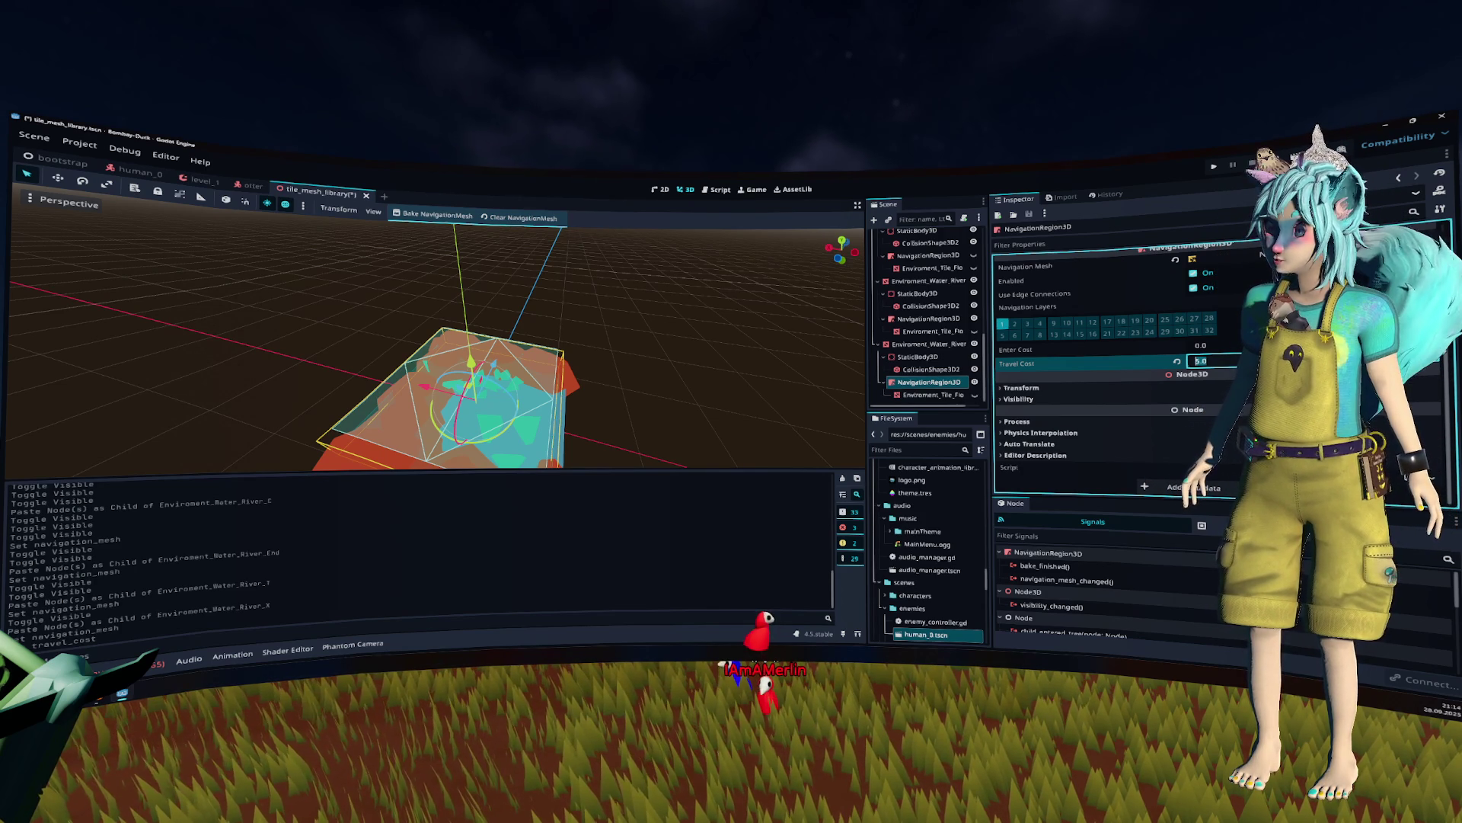
pyautogui.write('2')
pyautogui.press('Return')
pyautogui.hotkey('ctrl', 's')
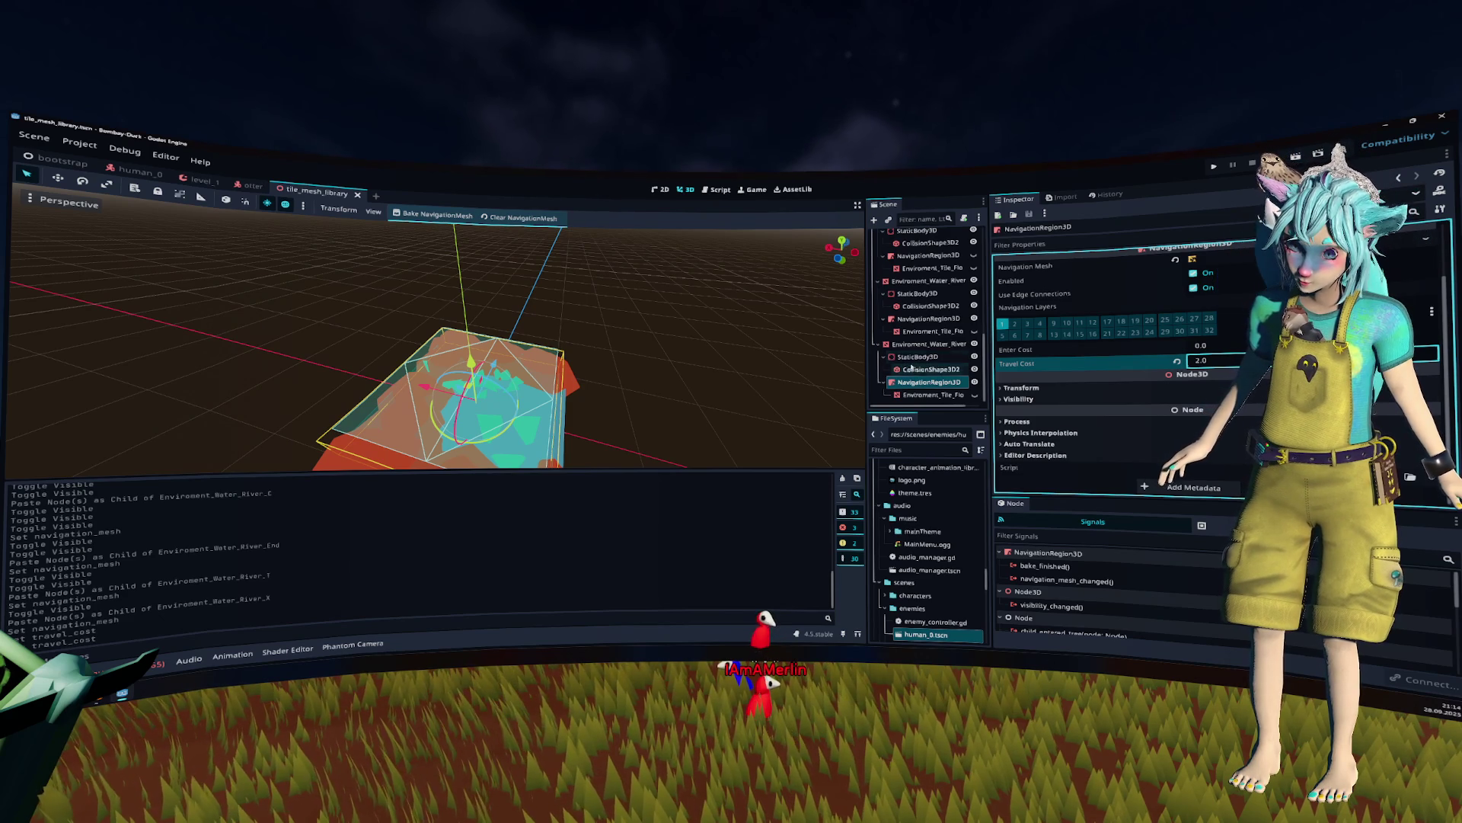
# - Set two more water tiles' navigation region Travel Cost to 2.0
pyautogui.click(926, 320)
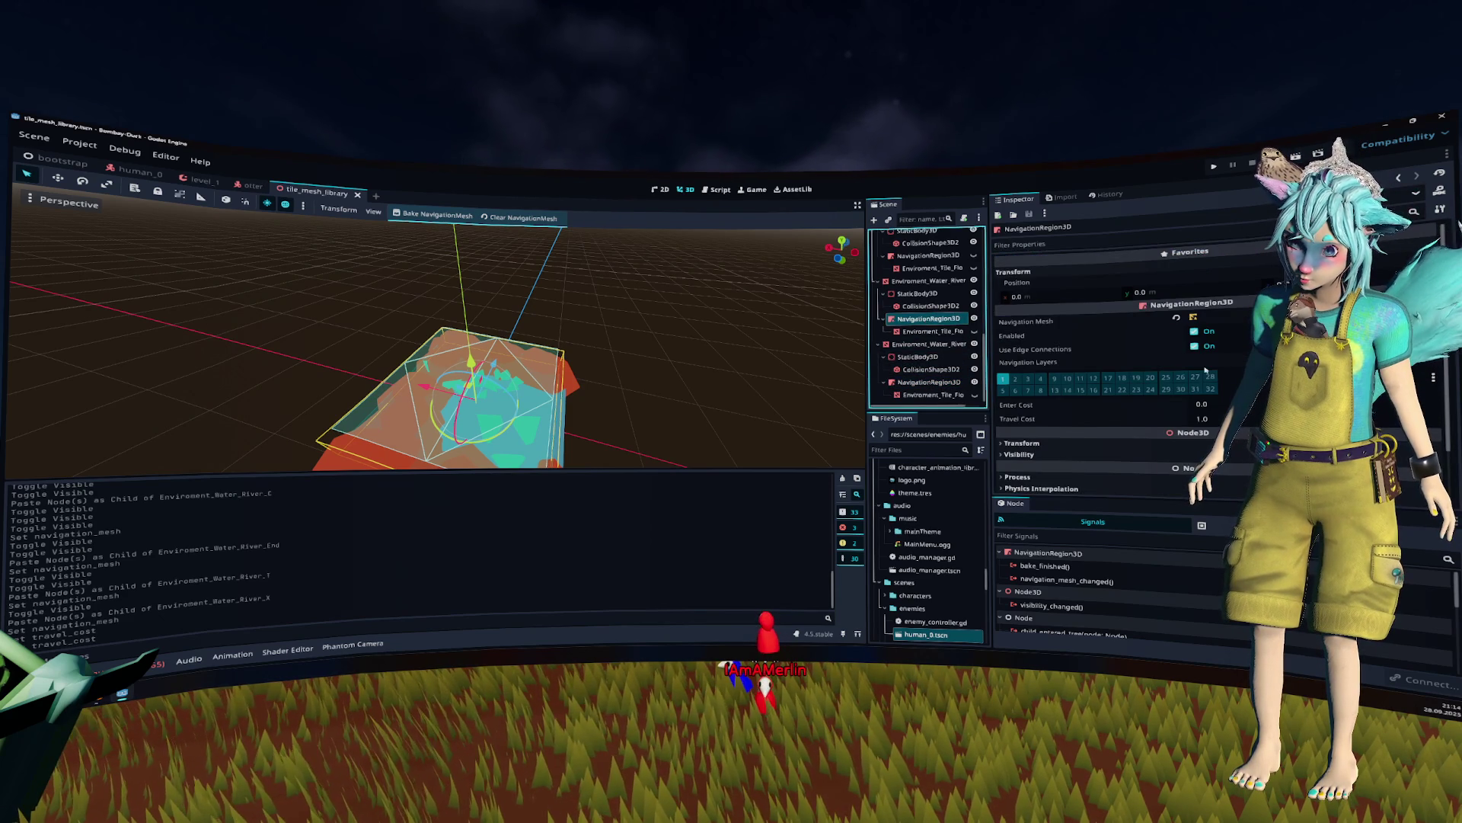
pyautogui.click(1239, 423)
pyautogui.press('Return')
pyautogui.scroll(-1, 927, 320)
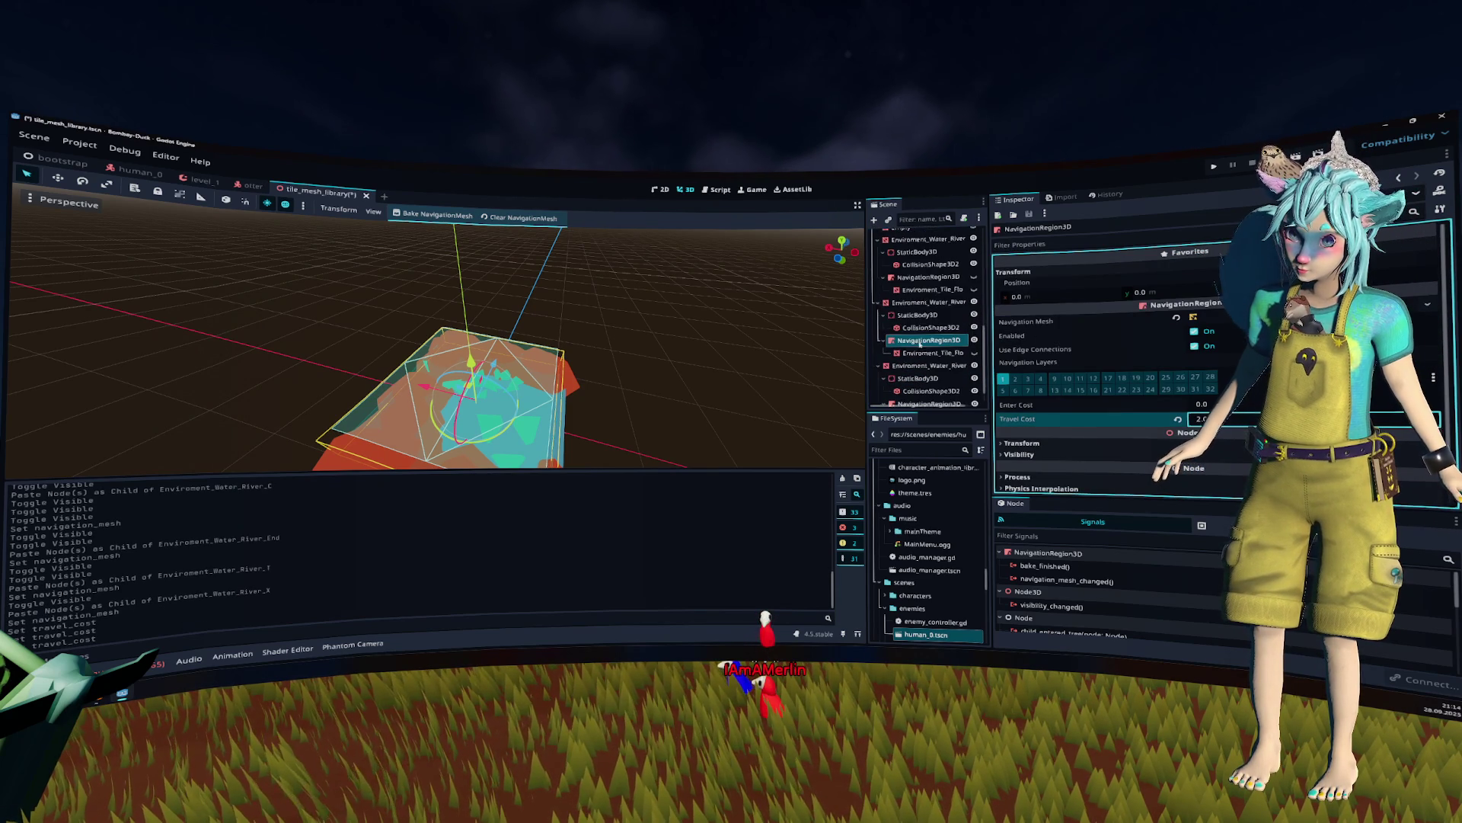
pyautogui.click(928, 277)
pyautogui.click(1246, 419)
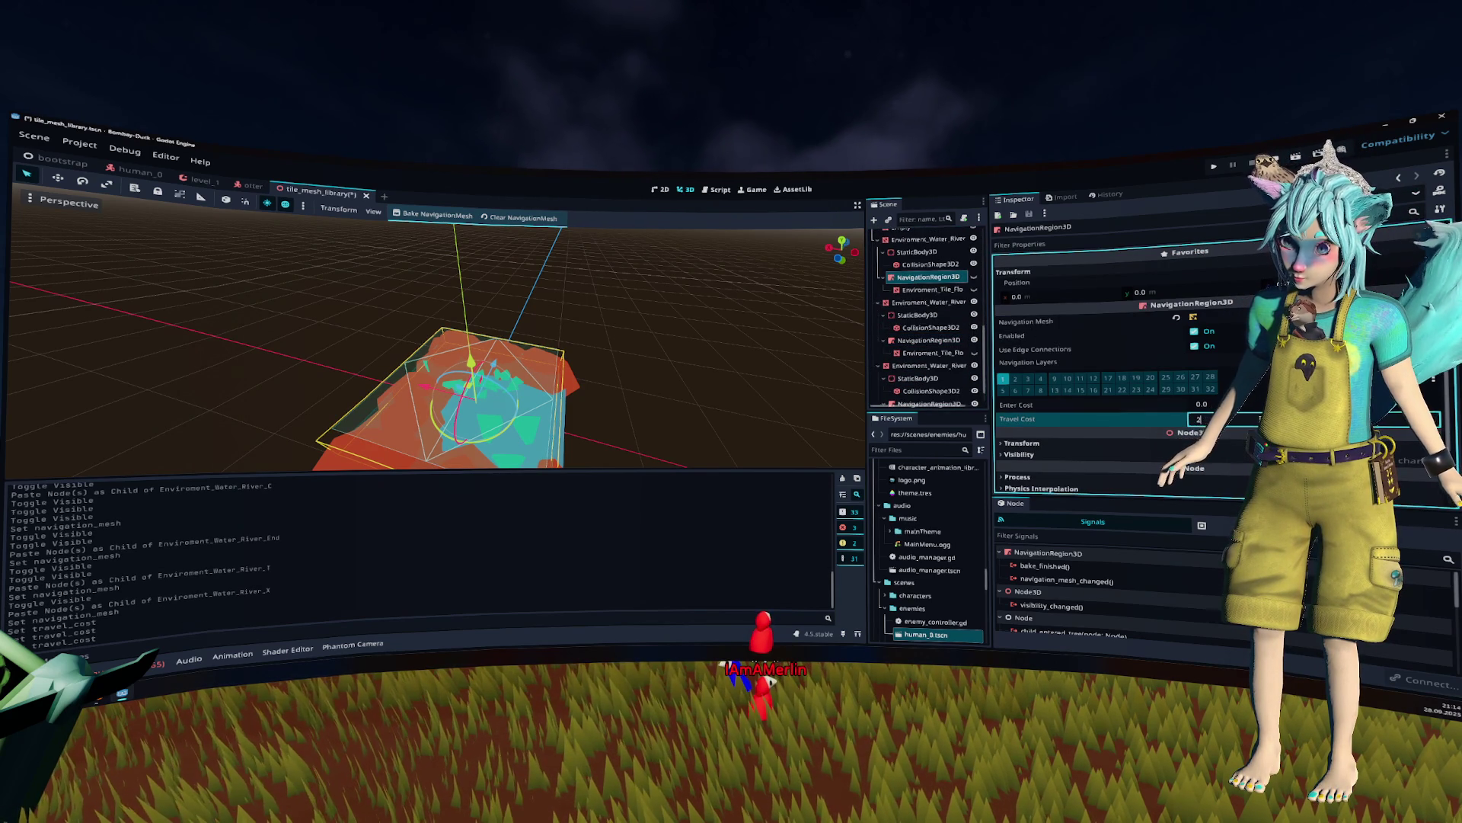
pyautogui.press('Return')
pyautogui.scroll(4, 930, 328)
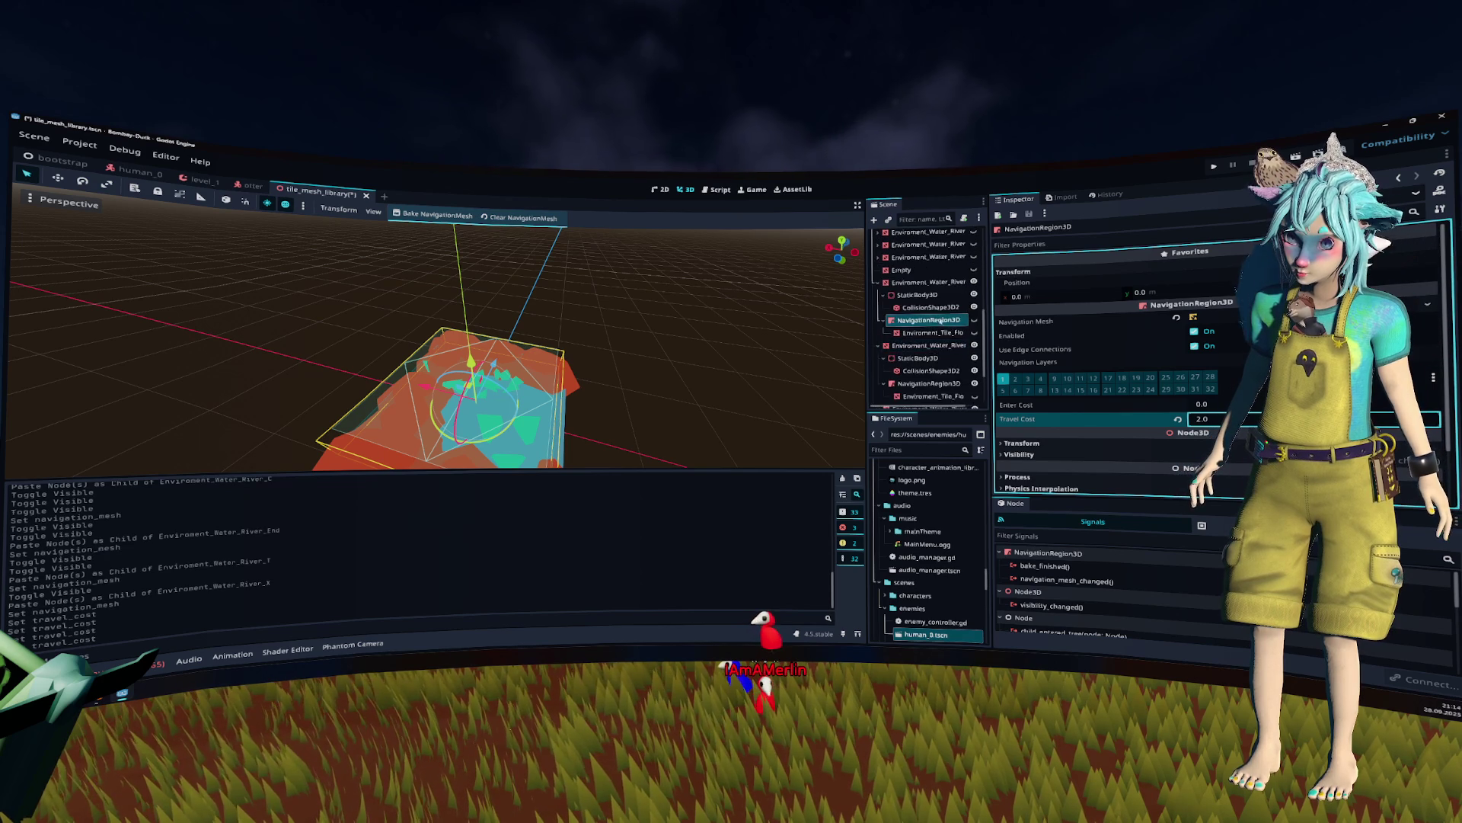
# - Raise an Enviroment_Water_River tile's navigation region Travel Cost to 4.0
pyautogui.click(879, 279)
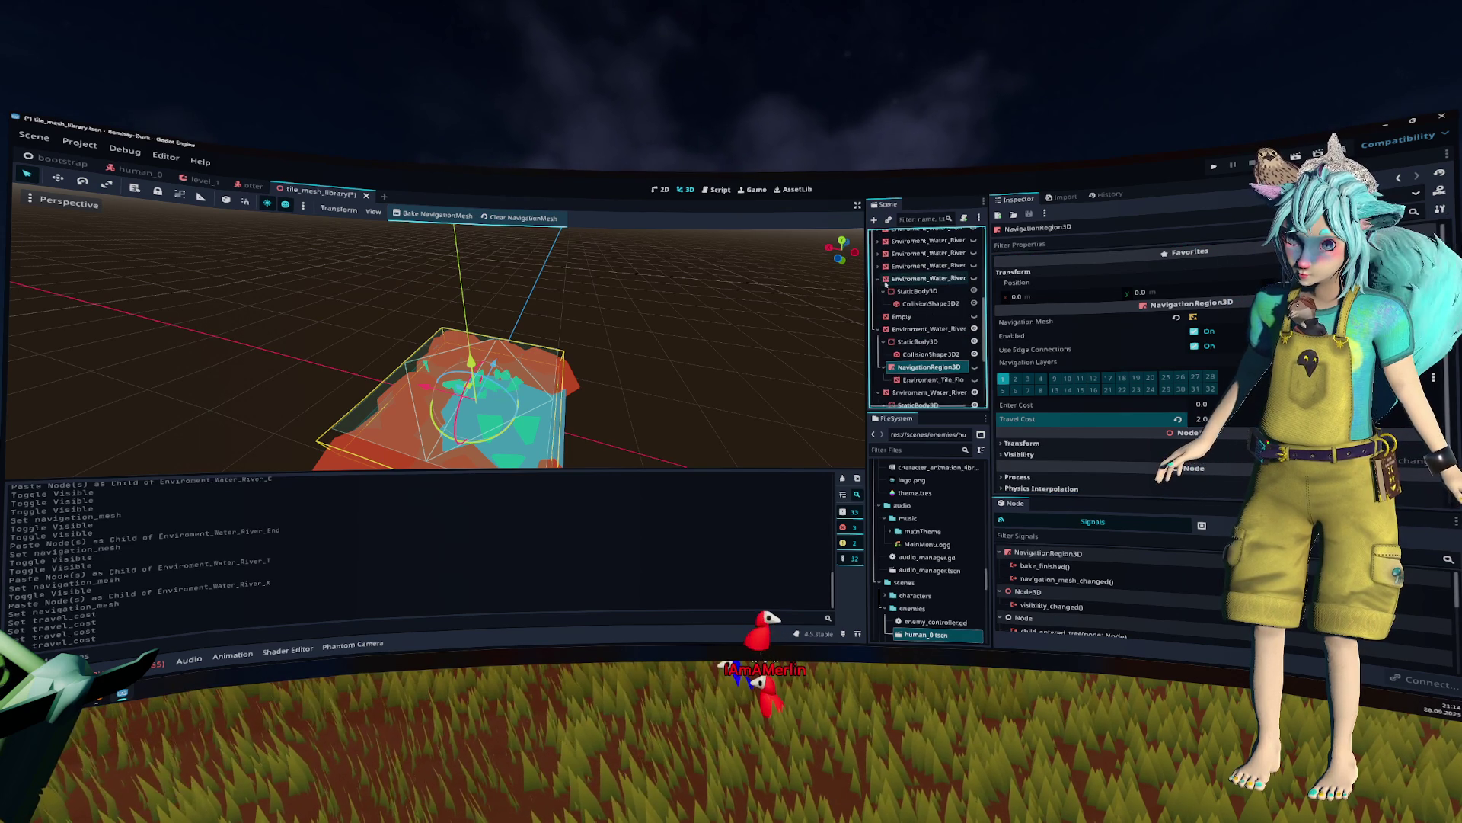
pyautogui.scroll(-3, 875, 281)
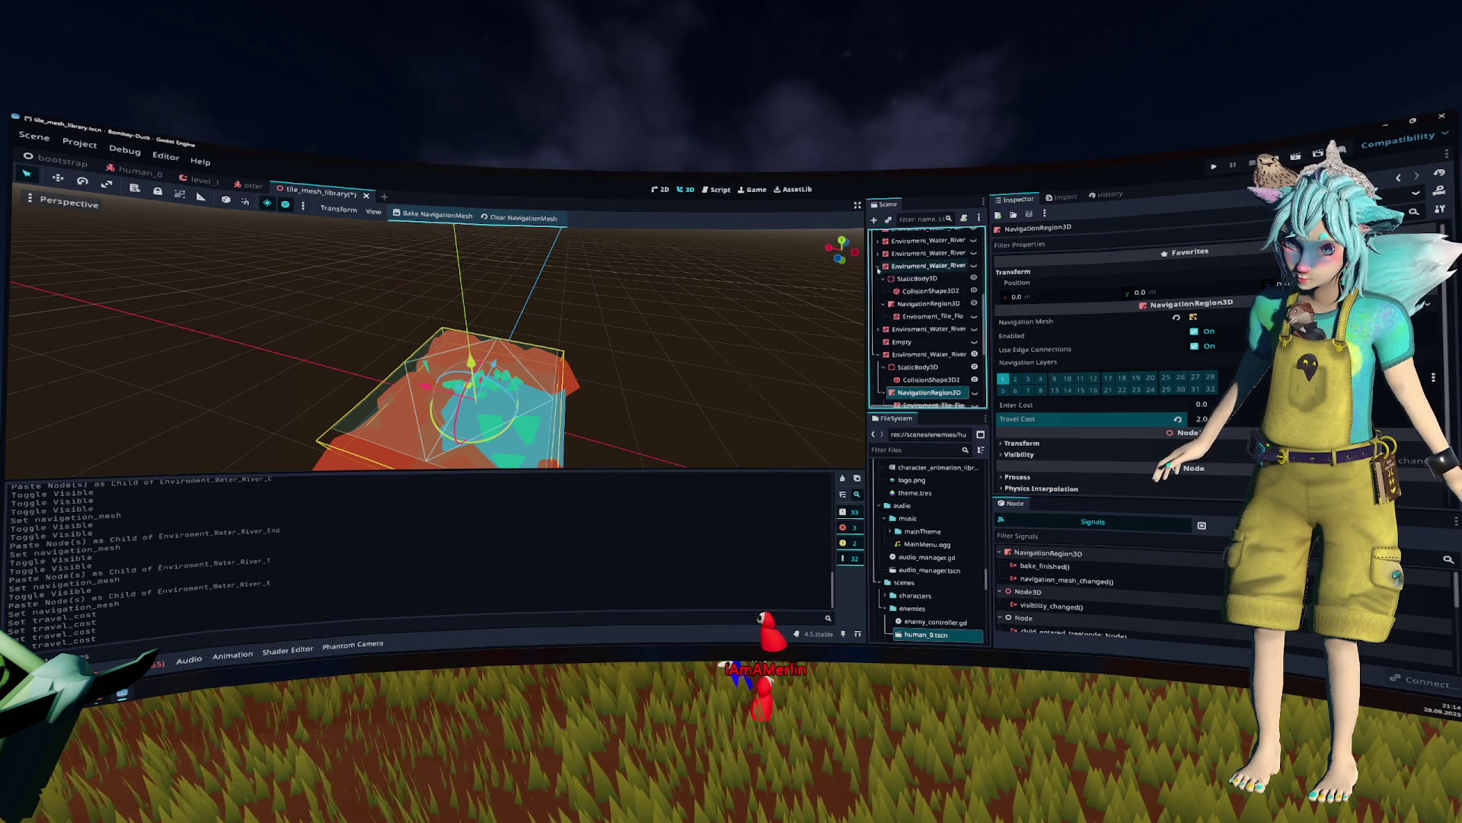
pyautogui.click(1177, 419)
pyautogui.click(1246, 419)
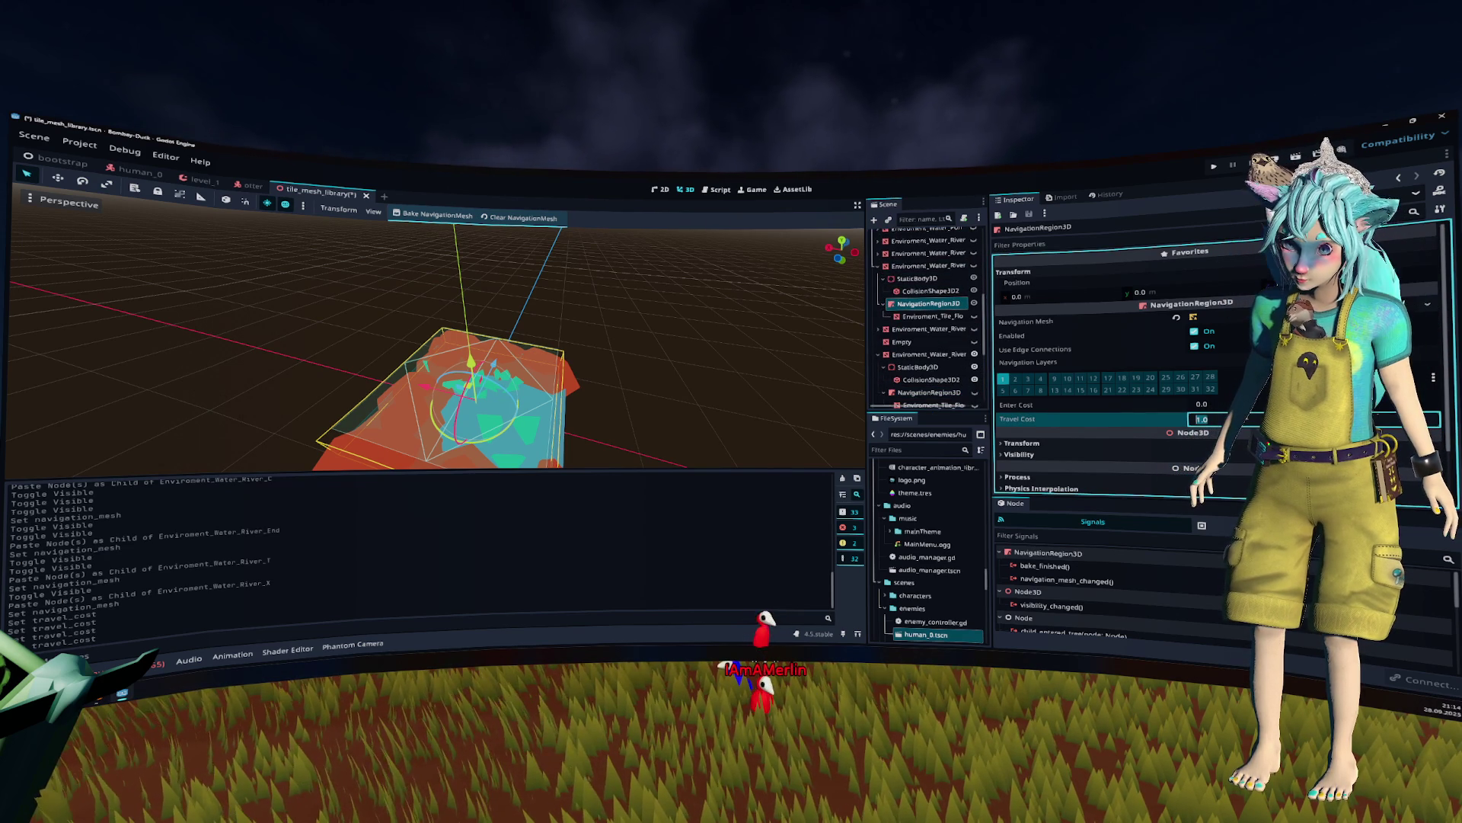
pyautogui.click(929, 392)
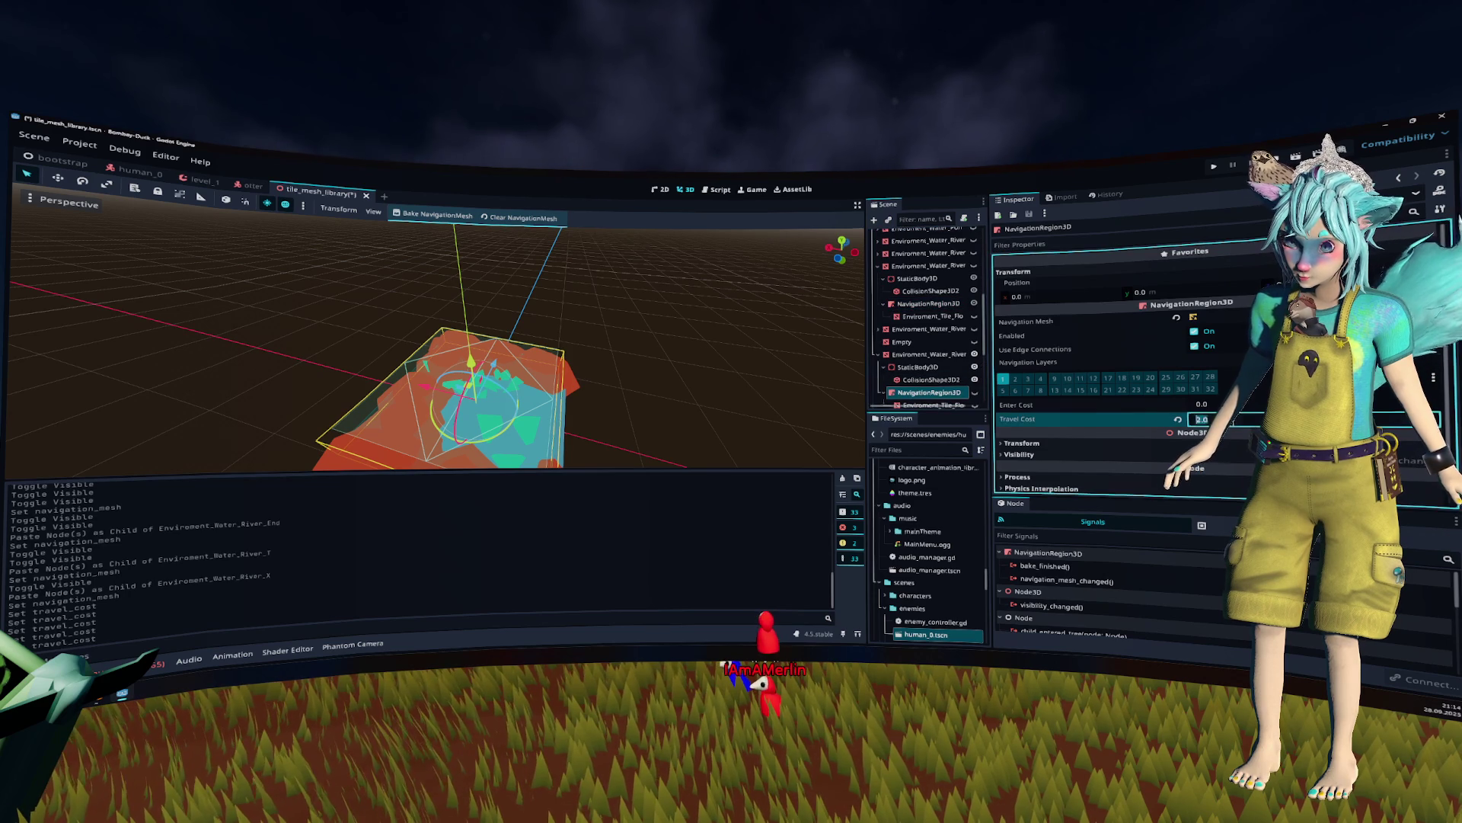
pyautogui.write('4')
pyautogui.press('Return')
pyautogui.scroll(-4, 919, 333)
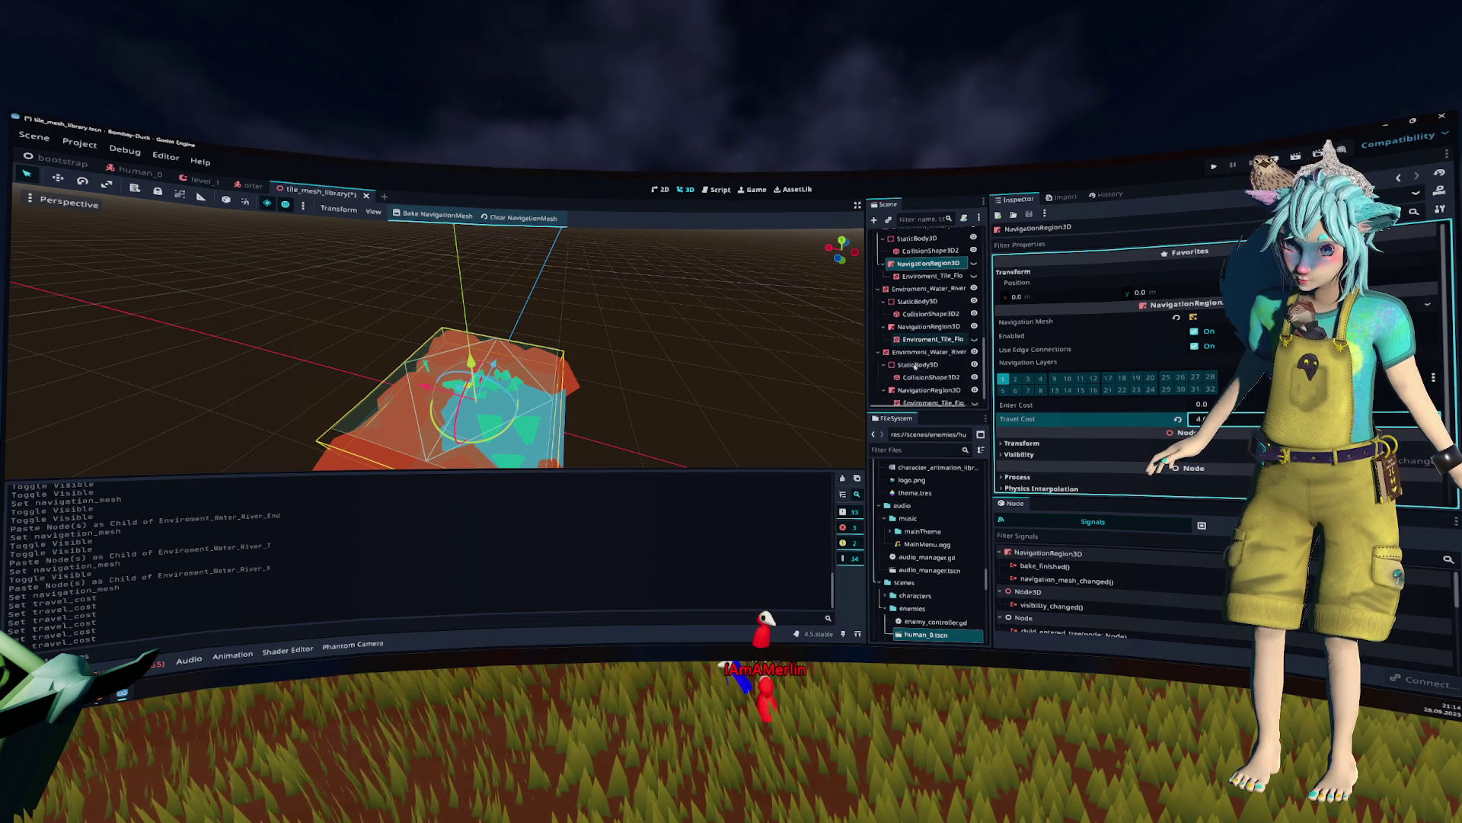
# - Raise two more water river tiles' navigation region Travel Cost to 4.0
pyautogui.click(921, 327)
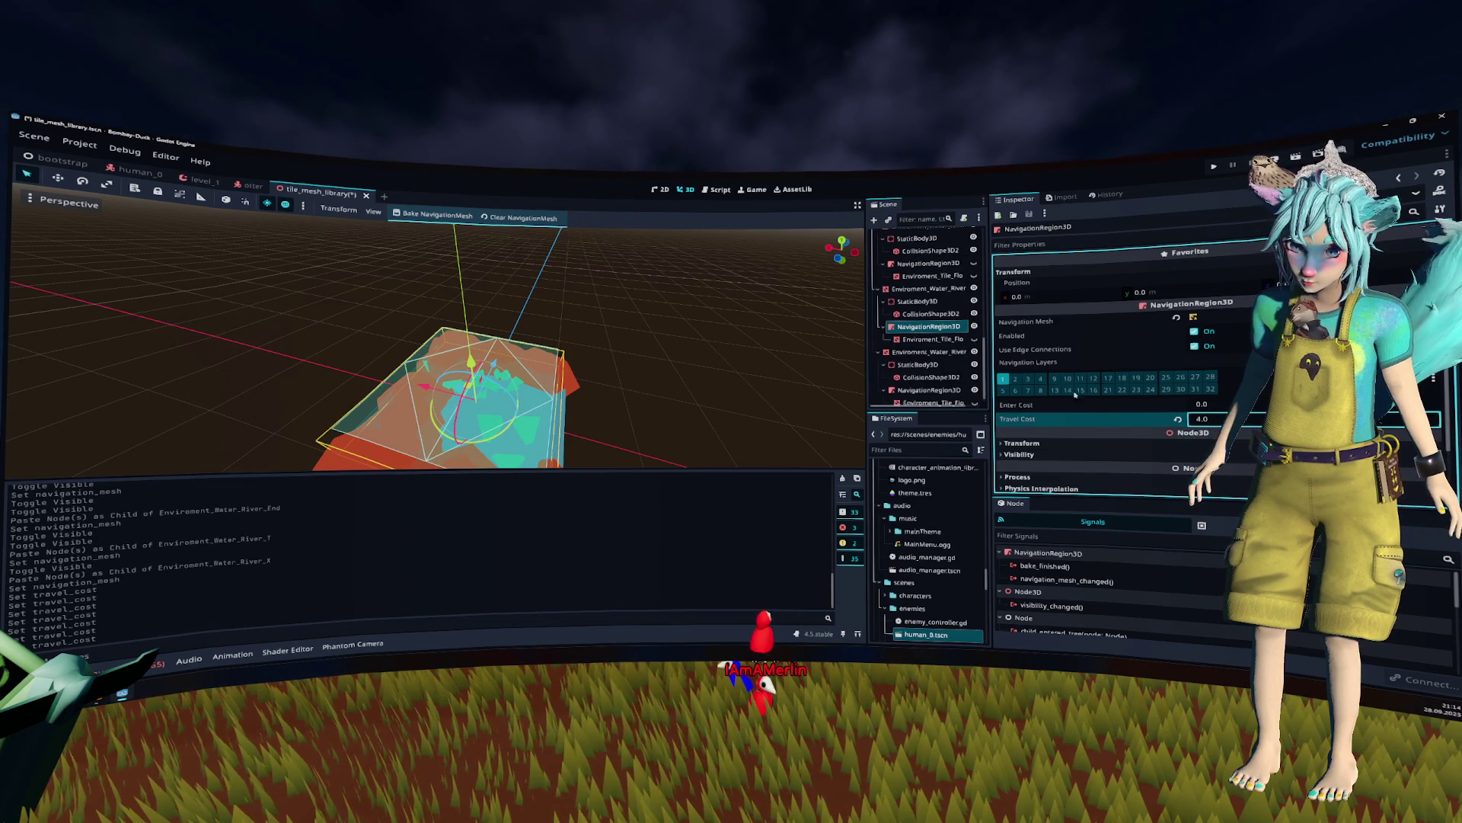
pyautogui.click(930, 389)
pyautogui.scroll(-2, 1104, 365)
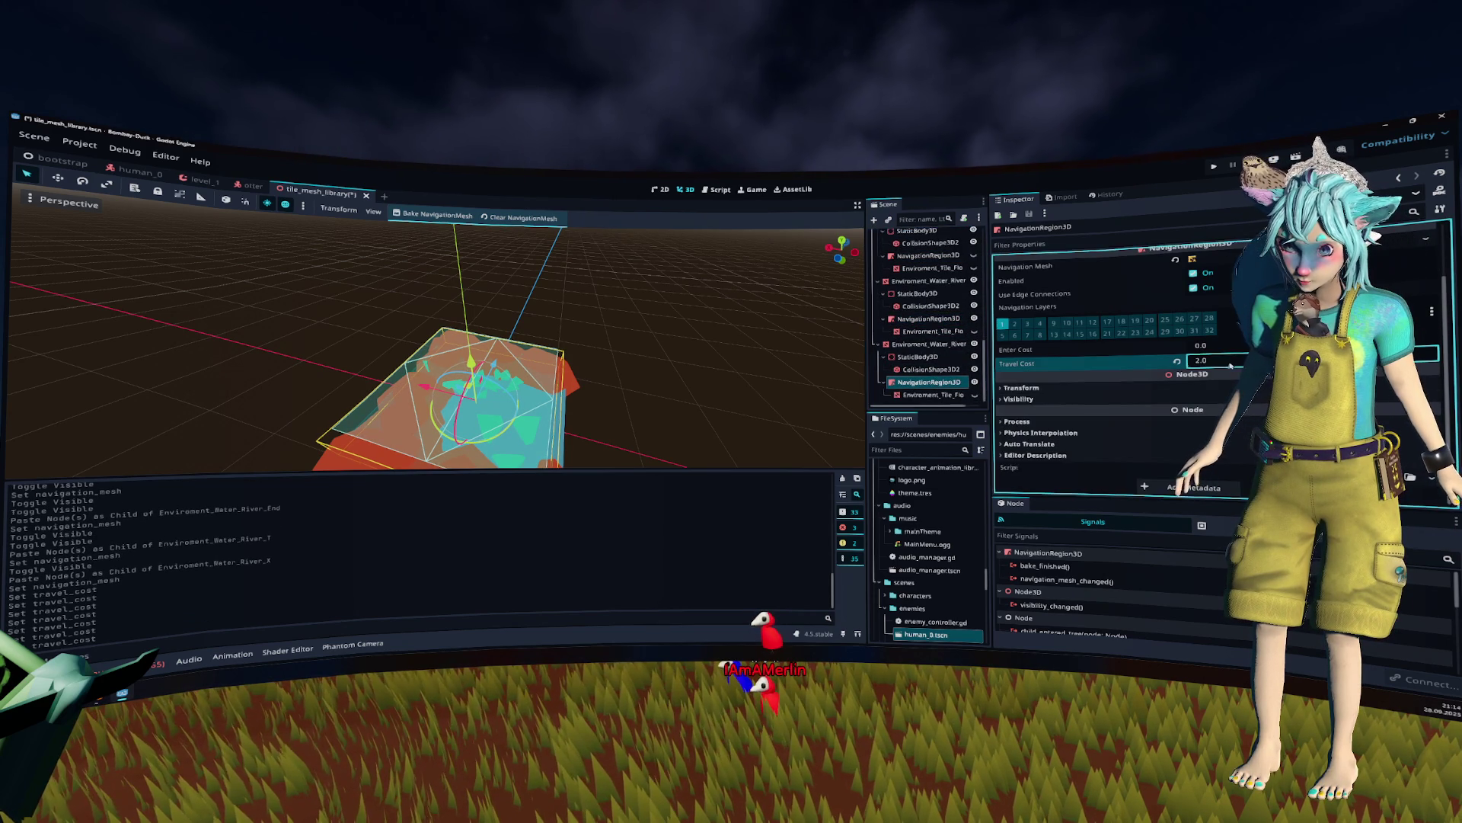
pyautogui.write('4')
pyautogui.press('Return')
pyautogui.scroll(-3, 903, 326)
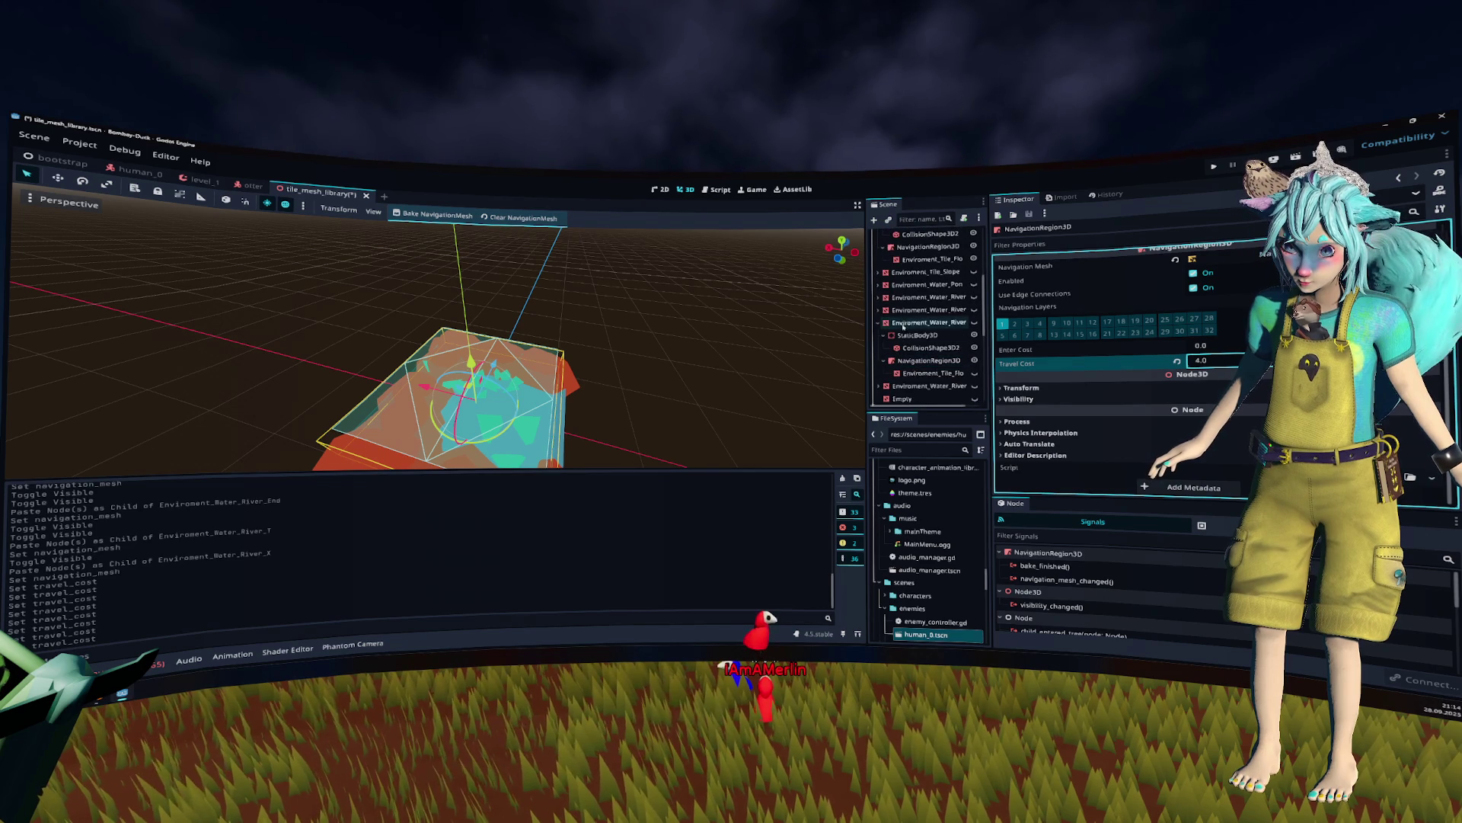
pyautogui.click(900, 310)
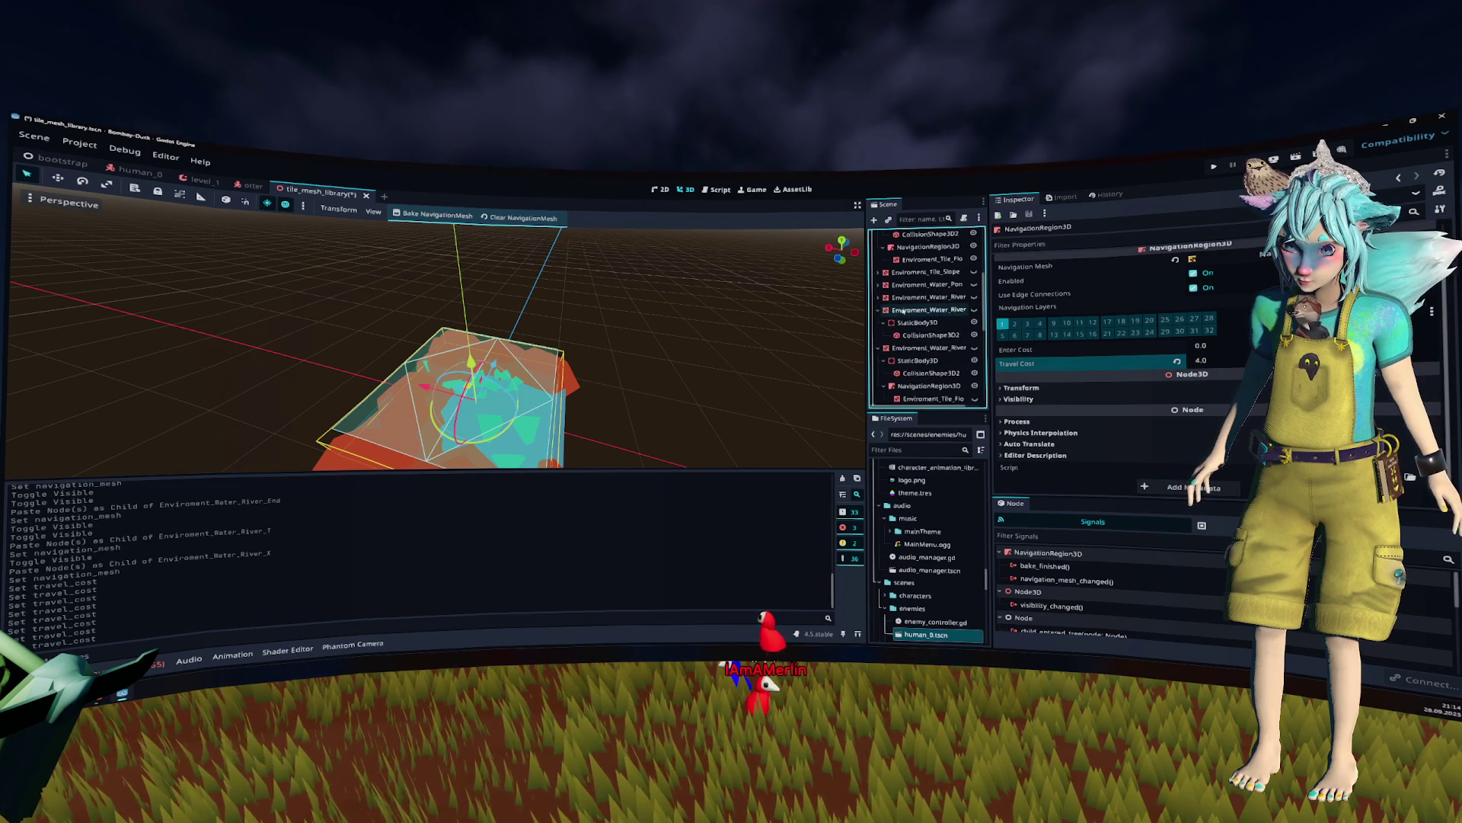
pyautogui.scroll(-1, 914, 312)
pyautogui.click(929, 334)
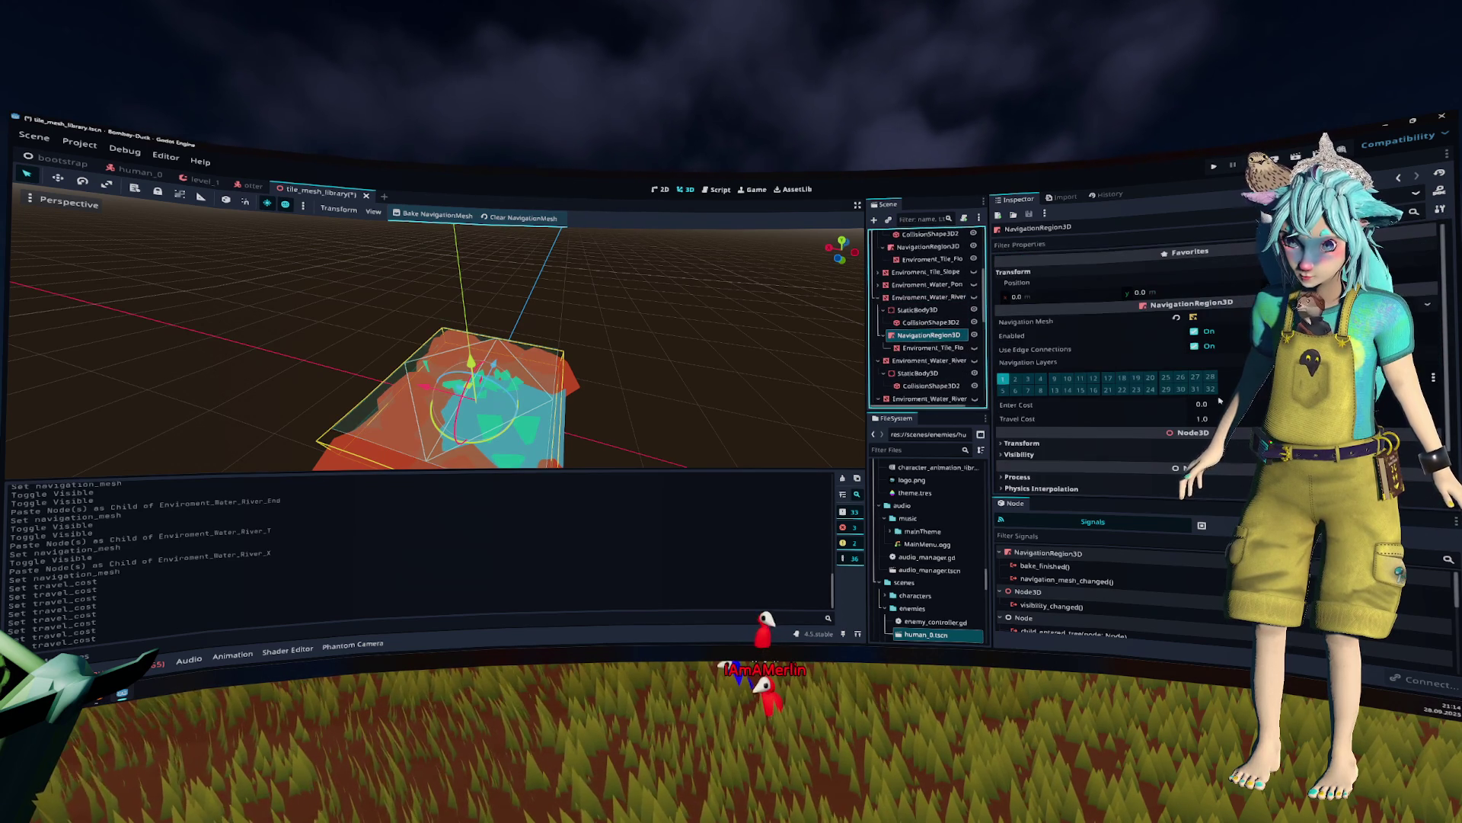
pyautogui.click(1202, 418)
pyautogui.write('4')
pyautogui.press('Return')
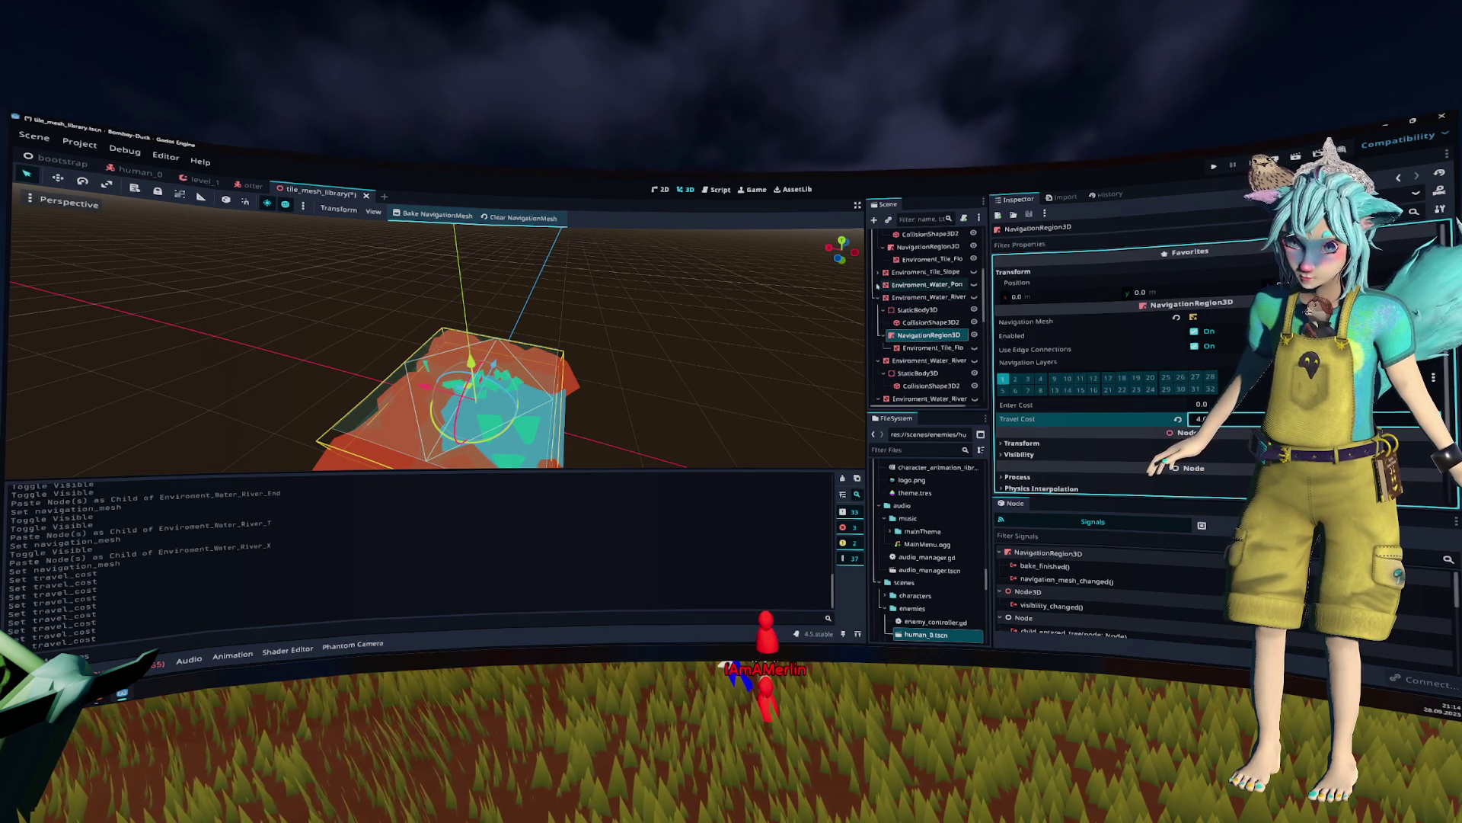
# - Save tile_mesh_library and launch the game with F5
pyautogui.click(878, 285)
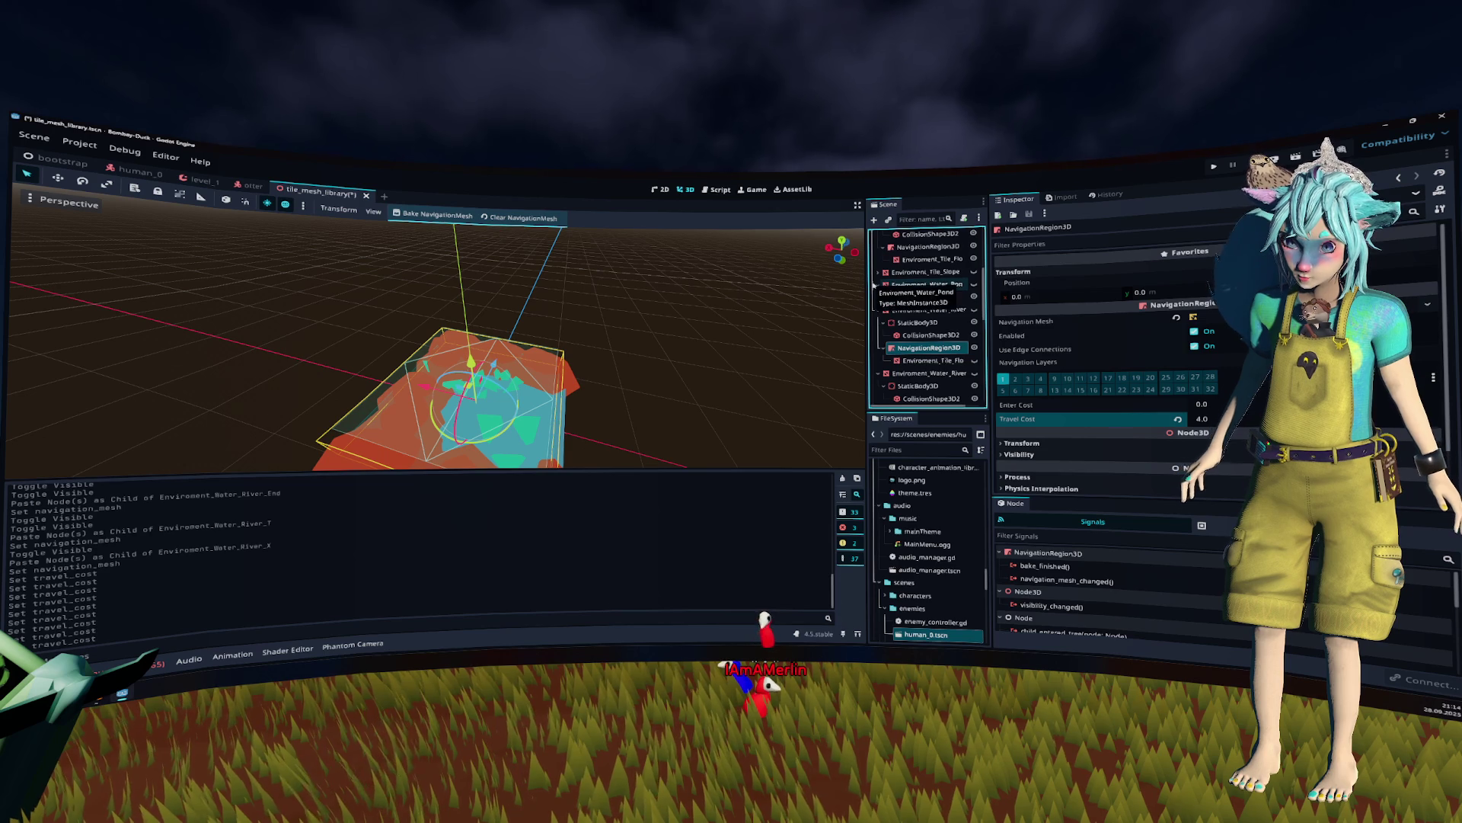
pyautogui.scroll(3, 927, 358)
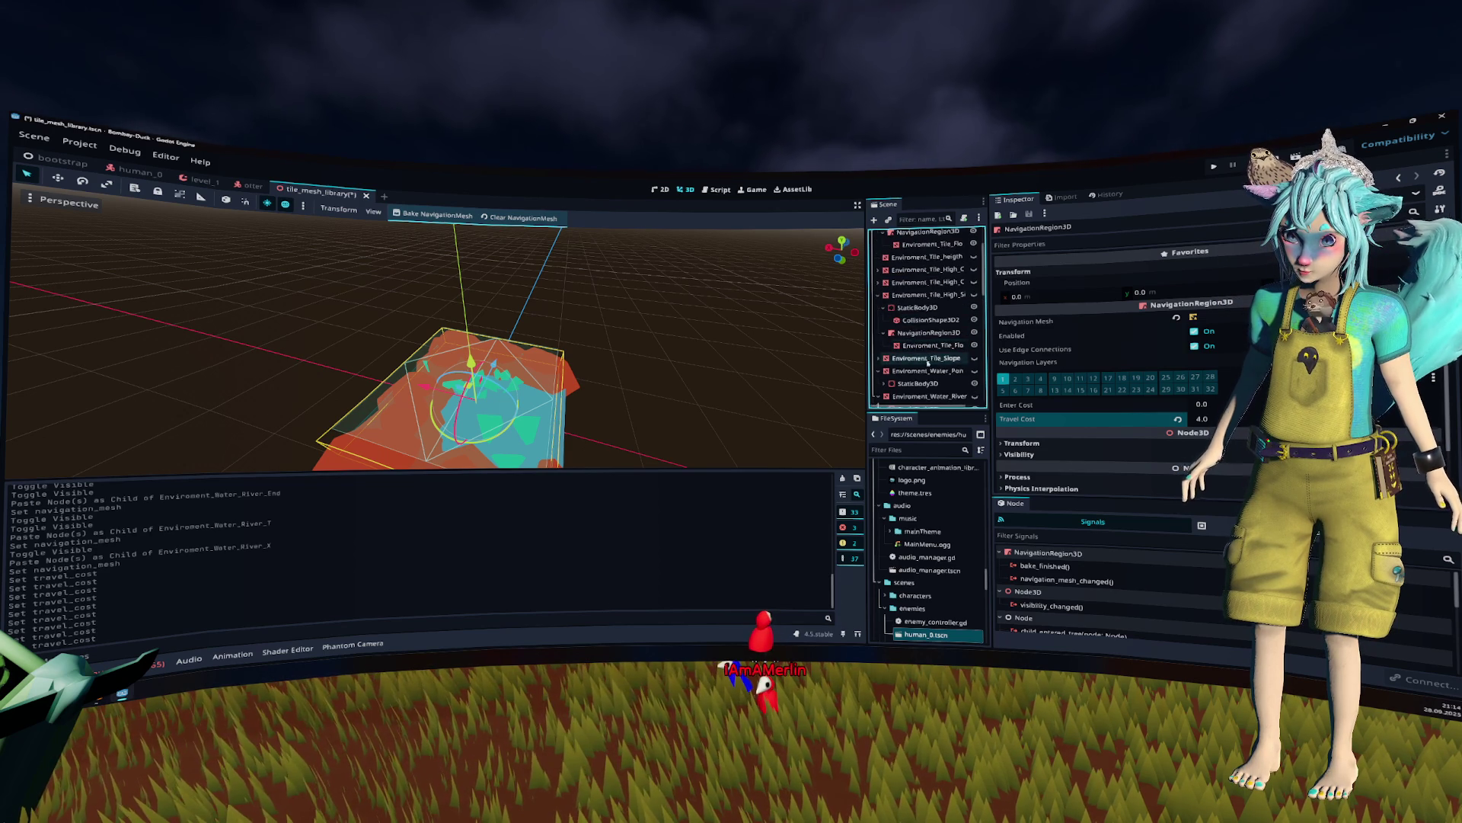
pyautogui.hotkey('ctrl', 's')
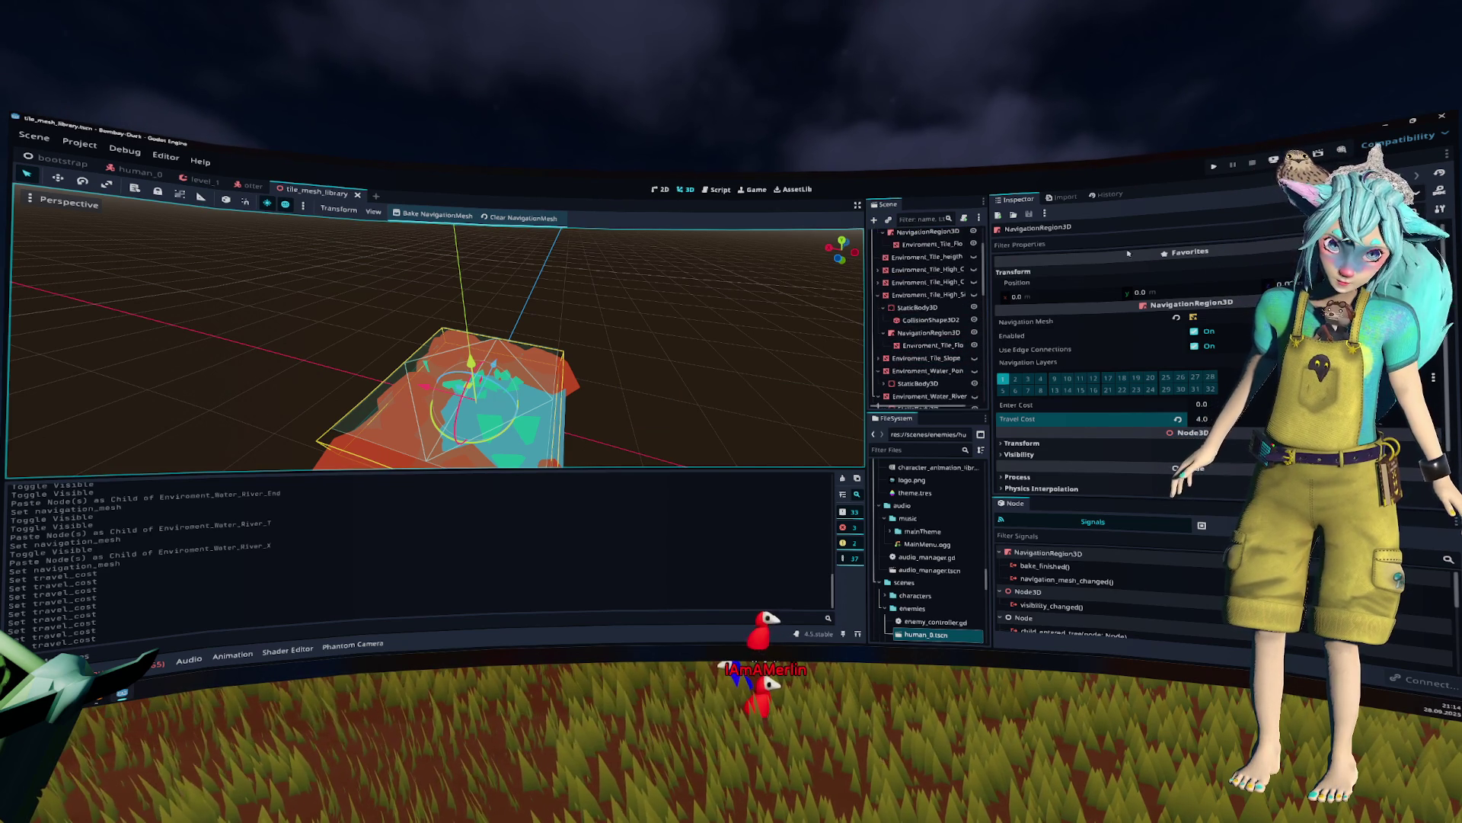
pyautogui.press('F5')
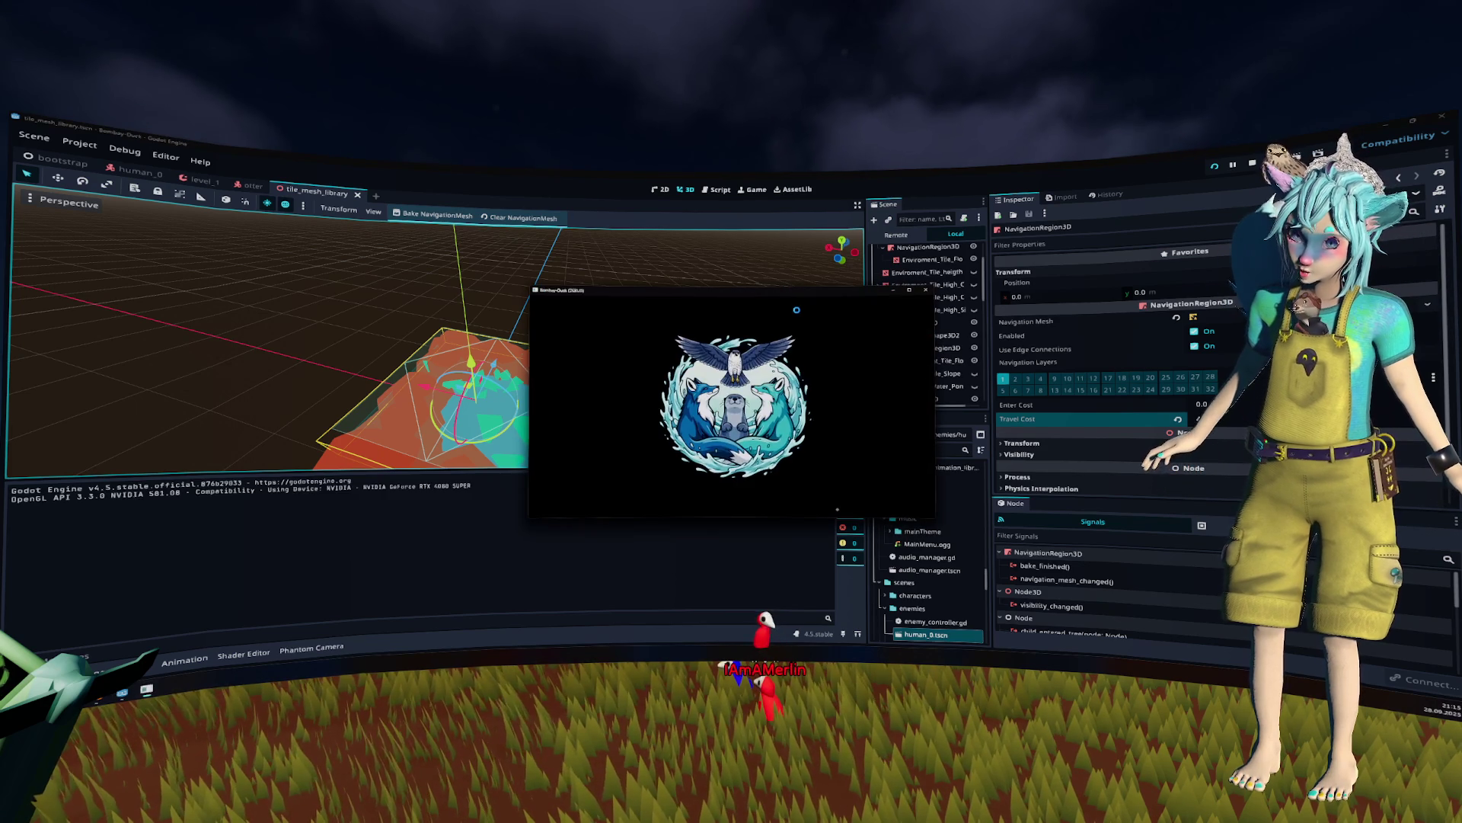
# - Move the fox, switch characters to the Otter, and trigger its Fish and Dig actions
pyautogui.press('w')
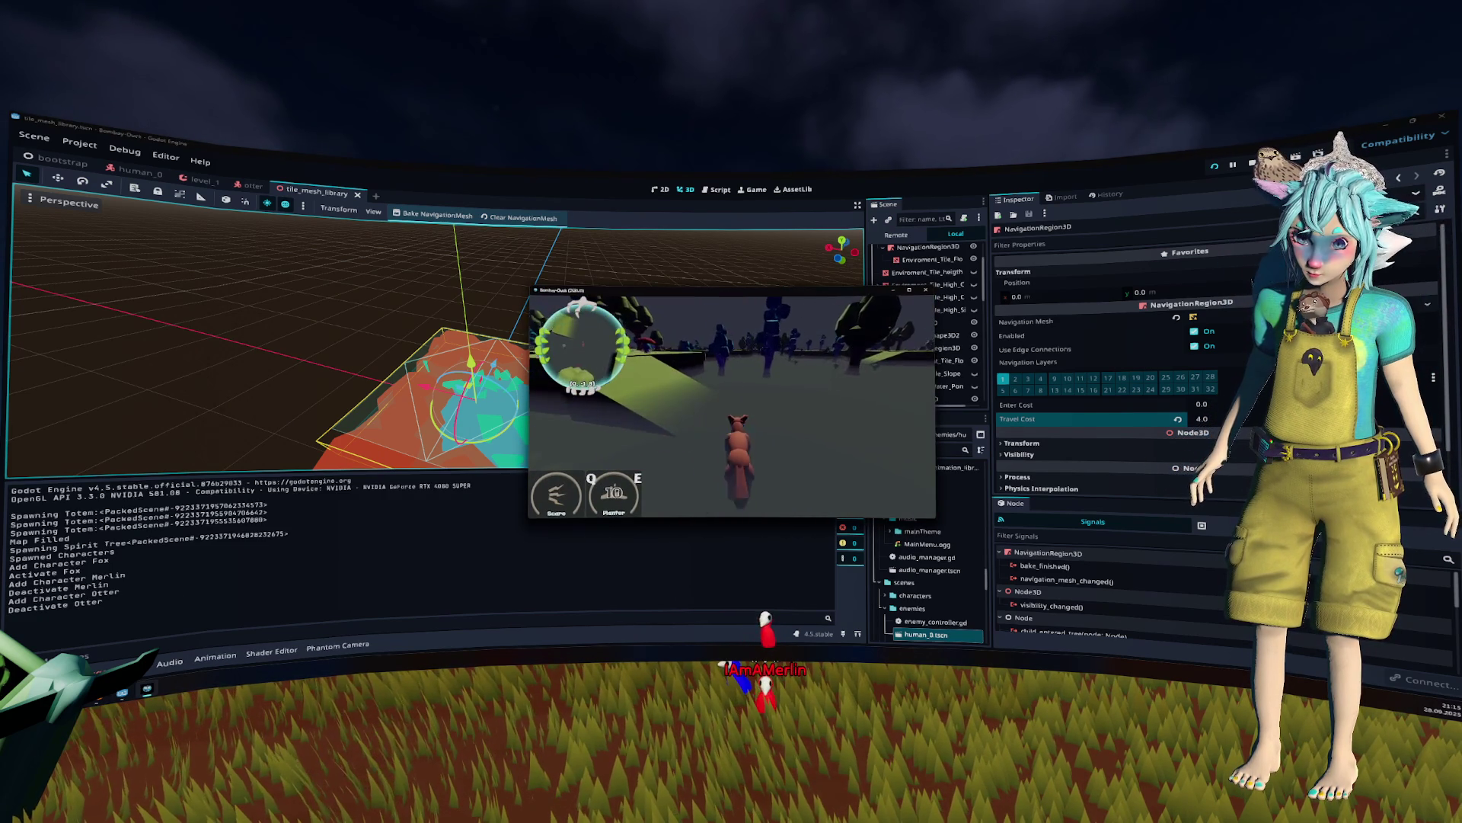
pyautogui.press('Tab')
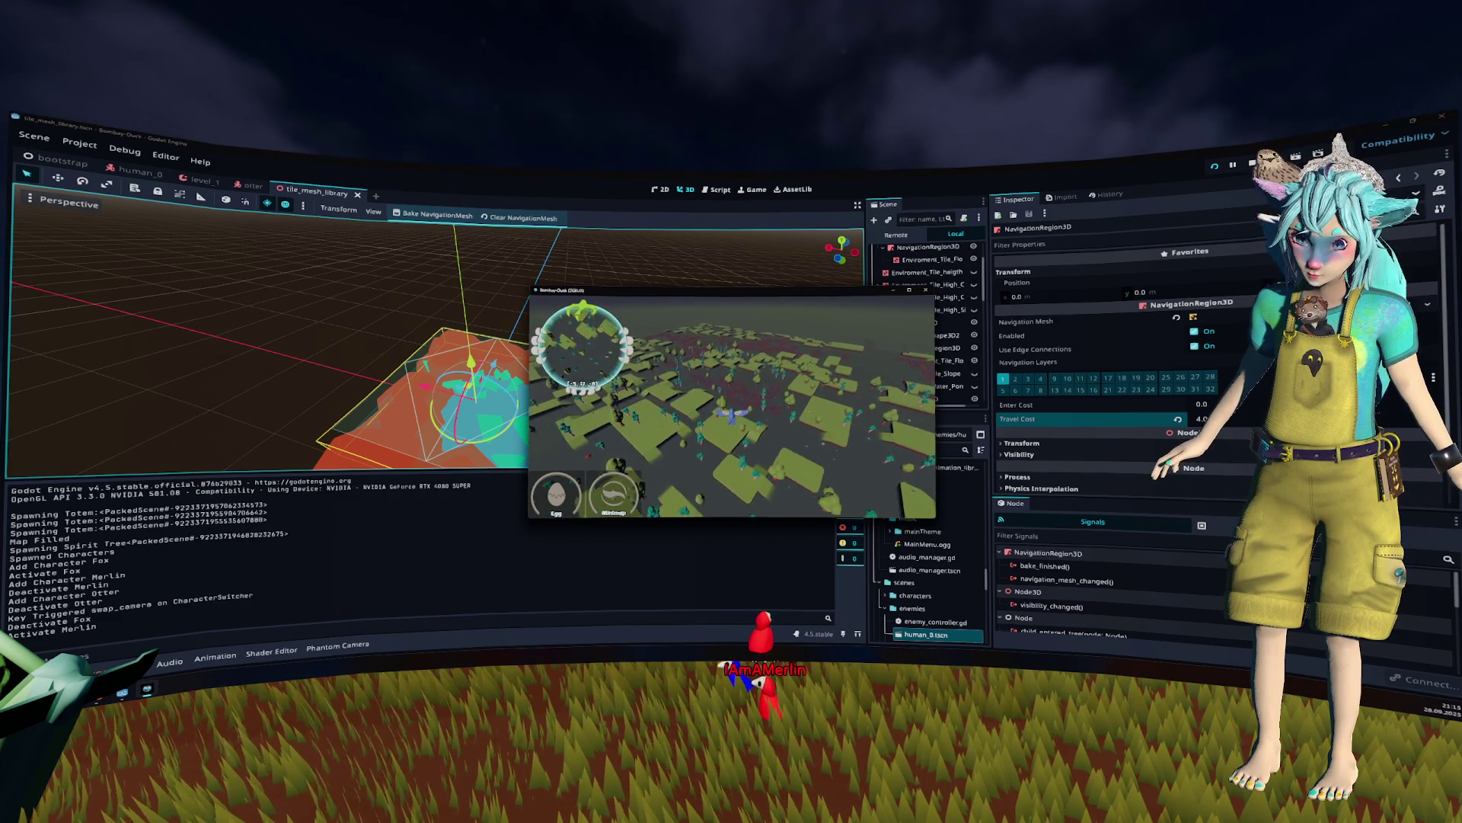
pyautogui.press('Tab')
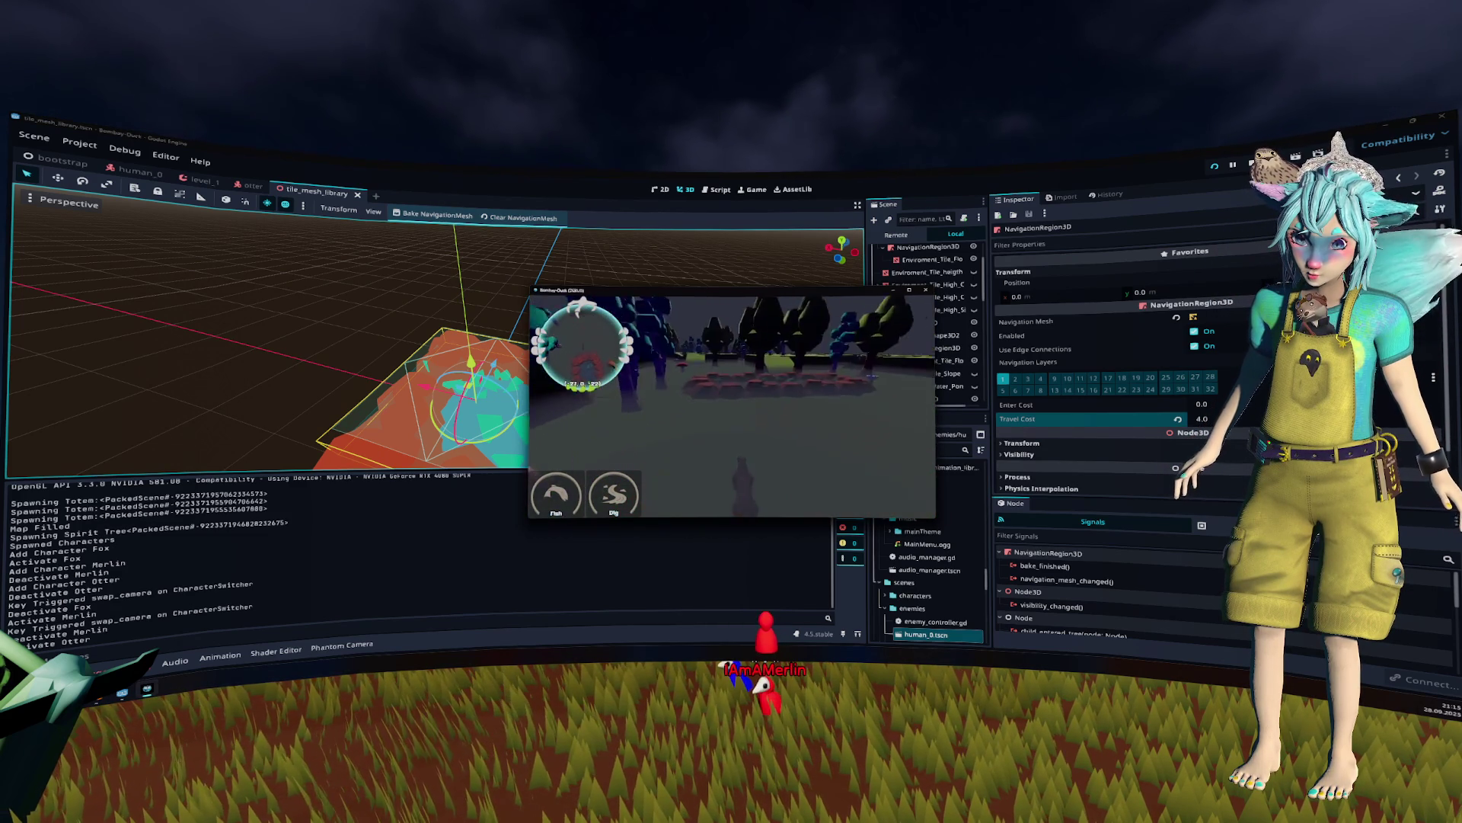
pyautogui.press('1')
pyautogui.press('2')
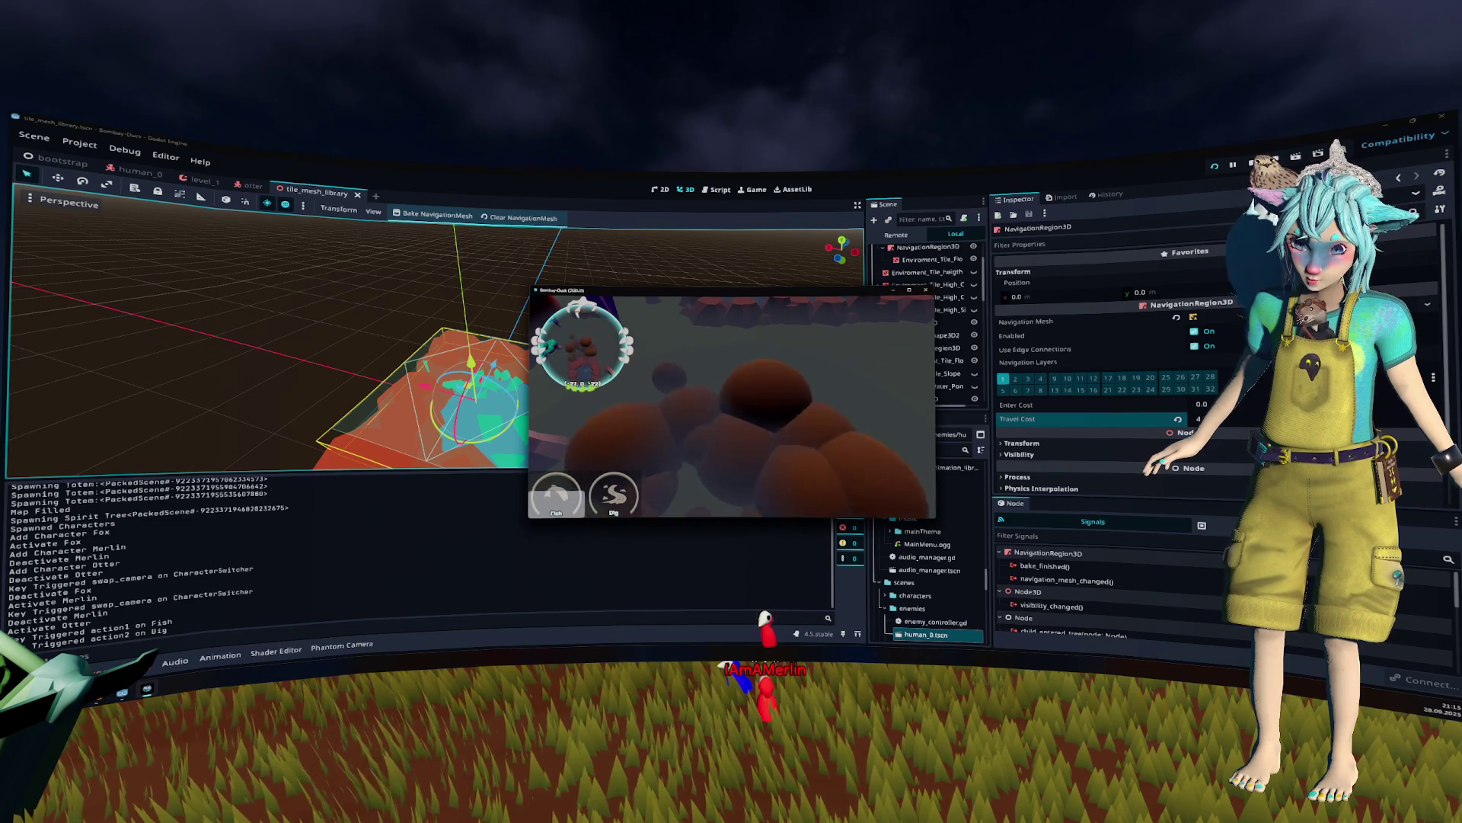
# - Walk the otter along the mushroom path, digging and fishing repeatedly until the debugger breaks
pyautogui.press('2')
pyautogui.press('w')
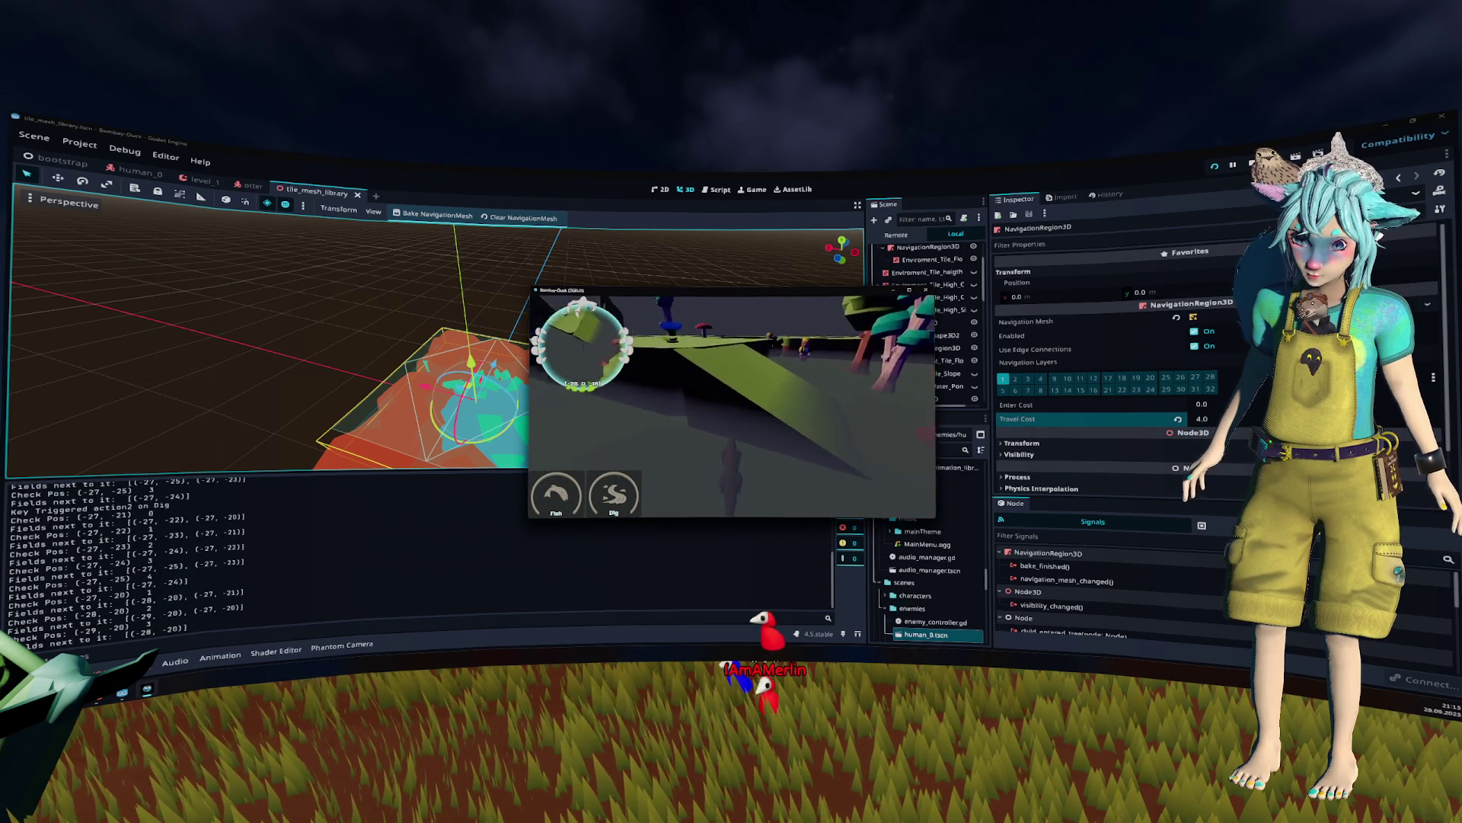
pyautogui.press('2')
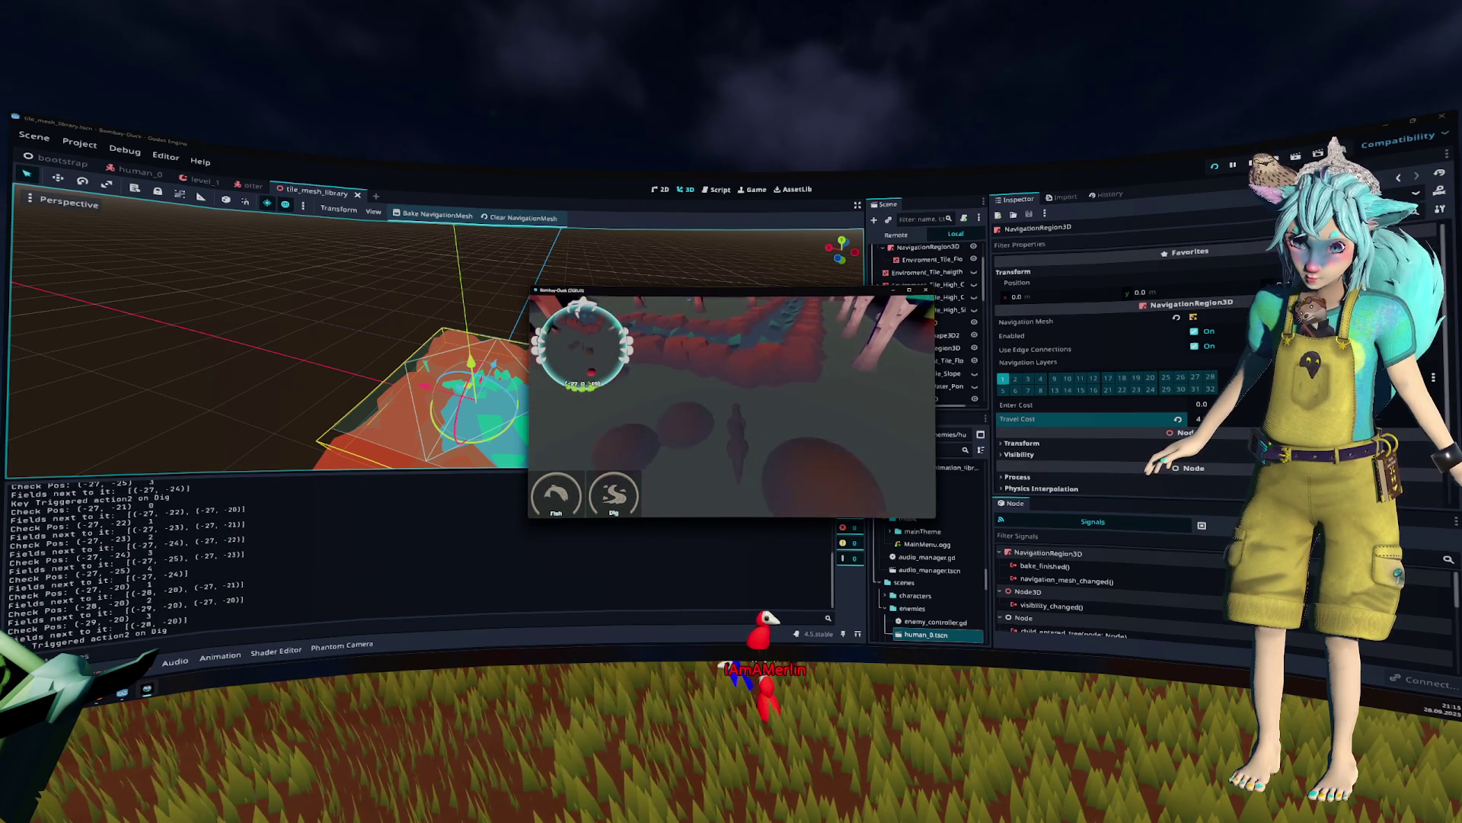
pyautogui.press('w')
pyautogui.press('2')
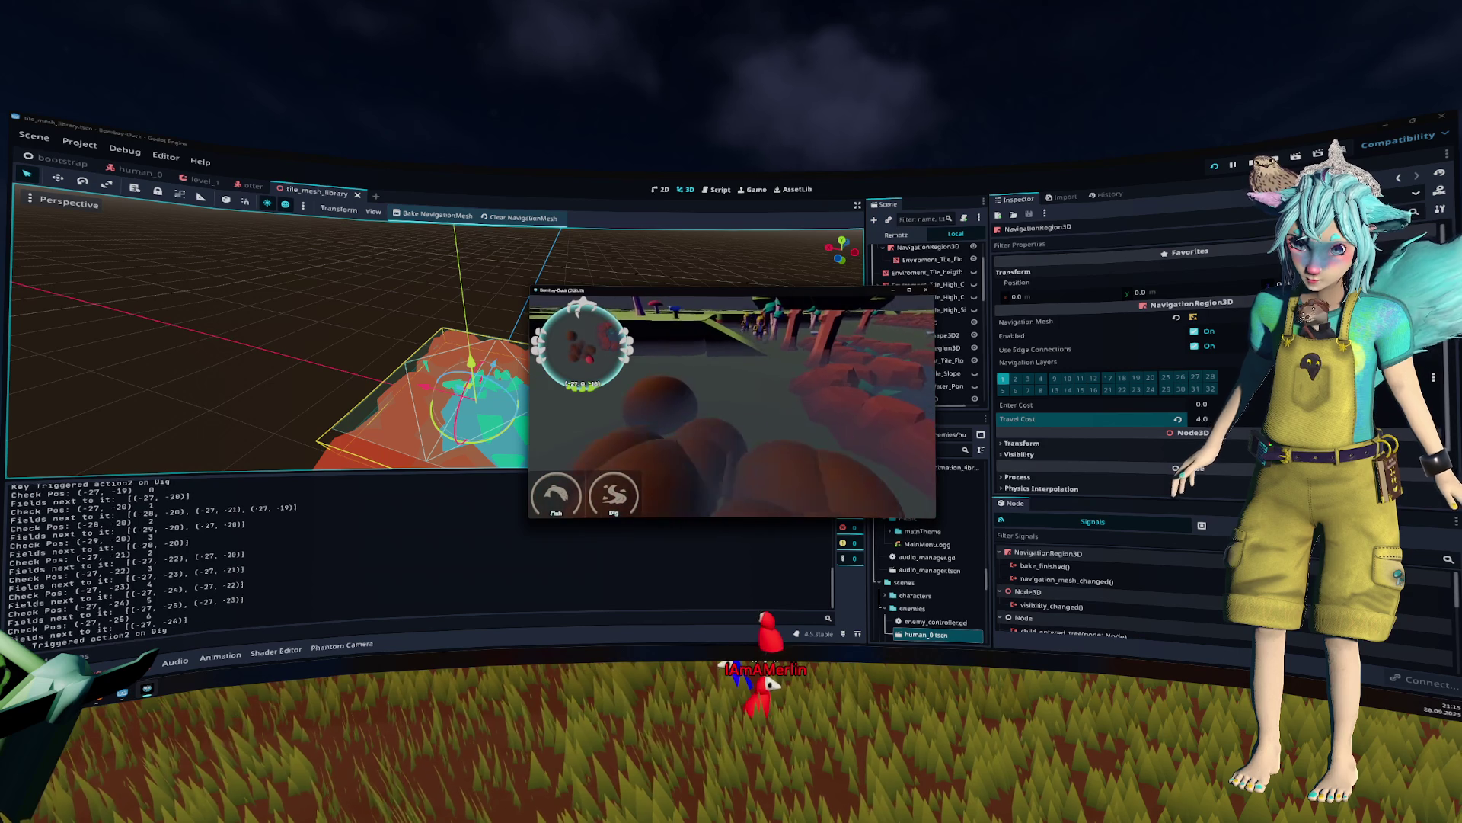
pyautogui.press('w')
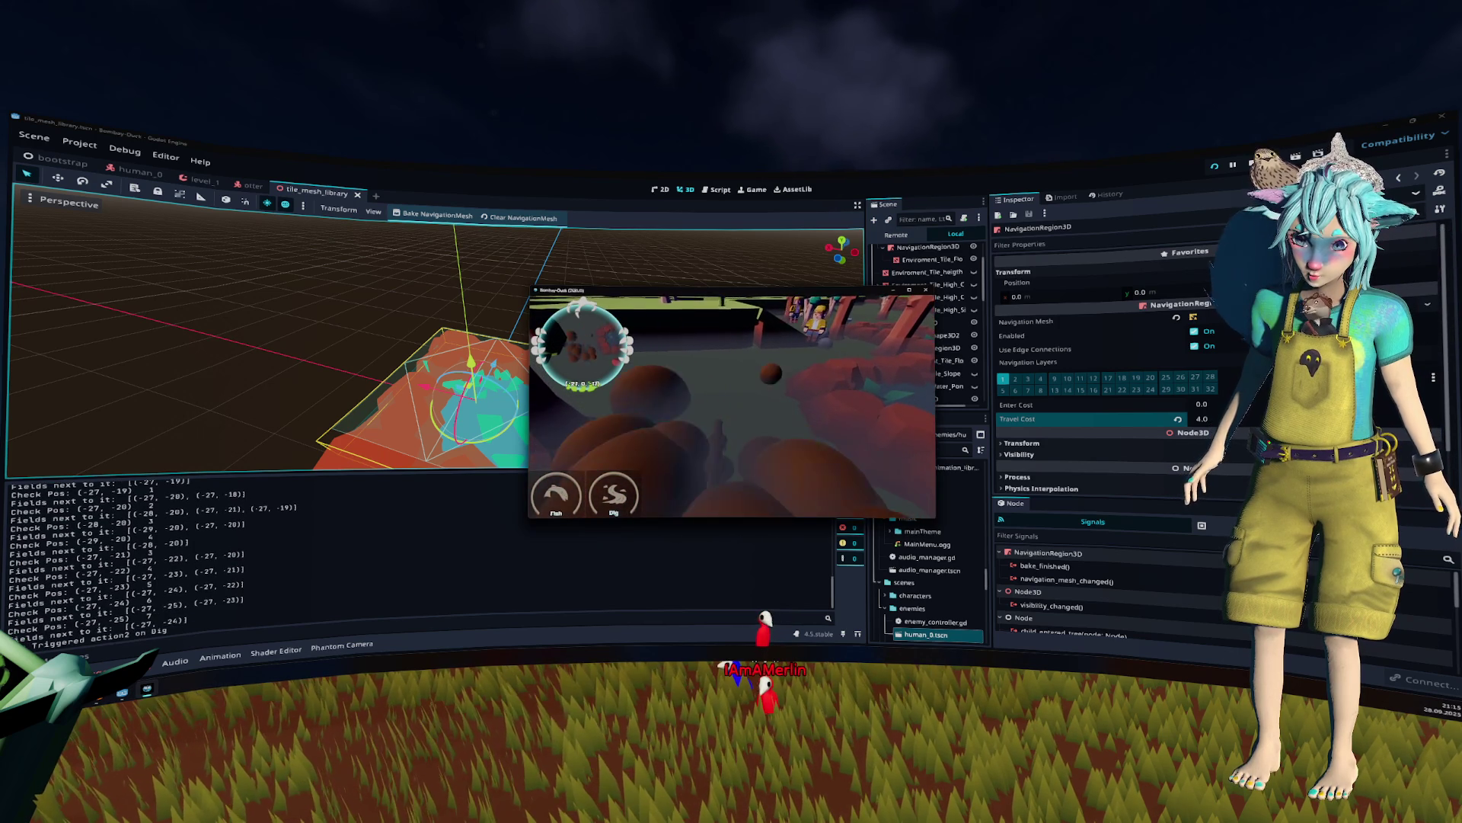
pyautogui.press('w')
pyautogui.press('2')
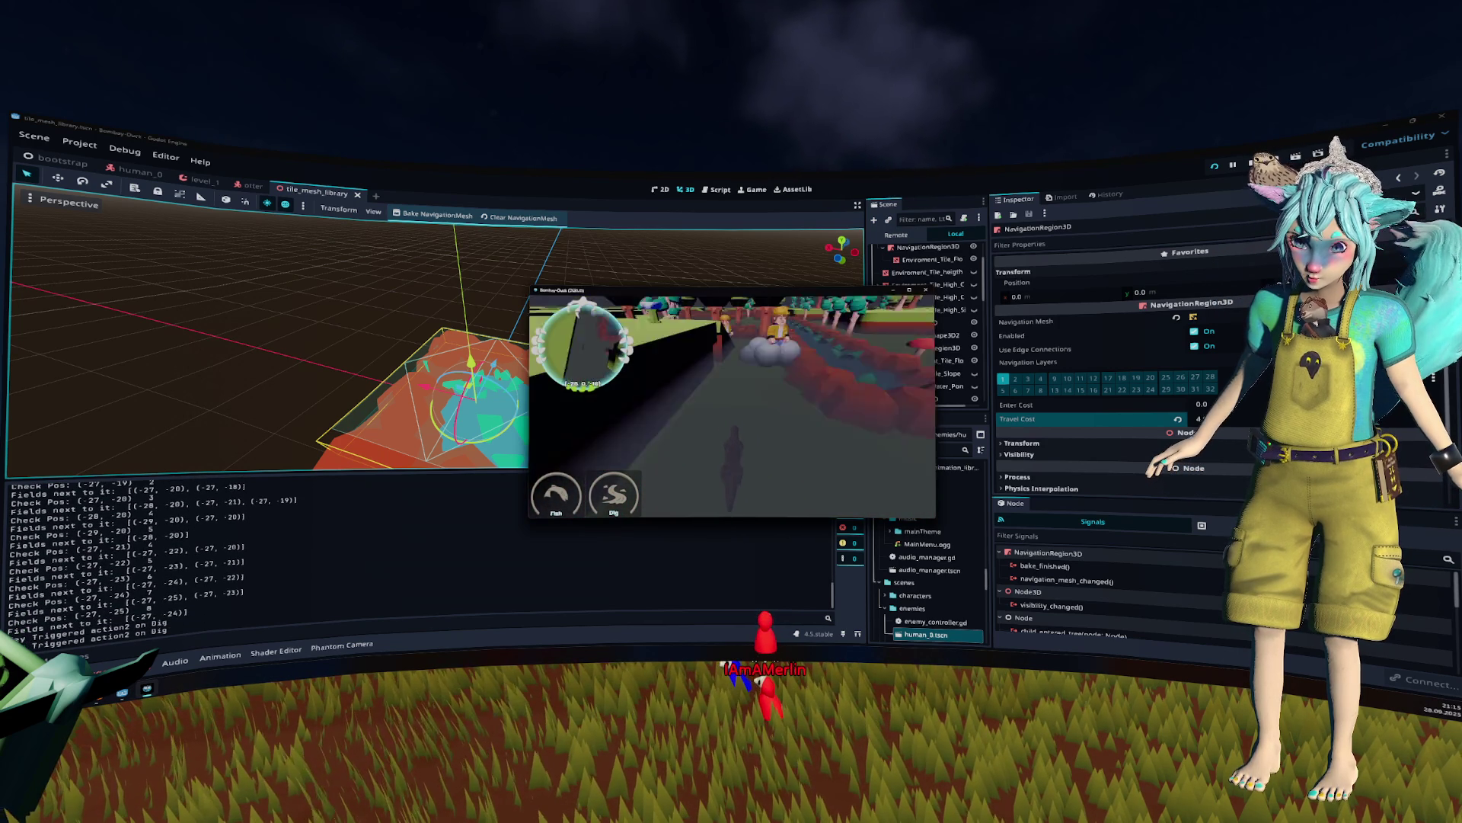
pyautogui.press('w')
pyautogui.press('w')
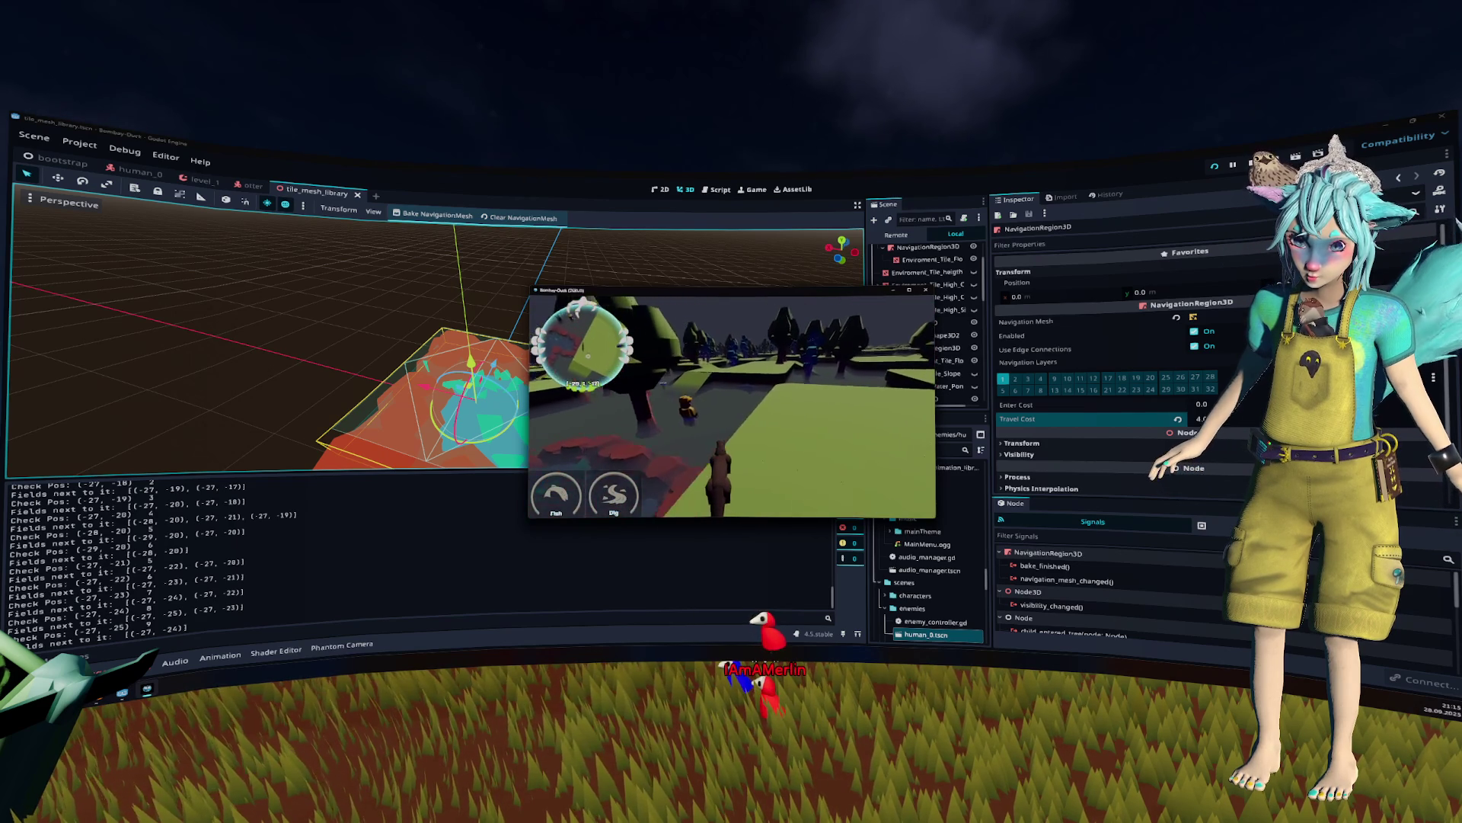
pyautogui.press('1')
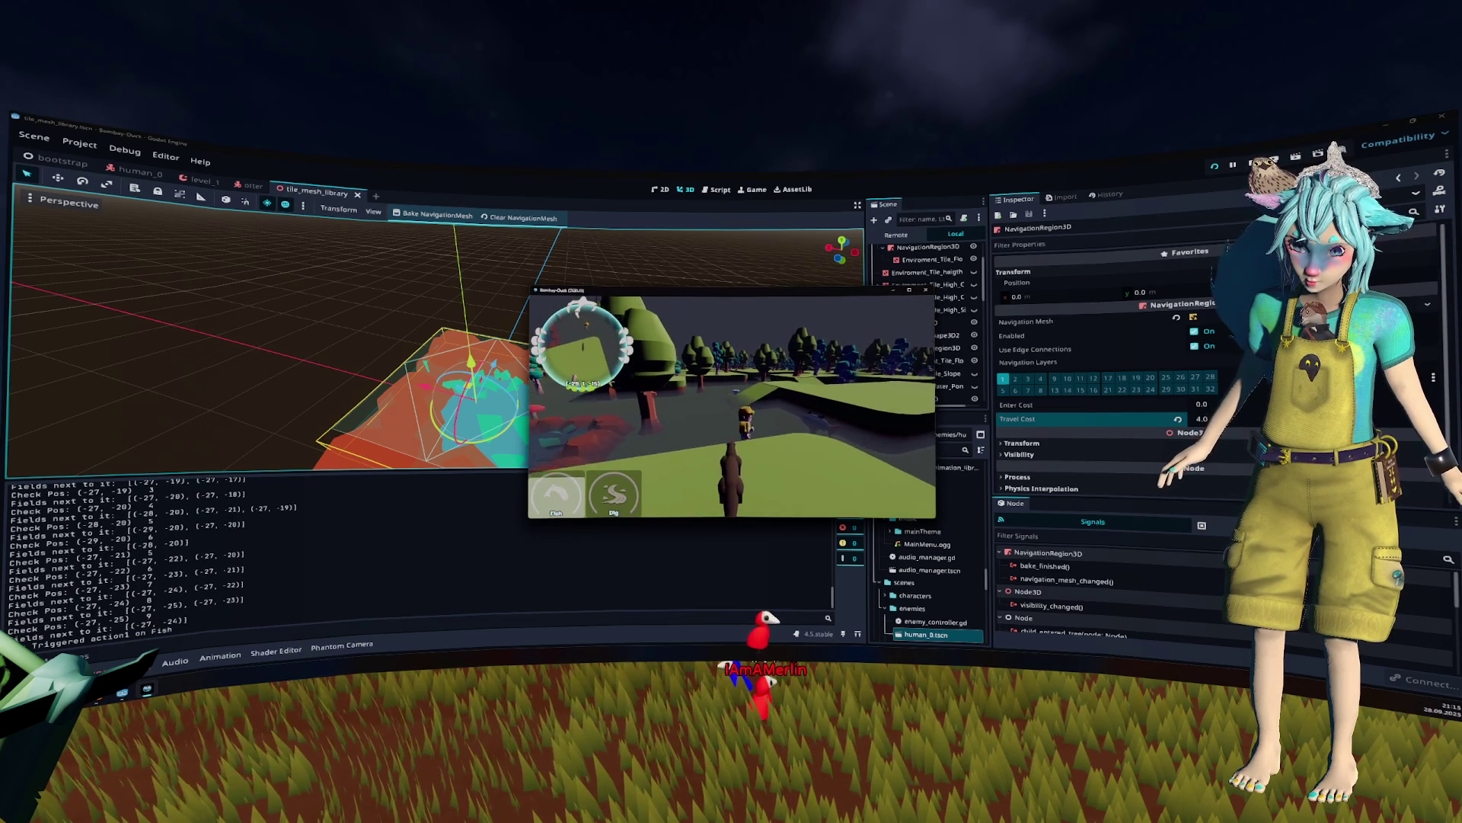
pyautogui.press('1')
pyautogui.press('1')
pyautogui.press('1')
pyautogui.press('1')
pyautogui.press('1')
pyautogui.press('1')
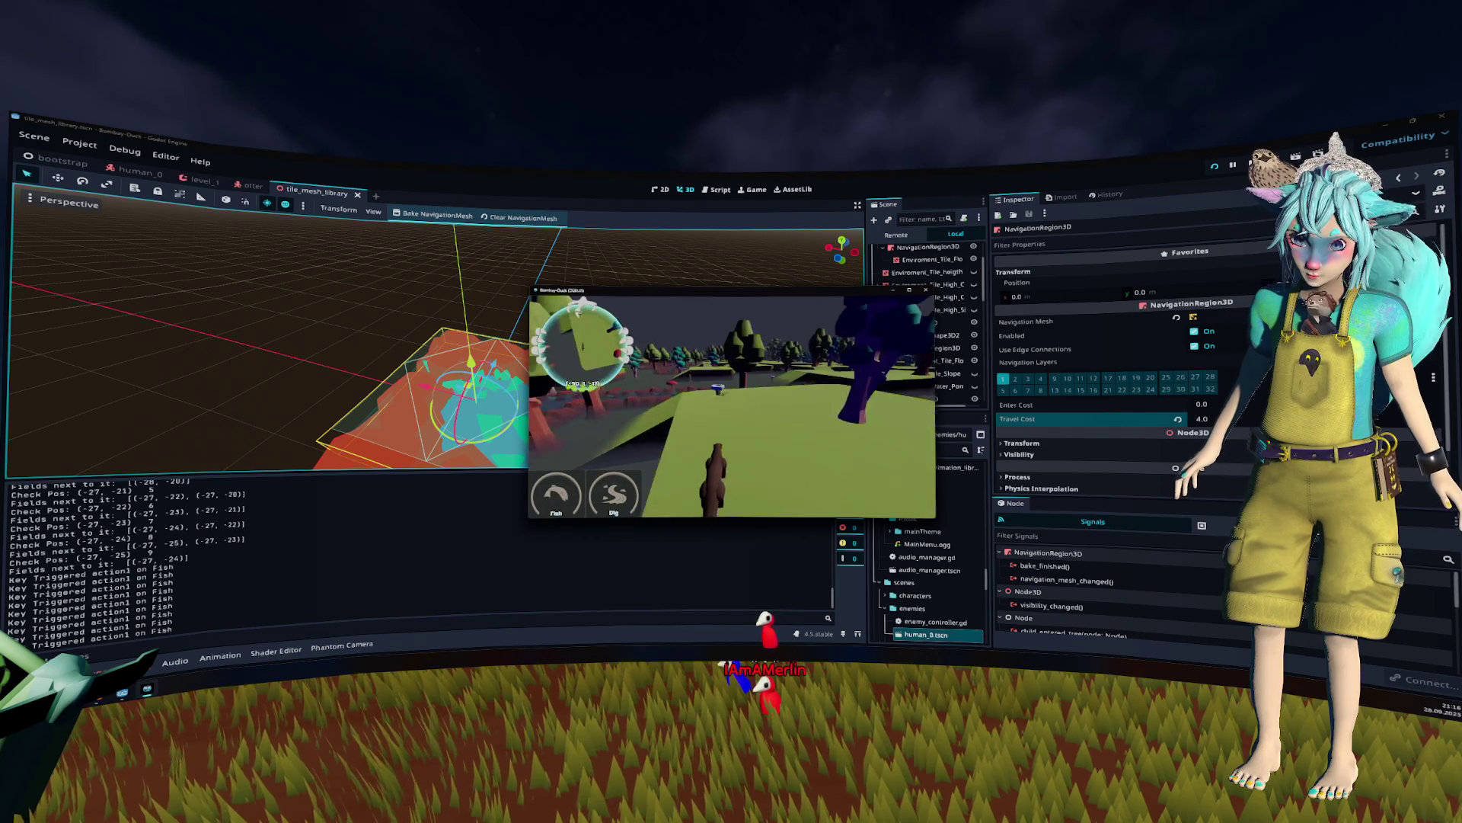
pyautogui.press('e')
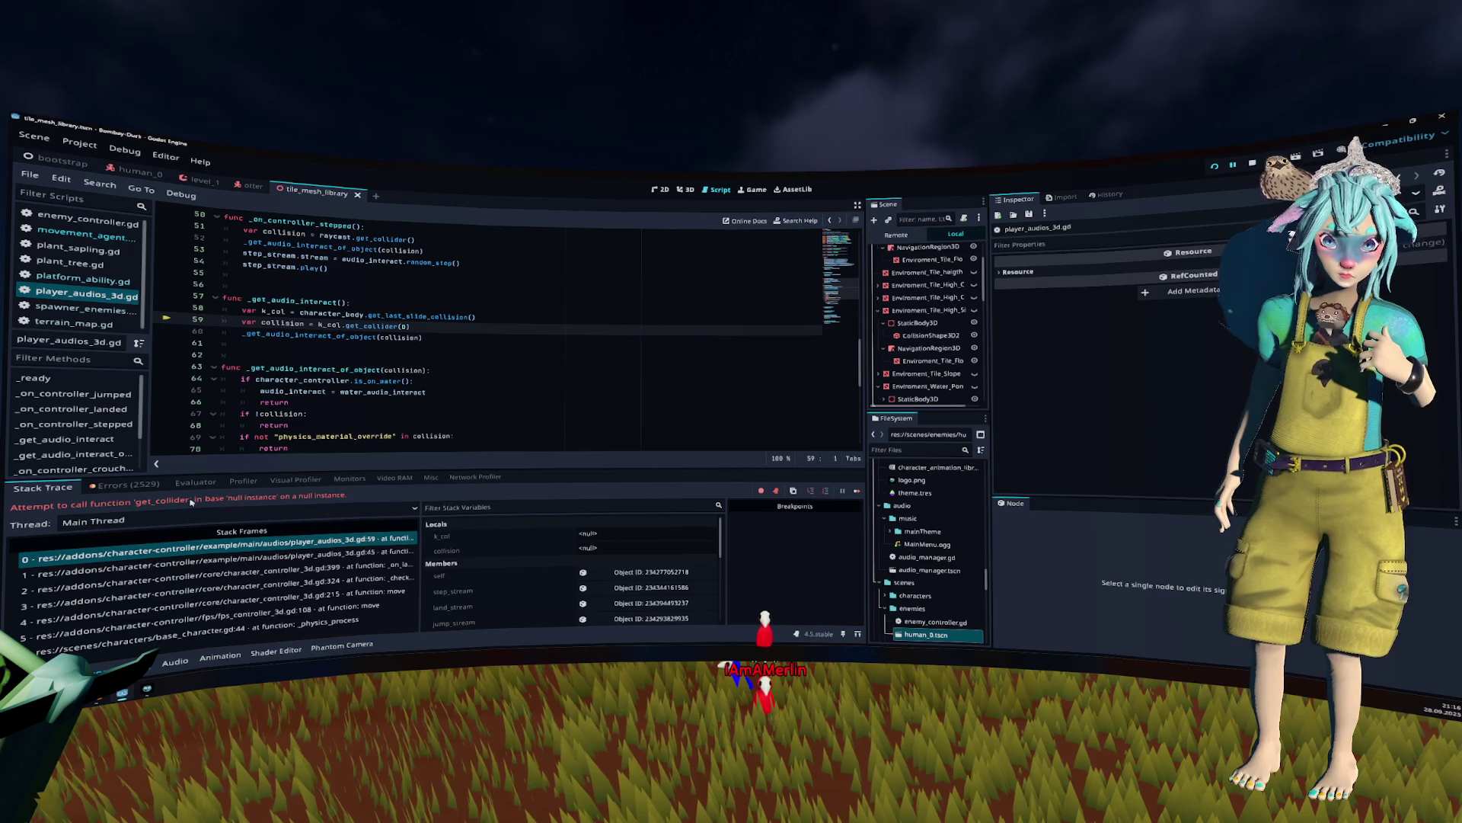
# - Scroll through player_audios_3d.gd around the failing line 59
pyautogui.click(338, 325)
pyautogui.scroll(4, 437, 347)
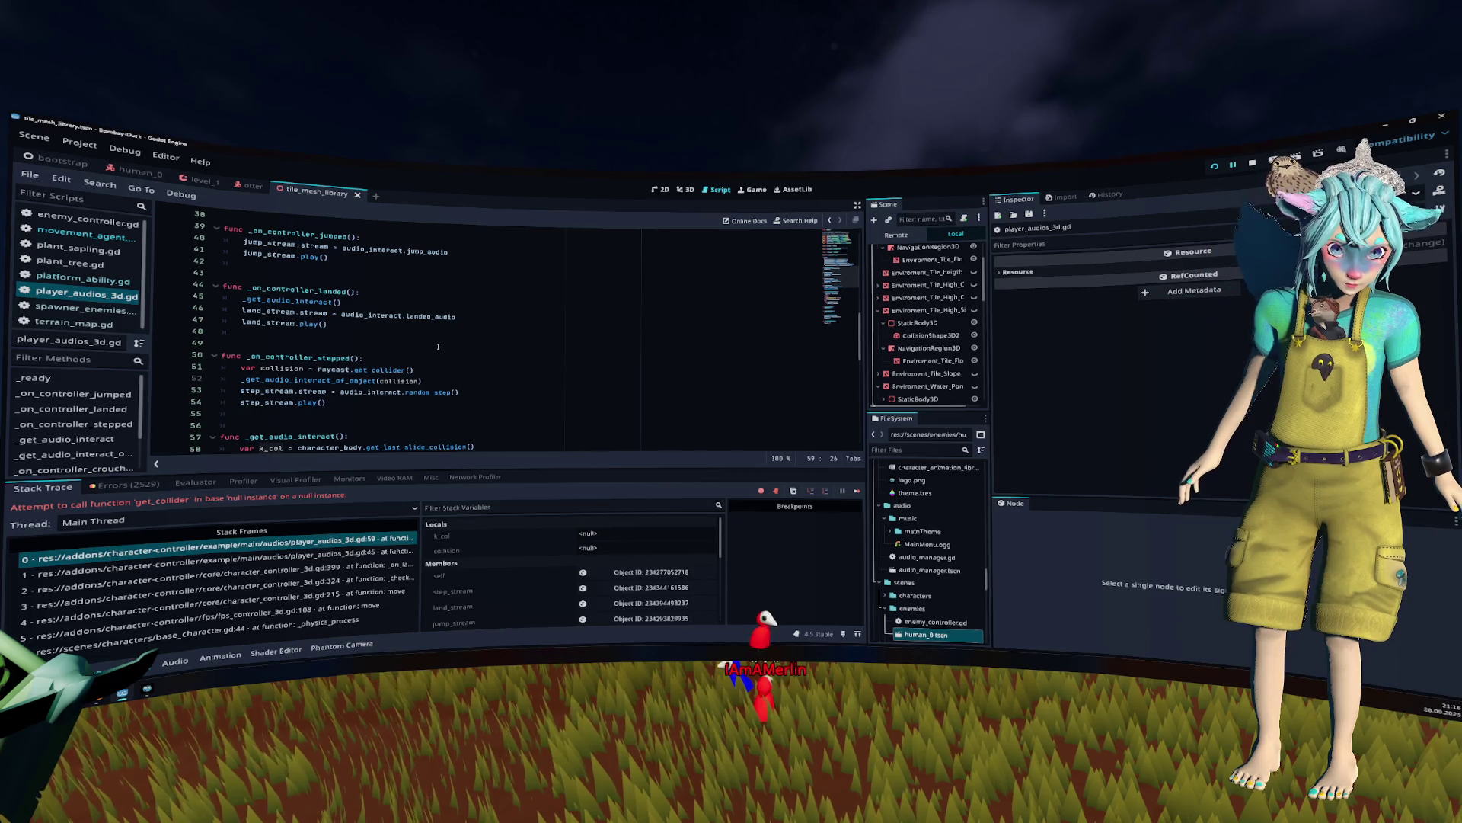
pyautogui.scroll(7, 438, 346)
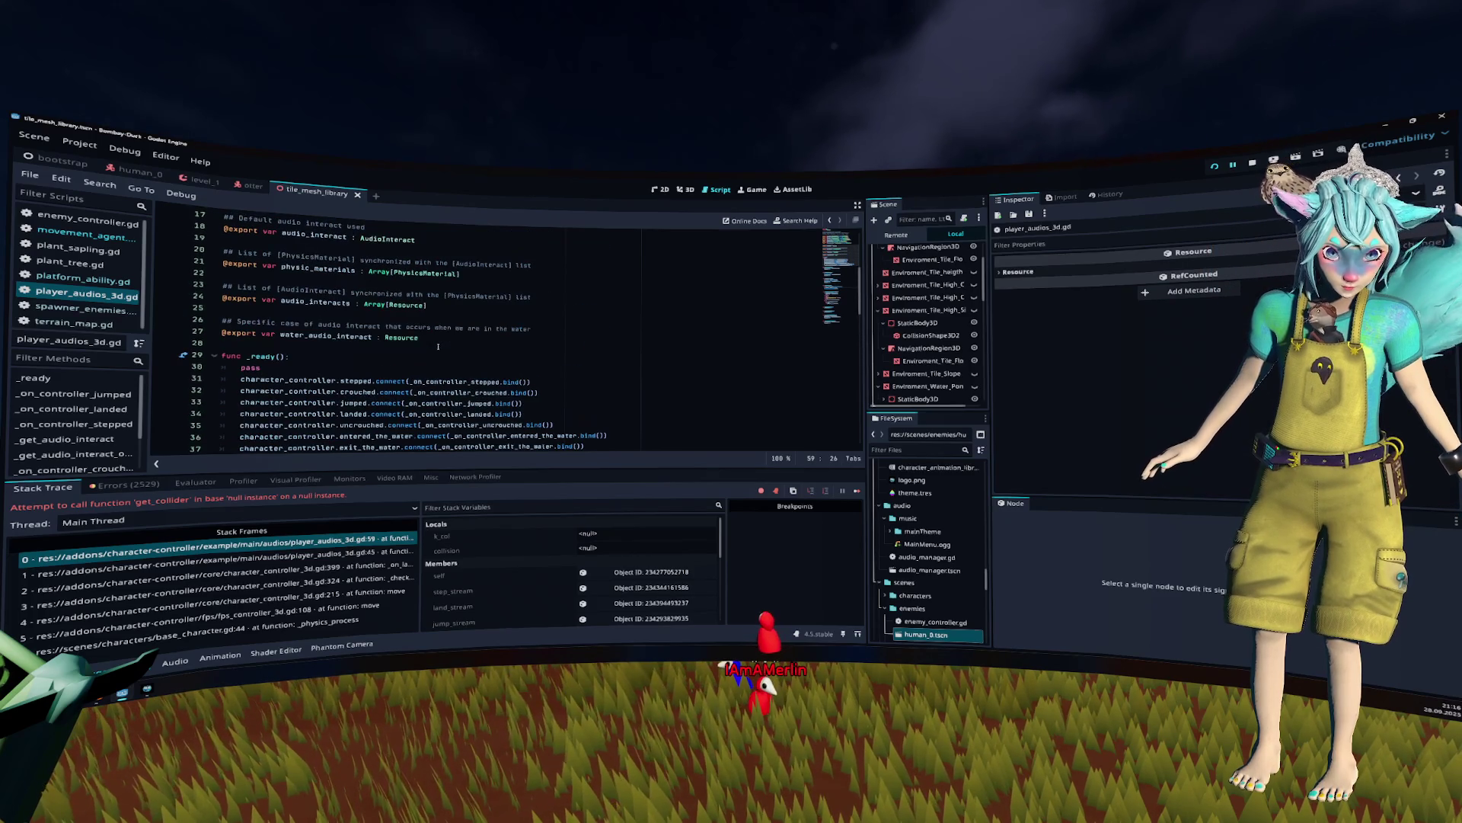
pyautogui.scroll(-6, 438, 346)
pyautogui.scroll(4, 438, 346)
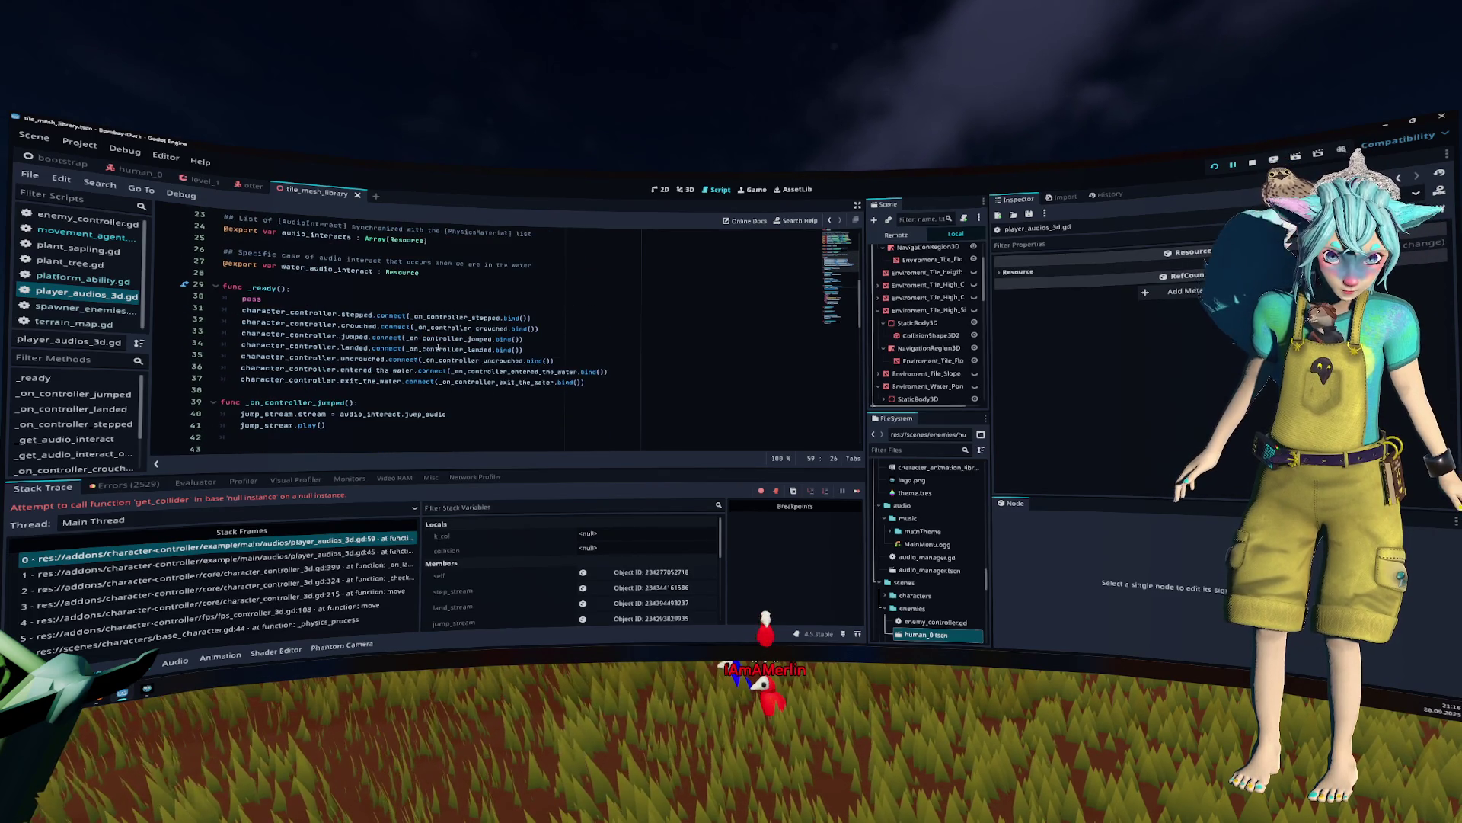
pyautogui.scroll(-11, 438, 347)
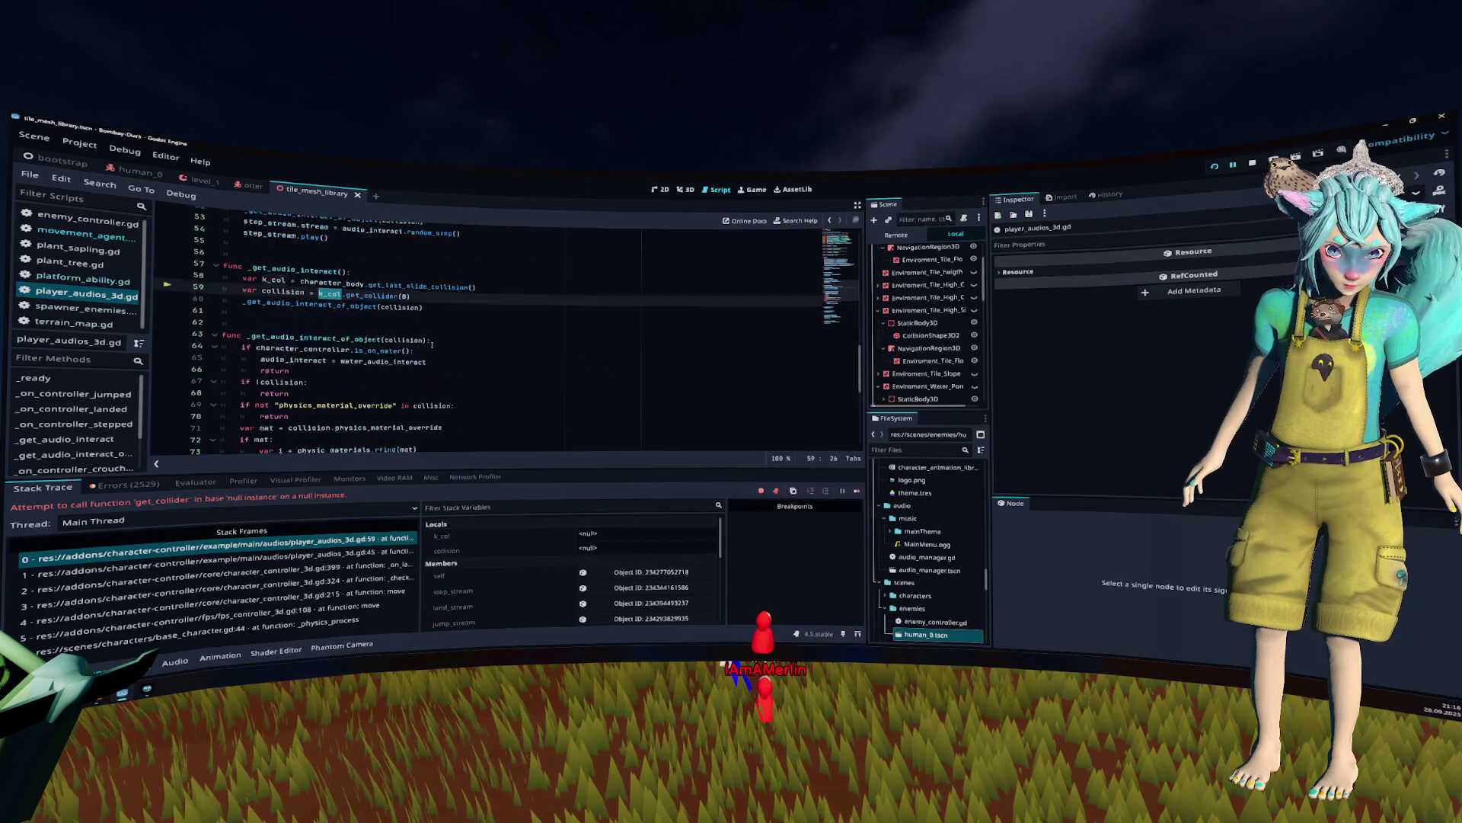
pyautogui.scroll(-2, 427, 342)
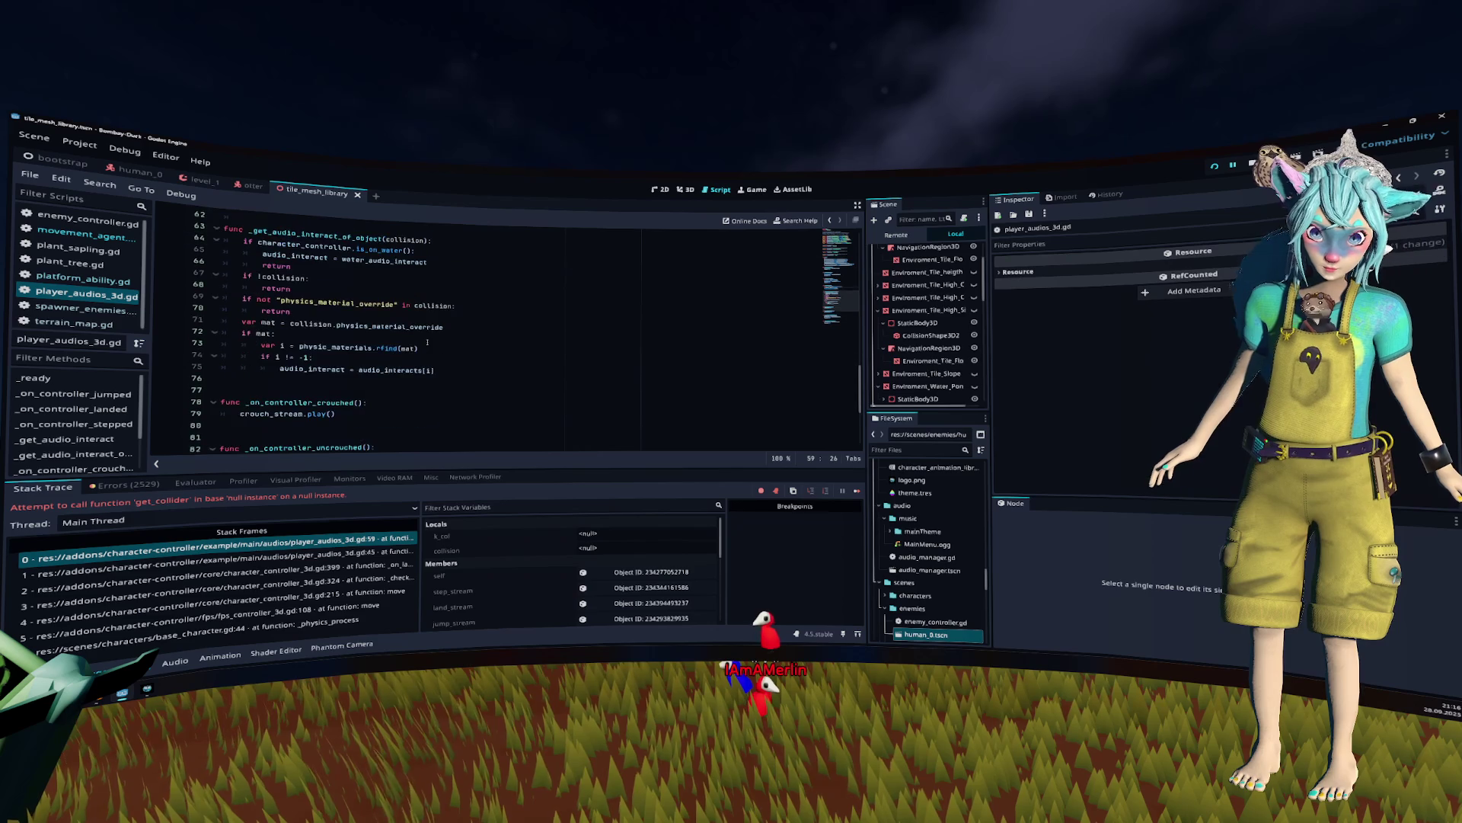
pyautogui.scroll(-5, 428, 342)
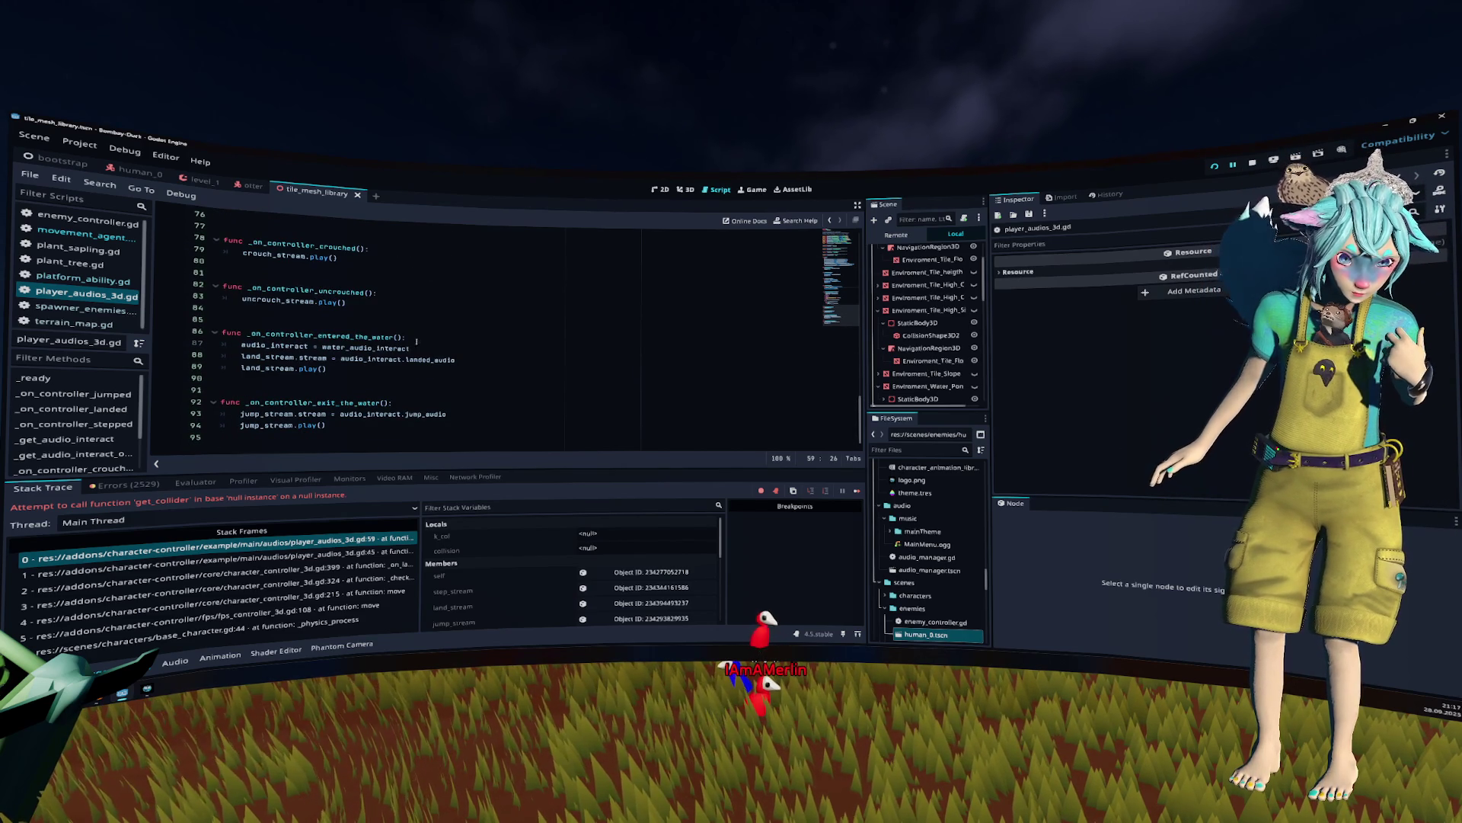
# - Search the script for _on_controller_entered_the_water and other entered_the_water occurrences
pyautogui.doubleClick(334, 335)
pyautogui.hotkey('ctrl', 'f')
pyautogui.press('Return')
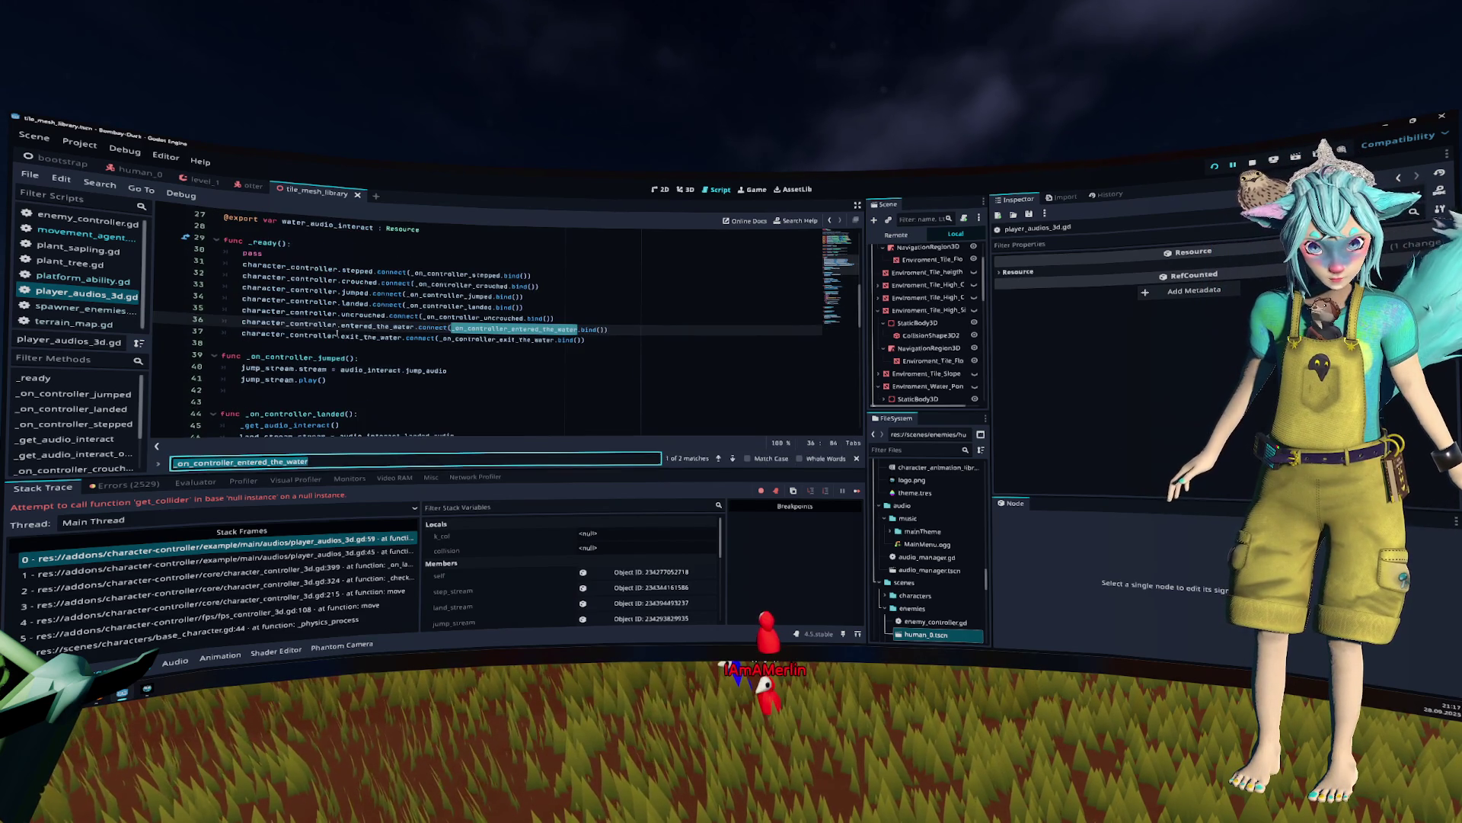
pyautogui.doubleClick(358, 326)
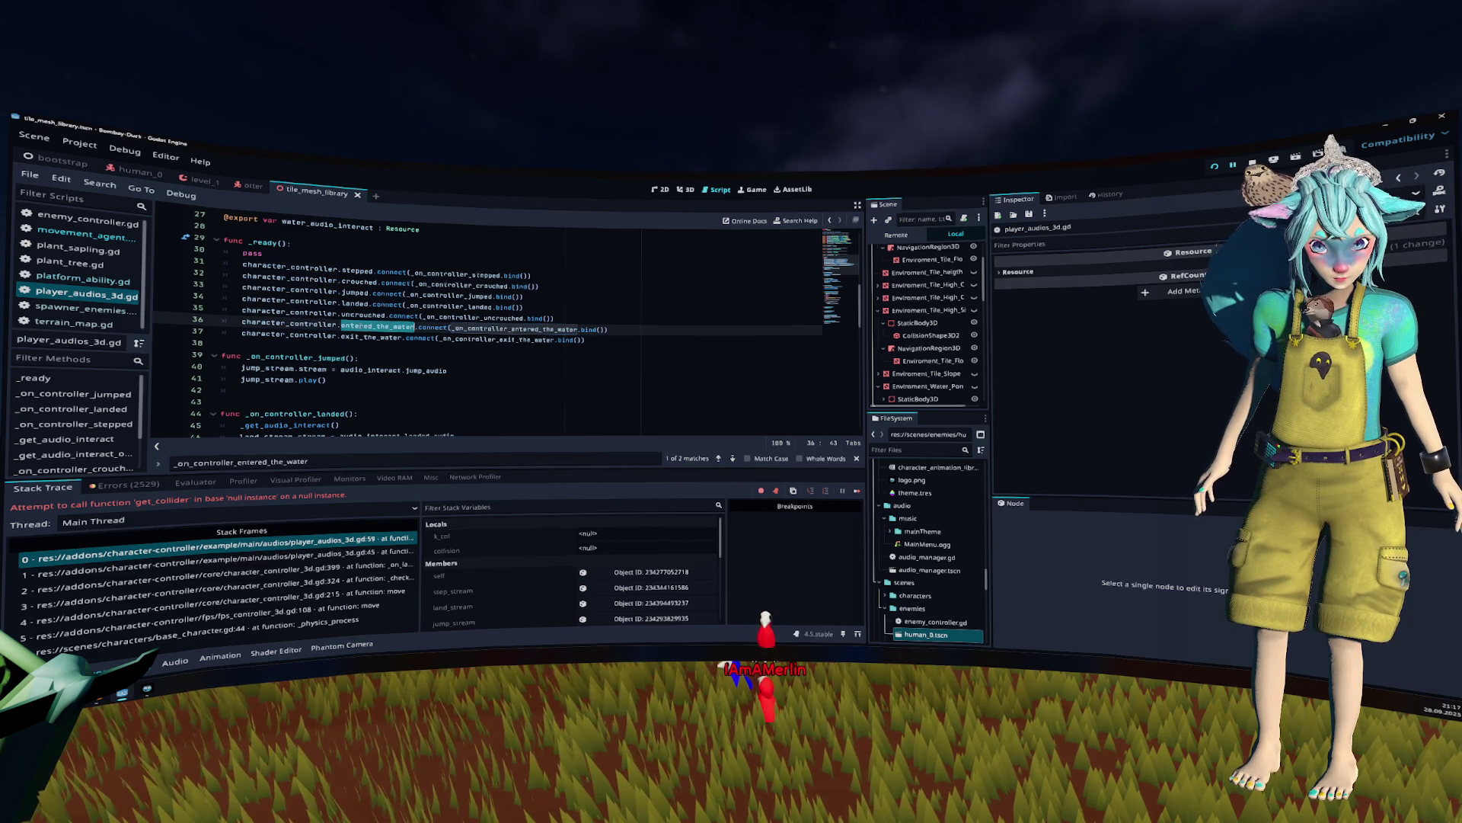
pyautogui.hotkey('ctrl', 'f')
pyautogui.press('Escape')
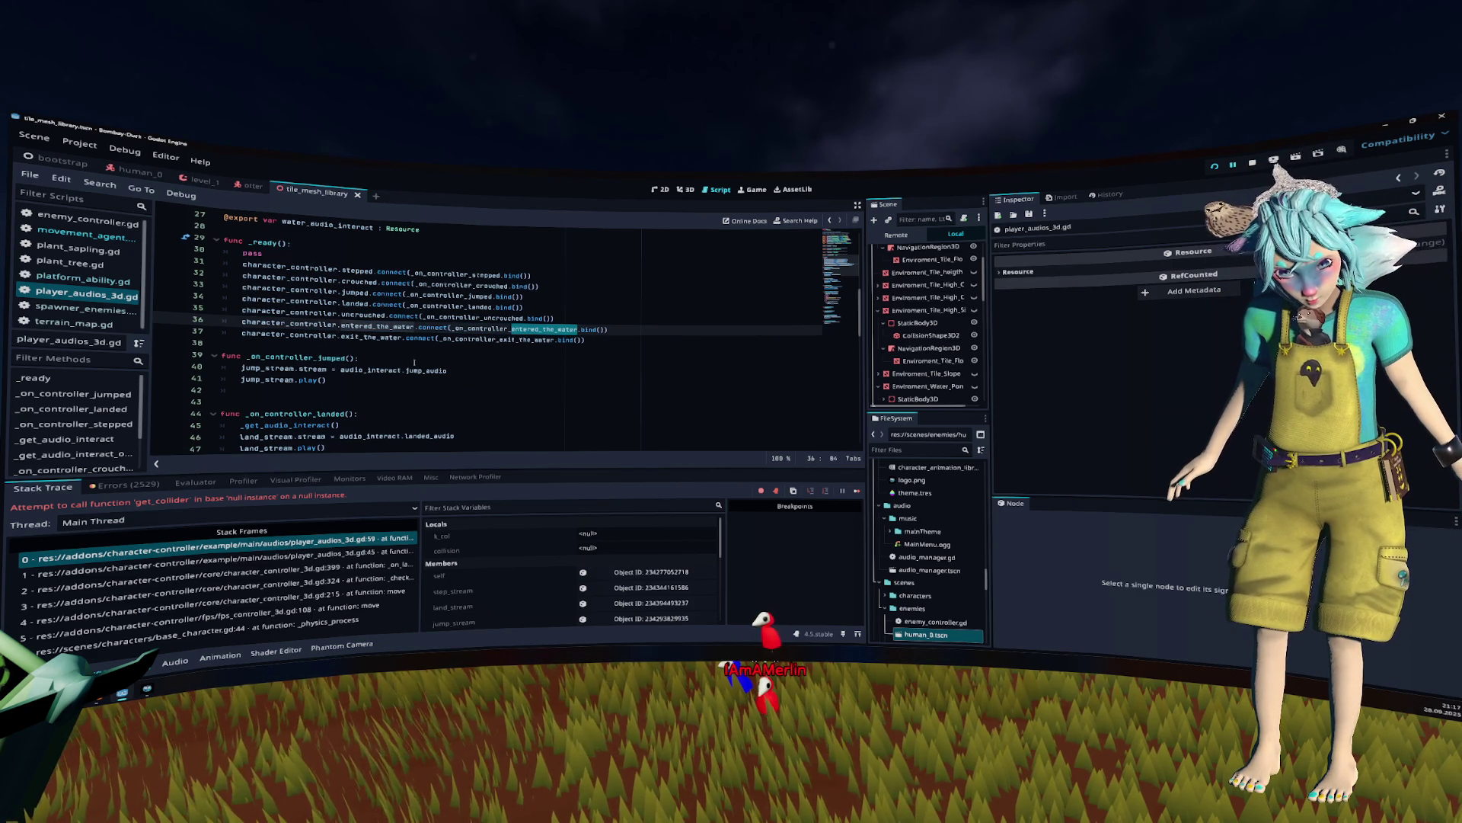
pyautogui.scroll(-3, 407, 350)
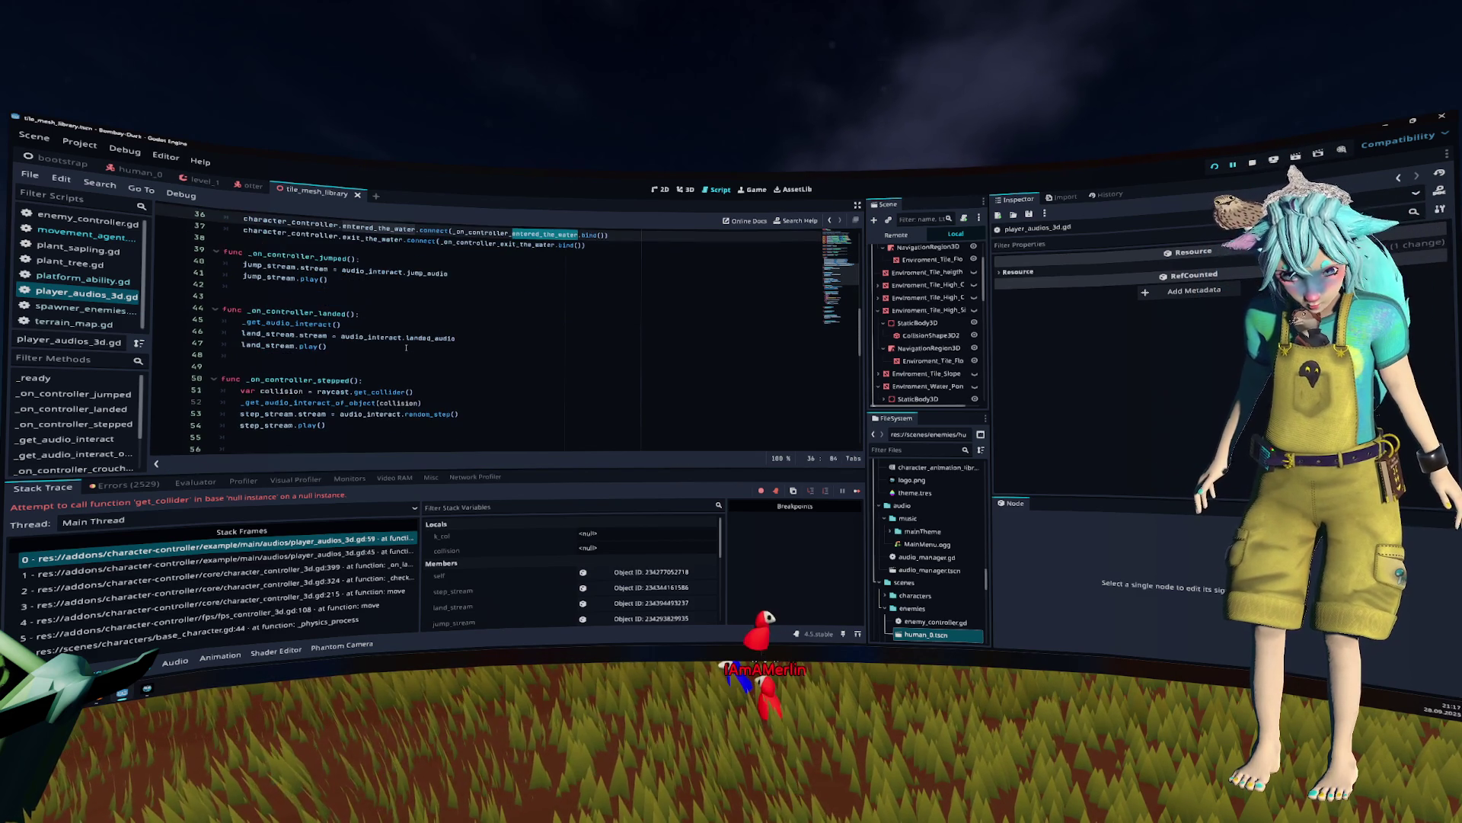
pyautogui.scroll(-3, 484, 371)
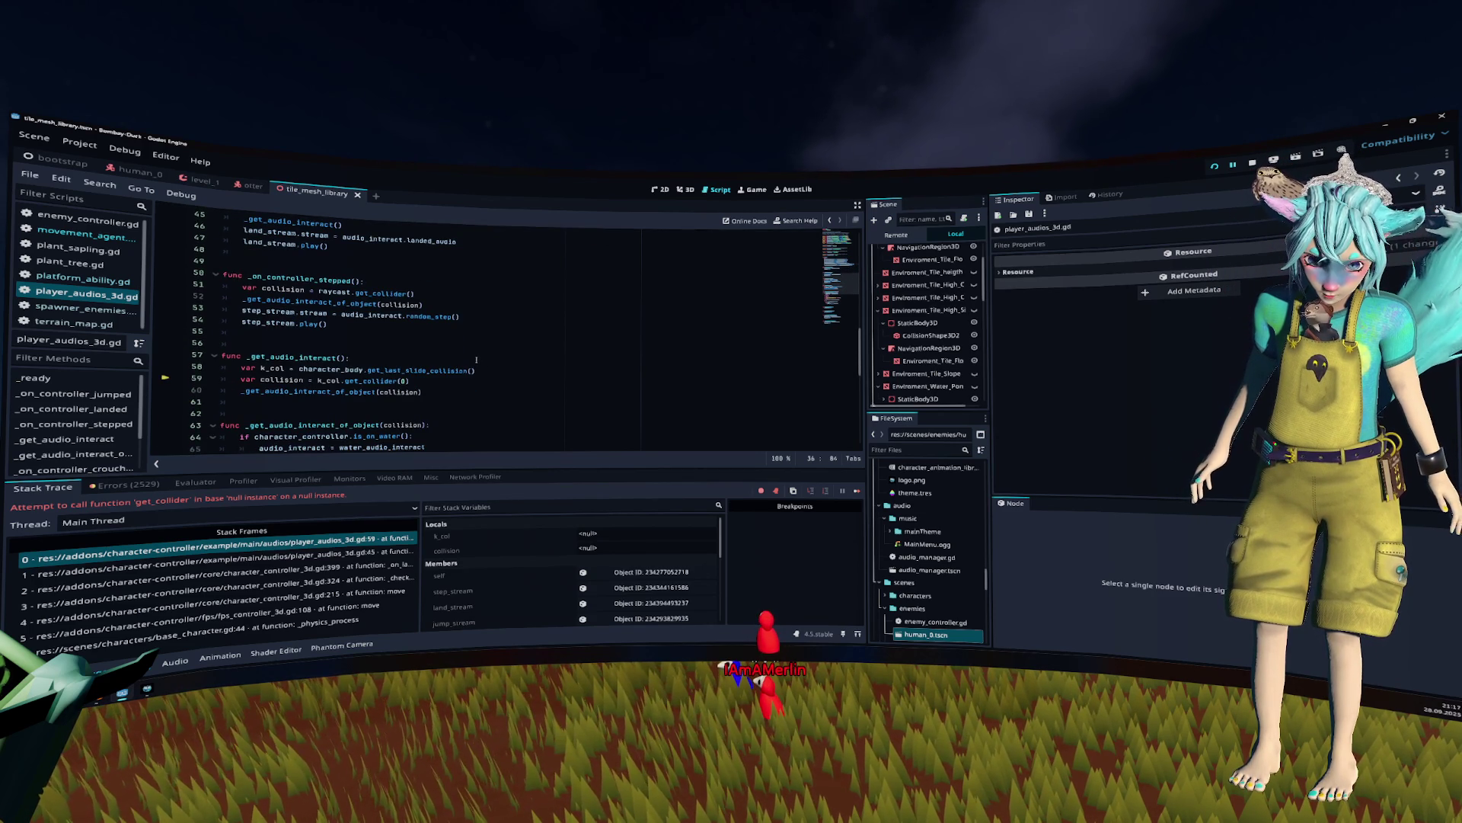
# - Insert 'if k_col == null: return' below the k_col assignment, save, and relaunch the game
pyautogui.doubleClick(272, 368)
pyautogui.press('End')
pyautogui.press('Return')
pyautogui.write('if k_col')
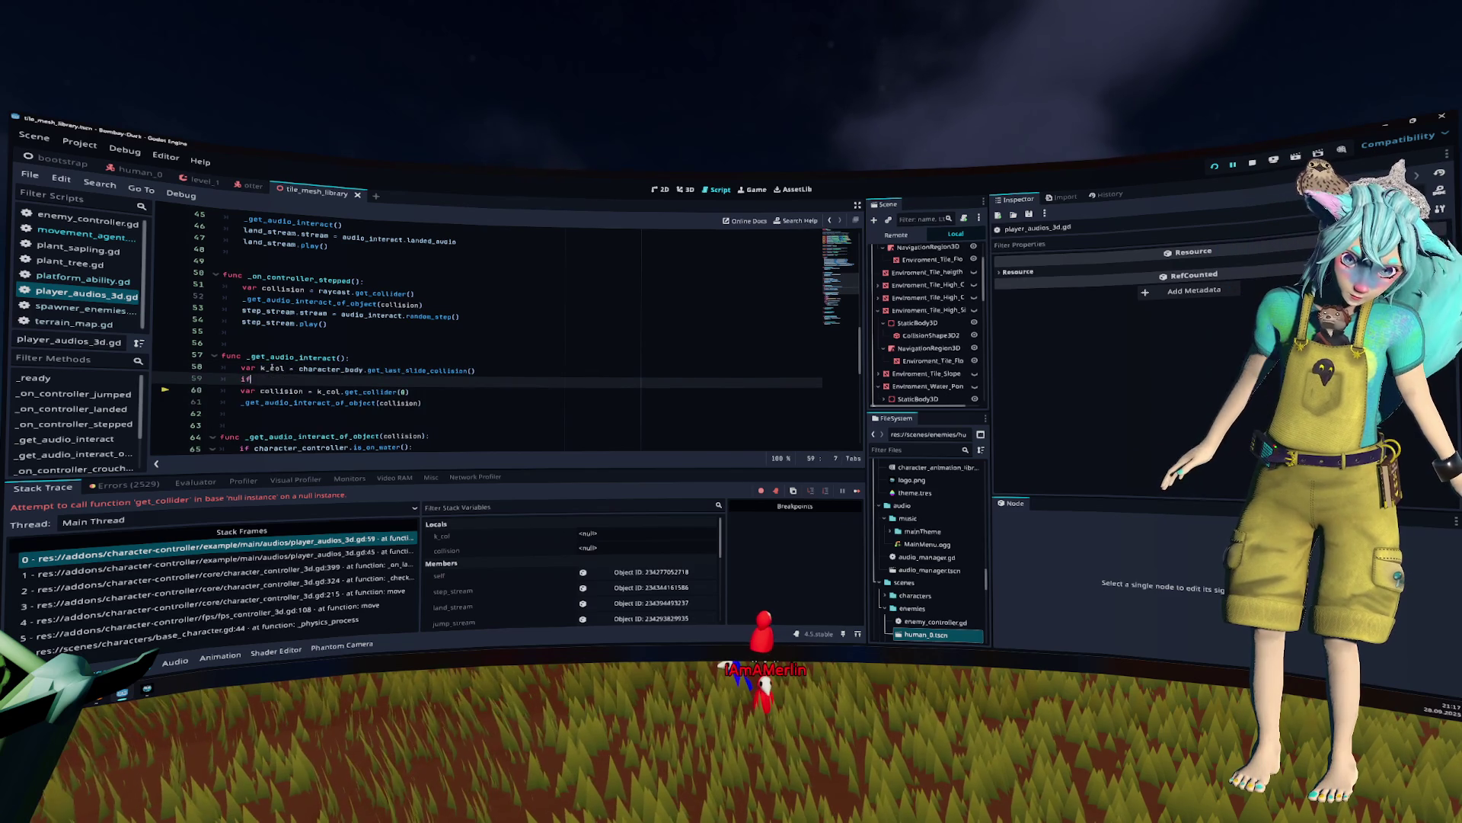
pyautogui.write(' == null:')
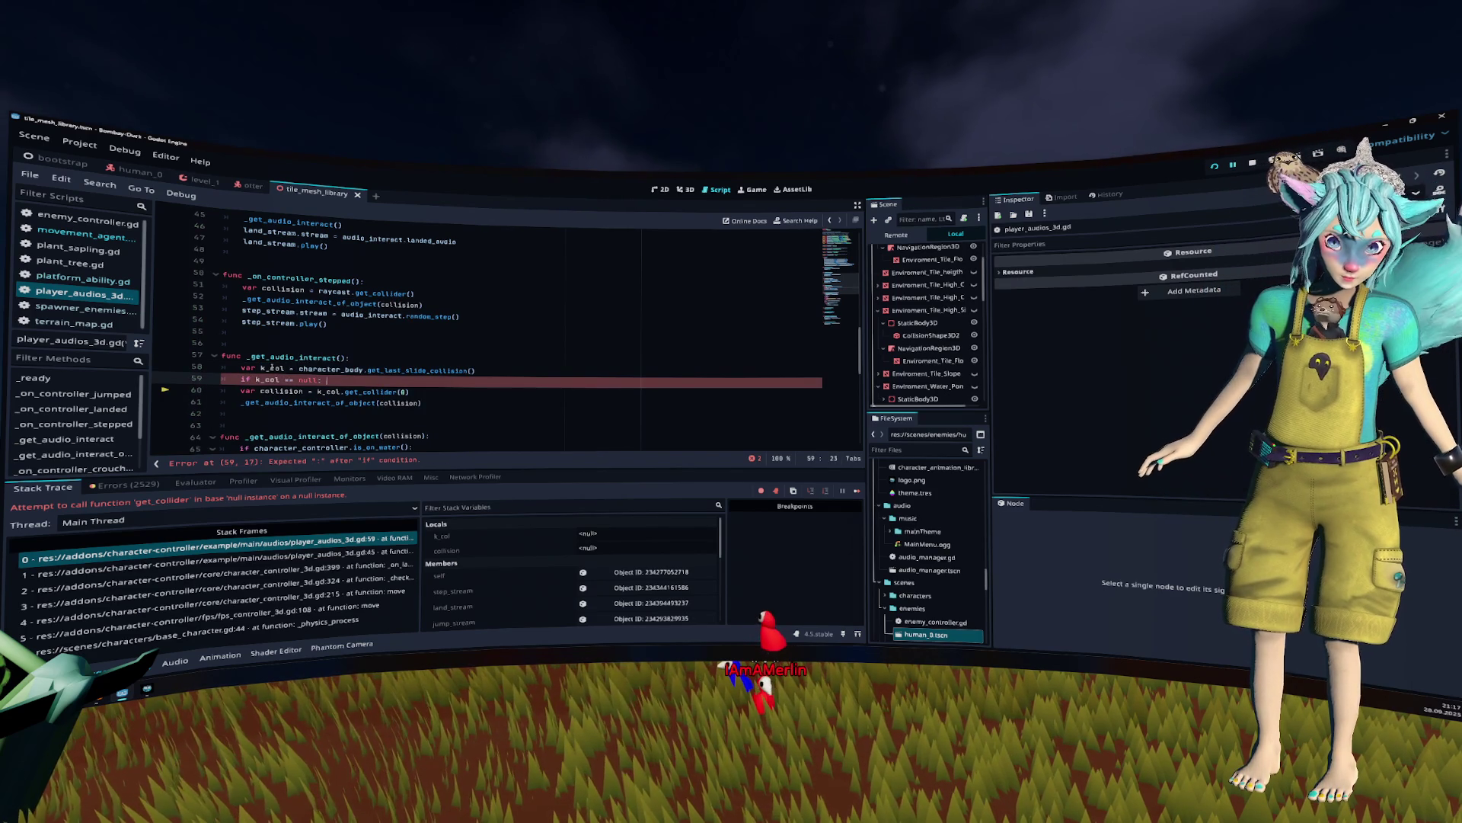
pyautogui.write('eturn')
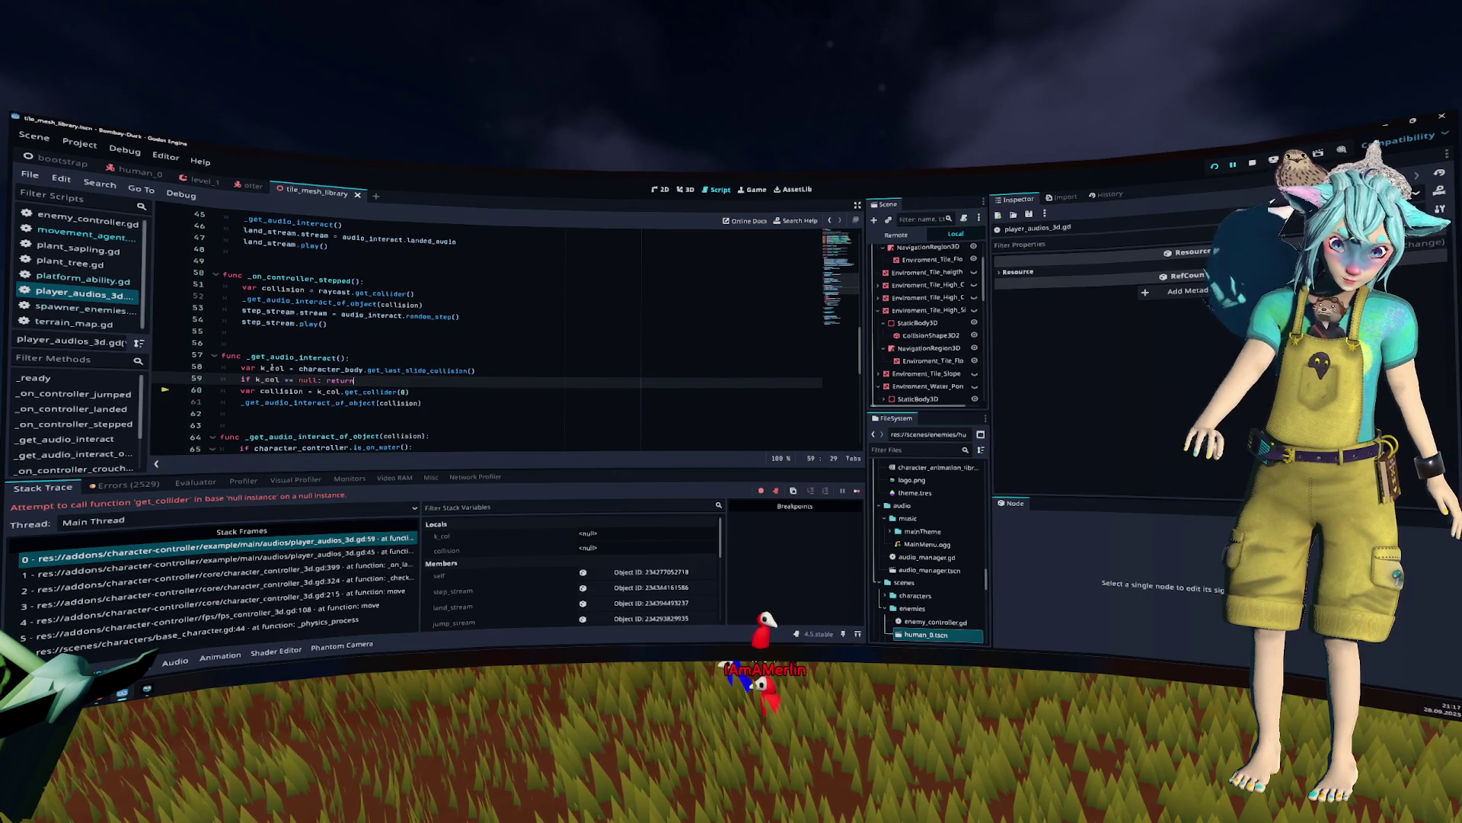
pyautogui.hotkey('ctrl', 's')
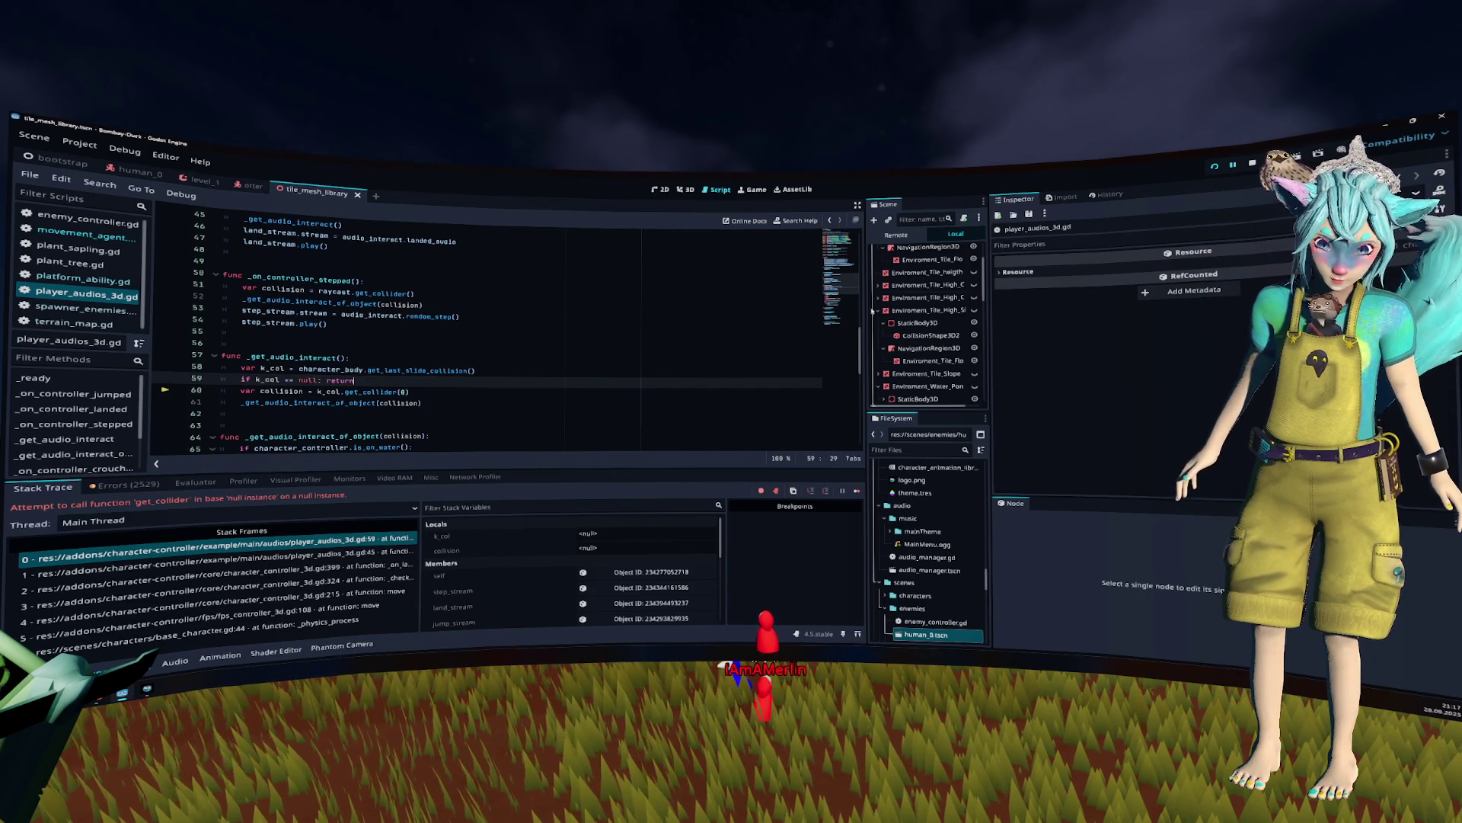
pyautogui.click(1214, 169)
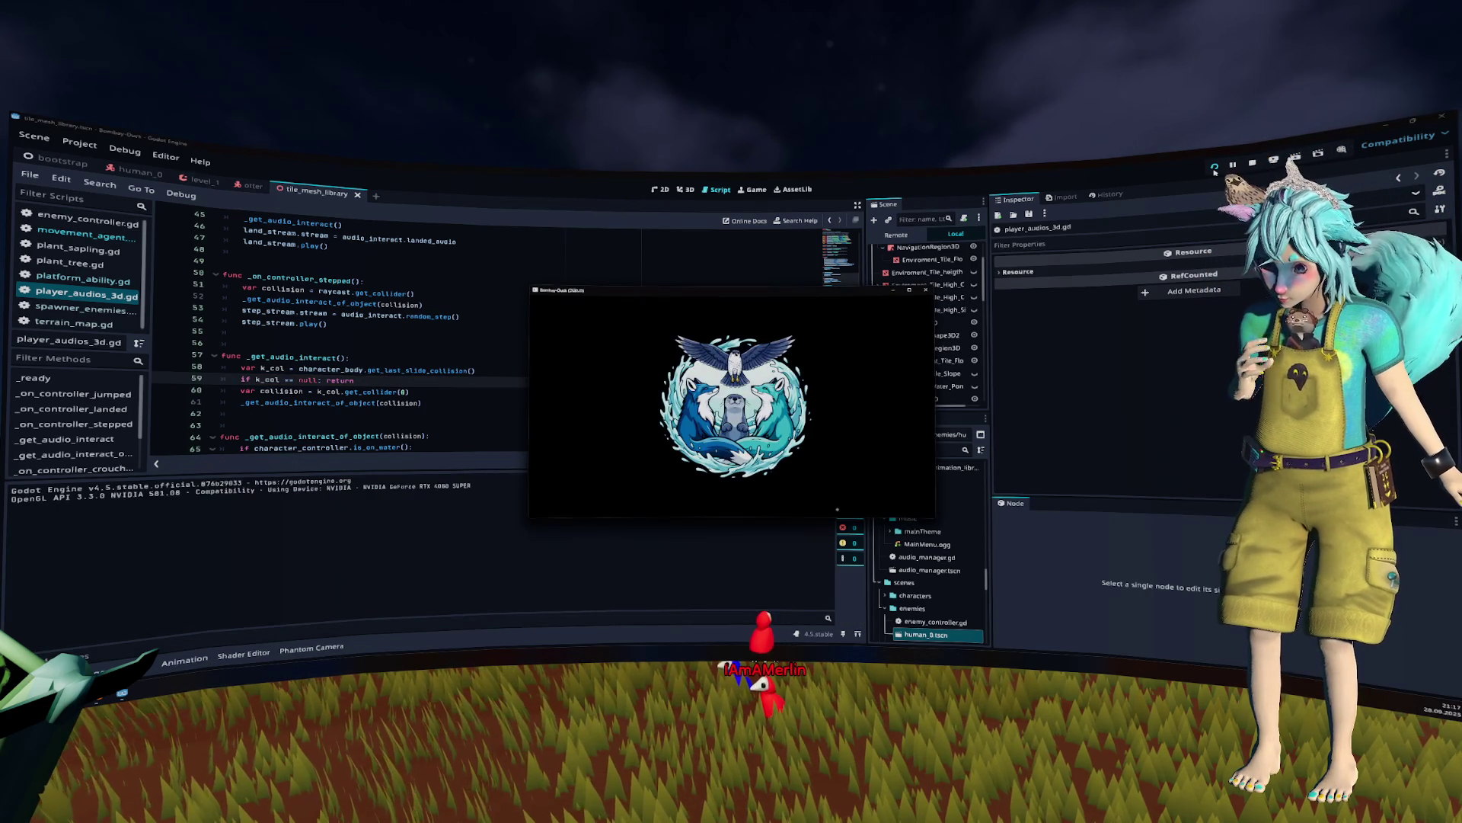
# - Start gameplay from the main menu and swap the camera from the bird to the otter with Tab
pyautogui.press('Return')
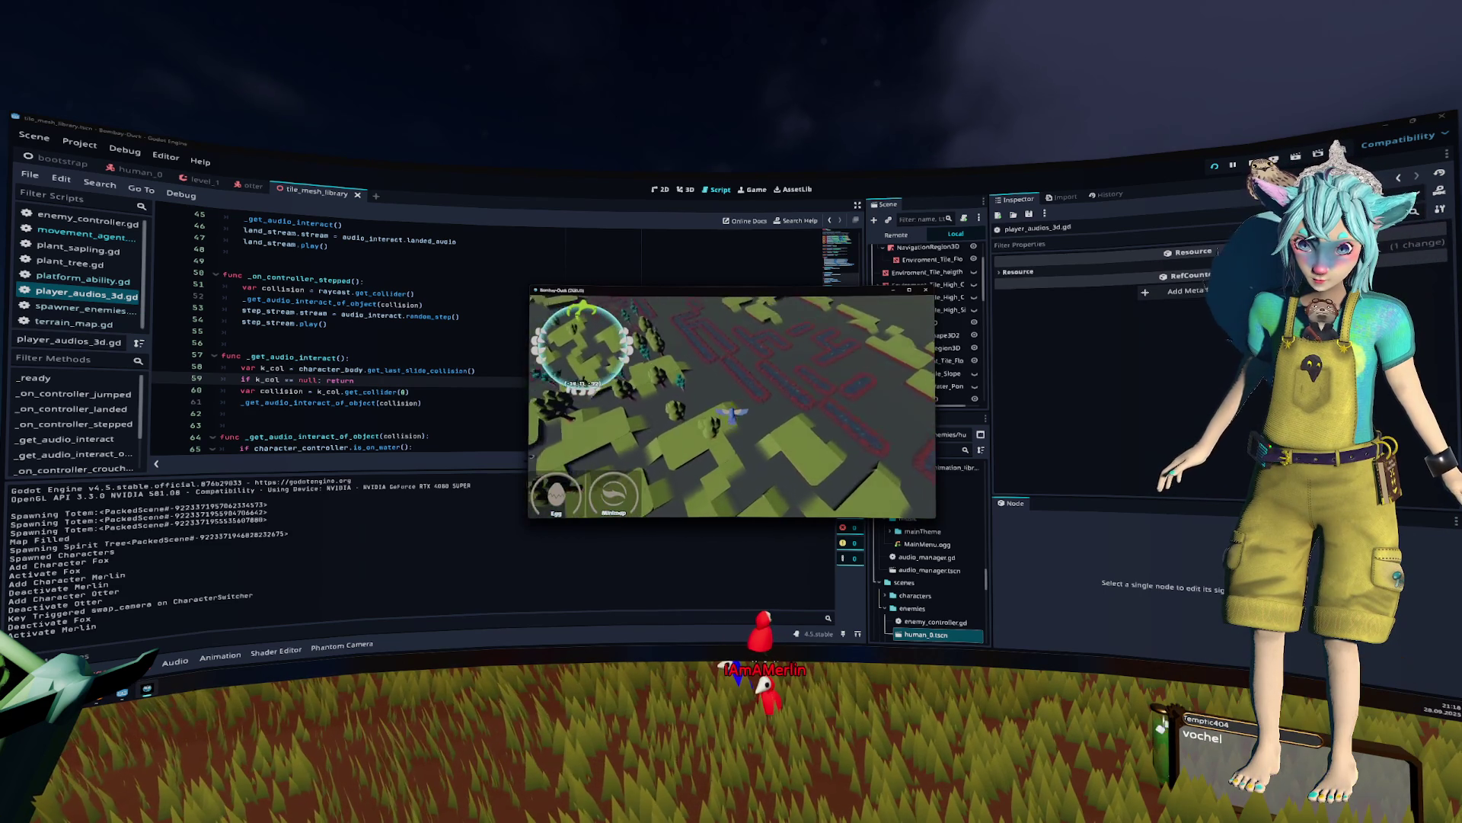
pyautogui.press('Tab')
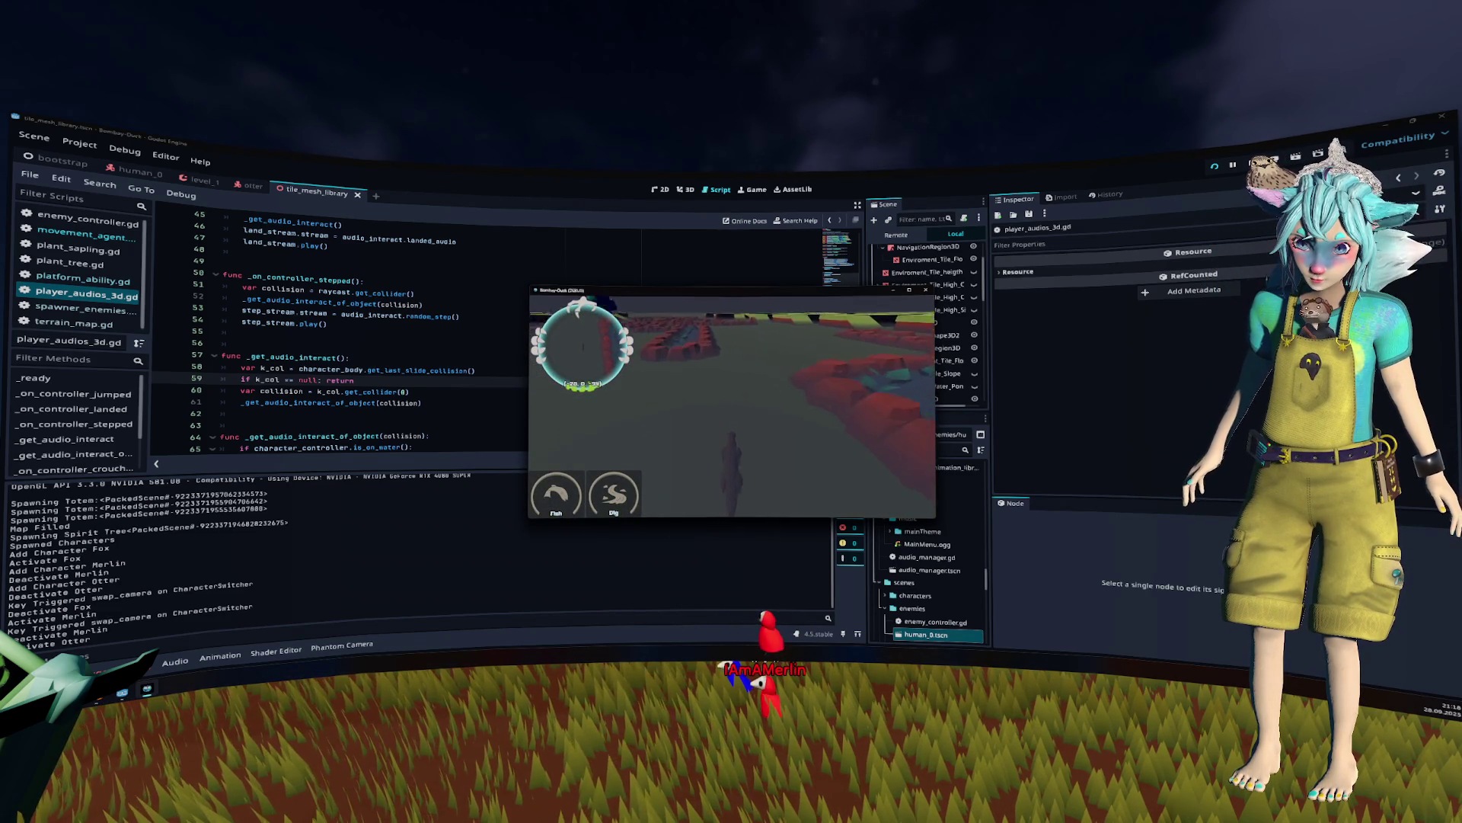
# - Trigger the fish (1) and dig (2, E) actions in the running game
pyautogui.press('1')
pyautogui.press('2')
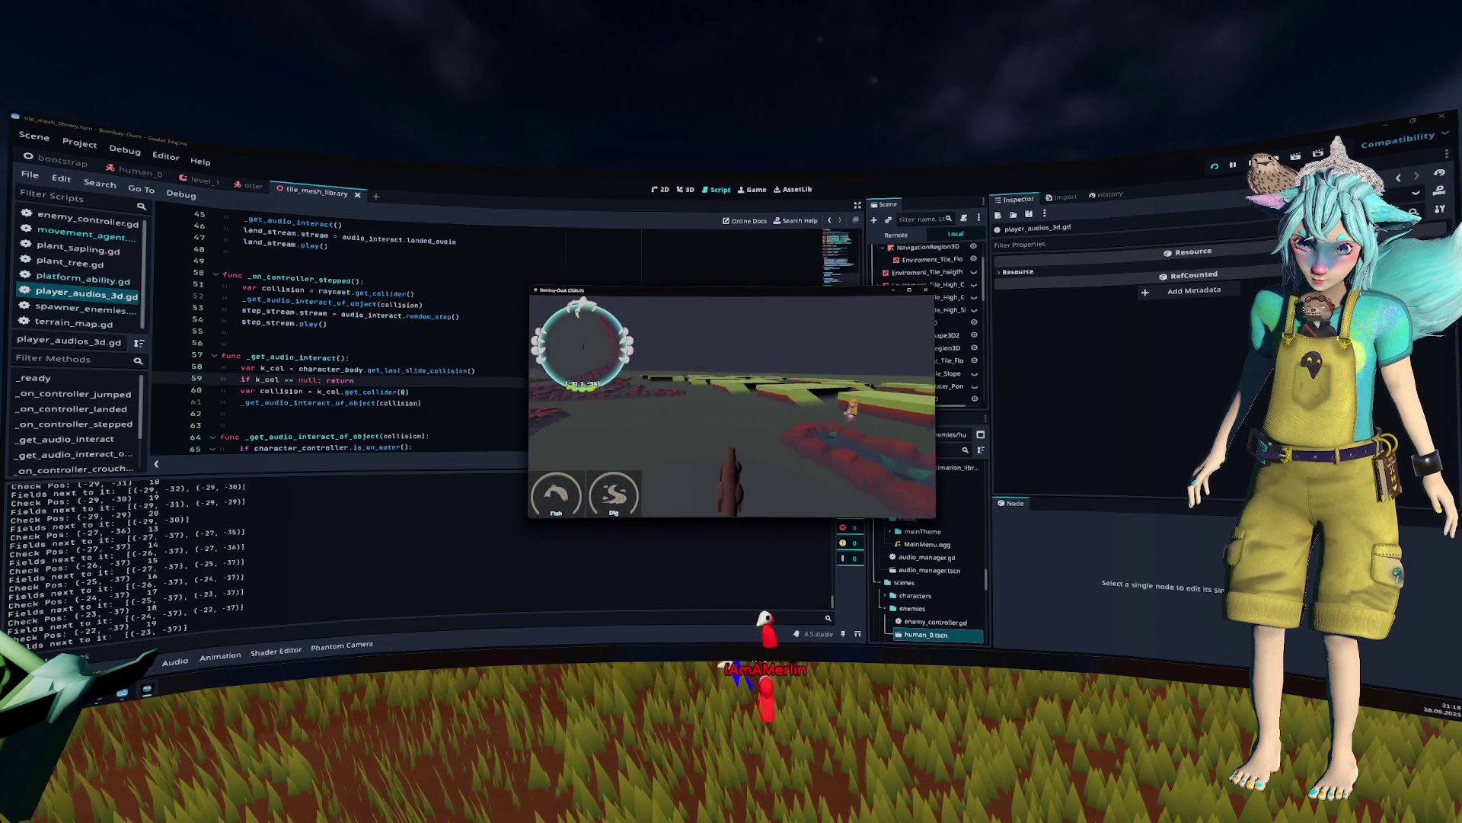
pyautogui.press('e')
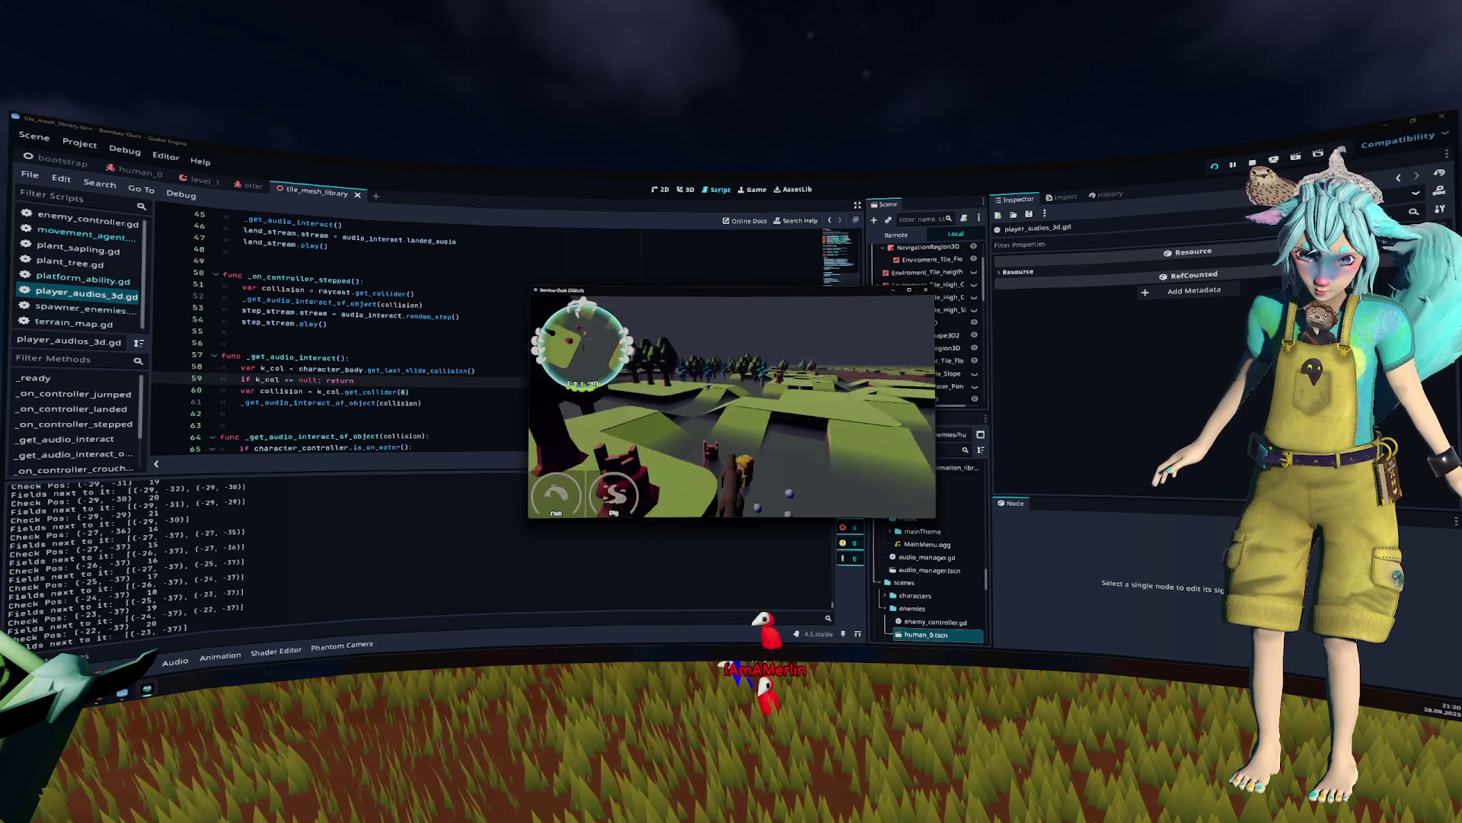
# - Dig several dirt mounds with E, fish once with 1, then stop the game with F8
pyautogui.press('e')
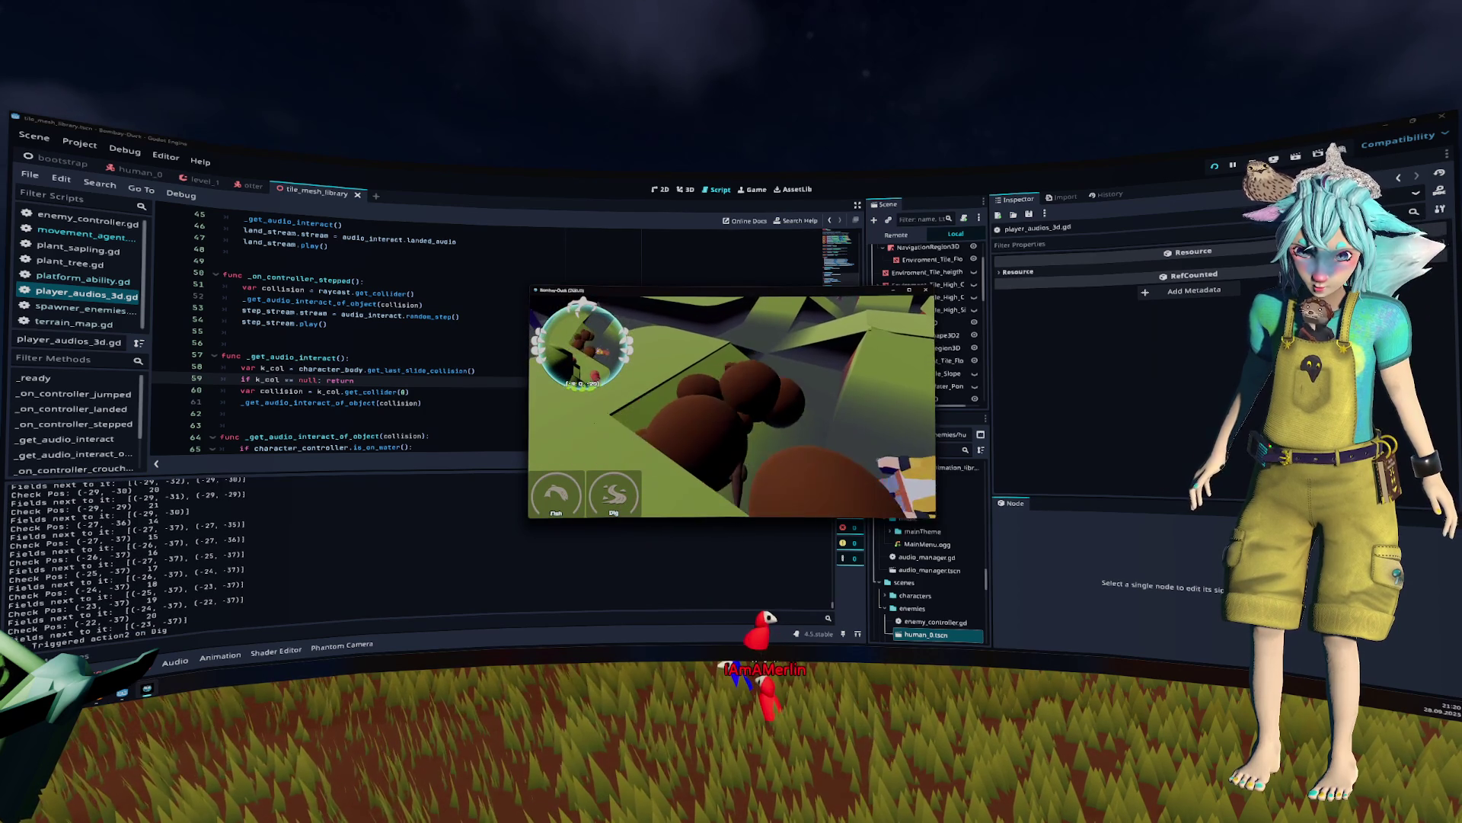
pyautogui.press('e')
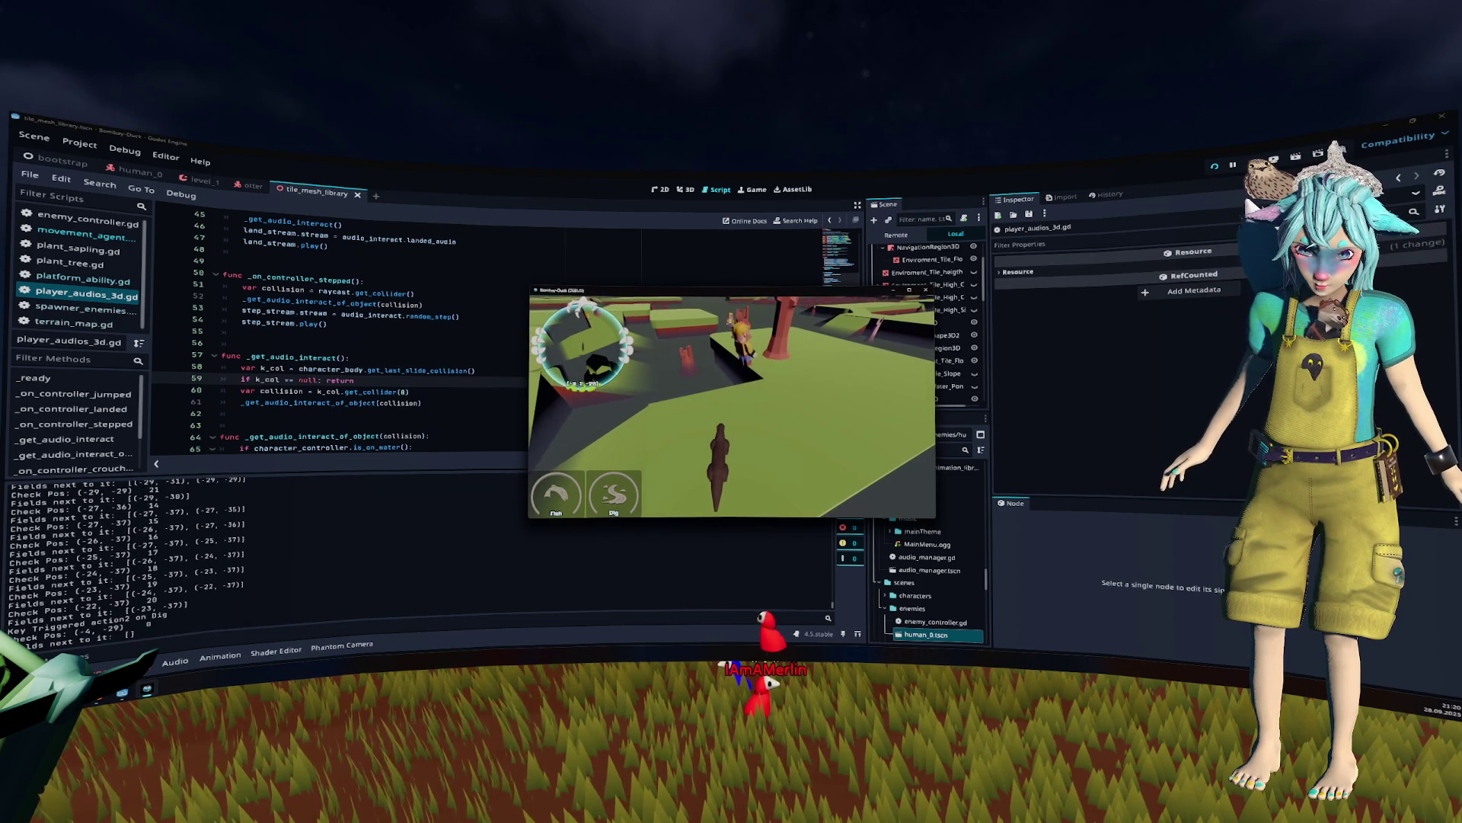
pyautogui.press('e')
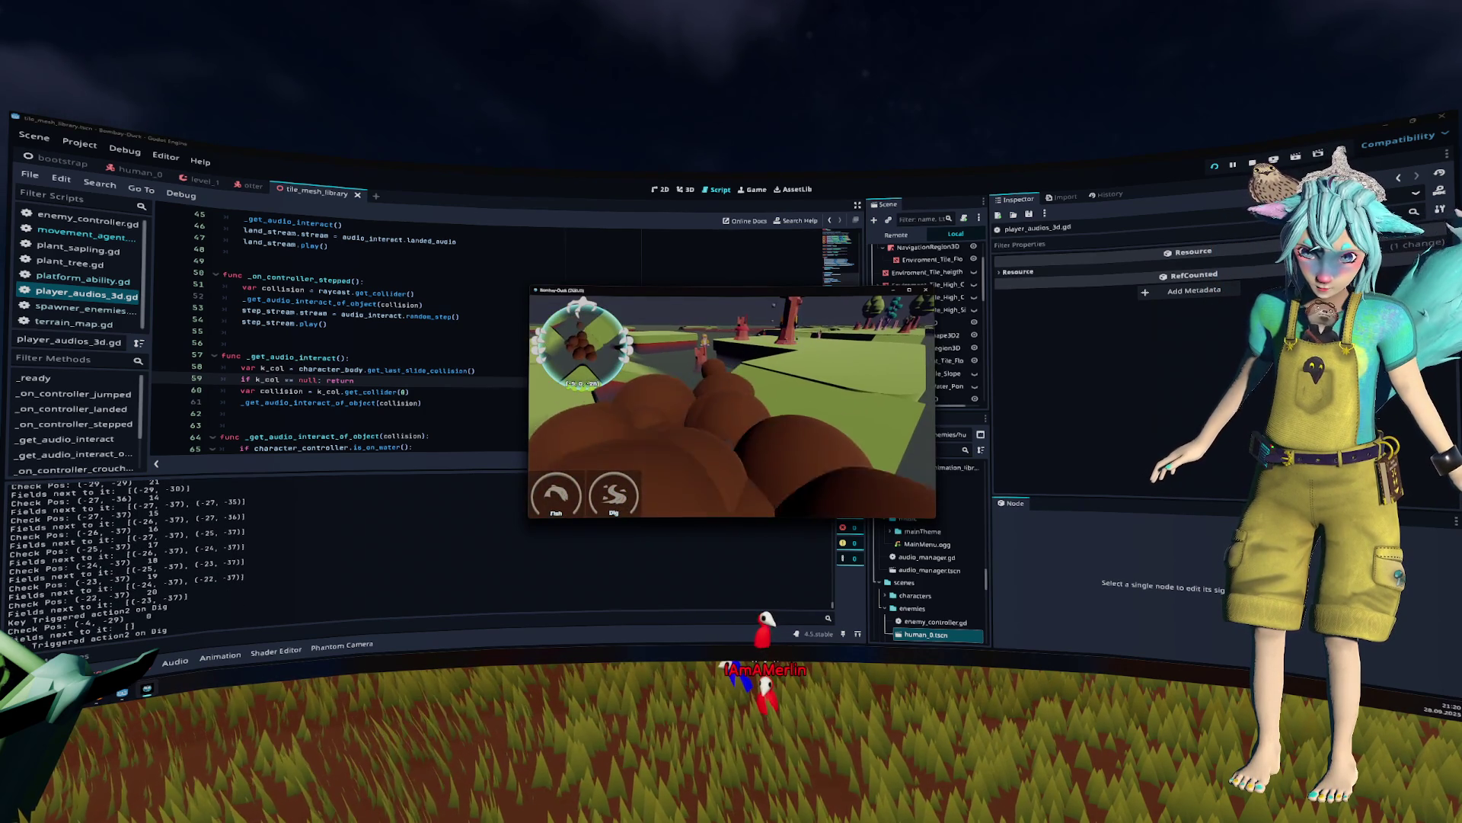
pyautogui.press('e')
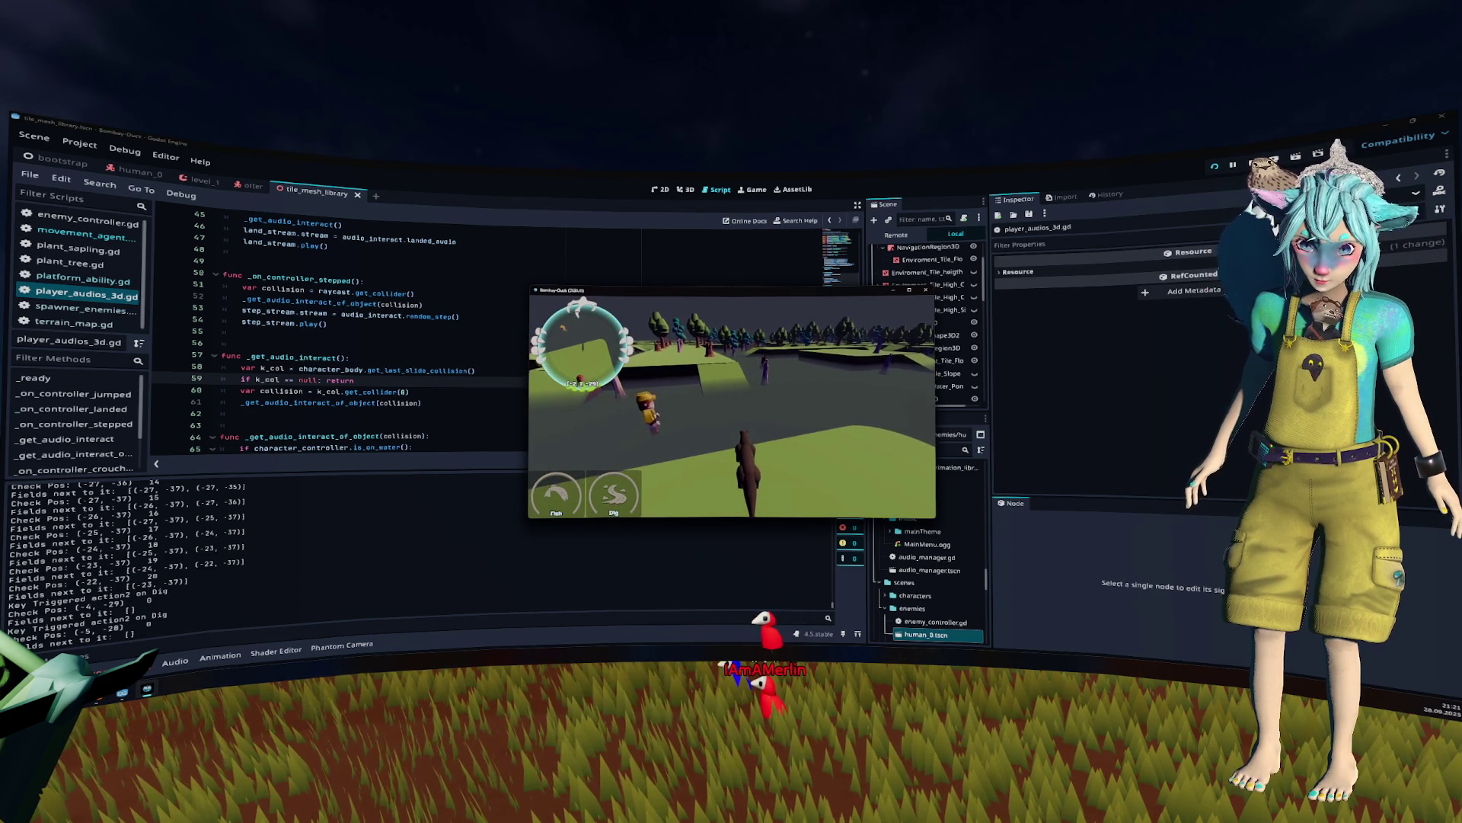
pyautogui.press('1')
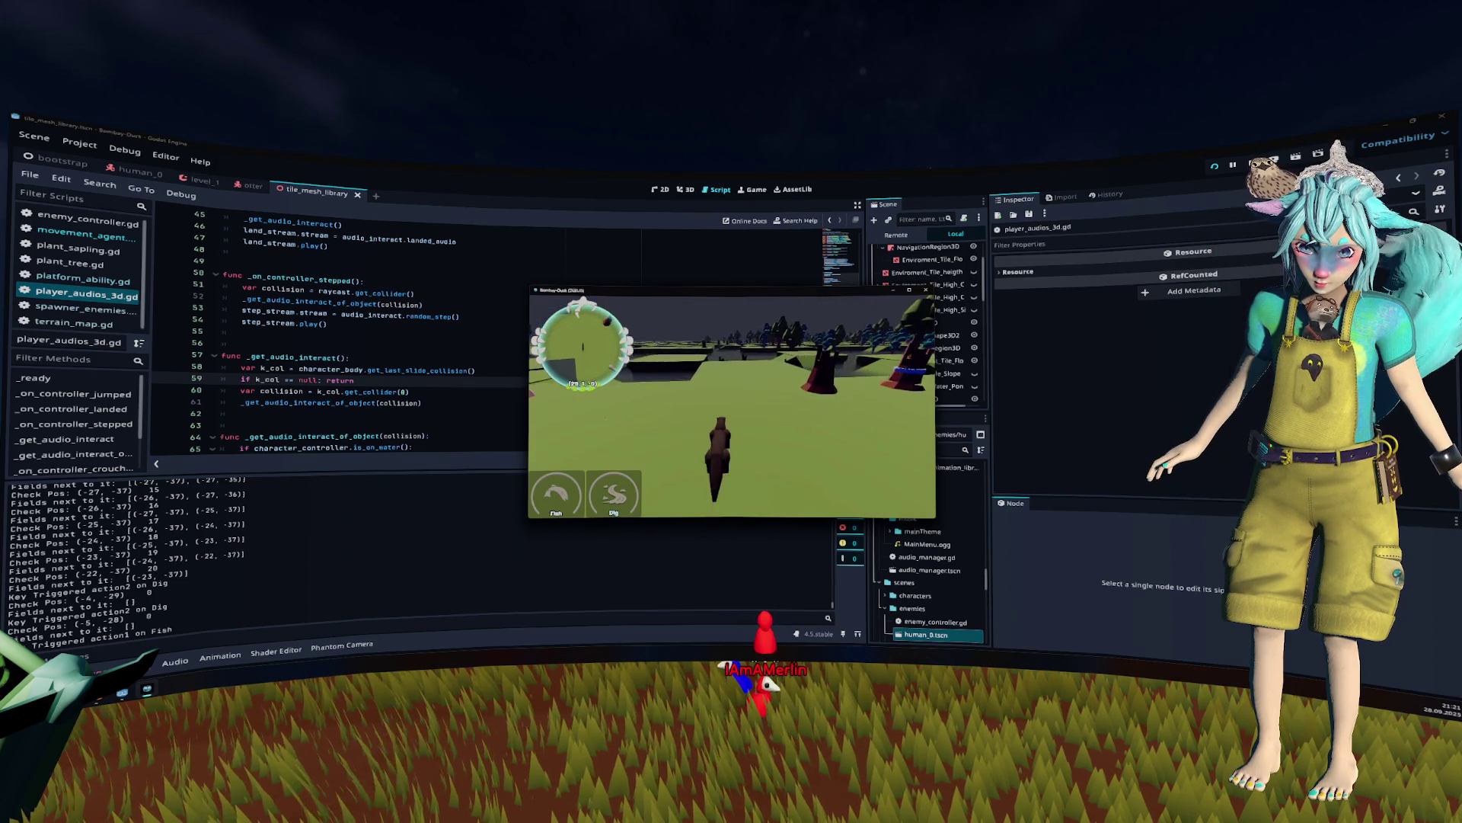
pyautogui.press('e')
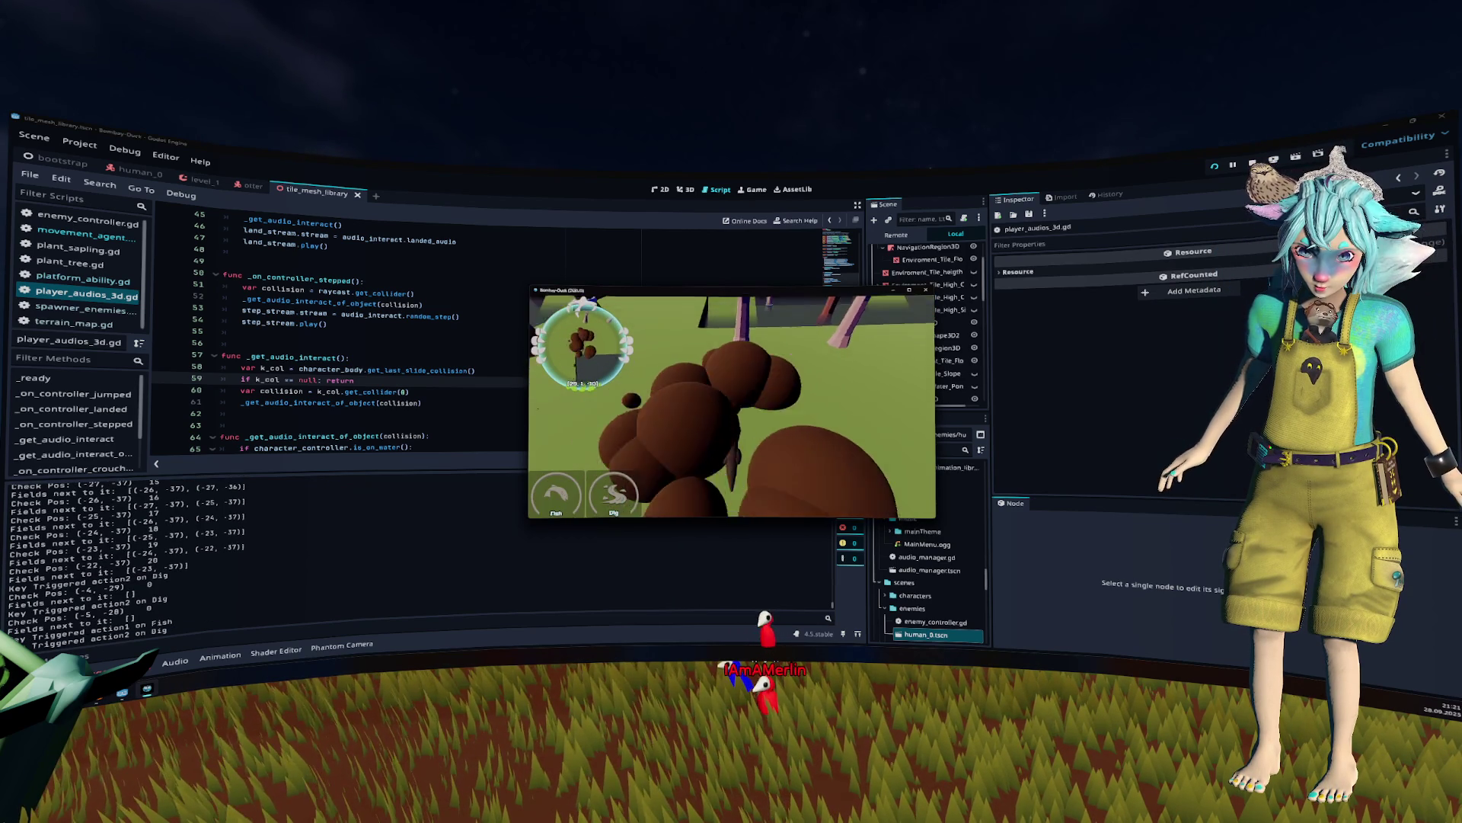
pyautogui.press('e')
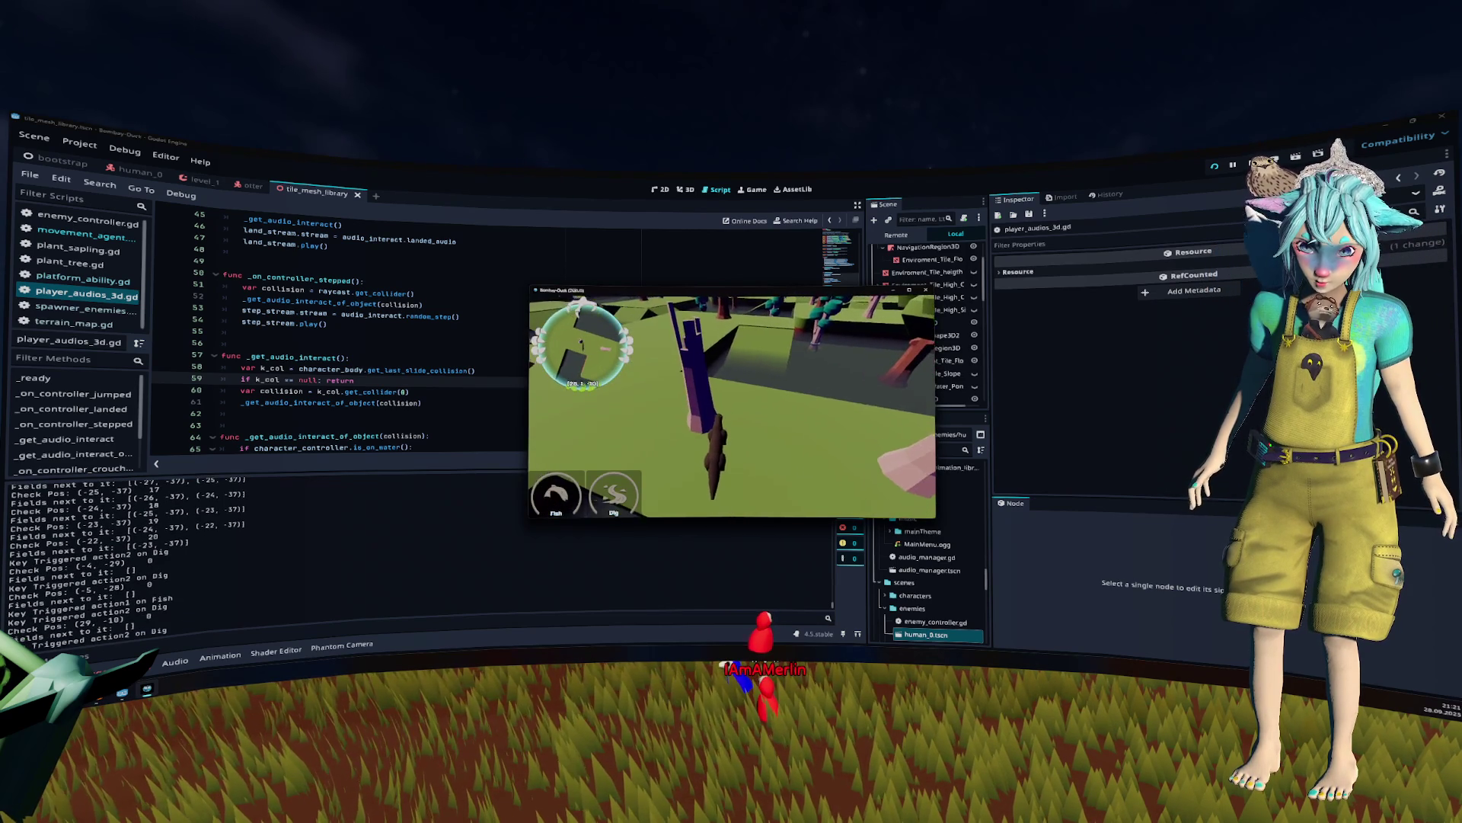
pyautogui.press('e')
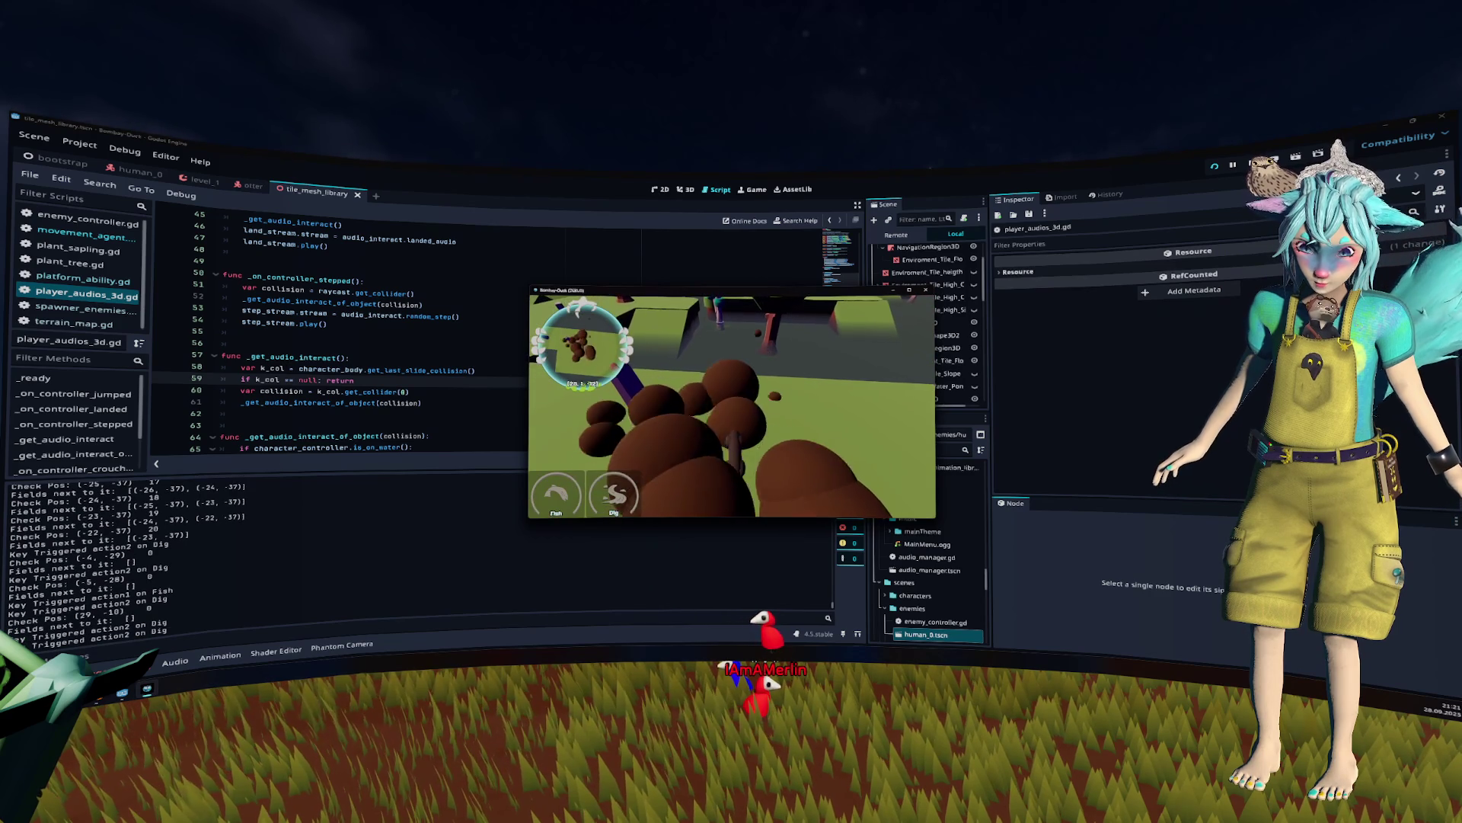
pyautogui.press('e')
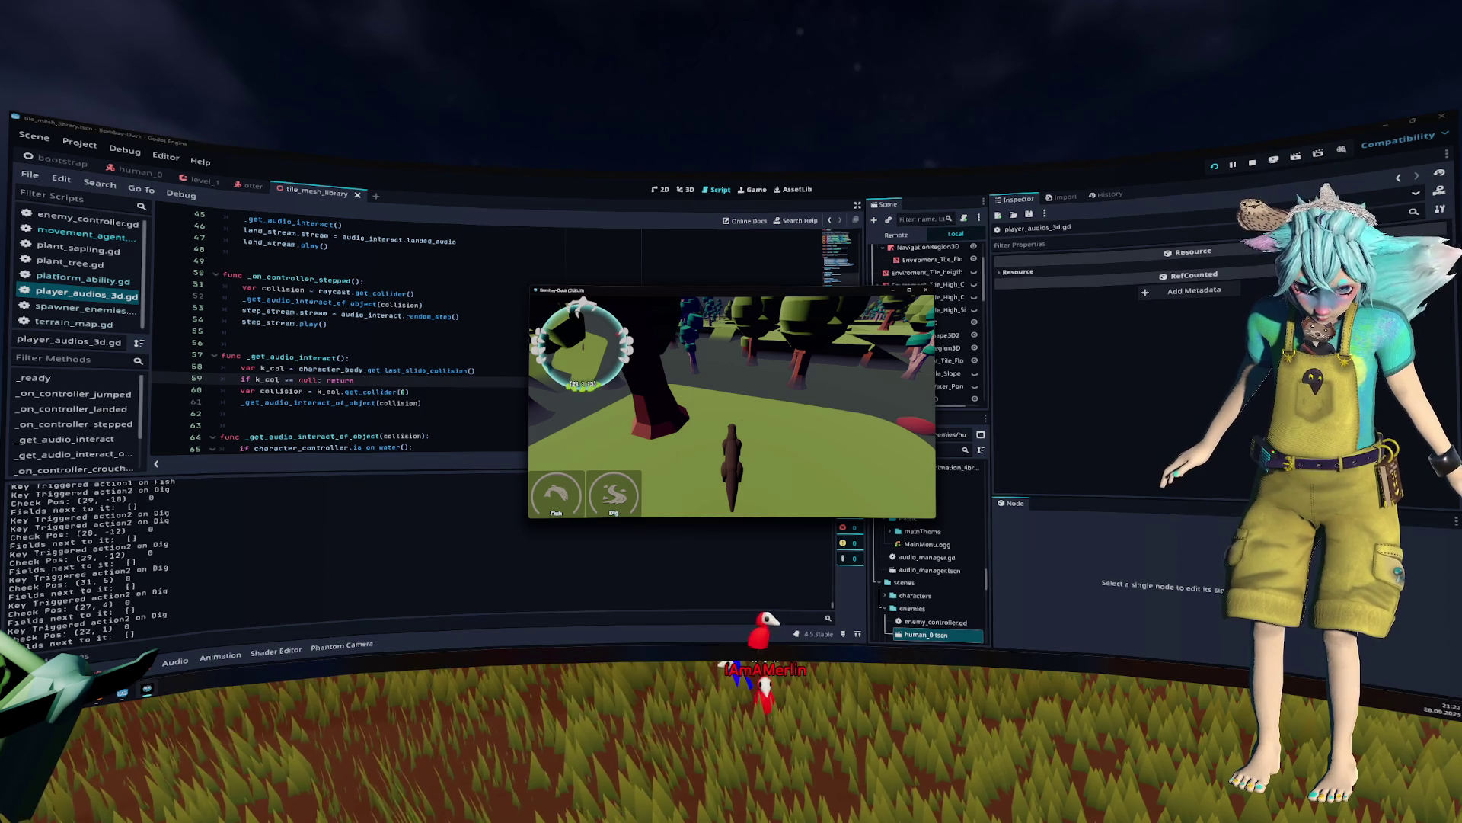
pyautogui.press('F8')
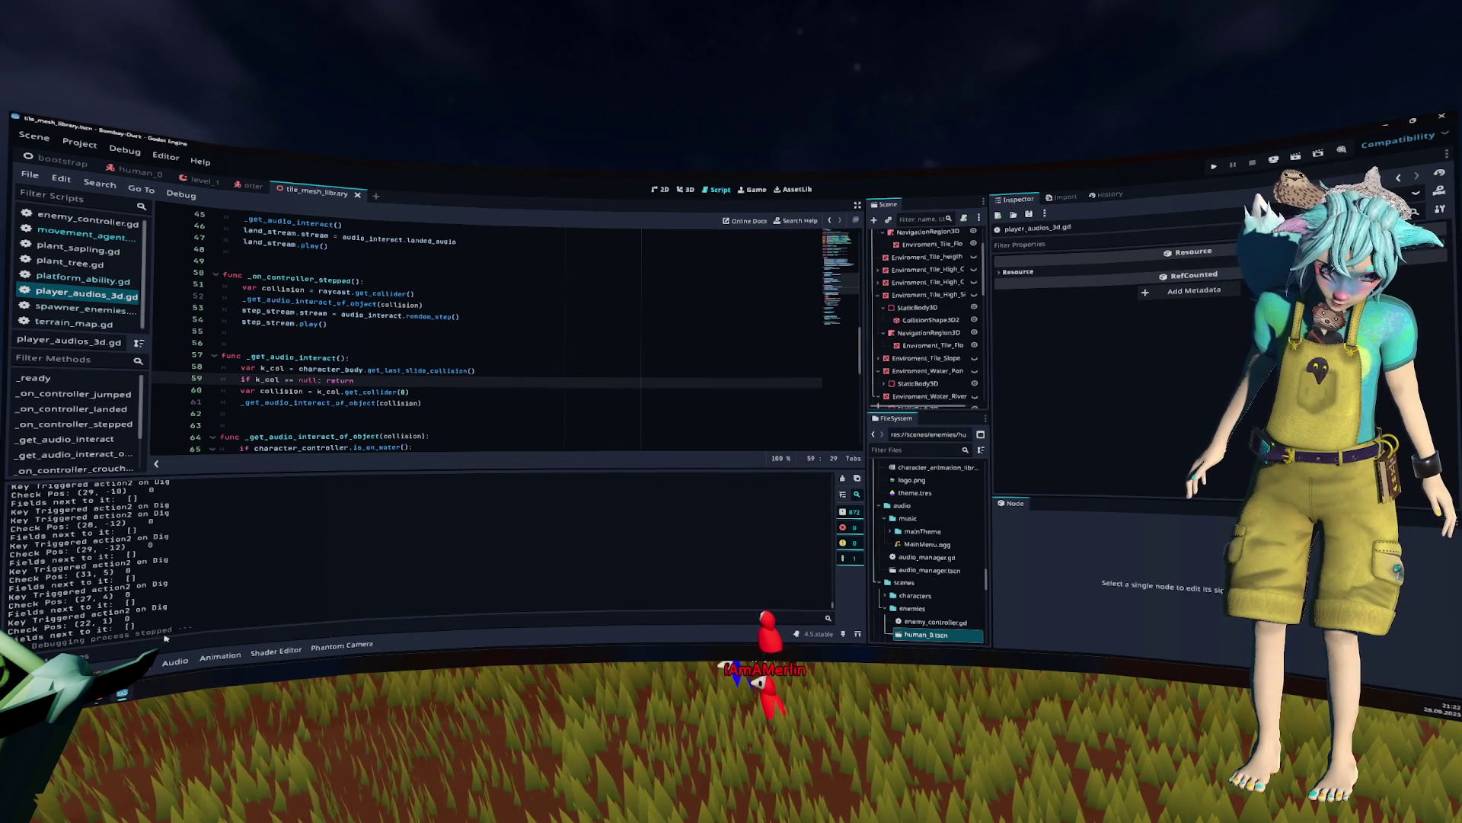
# - List the 2564 logged errors, jump to the colinear warning at movement_agent.gd line 29, then switch to the commit view
pyautogui.click(114, 667)
pyautogui.click(124, 484)
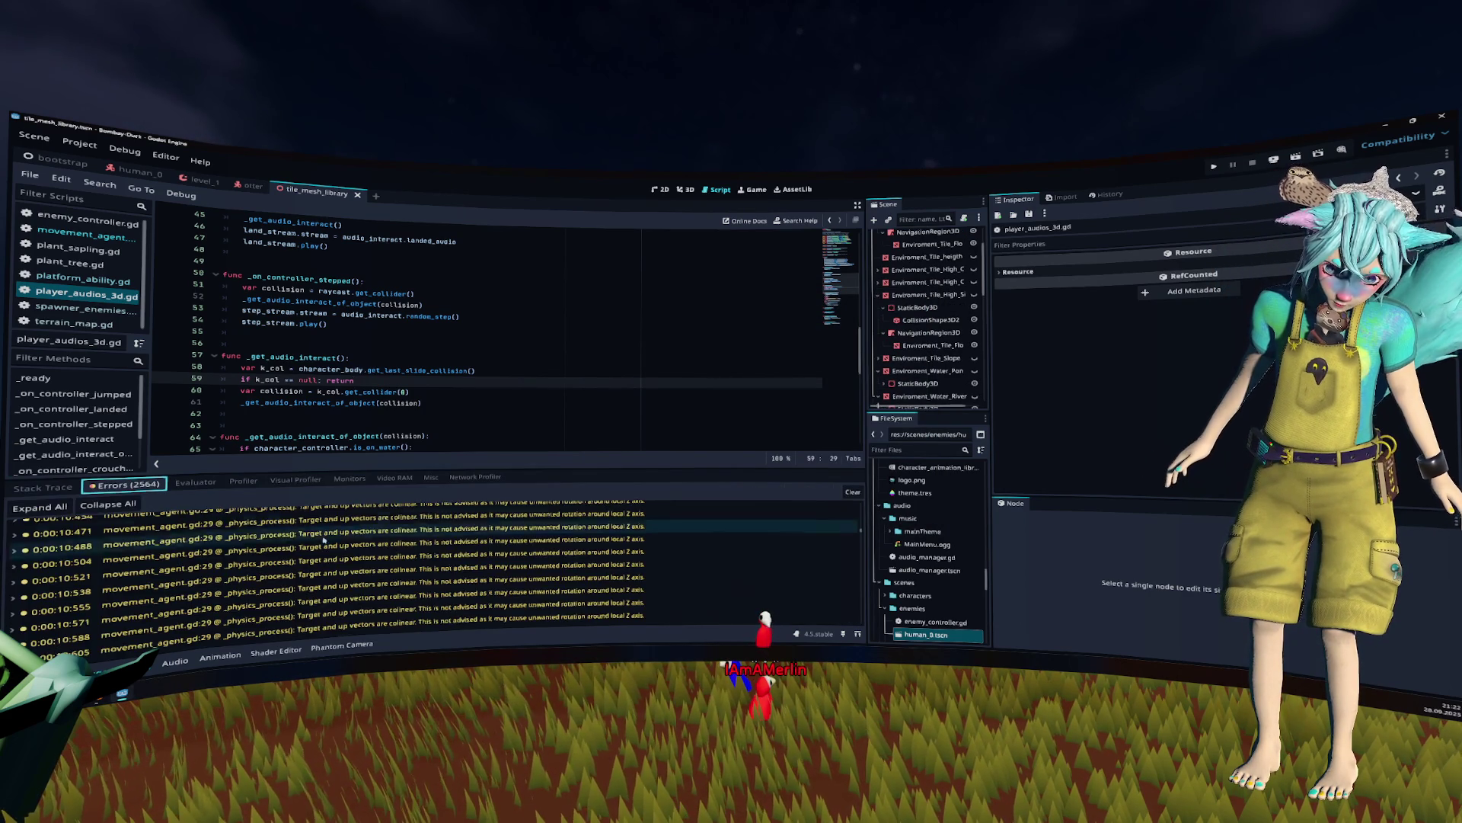
pyautogui.click(404, 598)
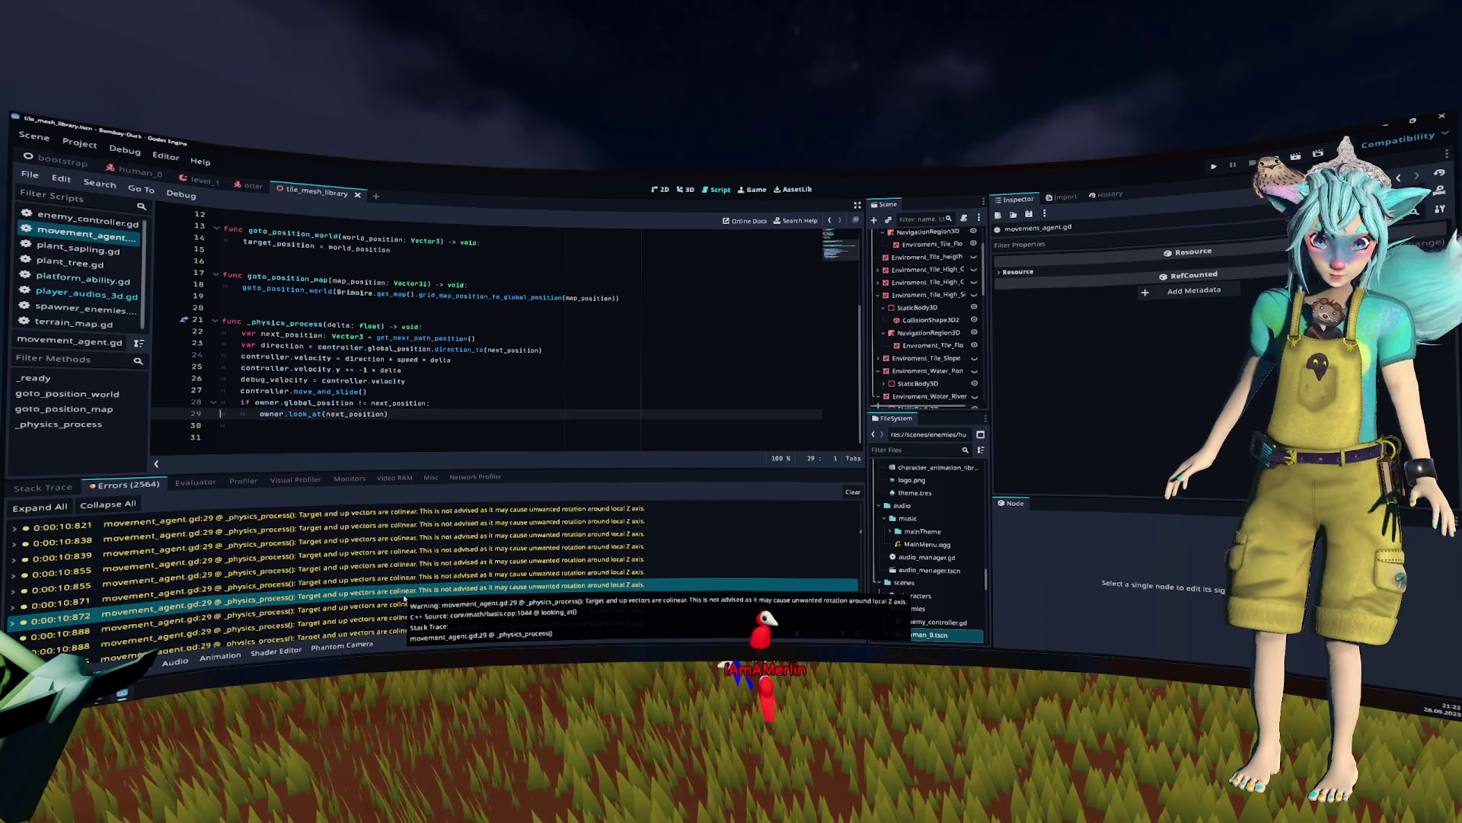
pyautogui.hotkey('alt', 'Tab')
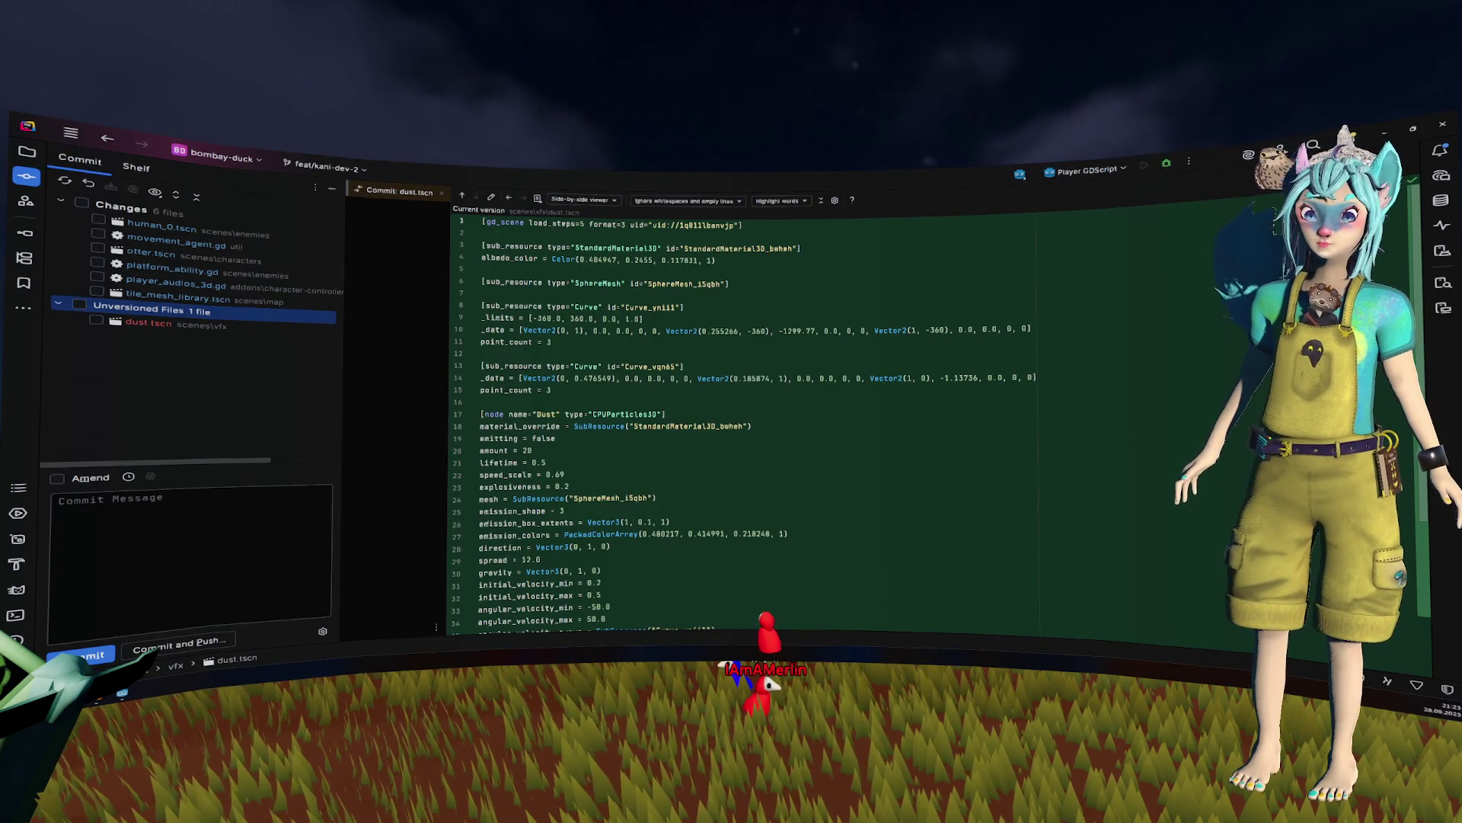
# - Switch from the commit view back to the Godot editor
pyautogui.hotkey('alt', 'Tab')
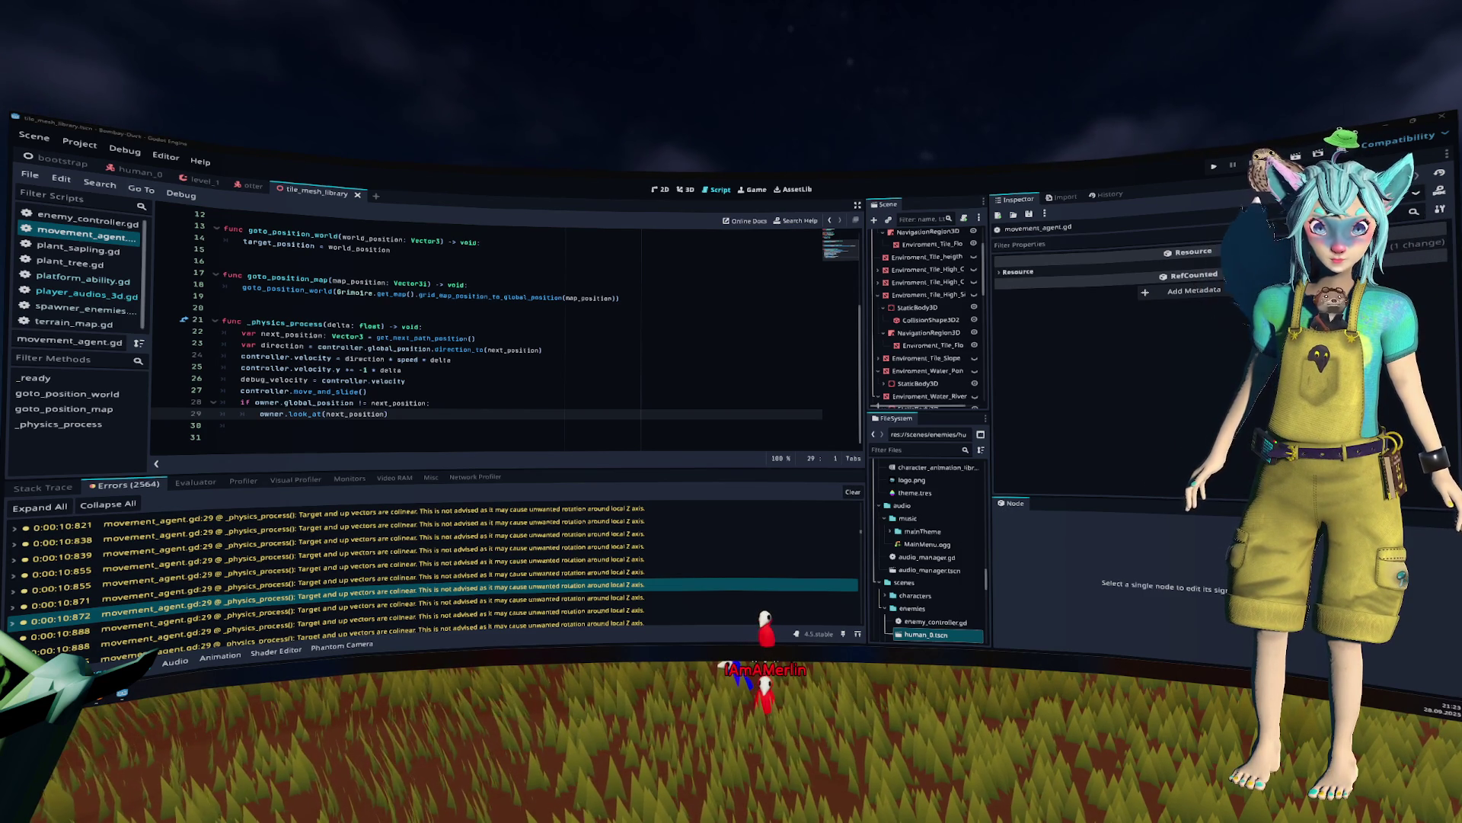
pyautogui.click(482, 427)
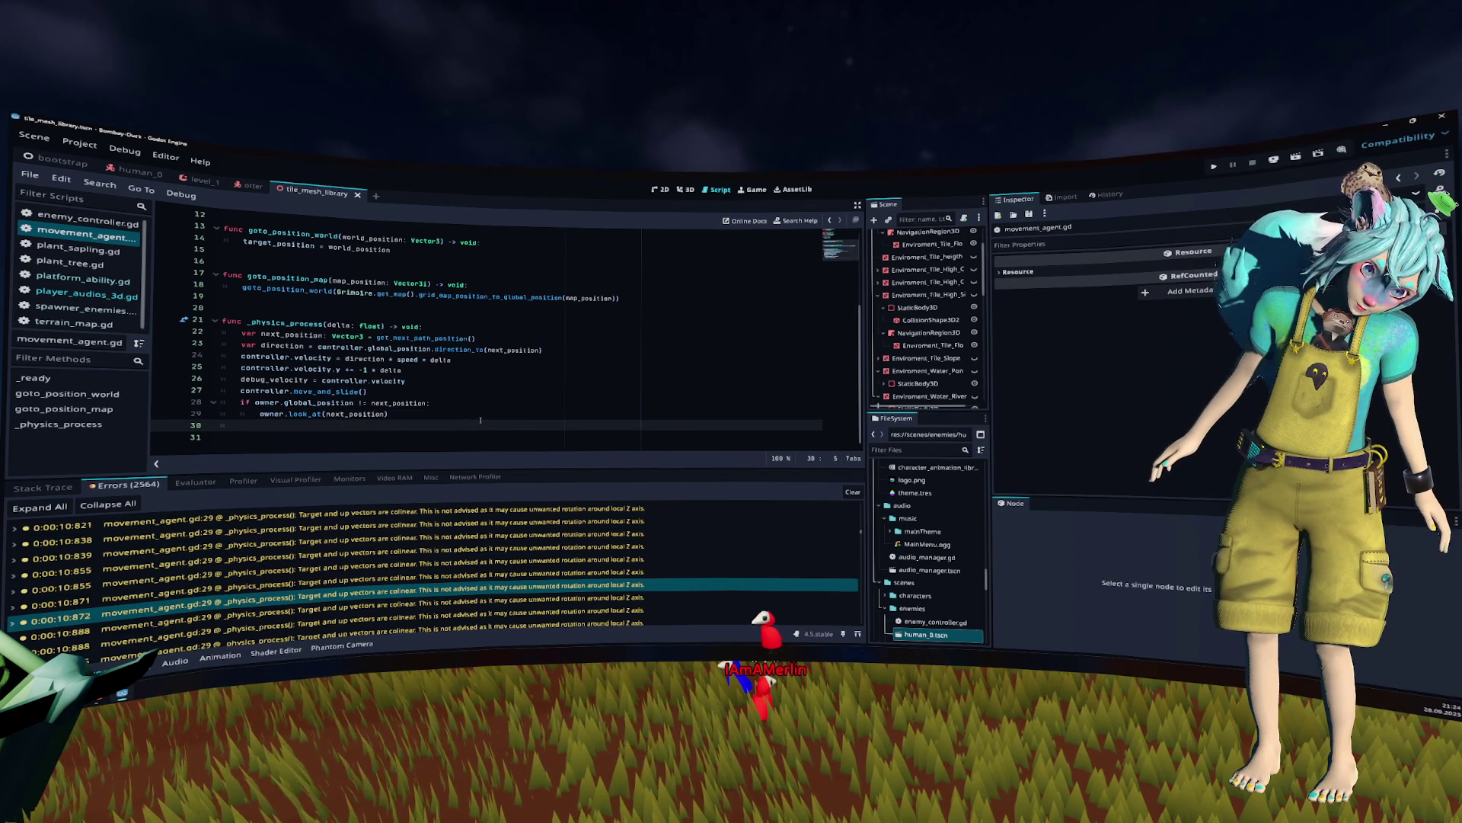
pyautogui.click(479, 414)
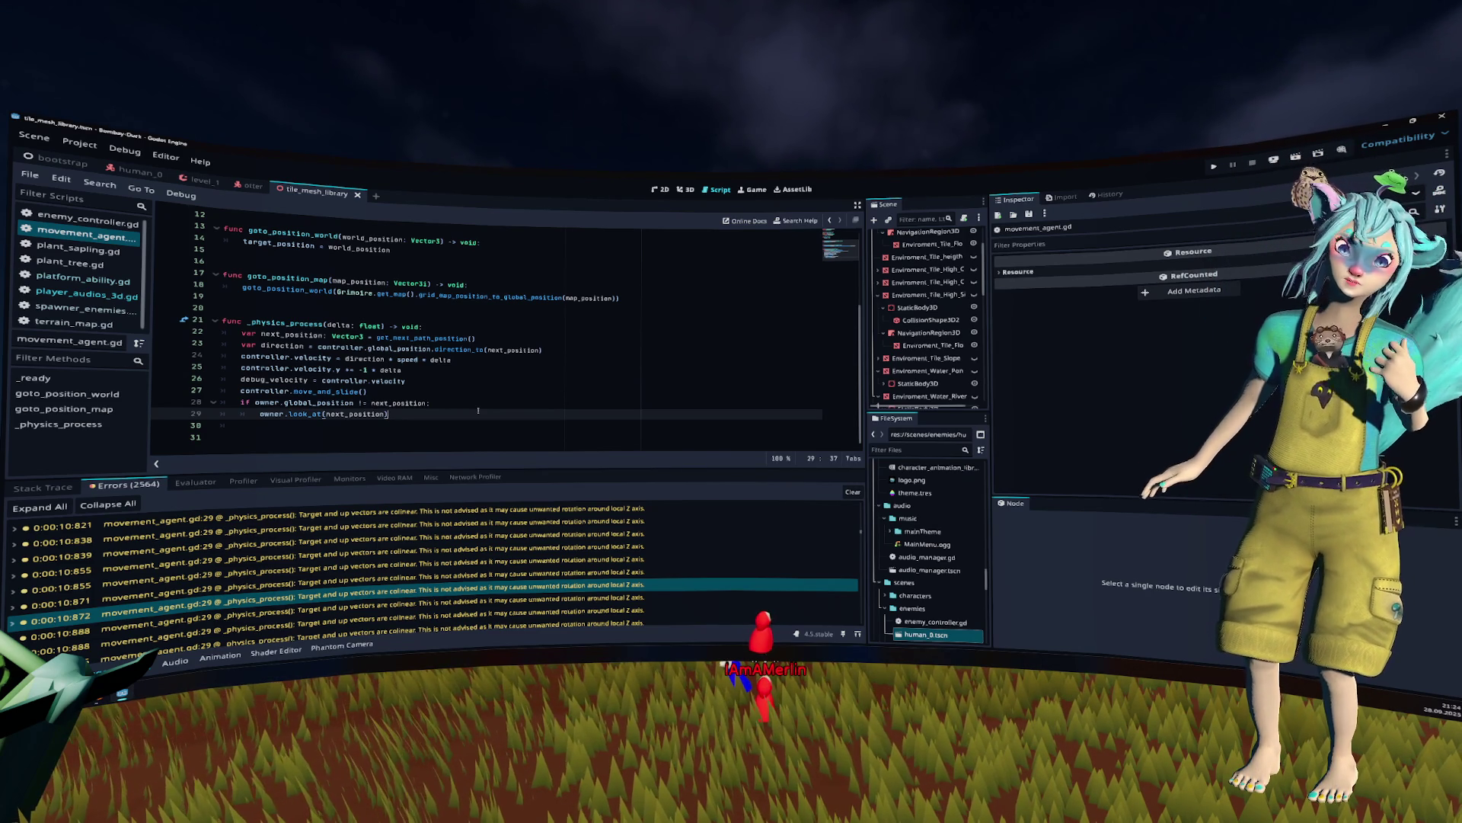
pyautogui.scroll(4, 478, 410)
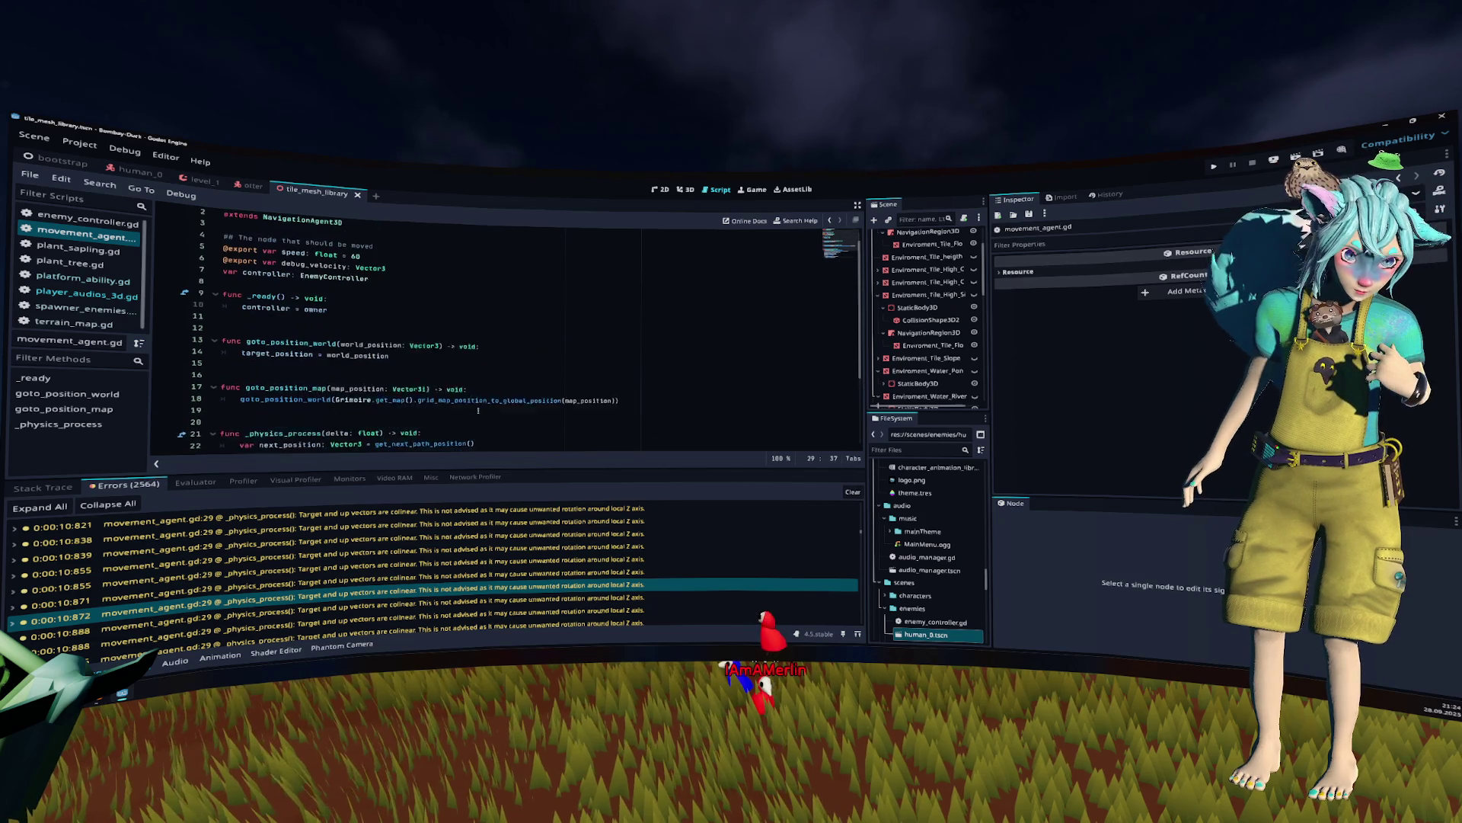
pyautogui.scroll(-1, 444, 339)
pyautogui.scroll(1, 446, 329)
pyautogui.click(447, 325)
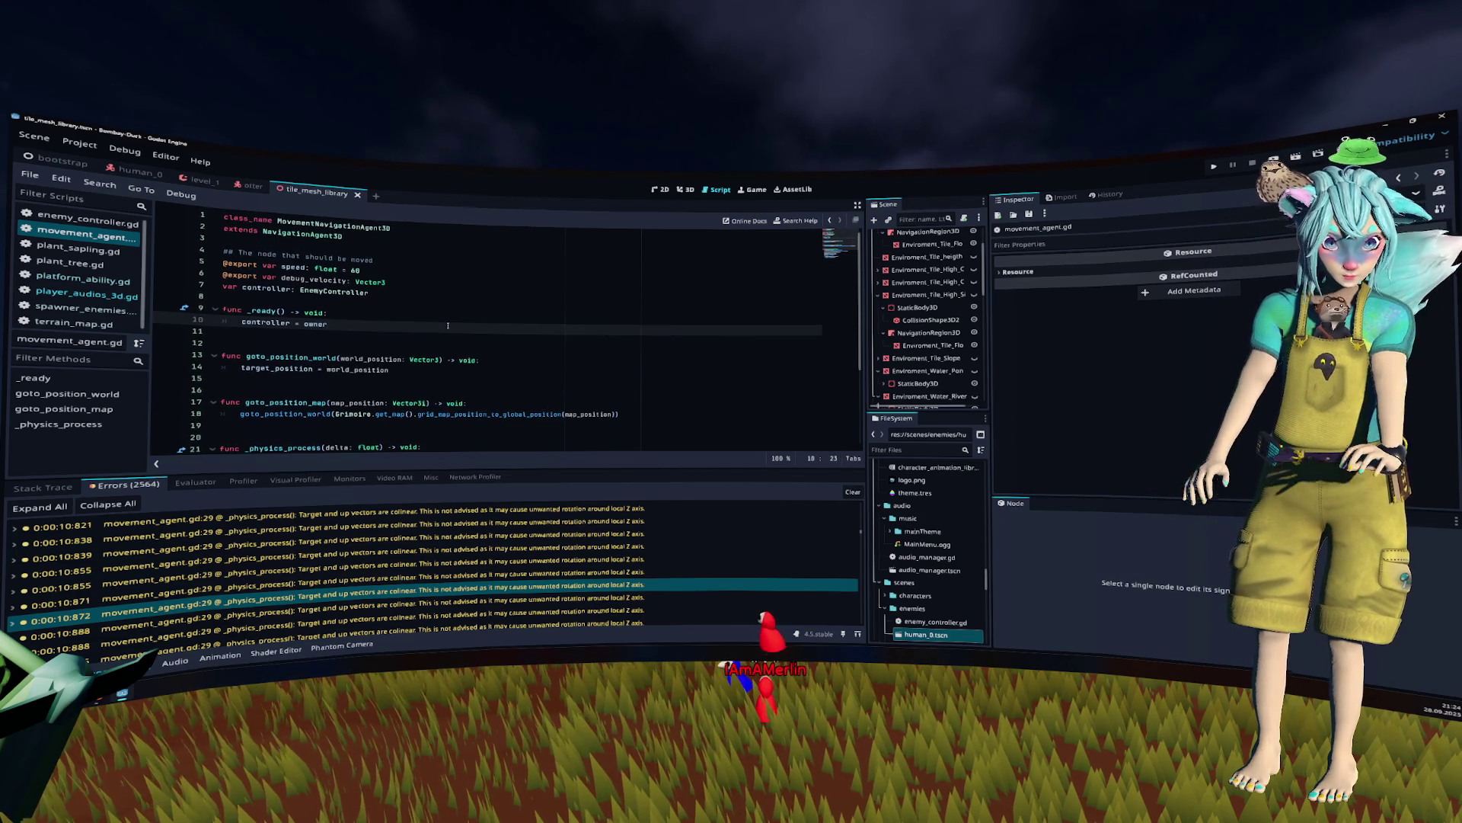
pyautogui.press('Return')
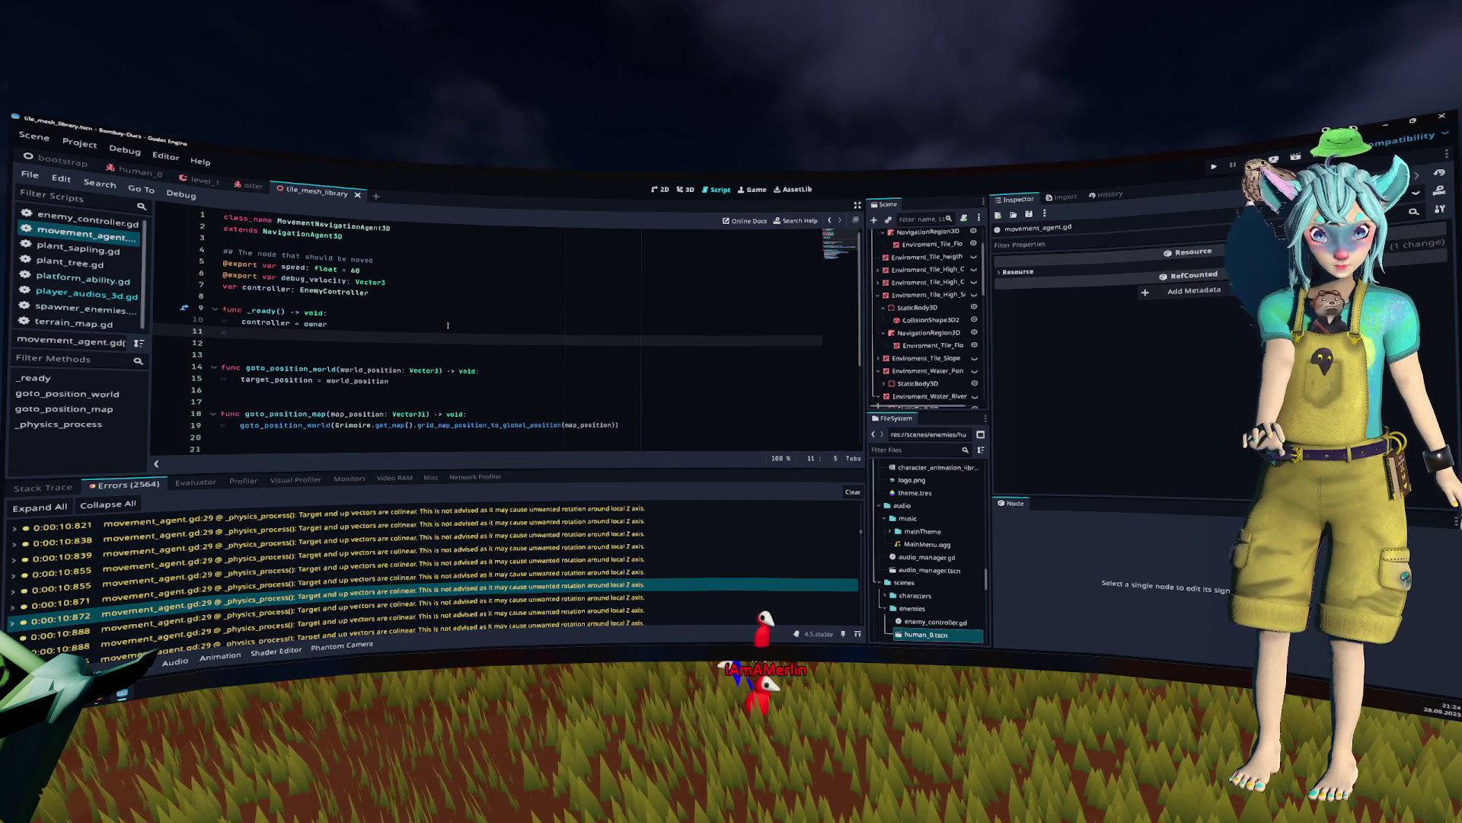
pyautogui.press('BackSpace')
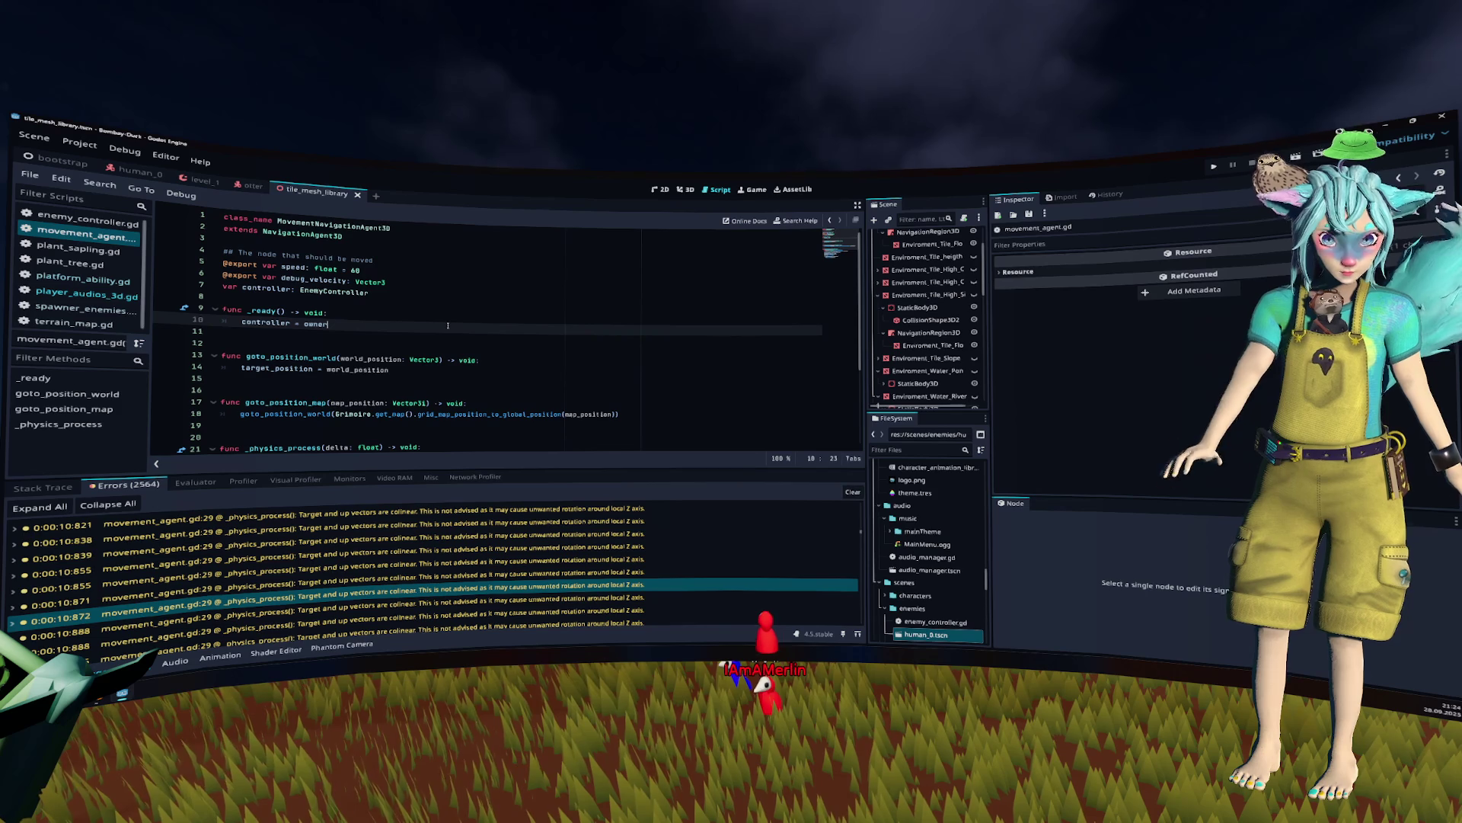
pyautogui.keyDown('ctrl'); pyautogui.click(345, 236); pyautogui.keyUp('ctrl')
pyautogui.scroll(-2, 469, 315)
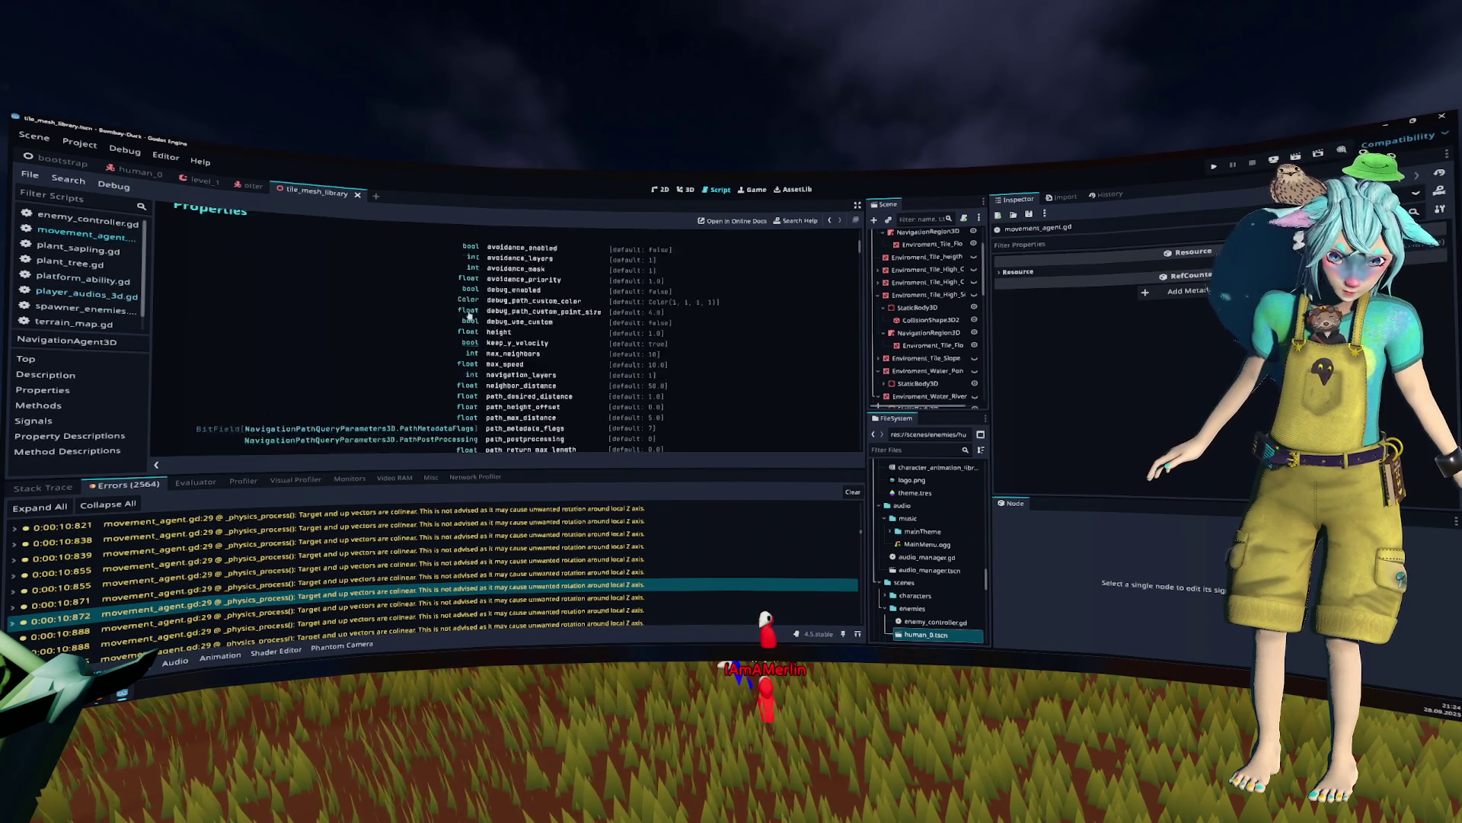
pyautogui.scroll(-10, 469, 314)
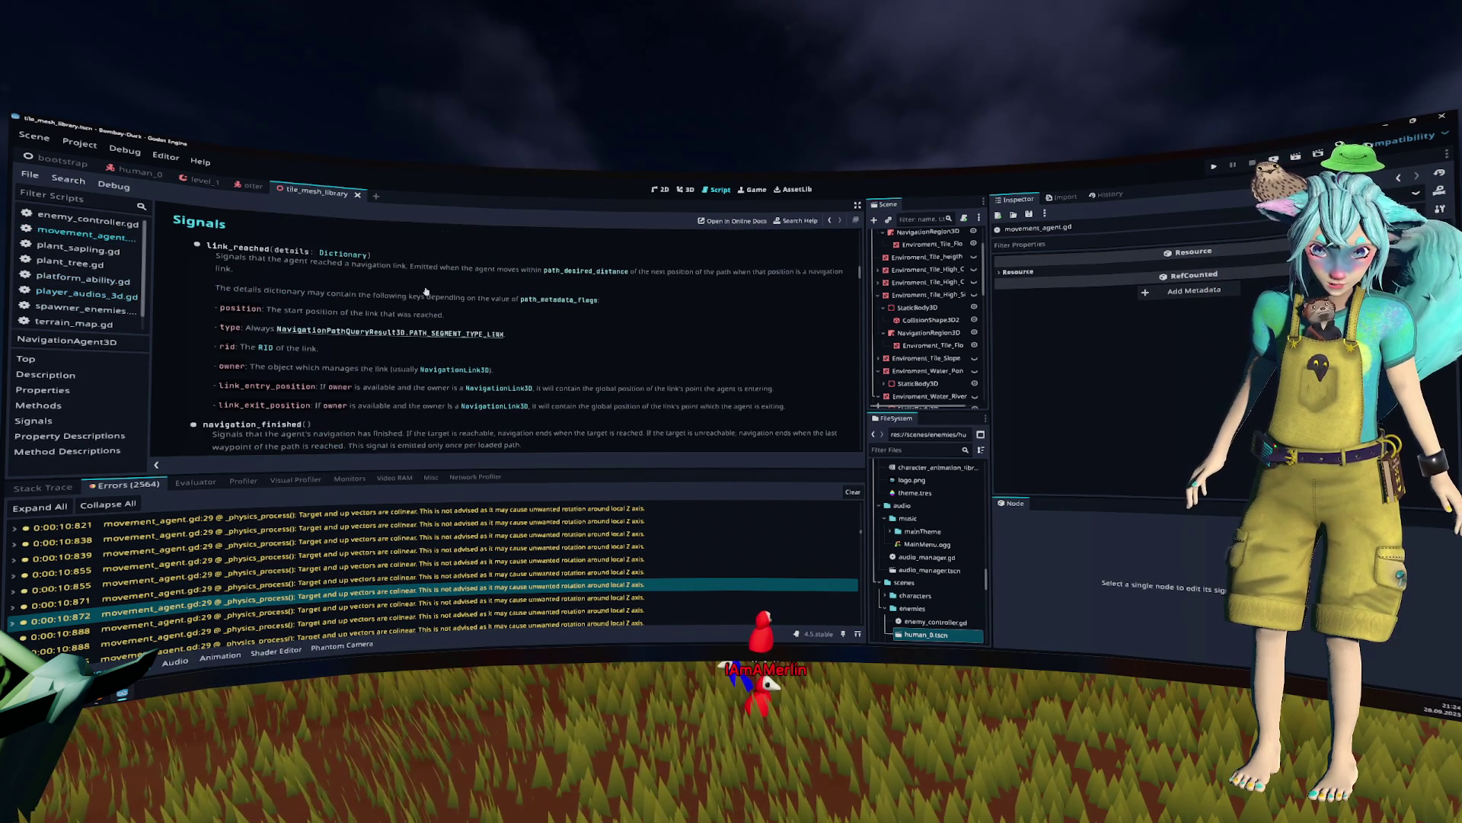
pyautogui.scroll(2, 426, 292)
pyautogui.scroll(-4, 426, 292)
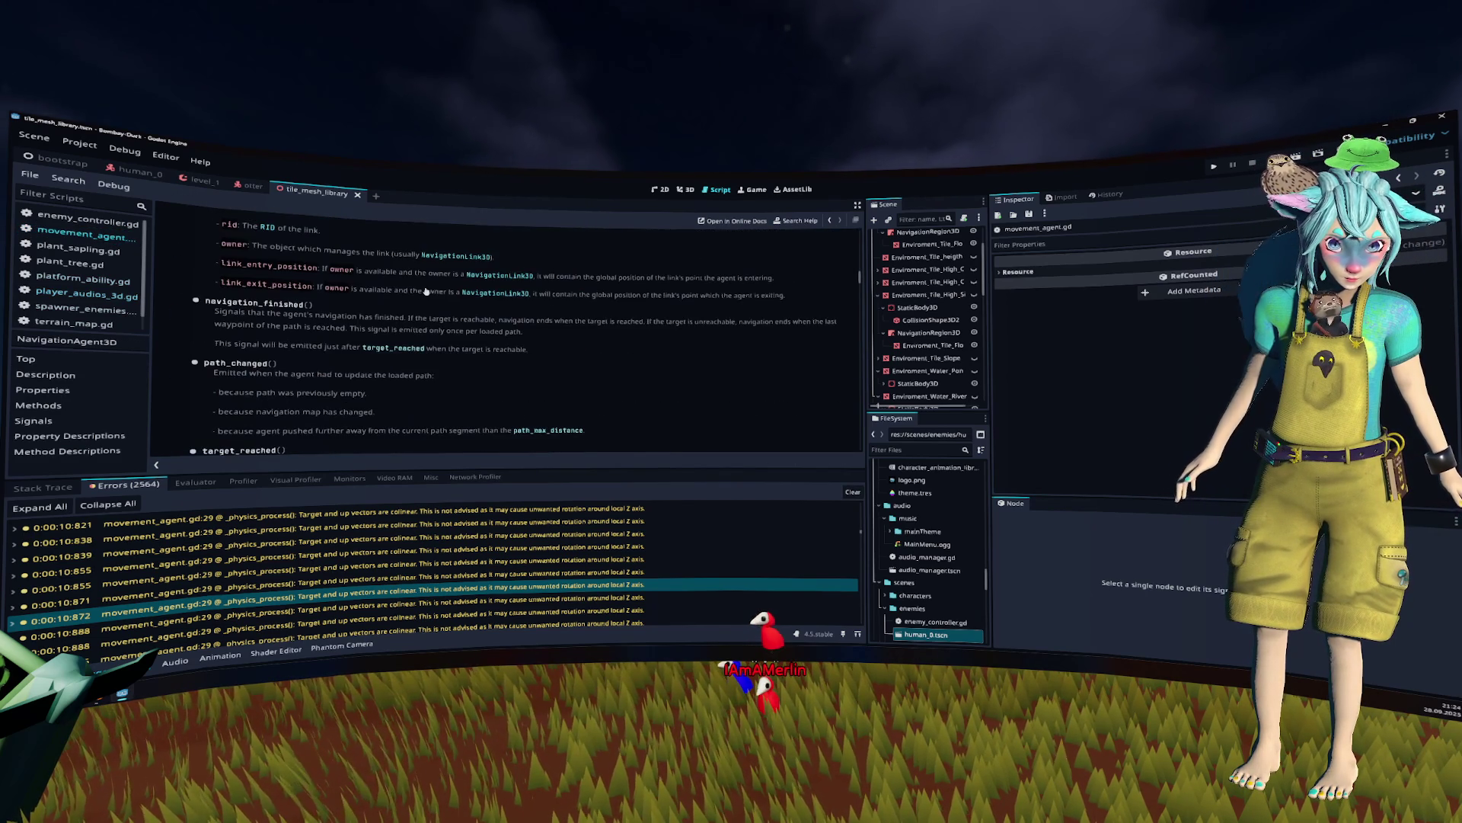
pyautogui.scroll(-3, 426, 291)
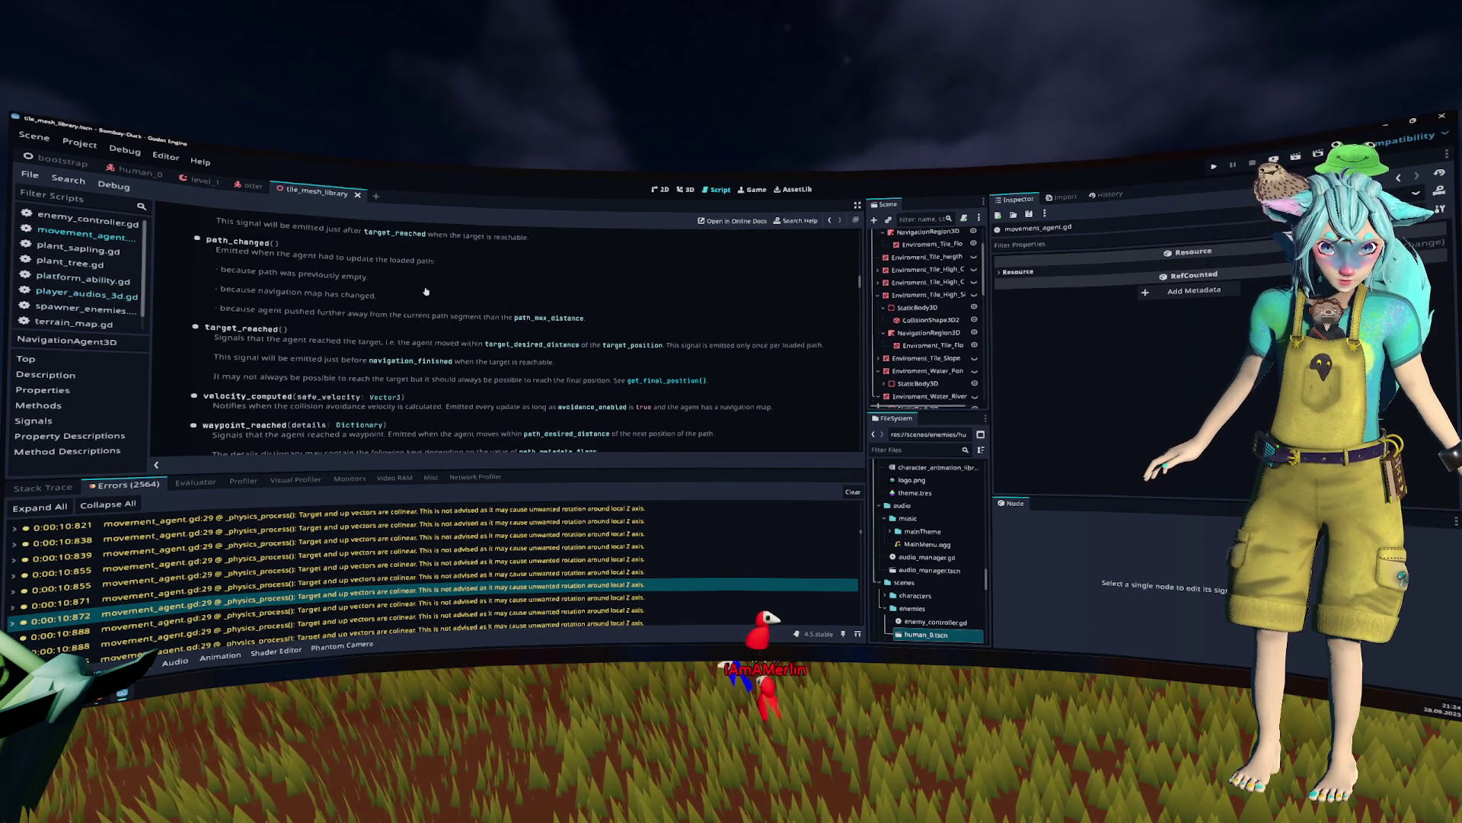
pyautogui.scroll(-2, 425, 292)
pyautogui.scroll(-1, 270, 368)
pyautogui.doubleClick(256, 336)
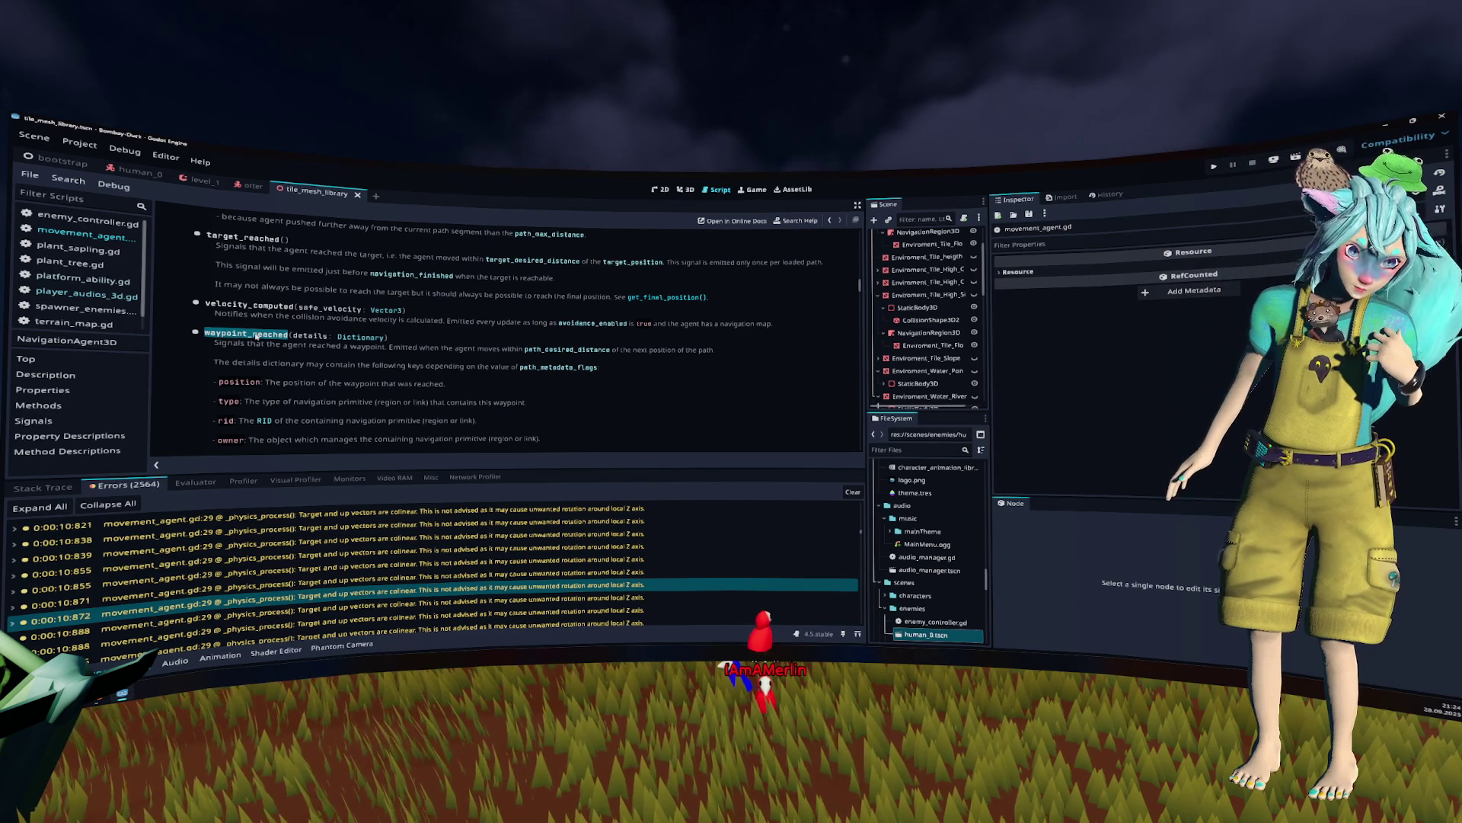
pyautogui.scroll(-3, 256, 336)
pyautogui.scroll(-4, 257, 335)
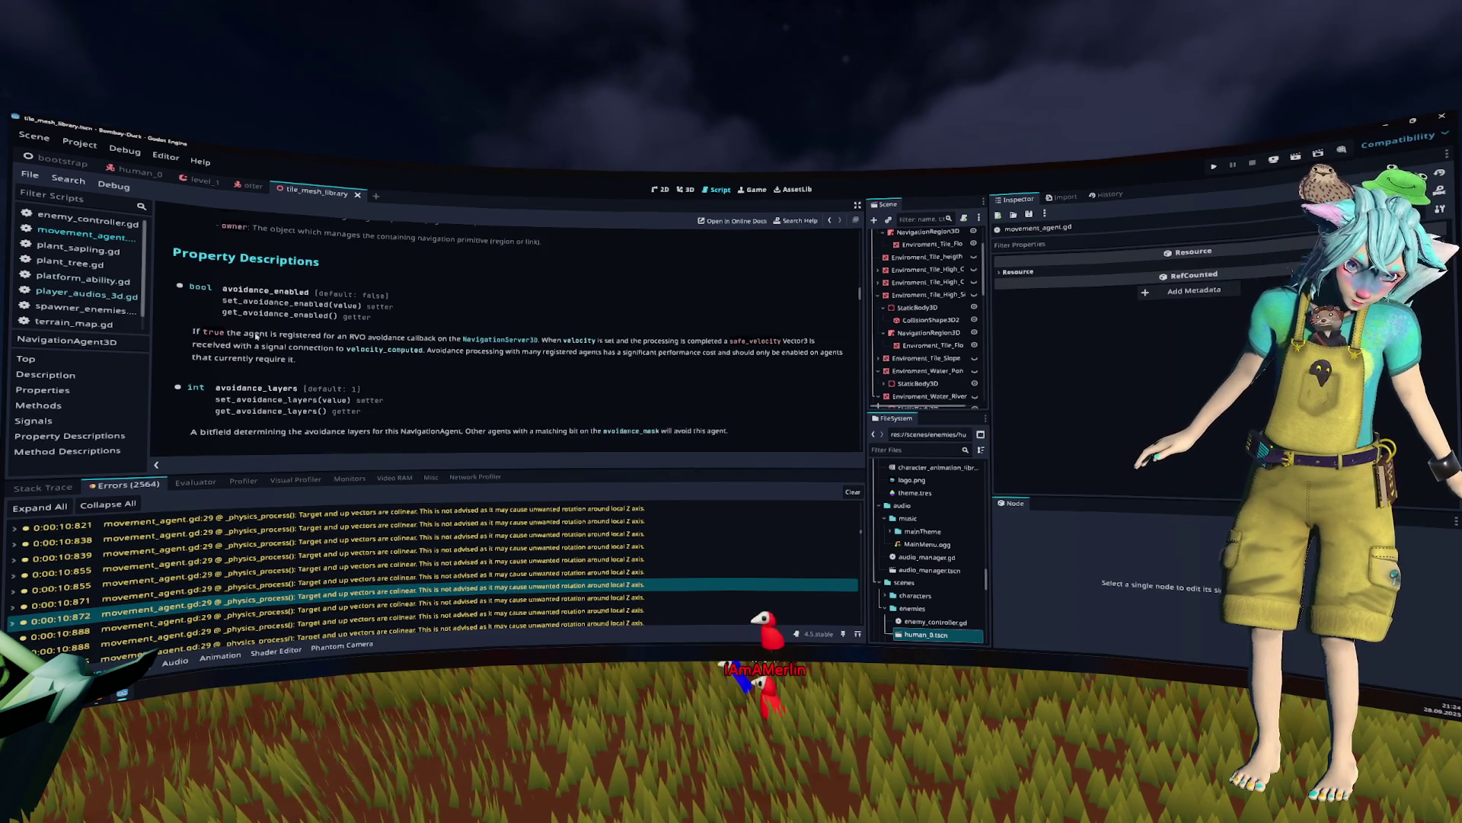
pyautogui.scroll(6, 257, 336)
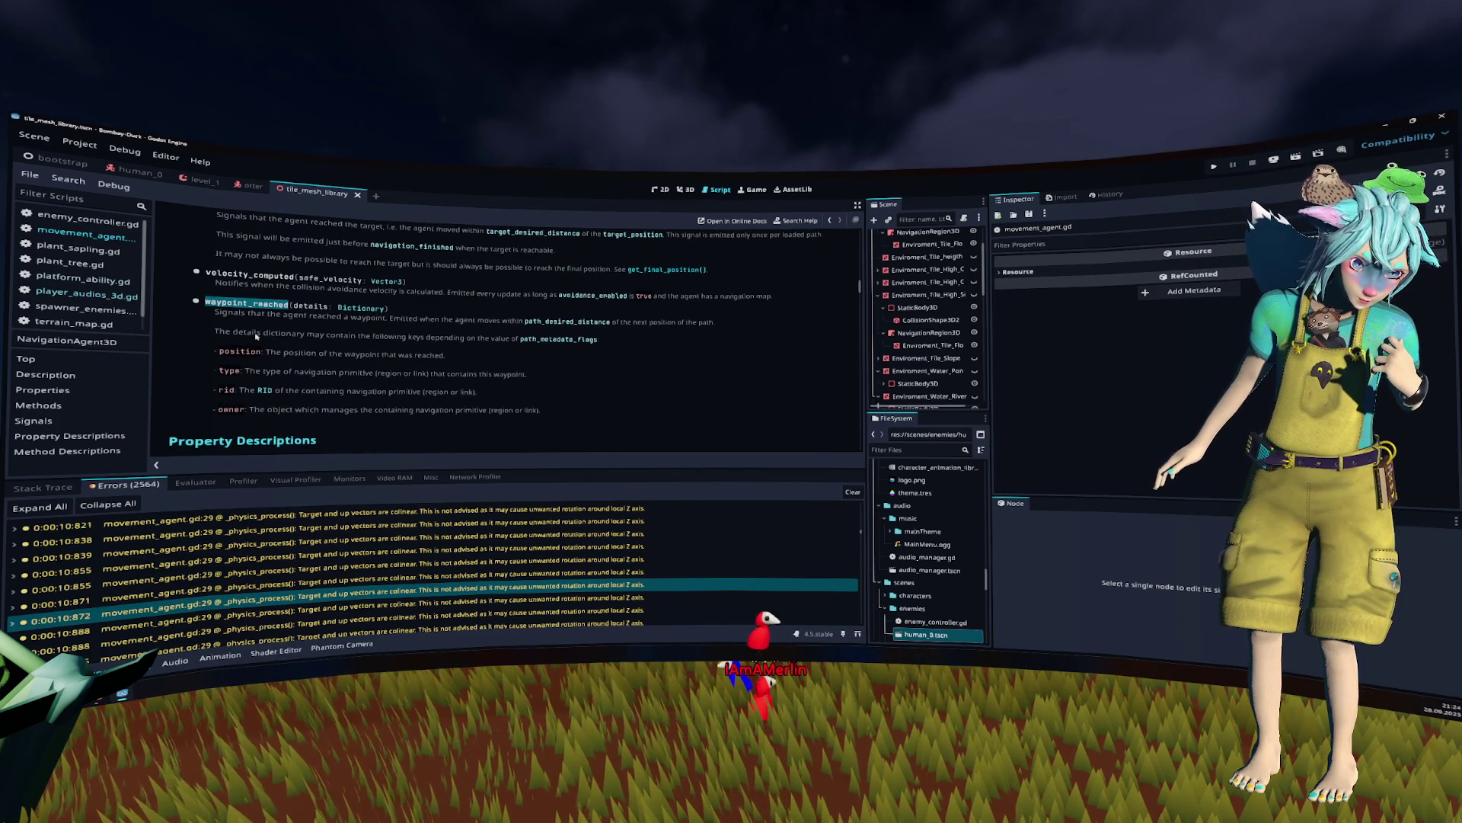
pyautogui.scroll(7, 256, 336)
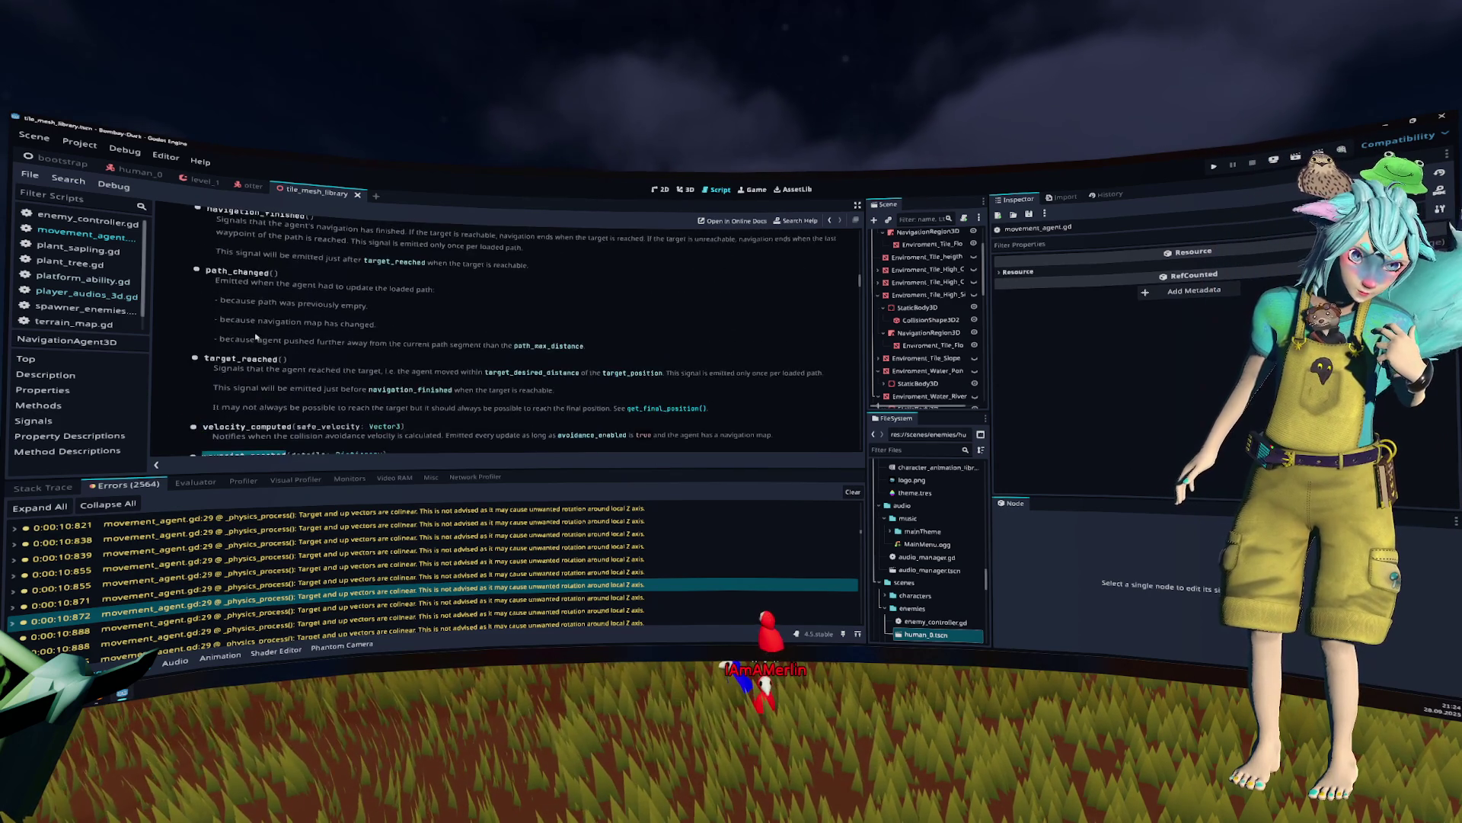
pyautogui.hotkey('alt', 'Left')
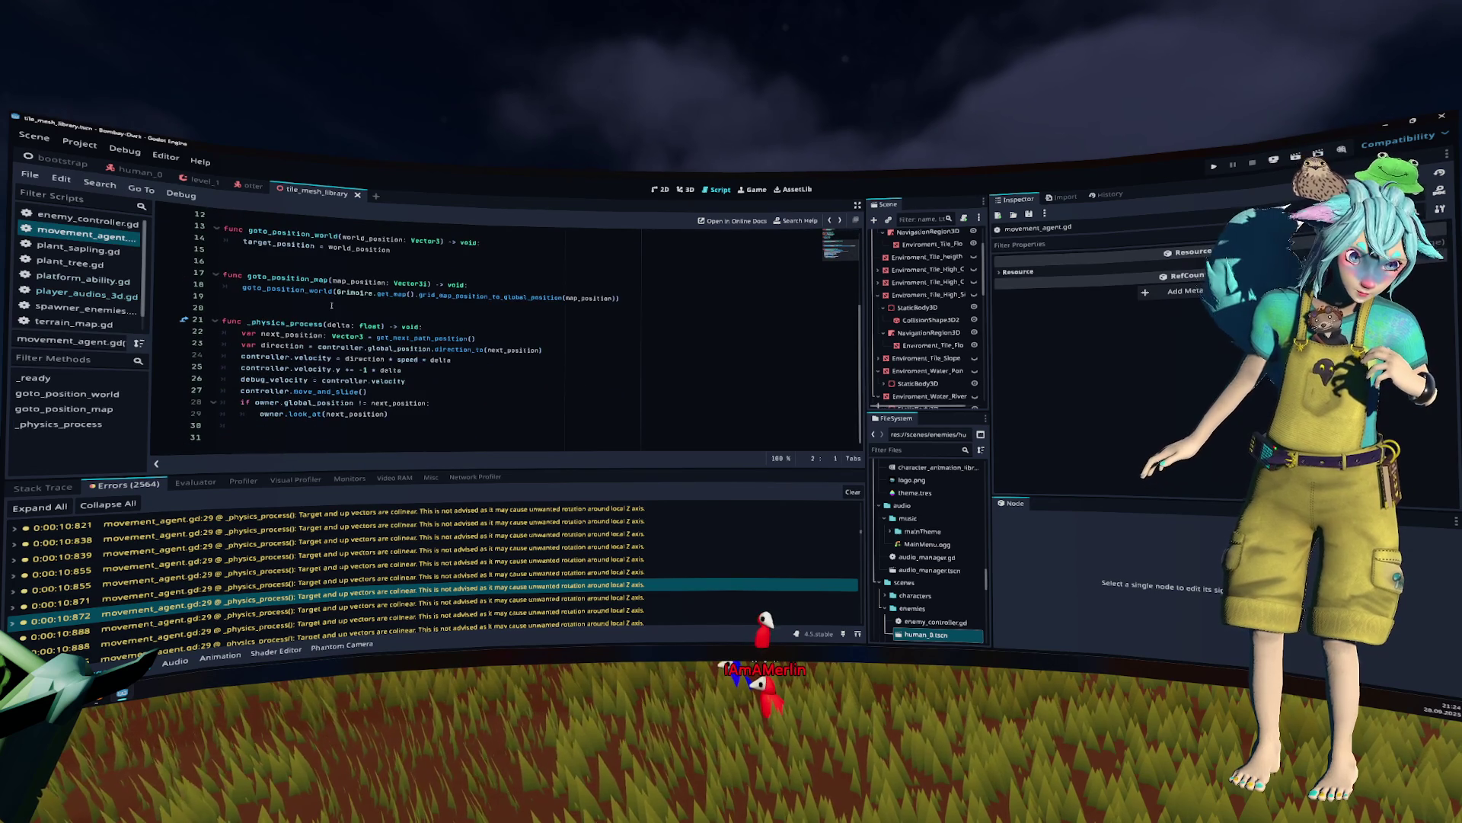
# - Place the caret on lines 28 and 29, the look_at guard in movement_agent.gd
pyautogui.click(455, 402)
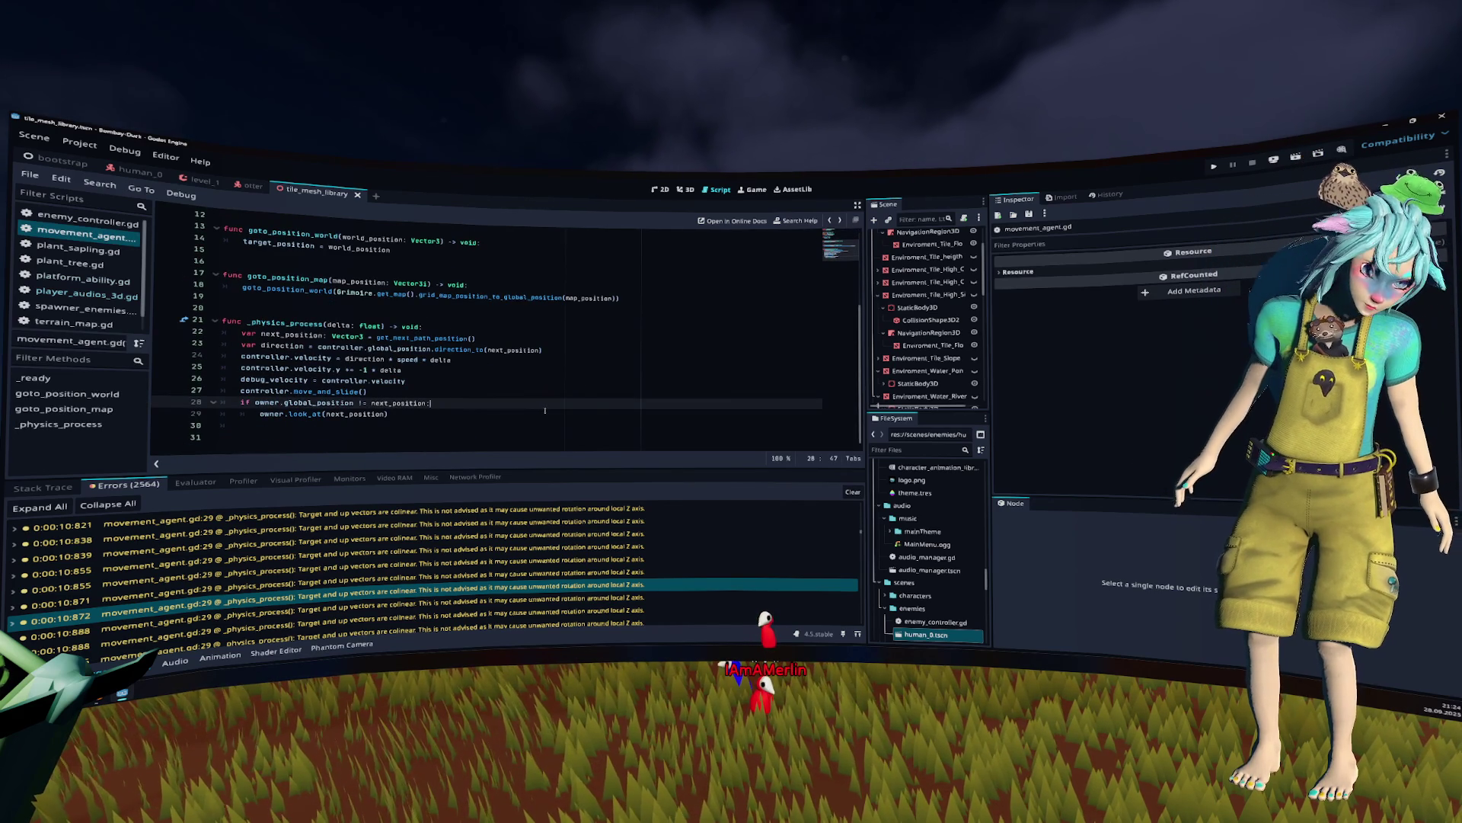
pyautogui.click(479, 413)
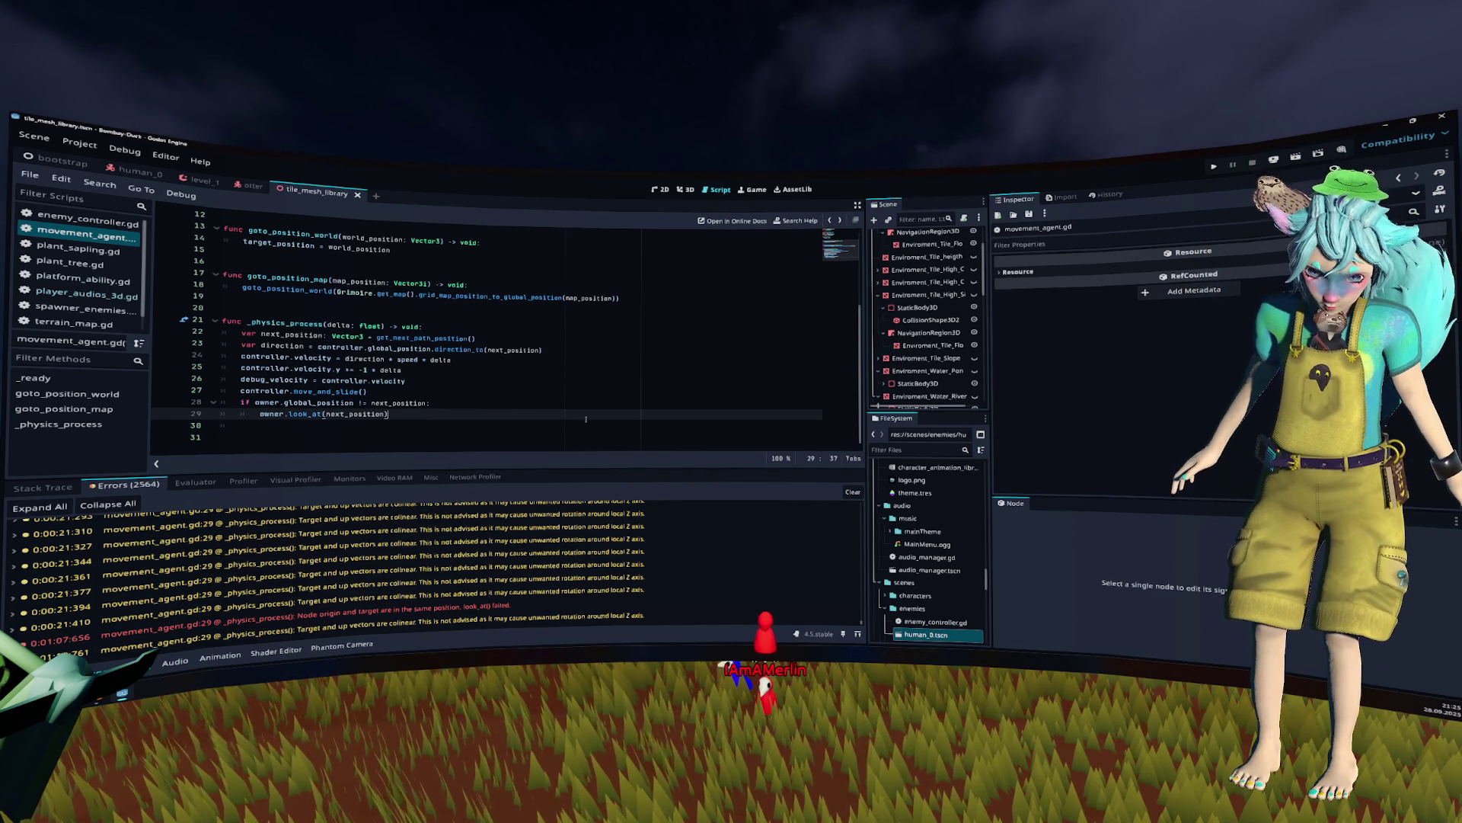
# - Extend line 28's guard with '&& next_position:' and start an indented line below it
pyautogui.click(467, 408)
pyautogui.write('&& ne')
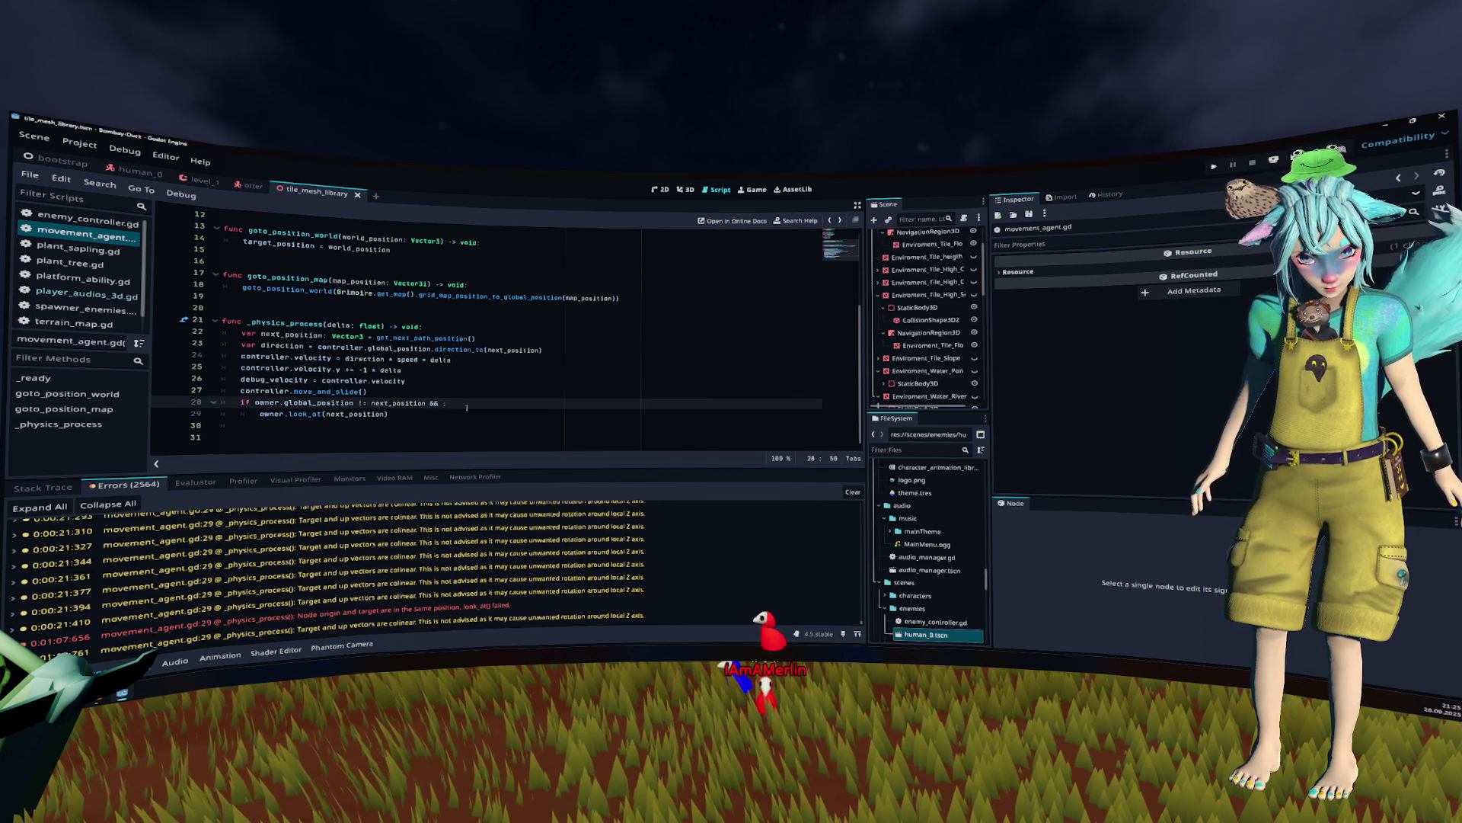
pyautogui.write('x')
pyautogui.press('Return')
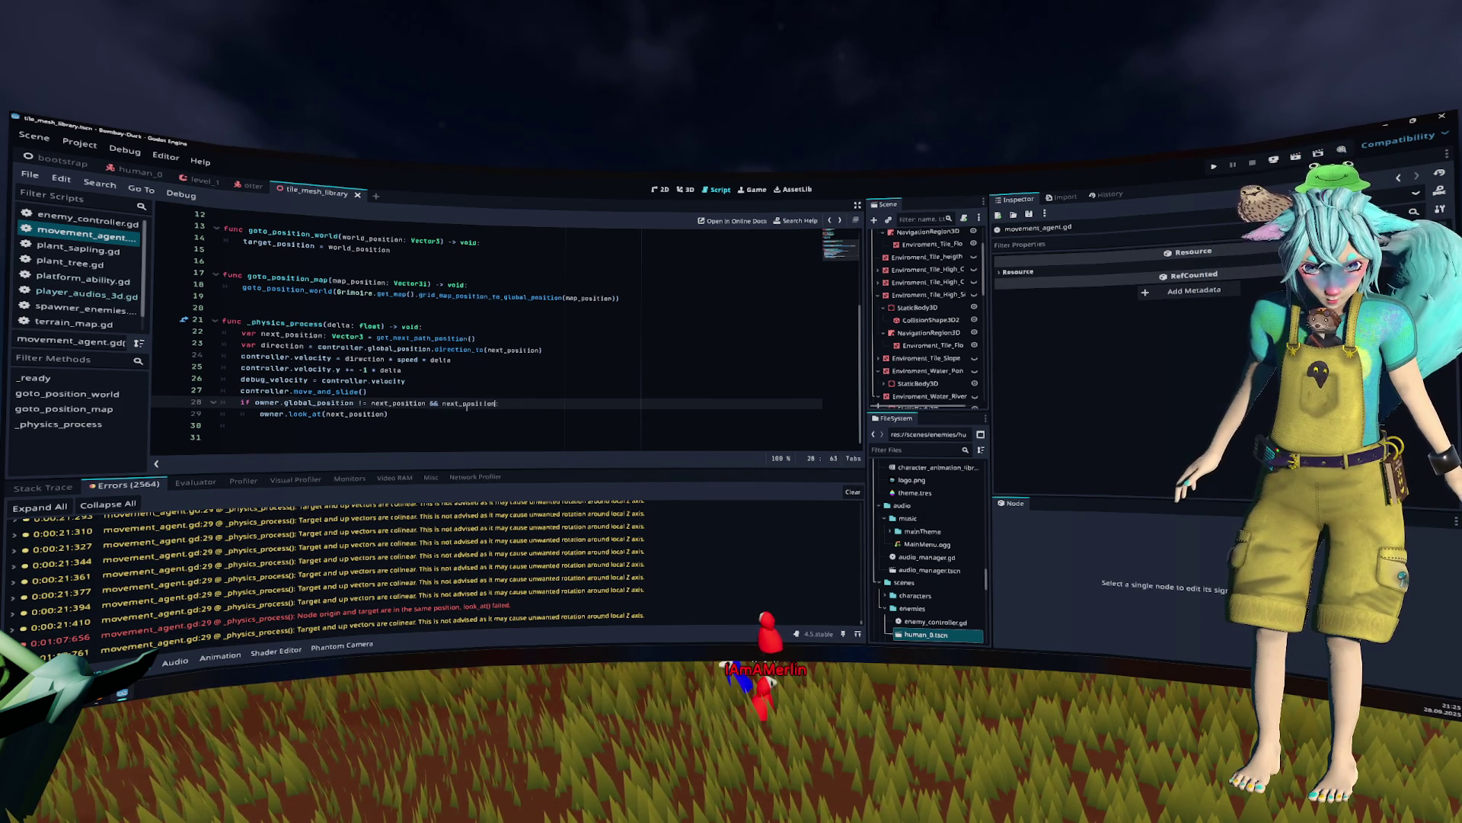
pyautogui.write('.')
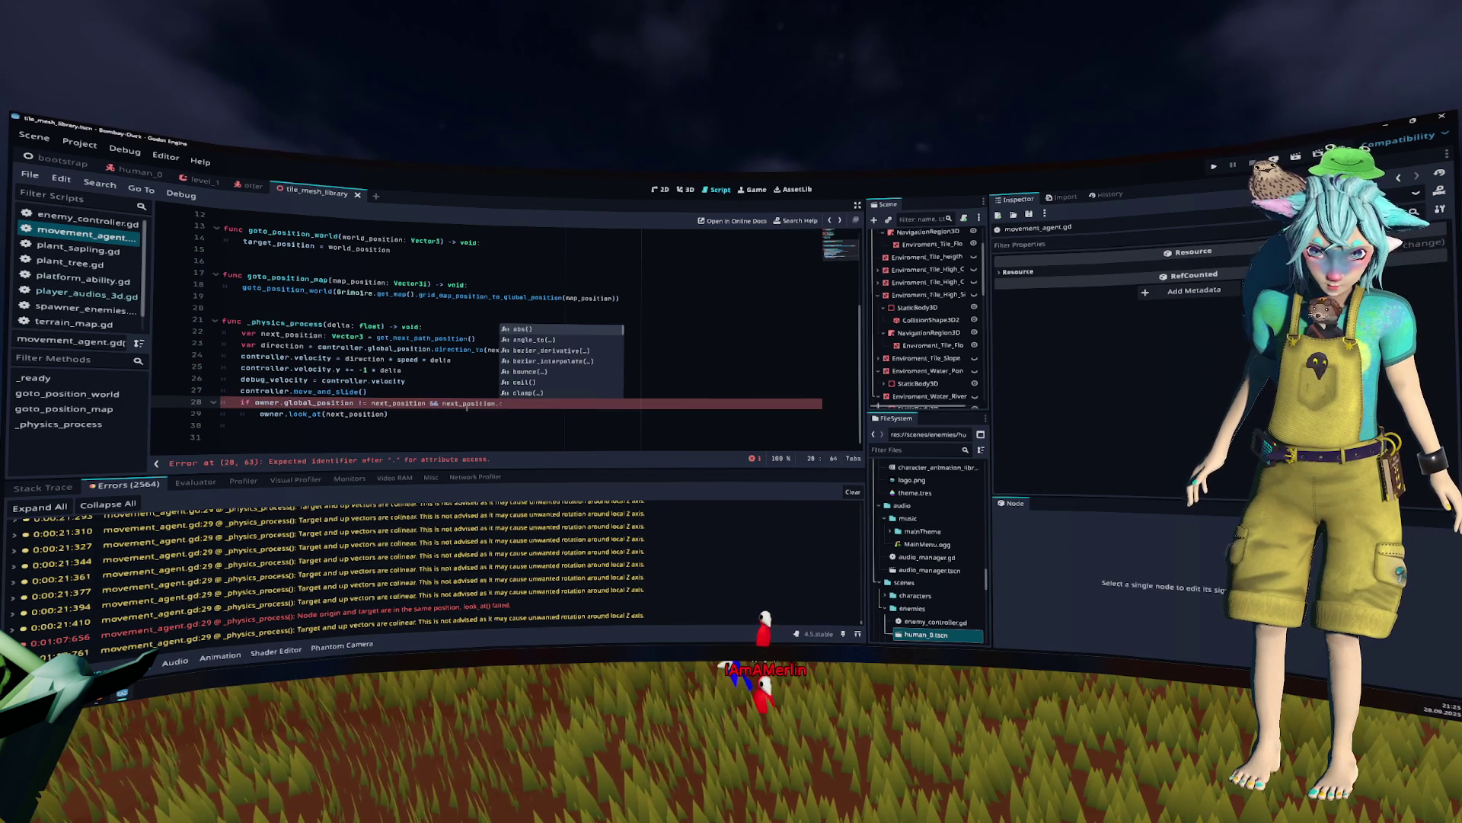
pyautogui.write('col')
pyautogui.press('BackSpace')
pyautogui.press('BackSpace')
pyautogui.press('BackSpace')
pyautogui.write('is')
pyautogui.press('Down')
pyautogui.press('Down')
pyautogui.press('Down')
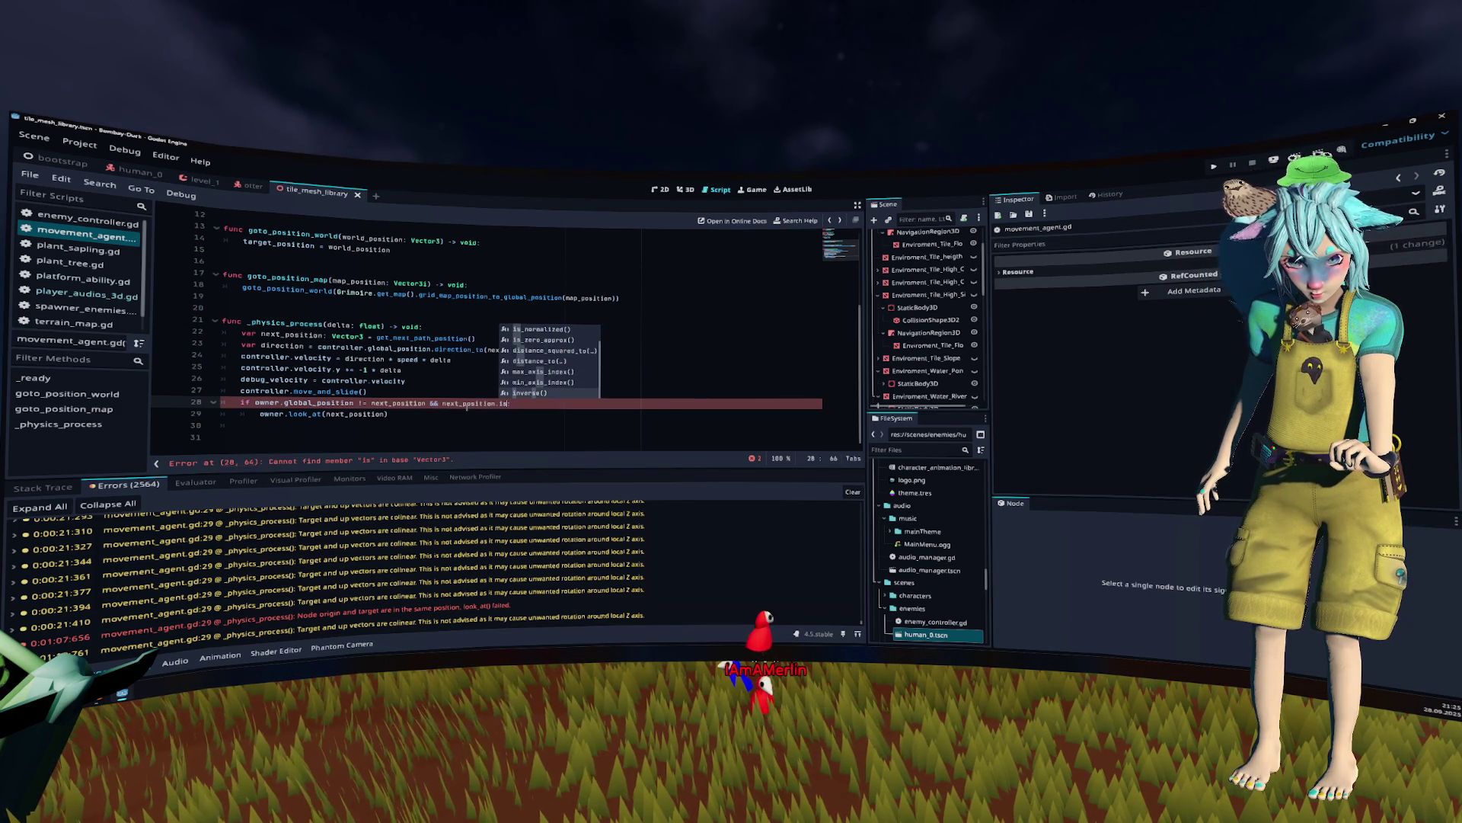
pyautogui.press('BackSpace')
pyautogui.press('BackSpace')
pyautogui.press('BackSpace')
pyautogui.write(':')
pyautogui.press('Return')
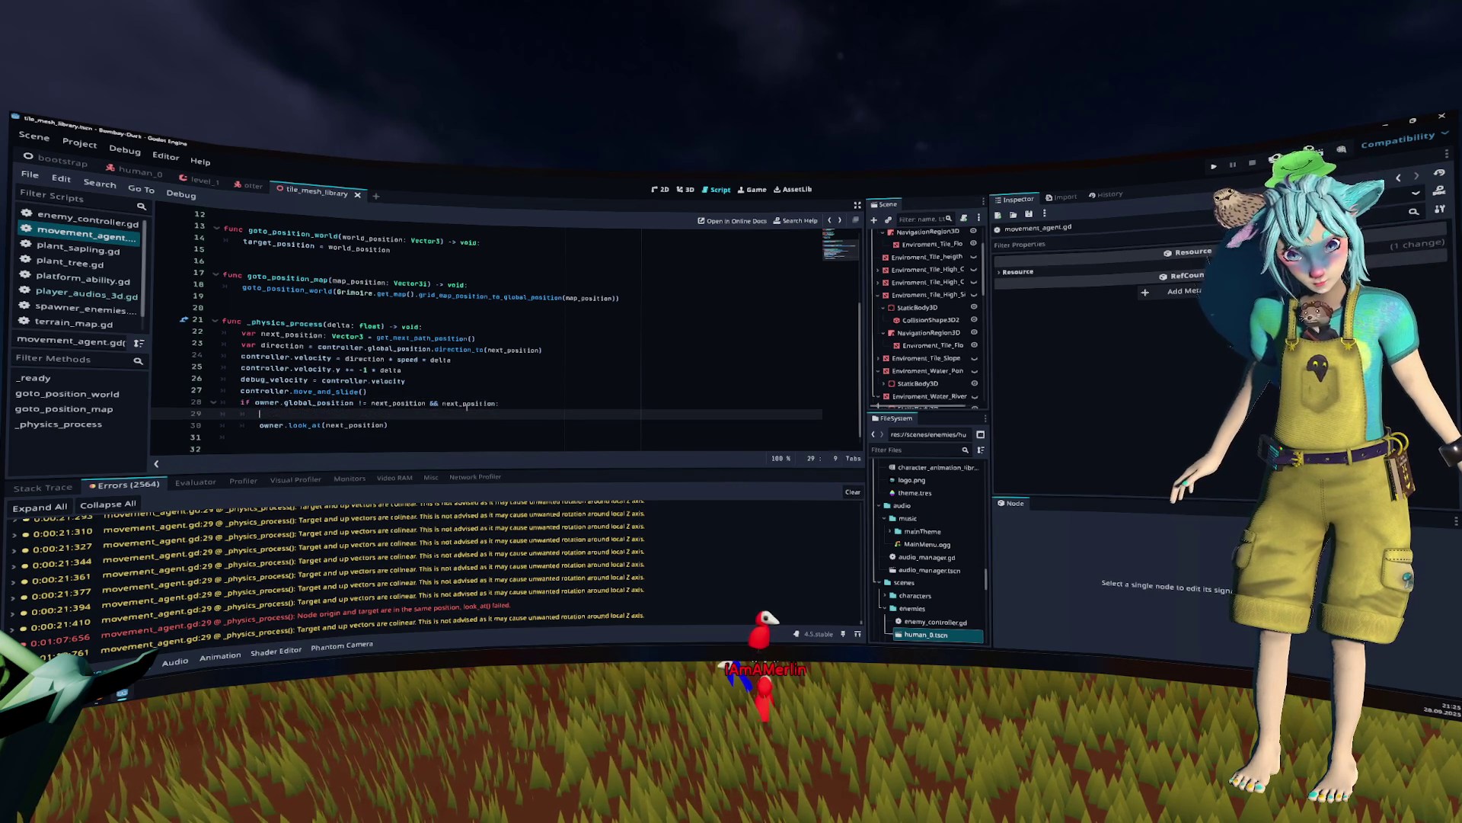
# - Try Geometry2D line_intersects_line on the new line, then remove it
pyautogui.write('Geometr')
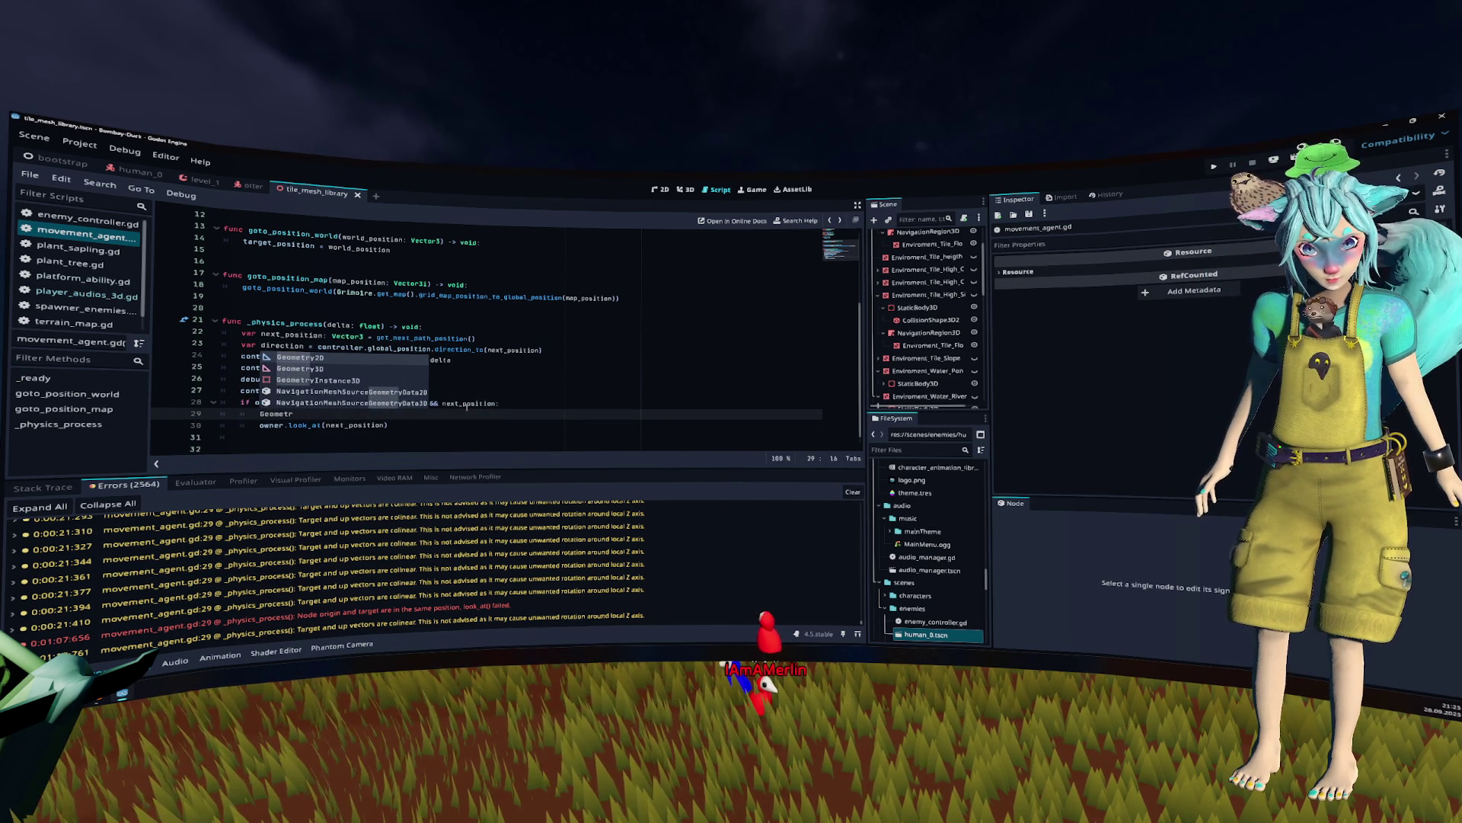
pyautogui.press('Return')
pyautogui.write('.')
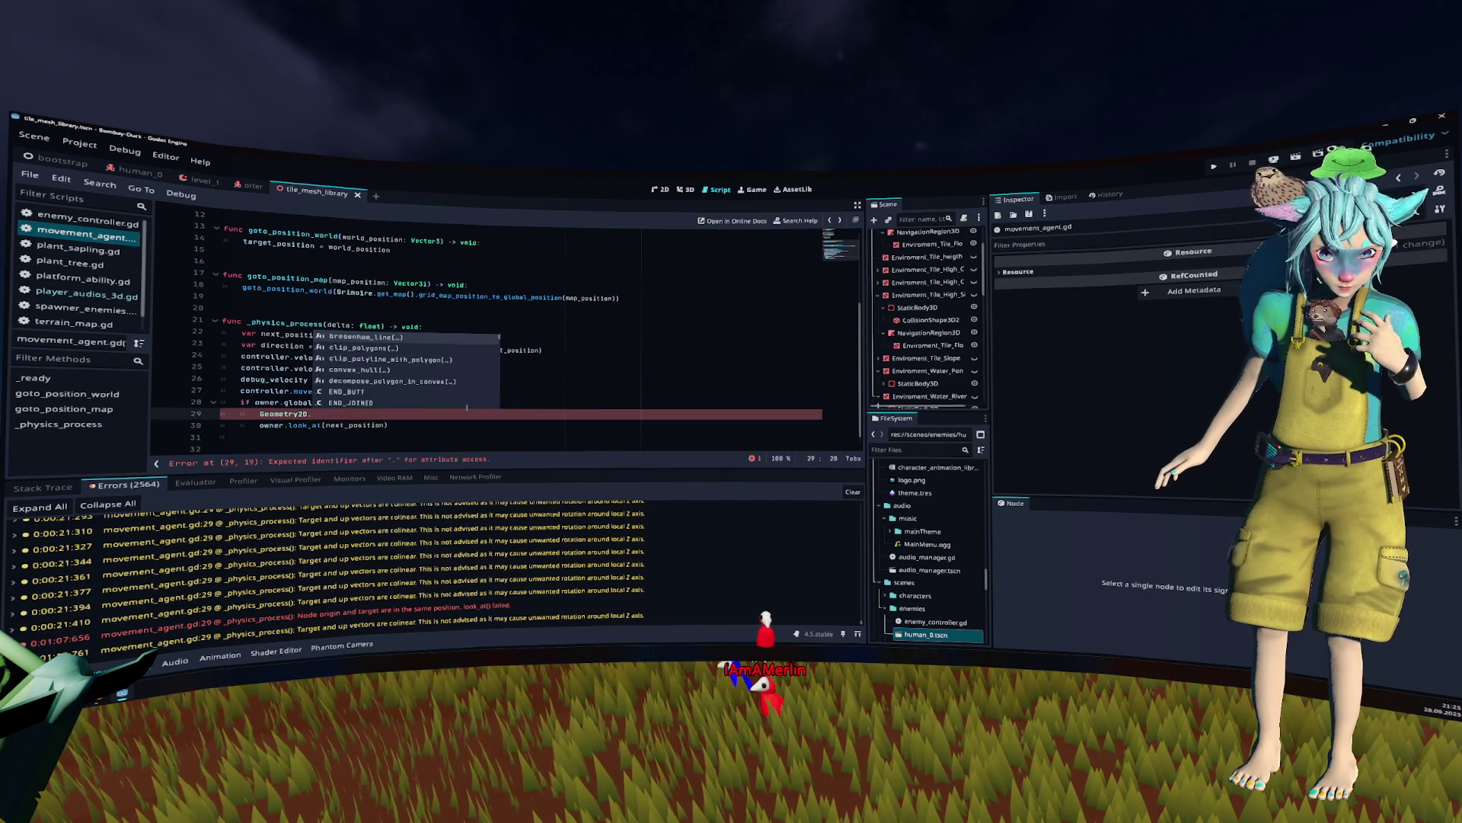
pyautogui.press('Down')
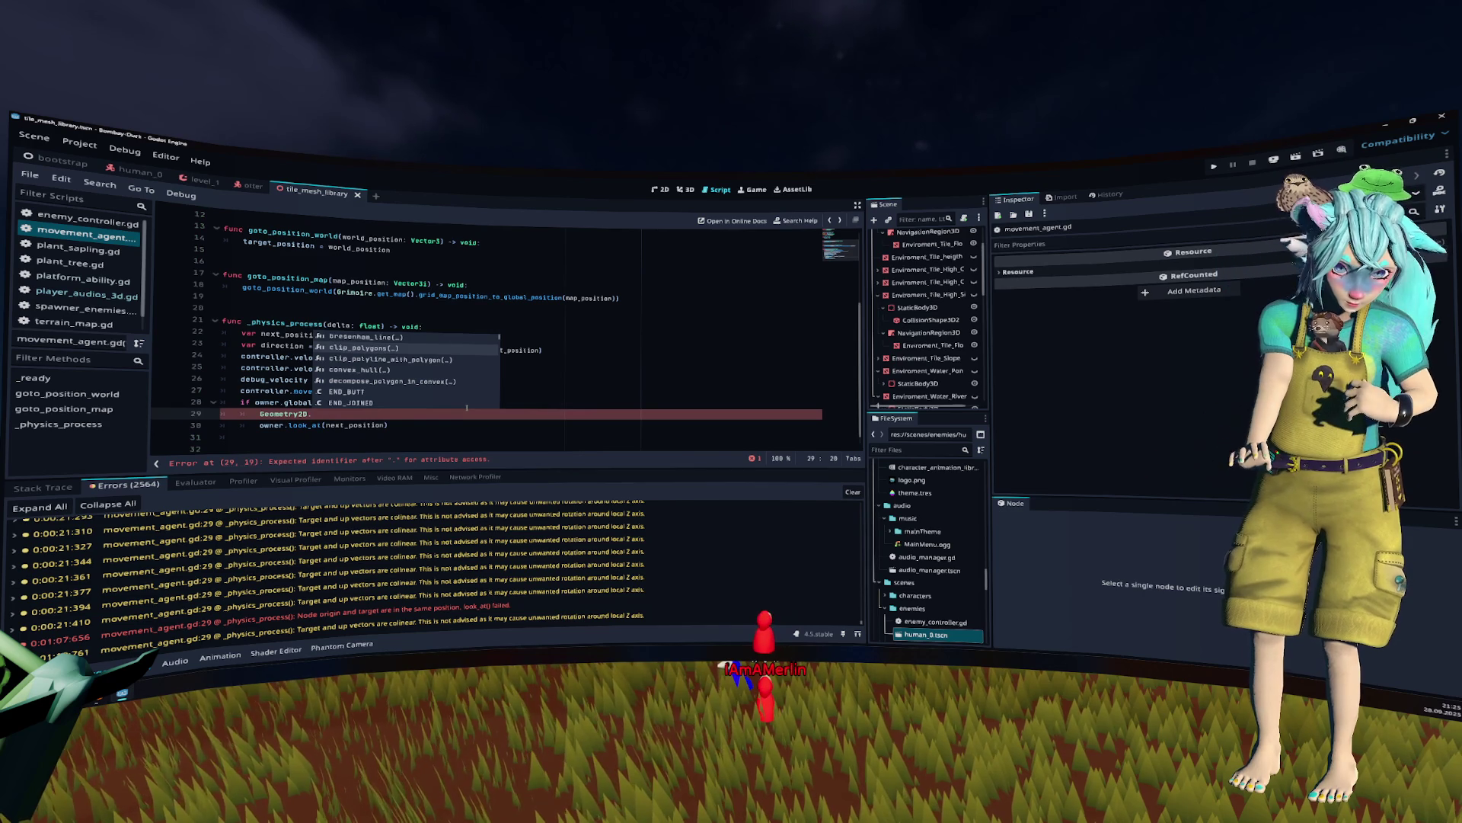
pyautogui.press('Down')
pyautogui.press('Down')
pyautogui.press('Down')
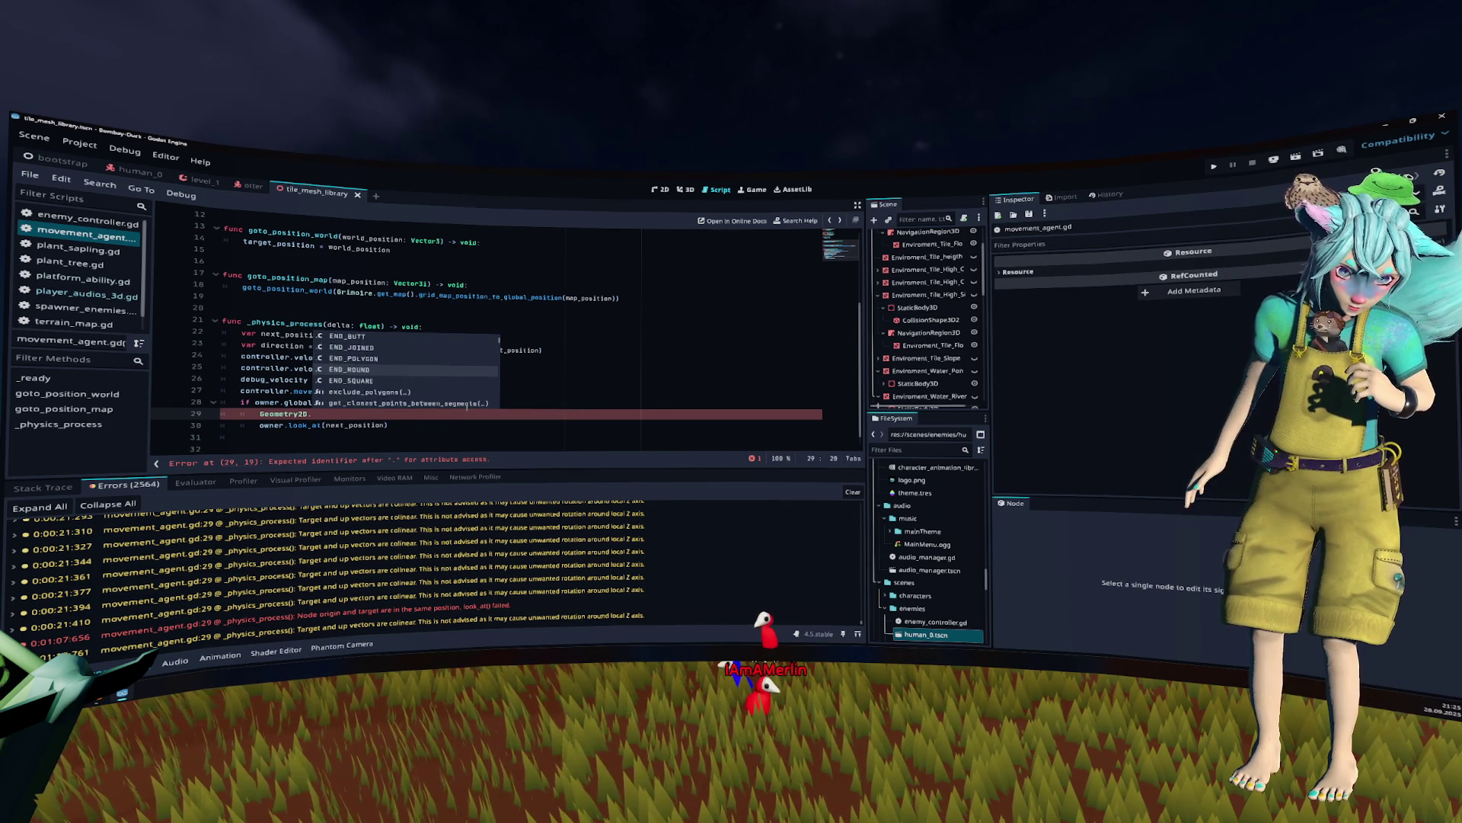
pyautogui.press('Down')
pyautogui.press('Down')
pyautogui.press('Down')
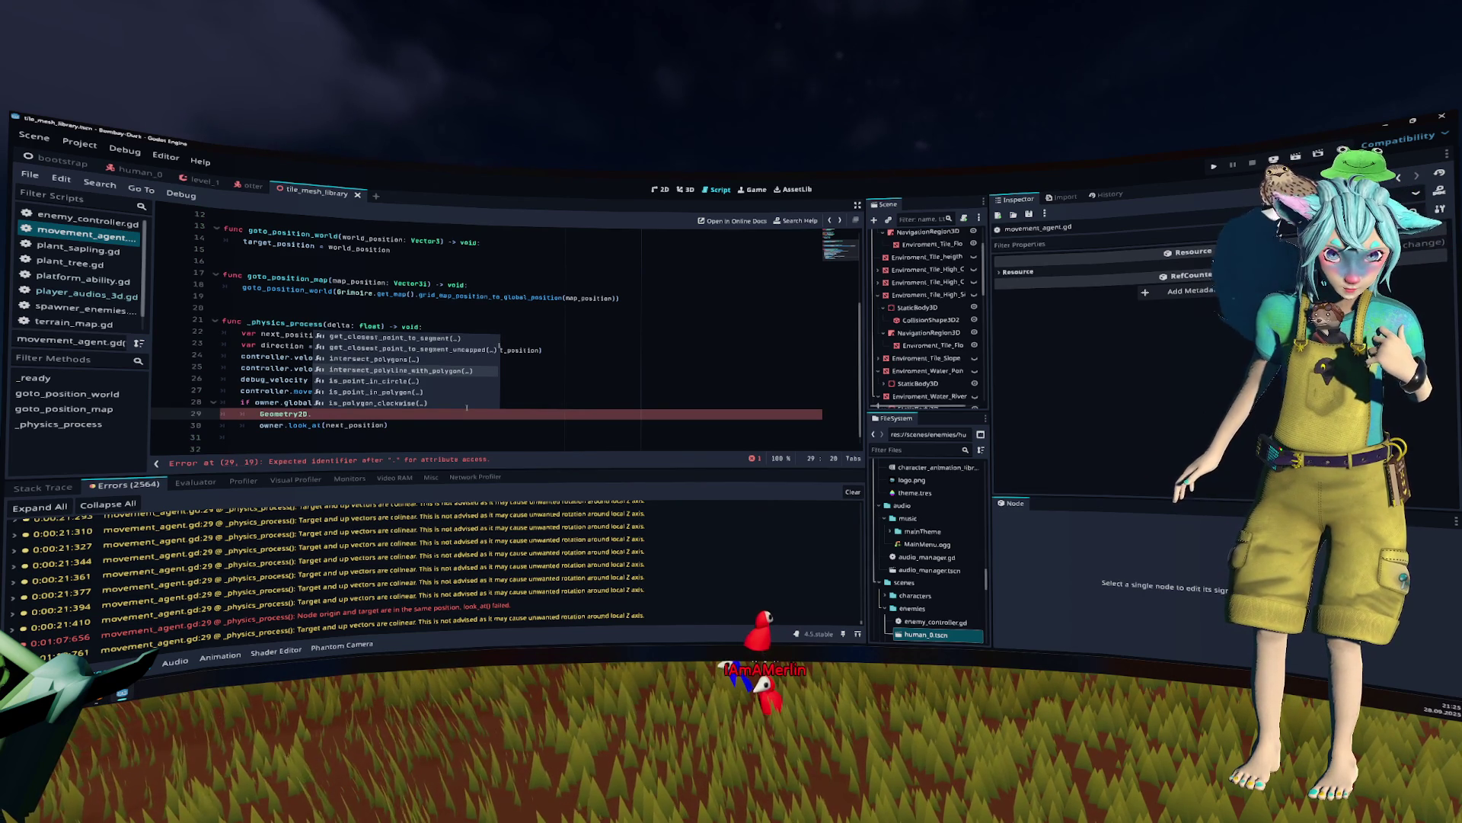
pyautogui.press('Down')
pyautogui.press('Down')
pyautogui.press('Down')
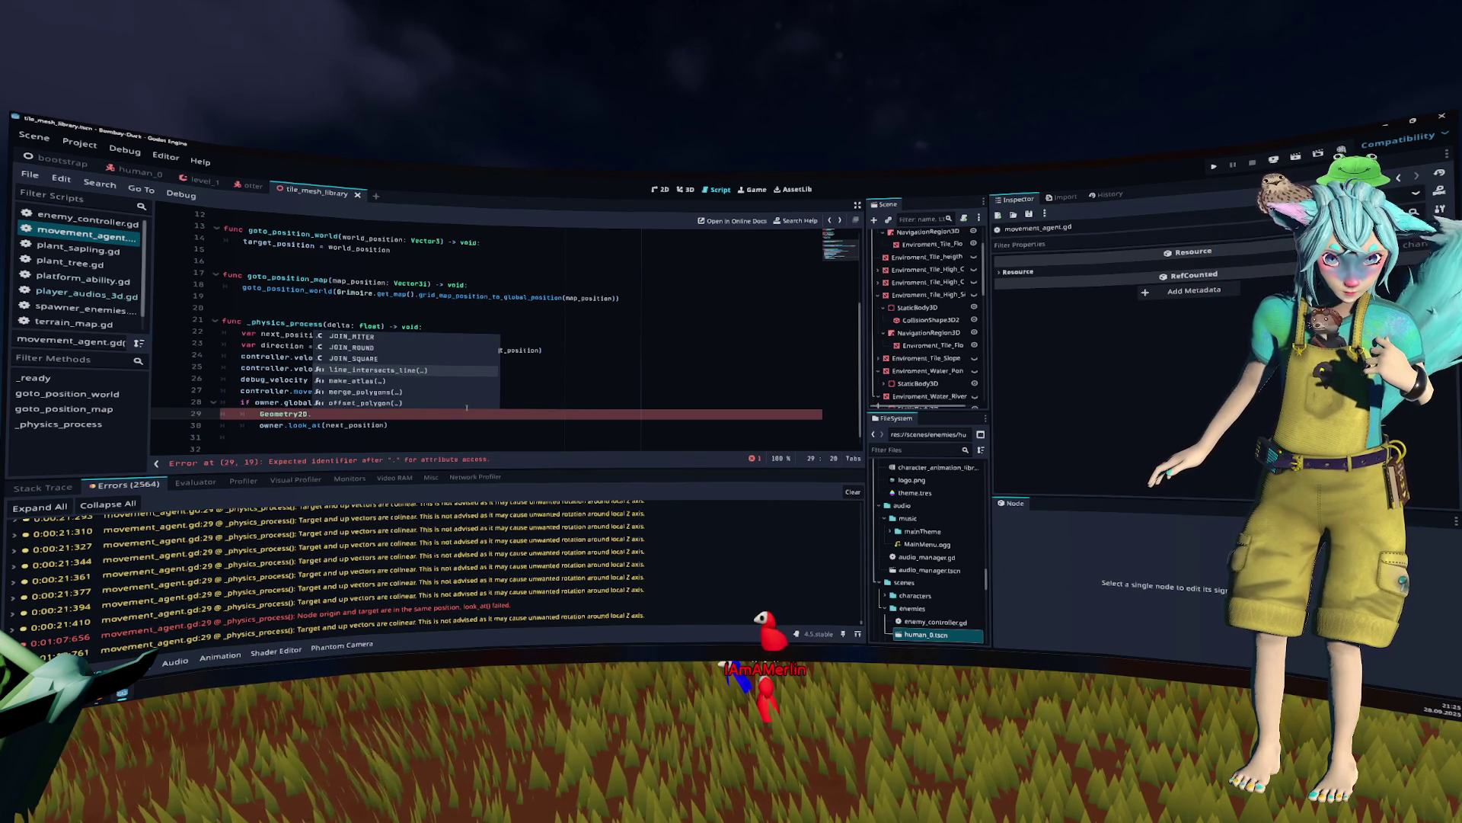
pyautogui.press('Down')
pyautogui.press('Down')
pyautogui.press('Down')
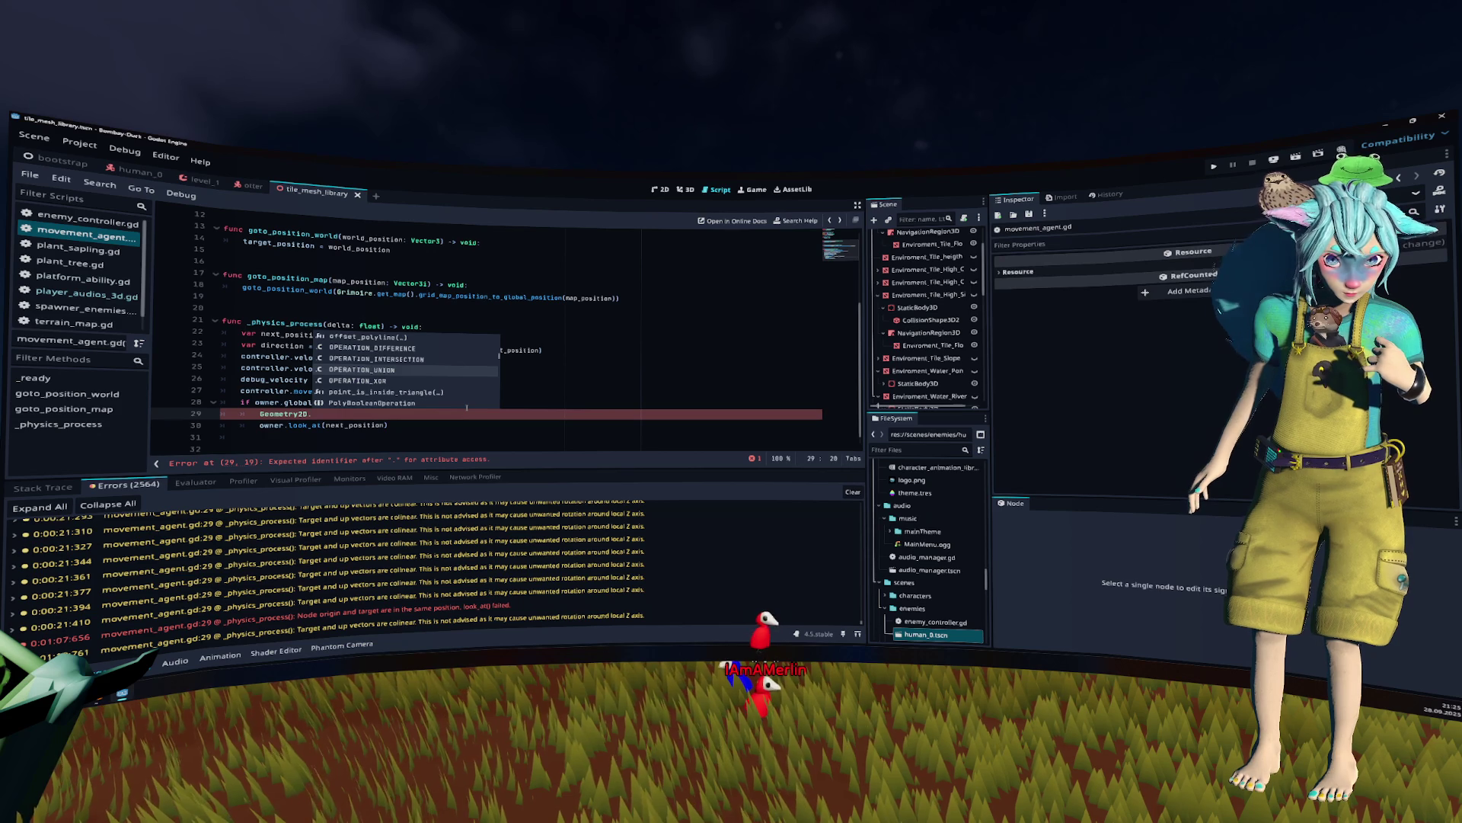
pyautogui.press('Up')
pyautogui.press('Up')
pyautogui.press('Up')
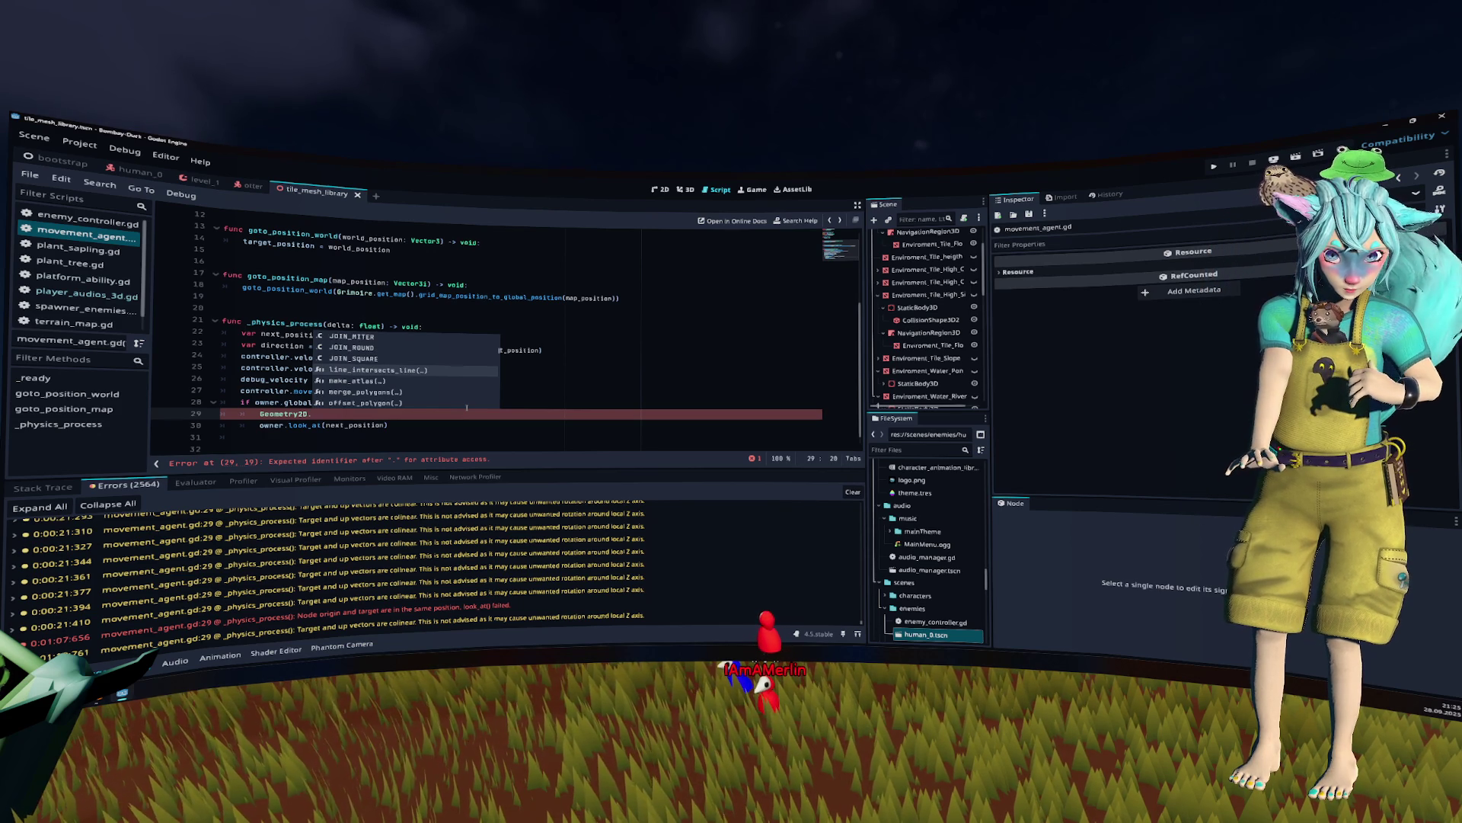
pyautogui.press('Return')
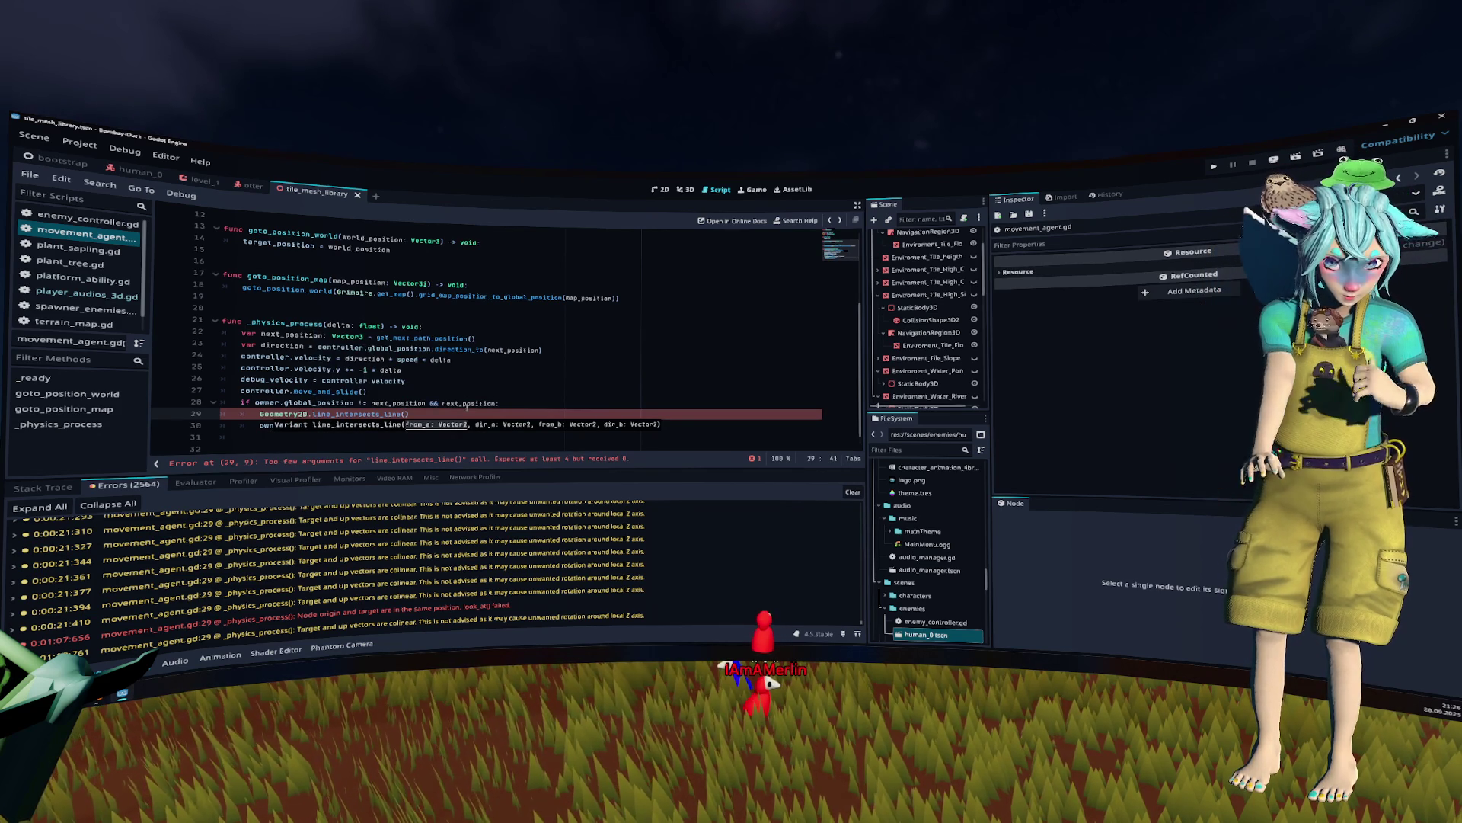
pyautogui.hotkey('ctrl', 'BackSpace')
pyautogui.hotkey('ctrl', 'BackSpace')
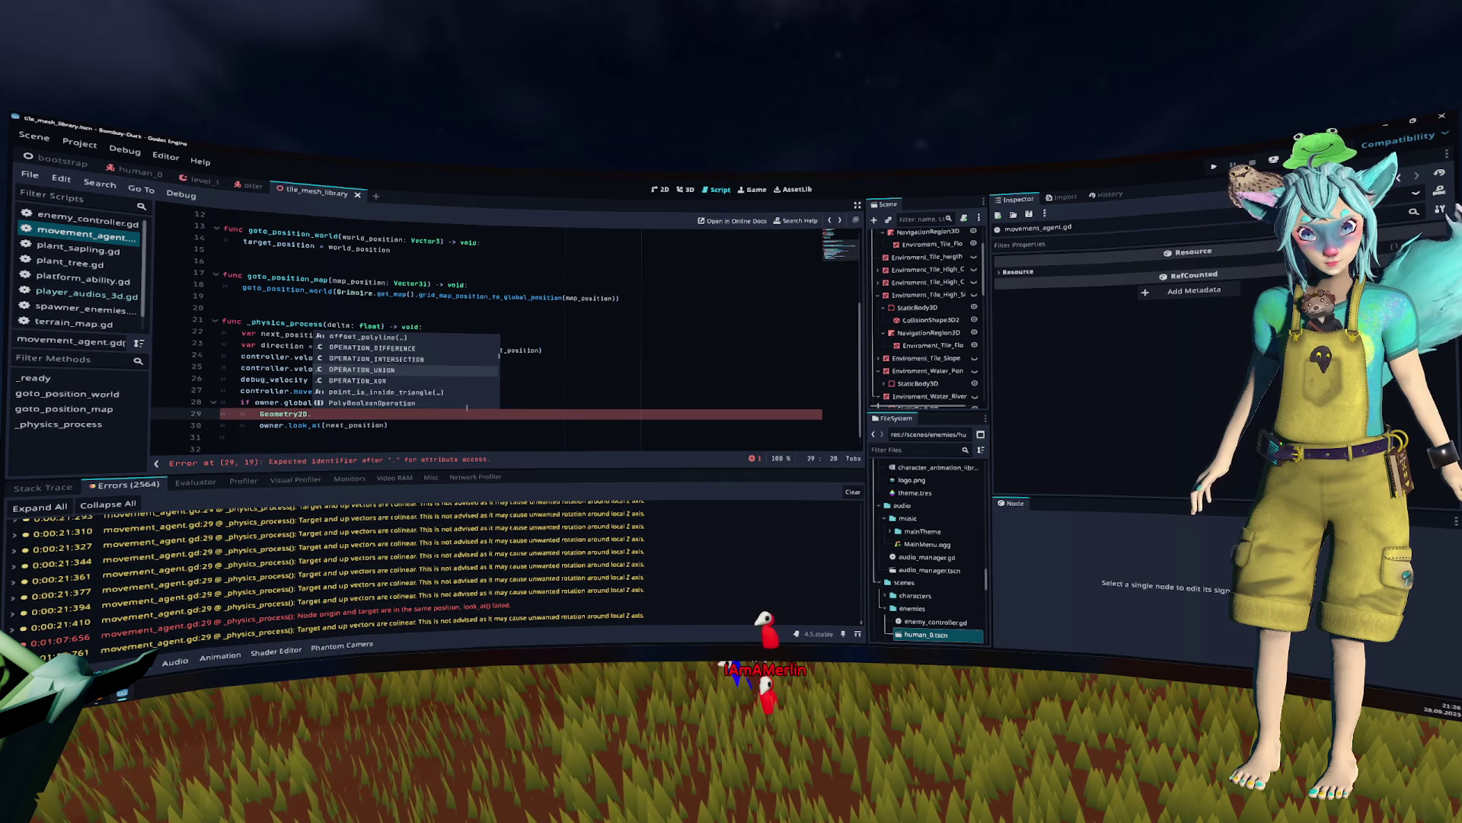
pyautogui.press('Down')
pyautogui.press('Down')
pyautogui.press('Down')
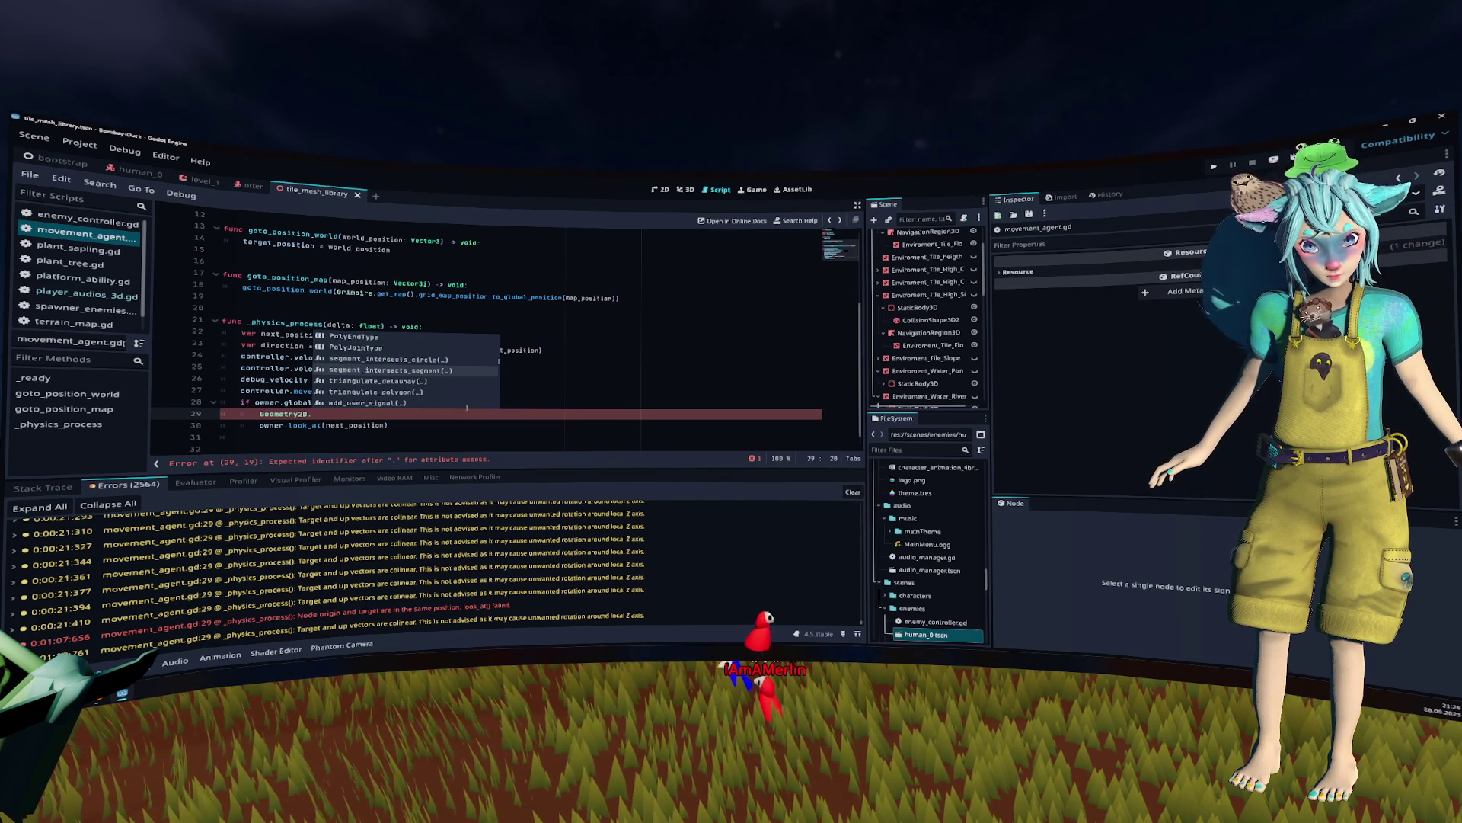
pyautogui.press('Down')
pyautogui.press('Down')
pyautogui.press('Down')
pyautogui.press('Down')
pyautogui.press('Down')
pyautogui.press('Down')
pyautogui.press('Down')
pyautogui.press('Down')
pyautogui.press('Down')
pyautogui.press('BackSpace')
pyautogui.press('BackSpace')
pyautogui.press('BackSpace')
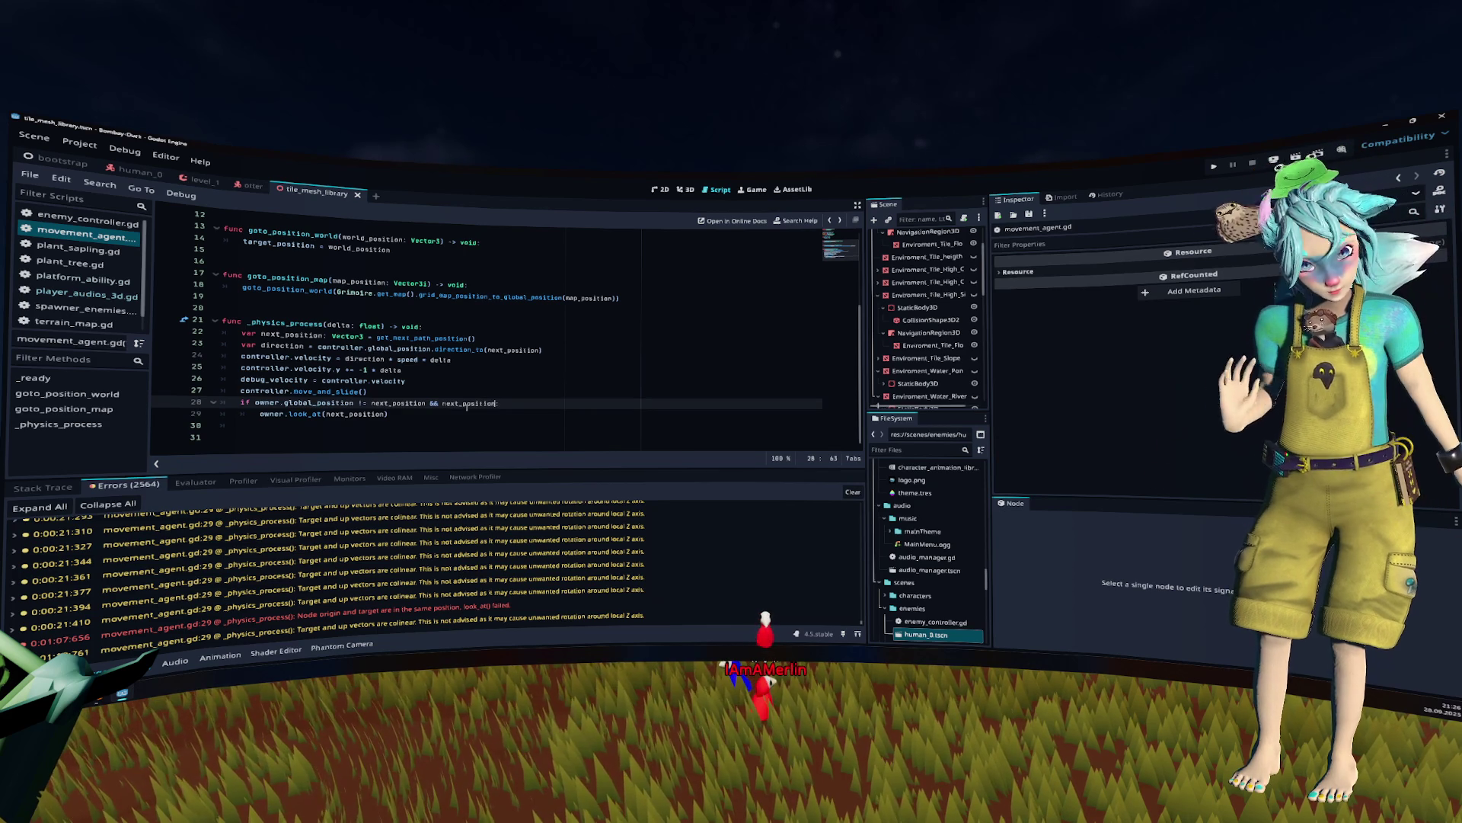
# - Add a next_position.dot(Vector3.UP) != 1 check to line 28's condition
pyautogui.write('.di')
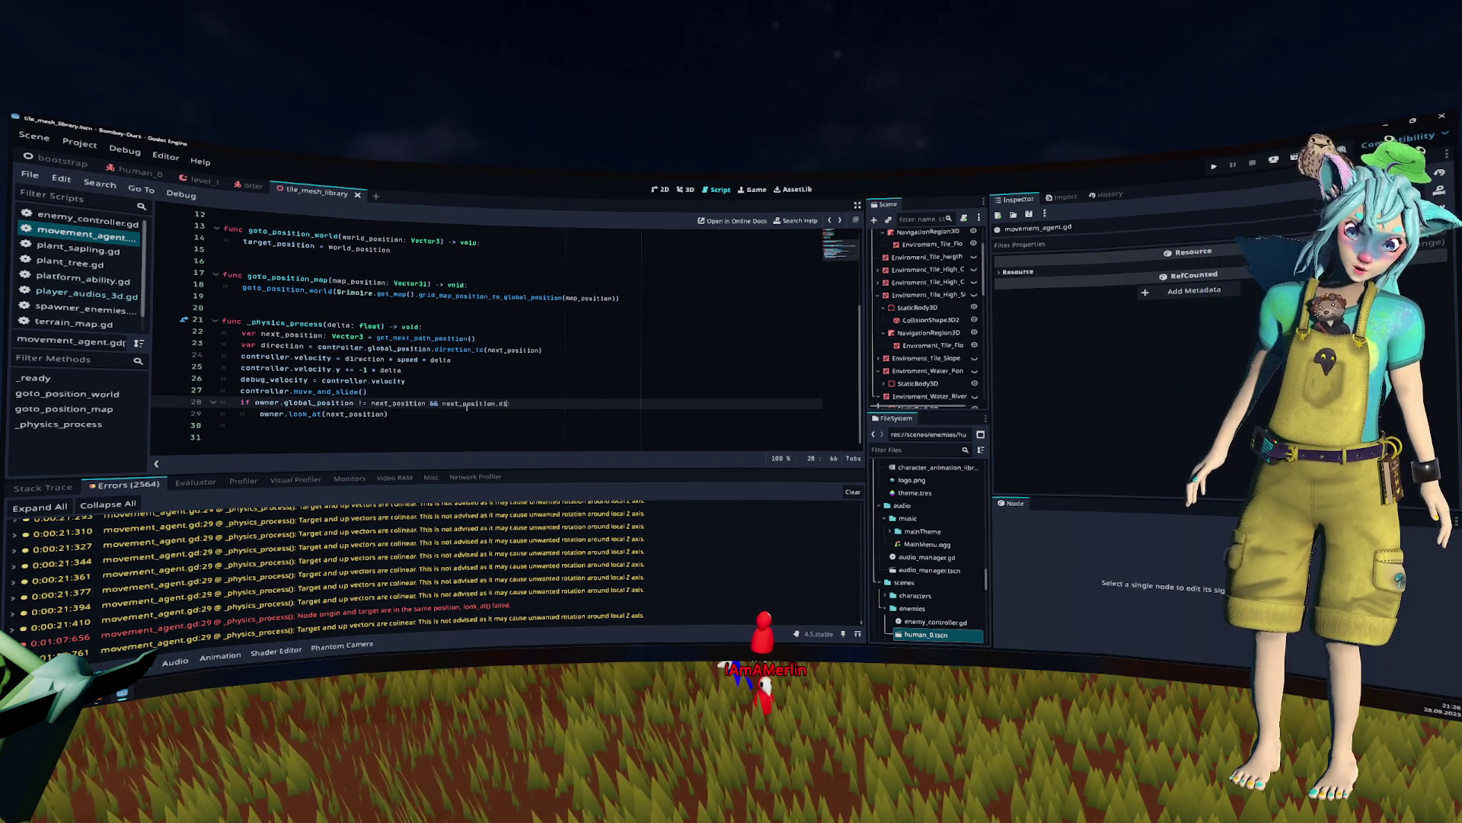
pyautogui.press('Return')
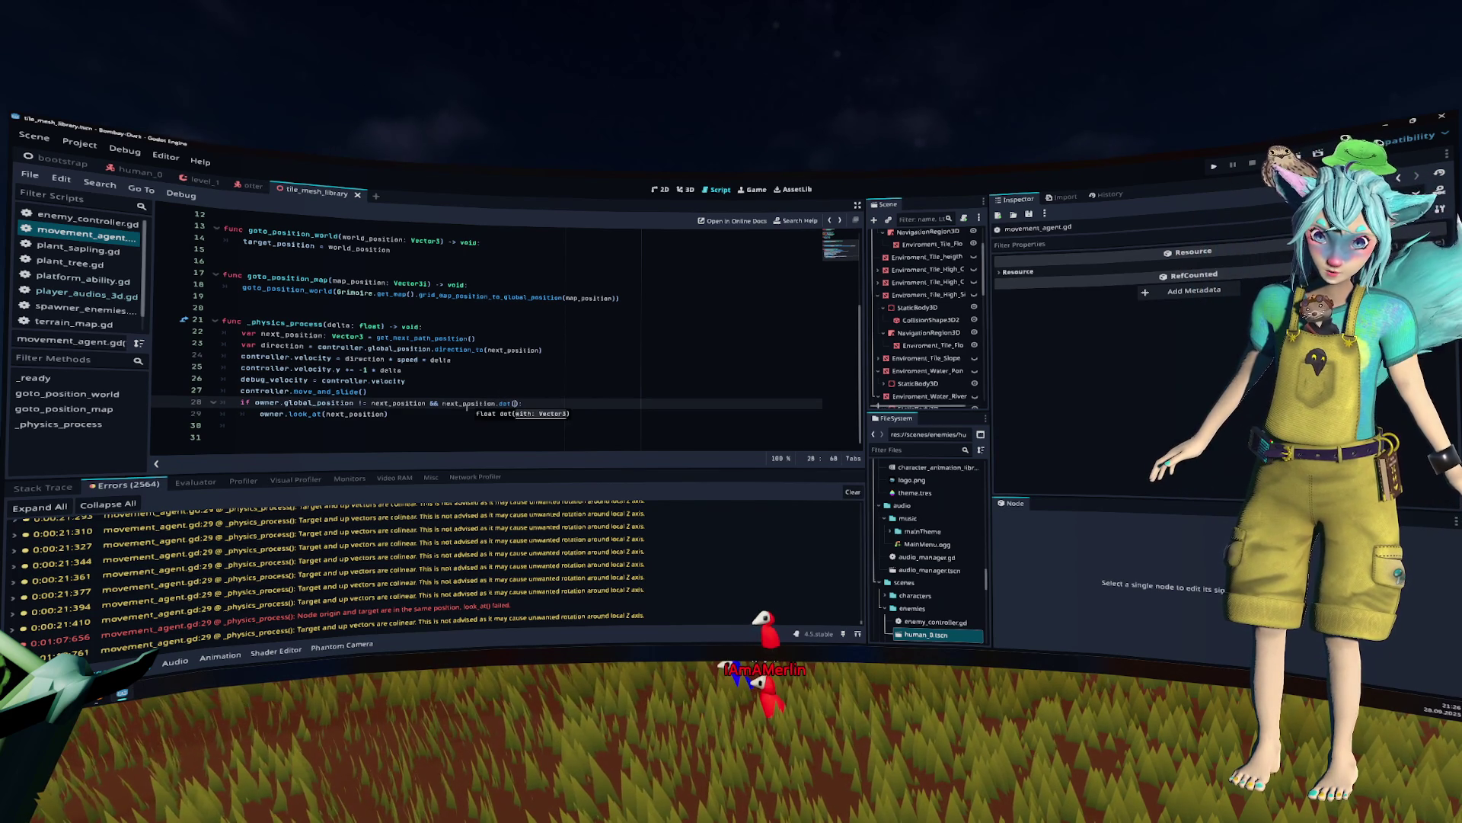
pyautogui.write('ector2.')
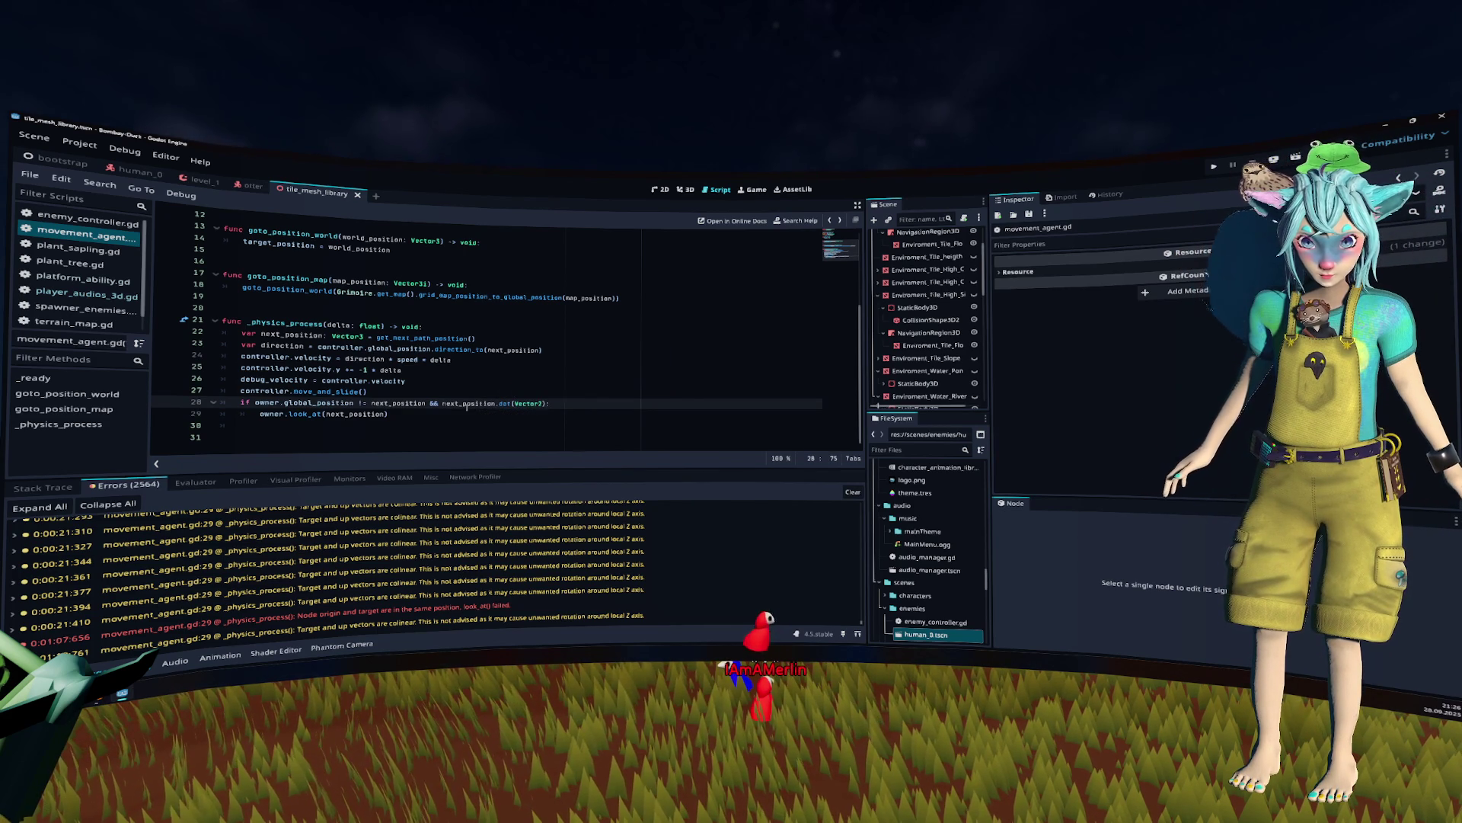
pyautogui.write('UP')
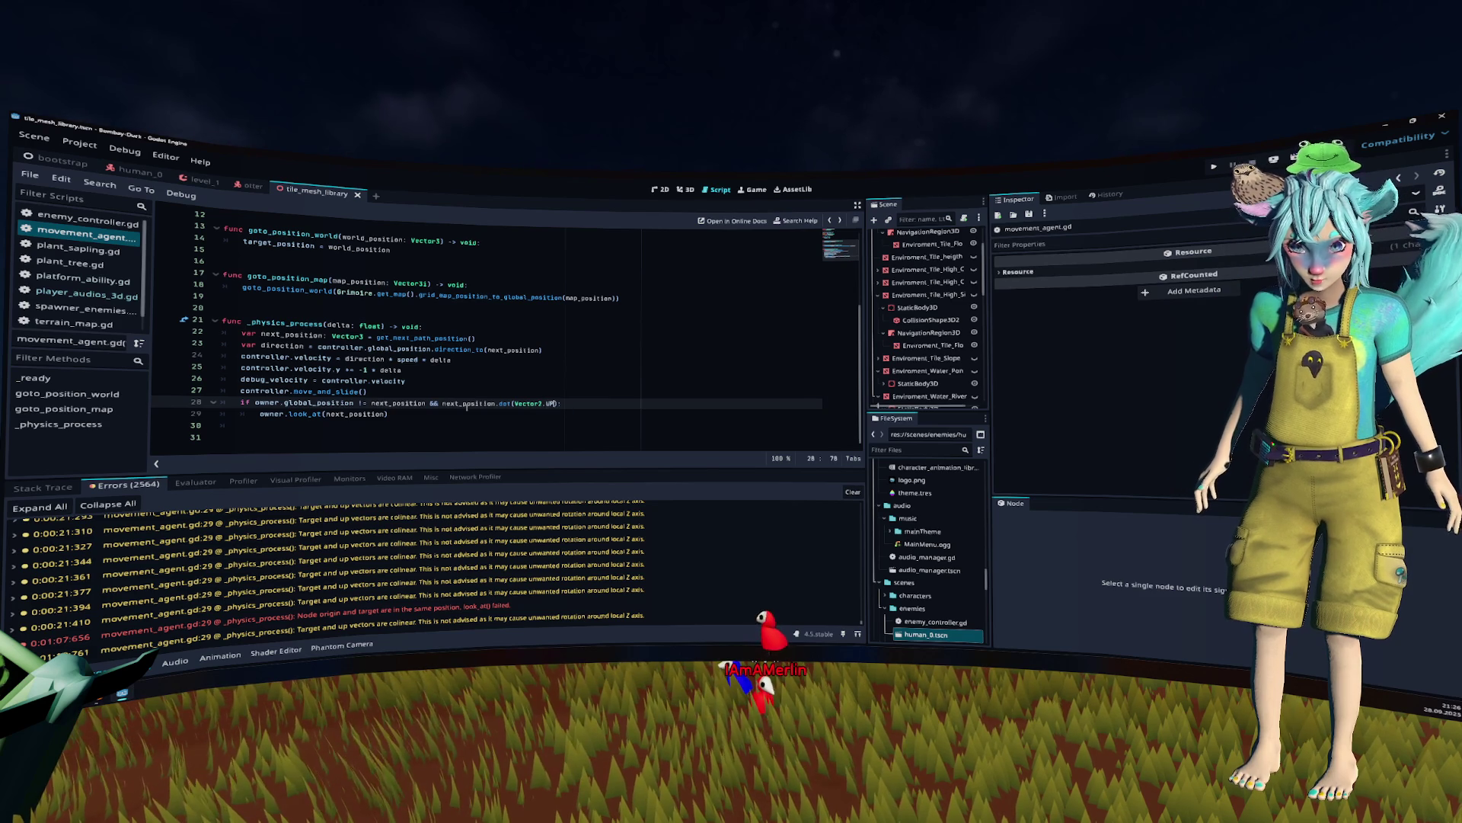
pyautogui.click(467, 404)
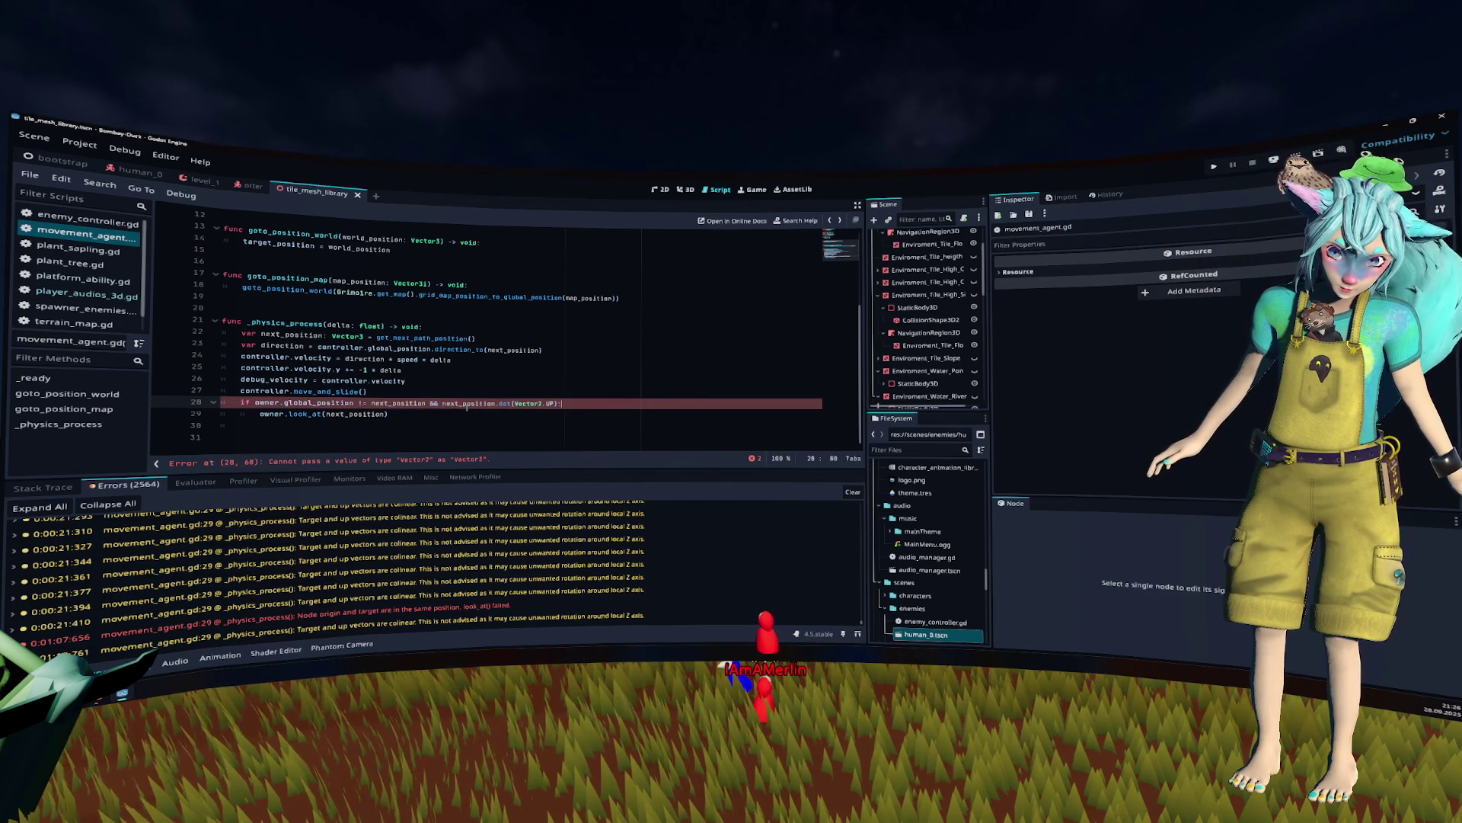
pyautogui.write('= 1:')
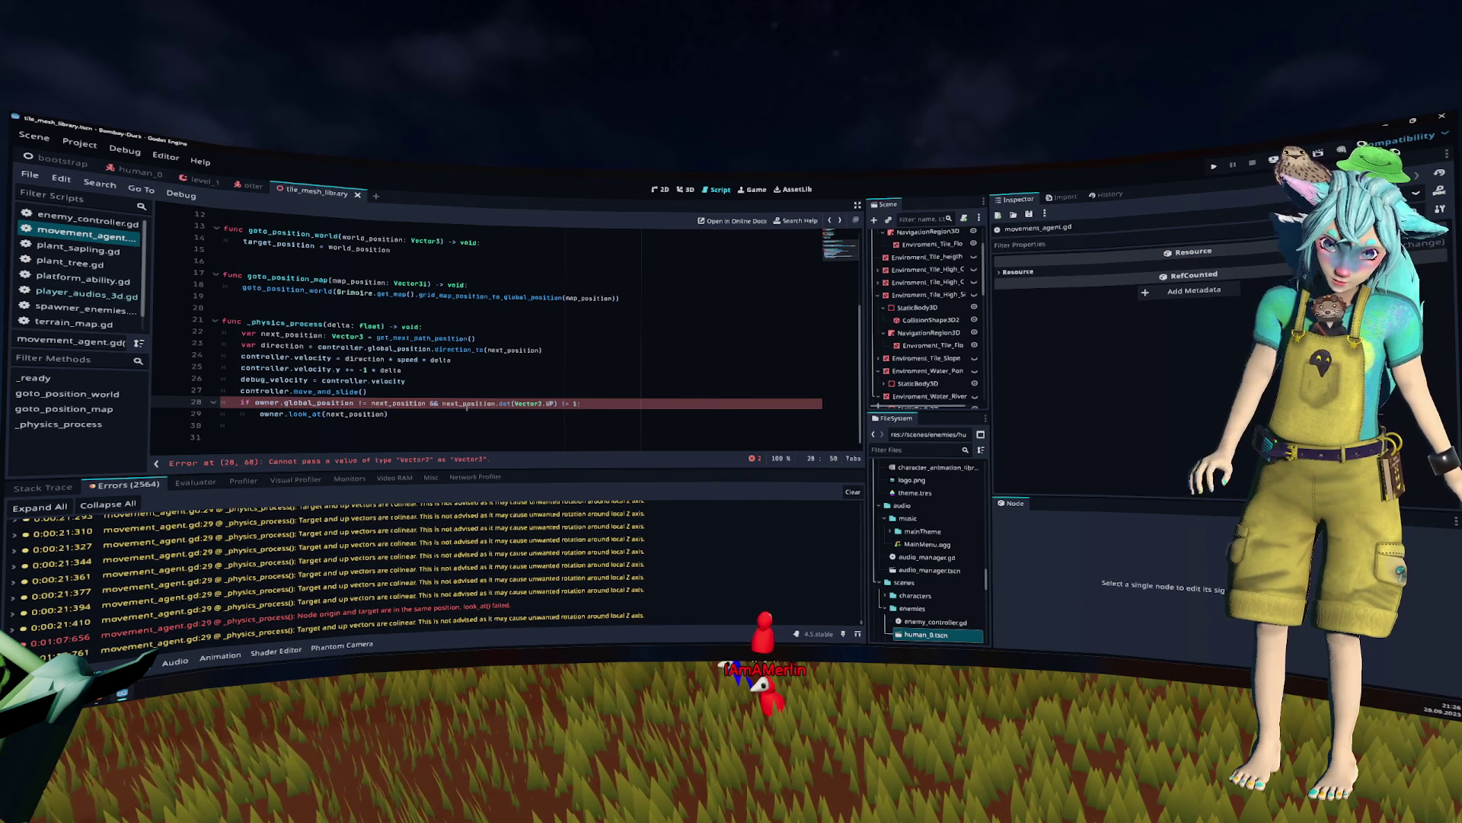
pyautogui.hotkey('ctrl', 'Right')
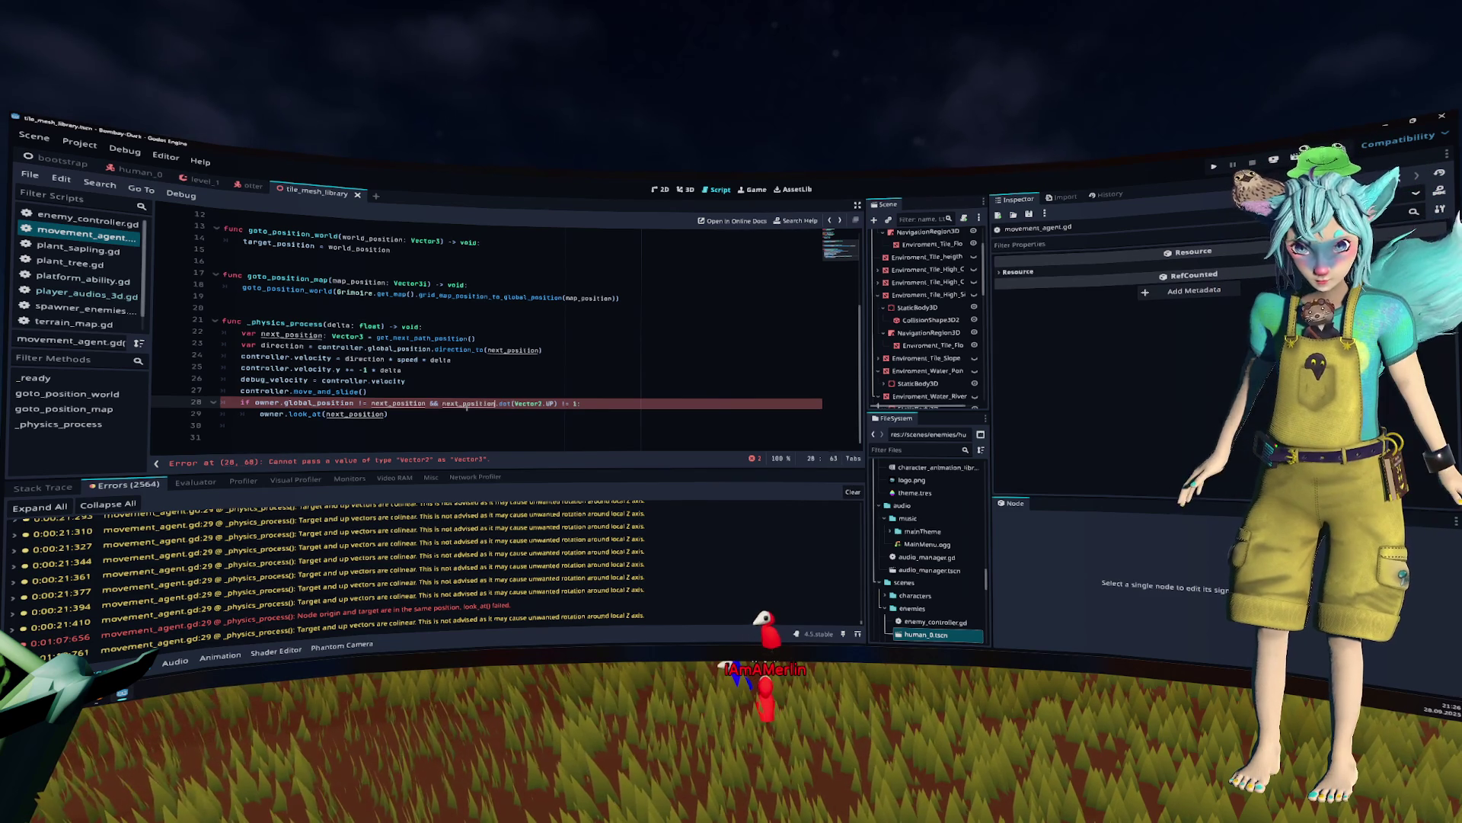
pyautogui.hotkey('ctrl', 'Right')
pyautogui.press('BackSpace')
pyautogui.write('3')
pyautogui.press('Up')
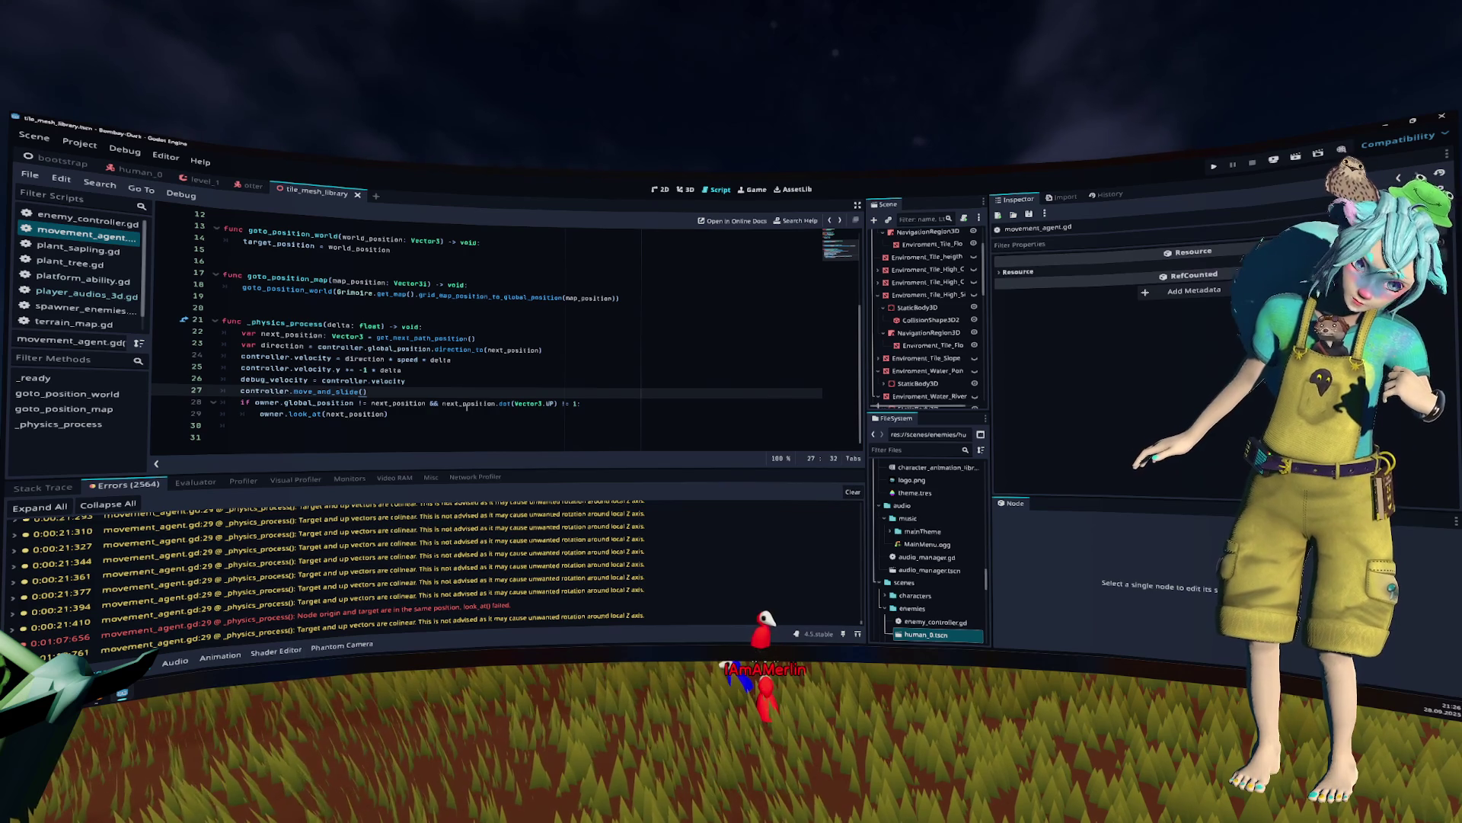
# - Look up the Vector3 dot documentation, then return to movement_agent.gd
pyautogui.moveTo(476, 405)
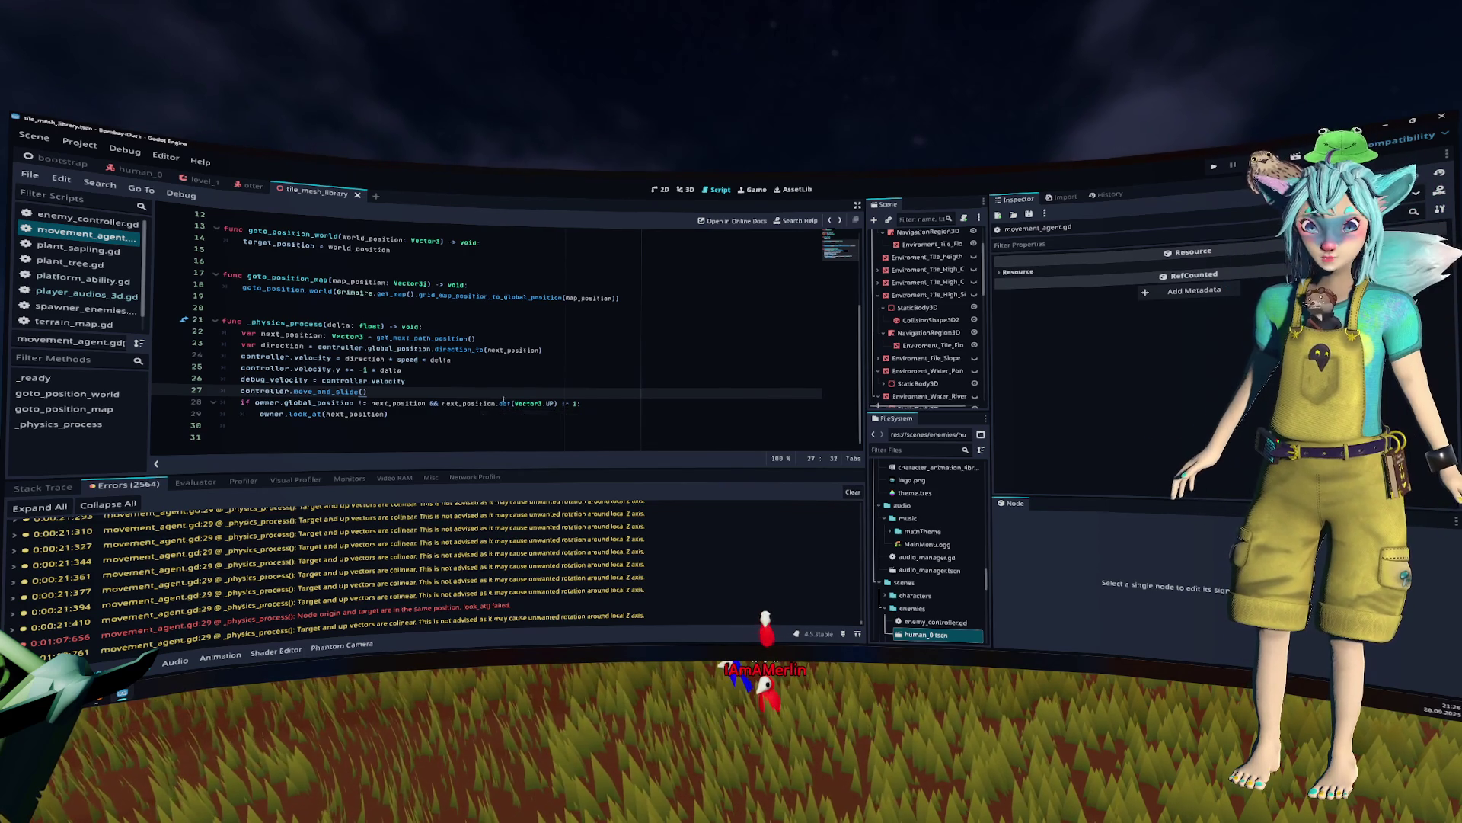
pyautogui.keyDown('ctrl'); pyautogui.click(504, 404); pyautogui.keyUp('ctrl')
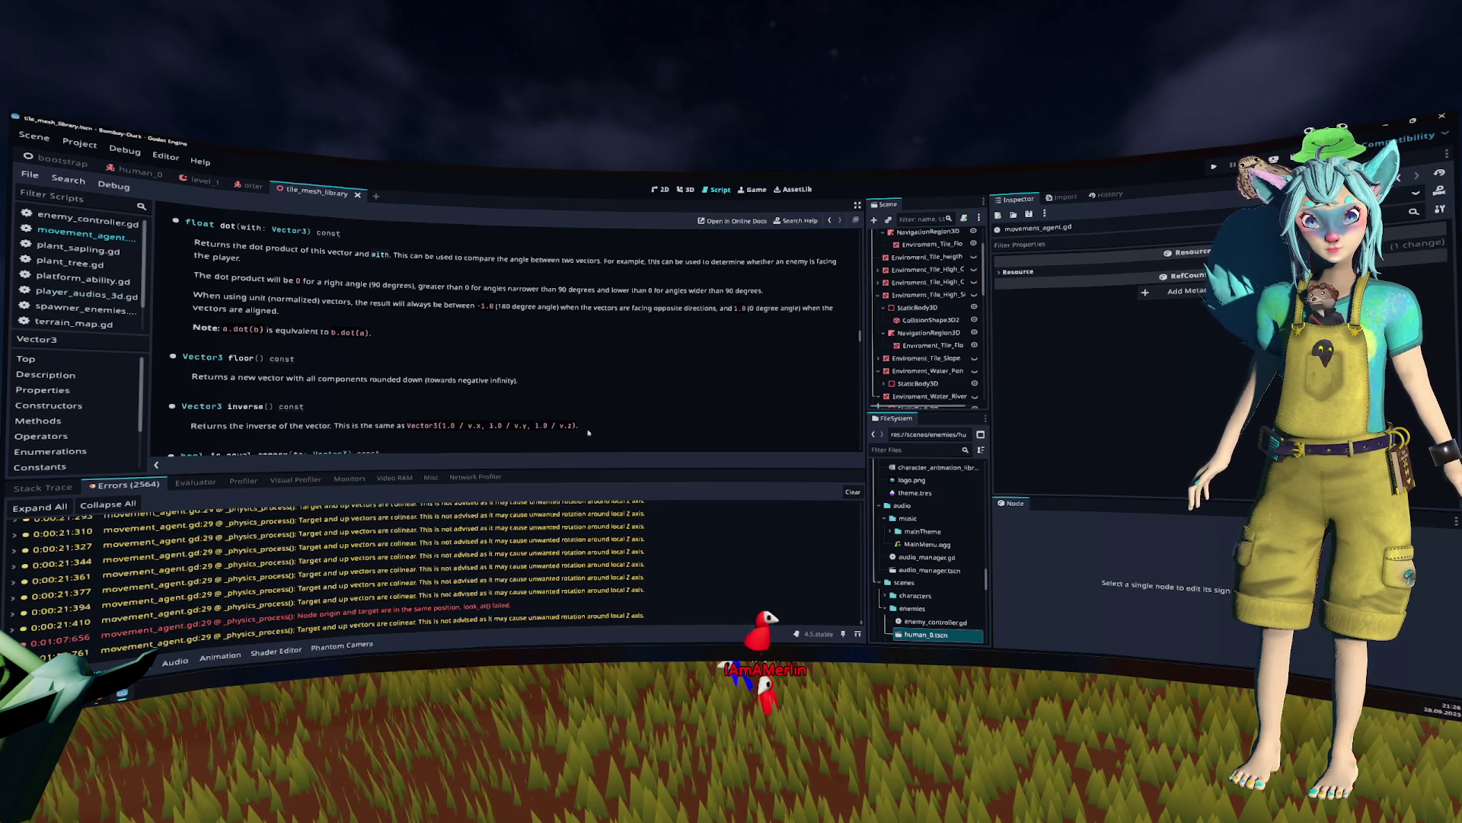
pyautogui.hotkey('alt', 'Left')
pyautogui.press('Left')
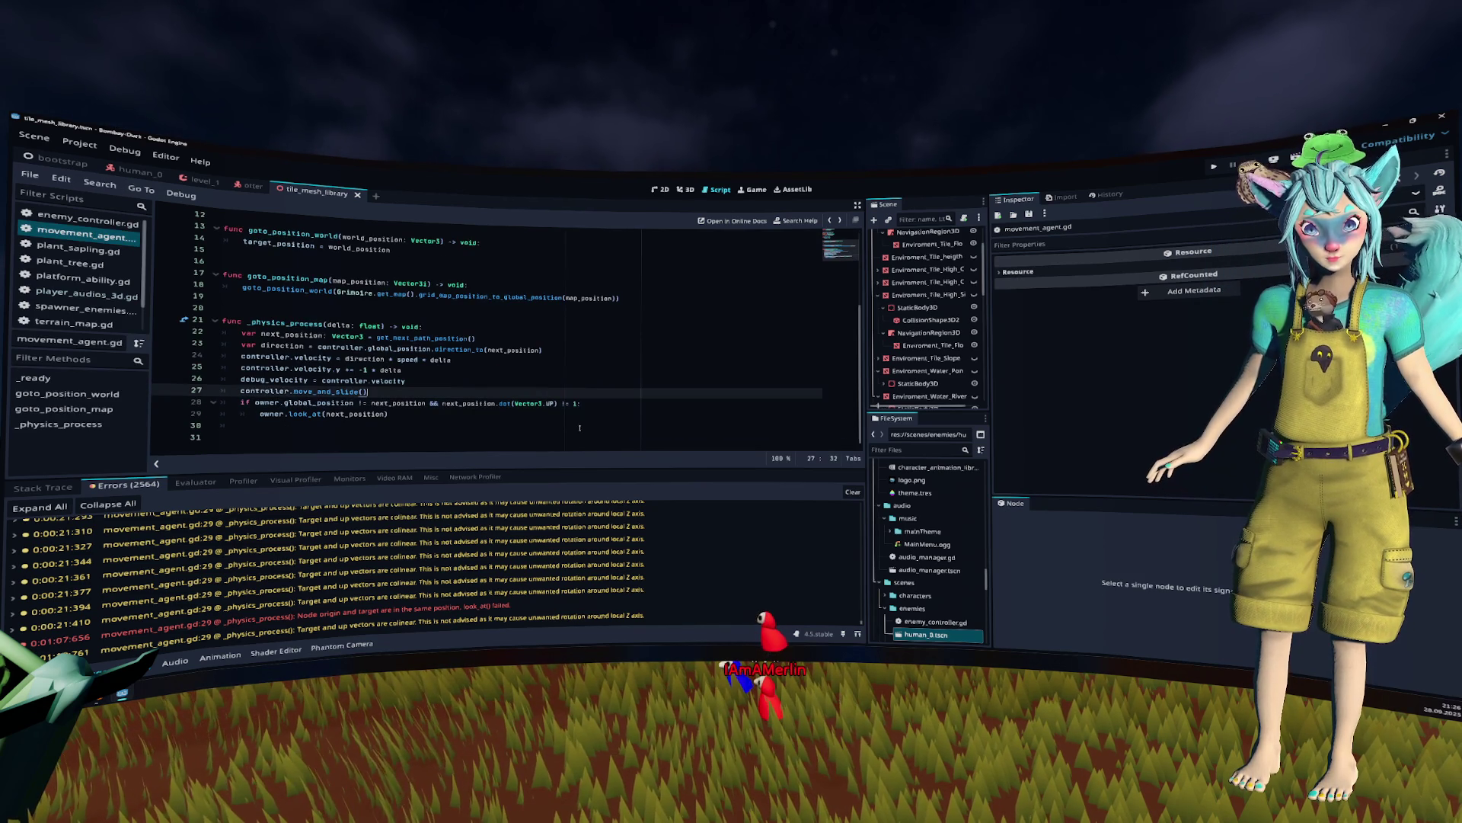
# - Wrap the dot product in abs() and run the game with F5
pyautogui.click(567, 404)
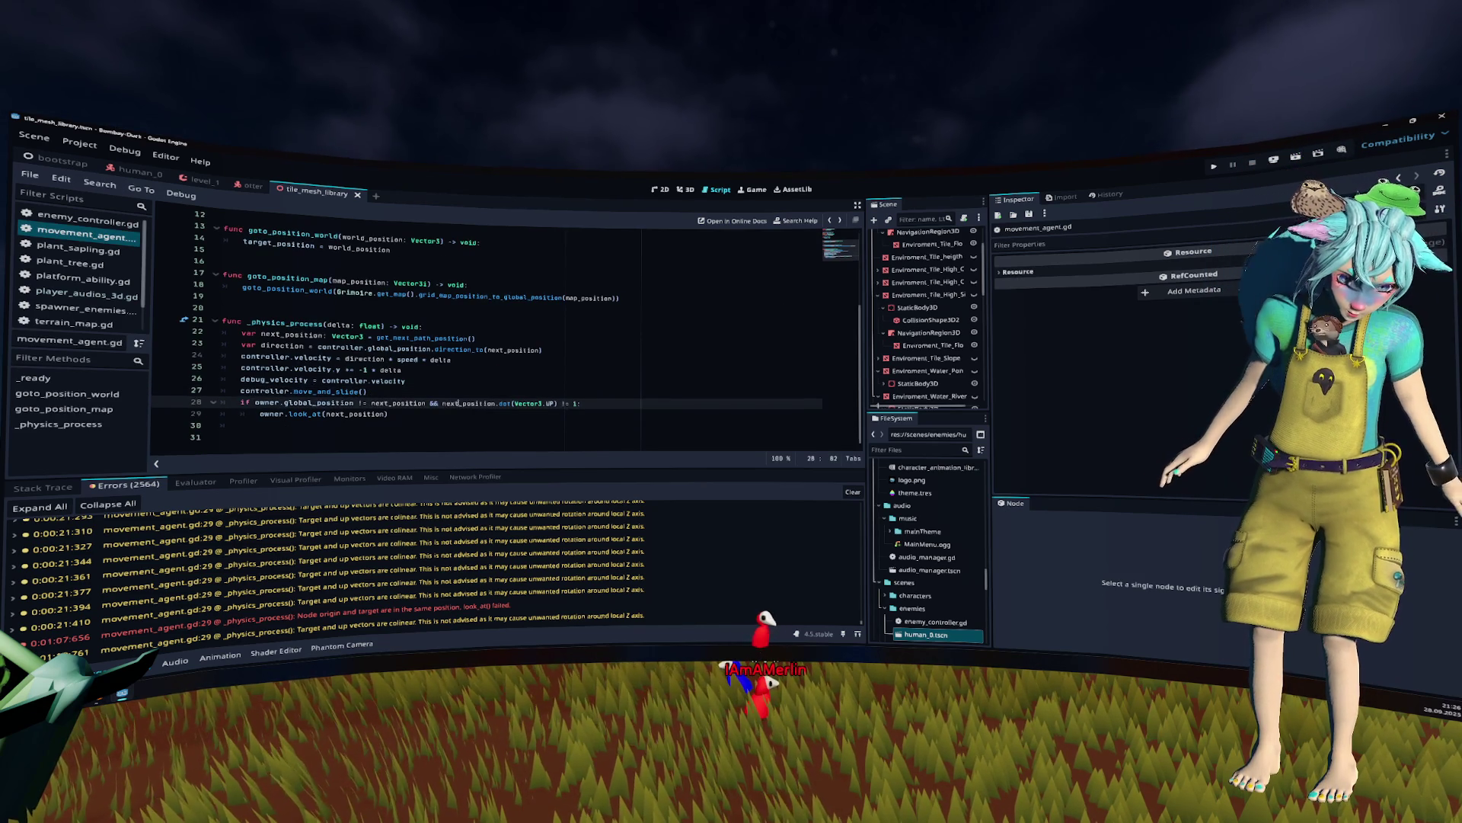
pyautogui.write('abs(')
pyautogui.click(526, 404)
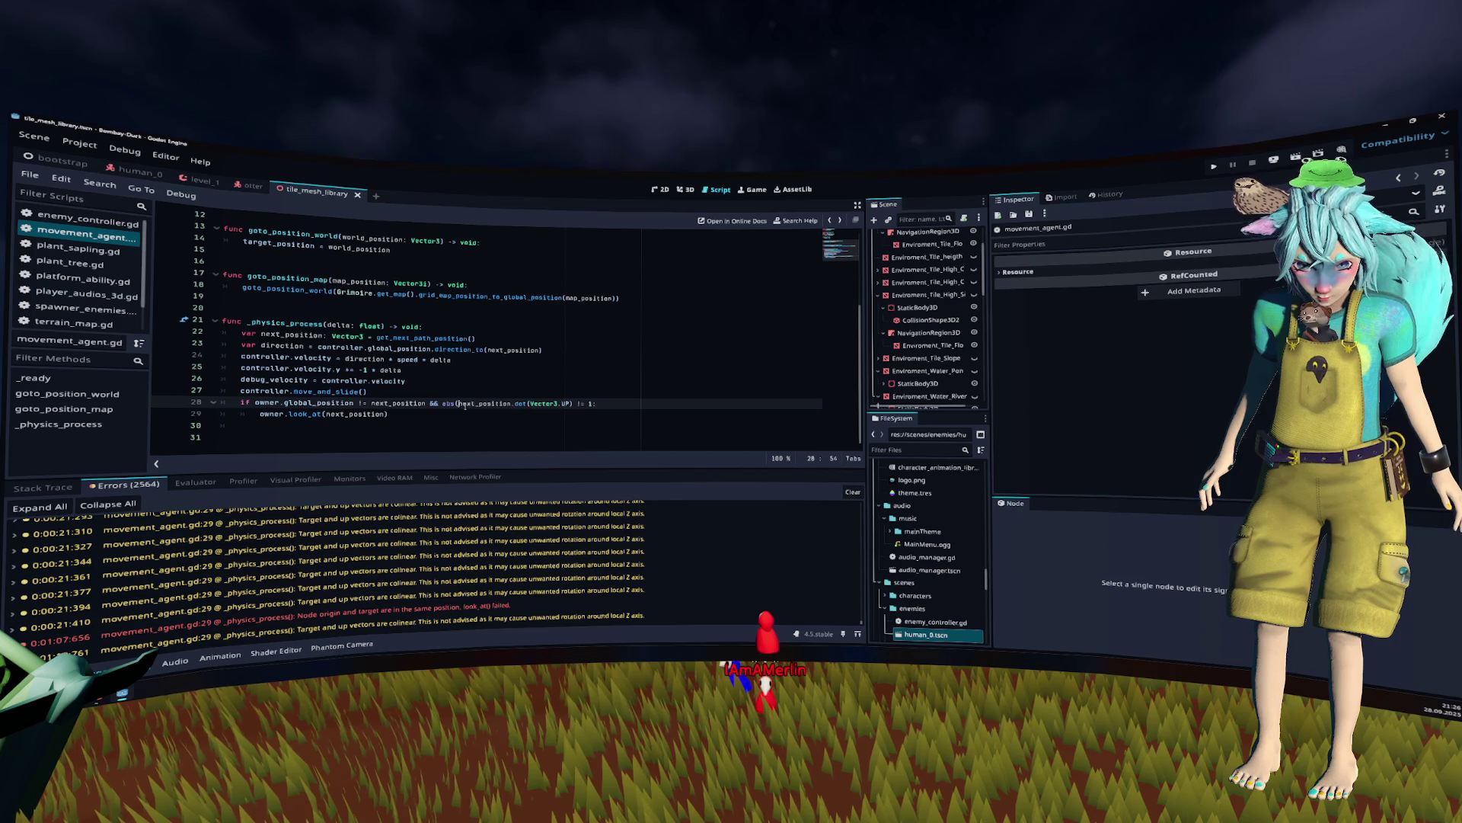
pyautogui.write(')')
pyautogui.press('Up')
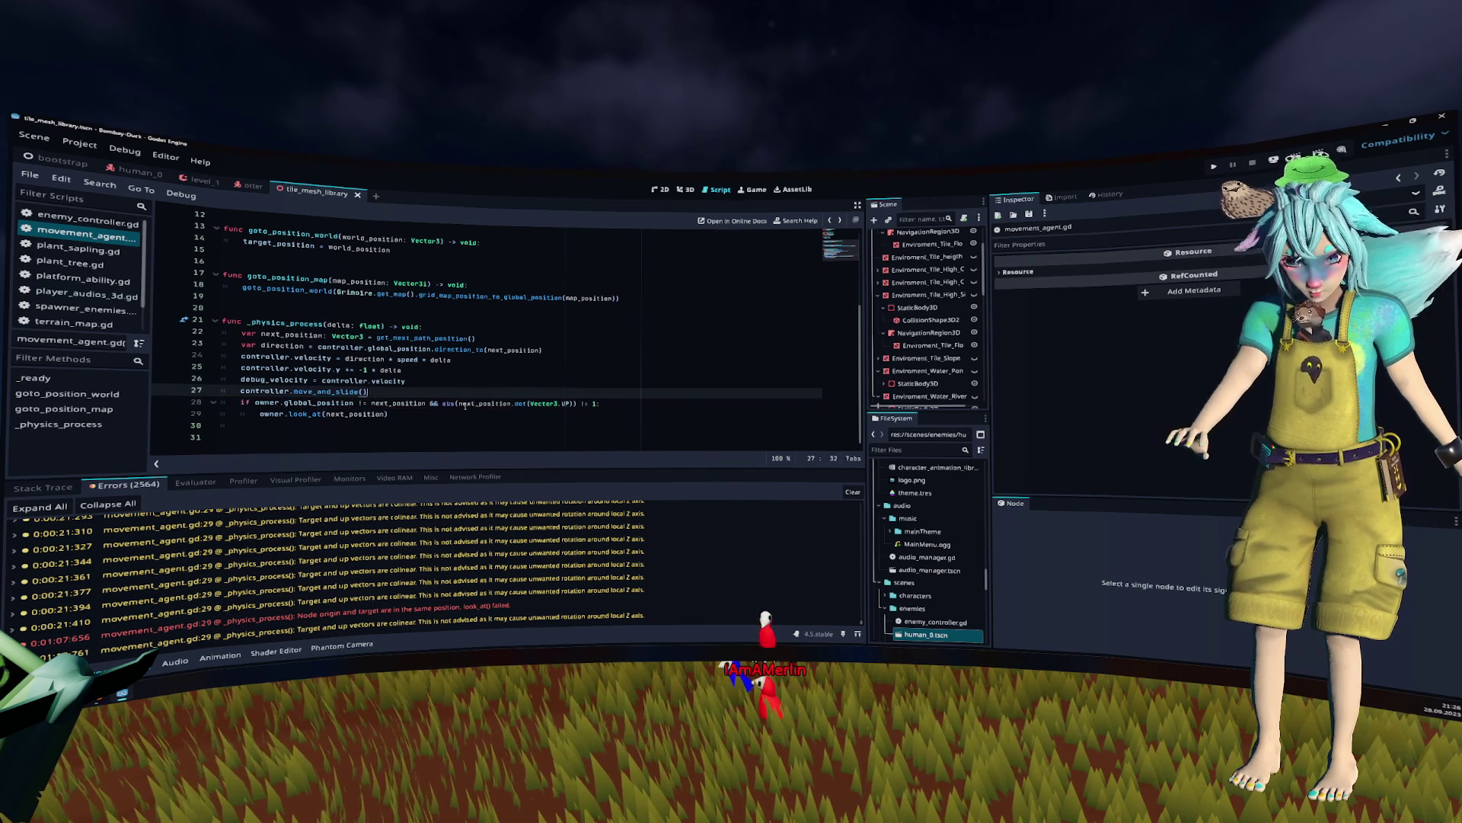
pyautogui.click(479, 416)
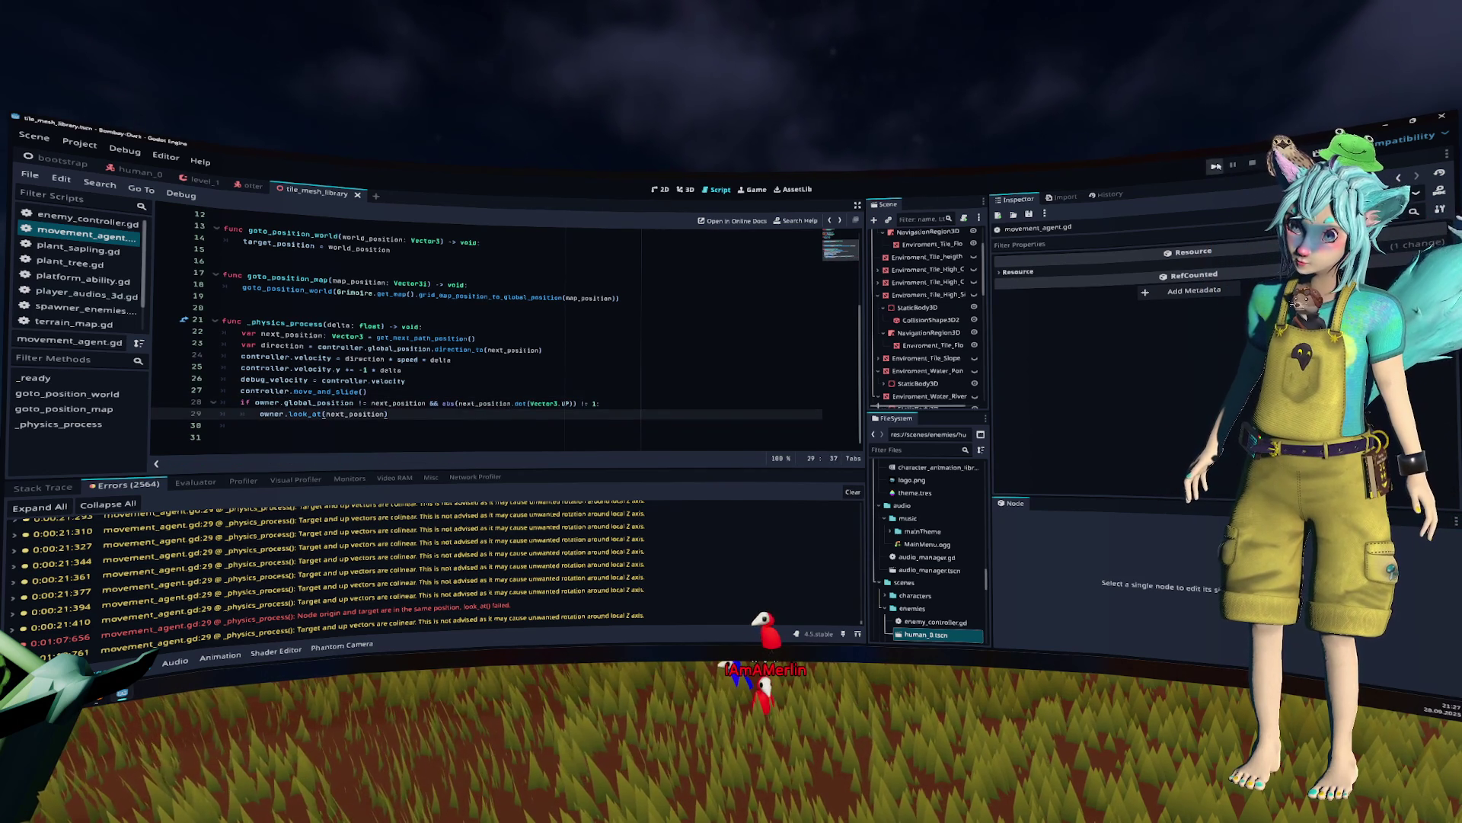
pyautogui.press('F5')
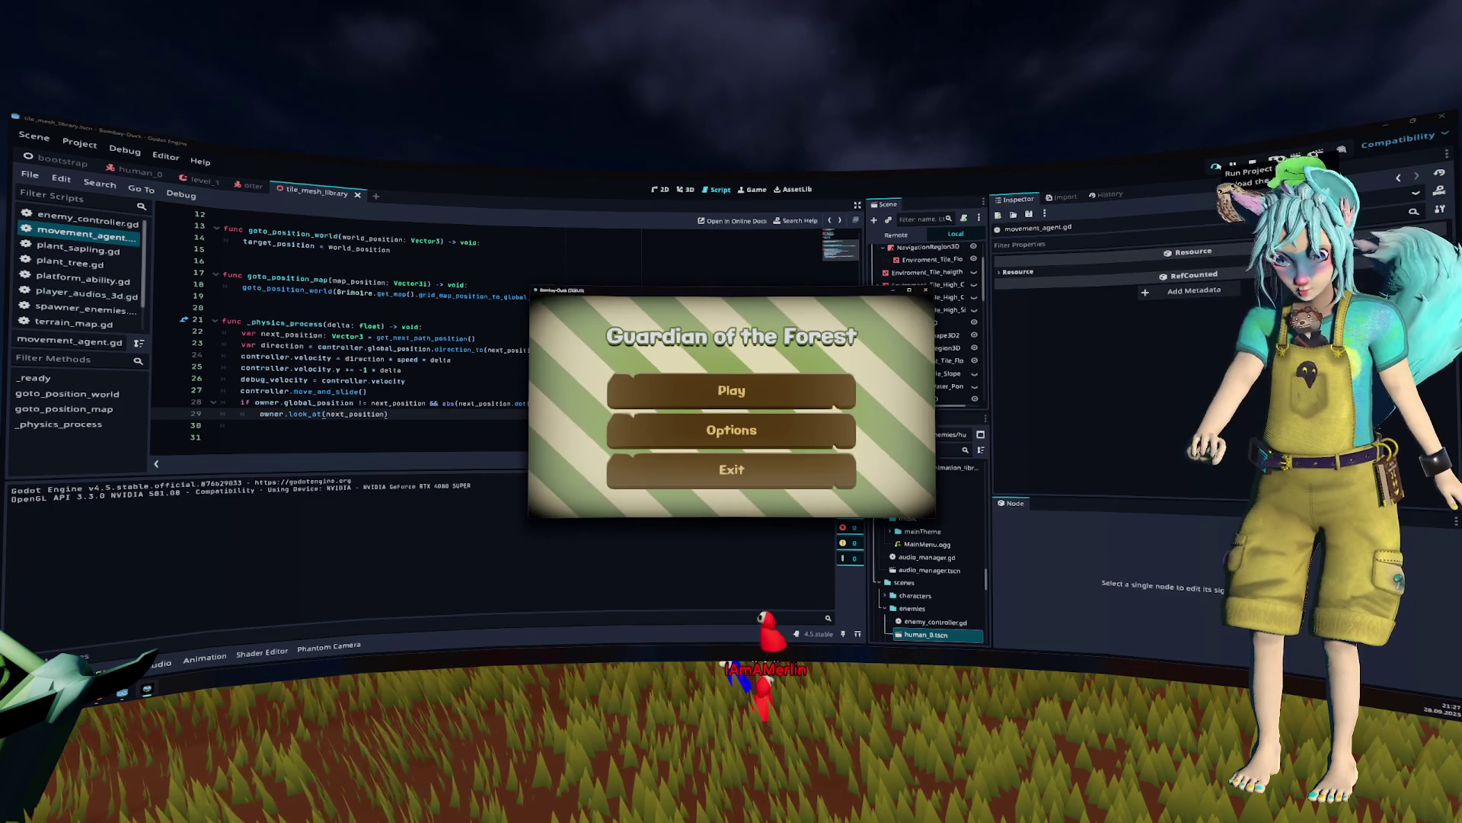
# - Play from the main menu, switch to the Merlin camera, then stop the game with F8
pyautogui.click(731, 390)
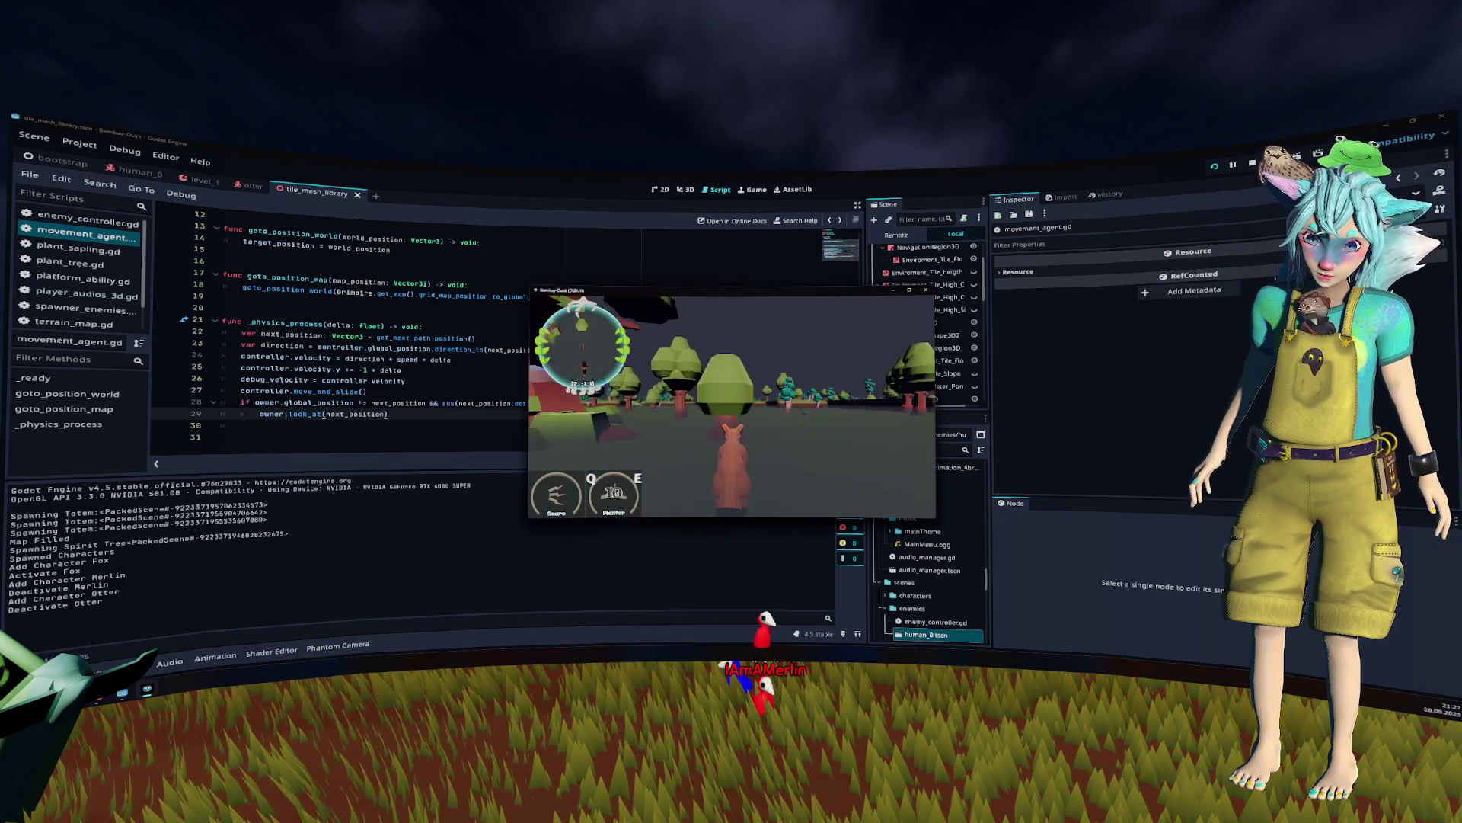
pyautogui.press('Tab')
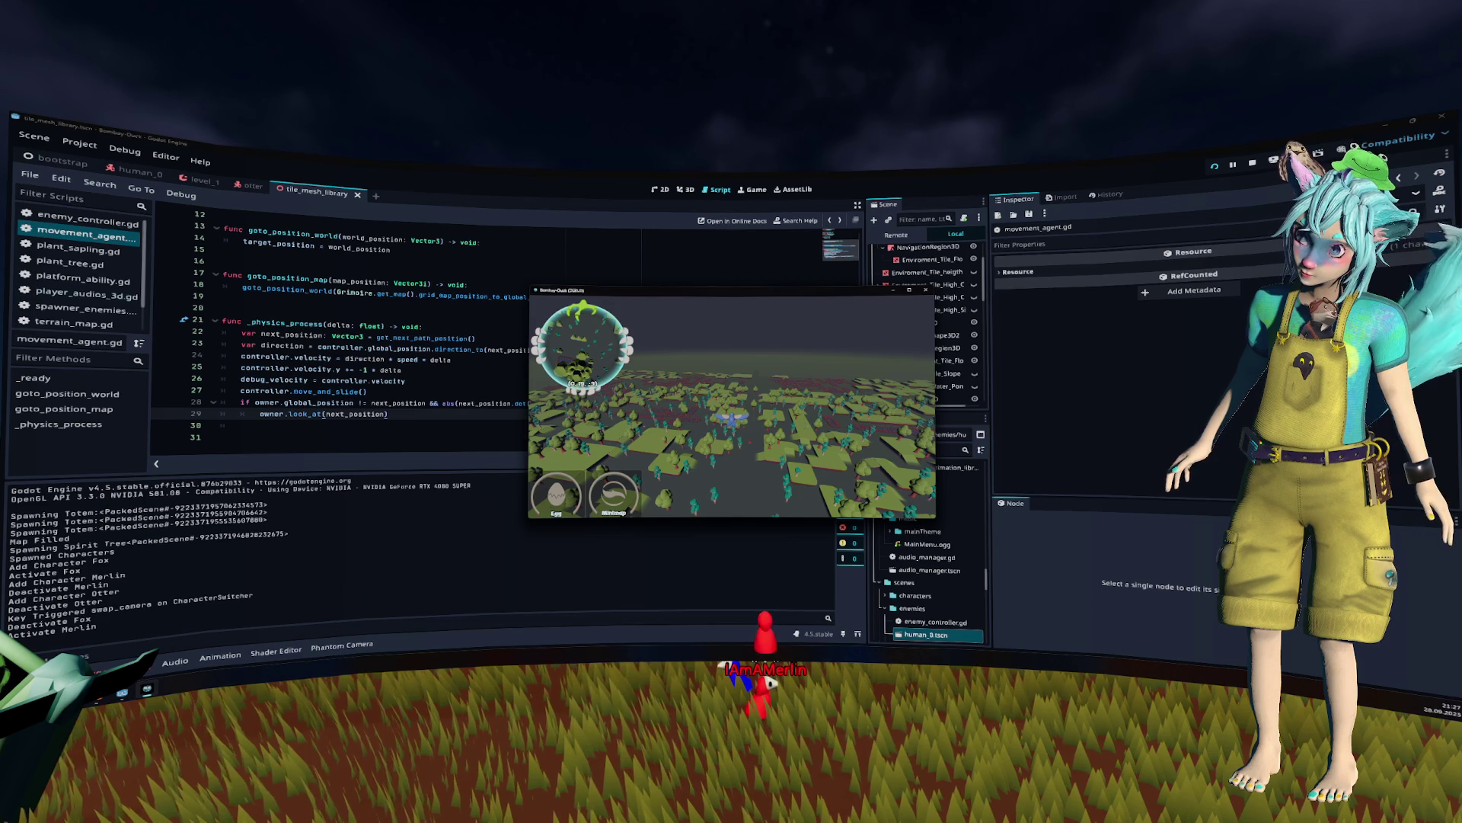
pyautogui.press('F8')
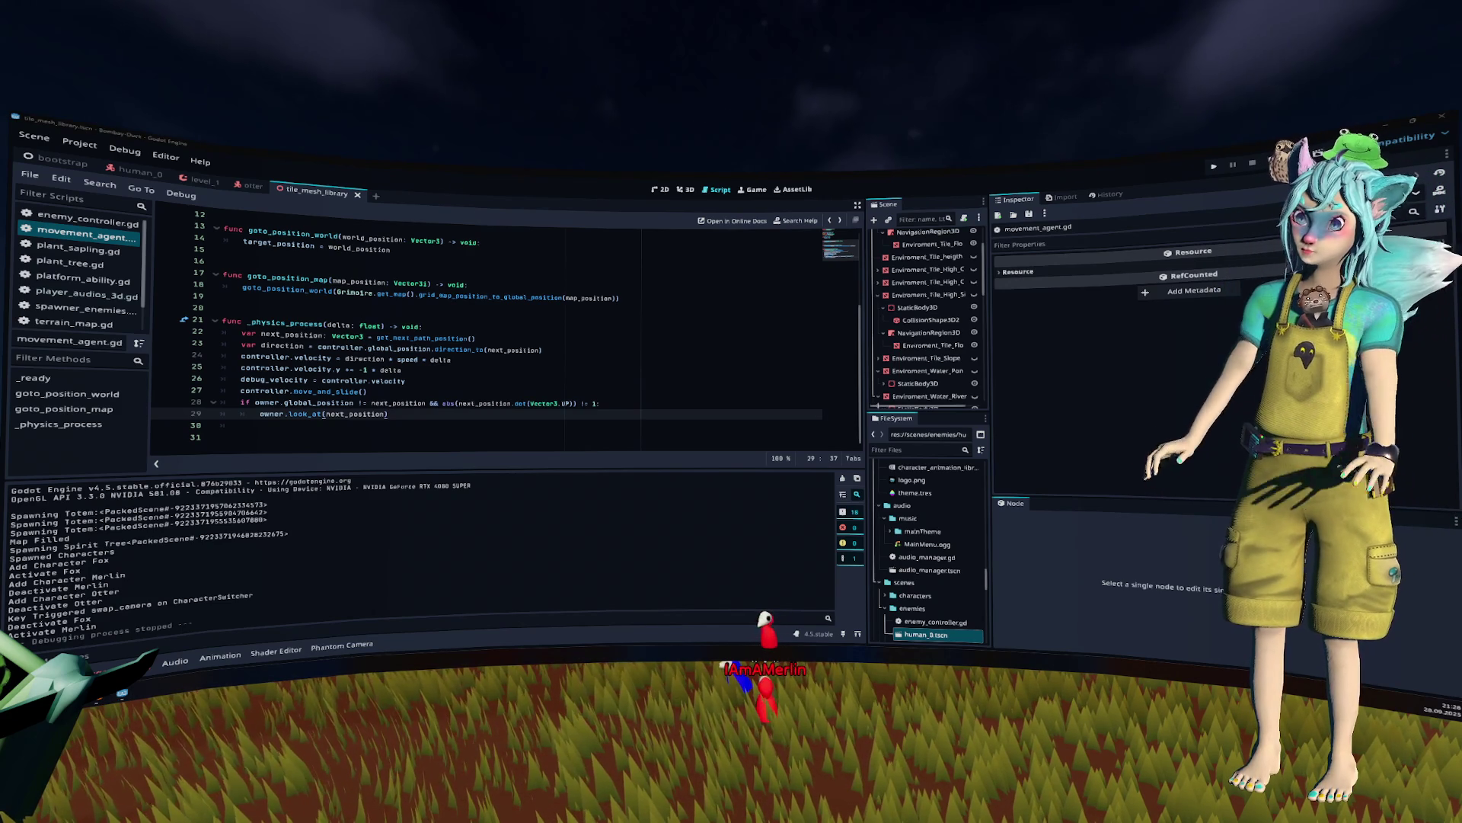
pyautogui.click(692, 292)
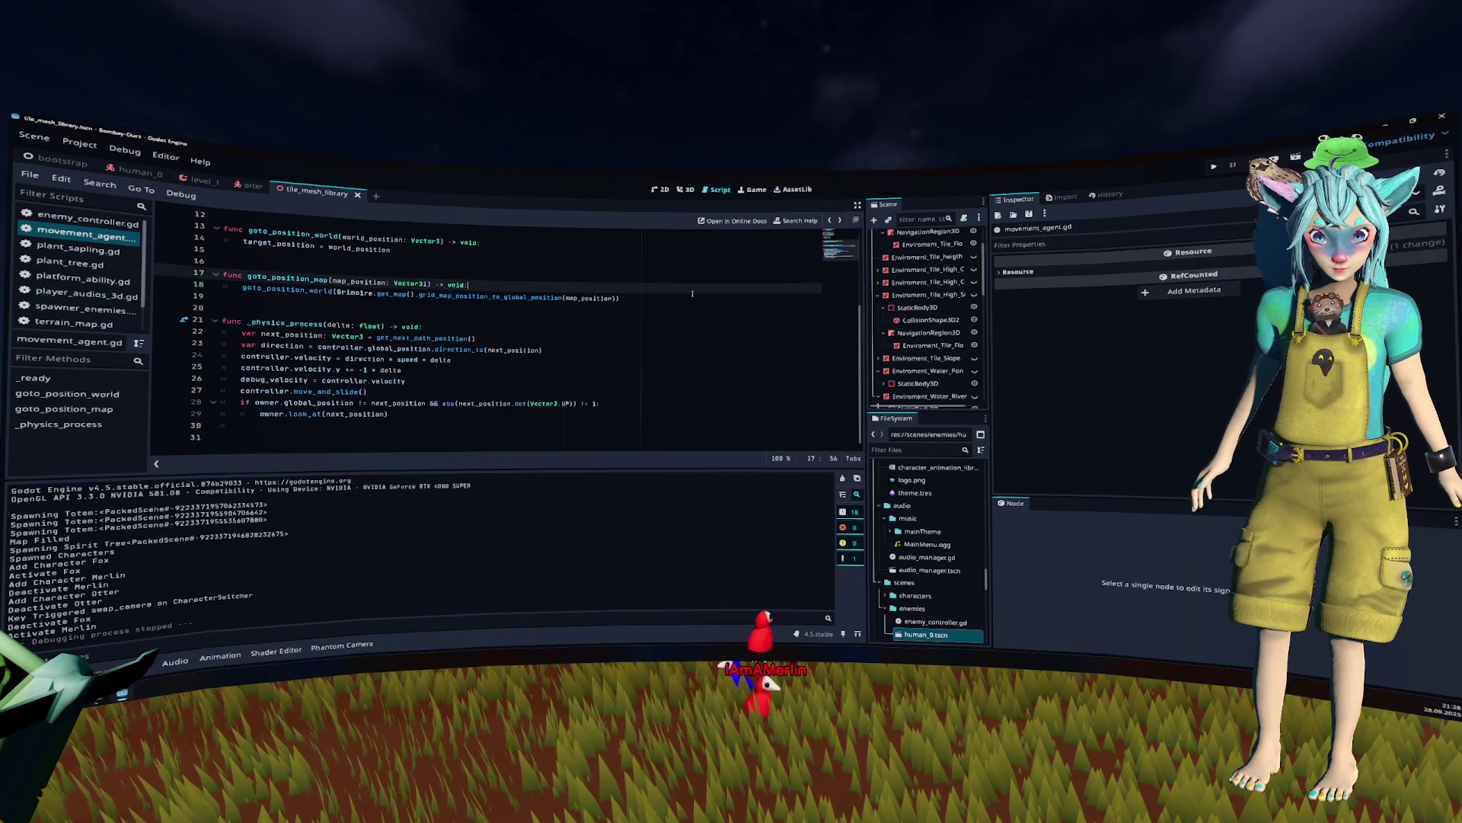
# - Replace next_position with direction so line 28 checks abs(direction.dot(Vector3.UP))
pyautogui.hotkey('alt', 'd')
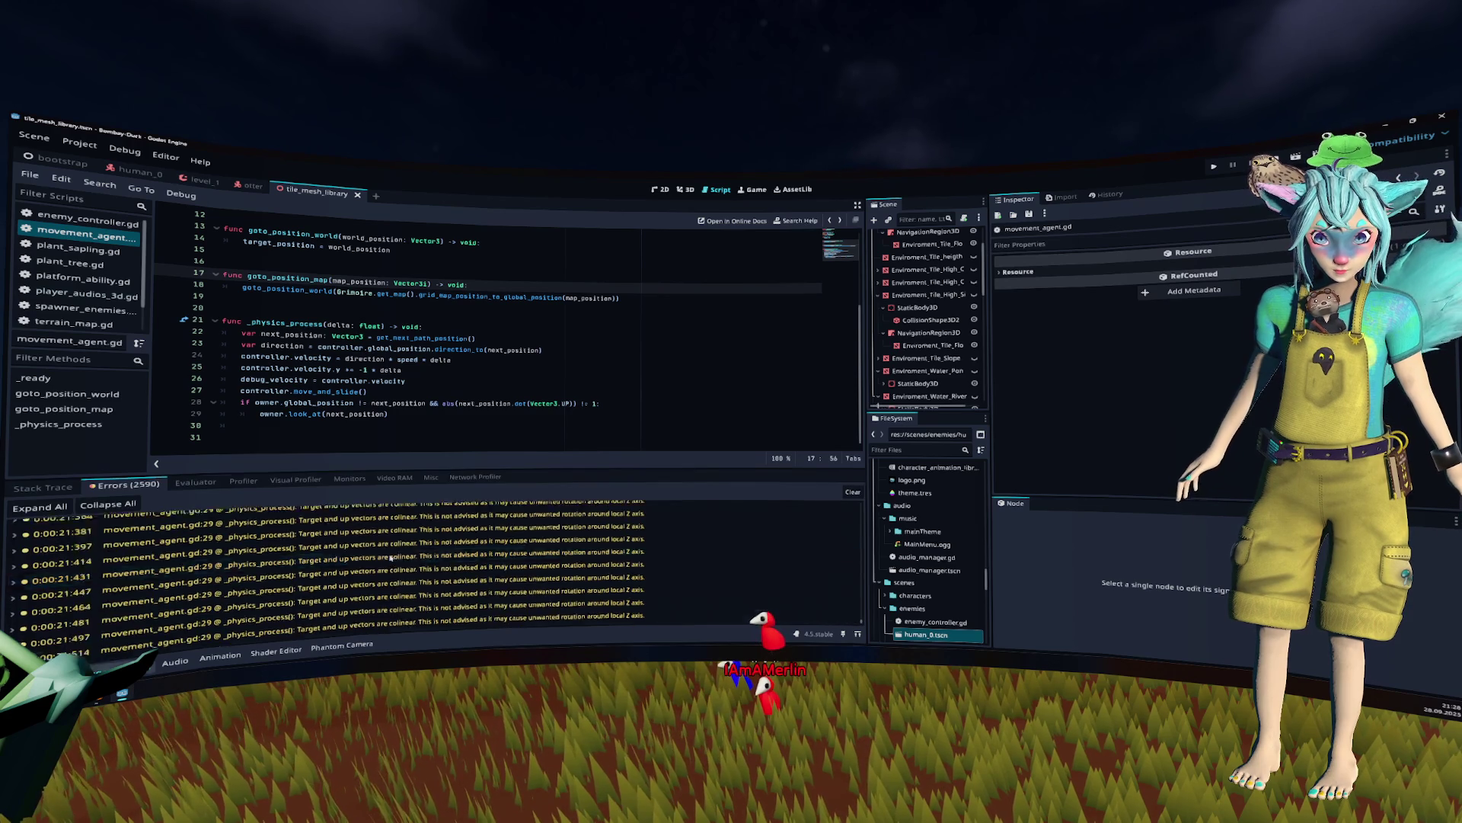
pyautogui.scroll(-5, 407, 550)
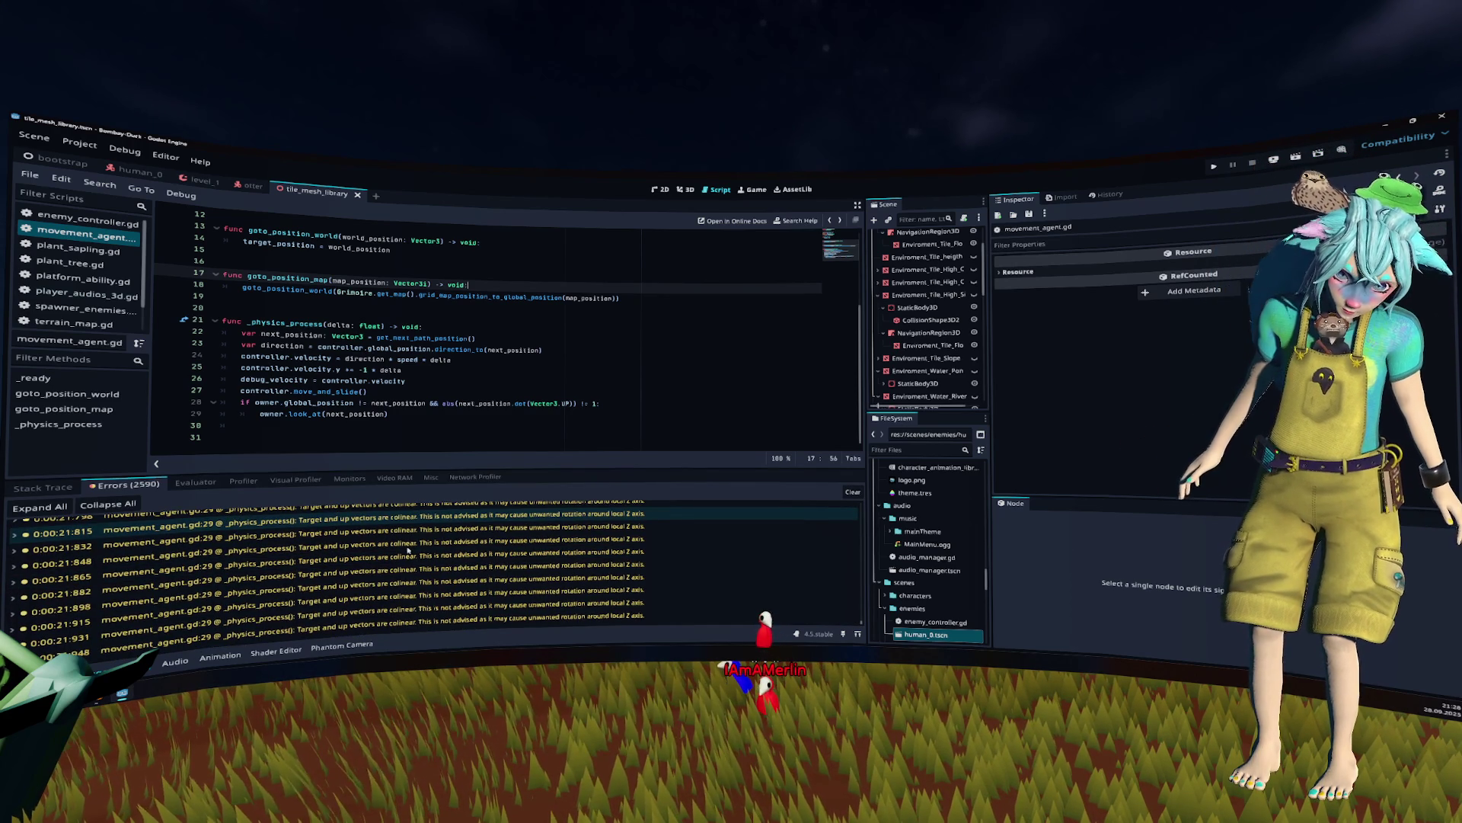
pyautogui.doubleClick(476, 403)
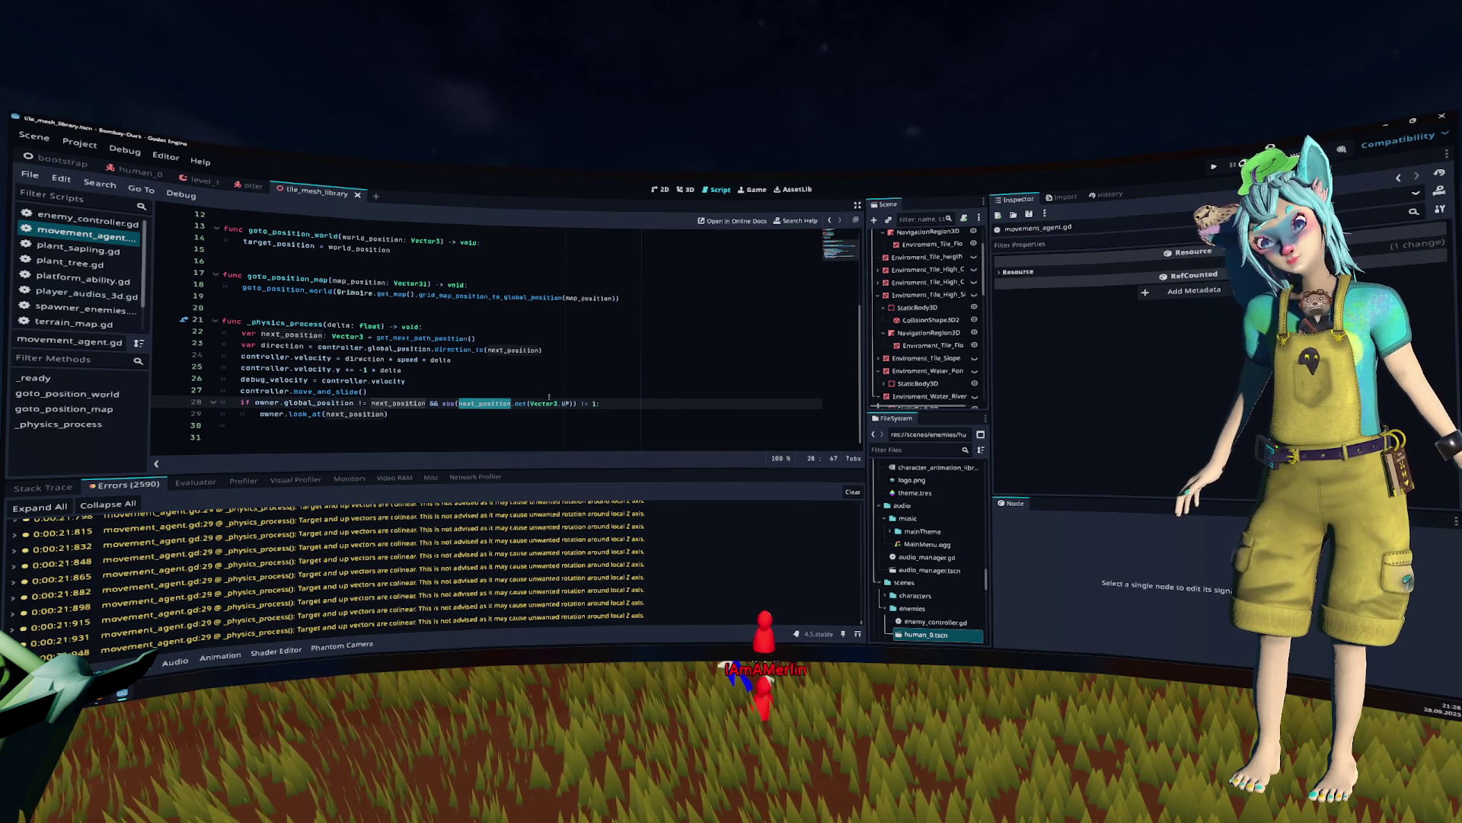
pyautogui.press('End')
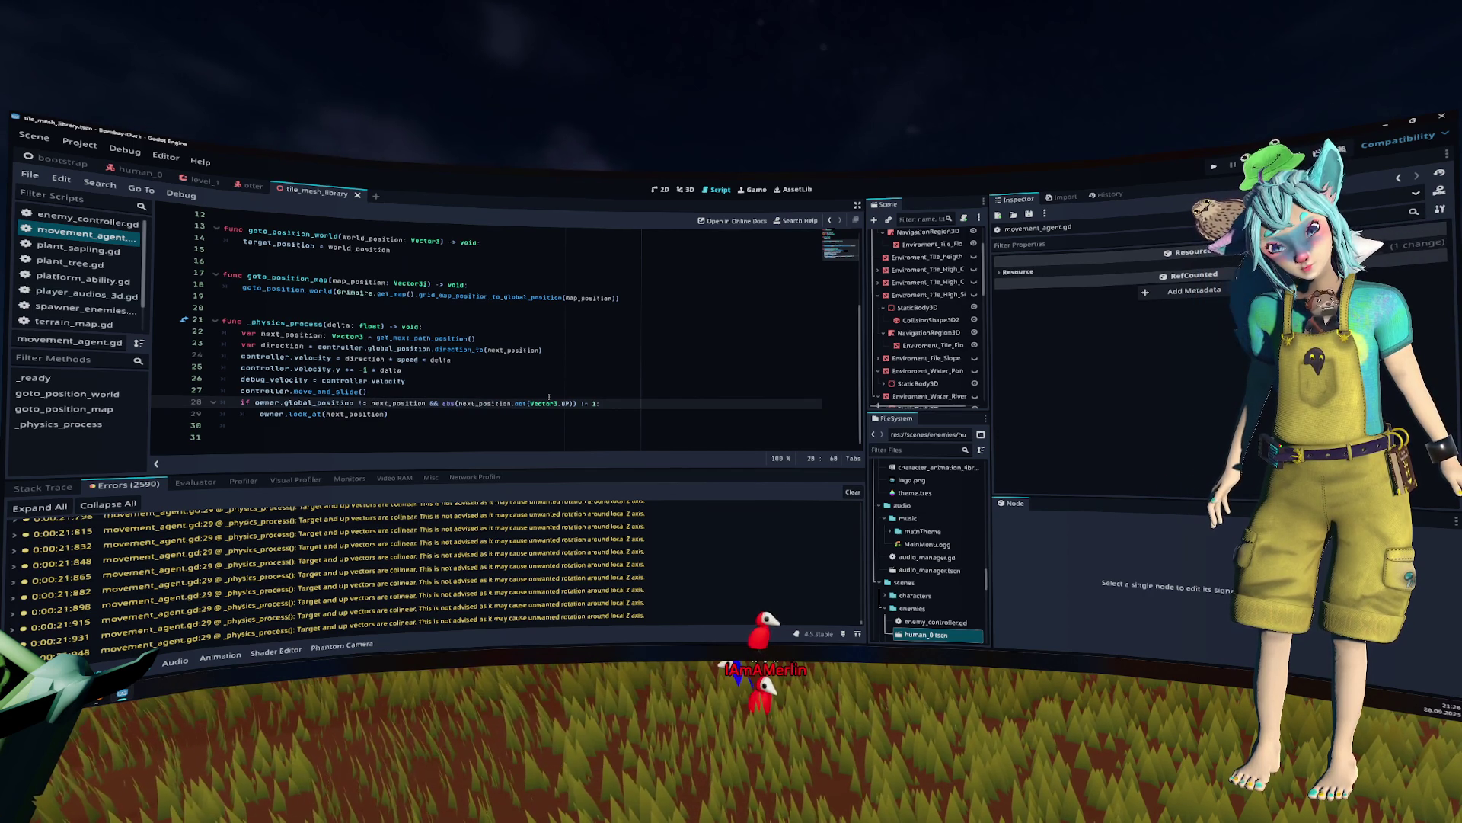
pyautogui.doubleClick(282, 345)
pyautogui.hotkey('ctrl', 'c')
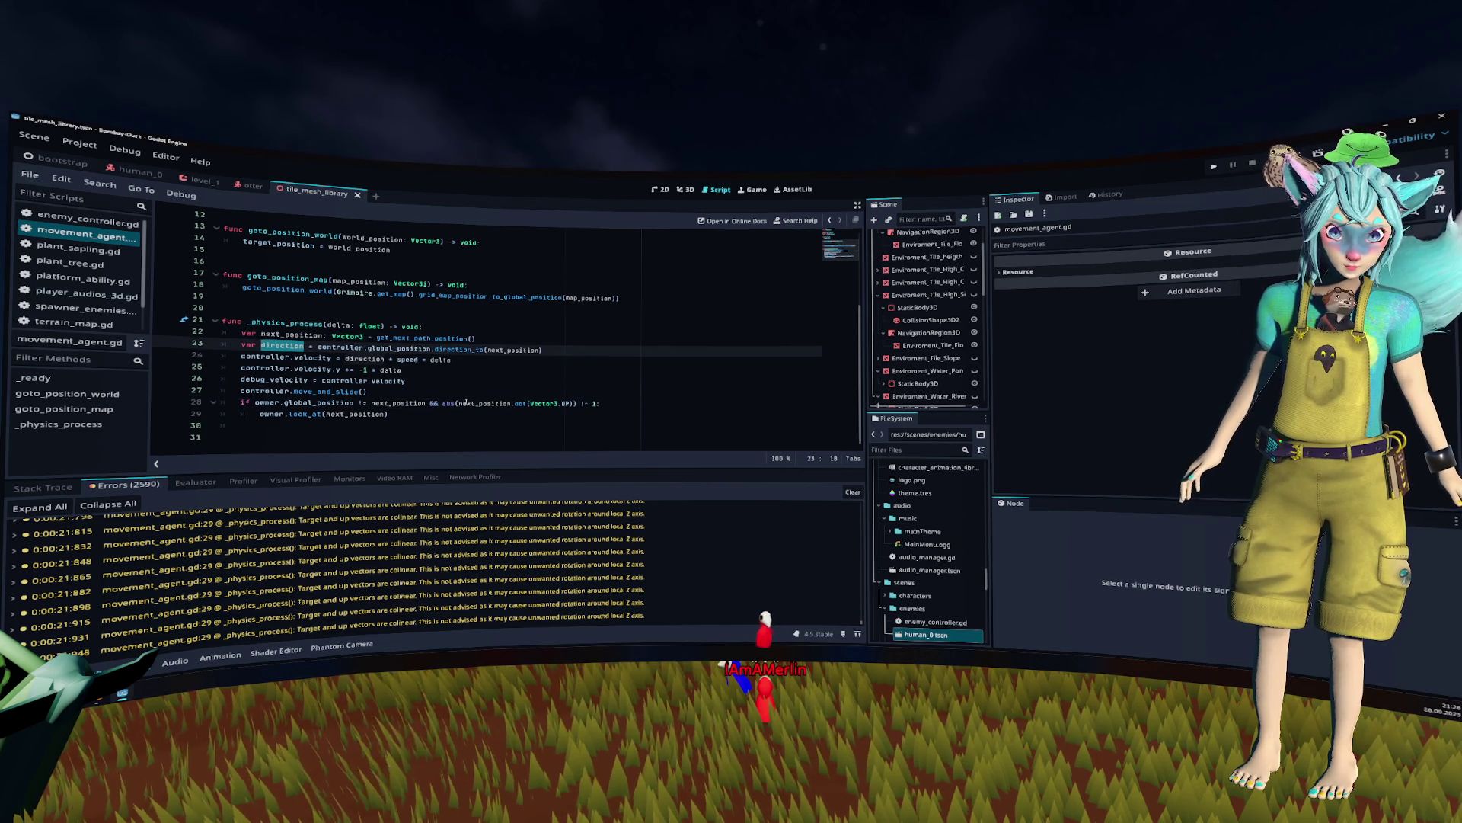
pyautogui.doubleClick(466, 403)
pyautogui.hotkey('ctrl', 'v')
pyautogui.press('Up')
pyautogui.press('Up')
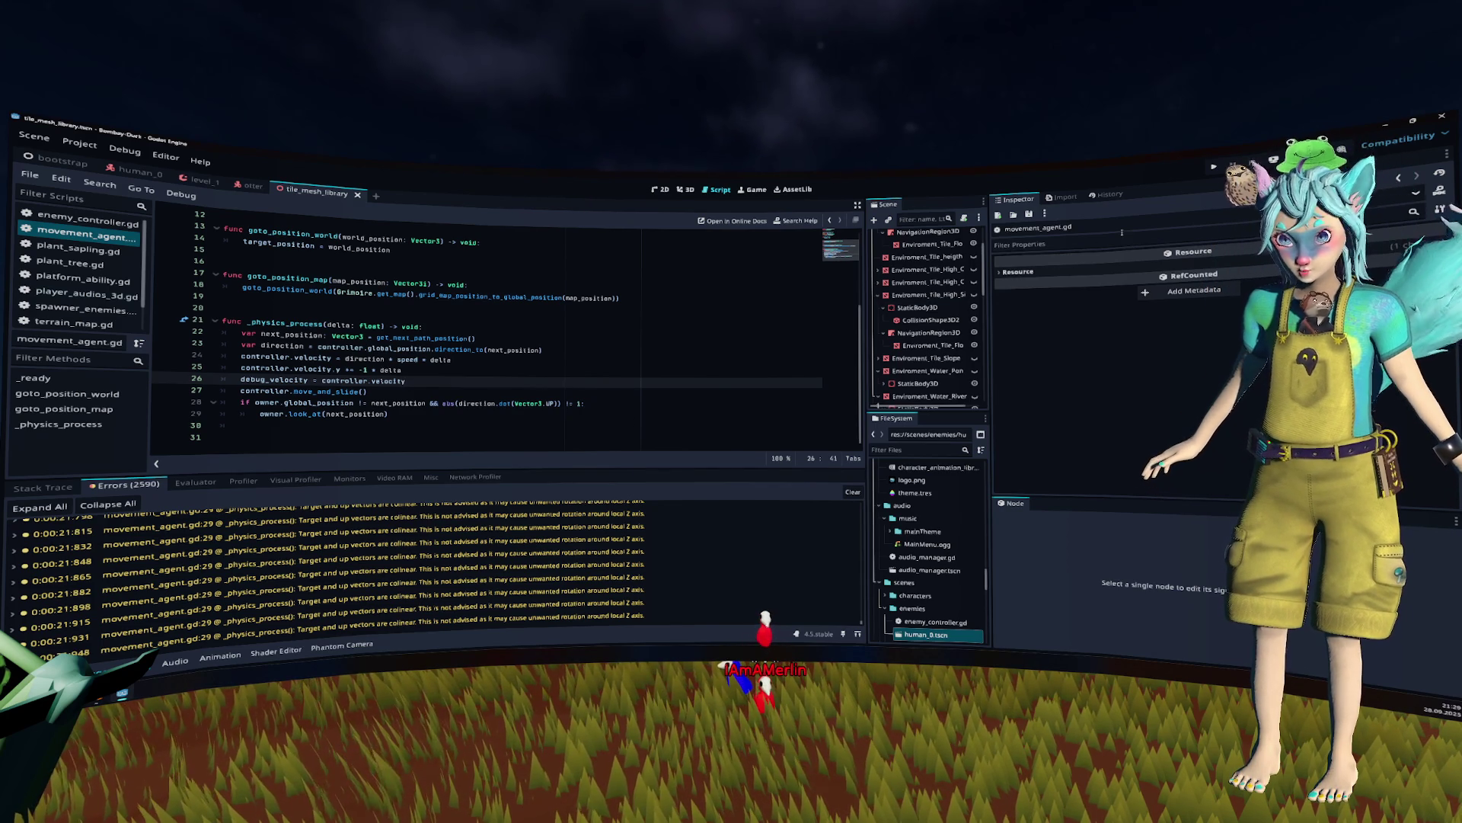
pyautogui.press('F5')
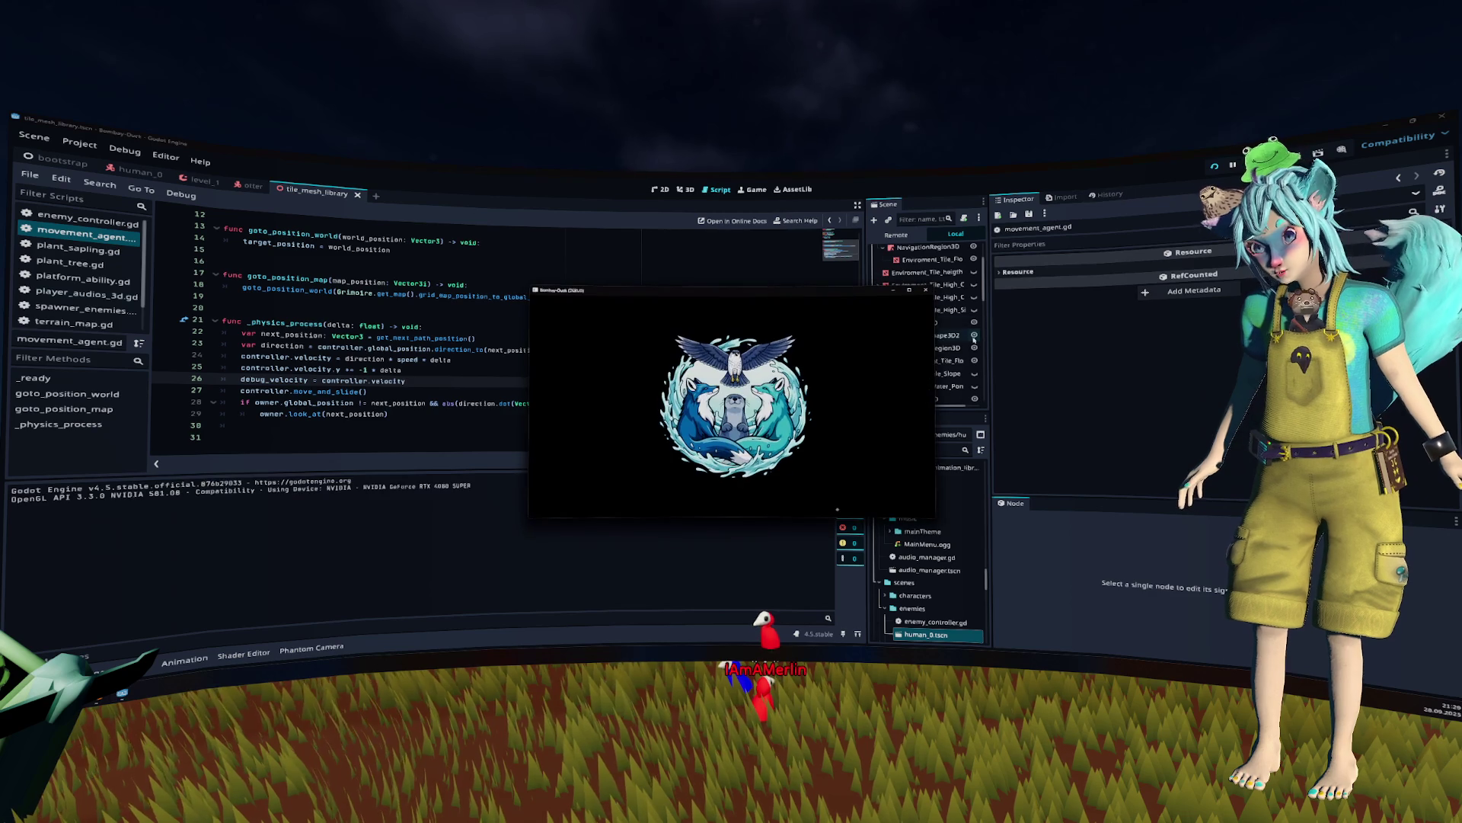
pyautogui.click(850, 387)
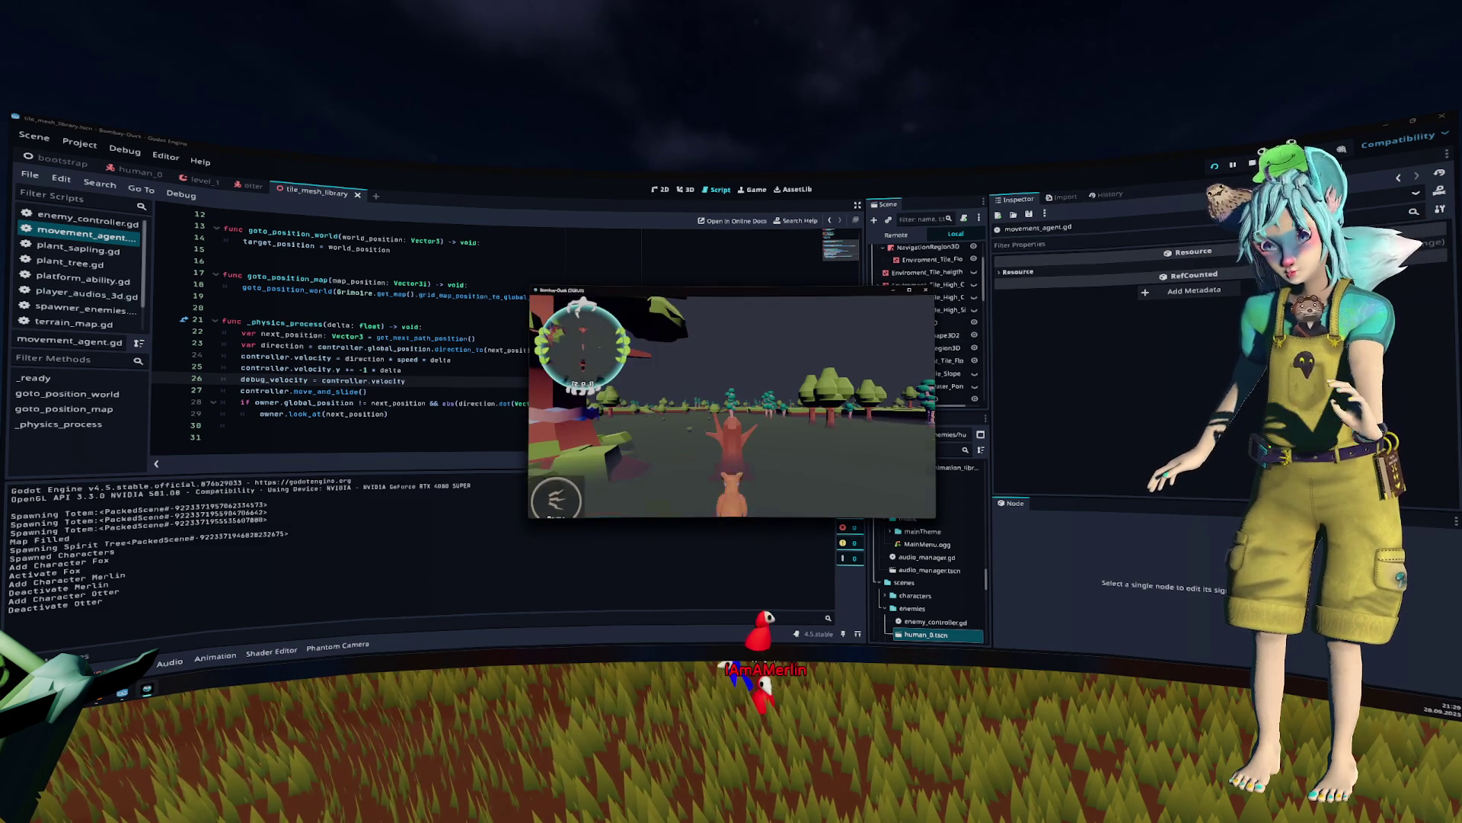
pyautogui.press('w')
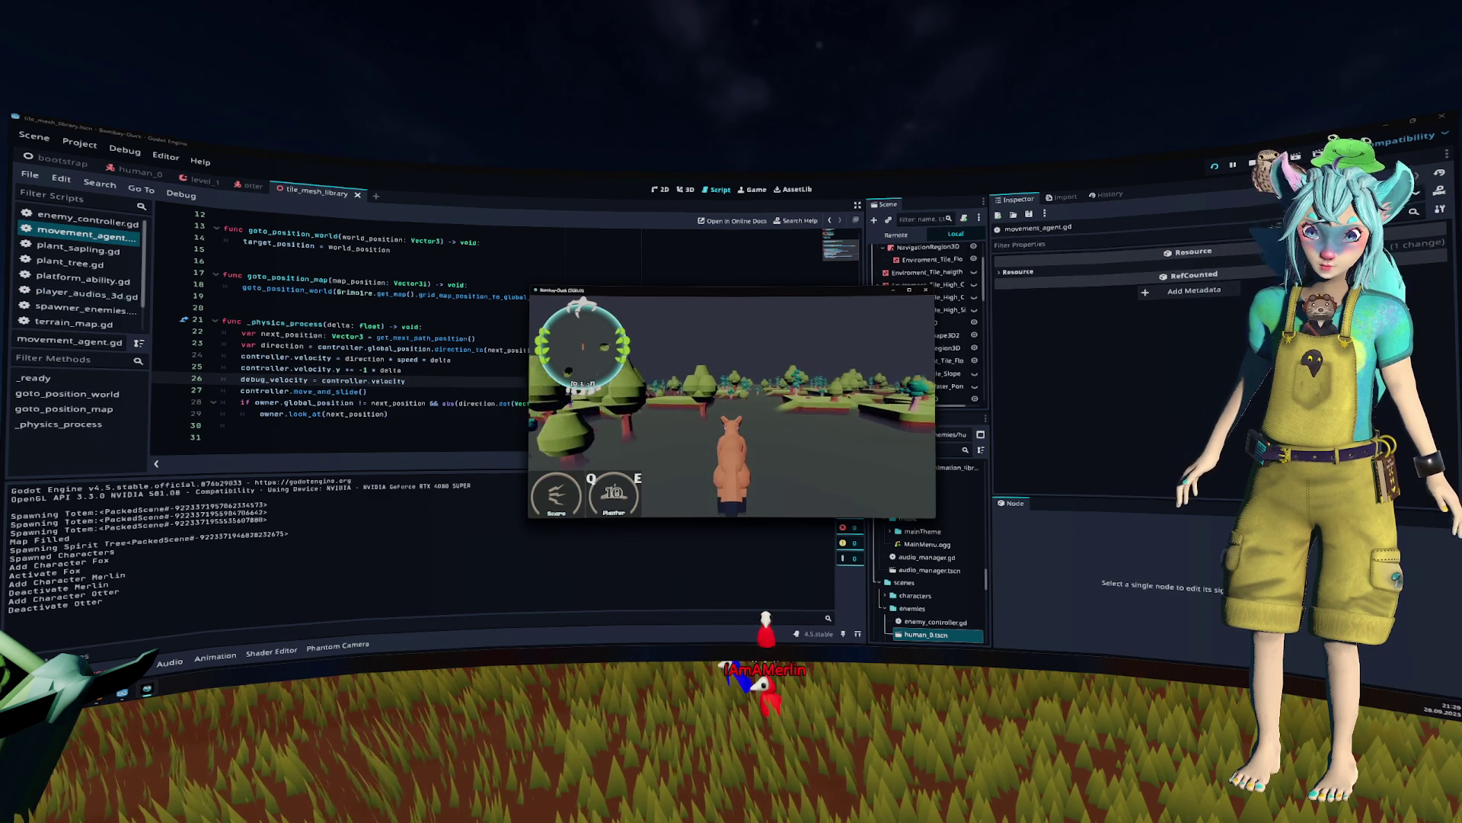
pyautogui.hotkey('alt', 'F4')
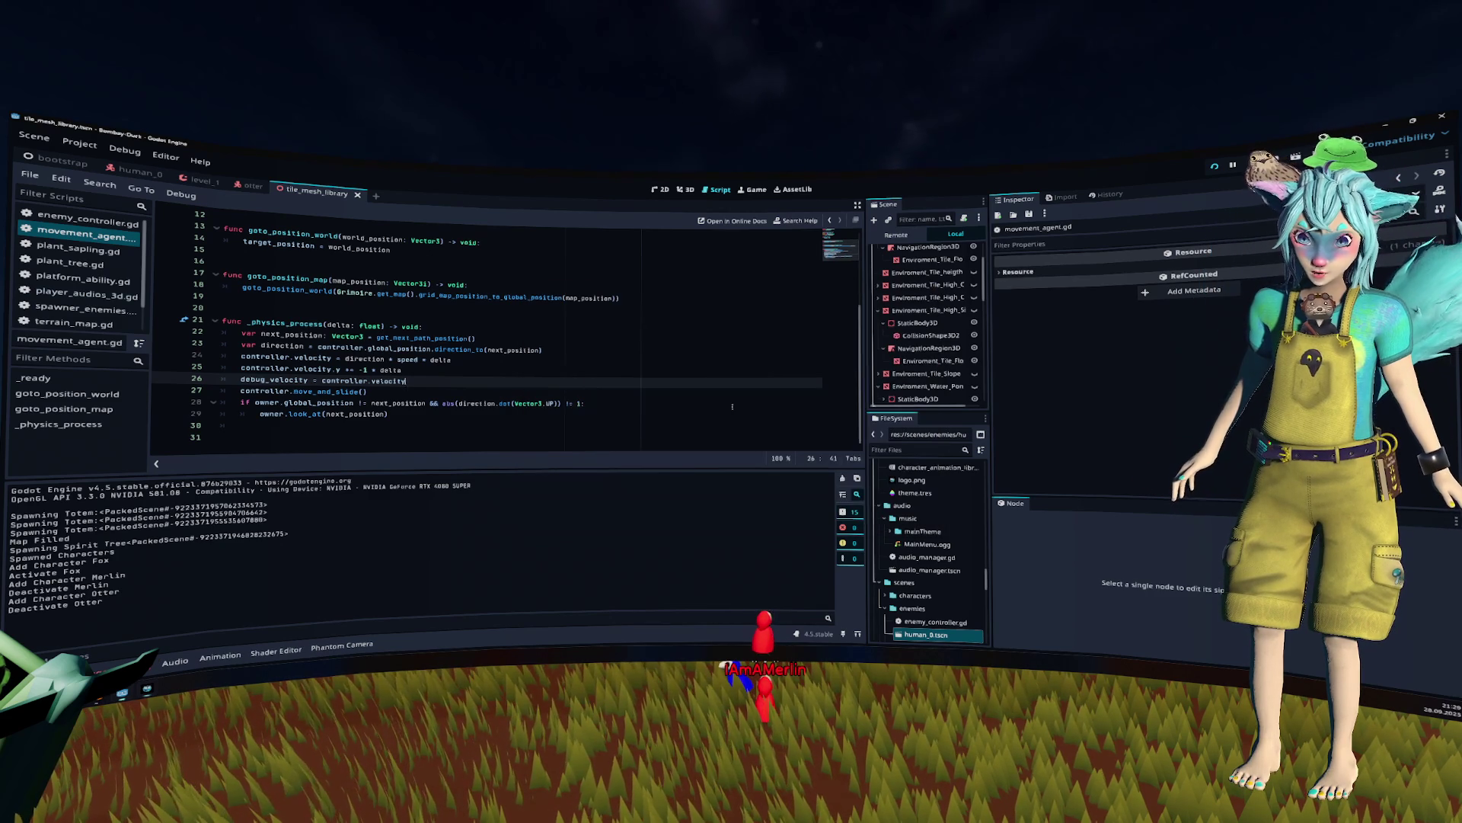
# - Open fish_projectile.tscn with Quick Open, close it, and stop the running debug session
pyautogui.hotkey('ctrl', 'shift', 'o')
pyautogui.write('fish')
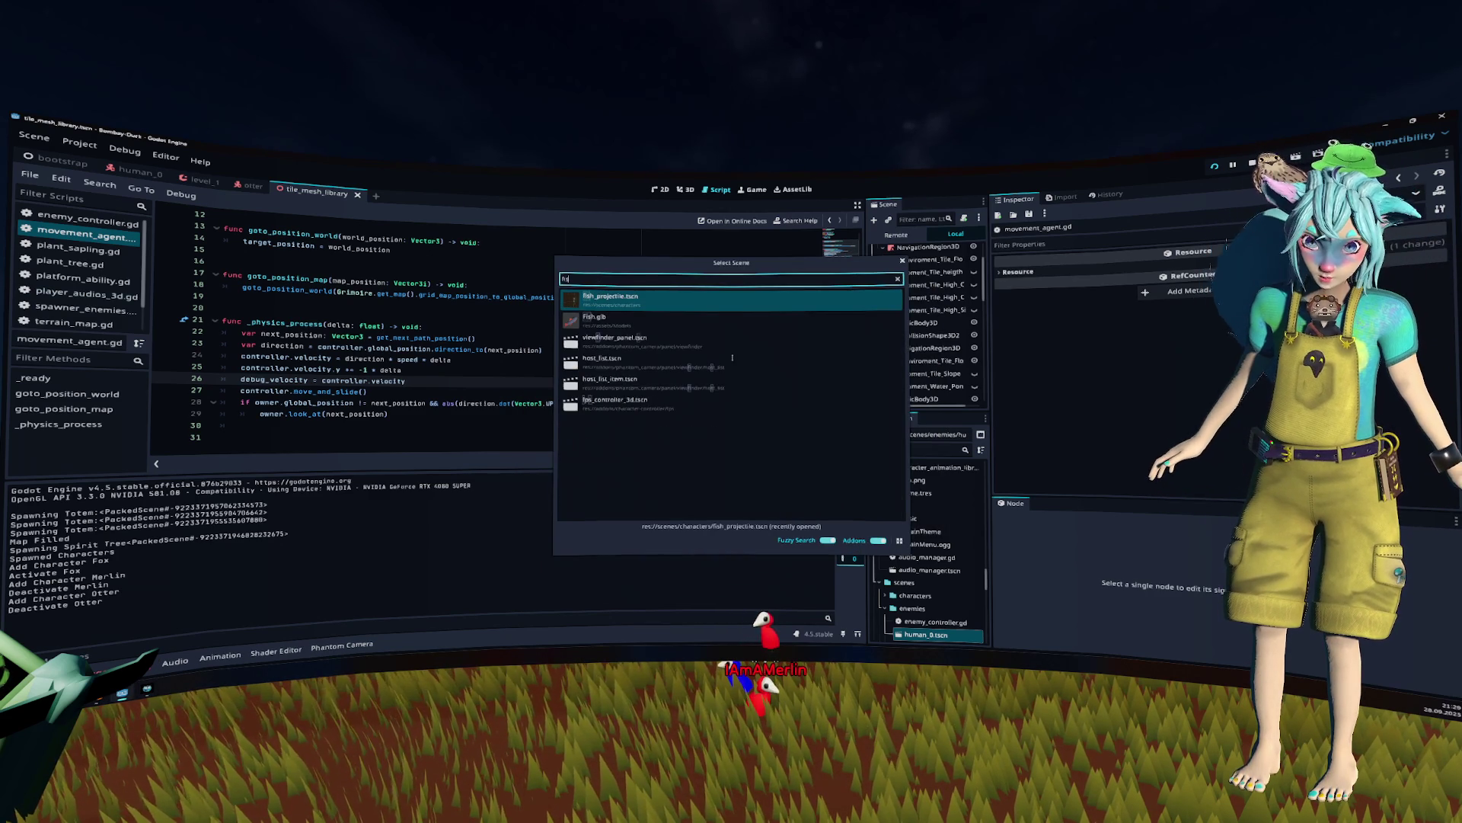
pyautogui.press('Return')
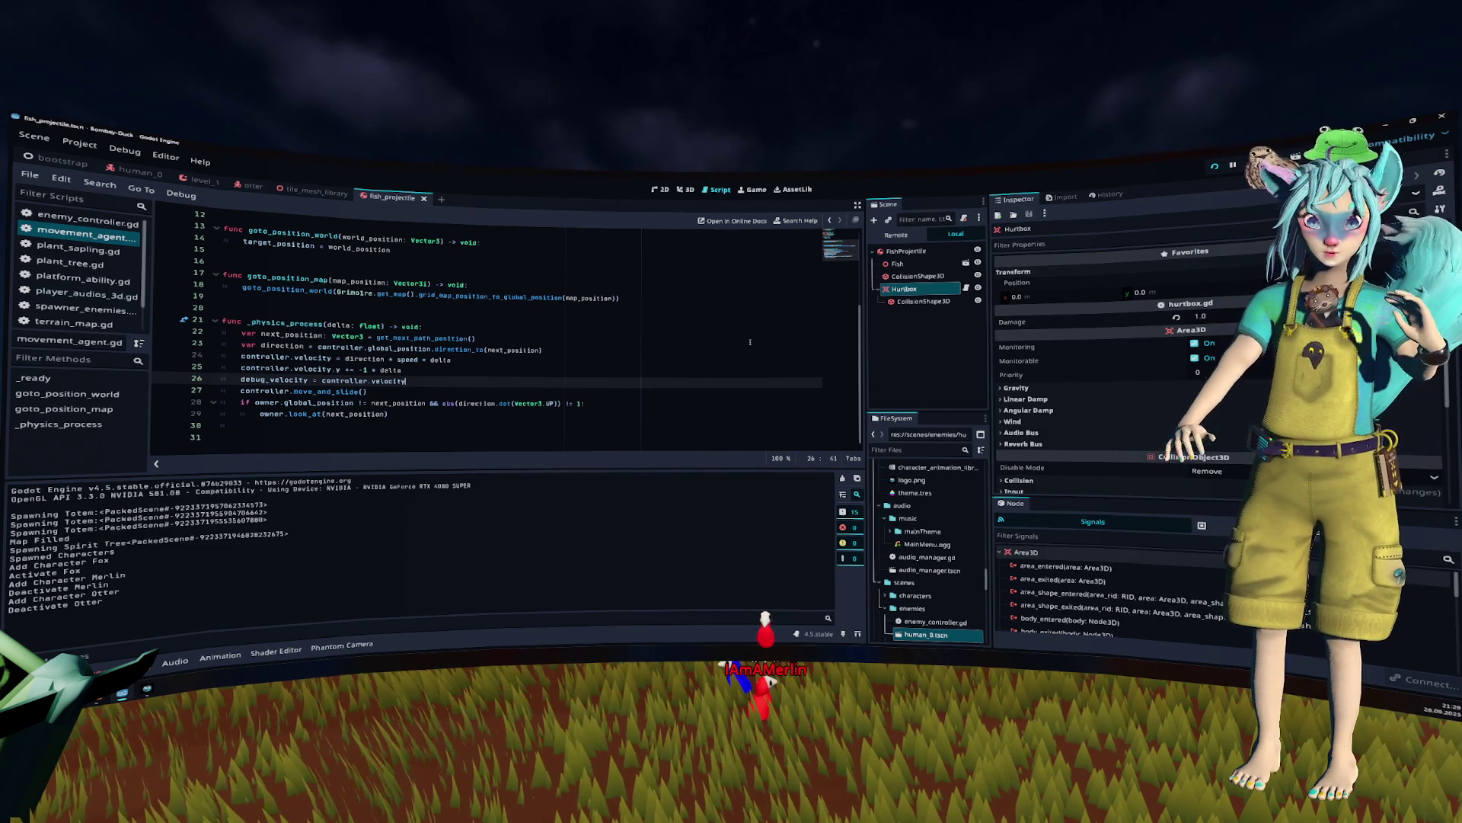
pyautogui.middleClick(392, 196)
pyautogui.scroll(3, 955, 379)
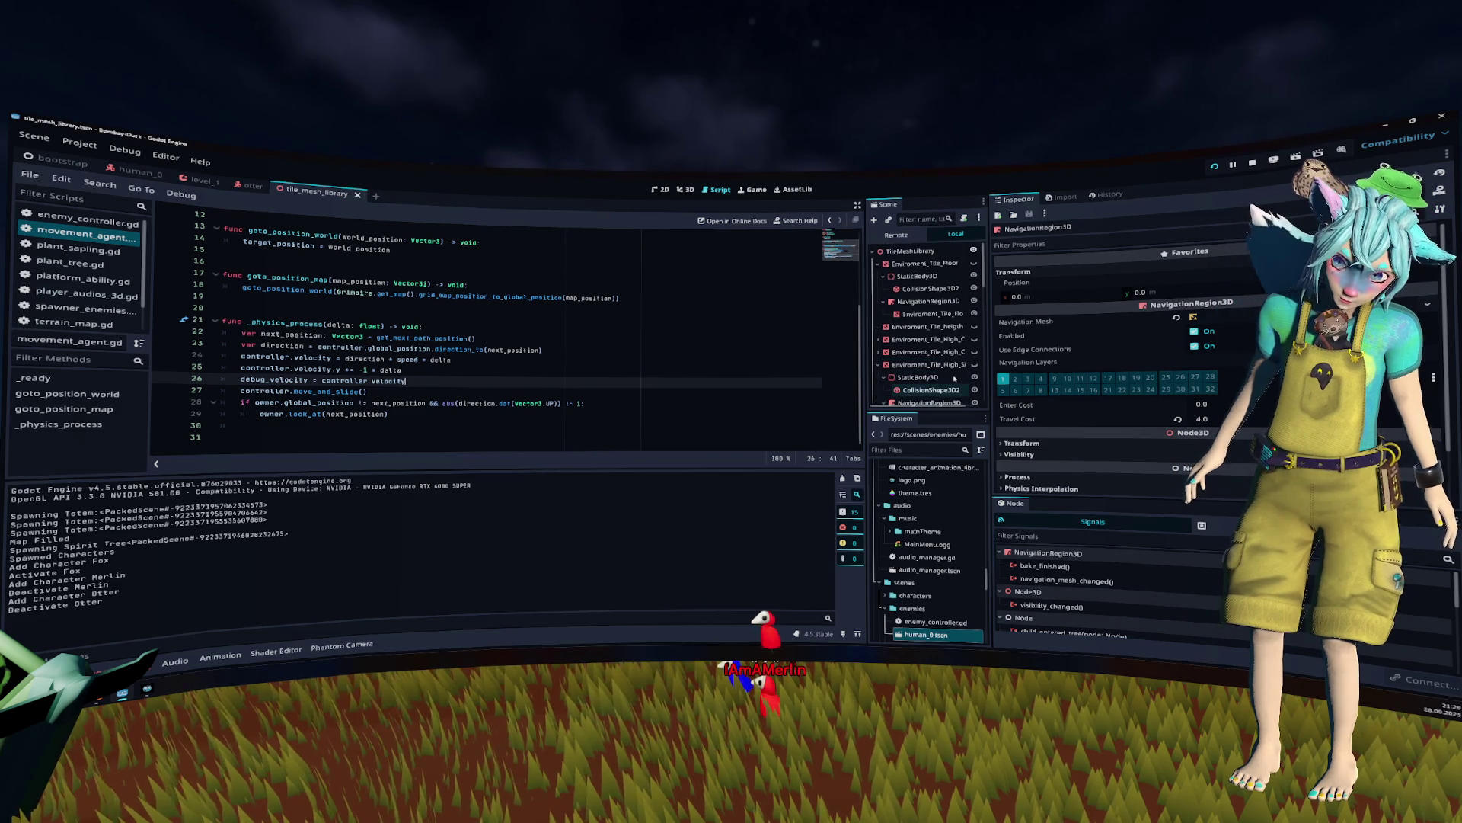
pyautogui.click(495, 307)
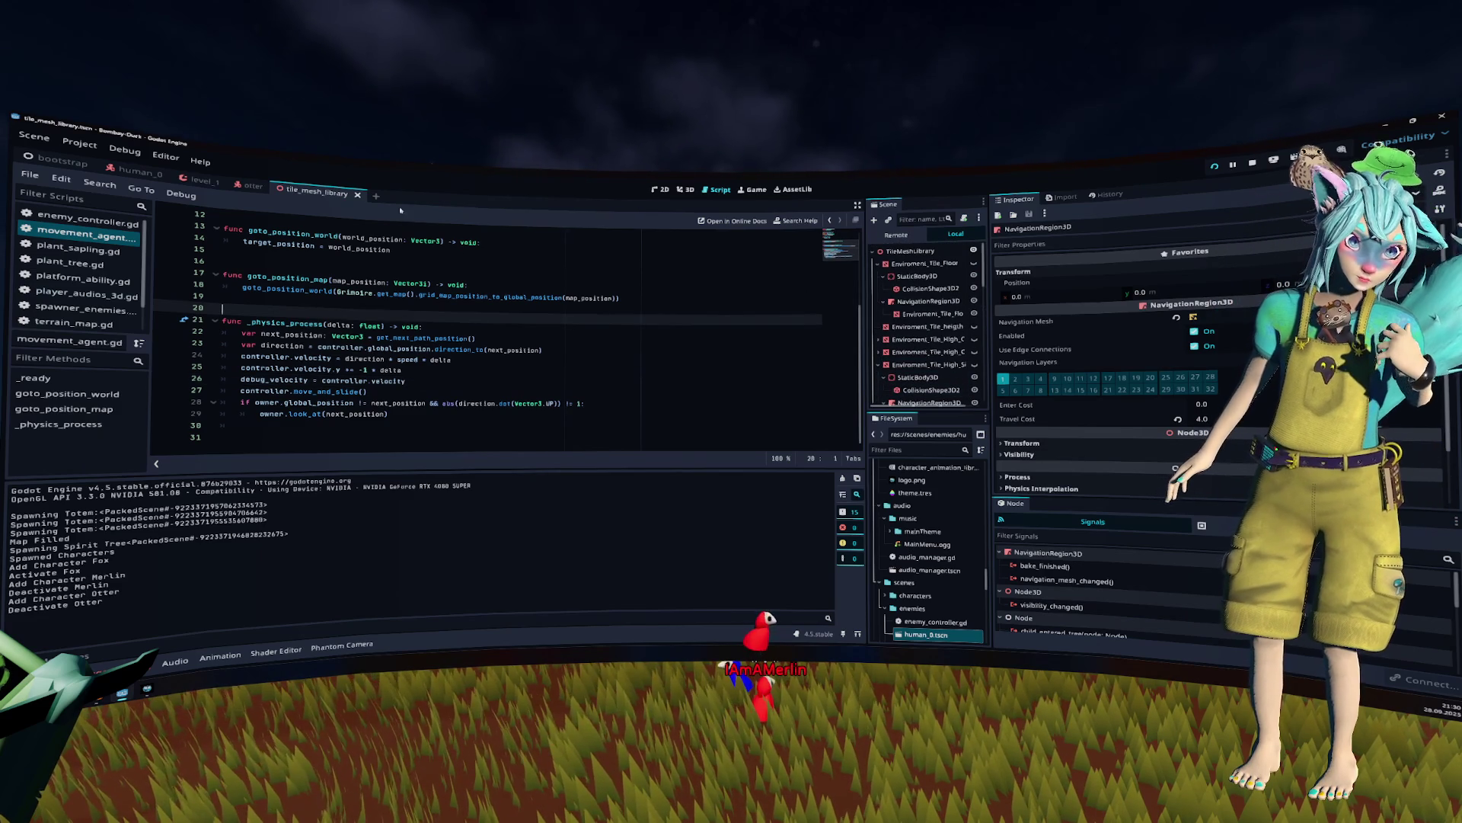
pyautogui.click(684, 189)
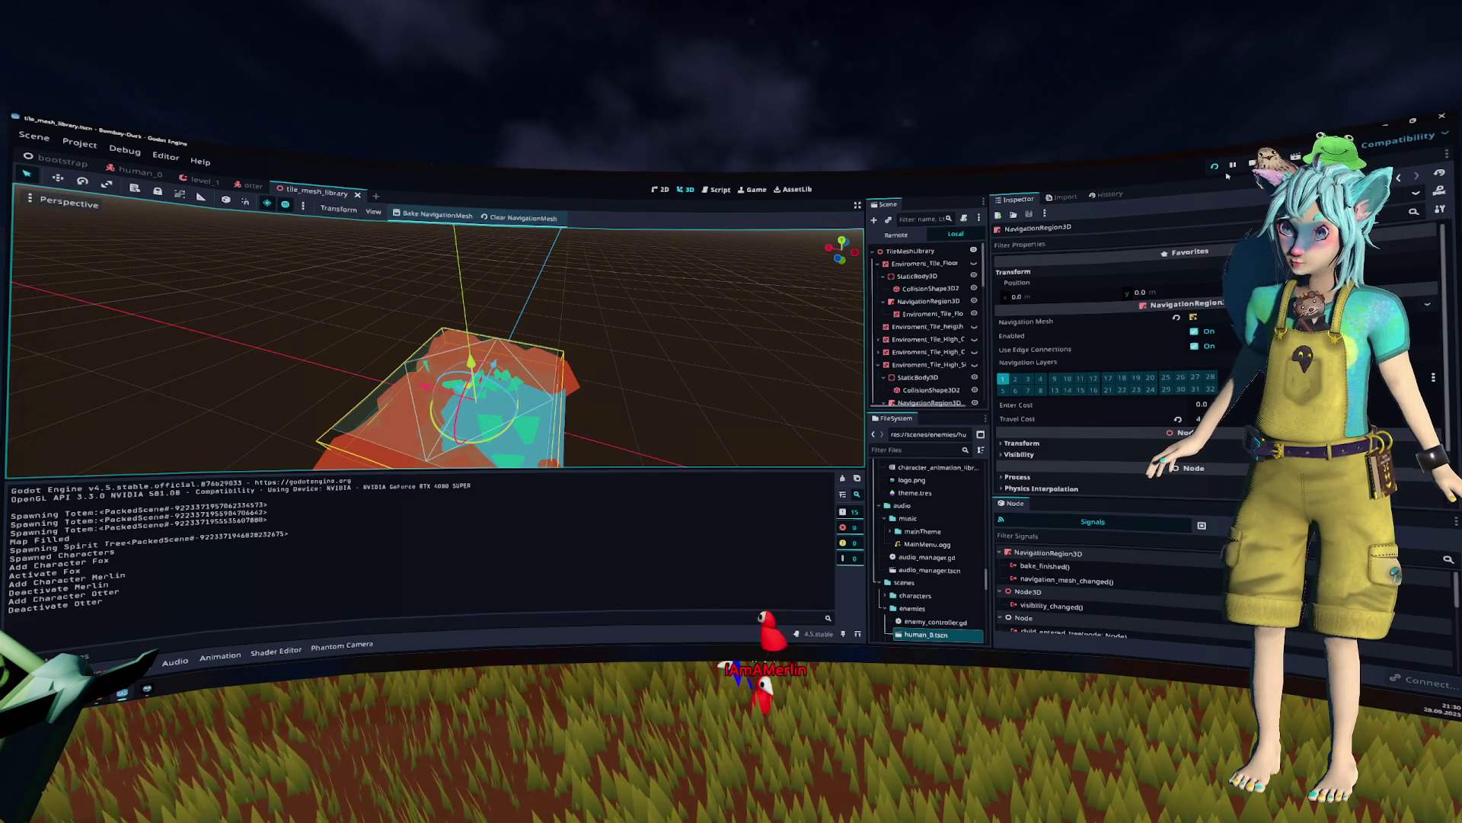
pyautogui.click(1252, 164)
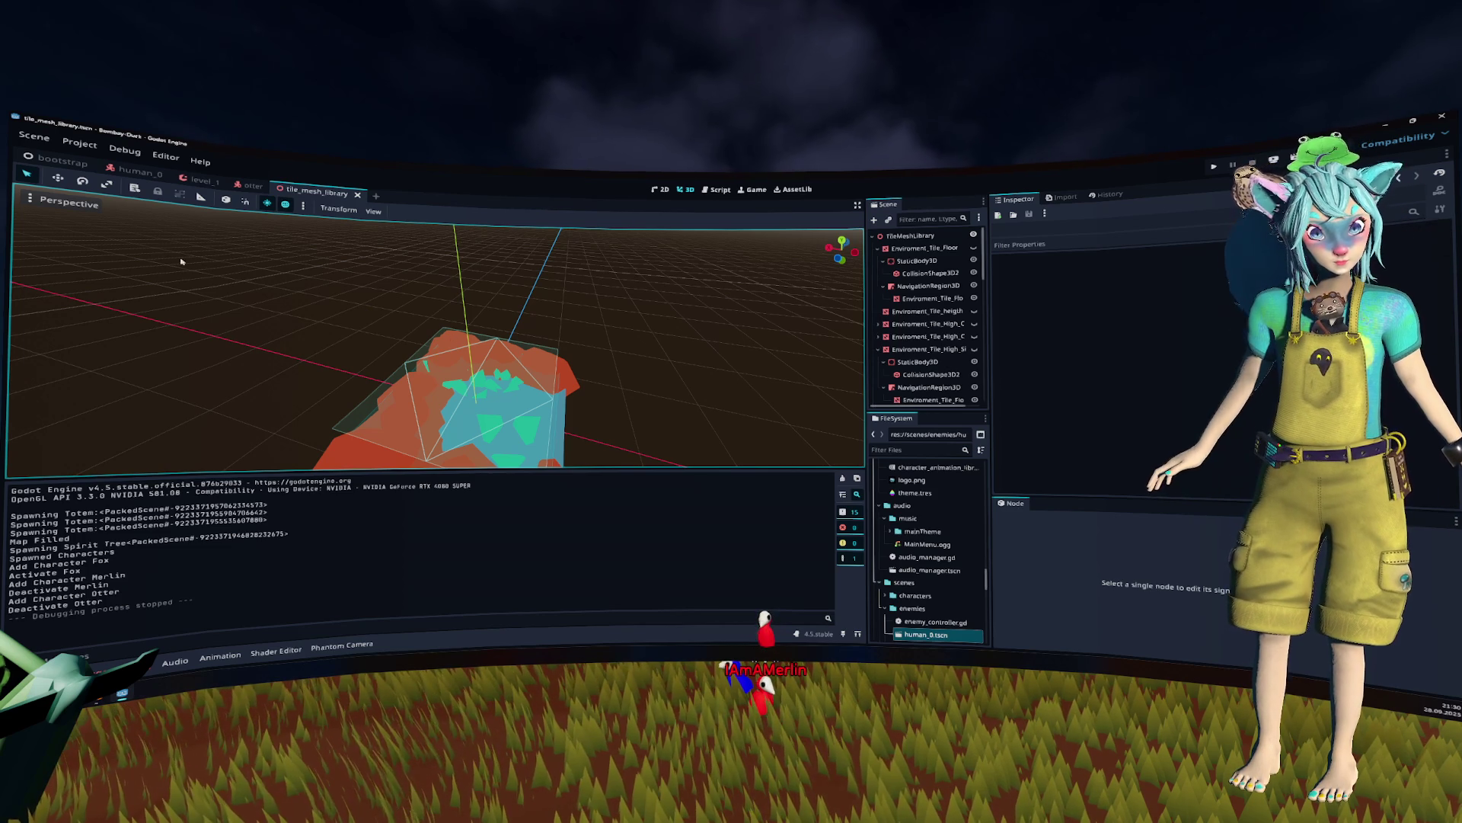
# - Close the tile_mesh_library, otter, level_1 and human_0 scenes, then reopen otter.tscn
pyautogui.click(357, 195)
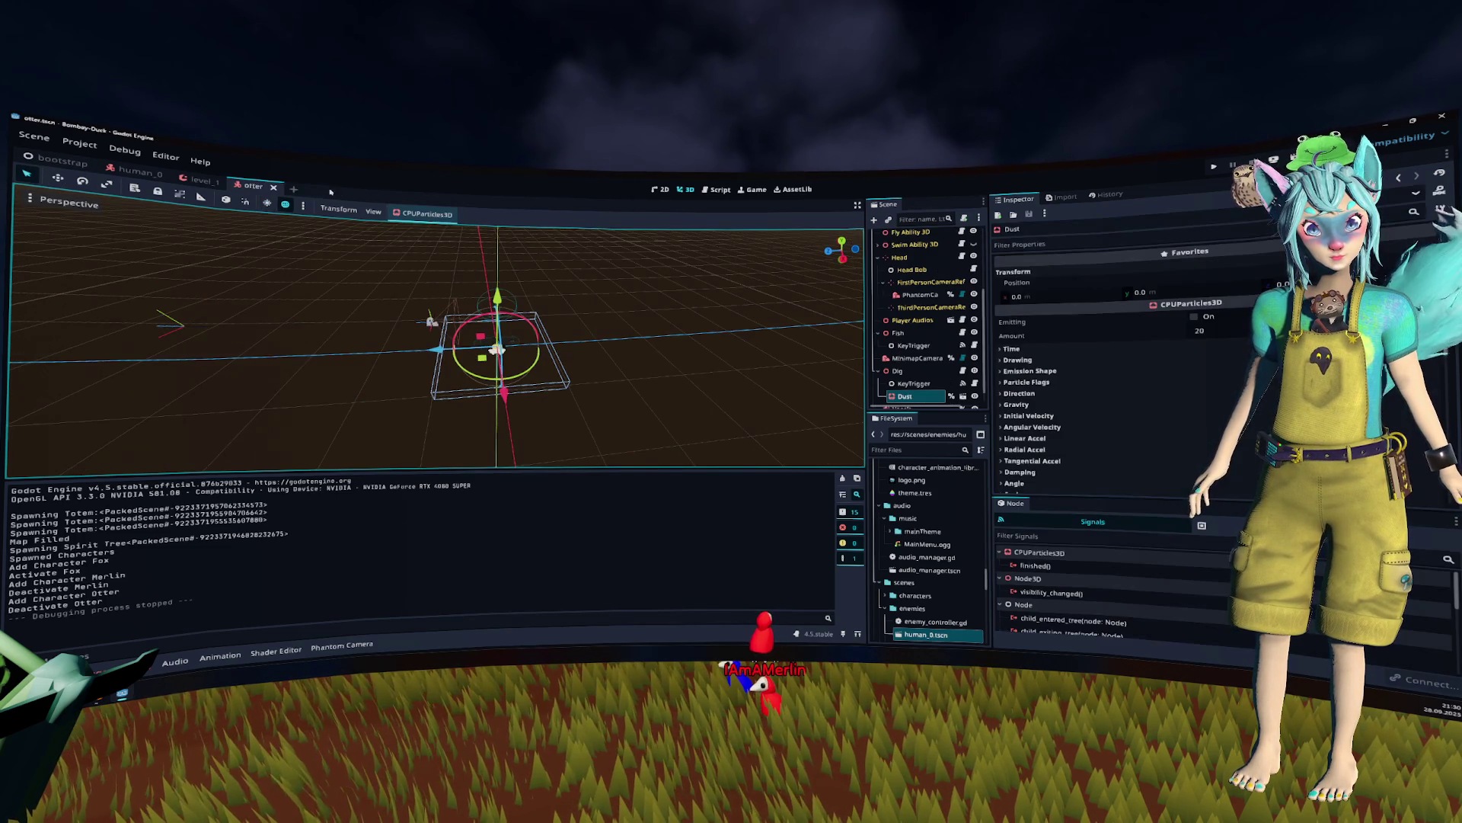
pyautogui.middleClick(258, 187)
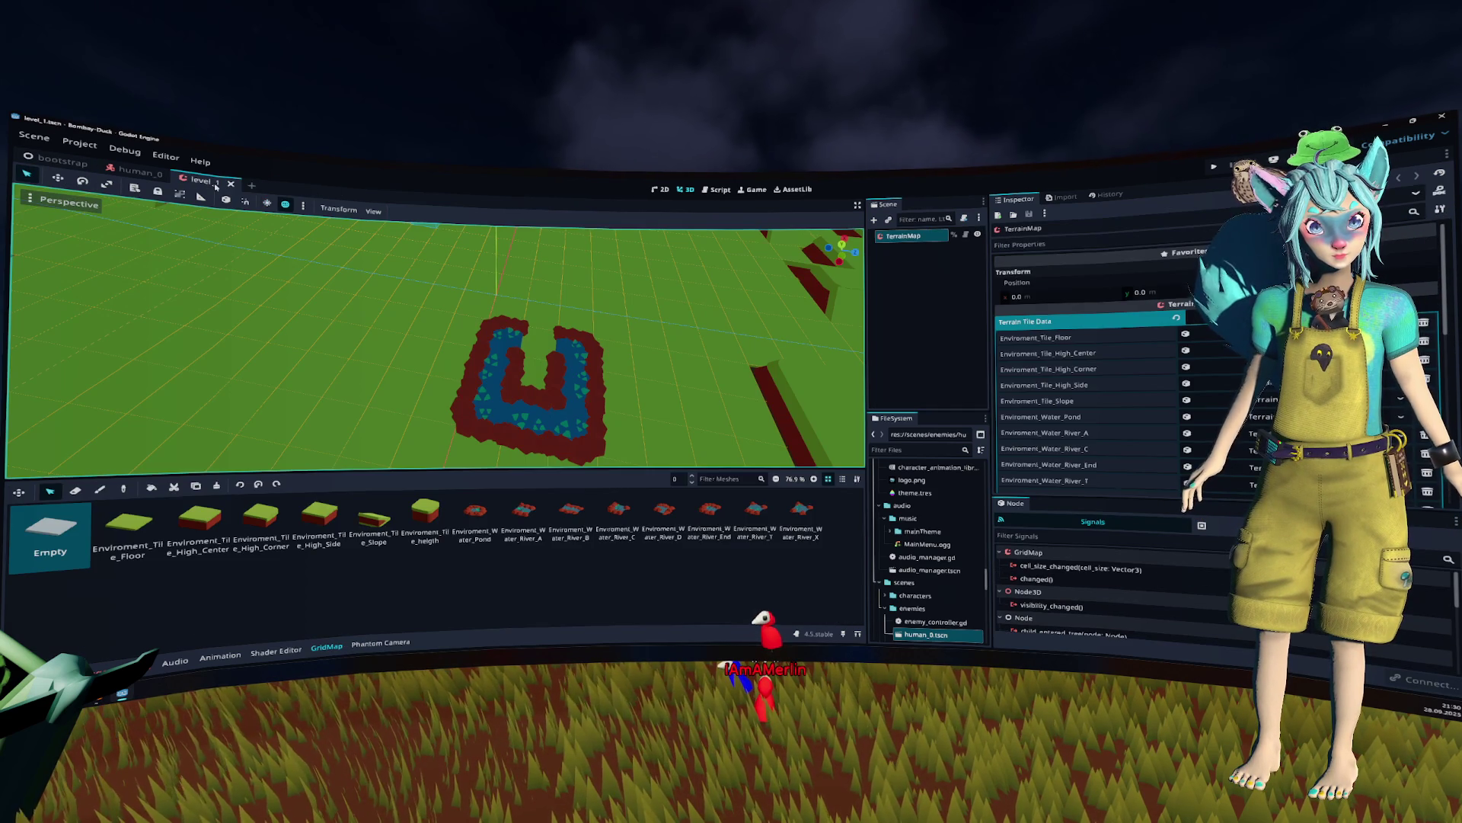
pyautogui.middleClick(217, 187)
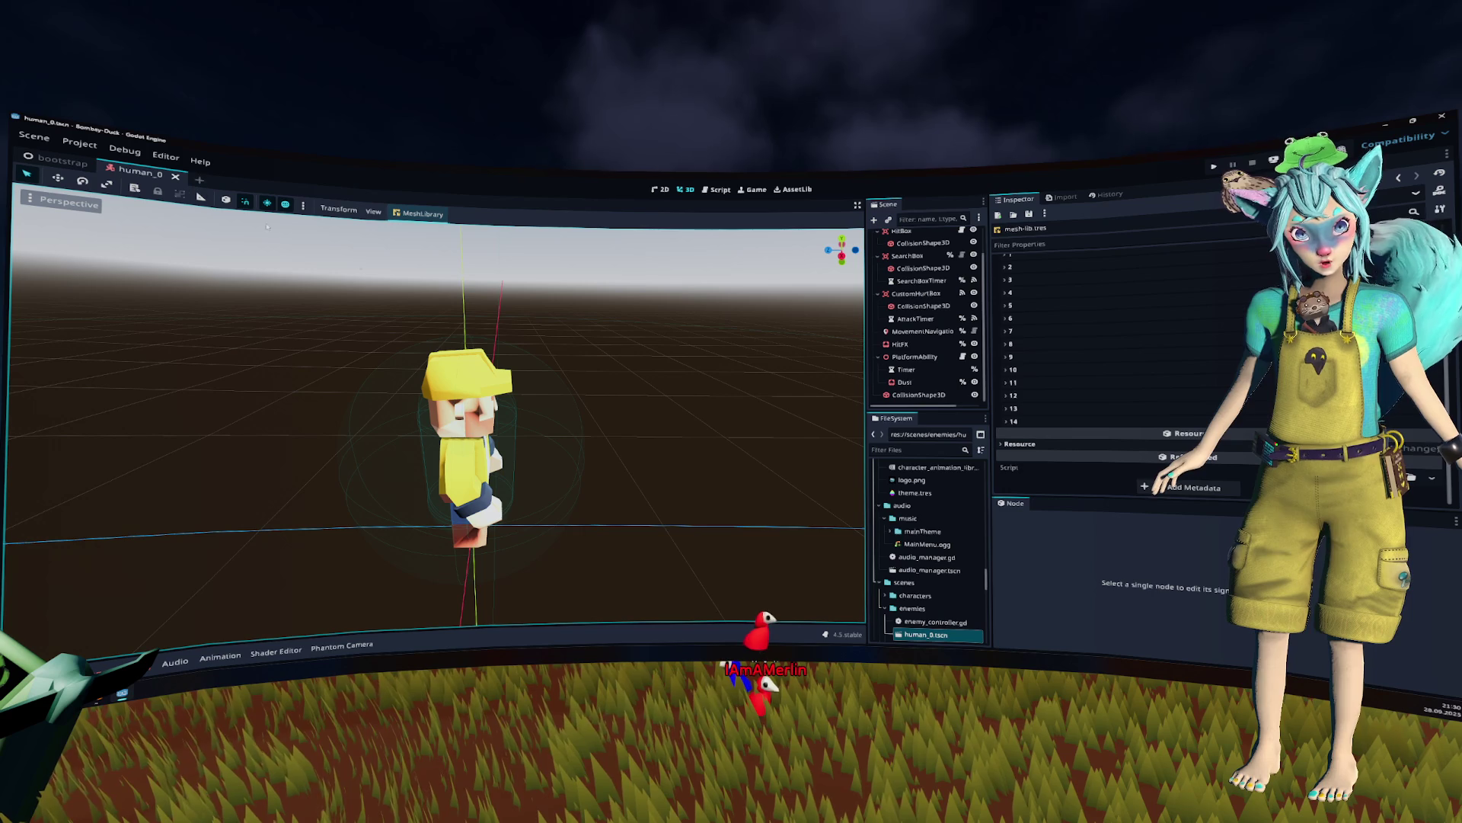
pyautogui.click(174, 180)
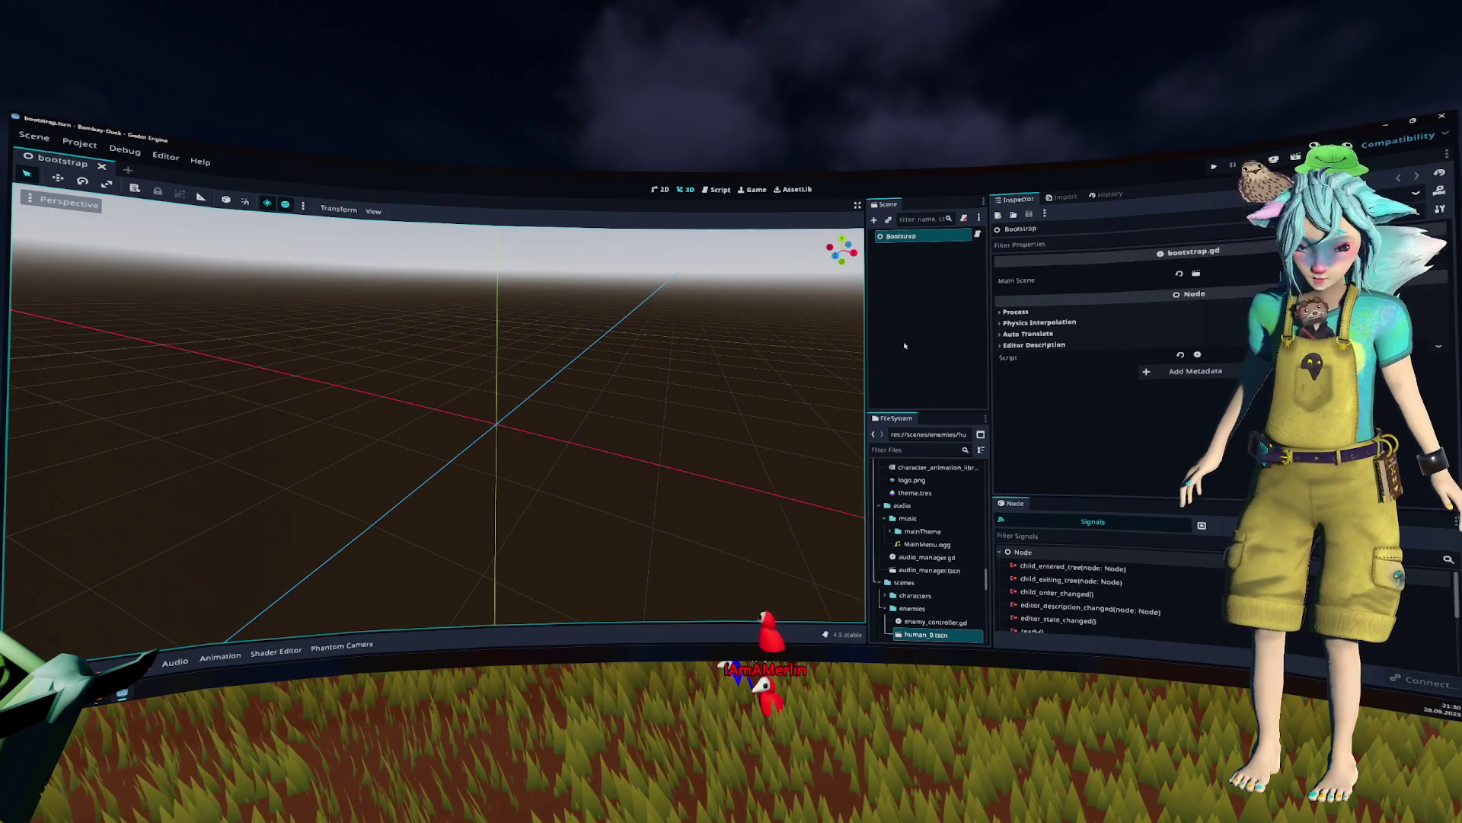
pyautogui.hotkey('ctrl', 'shift', 'o')
pyautogui.write('otter')
pyautogui.press('Return')
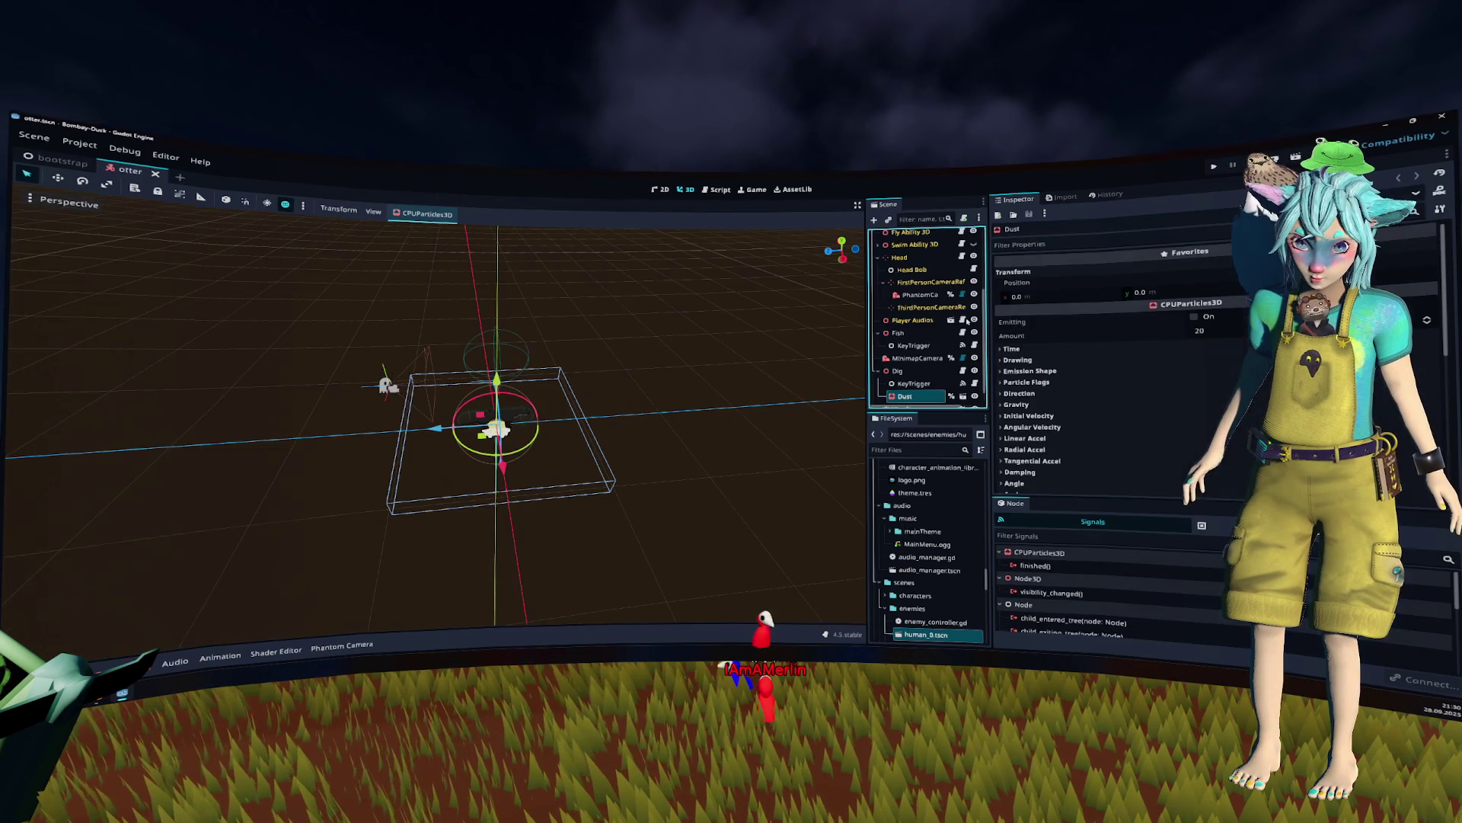
# - On the Player Audios node, delete the two extra Audio Interacts entries
pyautogui.click(914, 320)
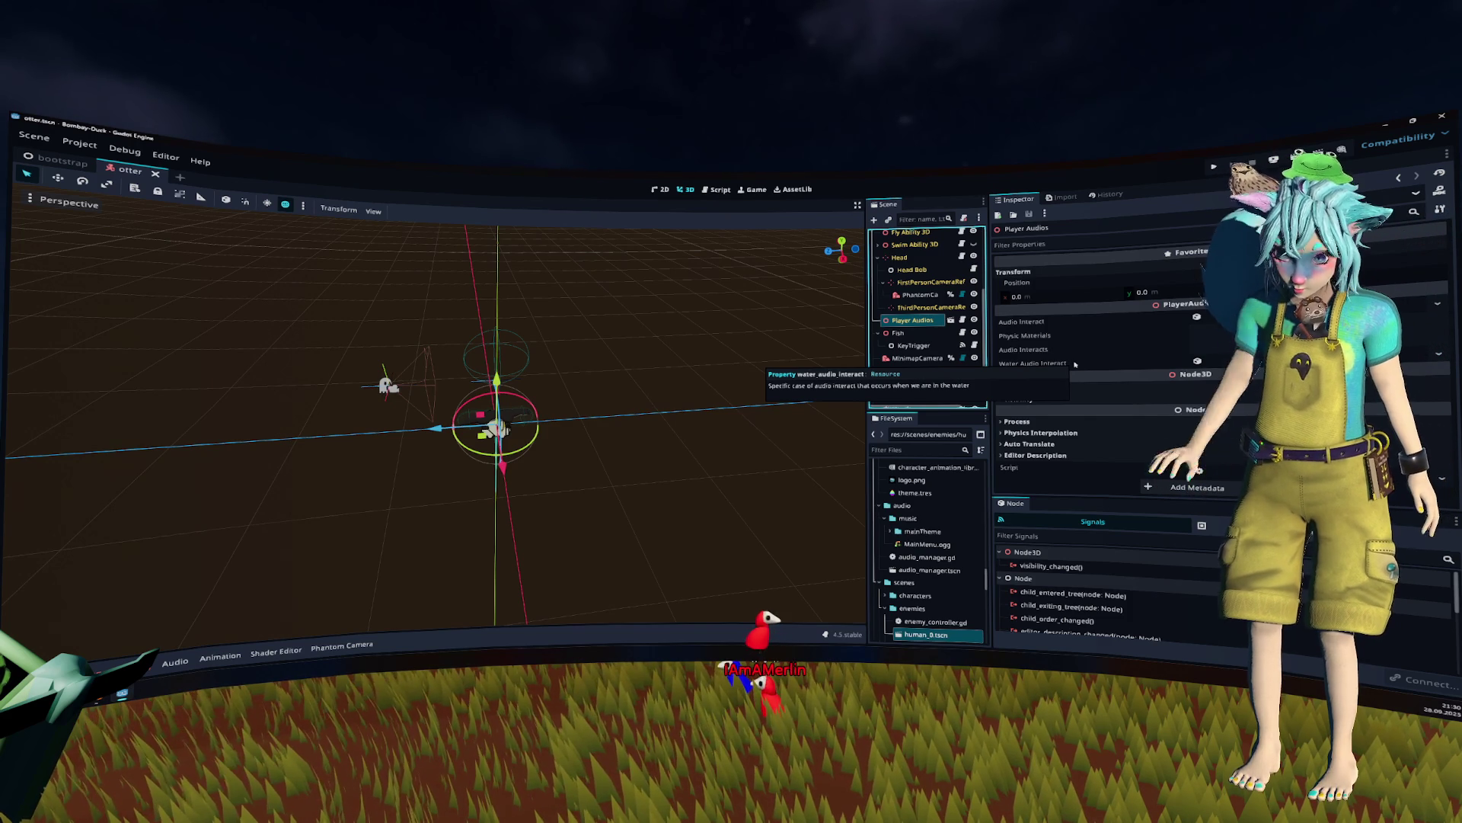
pyautogui.click(1023, 348)
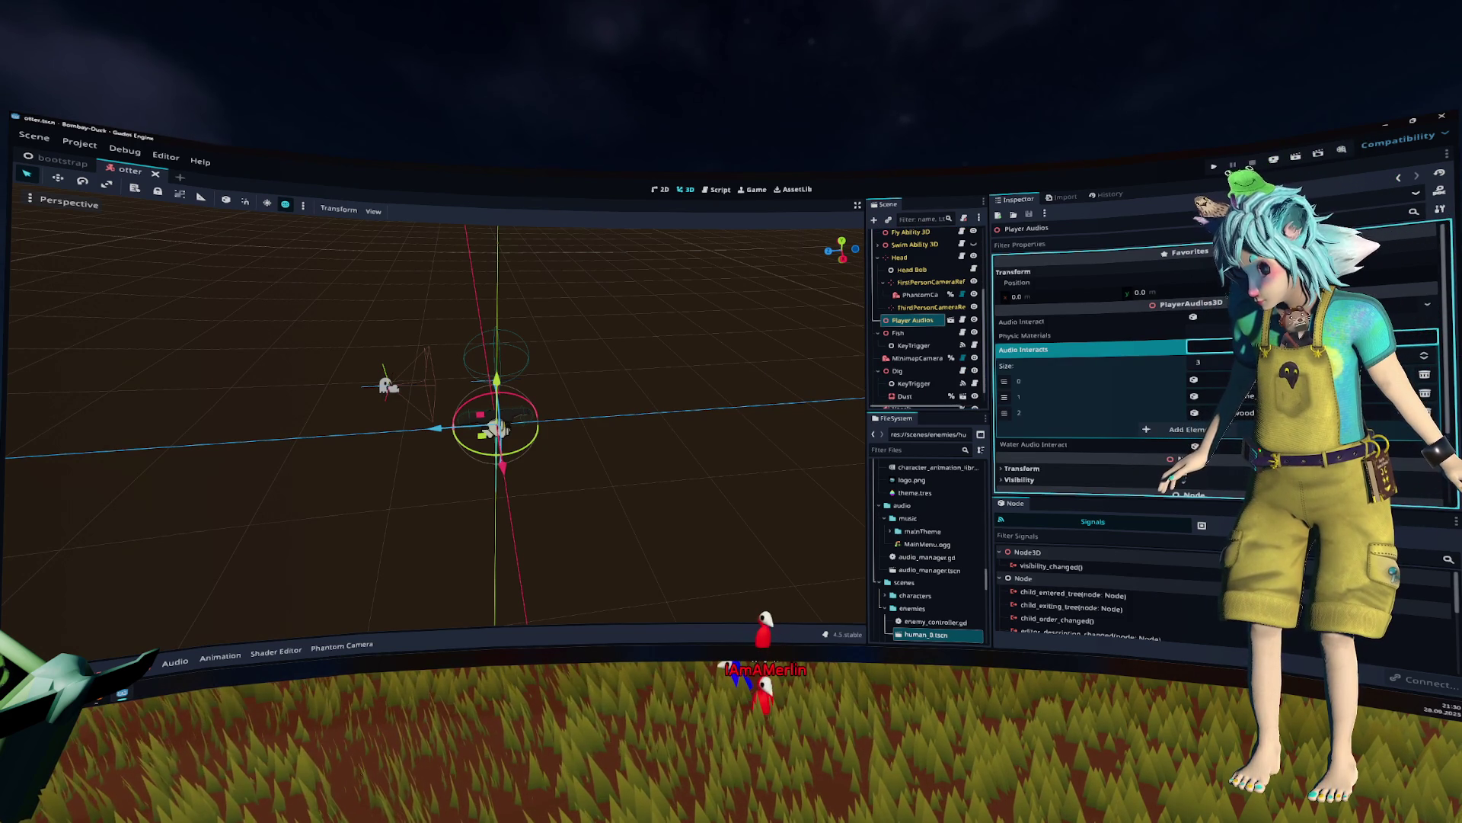
pyautogui.click(1025, 335)
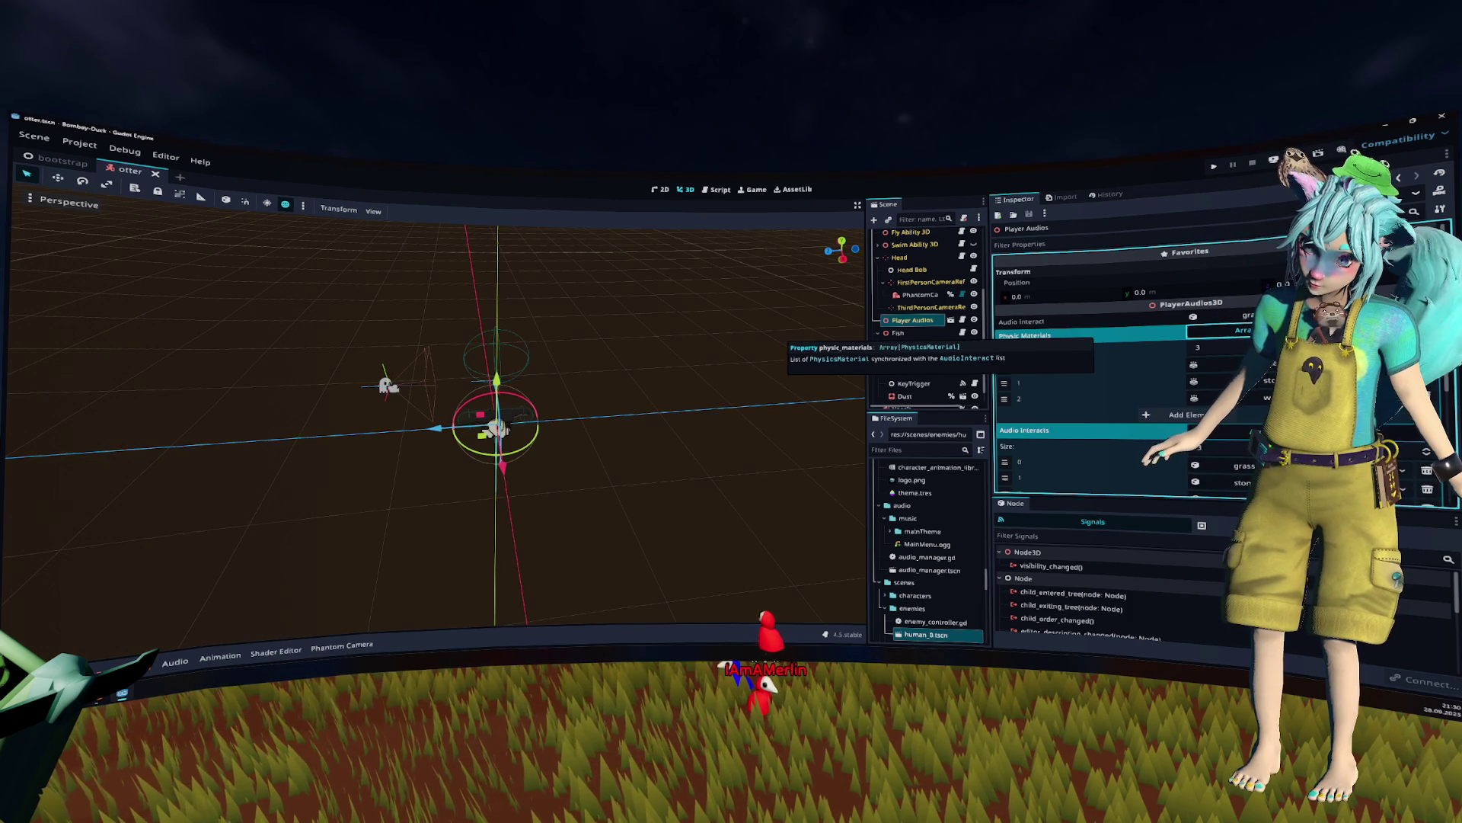
pyautogui.click(1218, 331)
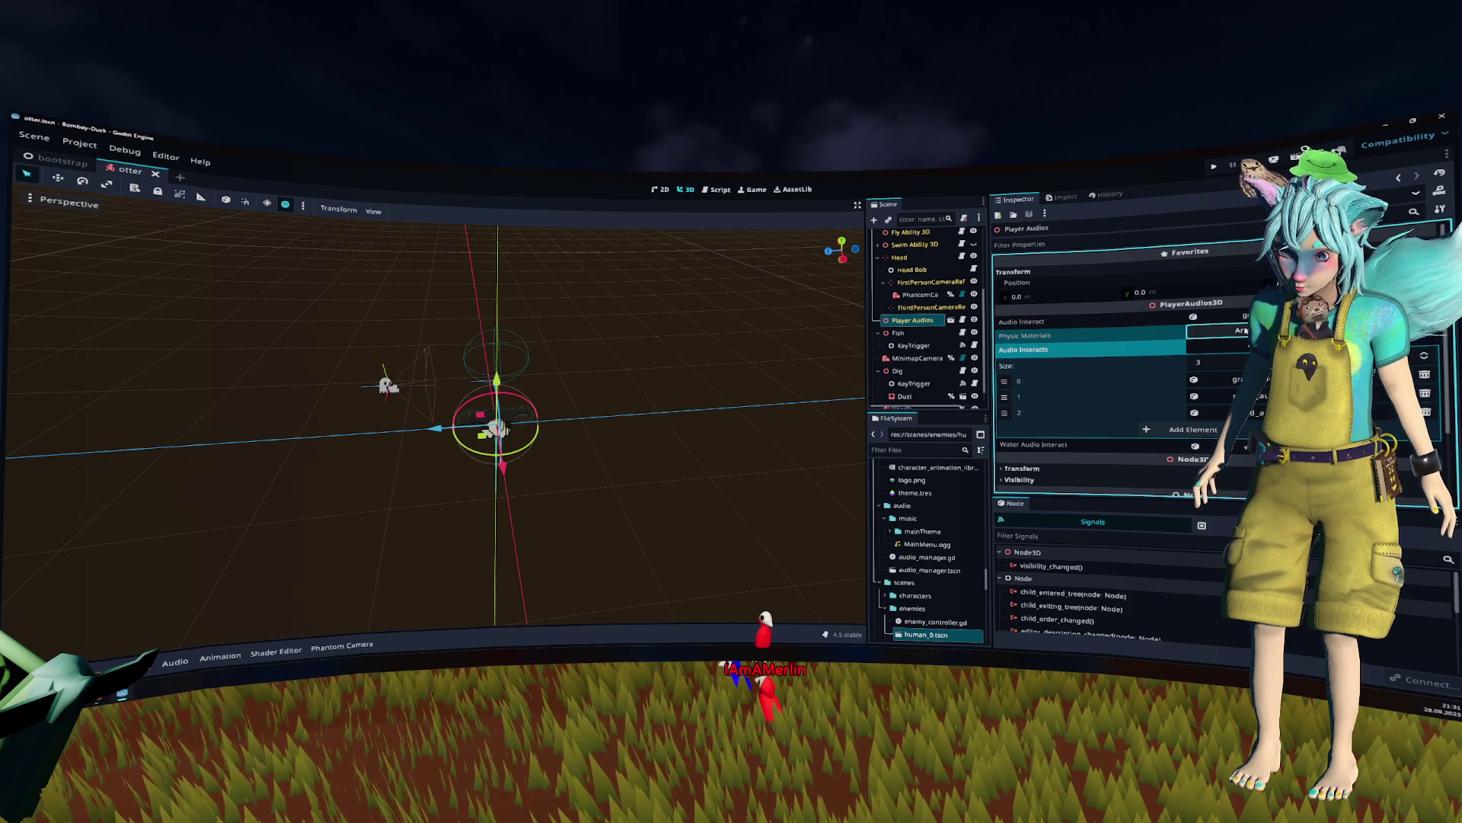
pyautogui.click(1435, 395)
pyautogui.click(1434, 396)
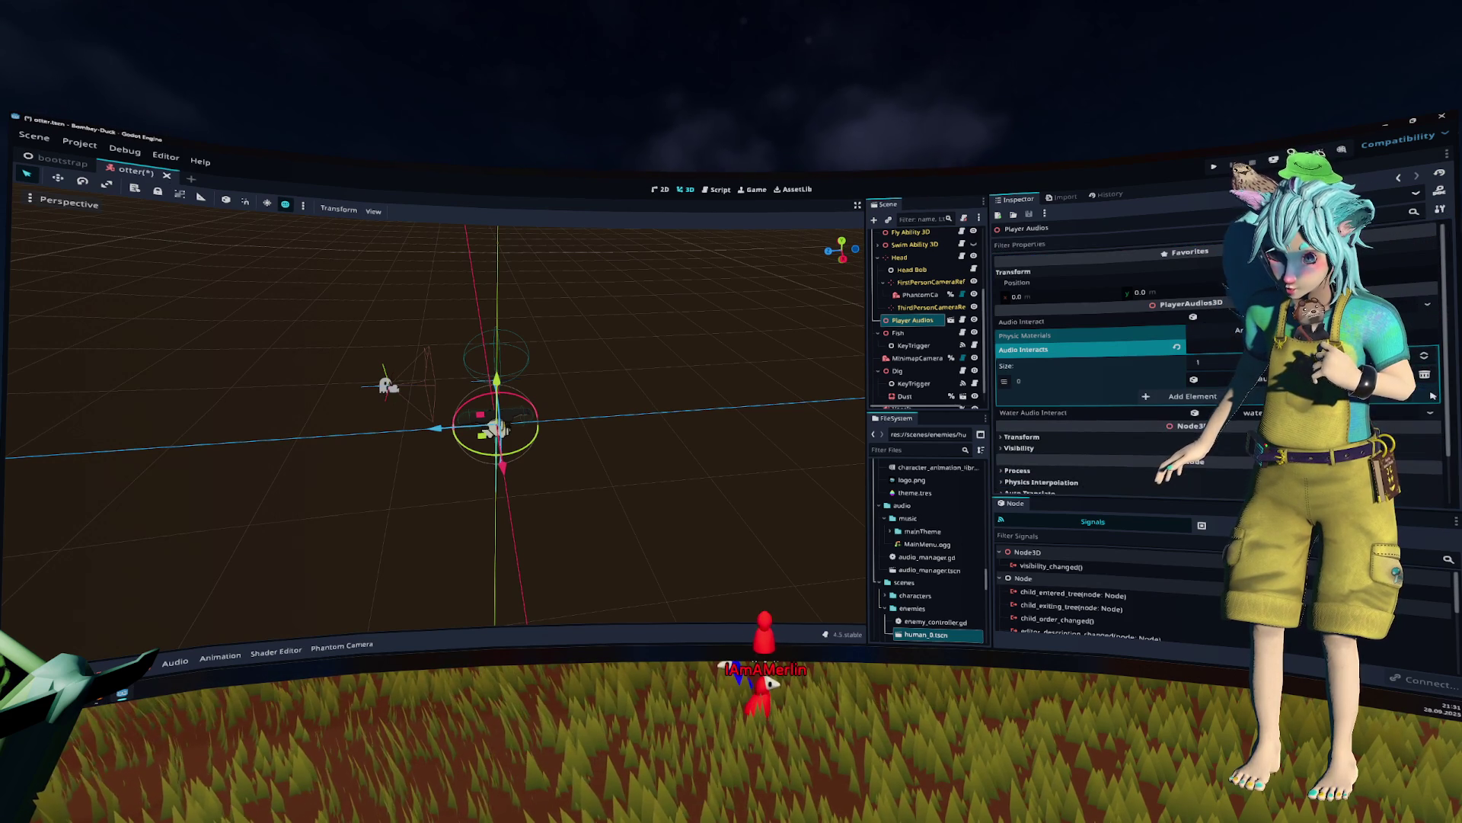
# - Delete the two extra Physic Materials entries, leaving one entry in each list
pyautogui.click(1066, 335)
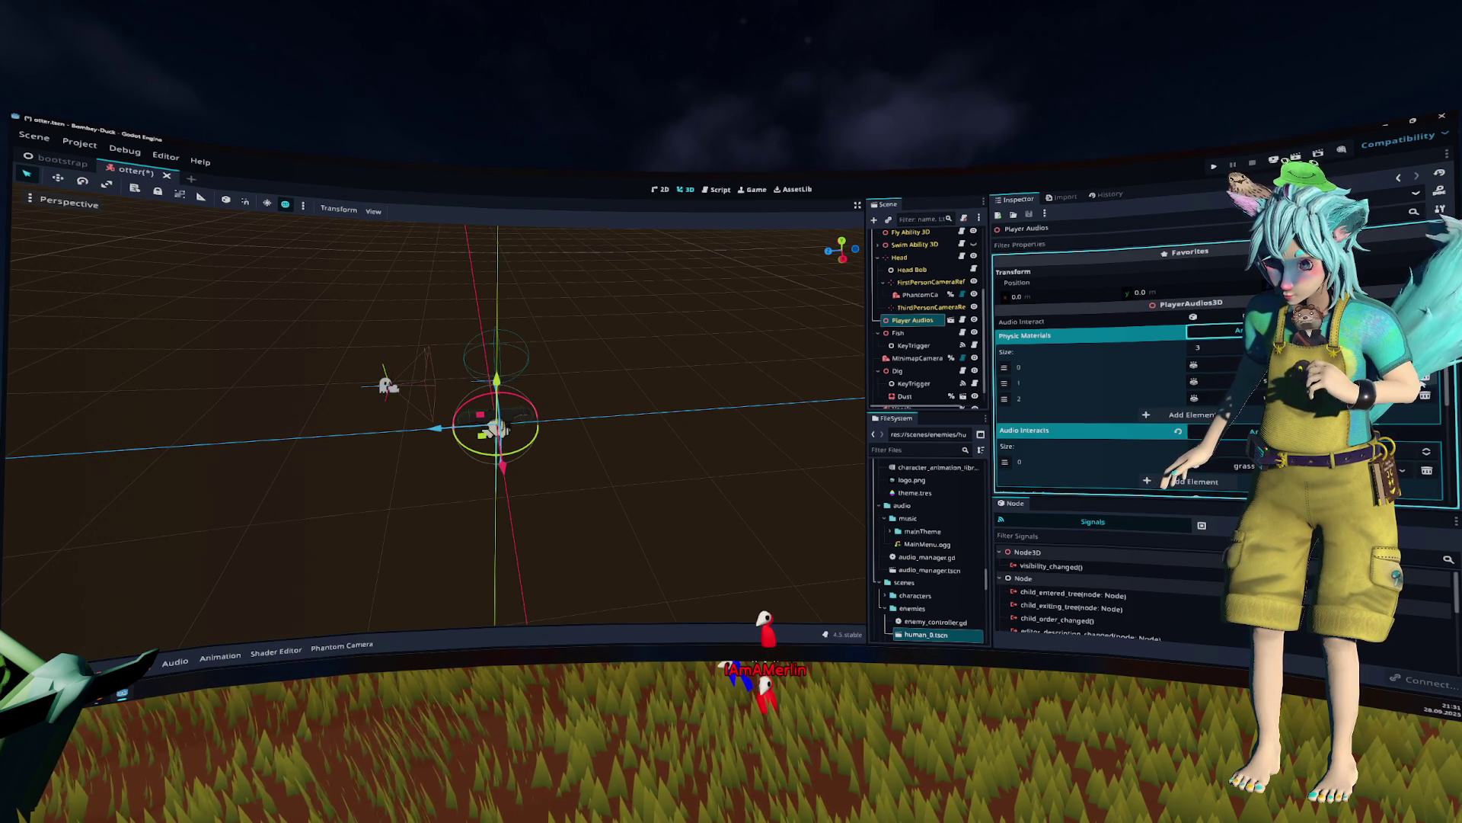
pyautogui.click(1425, 395)
pyautogui.click(1425, 379)
pyautogui.click(1024, 335)
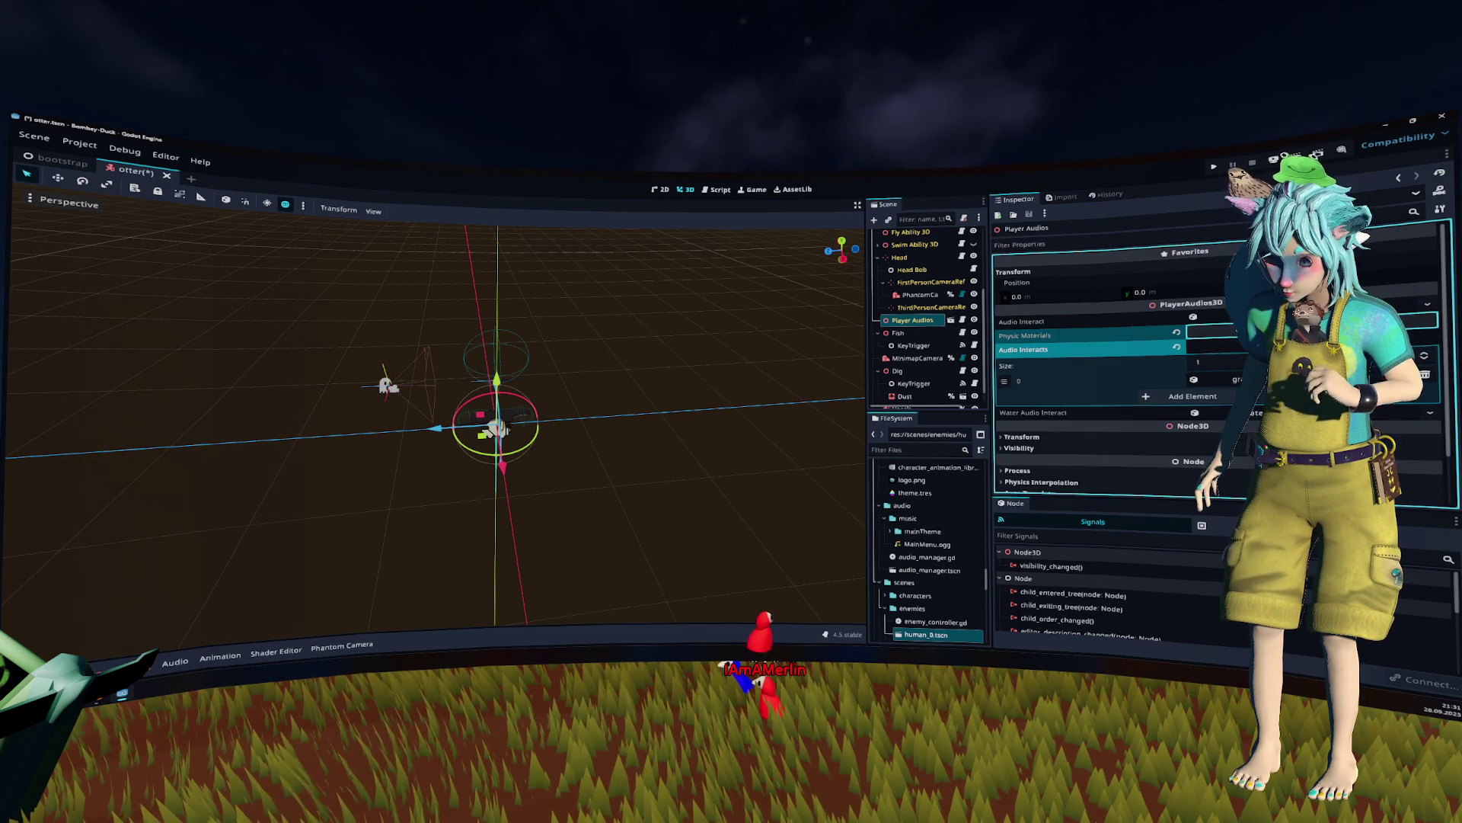
pyautogui.click(1024, 349)
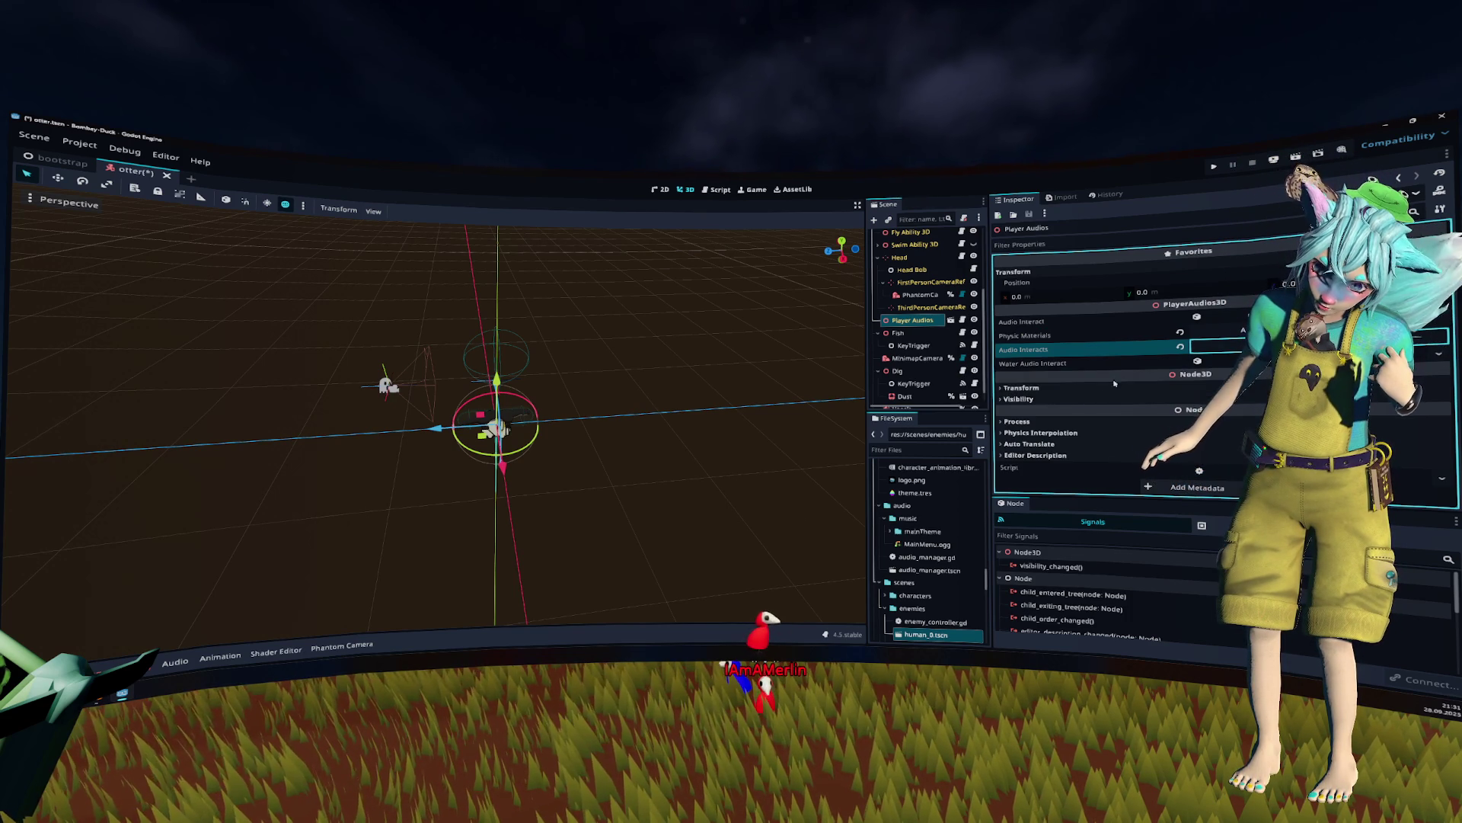
pyautogui.click(1022, 364)
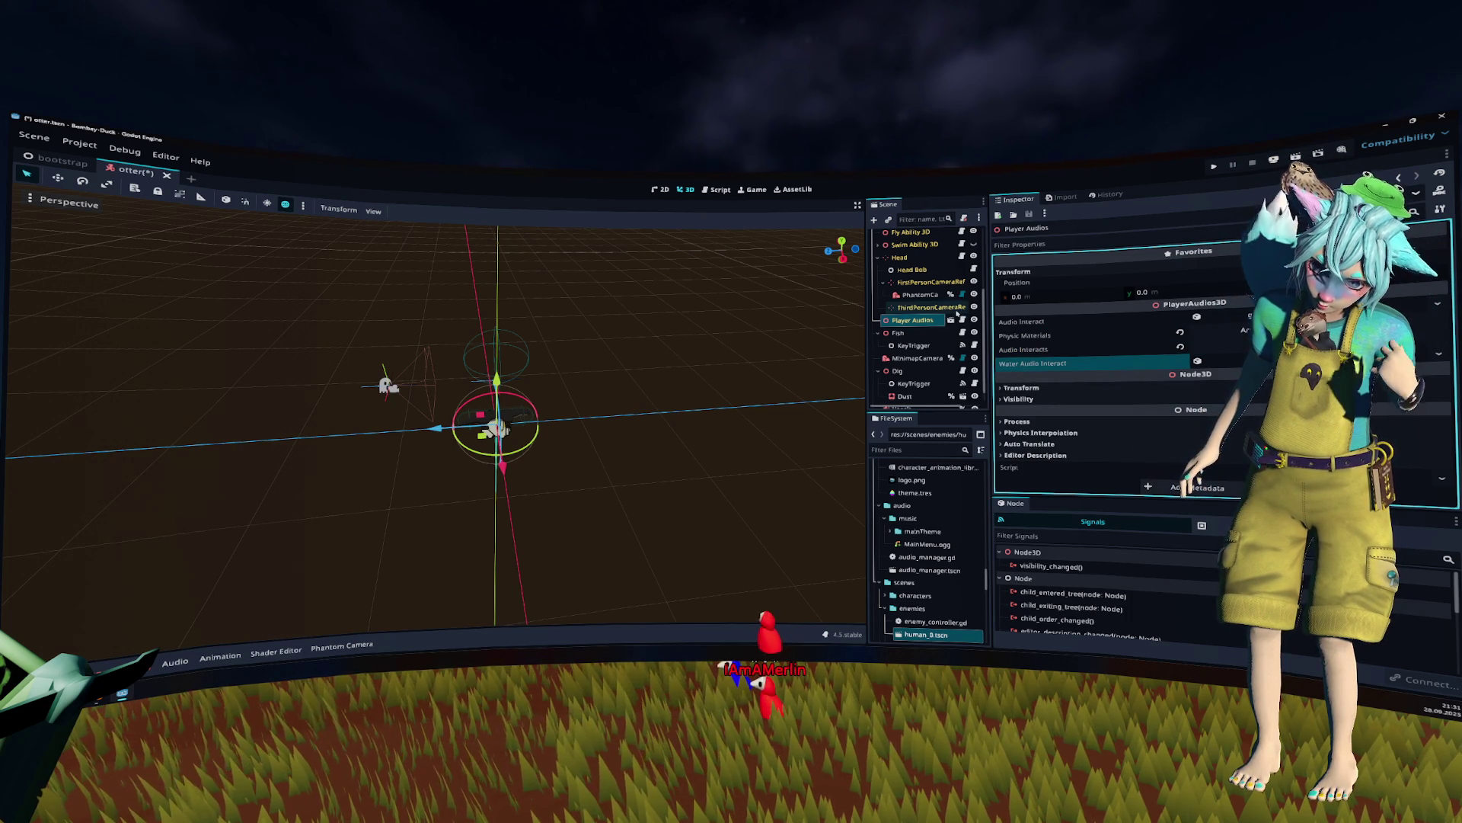
pyautogui.scroll(2, 955, 313)
pyautogui.click(934, 288)
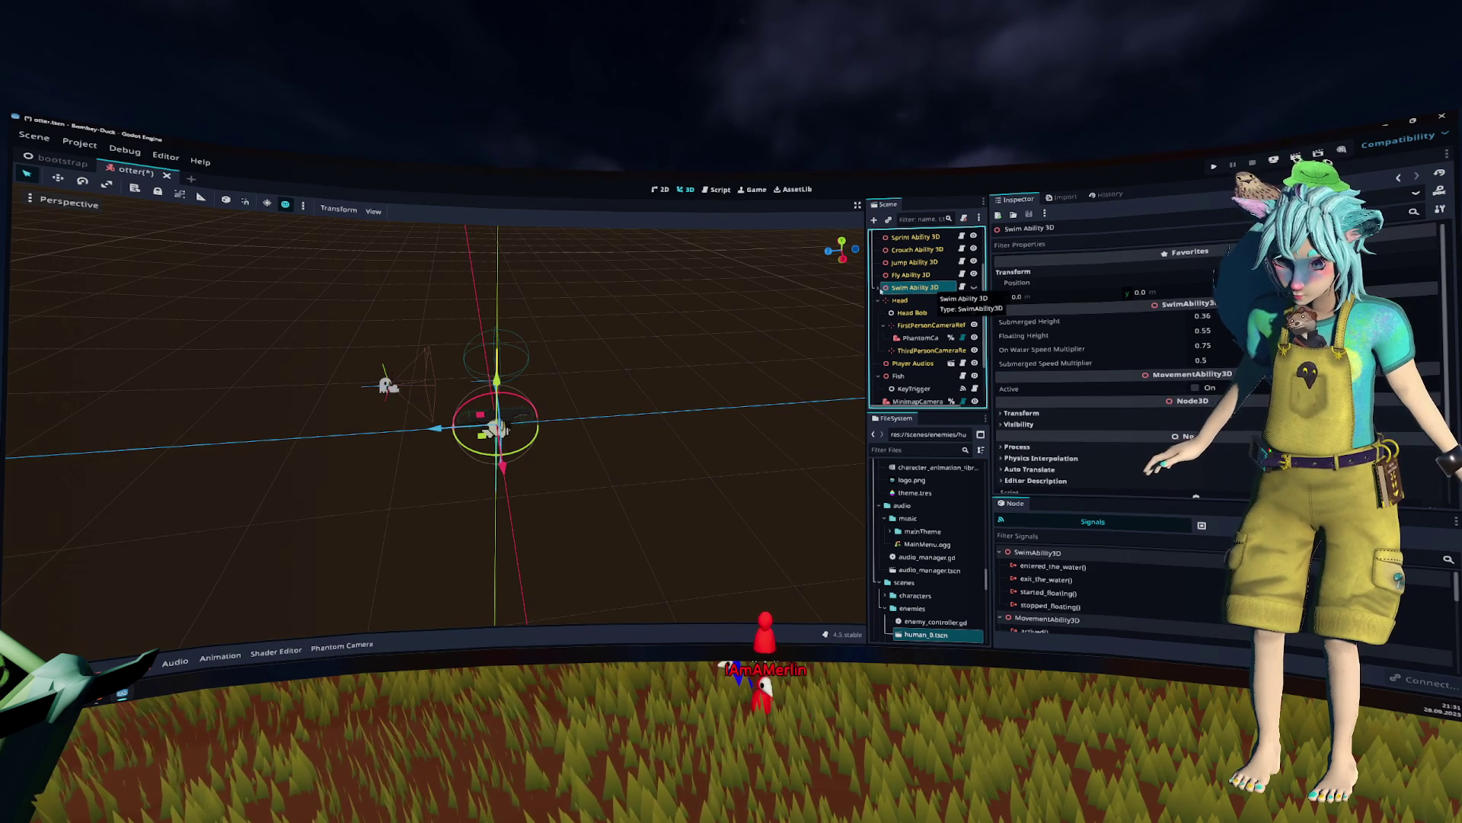
# - Try deleting the inherited Swim Ability 3D, then open its base controller scene
pyautogui.click(880, 288)
pyautogui.click(953, 349)
pyautogui.press('Escape')
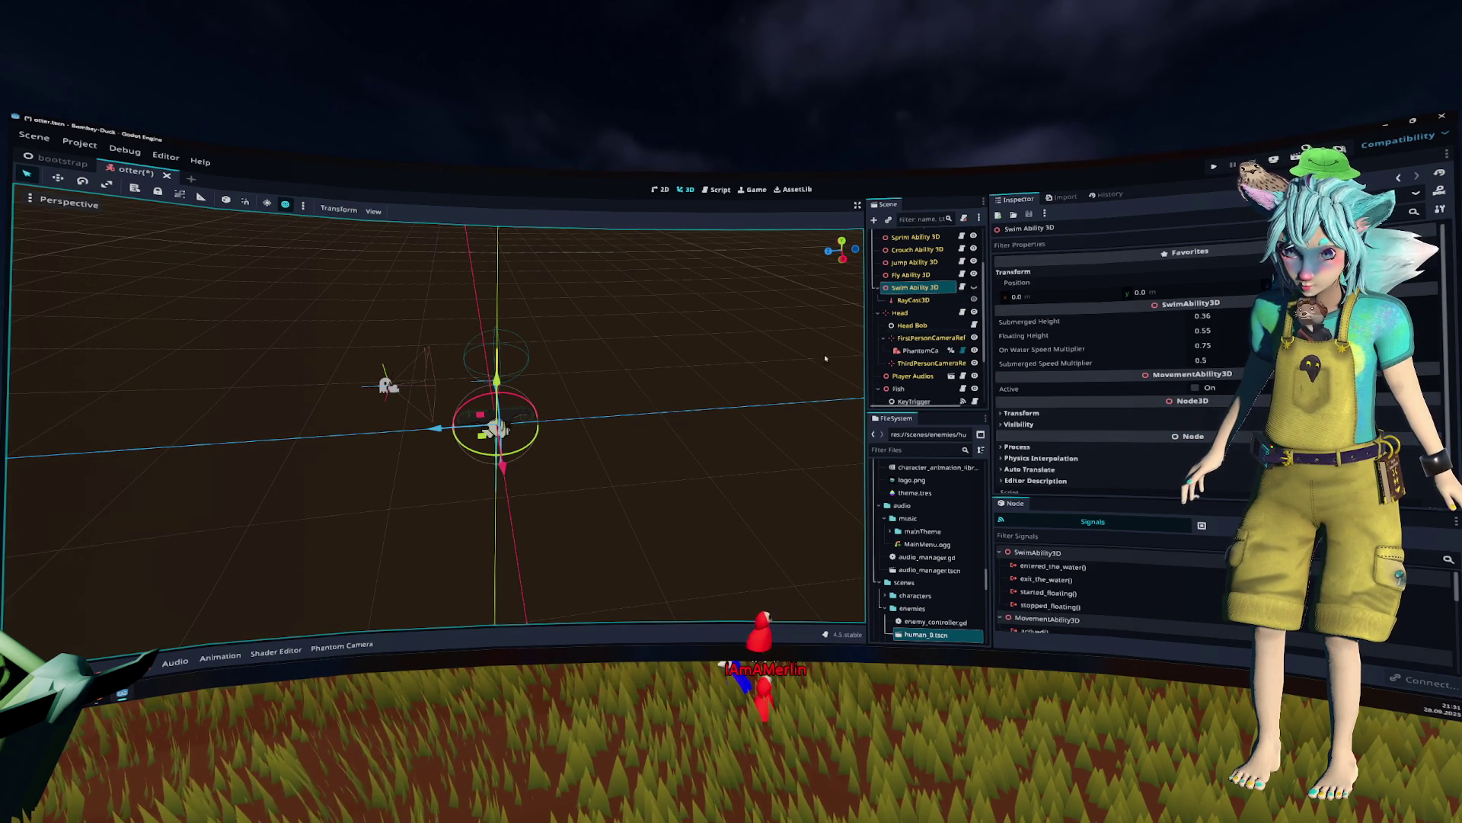
pyautogui.scroll(3, 952, 327)
pyautogui.click(950, 247)
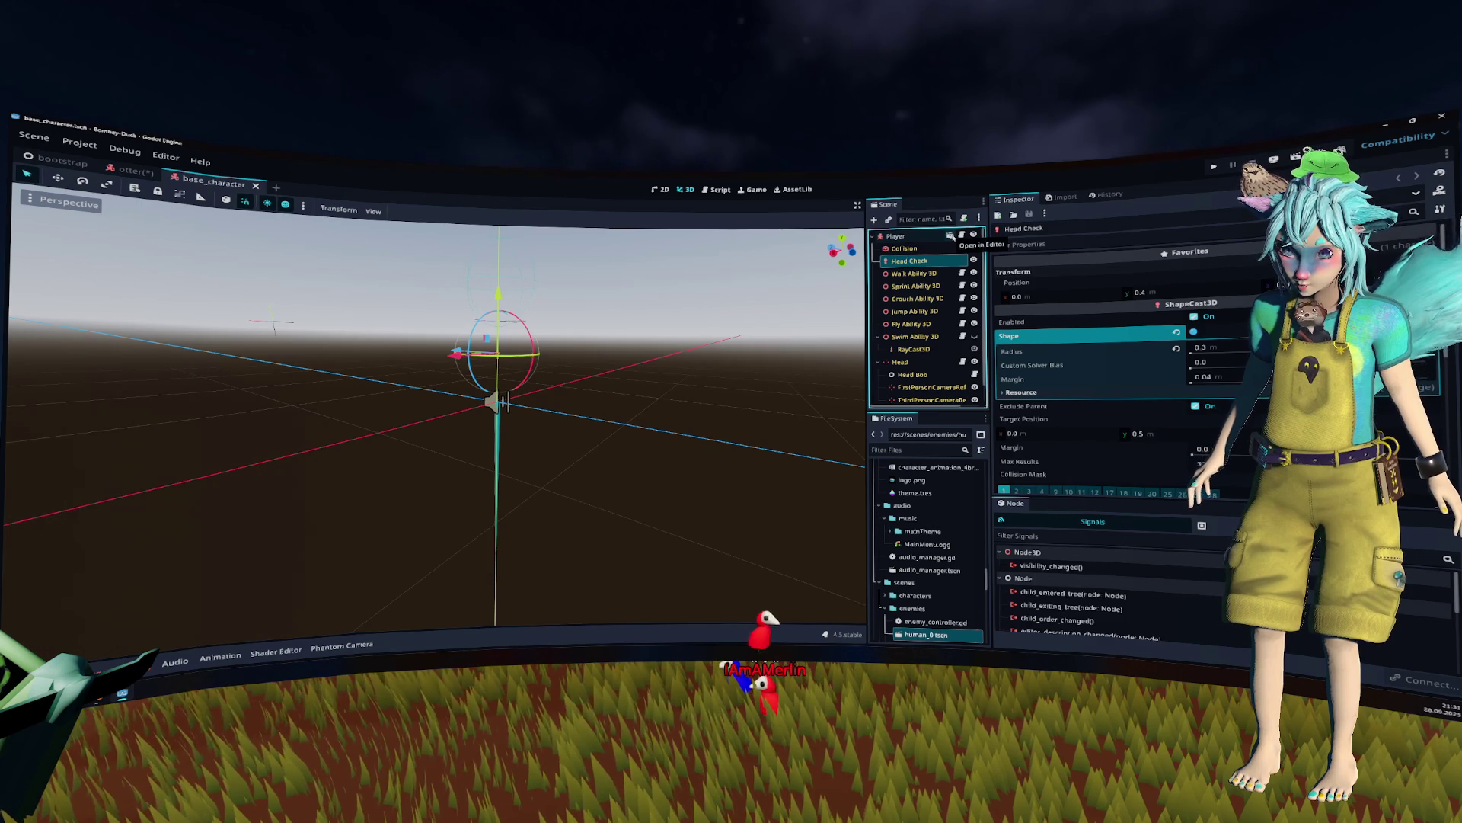
pyautogui.click(951, 236)
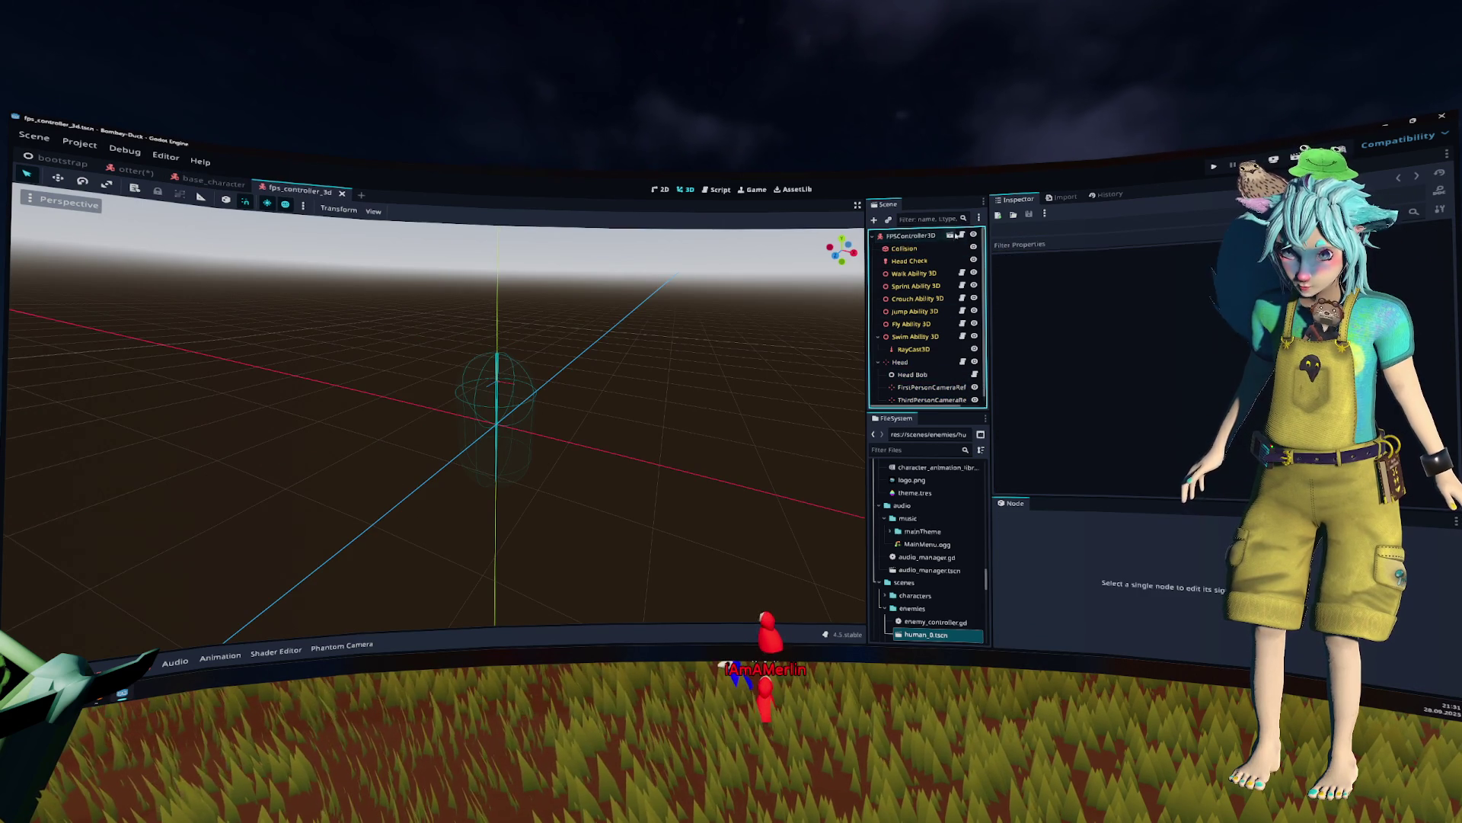
pyautogui.click(951, 235)
# - Delete Swim Ability 3D and Crouch Ability 3D from the controller scene and save
pyautogui.click(930, 336)
pyautogui.press('Delete')
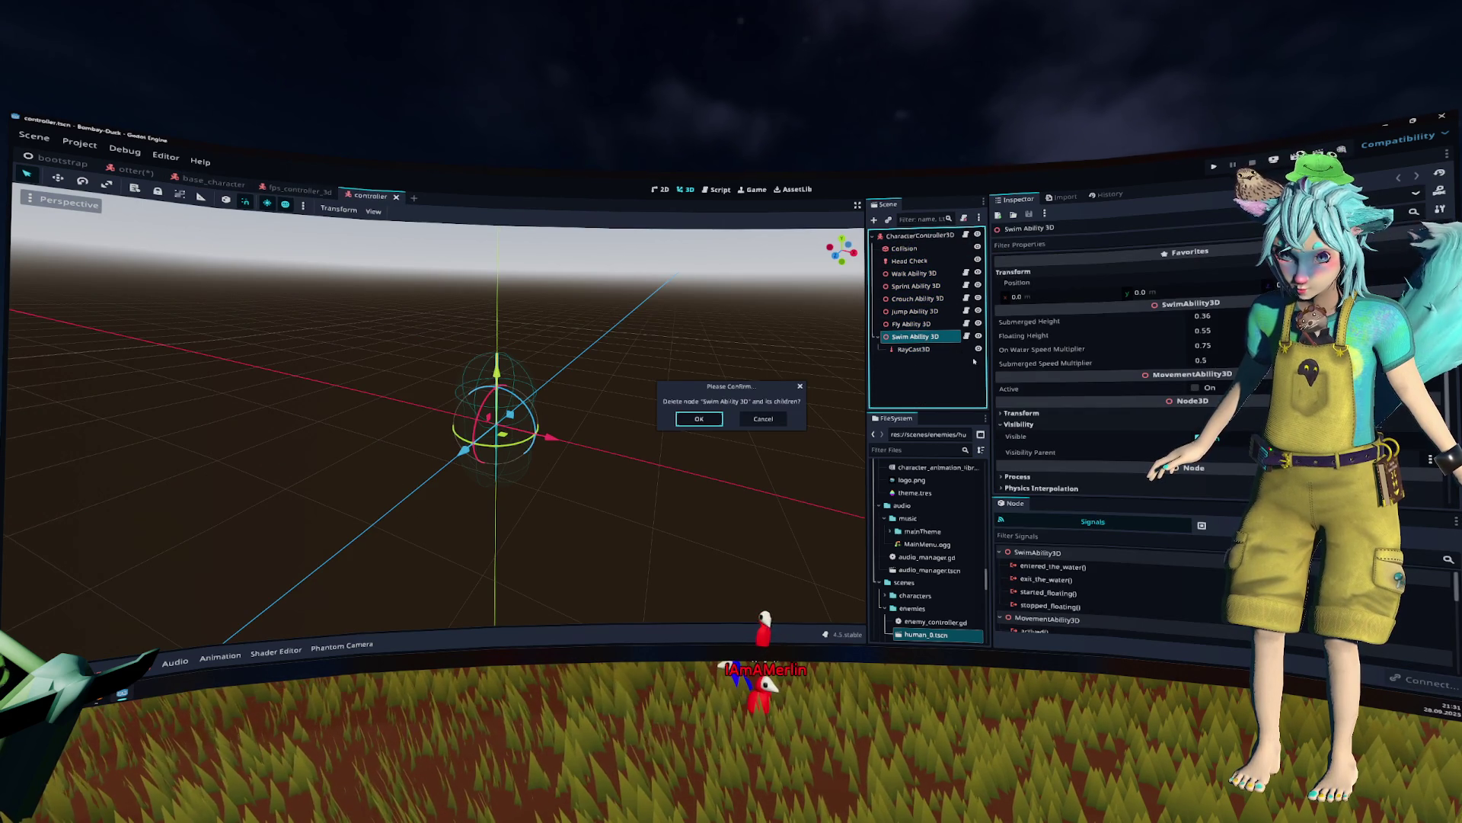
pyautogui.press('Return')
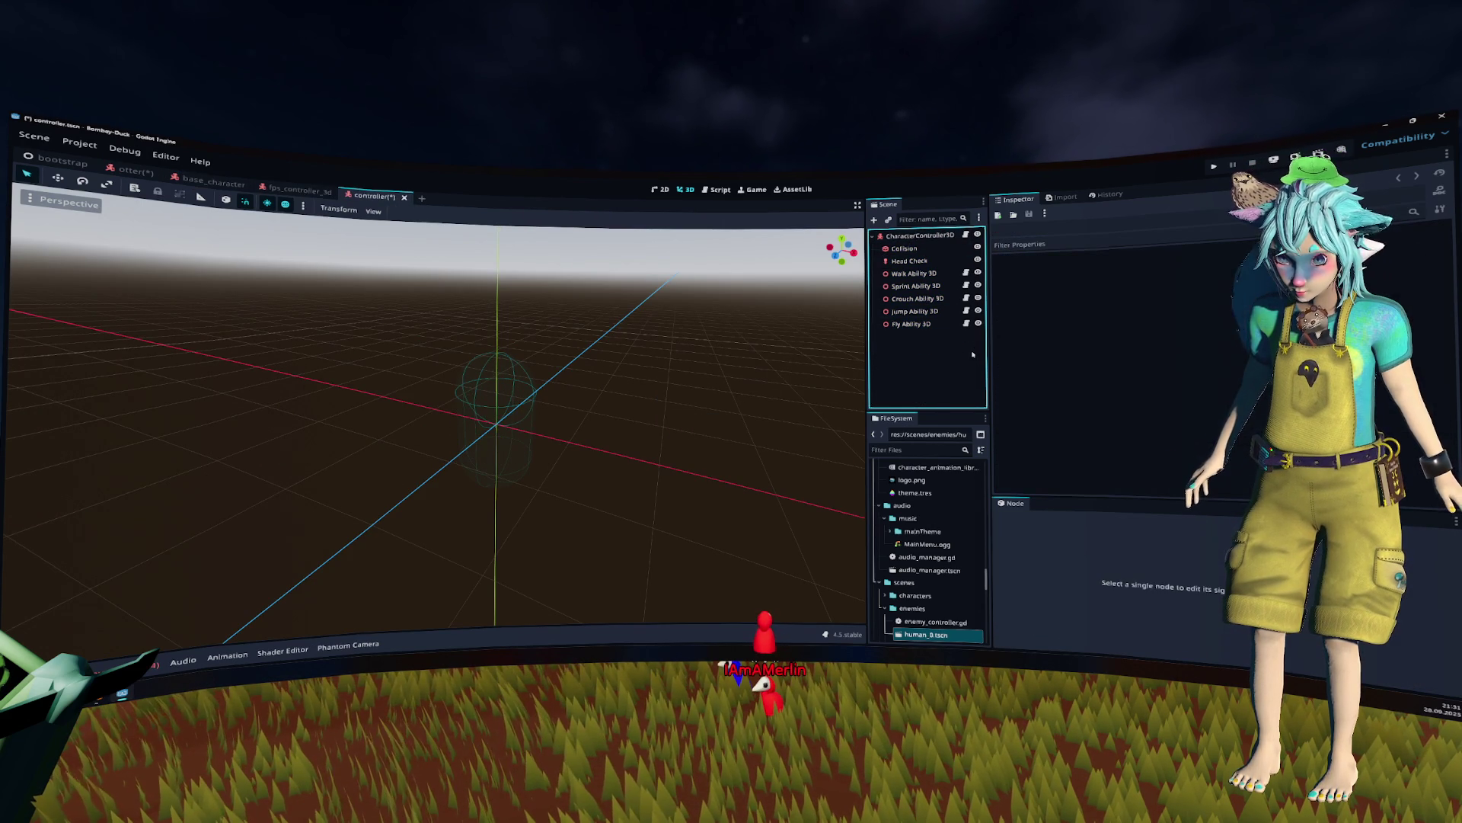
pyautogui.click(938, 299)
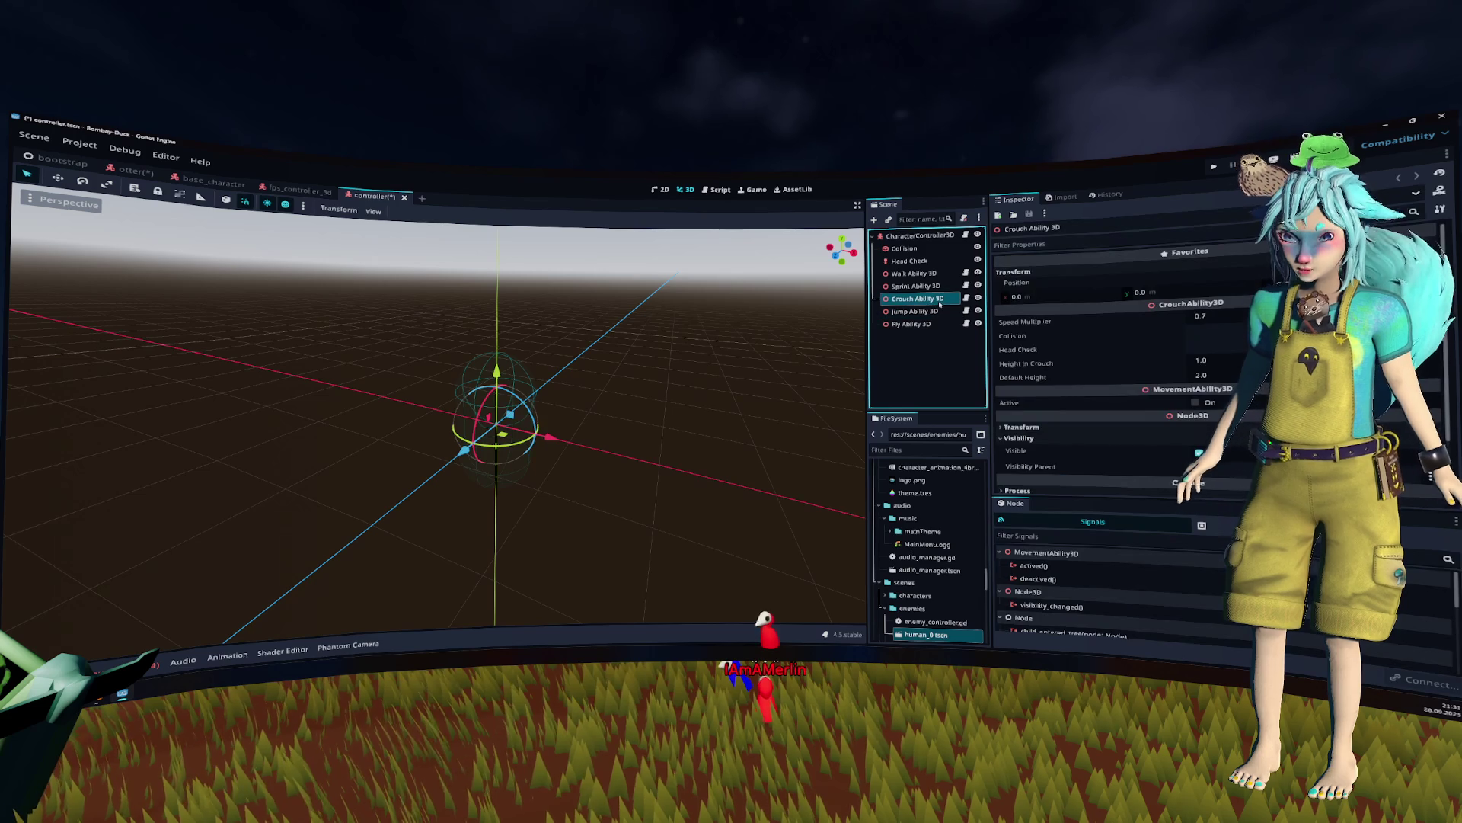
pyautogui.press('Delete')
pyautogui.press('Return')
pyautogui.hotkey('ctrl', 's')
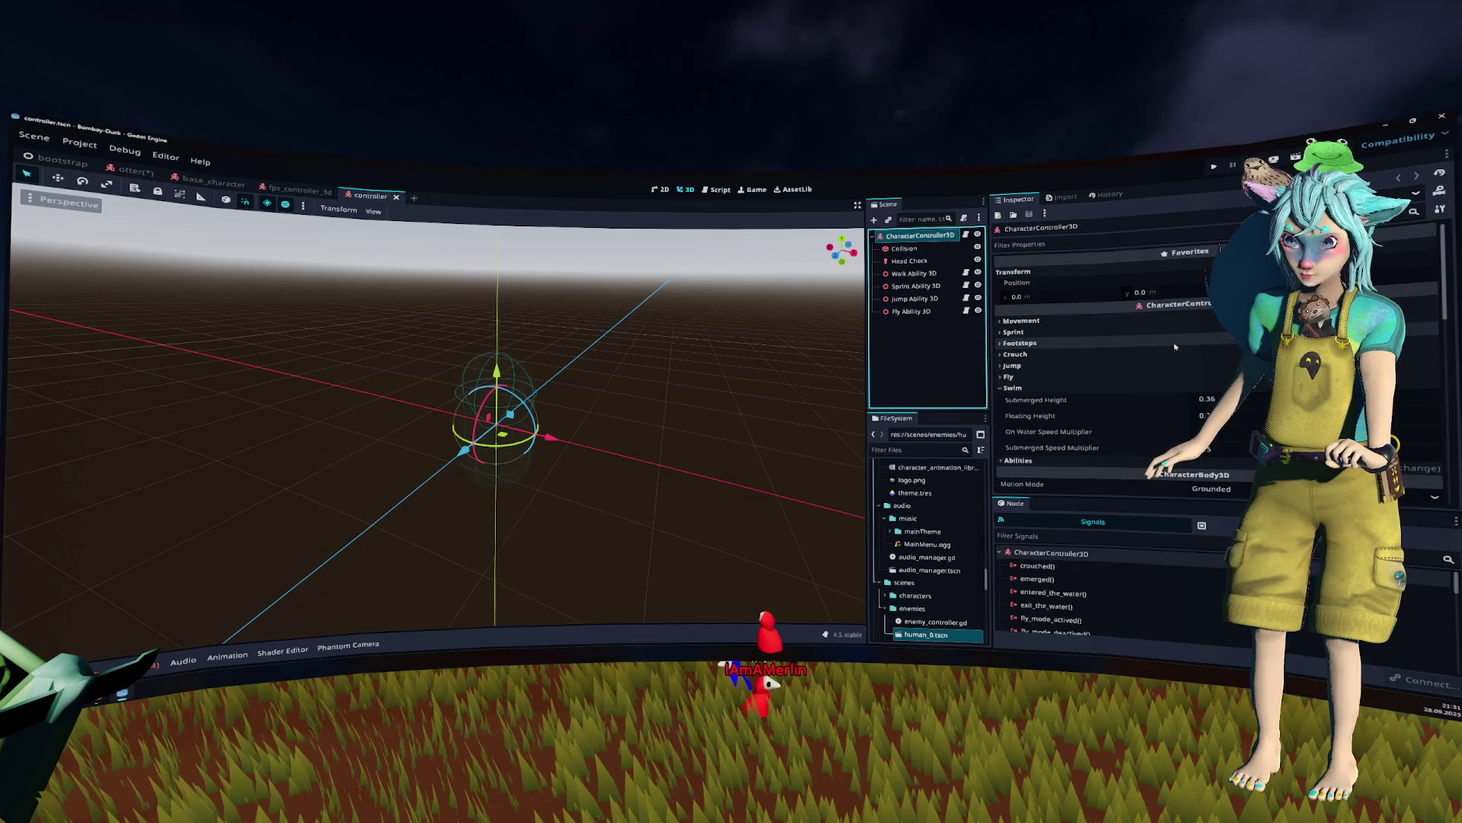
# - Remove the empty first and the last Abilities Path entries, save, and close the controller scene
pyautogui.click(1029, 390)
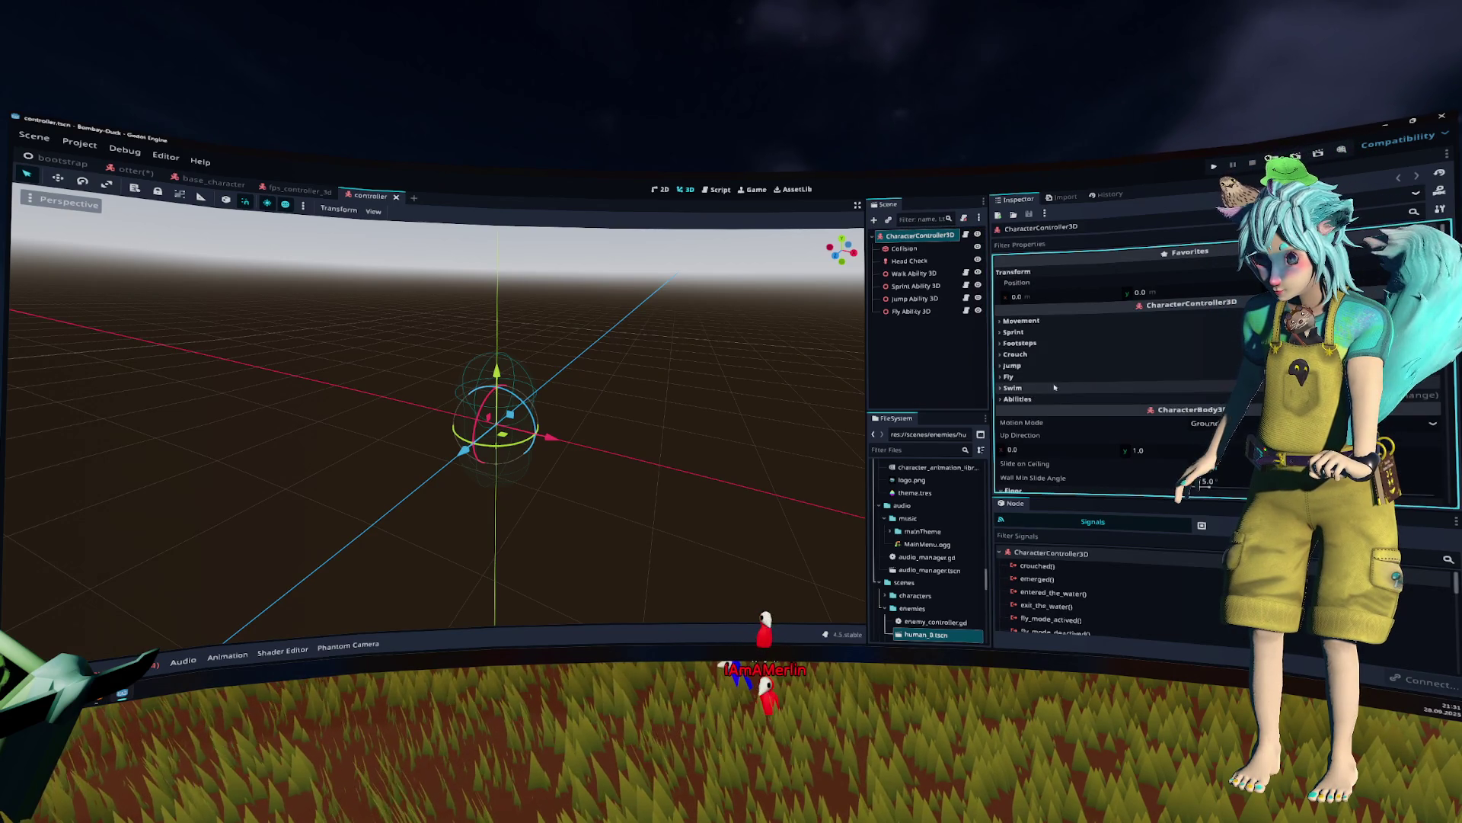
pyautogui.click(1096, 400)
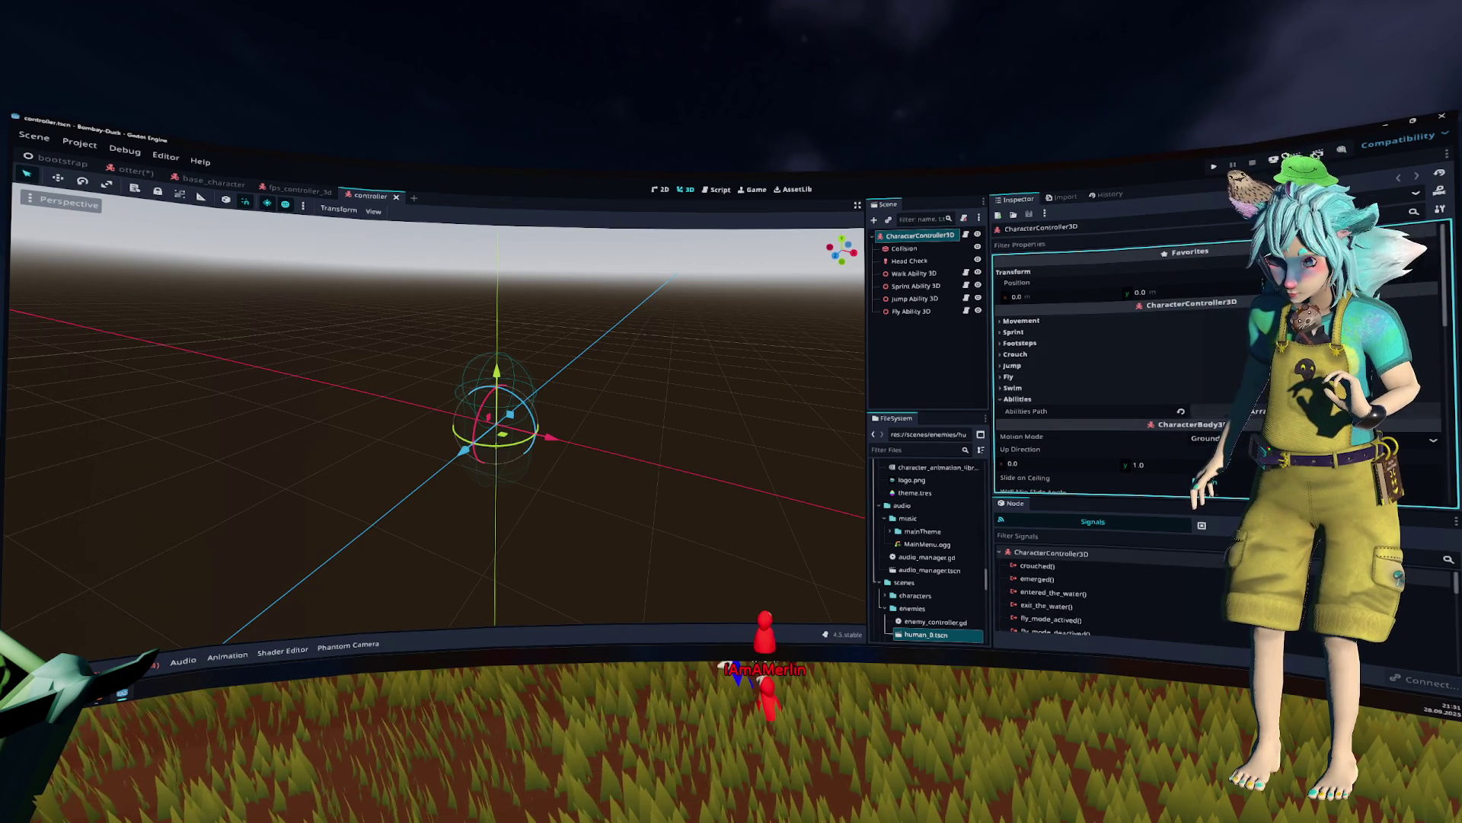
pyautogui.click(1257, 412)
pyautogui.click(1423, 308)
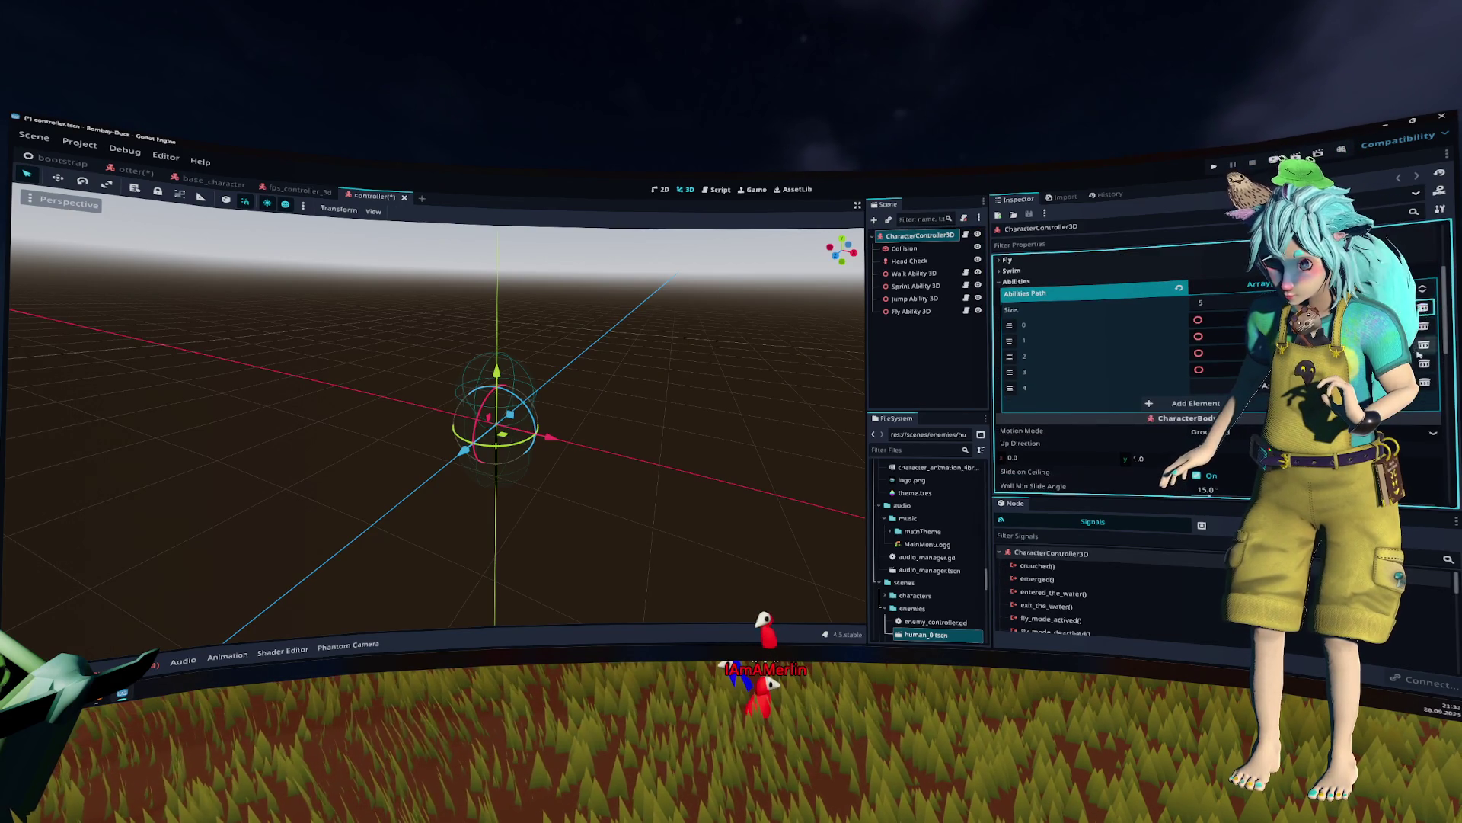
pyautogui.click(1424, 382)
pyautogui.hotkey('ctrl', 's')
pyautogui.click(396, 197)
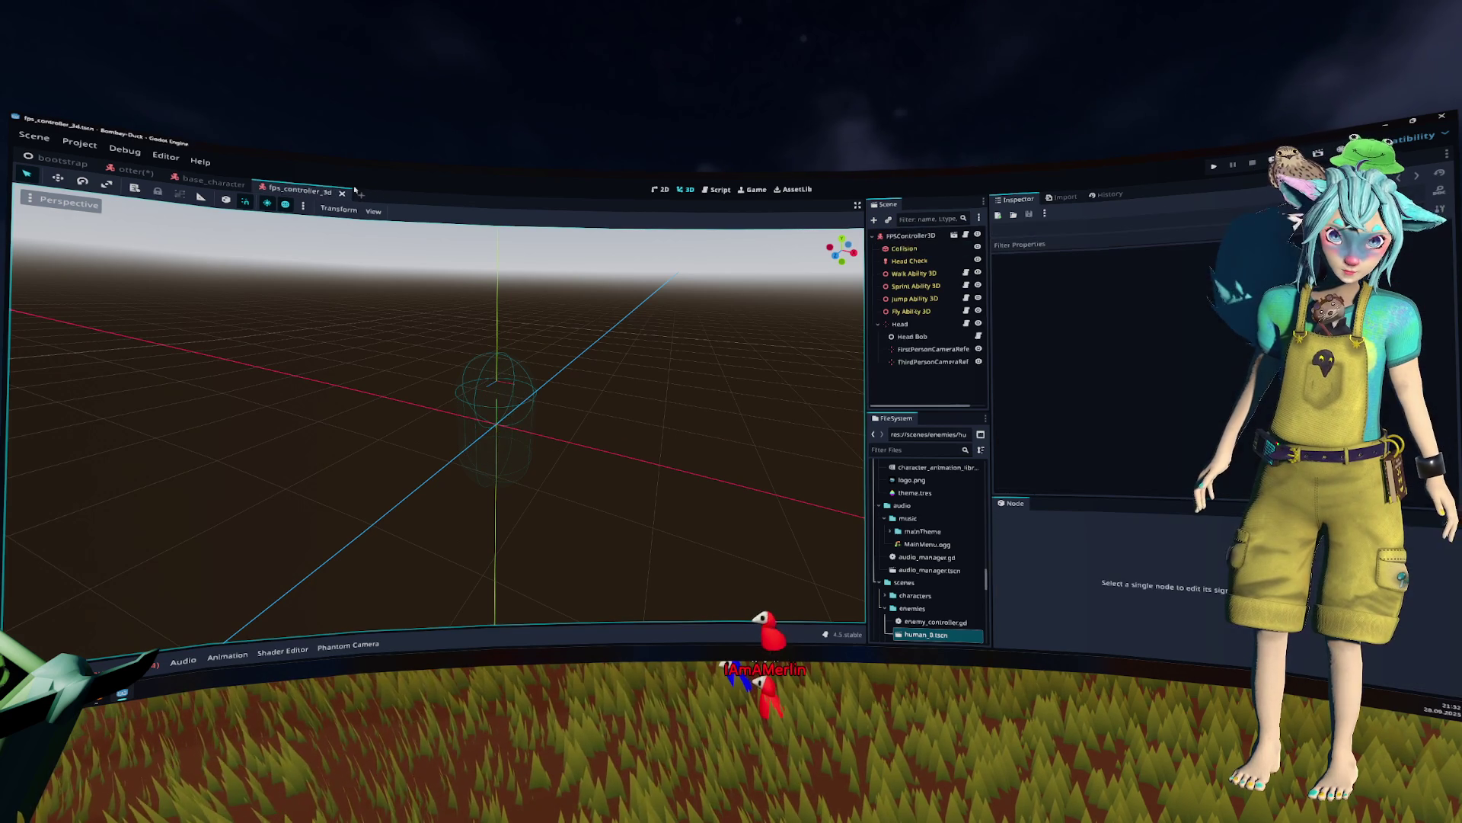
# - Close fps_controller_3d, then delete Swim and Crouch Ability 3D from base_character and save
pyautogui.click(342, 193)
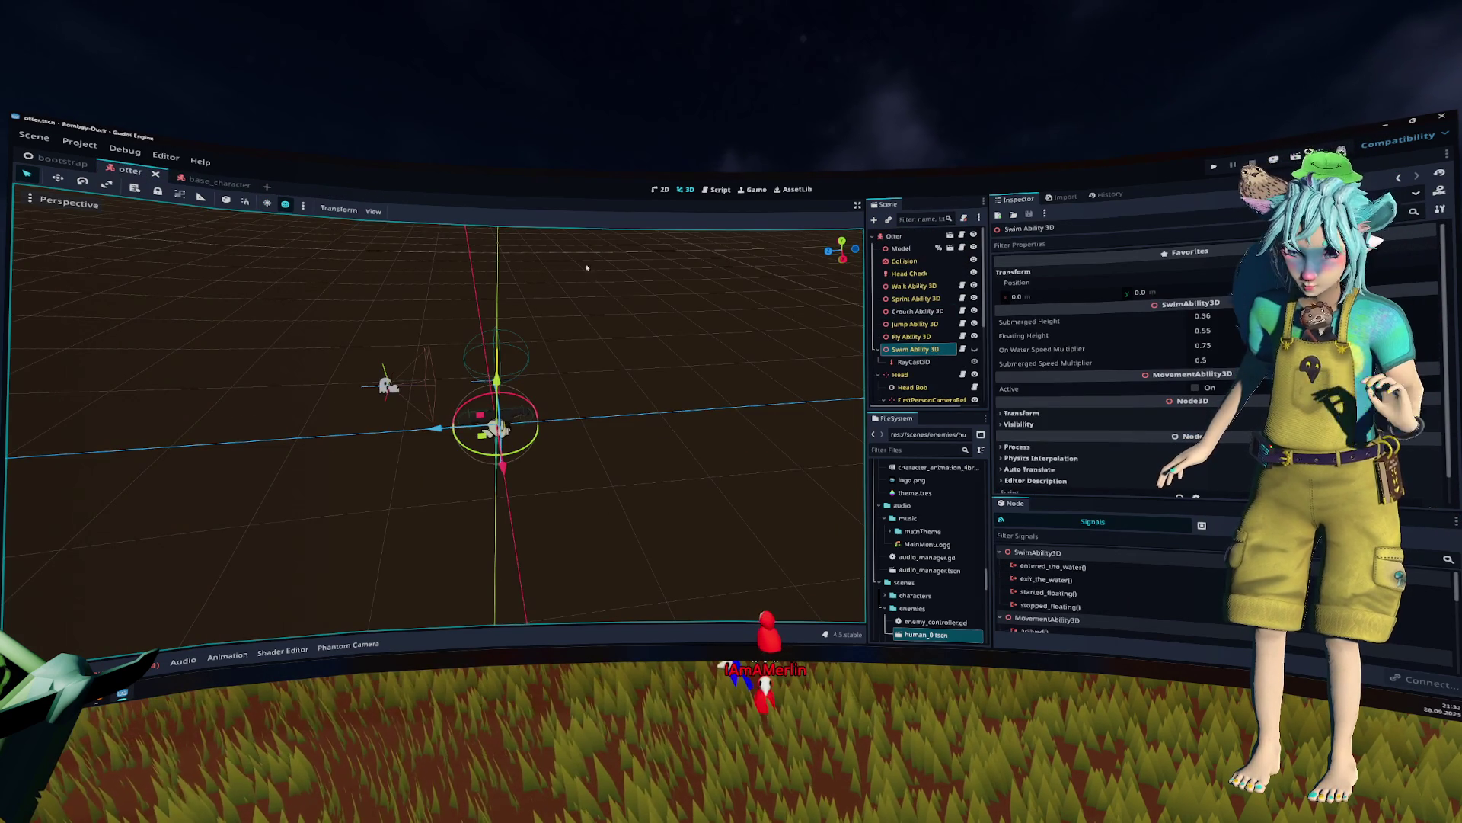
pyautogui.click(204, 180)
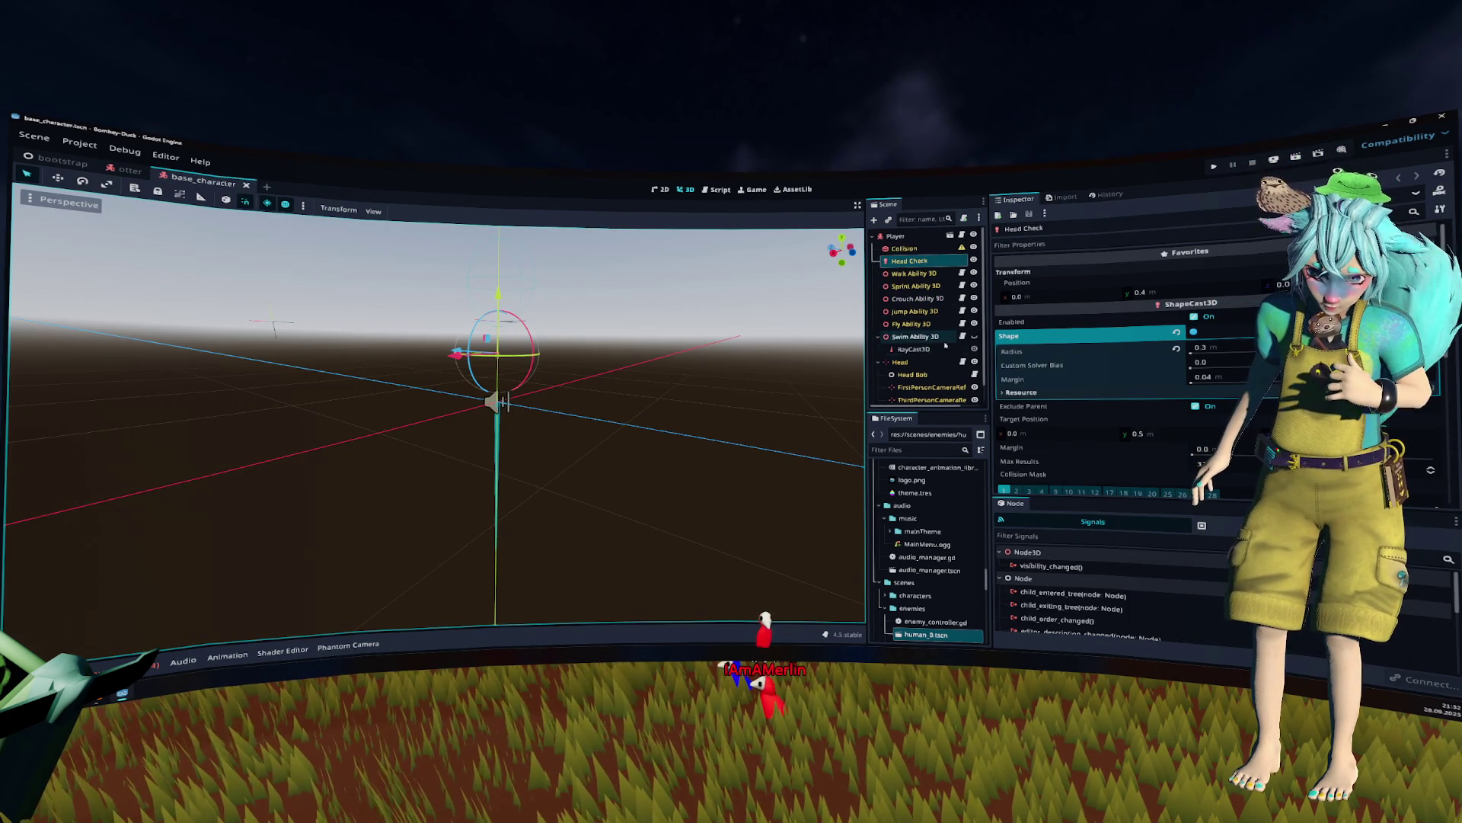
pyautogui.click(941, 336)
pyautogui.keyDown('ctrl'); pyautogui.click(935, 298); pyautogui.keyUp('ctrl')
pyautogui.press('Delete')
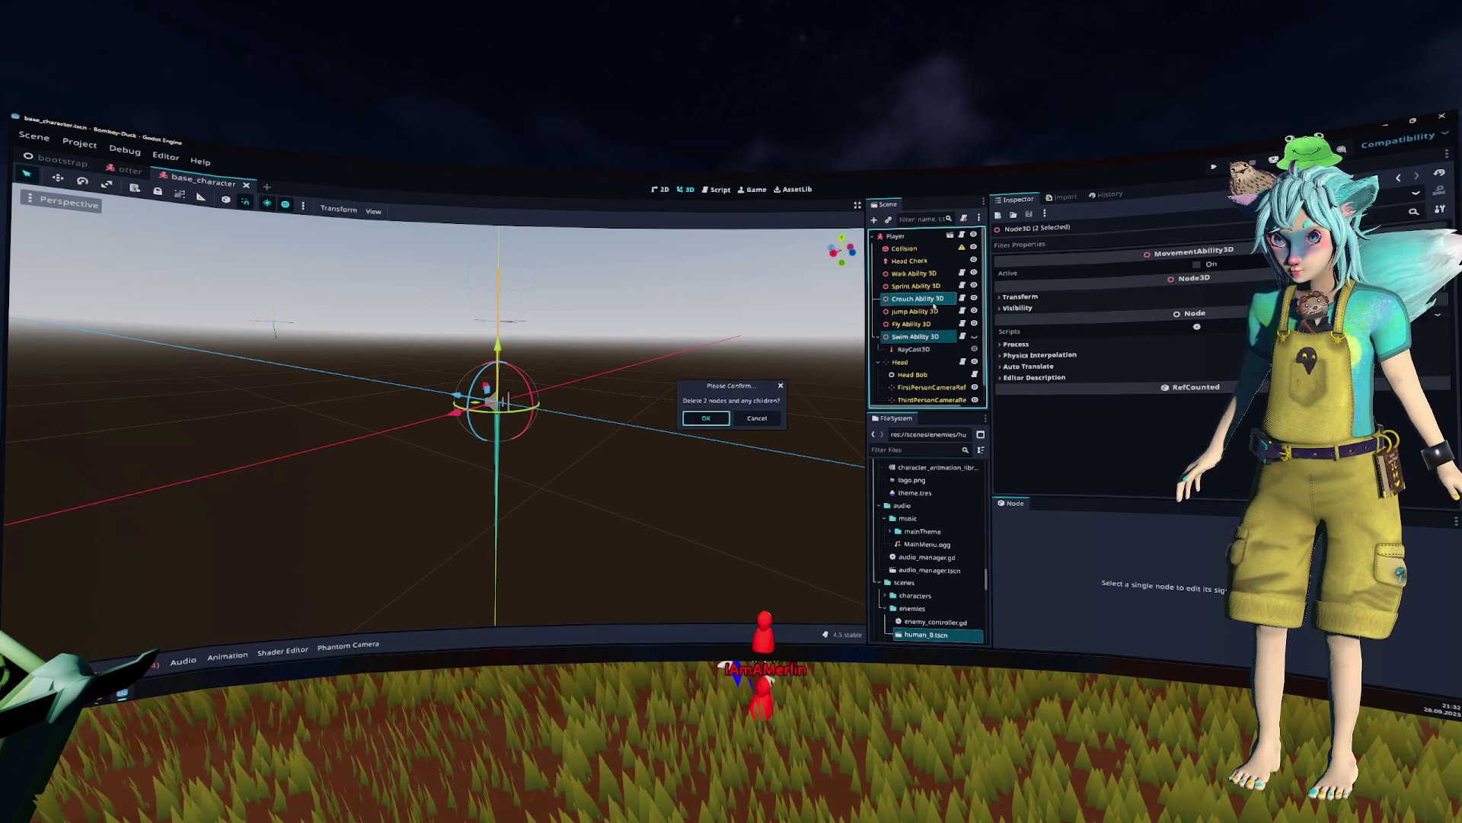
pyautogui.press('Return')
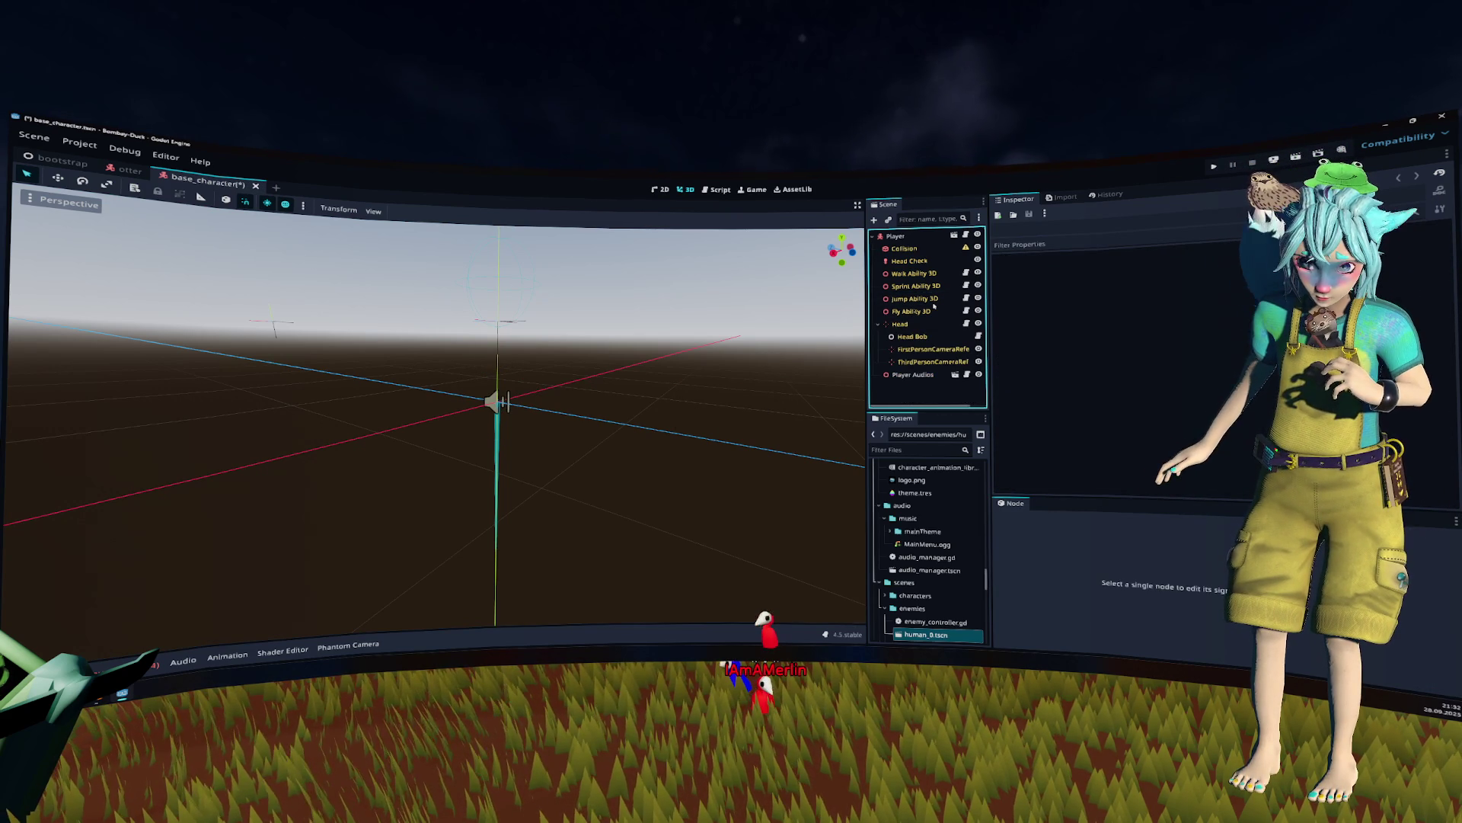
pyautogui.hotkey('ctrl', 's')
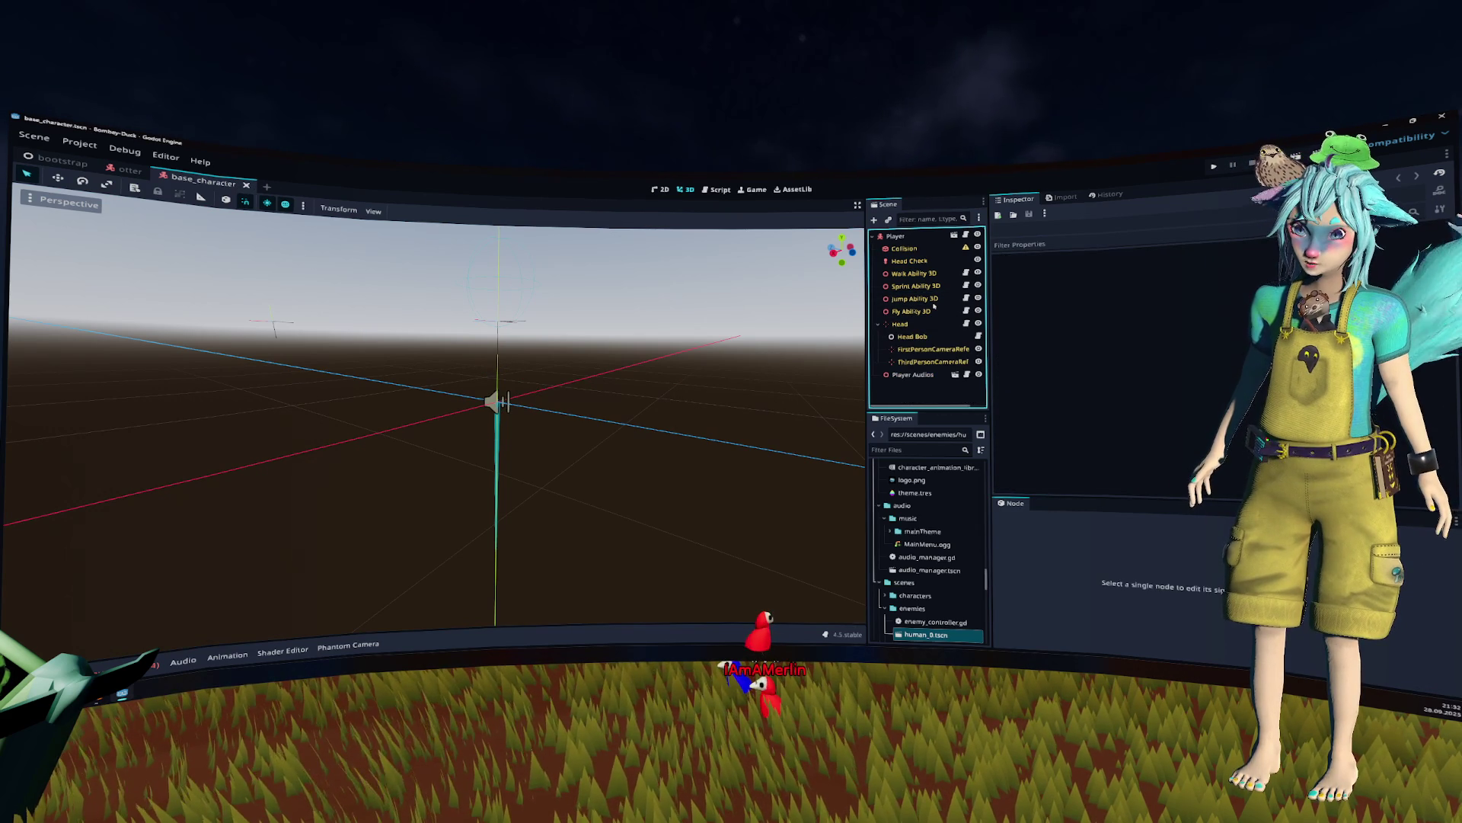
pyautogui.click(910, 374)
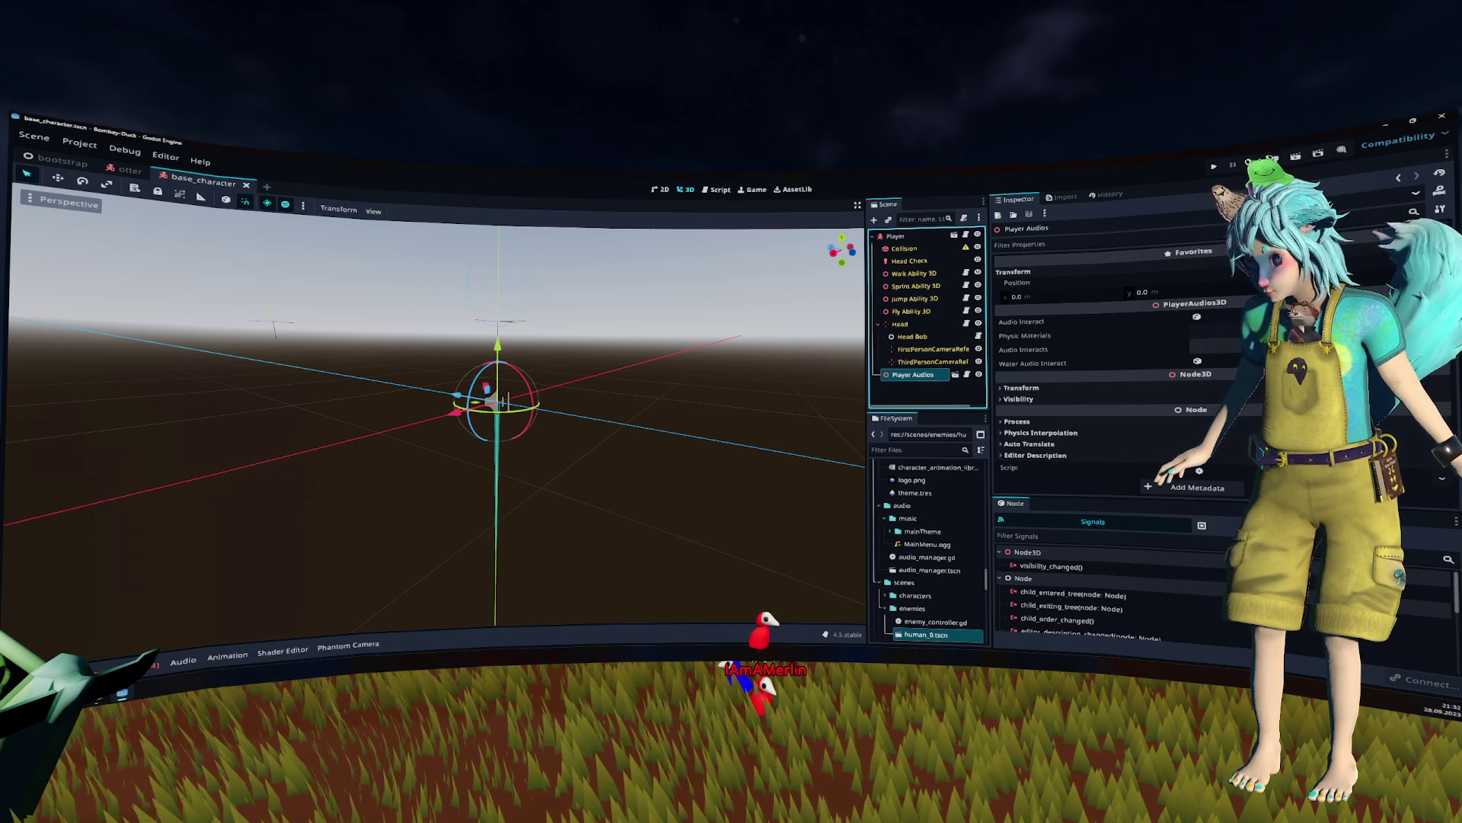
# - Cut Player Audios' Physic Materials and Audio Interacts to one entry each, save, and open player_audios_3d.gd
pyautogui.click(1215, 335)
pyautogui.click(1215, 333)
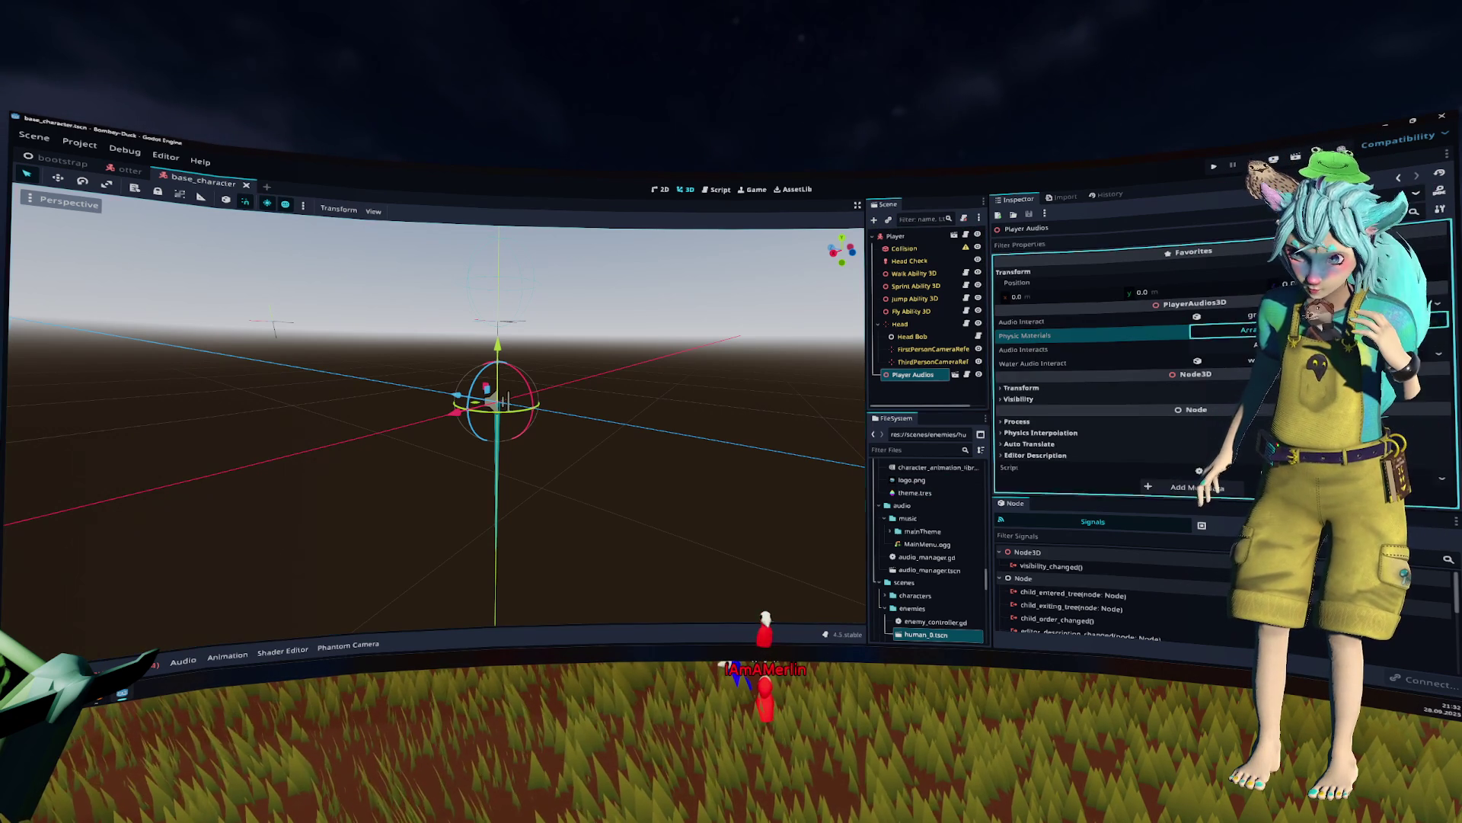
pyautogui.click(1219, 332)
pyautogui.click(1218, 332)
pyautogui.click(1218, 349)
pyautogui.click(1426, 394)
pyautogui.click(1426, 394)
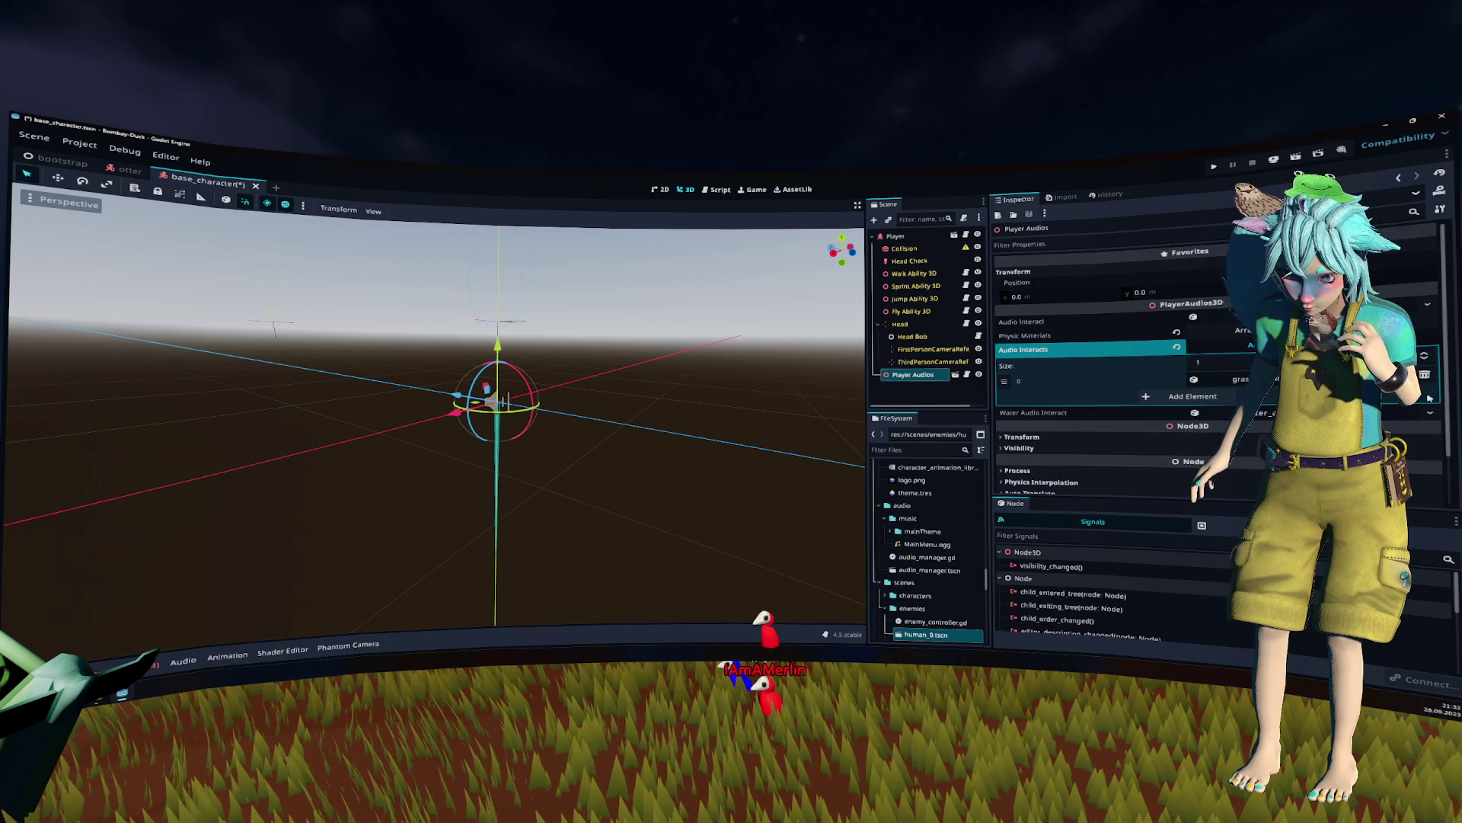
pyautogui.hotkey('ctrl', 's')
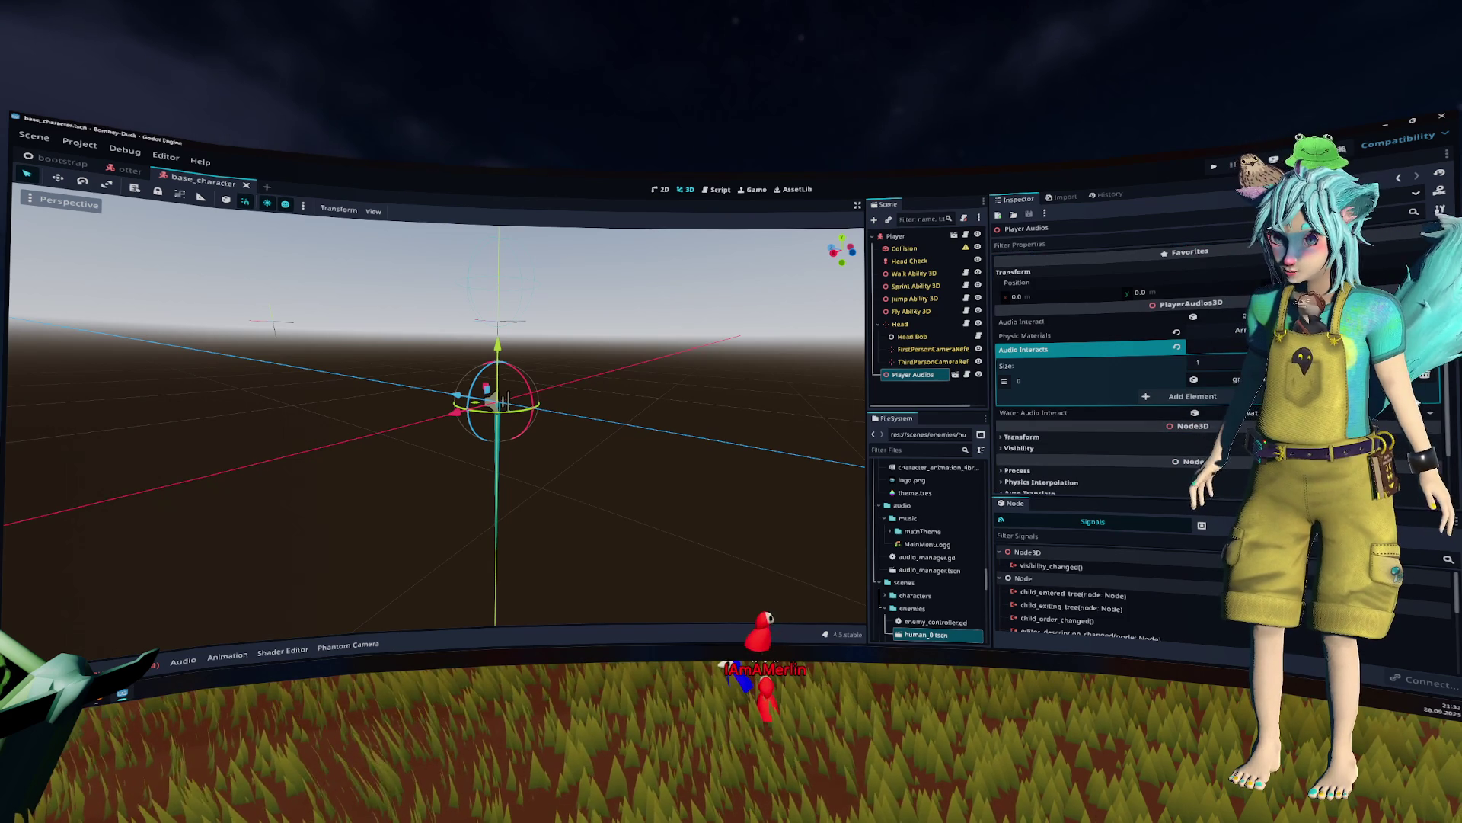
pyautogui.click(967, 374)
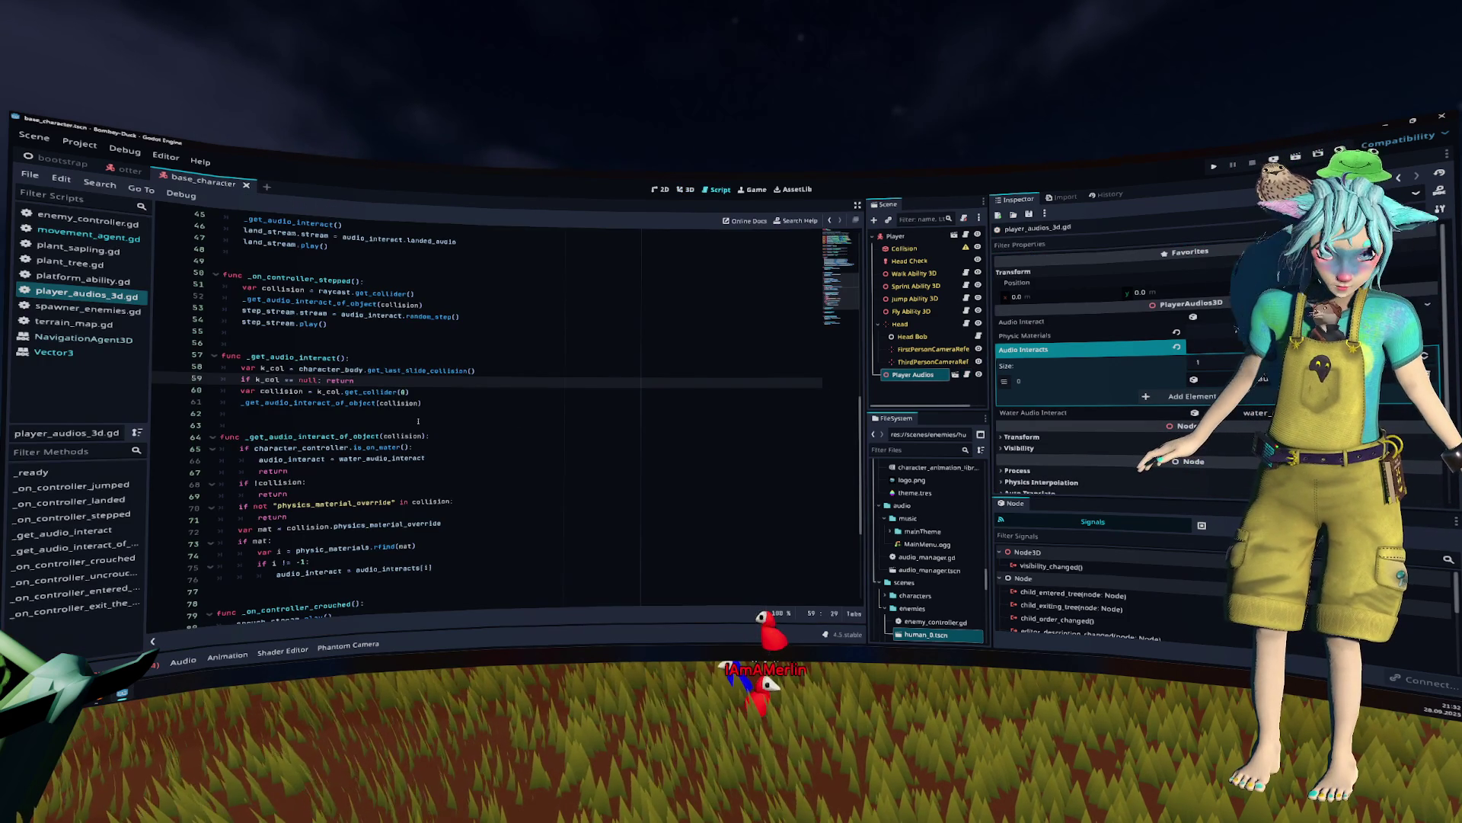
# - Review the step handler's raycast and audio-interact lookup, then add a second Physic Materials element
pyautogui.scroll(6, 418, 421)
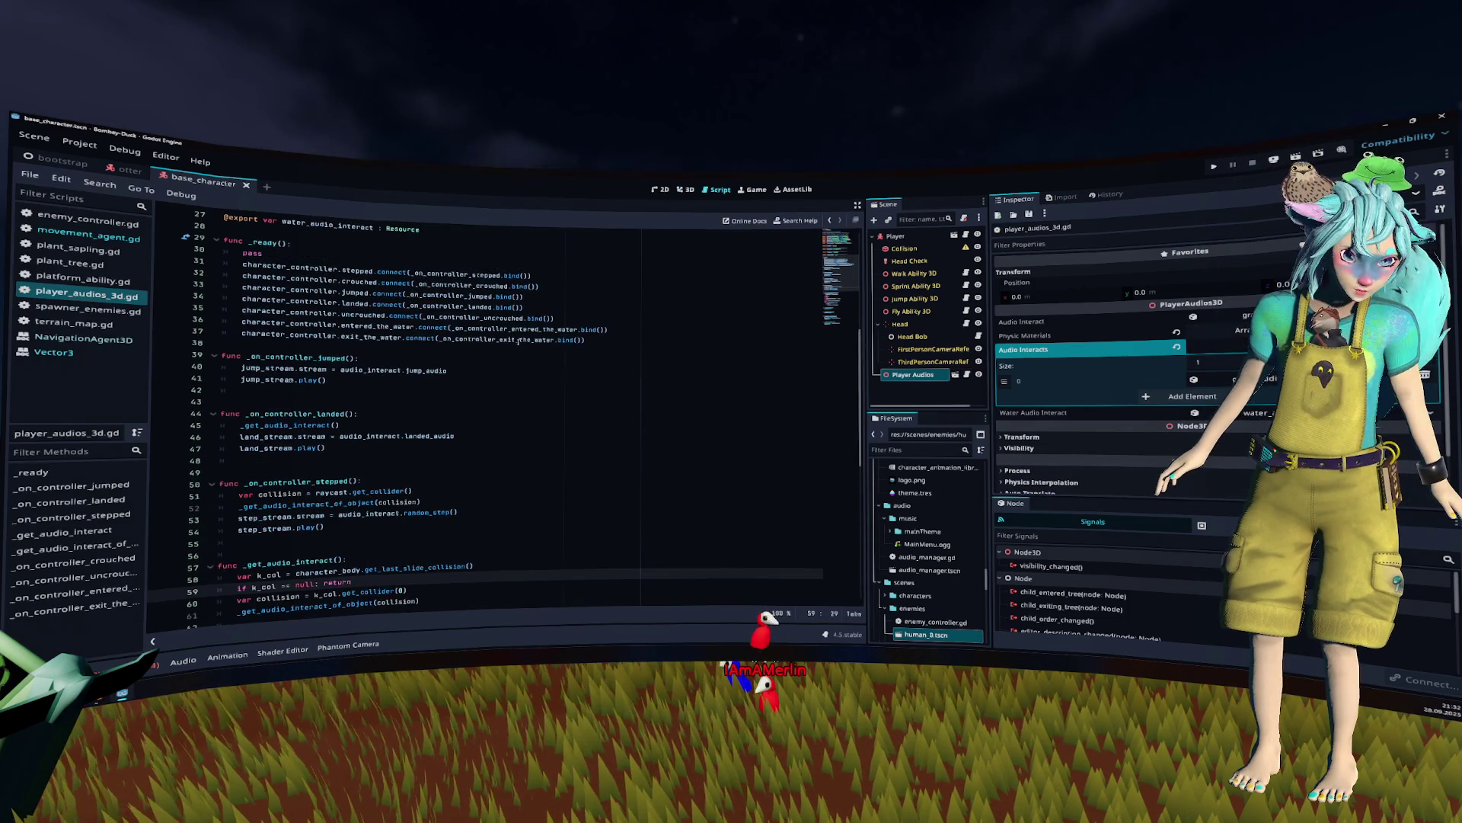
pyautogui.scroll(2, 748, 395)
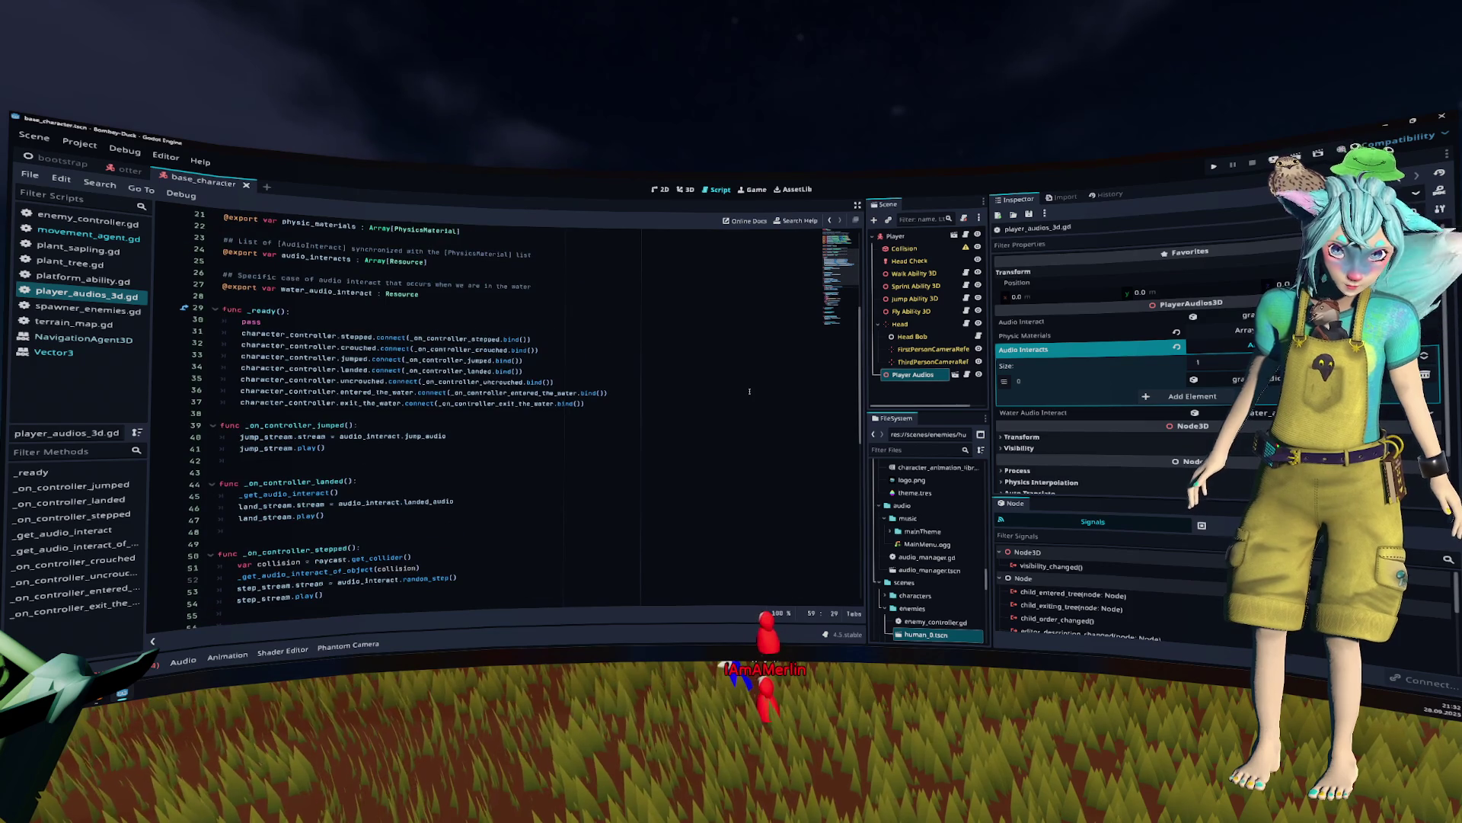
pyautogui.scroll(6, 750, 388)
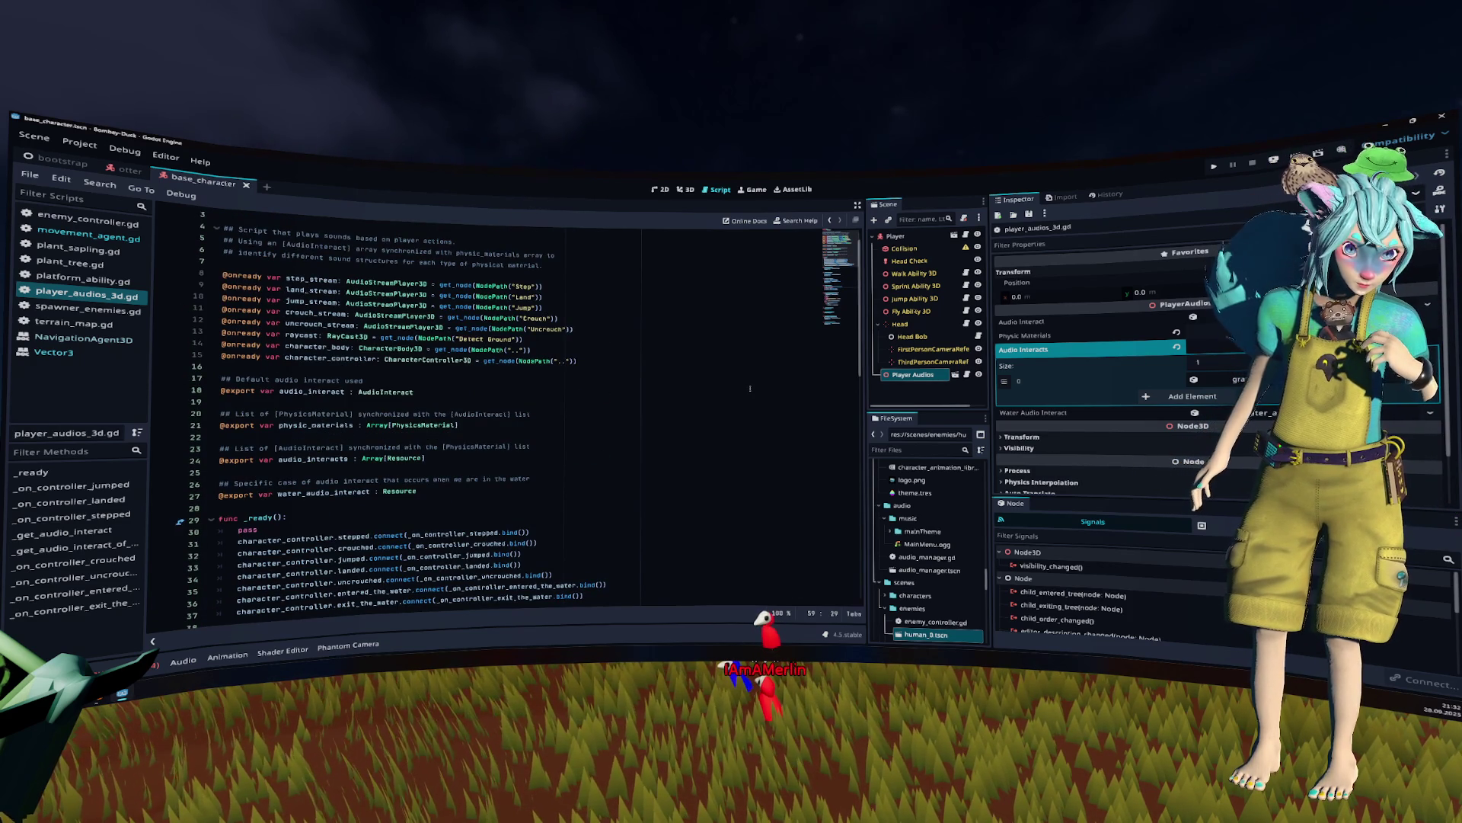
pyautogui.scroll(-2, 750, 389)
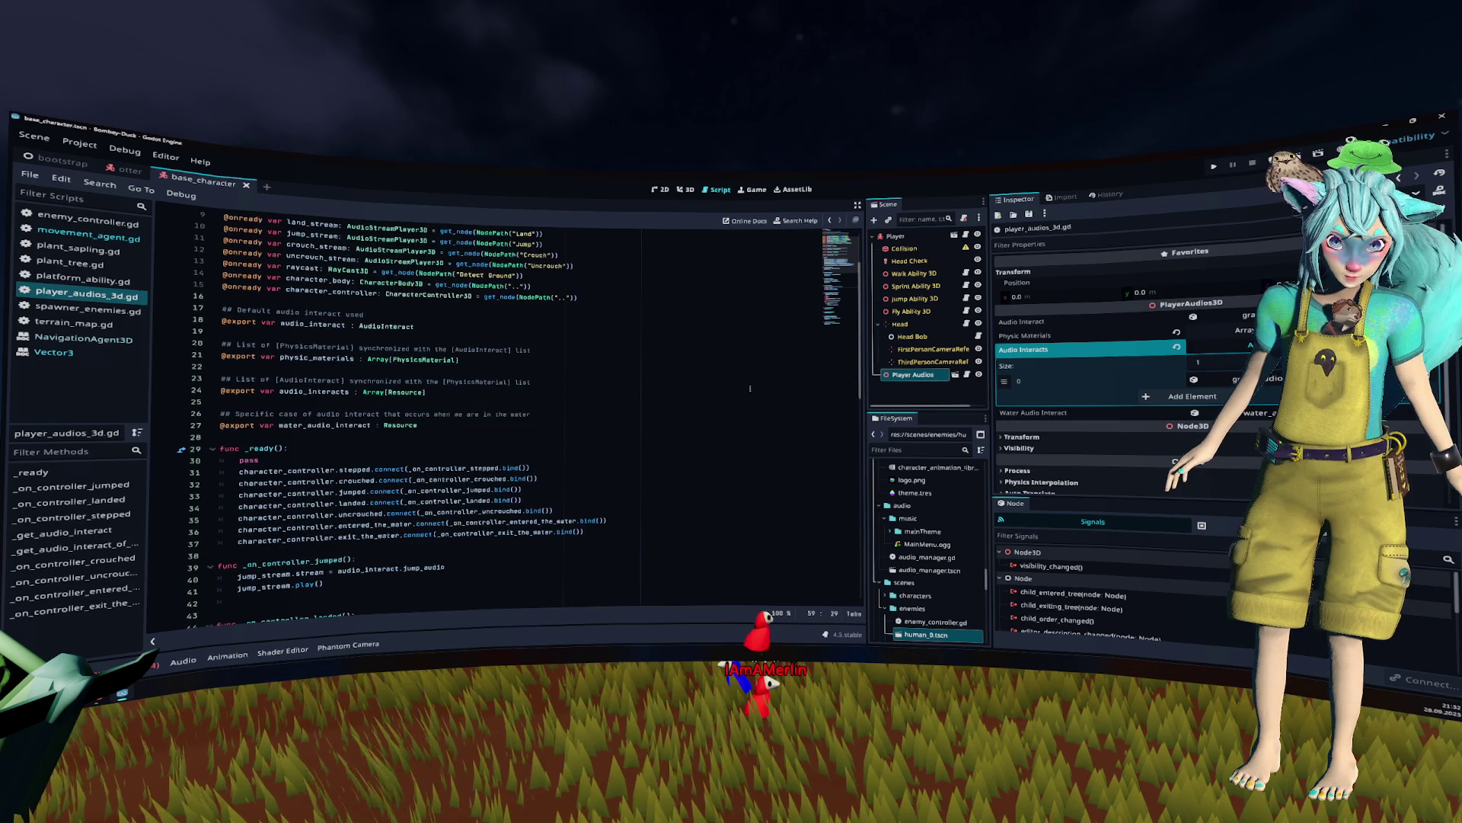
pyautogui.scroll(-2, 750, 388)
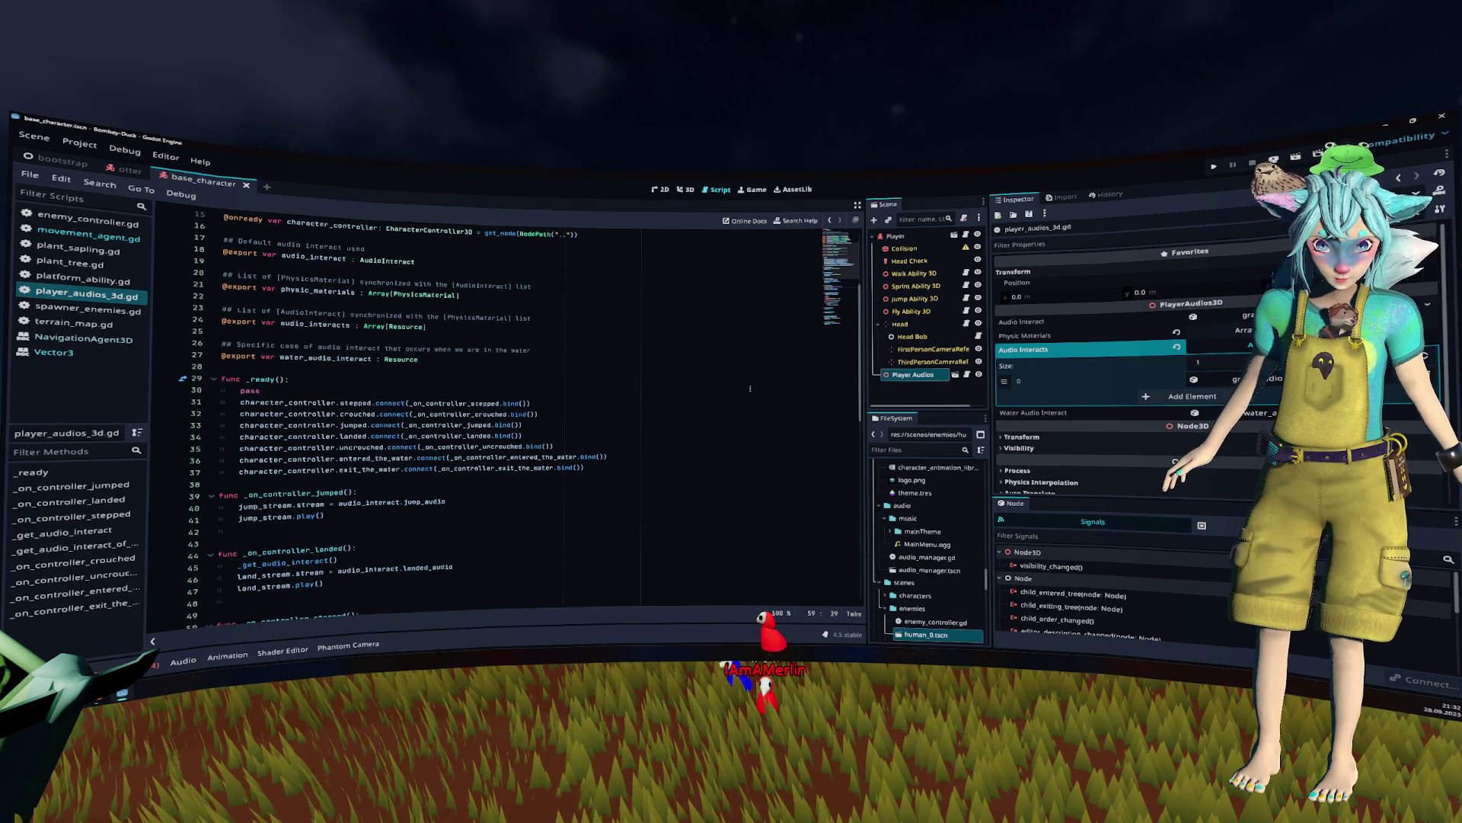
pyautogui.scroll(-6, 750, 388)
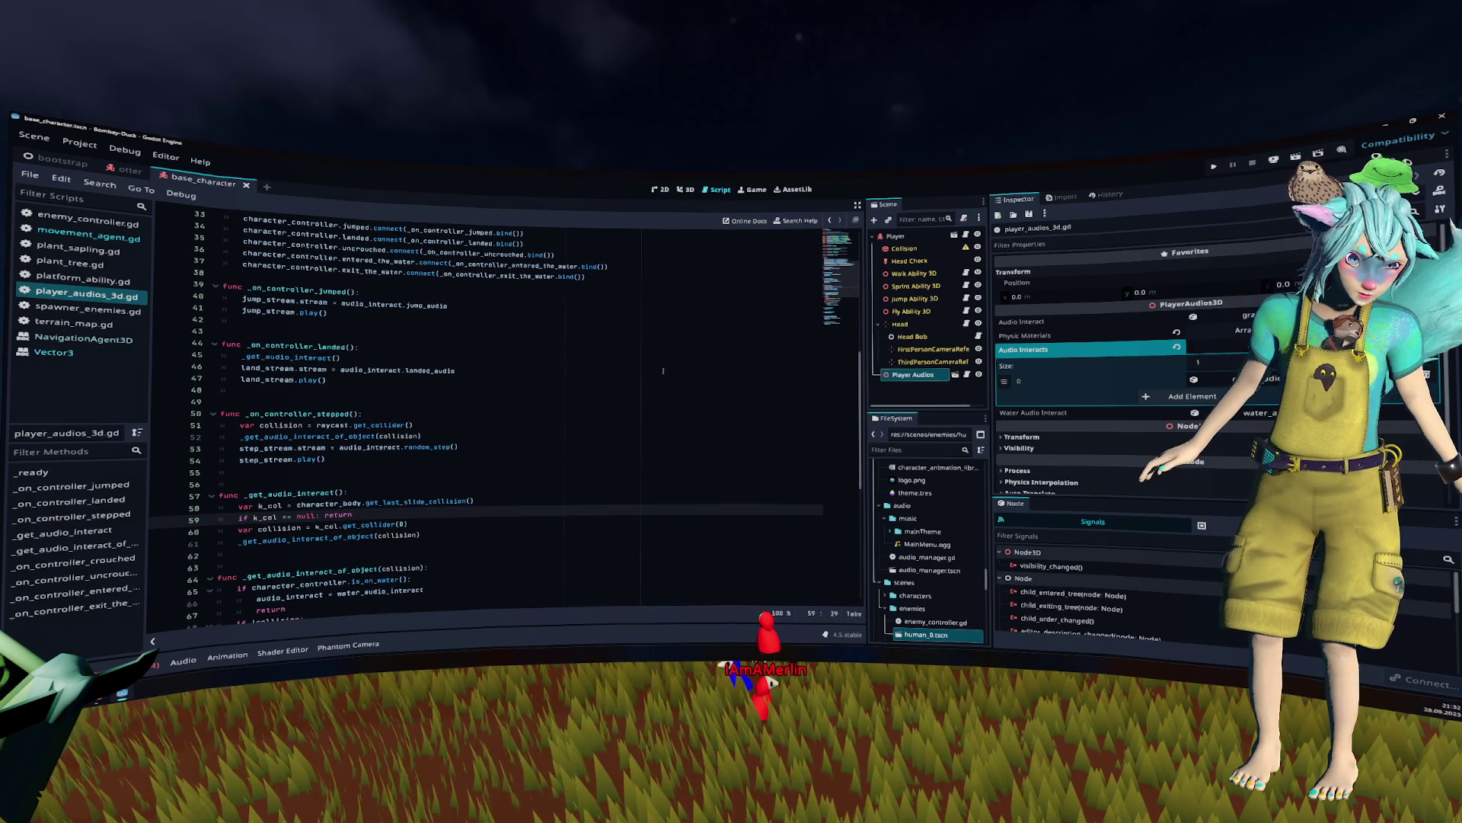
pyautogui.scroll(-2, 663, 371)
pyautogui.click(478, 363)
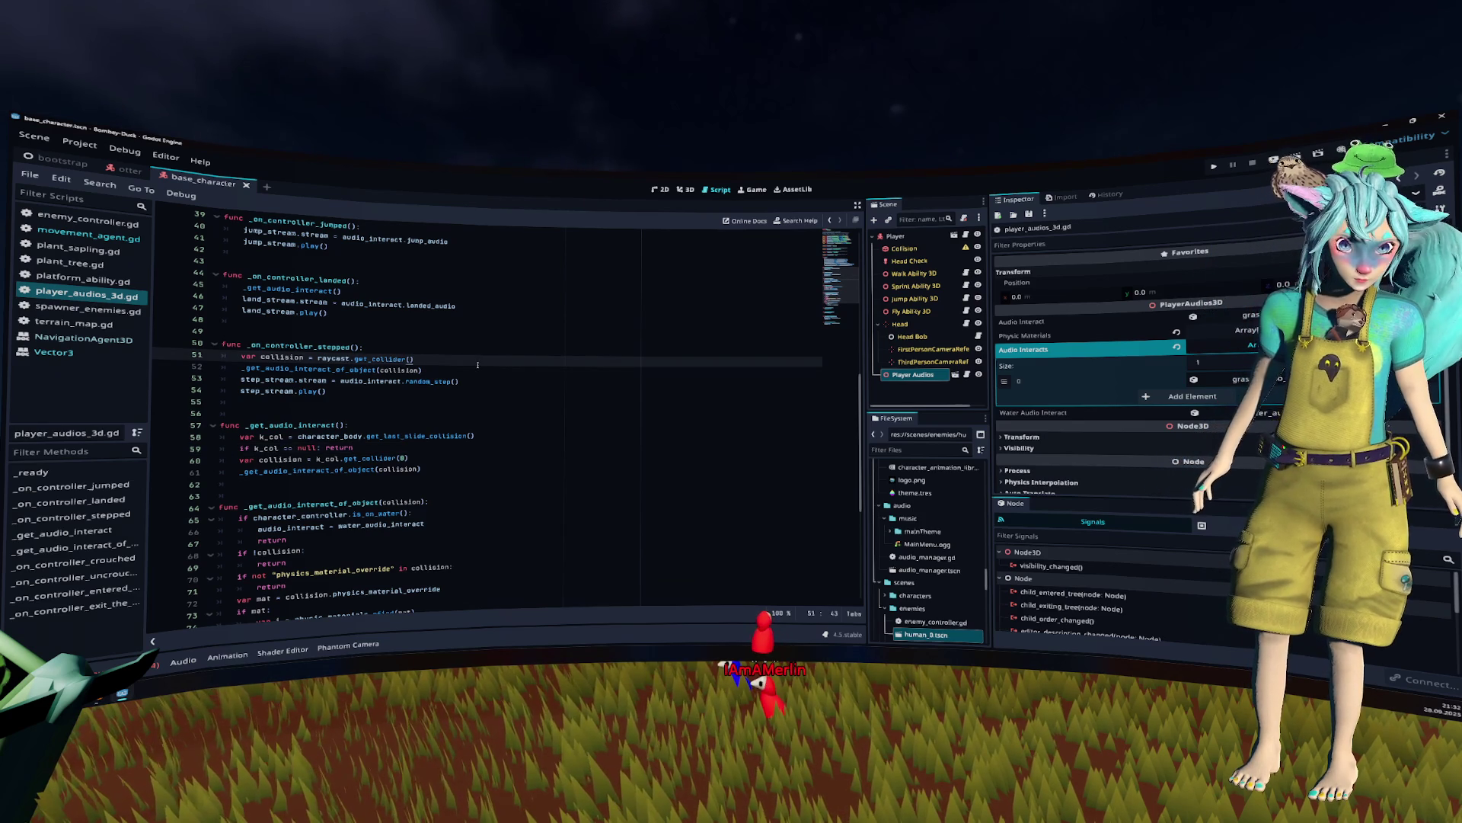
pyautogui.click(329, 369)
pyautogui.scroll(-3, 680, 371)
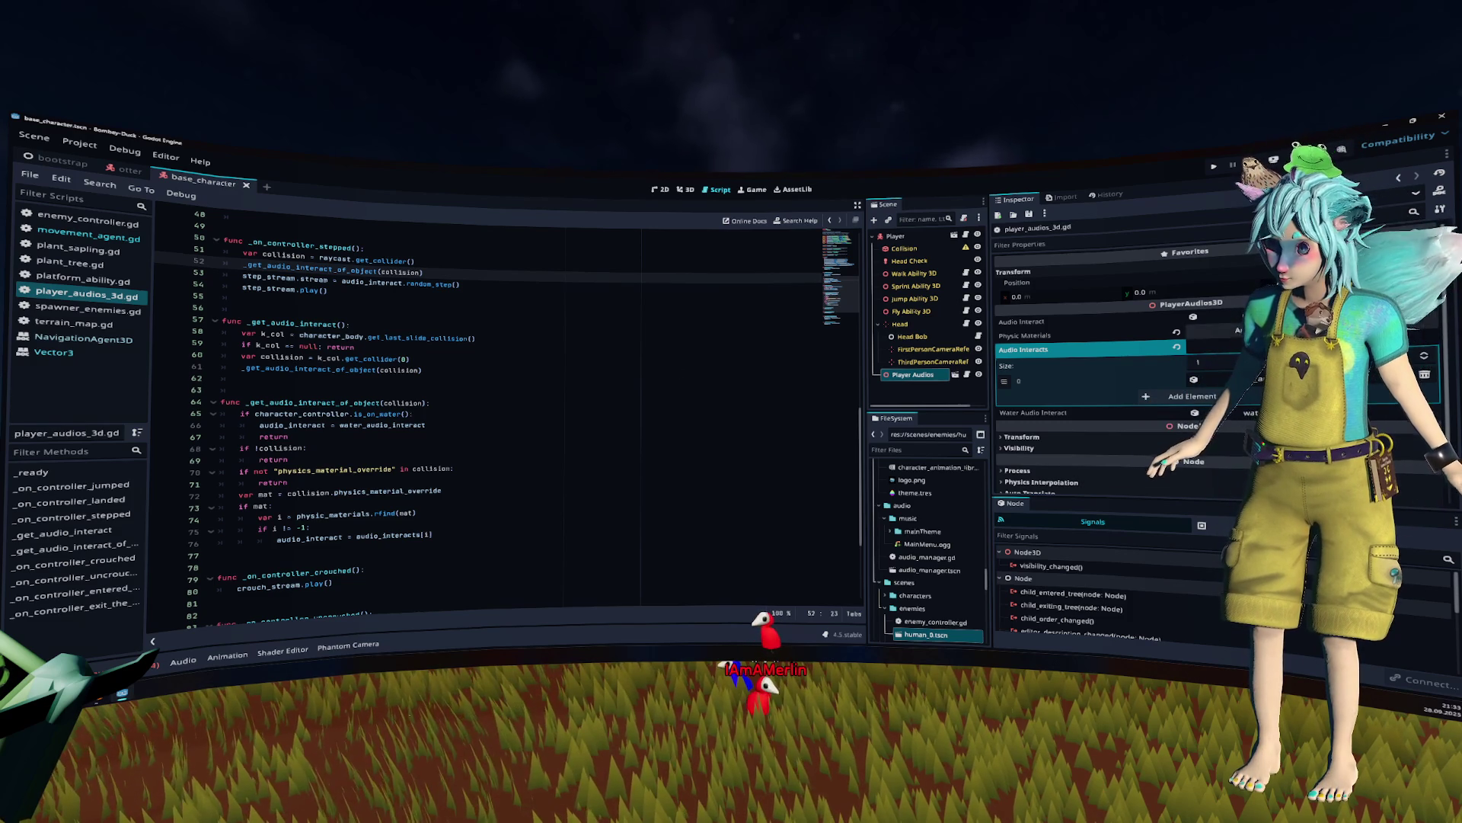
pyautogui.click(1214, 335)
pyautogui.click(1175, 383)
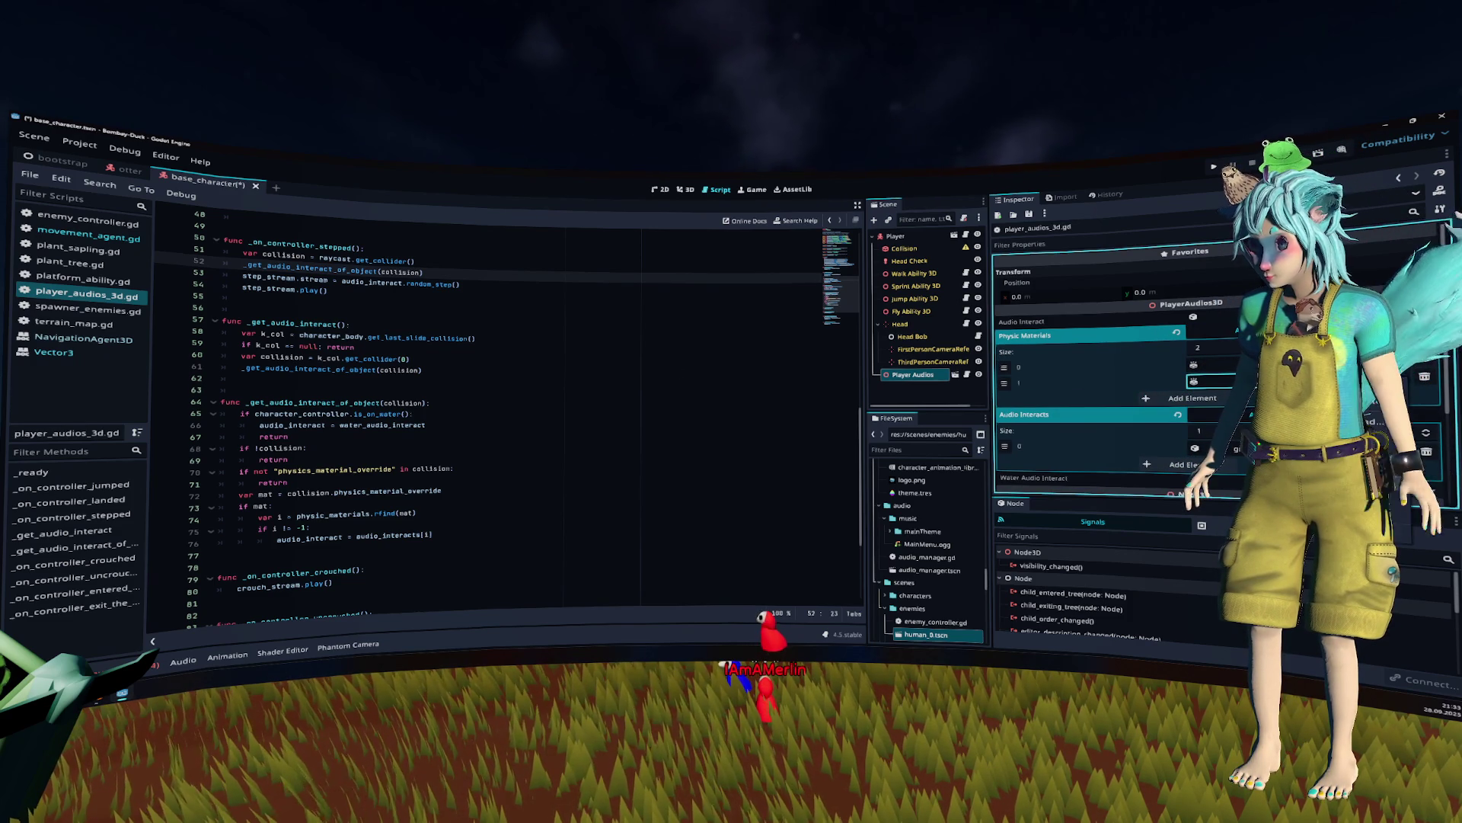
# - Attempt to save the new PhysicsMaterial, then choose to save it to its own file
pyautogui.hotkey('ctrl', 's')
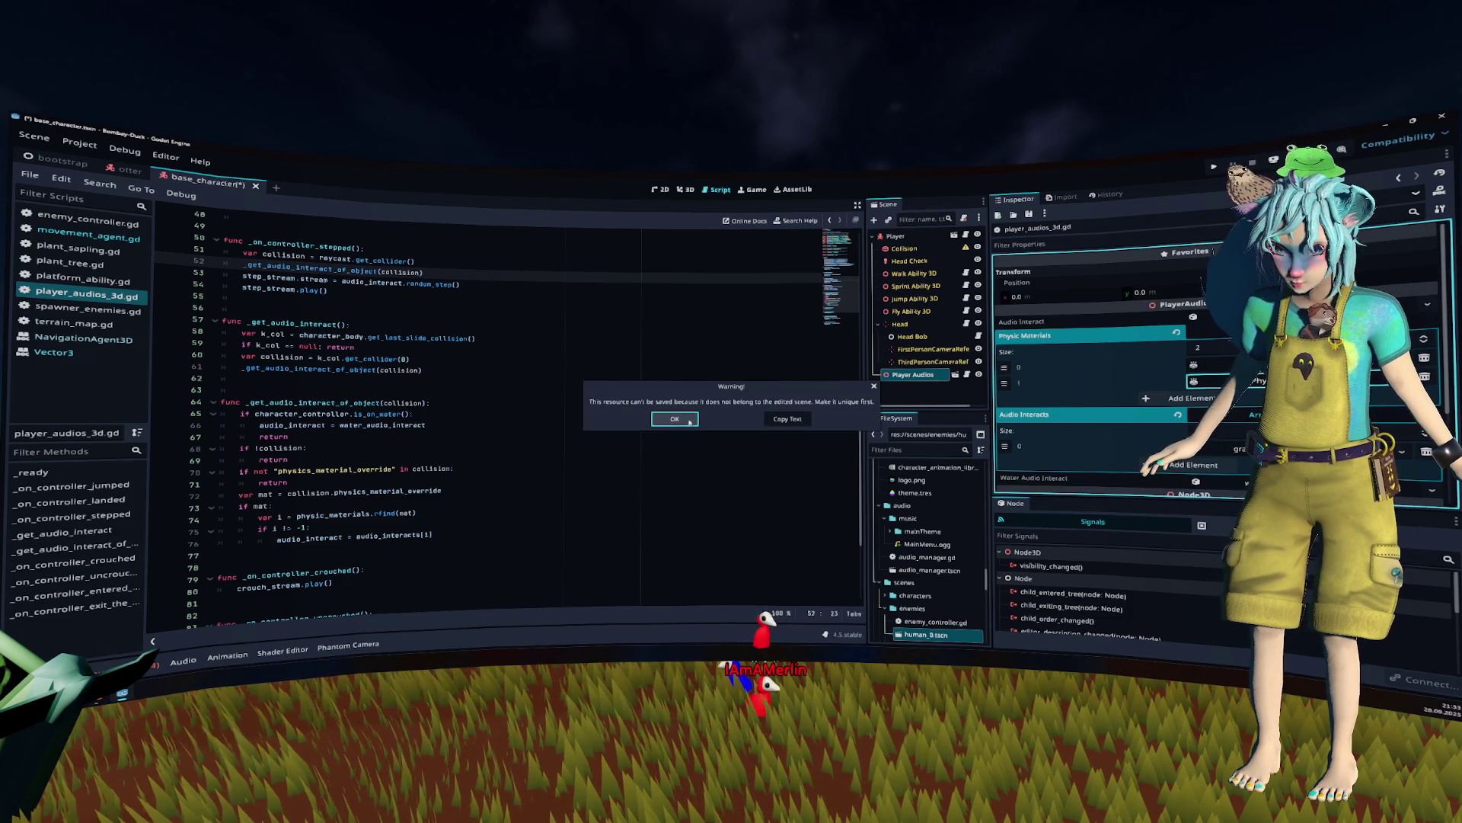
pyautogui.click(668, 420)
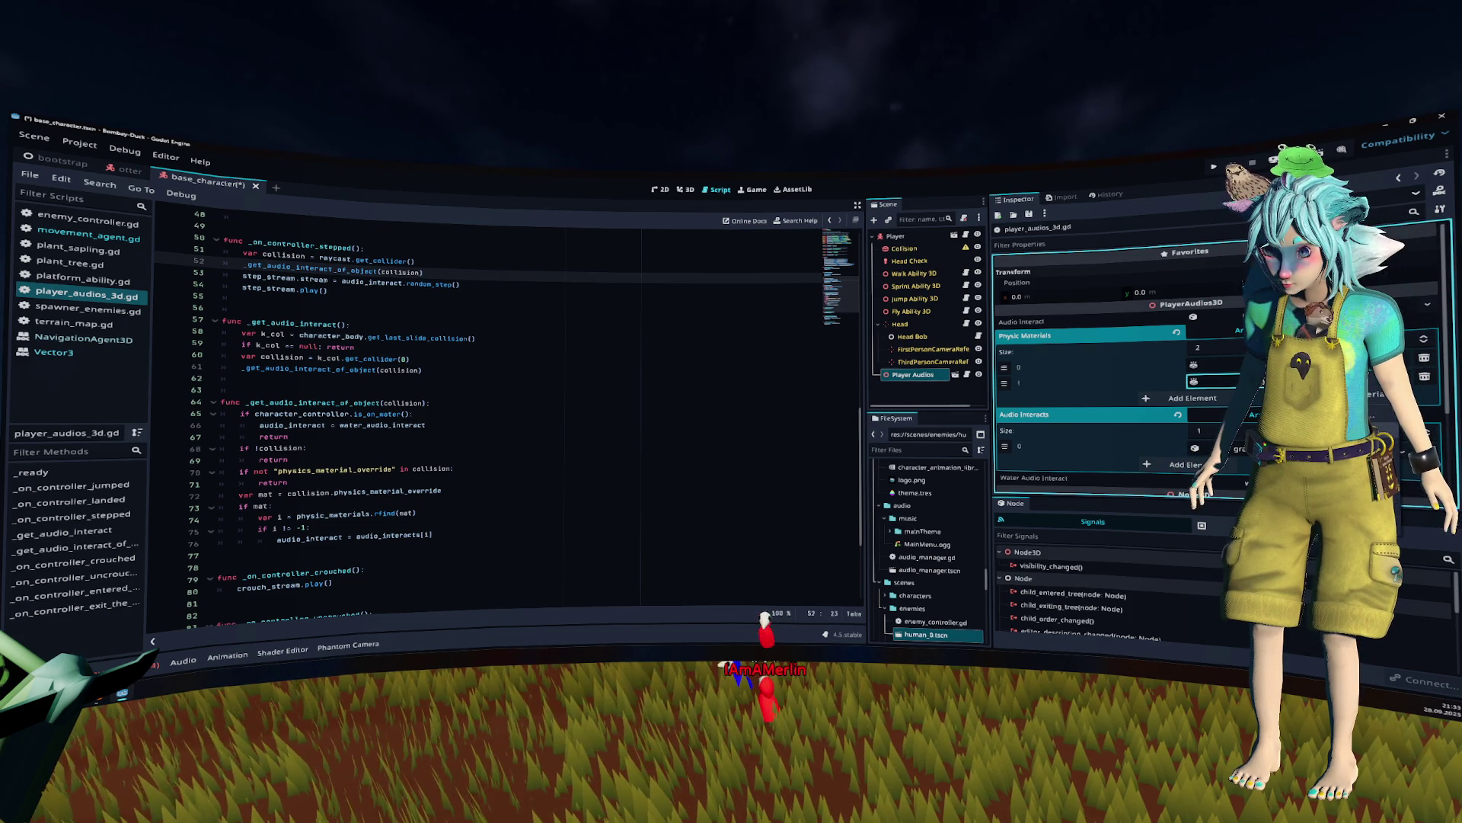
pyautogui.click(956, 408)
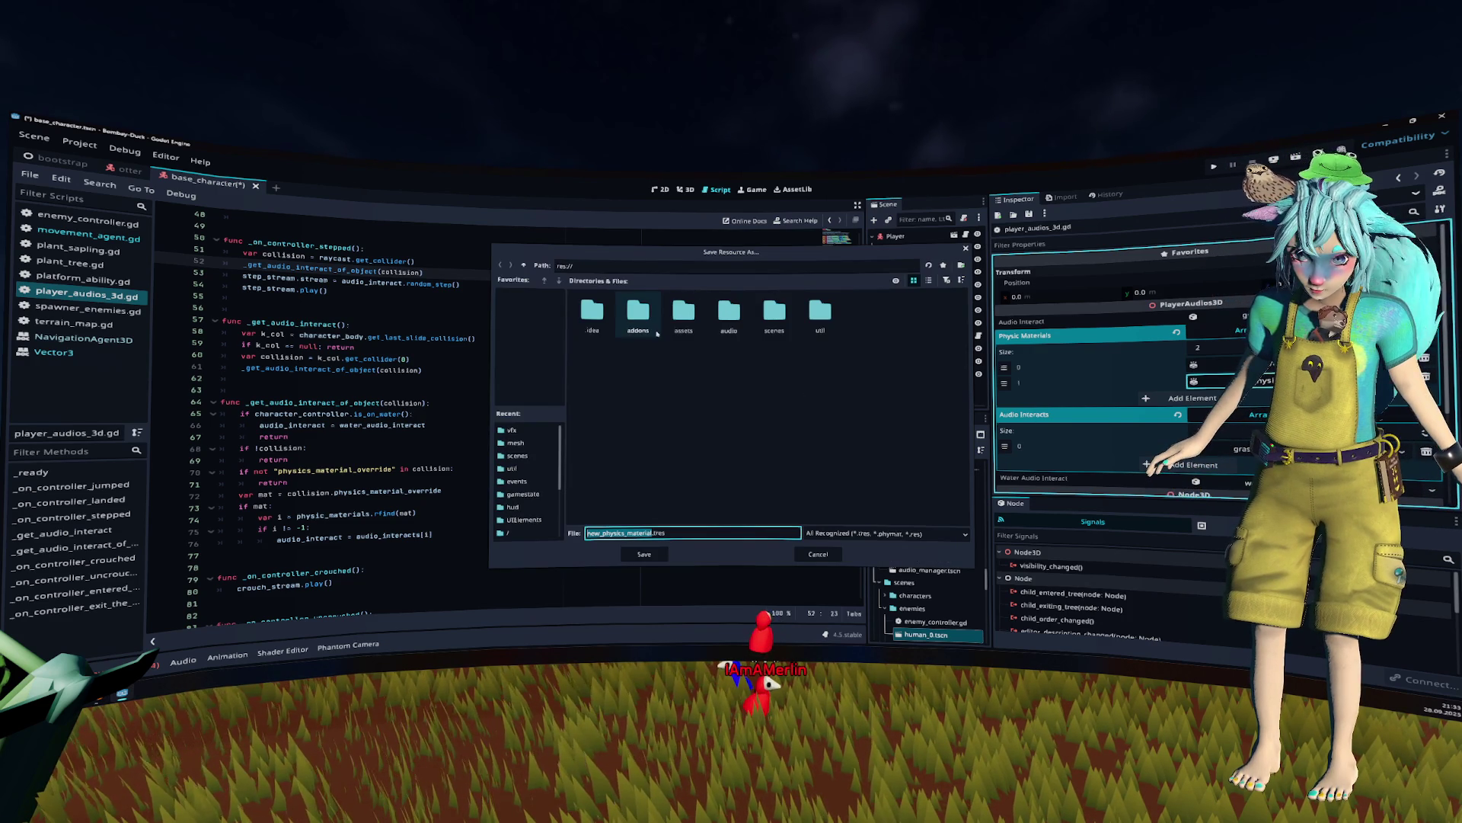
# - Save it as a water .tres in a new assets/physics_material folder
pyautogui.doubleClick(683, 310)
pyautogui.rightClick(858, 351)
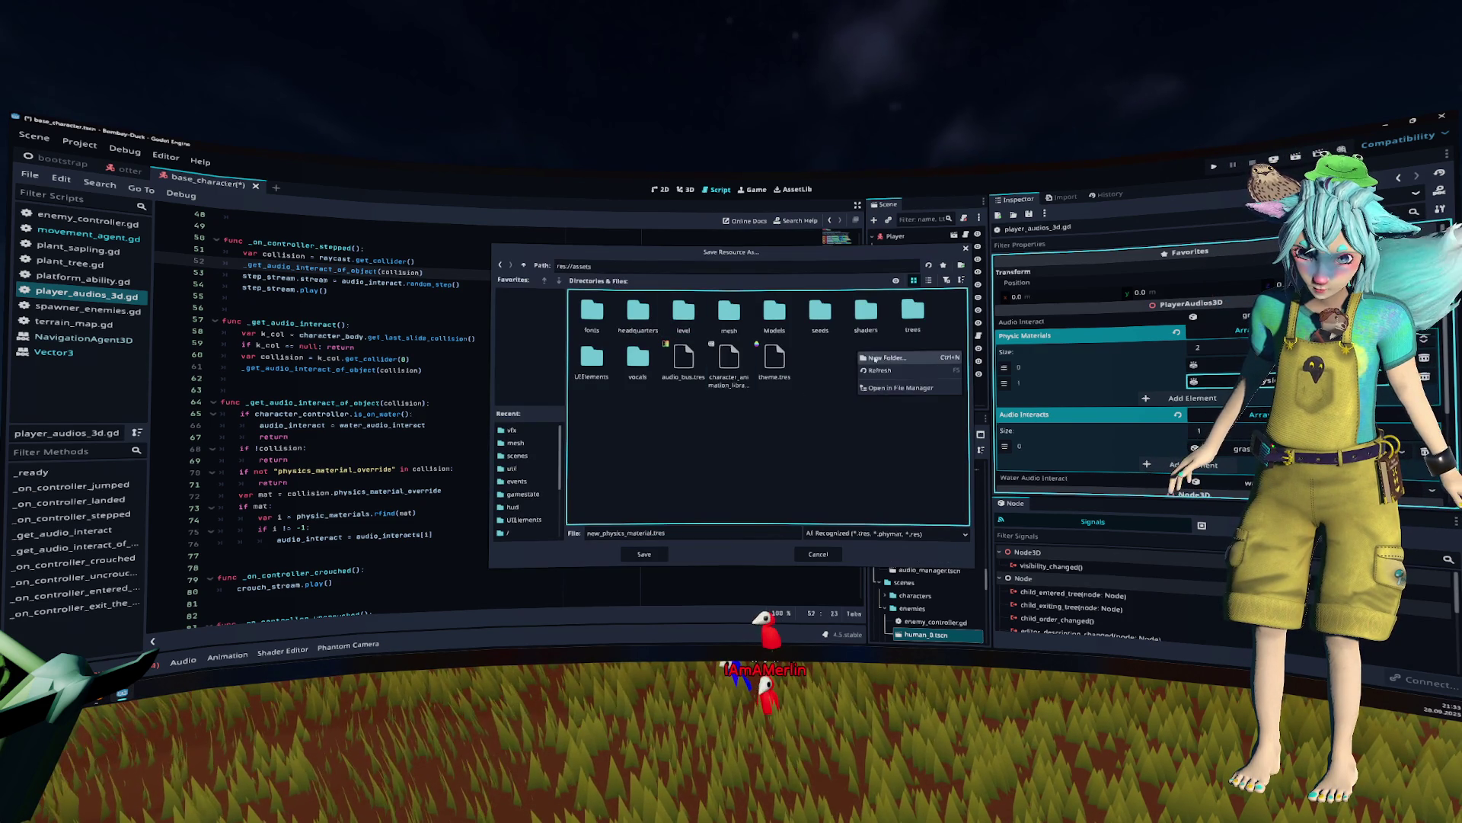
pyautogui.click(894, 360)
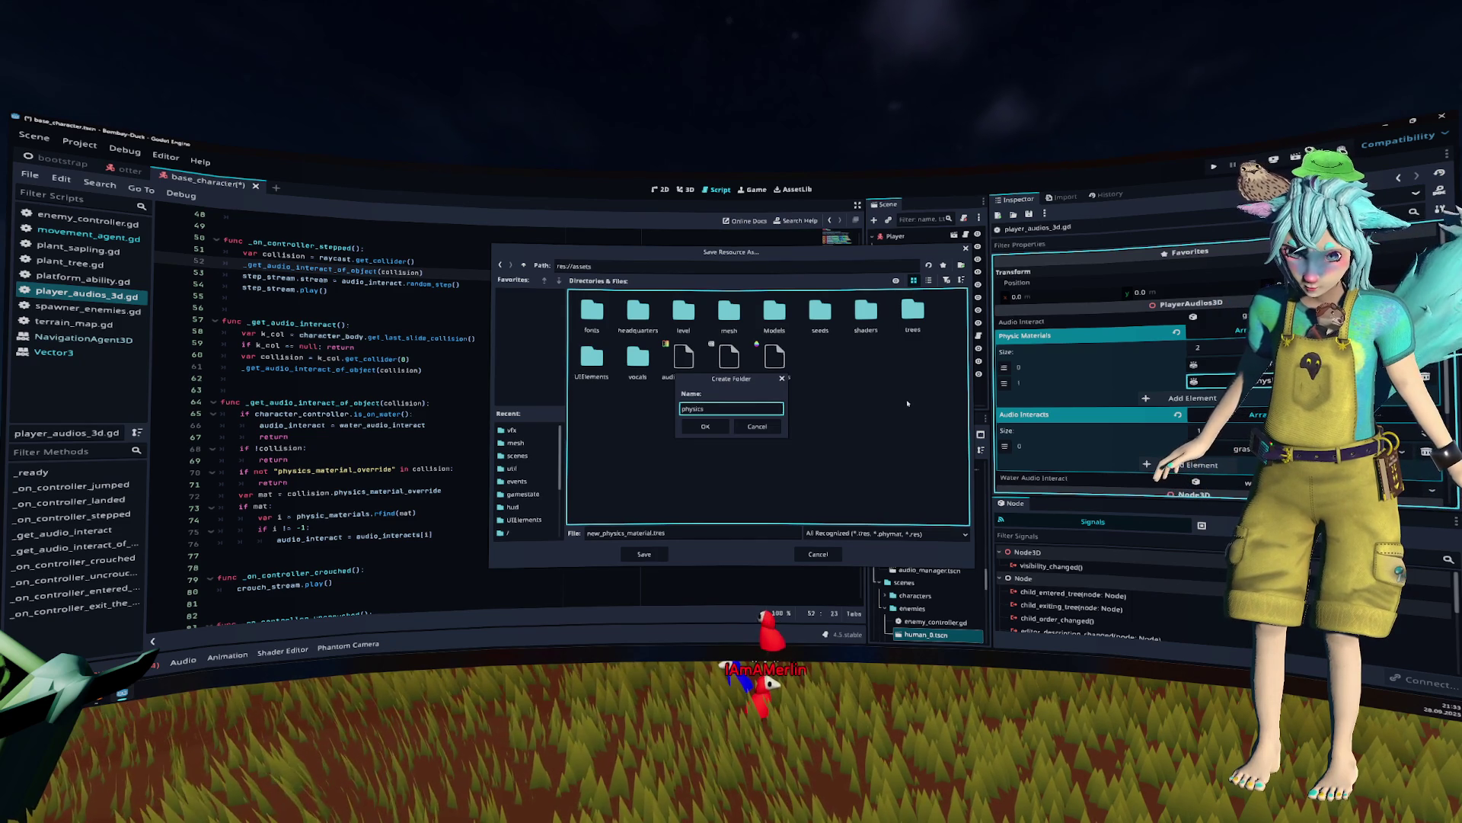
pyautogui.write('material')
pyautogui.press('Return')
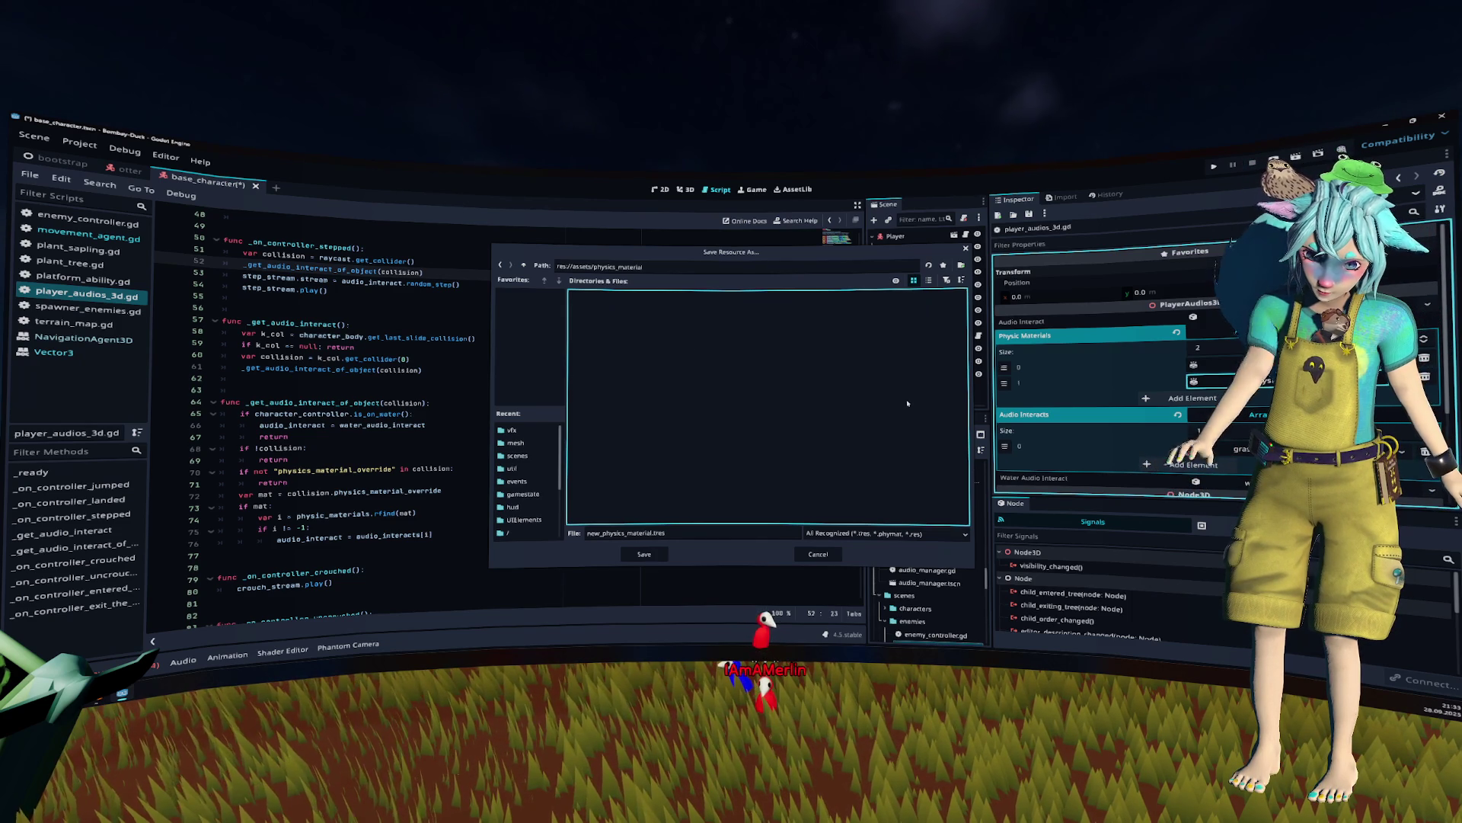
pyautogui.doubleClick(626, 535)
pyautogui.write('water')
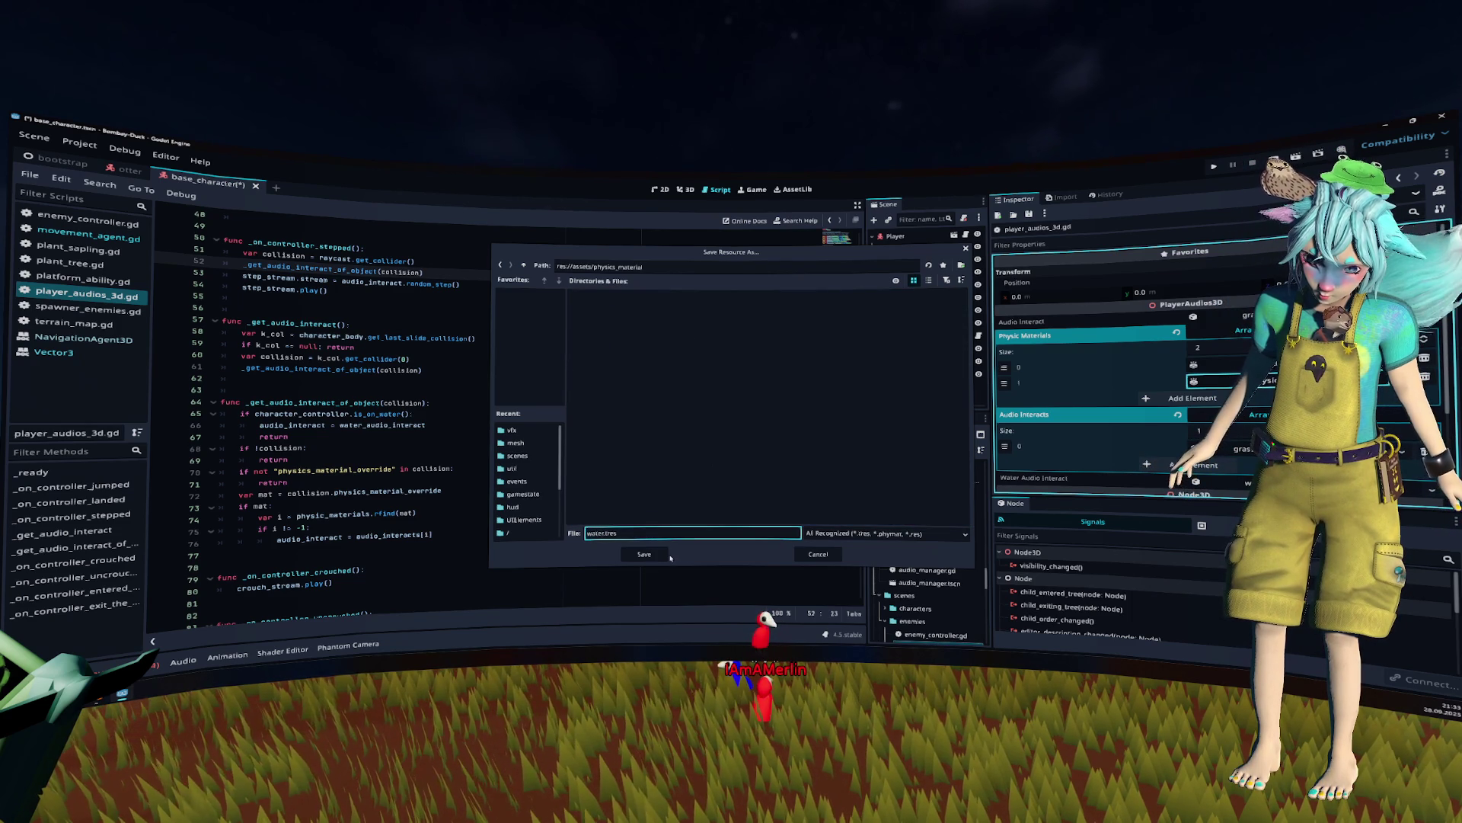
pyautogui.click(669, 557)
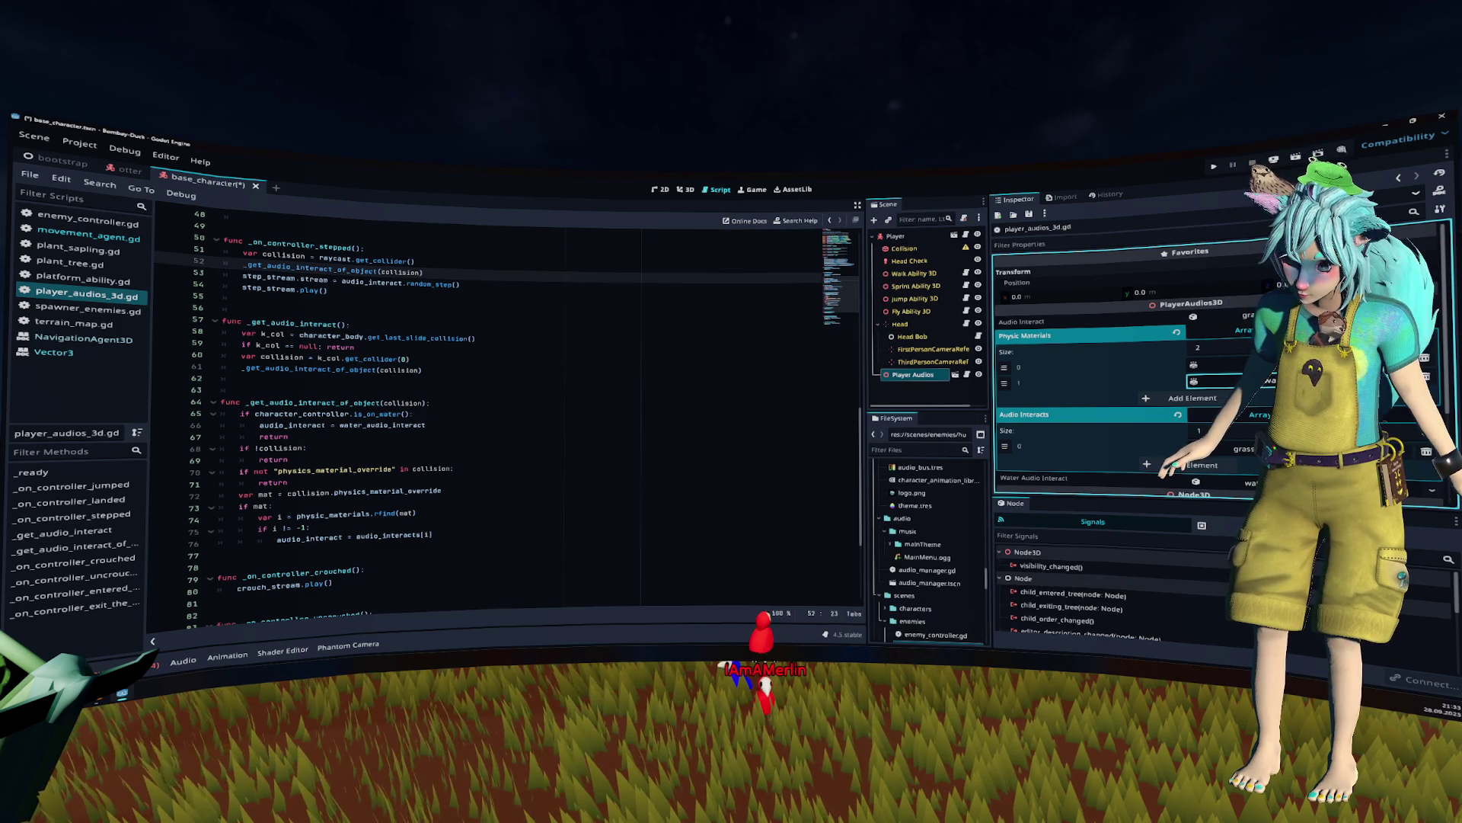
pyautogui.click(1177, 465)
# - Inspect Audio Interacts element 0's Step Audios and resource path before filling element 1
pyautogui.click(1211, 461)
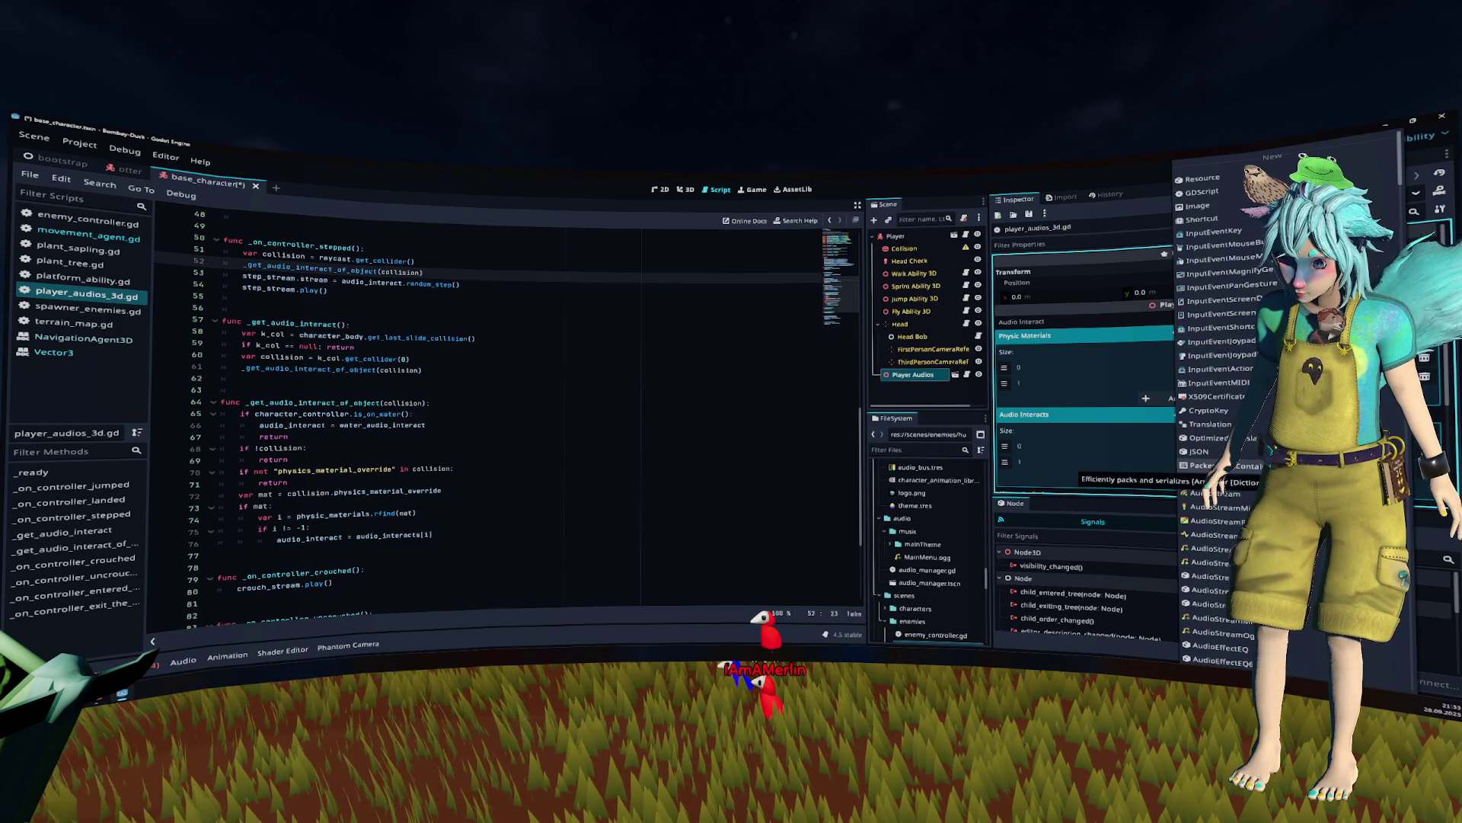
pyautogui.click(1091, 451)
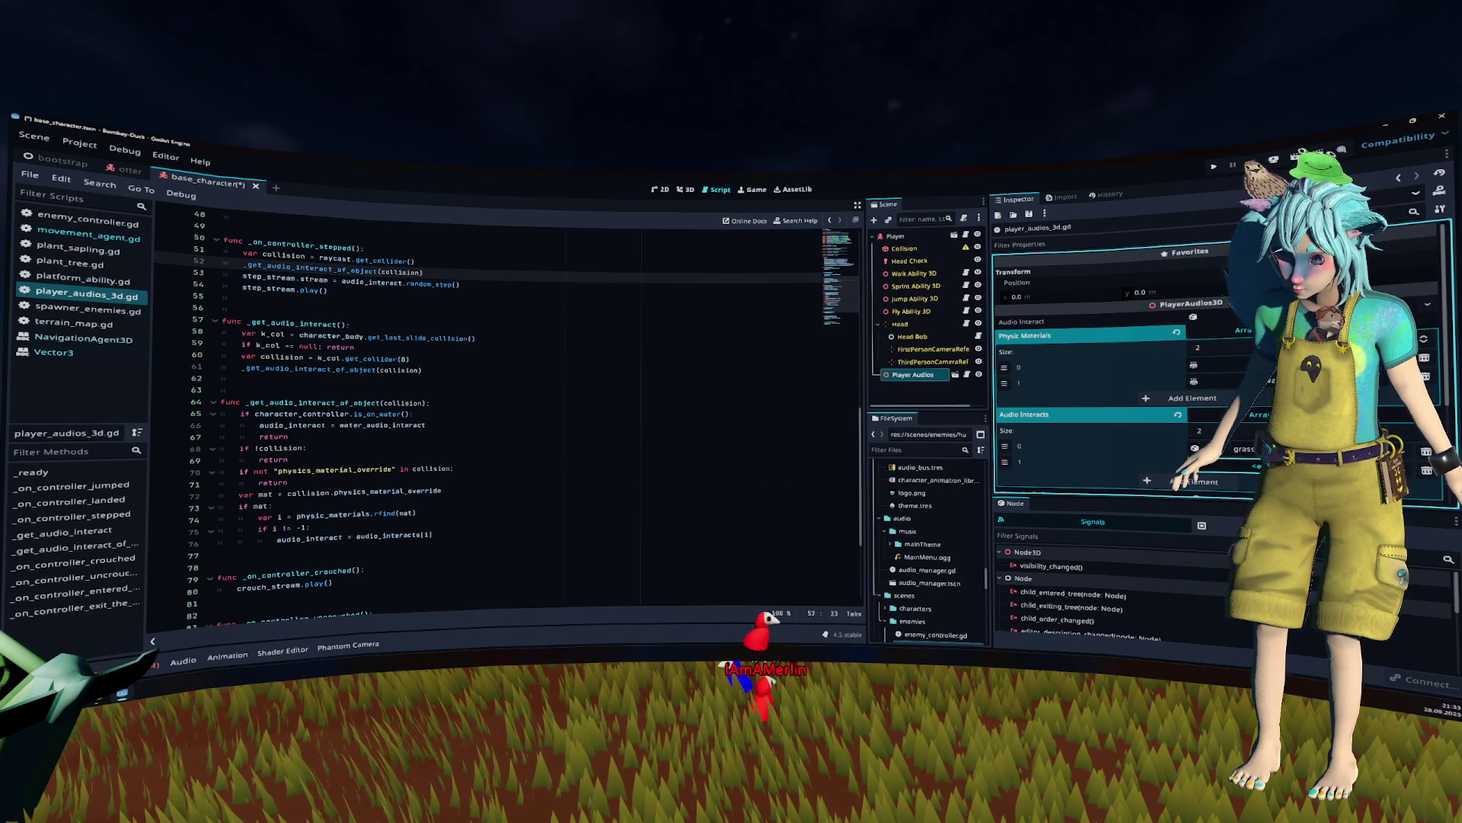
pyautogui.click(1211, 462)
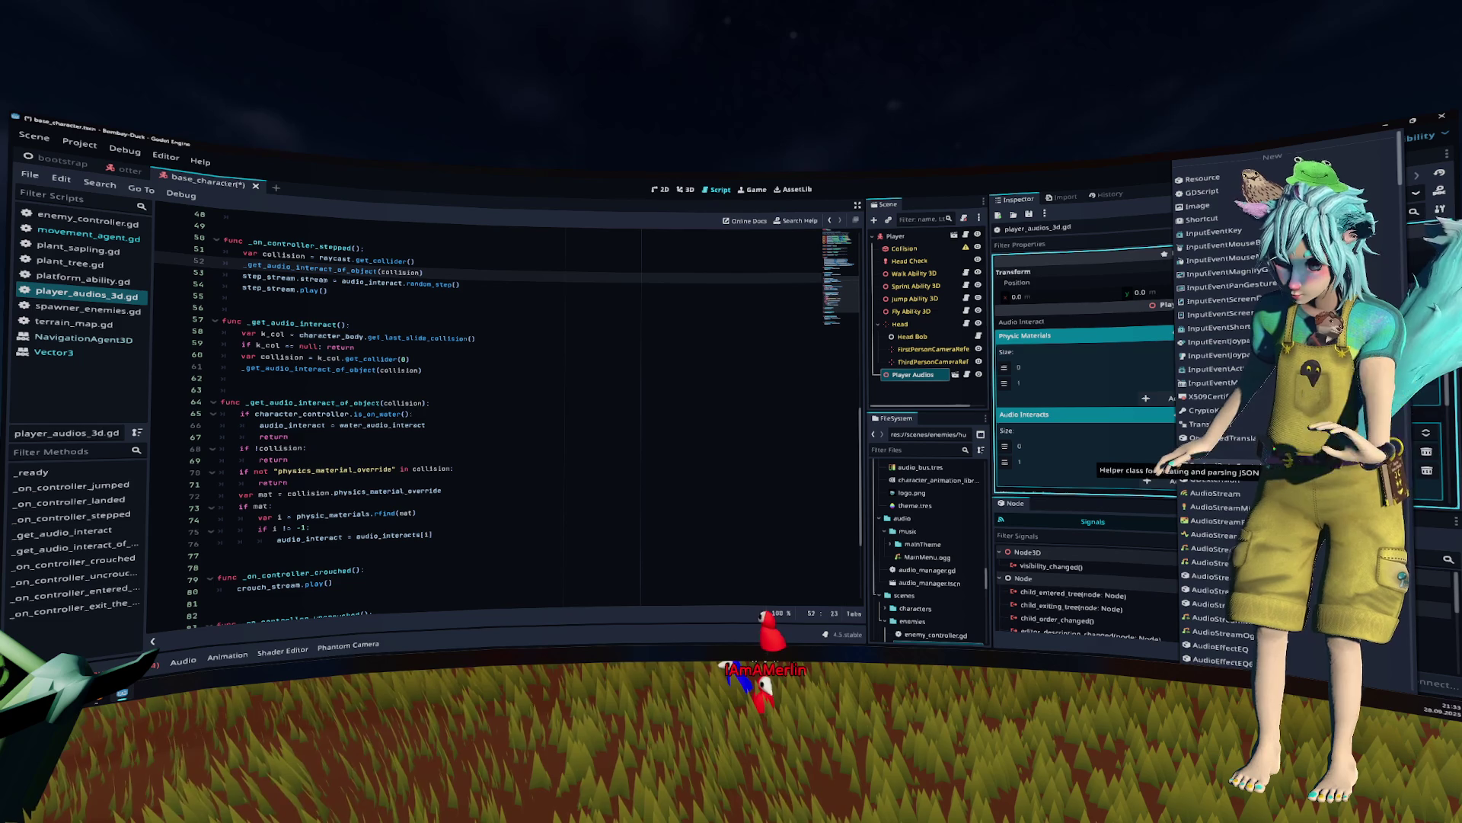
pyautogui.click(1176, 476)
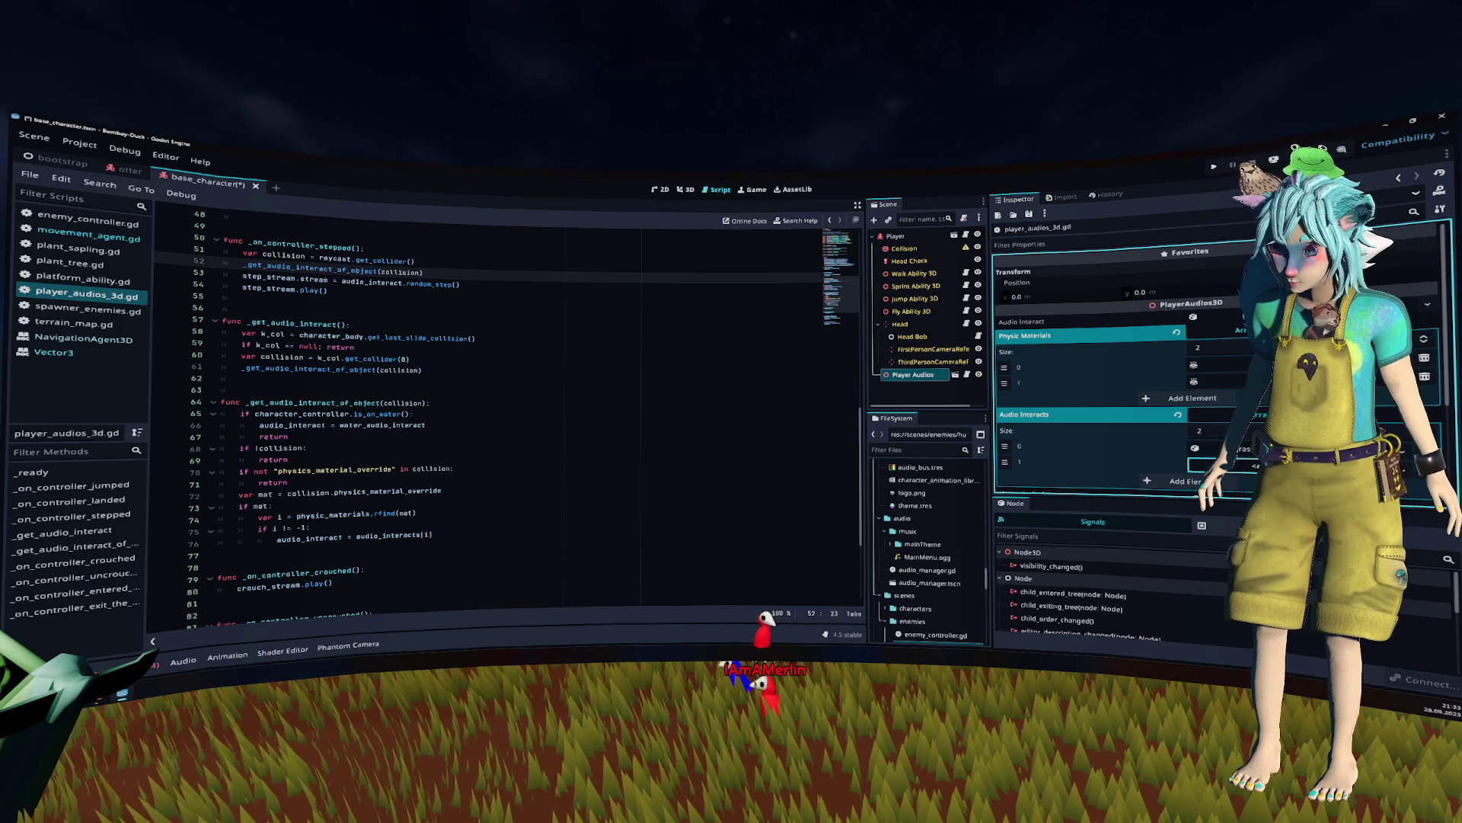
pyautogui.click(1217, 447)
pyautogui.scroll(-3, 1140, 424)
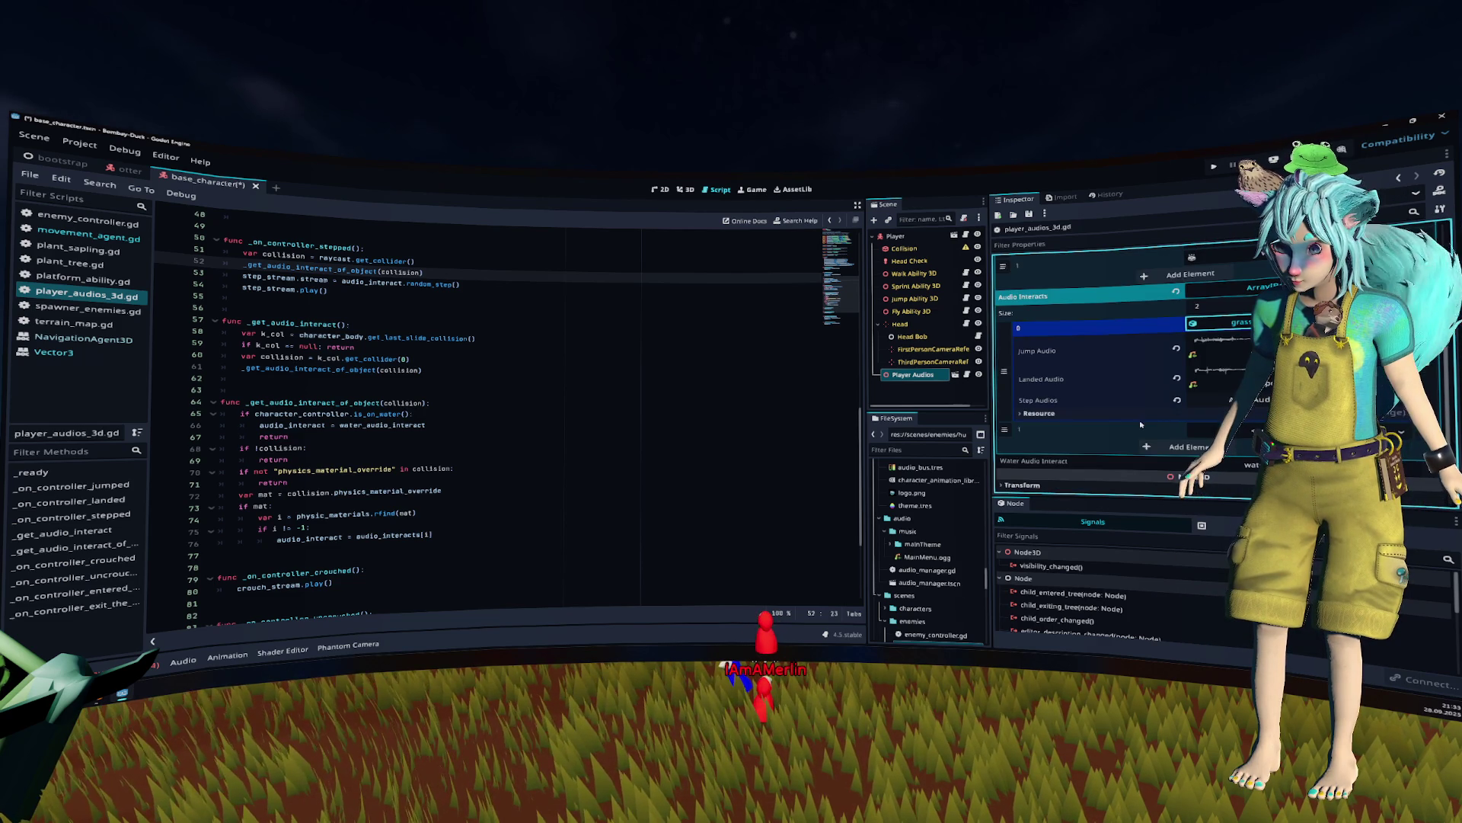
pyautogui.click(1173, 413)
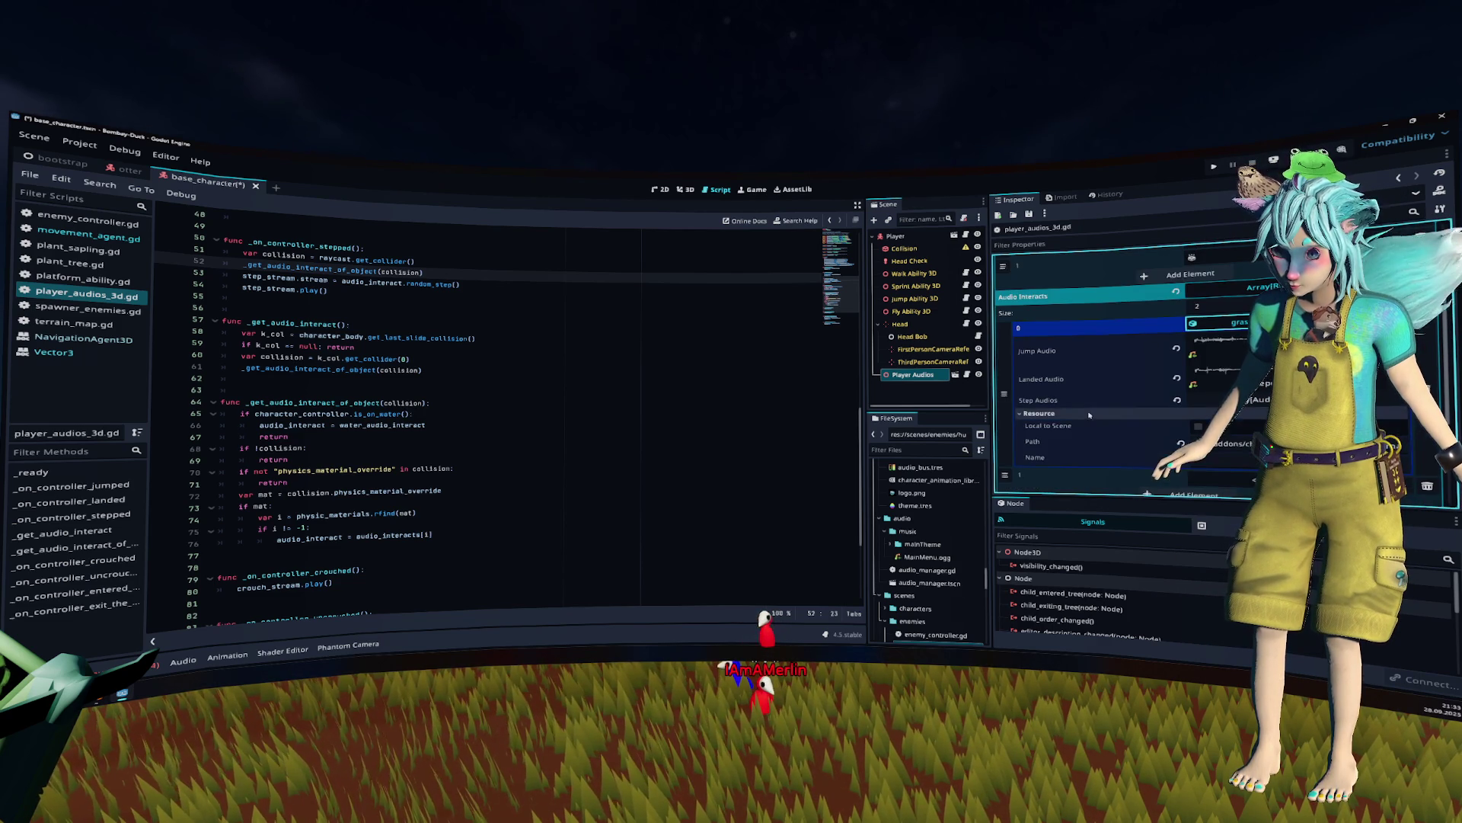
pyautogui.click(1219, 443)
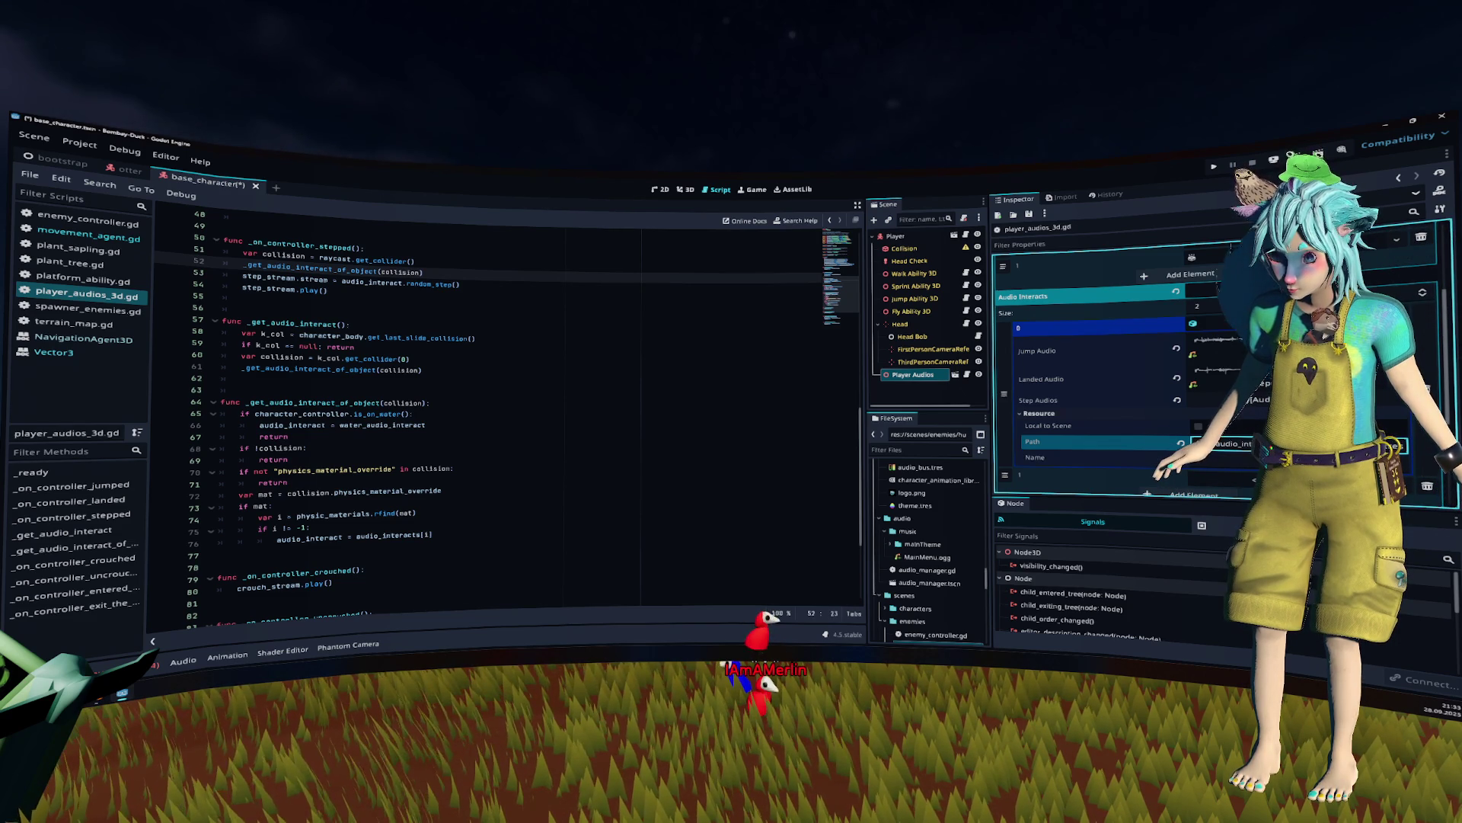
# - Load water_audio_interact into Audio Interacts element 1
pyautogui.click(1219, 444)
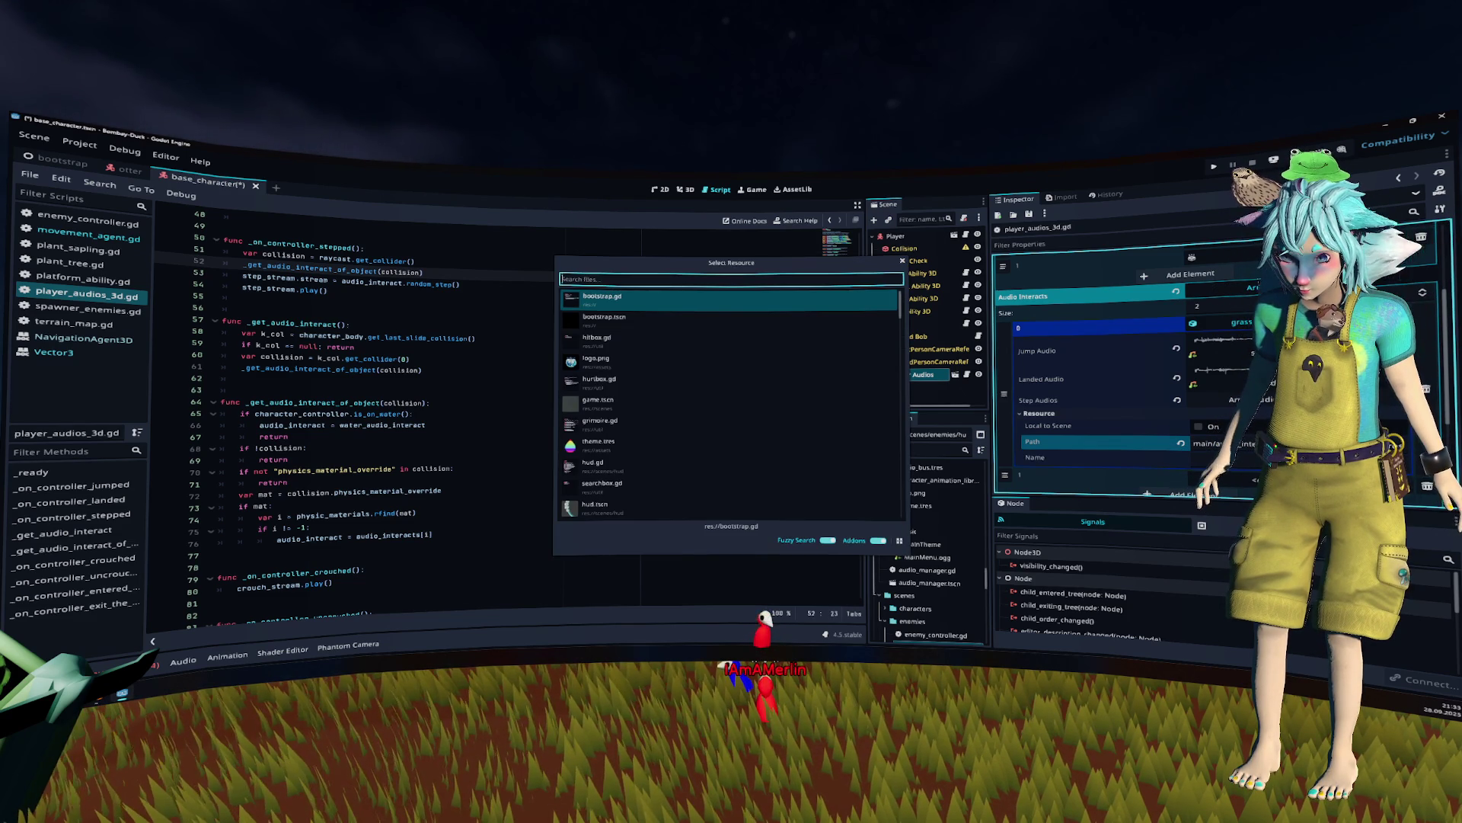
pyautogui.write('audio_')
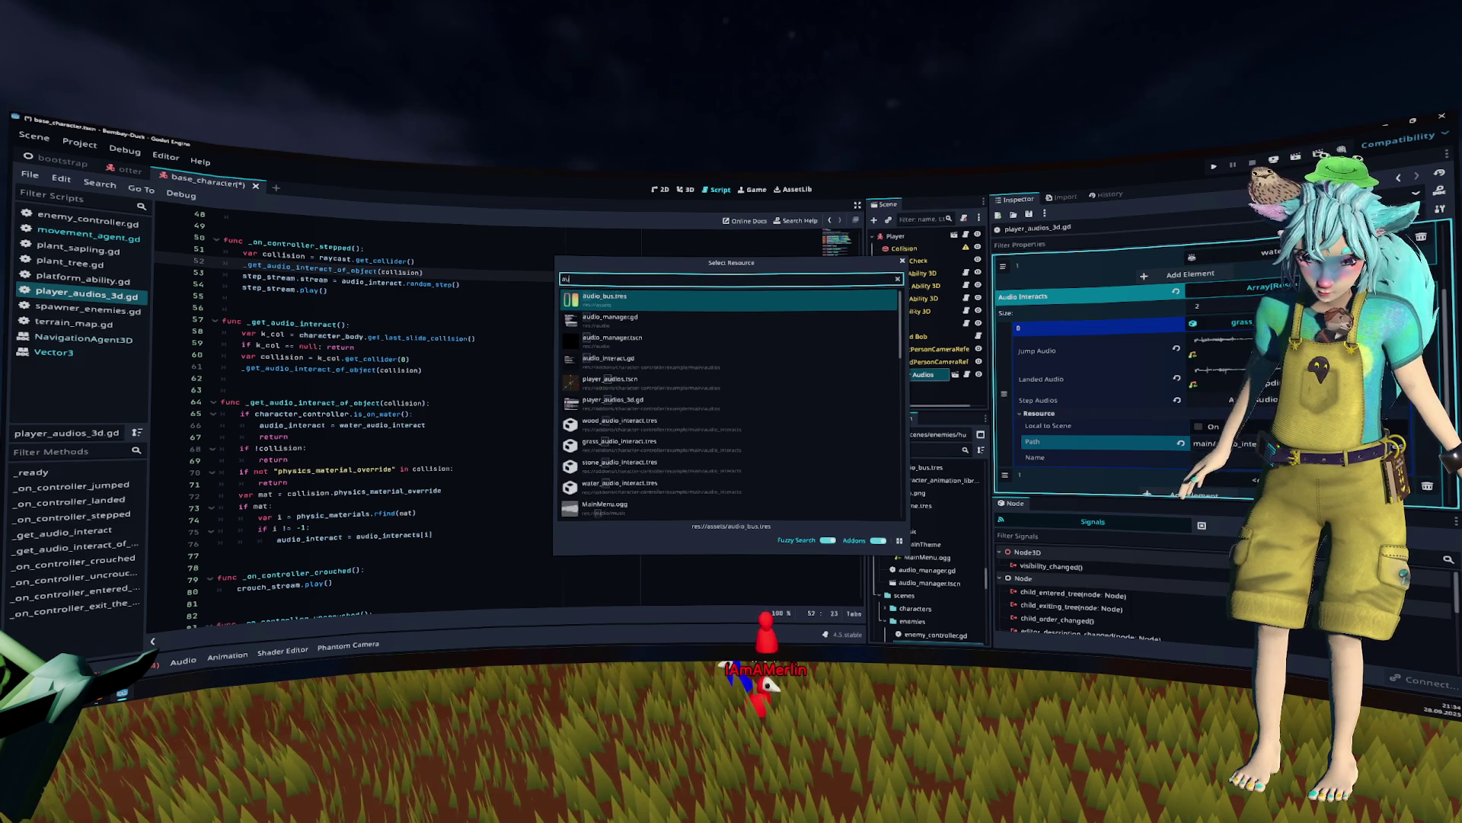
pyautogui.write('inter')
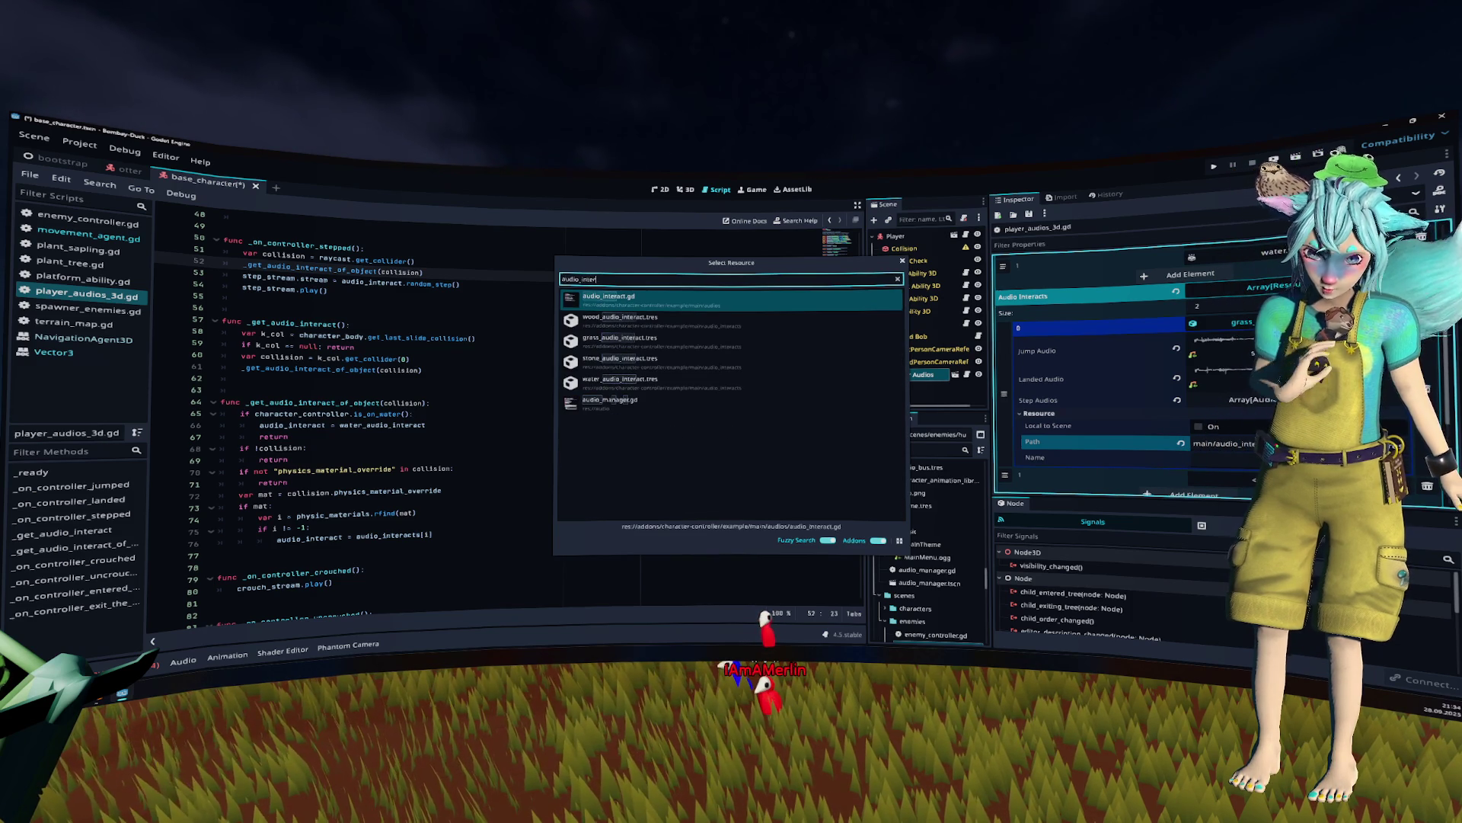
pyautogui.click(740, 387)
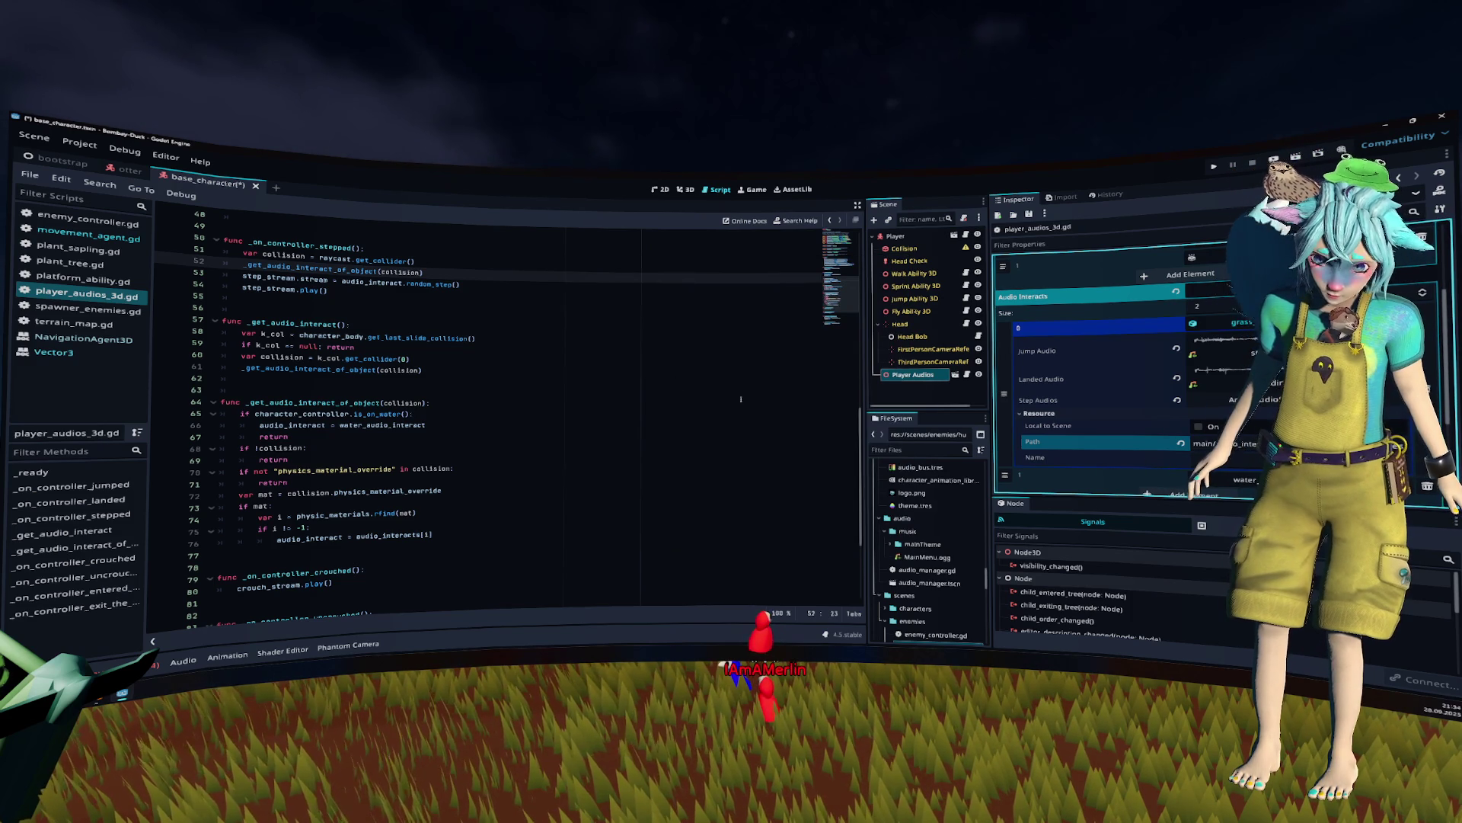
pyautogui.click(1188, 476)
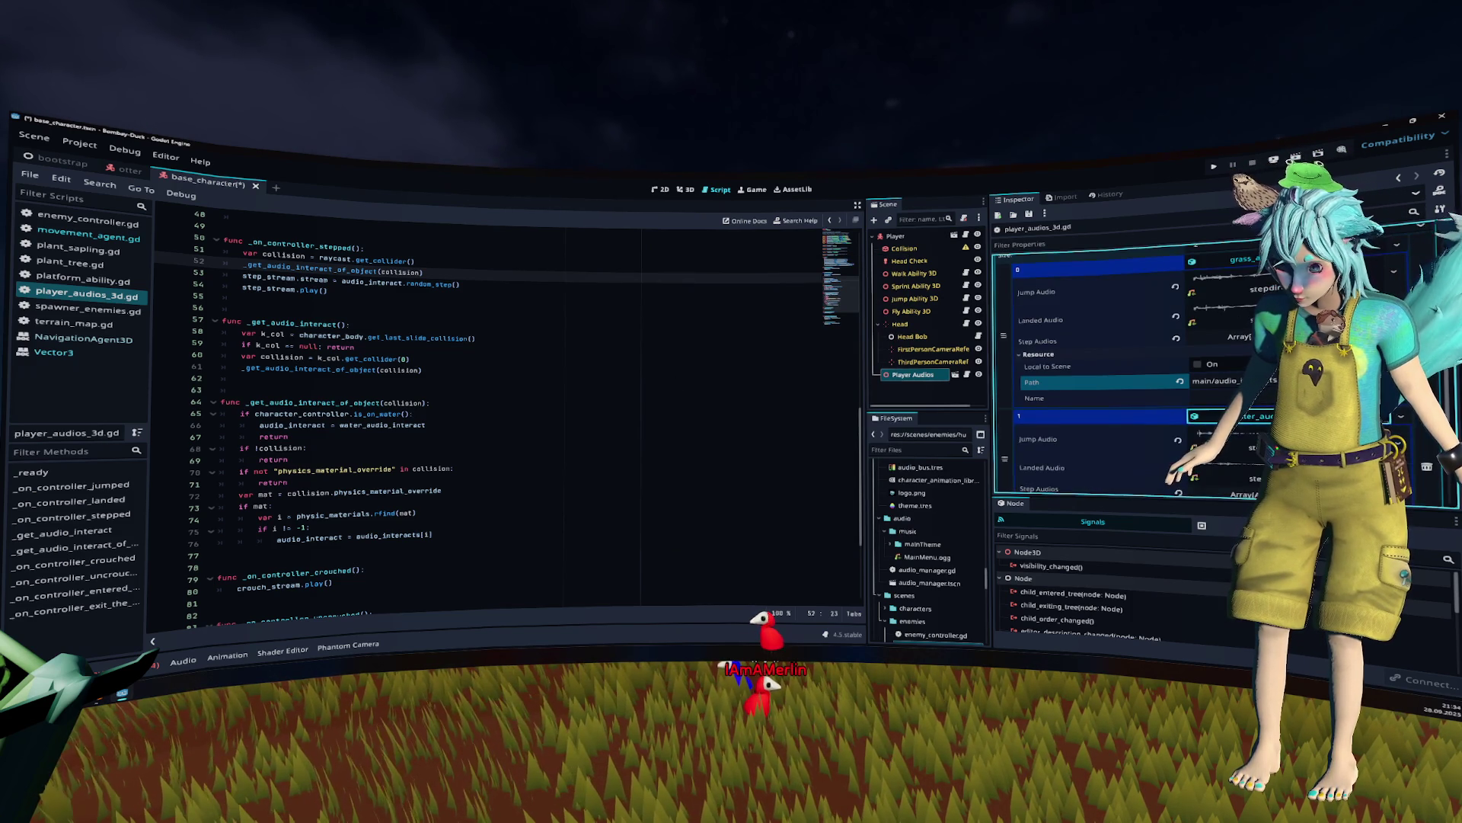
pyautogui.scroll(-1, 1097, 411)
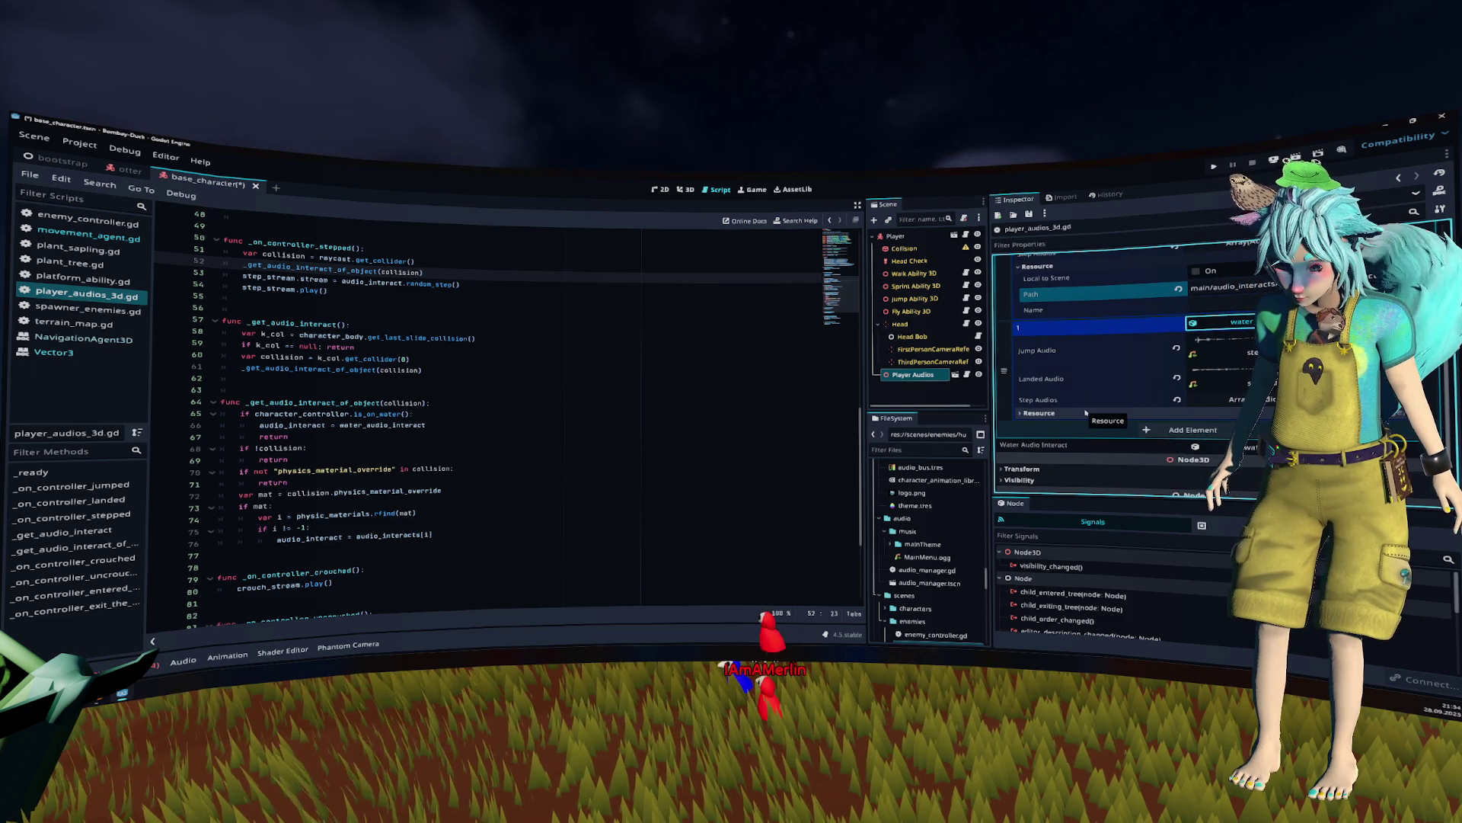
pyautogui.scroll(3, 1086, 411)
# - Collapse the audio interact entries, save base_character, and reopen tile_mesh_library
pyautogui.click(1096, 415)
pyautogui.click(1097, 270)
pyautogui.scroll(2, 1030, 375)
pyautogui.hotkey('ctrl', 's')
pyautogui.click(422, 249)
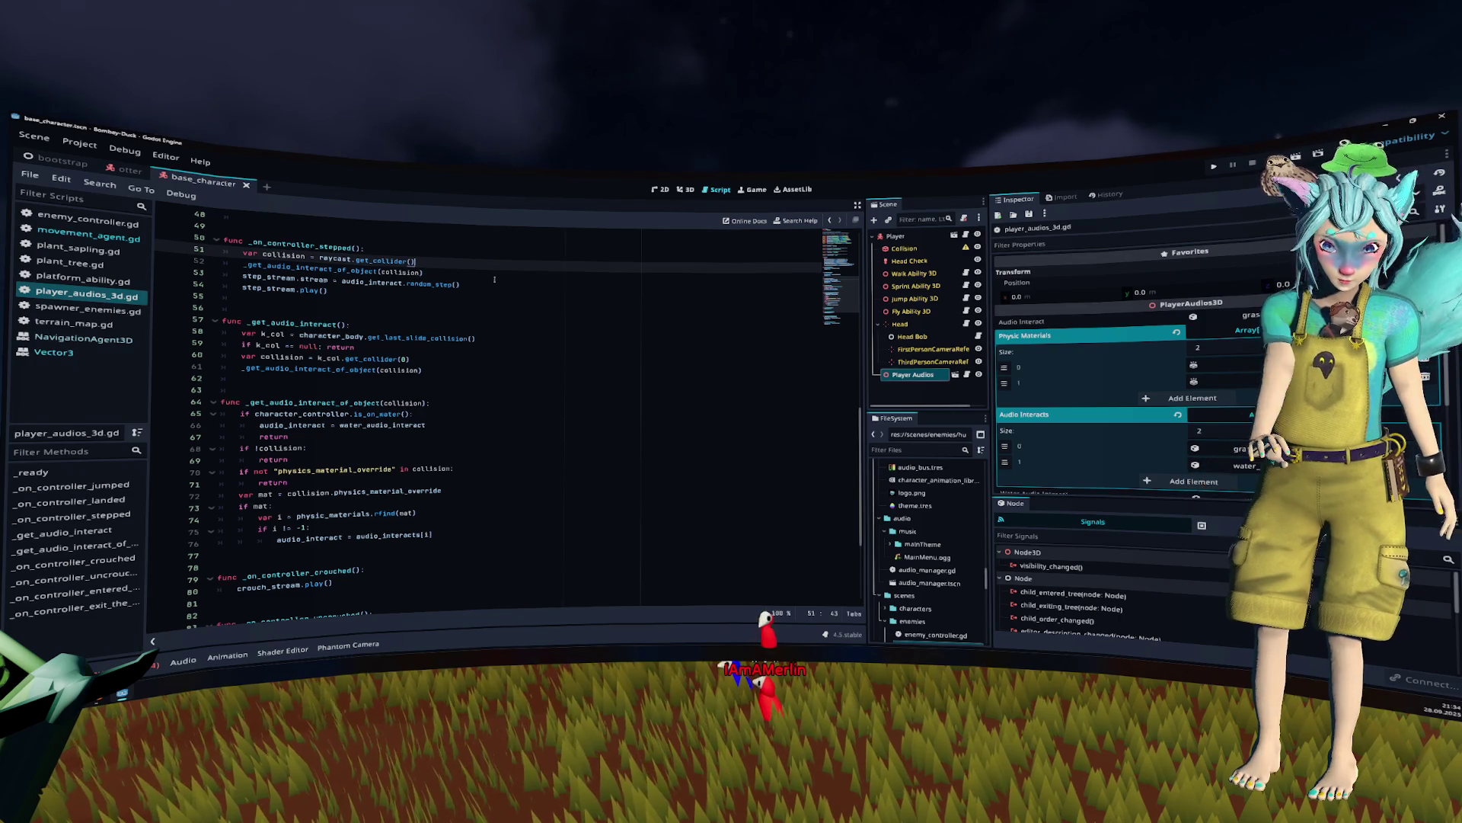
pyautogui.hotkey('ctrl', 'shift', 'o')
pyautogui.press('Return')
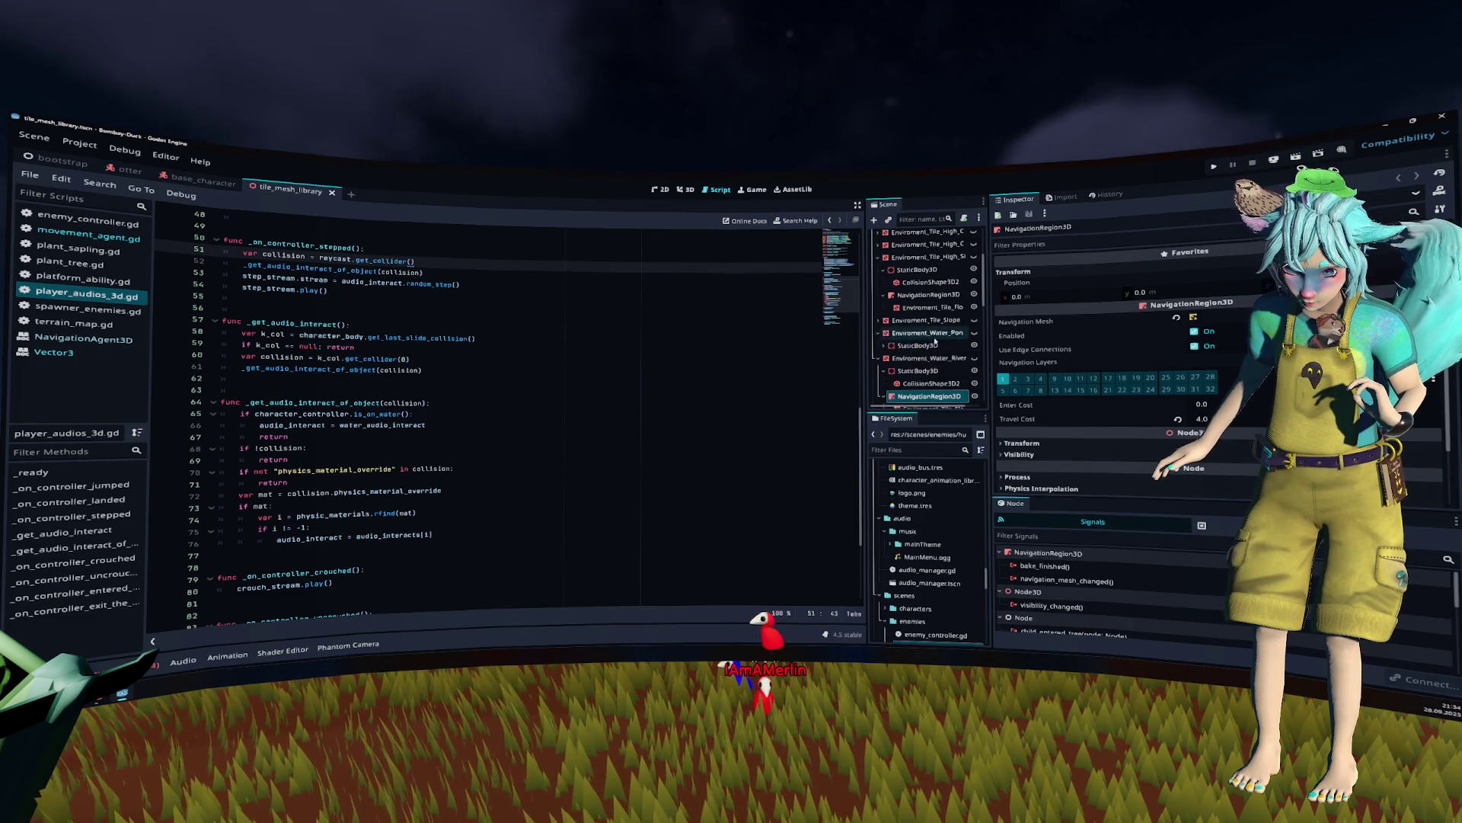
# - Select the water tile's StaticBody3D and inspect its collision settings and collision shape
pyautogui.scroll(3, 935, 341)
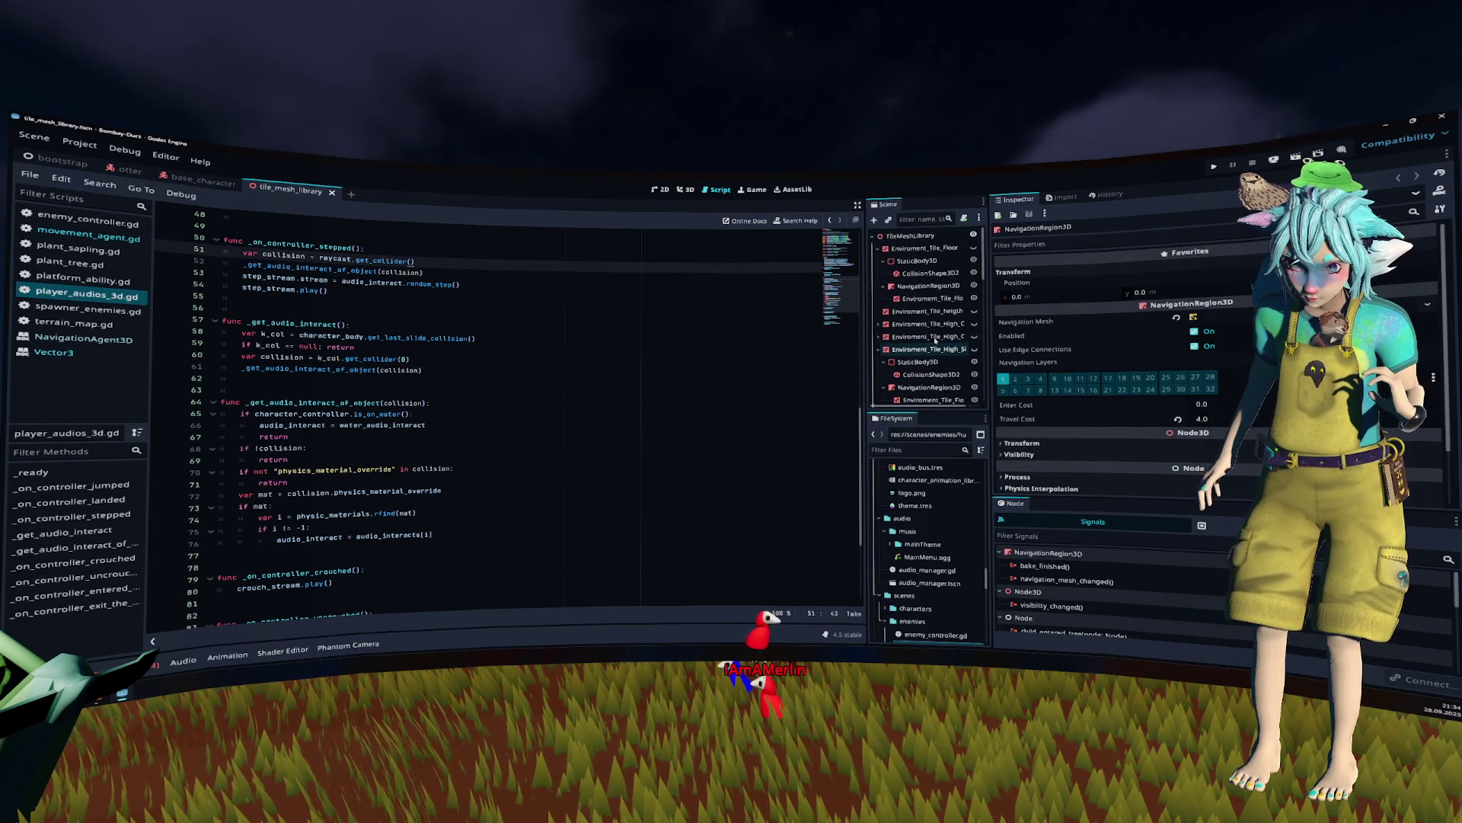
pyautogui.scroll(-5, 934, 340)
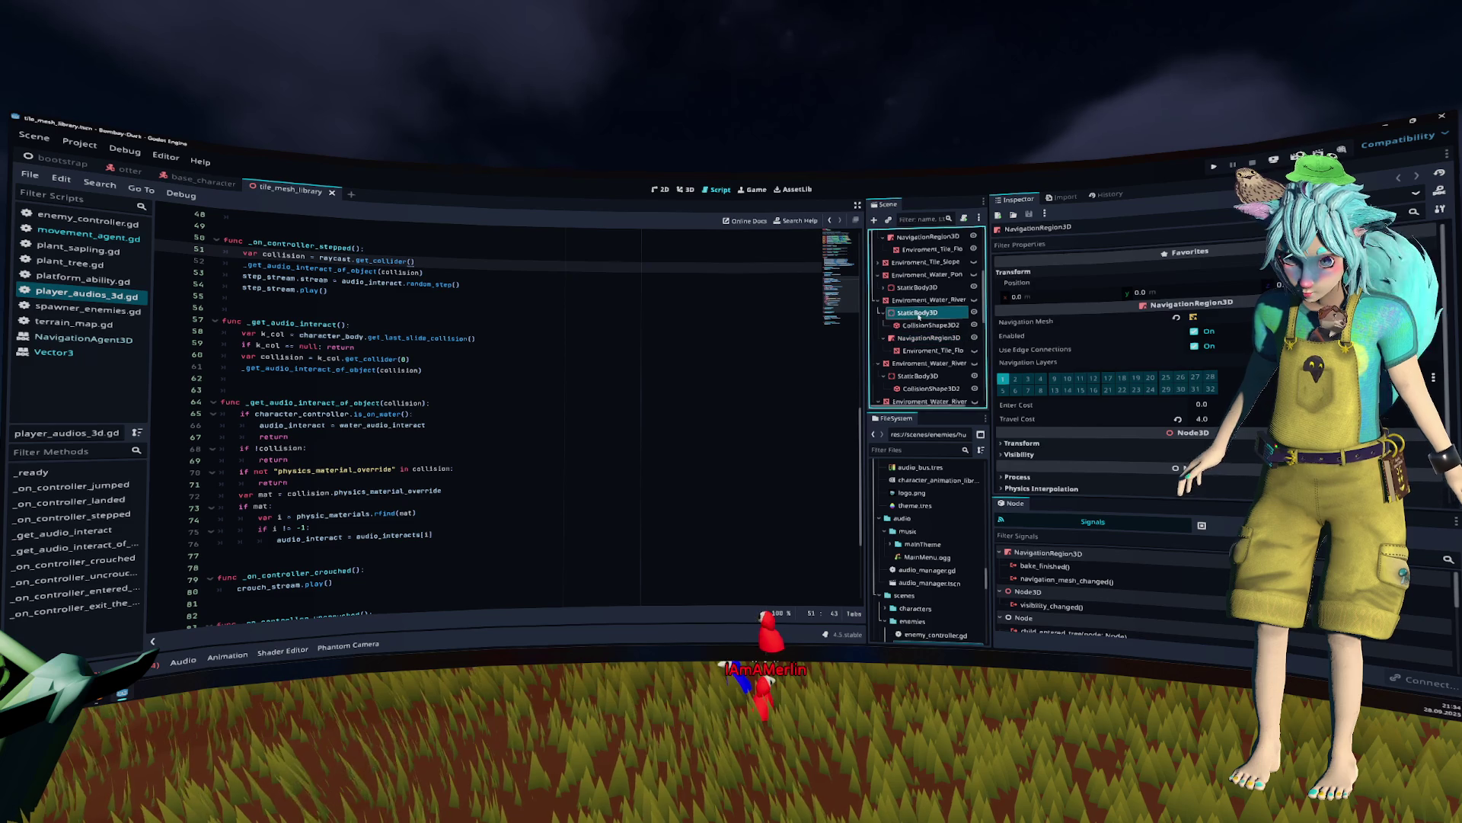
pyautogui.click(918, 314)
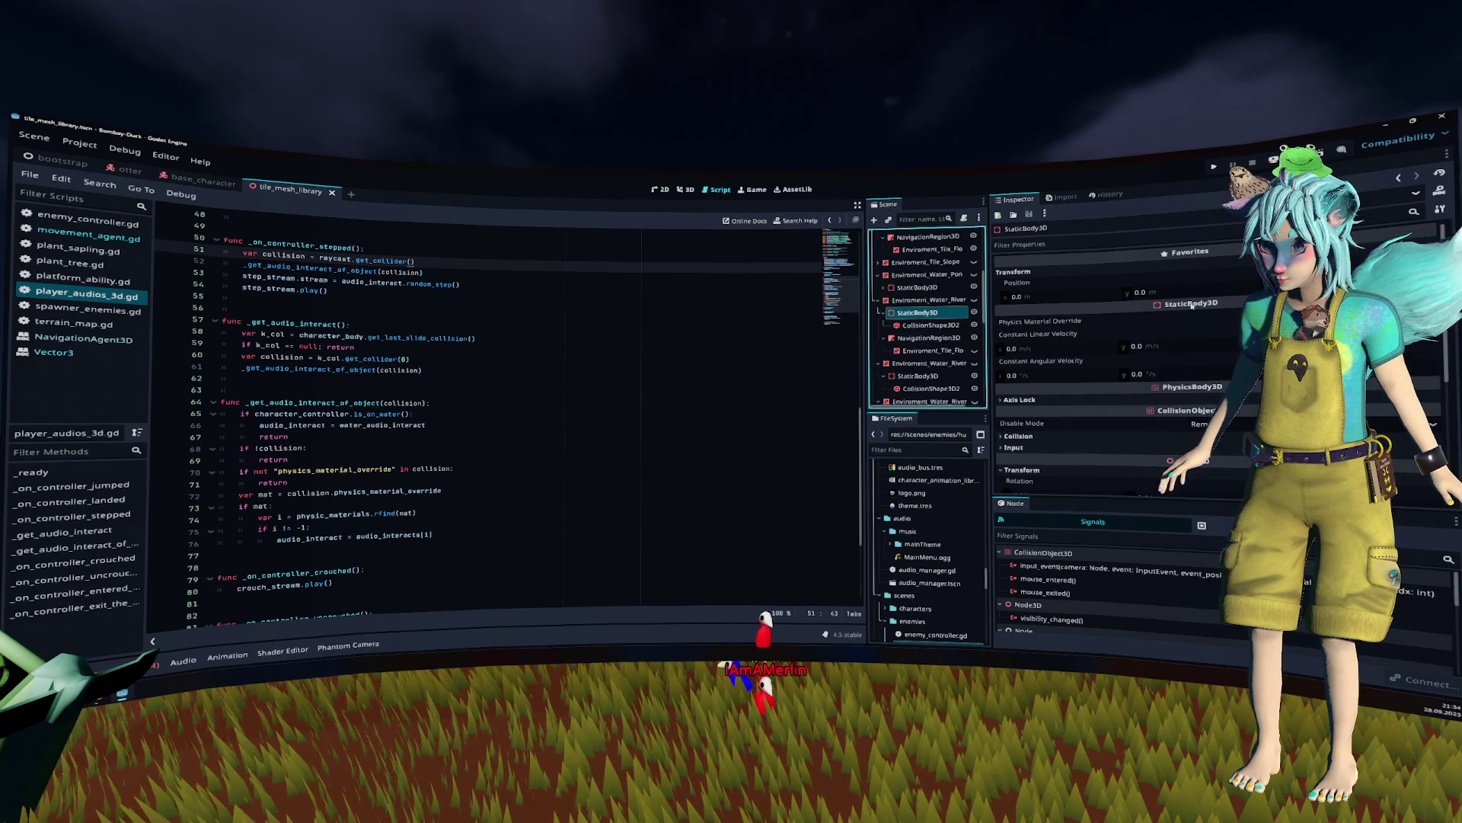
pyautogui.click(1034, 437)
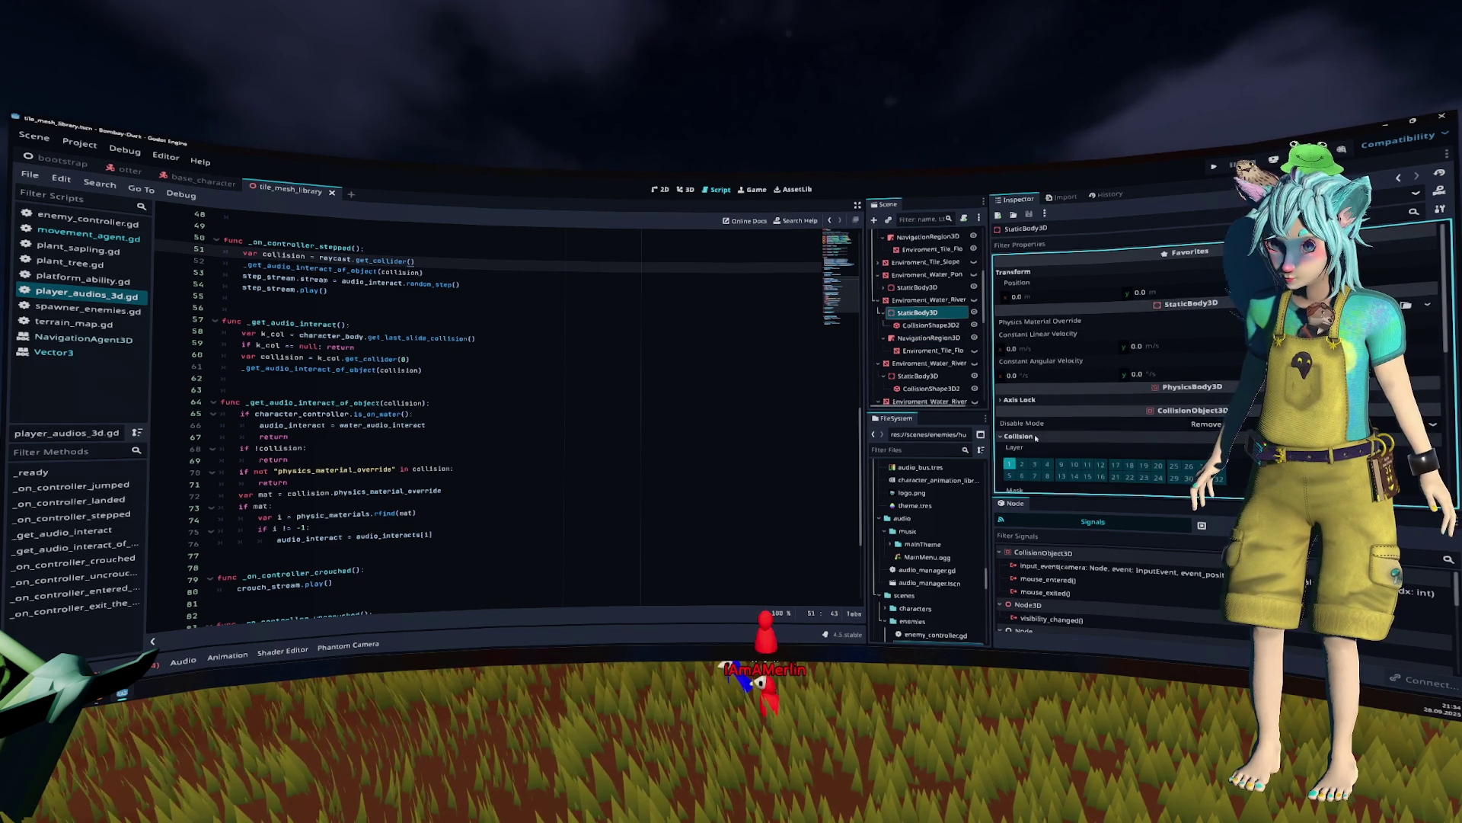
pyautogui.scroll(-3, 1034, 437)
pyautogui.click(1035, 348)
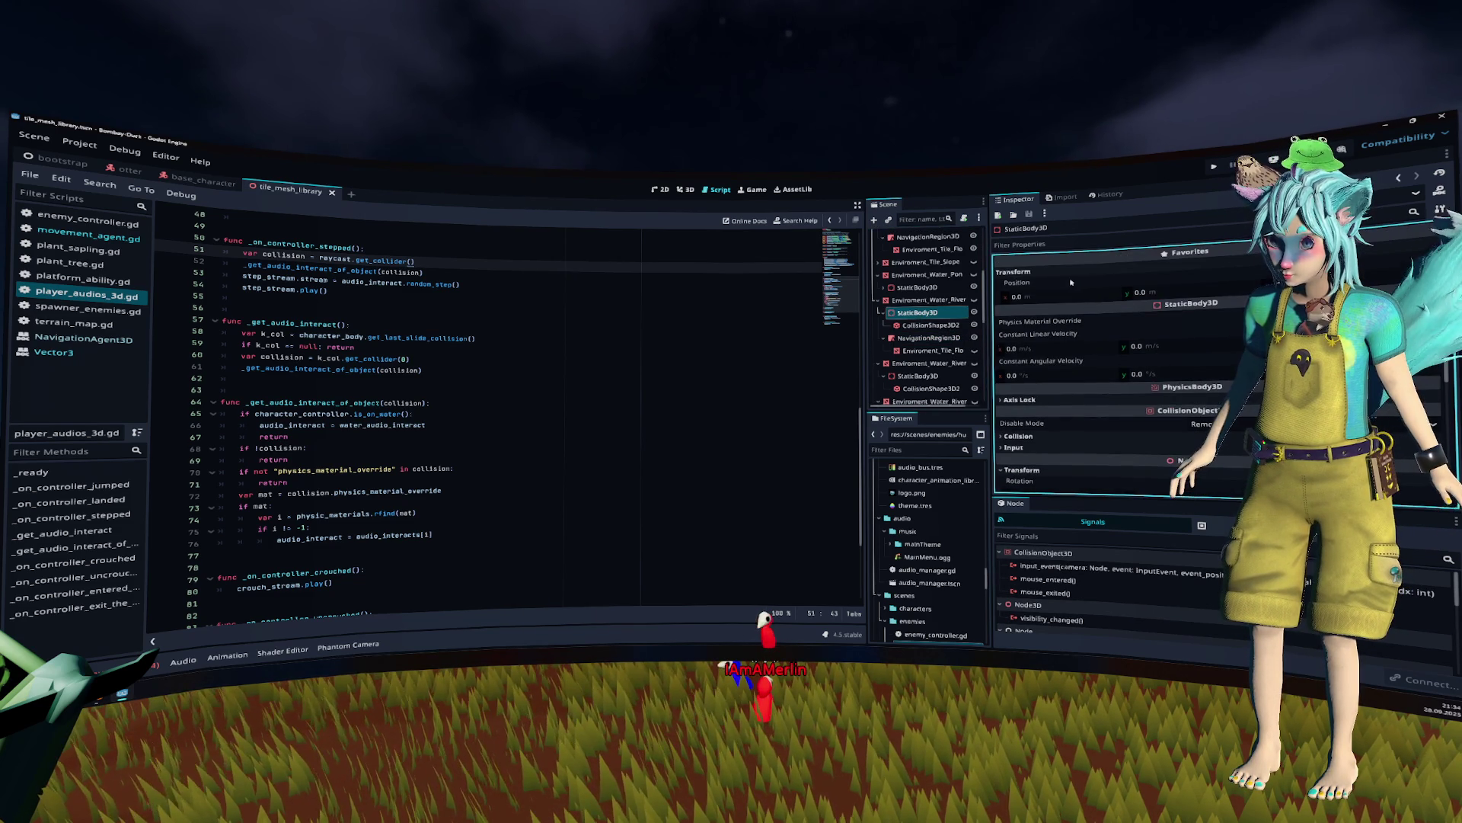
pyautogui.click(929, 324)
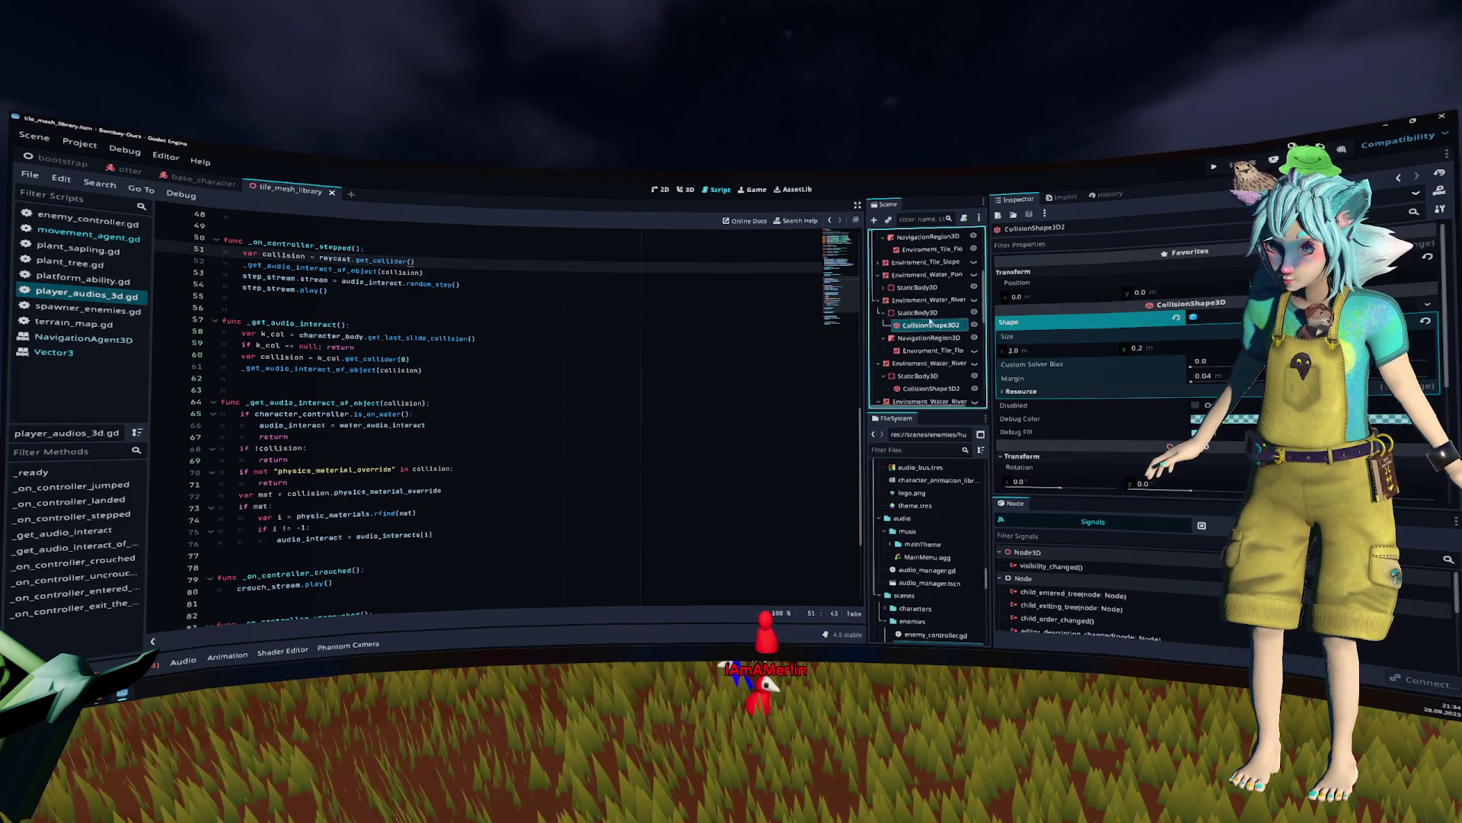
pyautogui.click(926, 313)
# - Assign water.tres as the StaticBody3D's Physics Material Override
pyautogui.click(1051, 321)
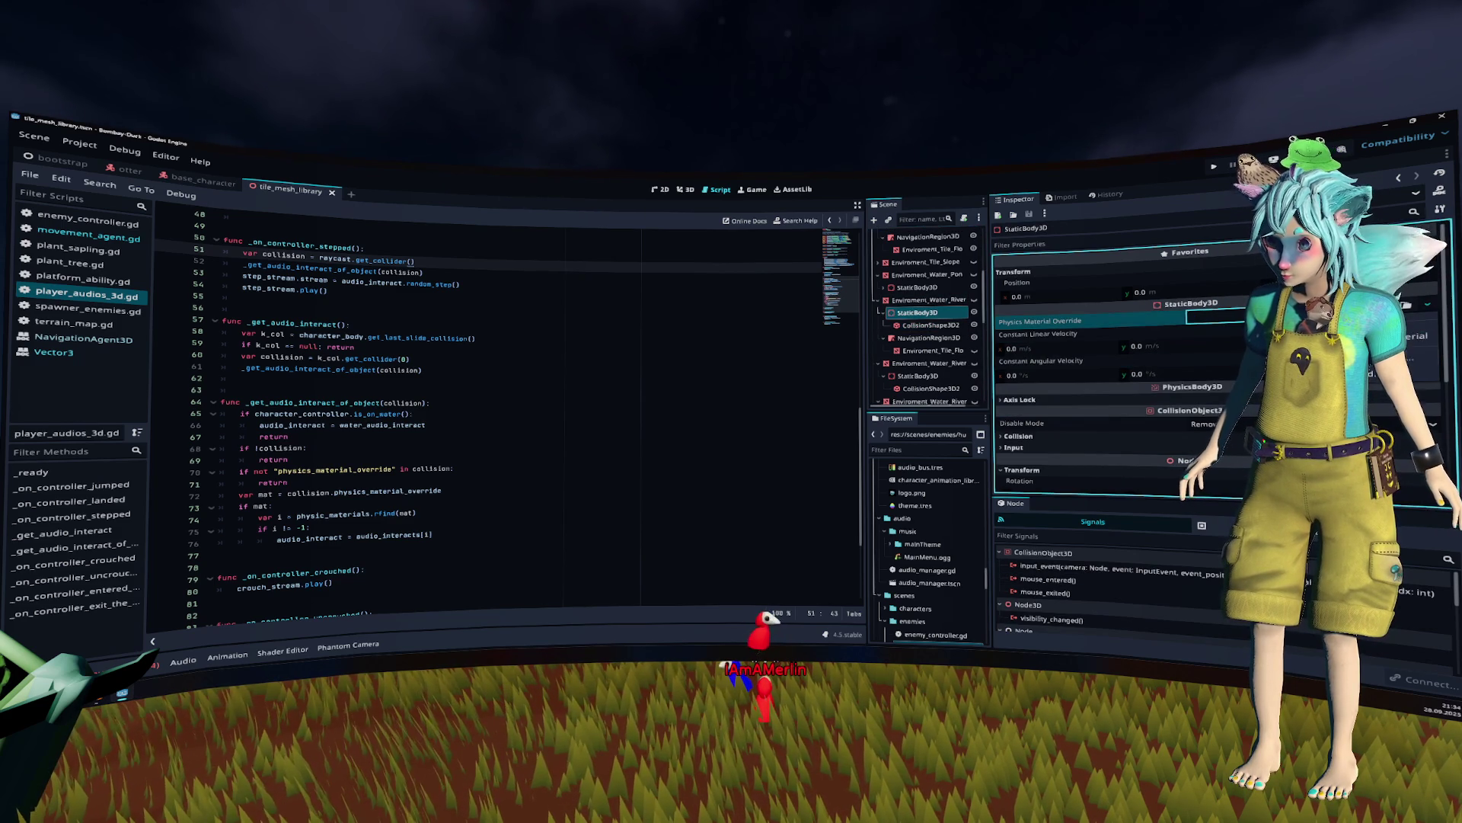
pyautogui.click(1211, 317)
pyautogui.write('wa')
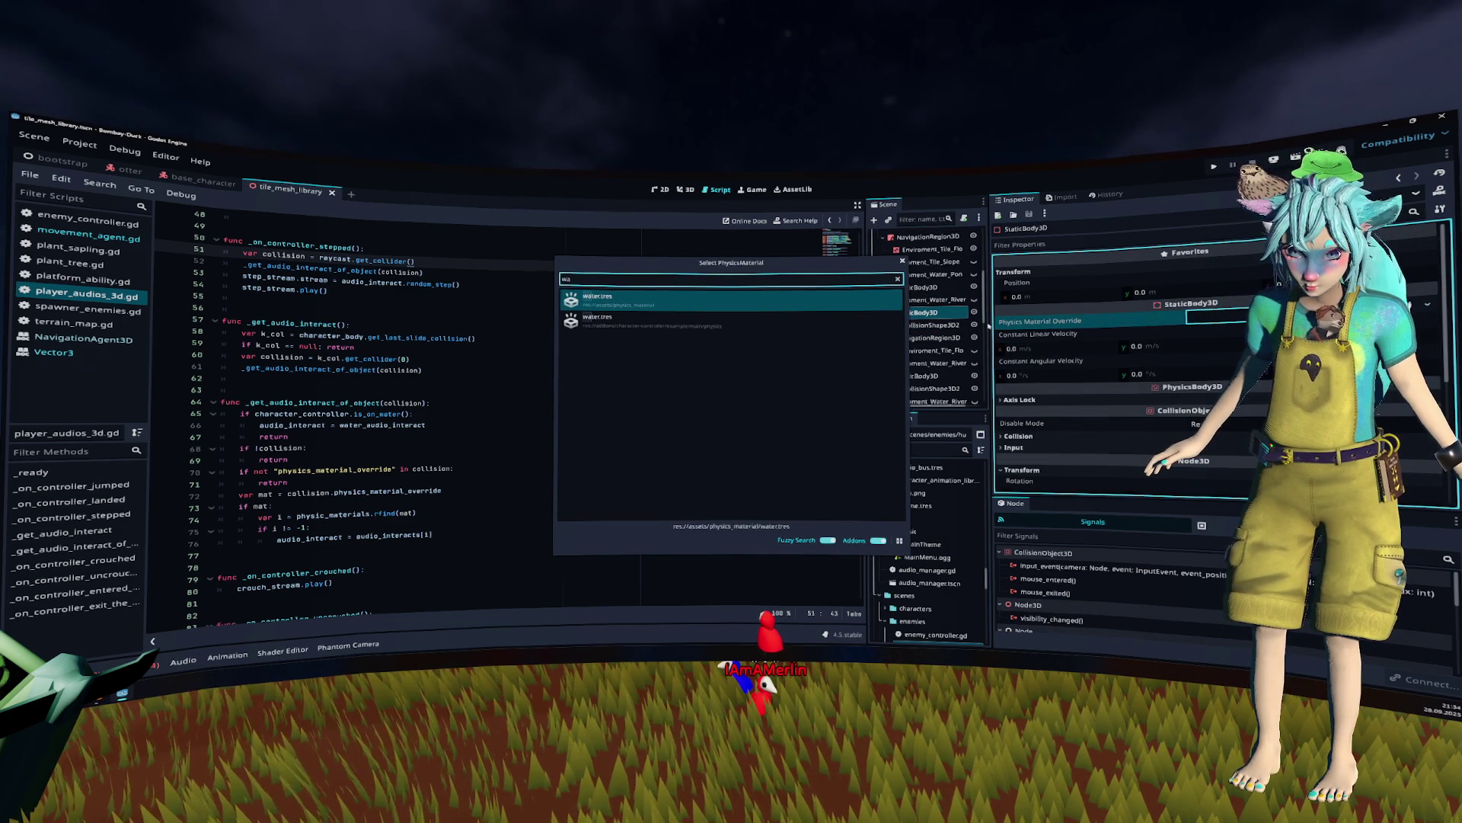
pyautogui.doubleClick(709, 300)
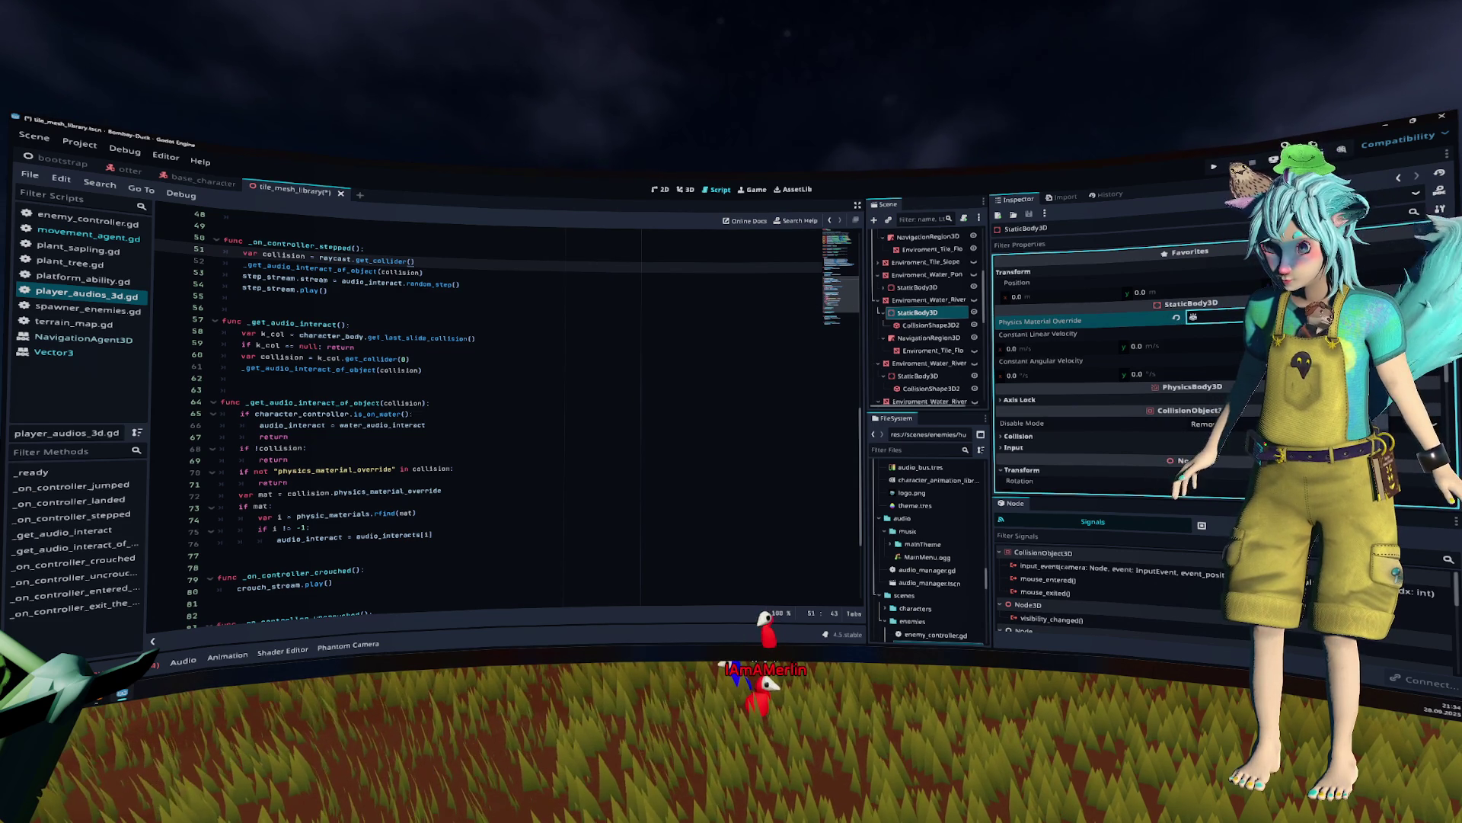
# - Add four more water tile static bodies to the selection
pyautogui.scroll(-5, 940, 346)
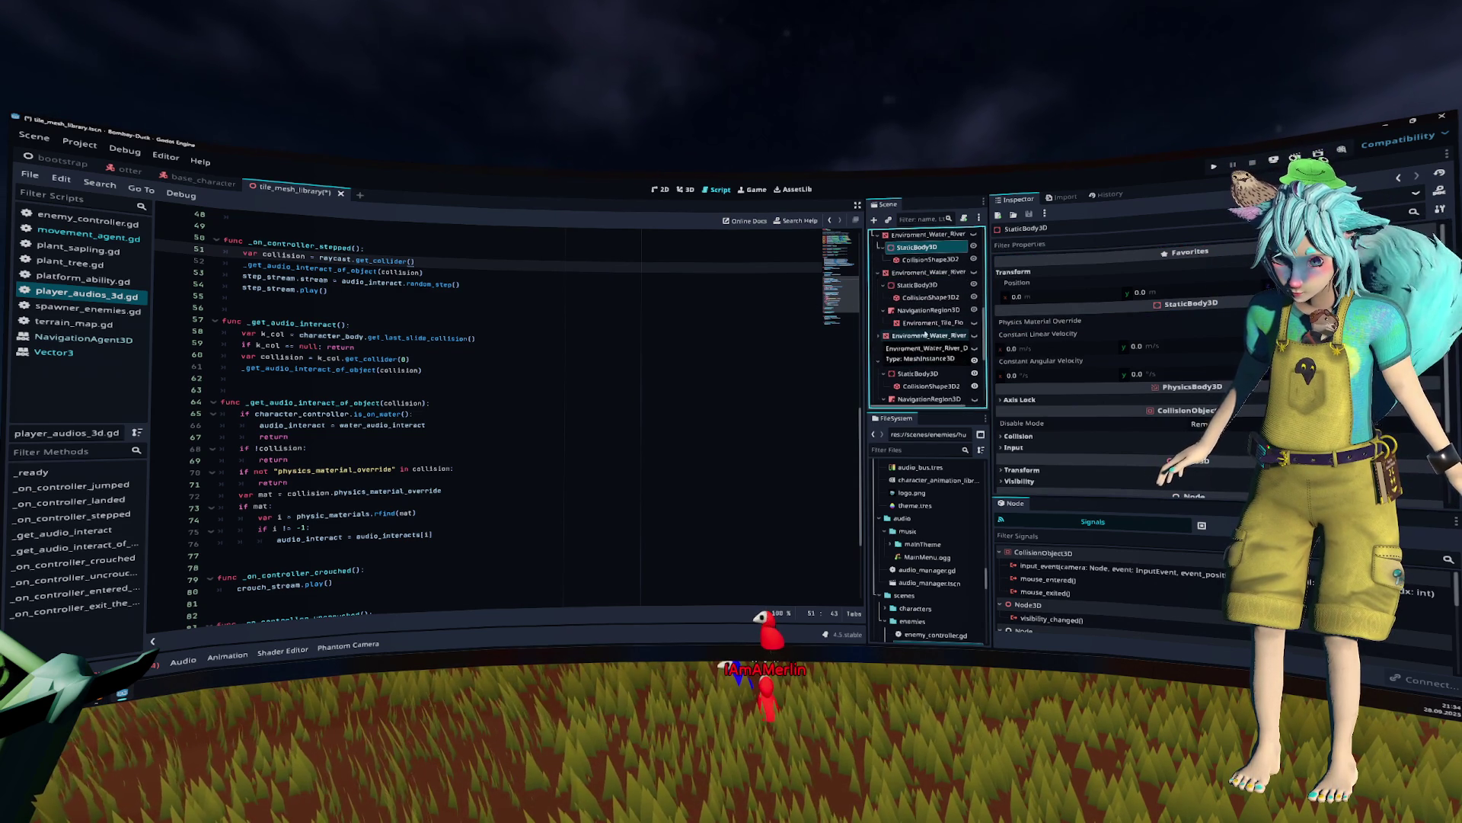
pyautogui.keyDown('ctrl'); pyautogui.click(918, 285); pyautogui.keyUp('ctrl')
pyautogui.scroll(-2, 924, 348)
pyautogui.keyDown('ctrl'); pyautogui.click(918, 330); pyautogui.keyUp('ctrl')
pyautogui.keyDown('ctrl'); pyautogui.click(917, 394); pyautogui.keyUp('ctrl')
pyautogui.scroll(-5, 930, 373)
pyautogui.keyDown('ctrl'); pyautogui.click(918, 356); pyautogui.keyUp('ctrl')
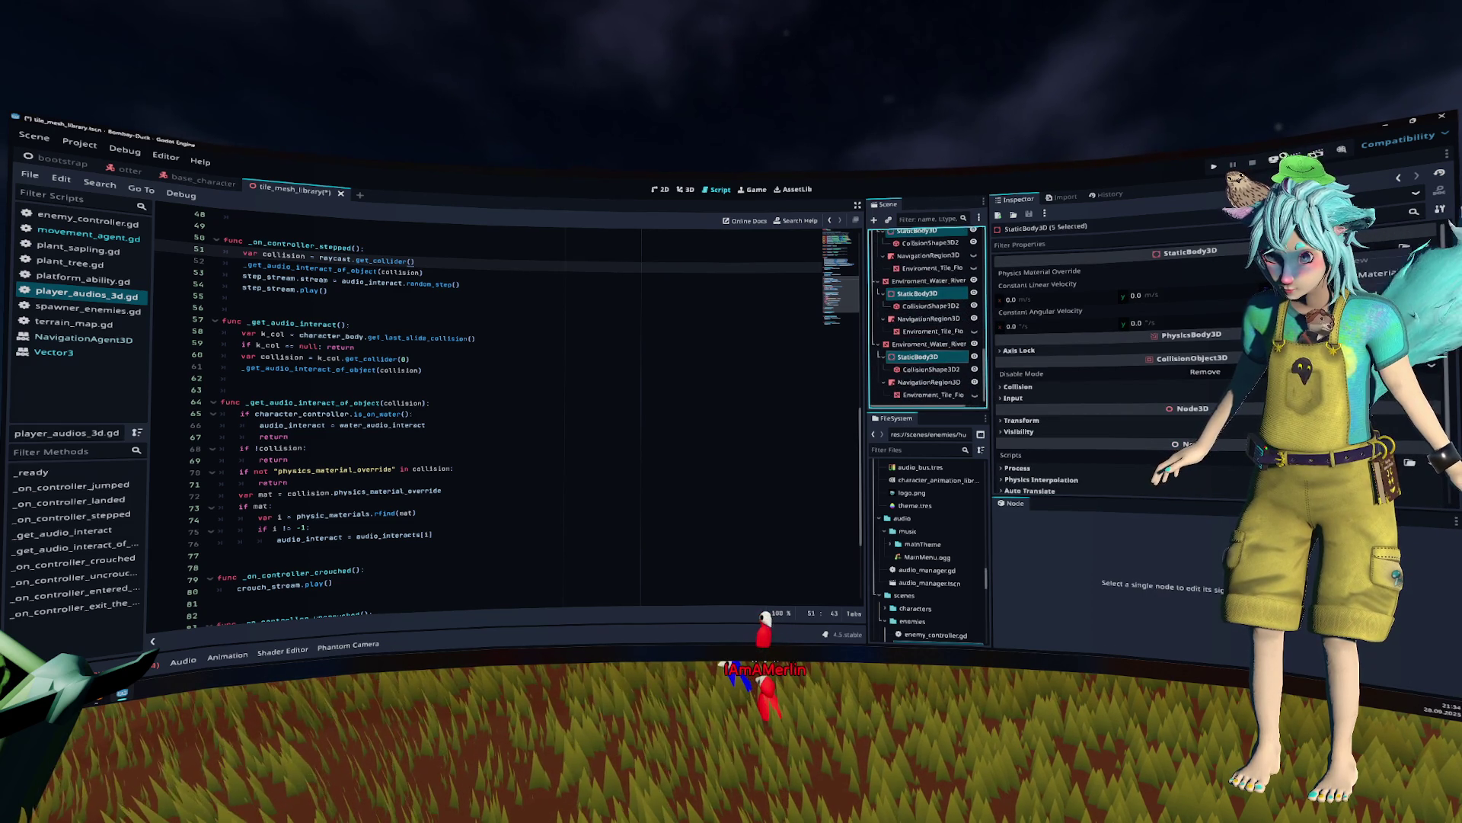
# - Inspect the Enviroment_Water_River_D tile and a static body's CollisionShape3D2 node
pyautogui.scroll(-3, 919, 356)
pyautogui.scroll(3, 919, 357)
pyautogui.click(924, 344)
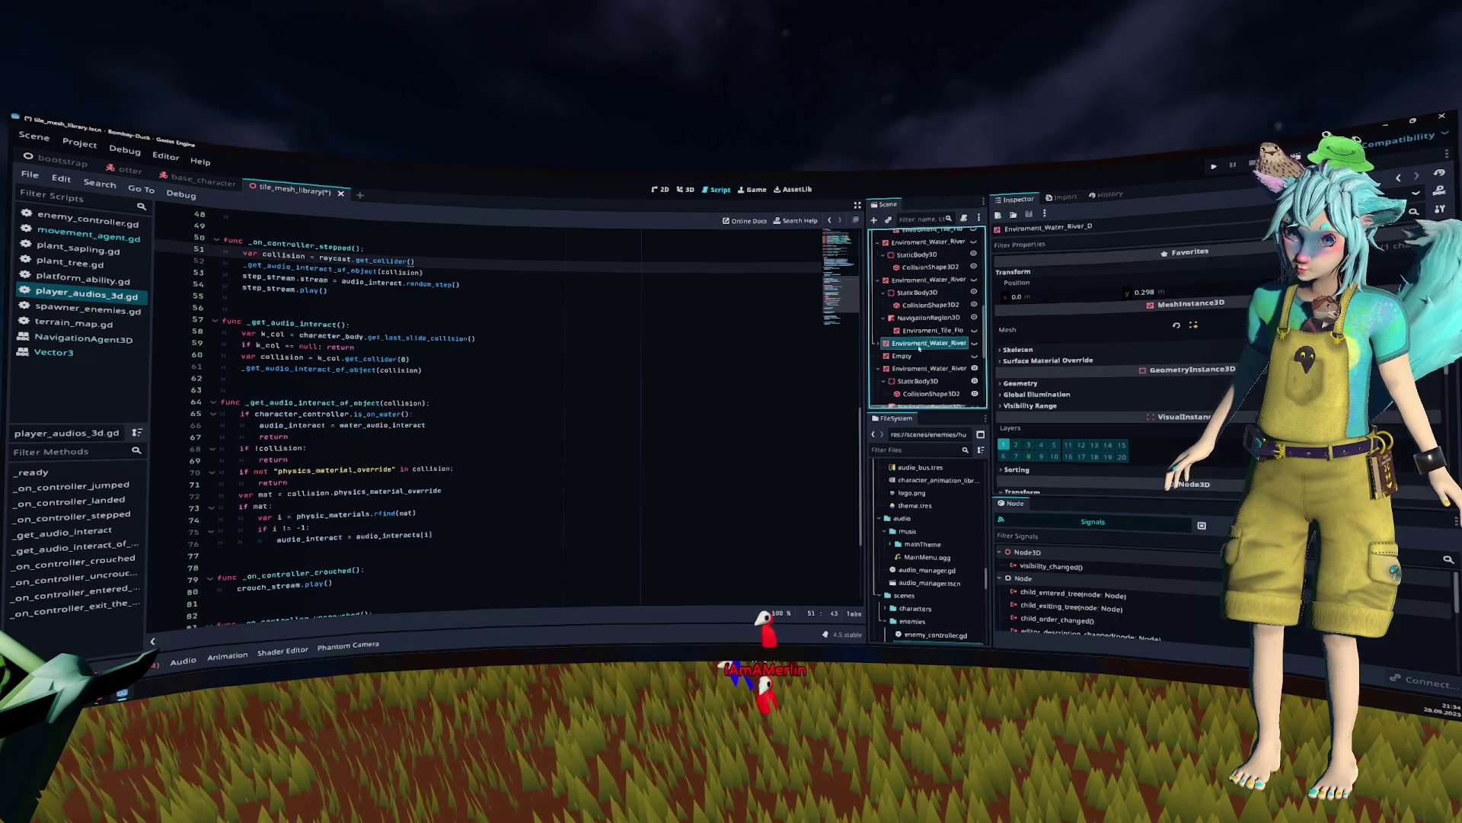
pyautogui.click(879, 344)
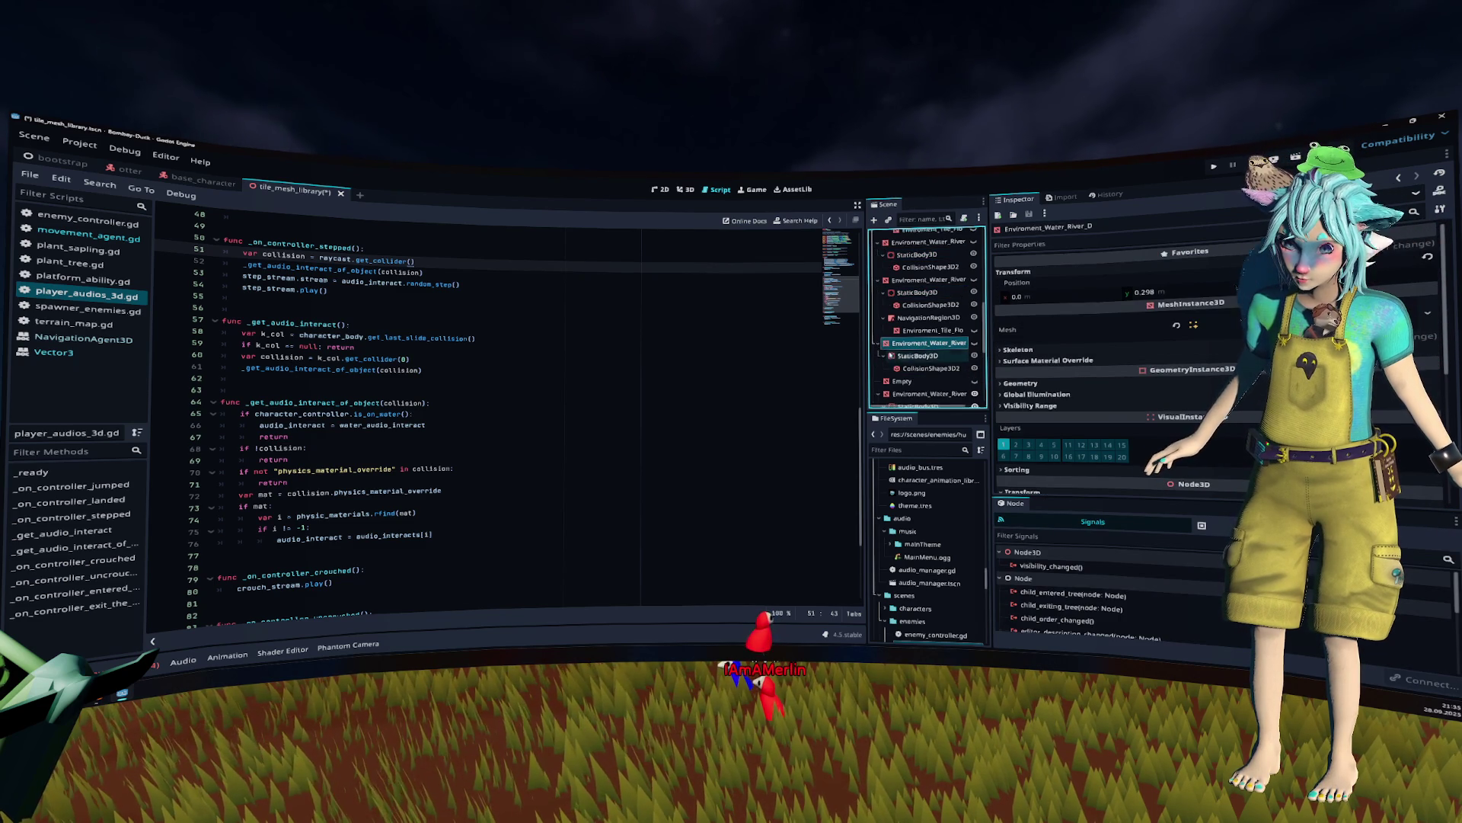
pyautogui.click(880, 343)
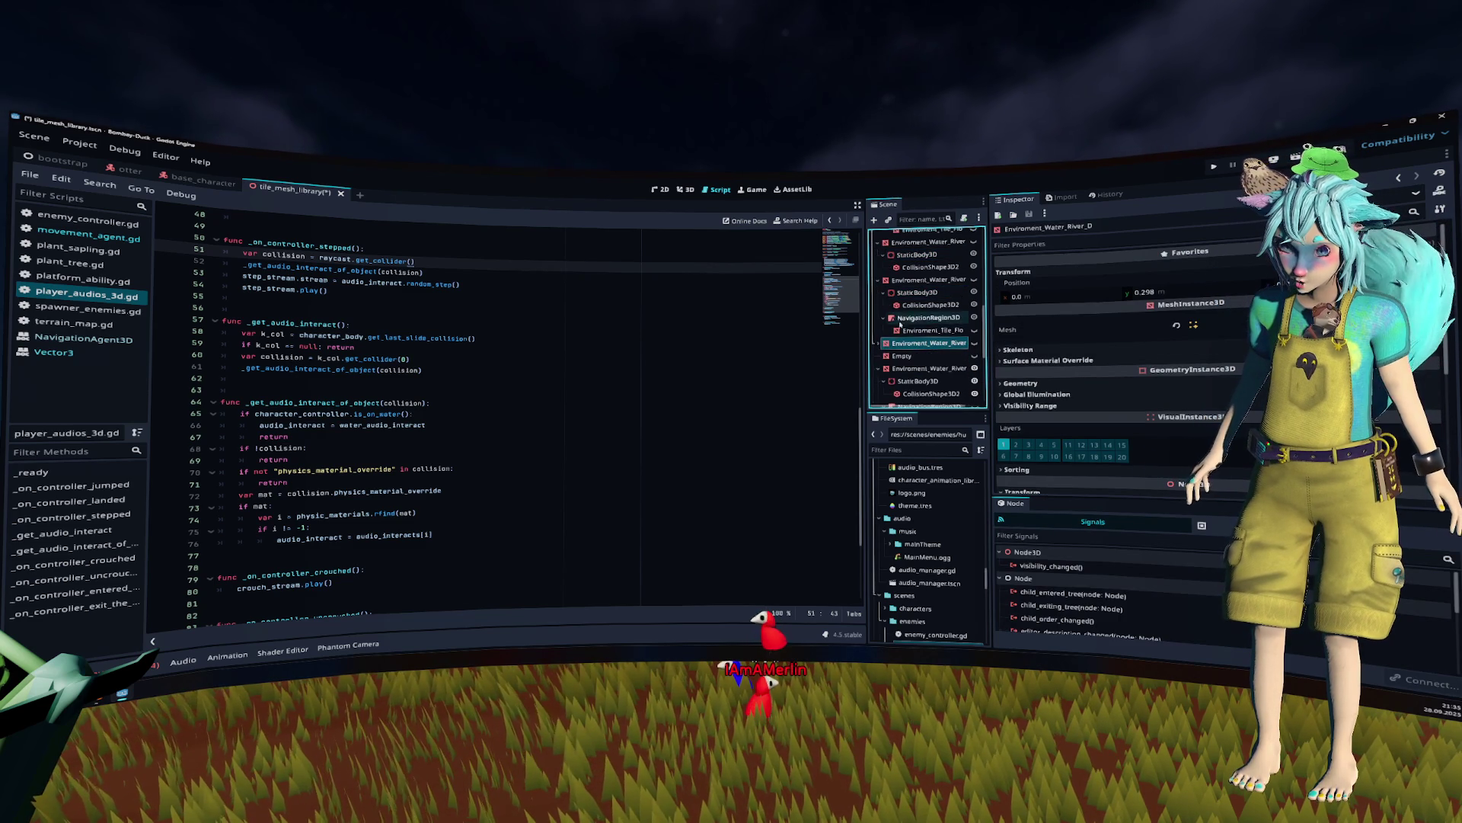
pyautogui.scroll(2, 884, 300)
pyautogui.scroll(3, 899, 312)
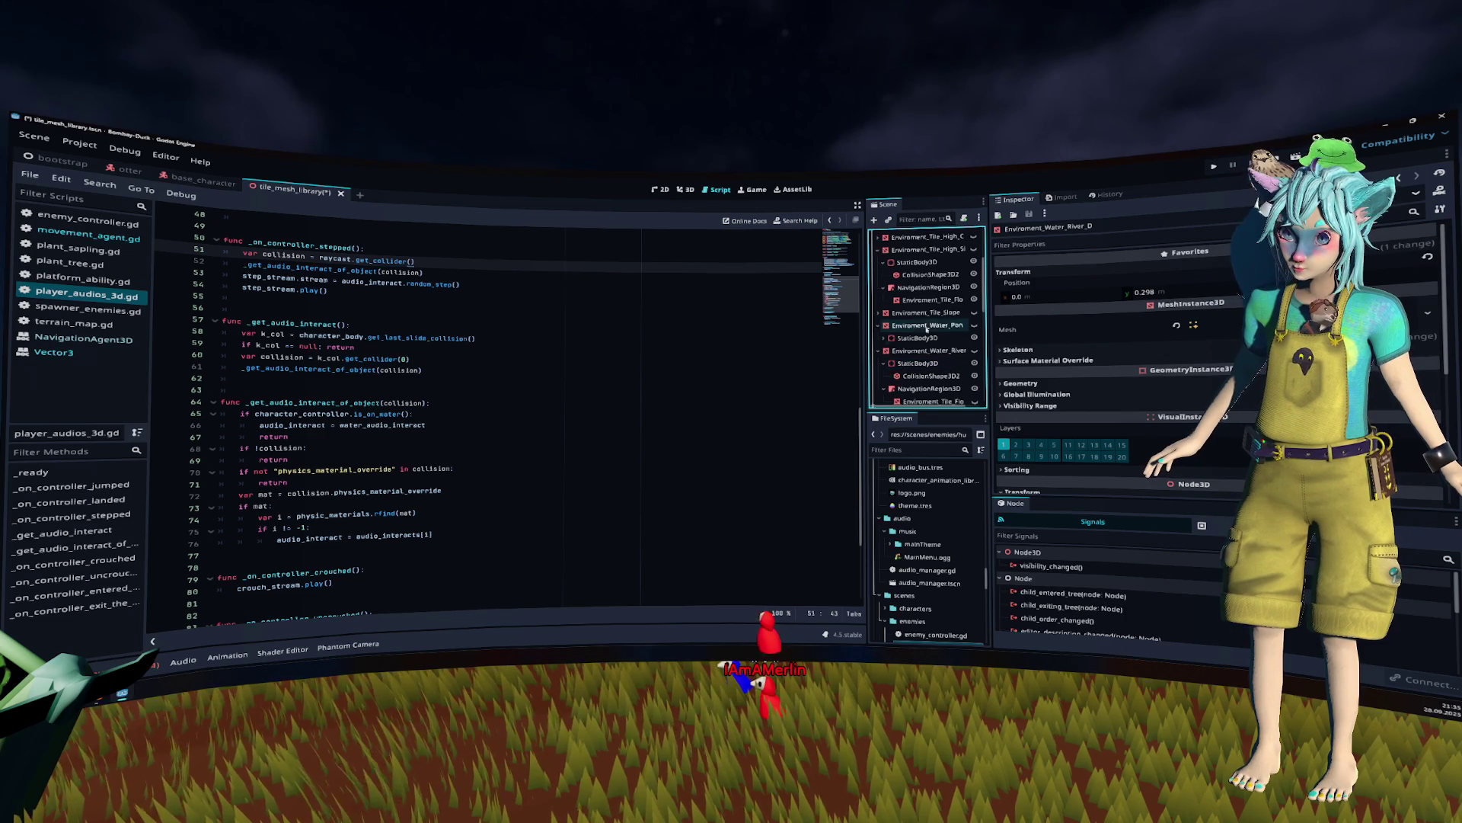
pyautogui.click(884, 337)
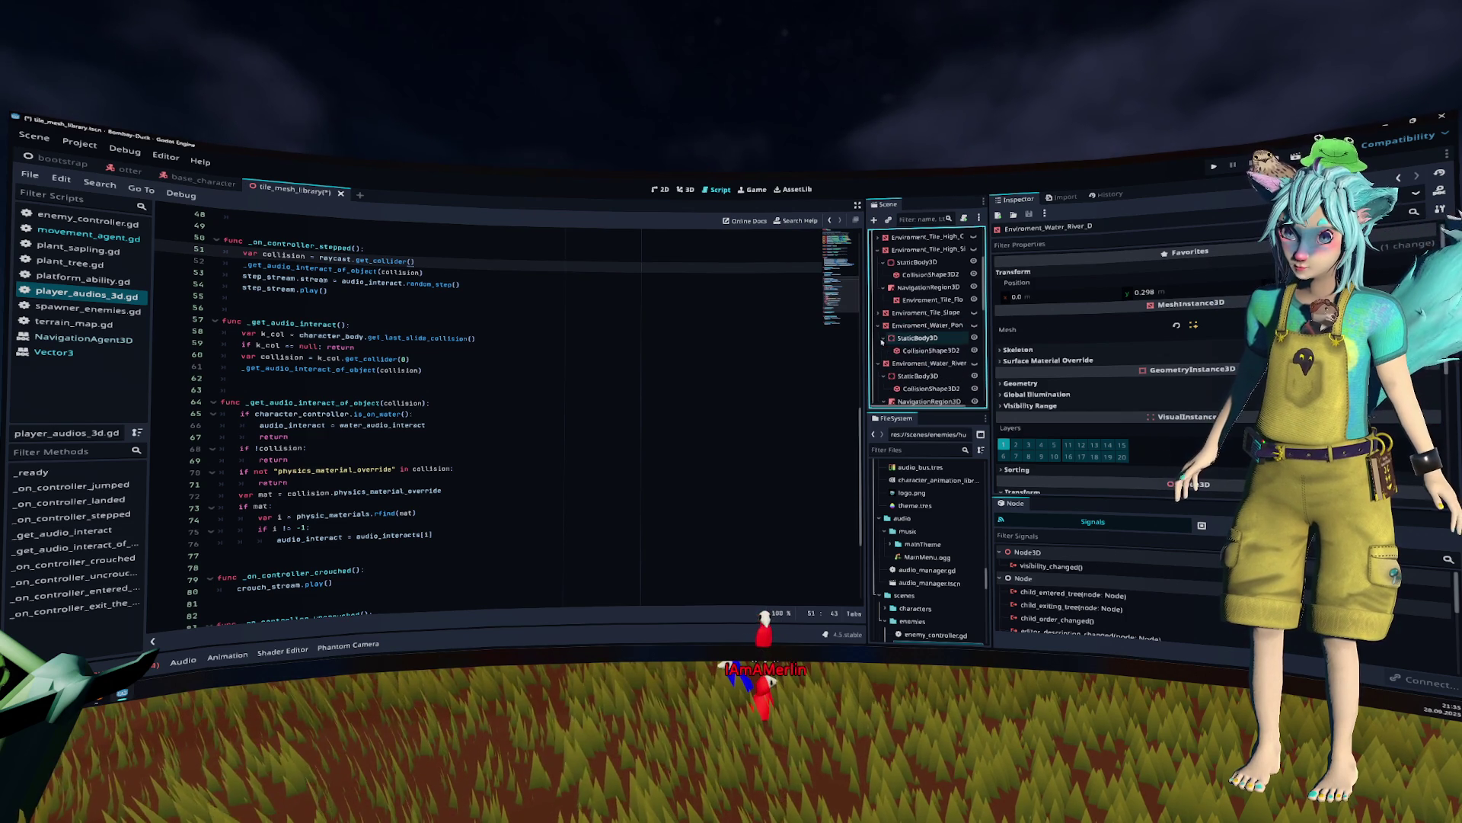
pyautogui.click(930, 351)
# - Save the tile_mesh_library scene with Ctrl+S
pyautogui.click(709, 350)
pyautogui.hotkey('ctrl', 's')
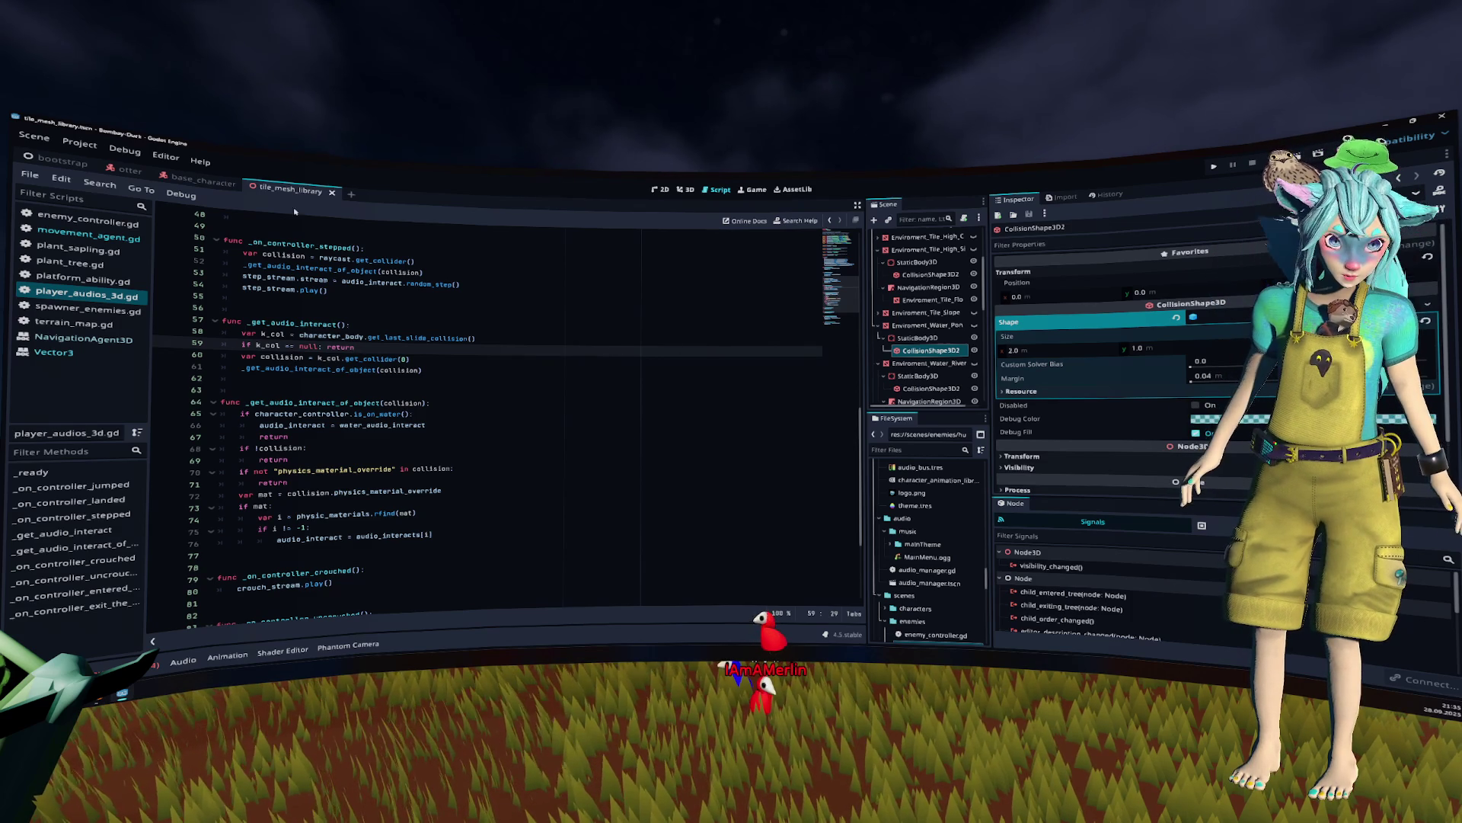
pyautogui.click(98, 144)
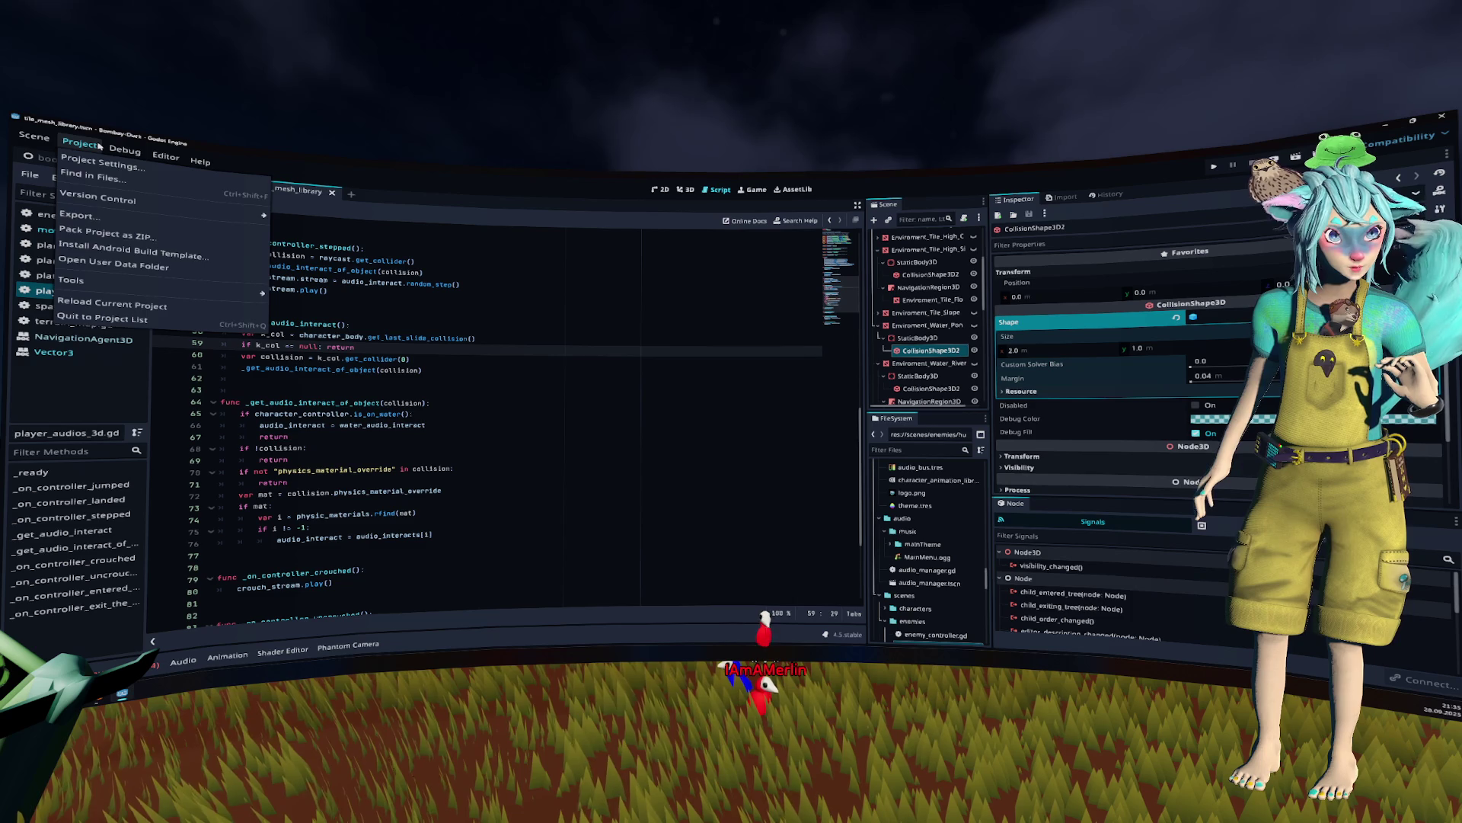
# - Quick-open level_1, collapse Terrain Tile Data, and open TerrainMap's mesh-lib.tres for editing
pyautogui.click(99, 144)
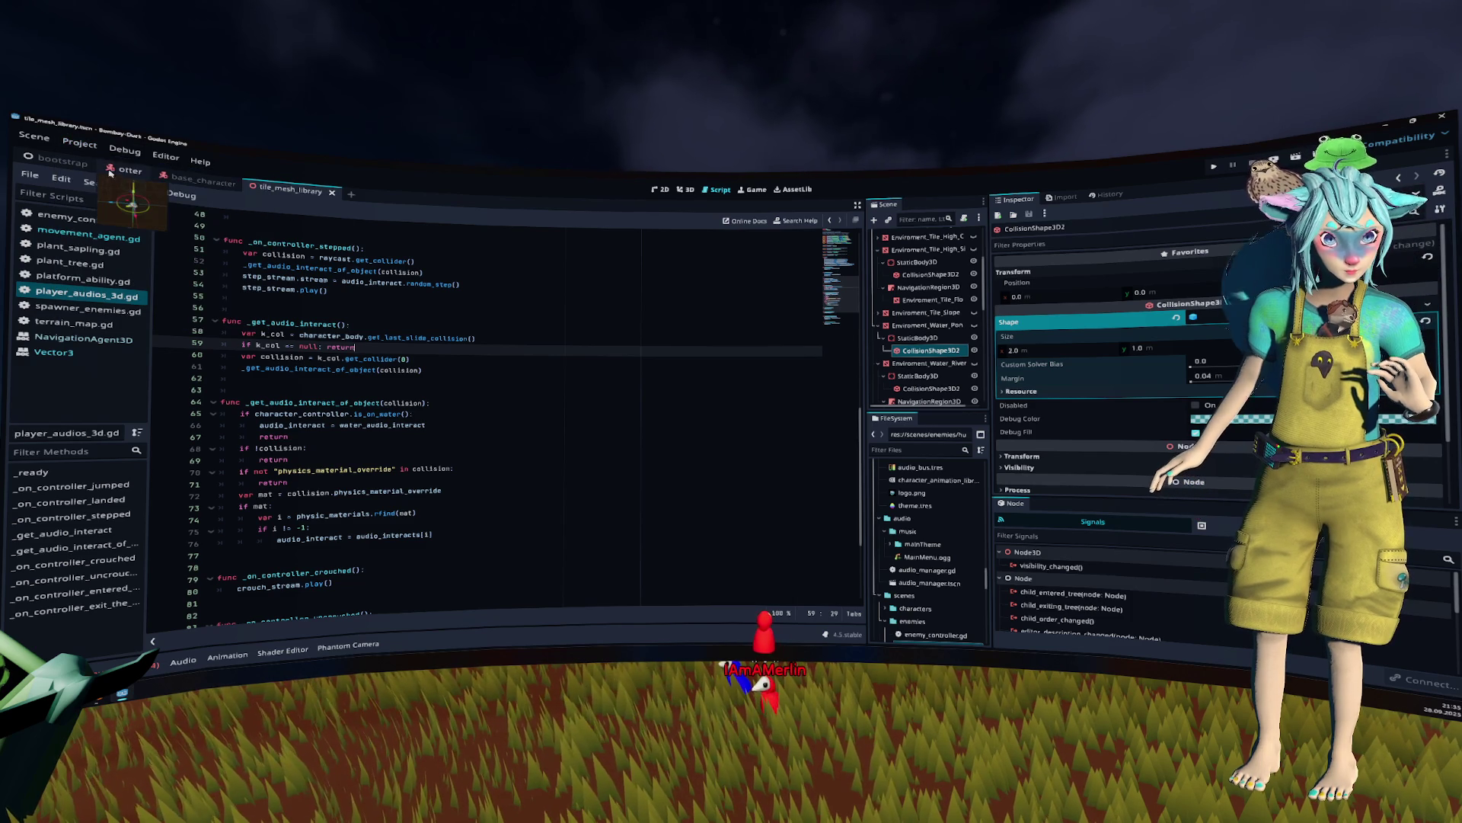
pyautogui.click(392, 321)
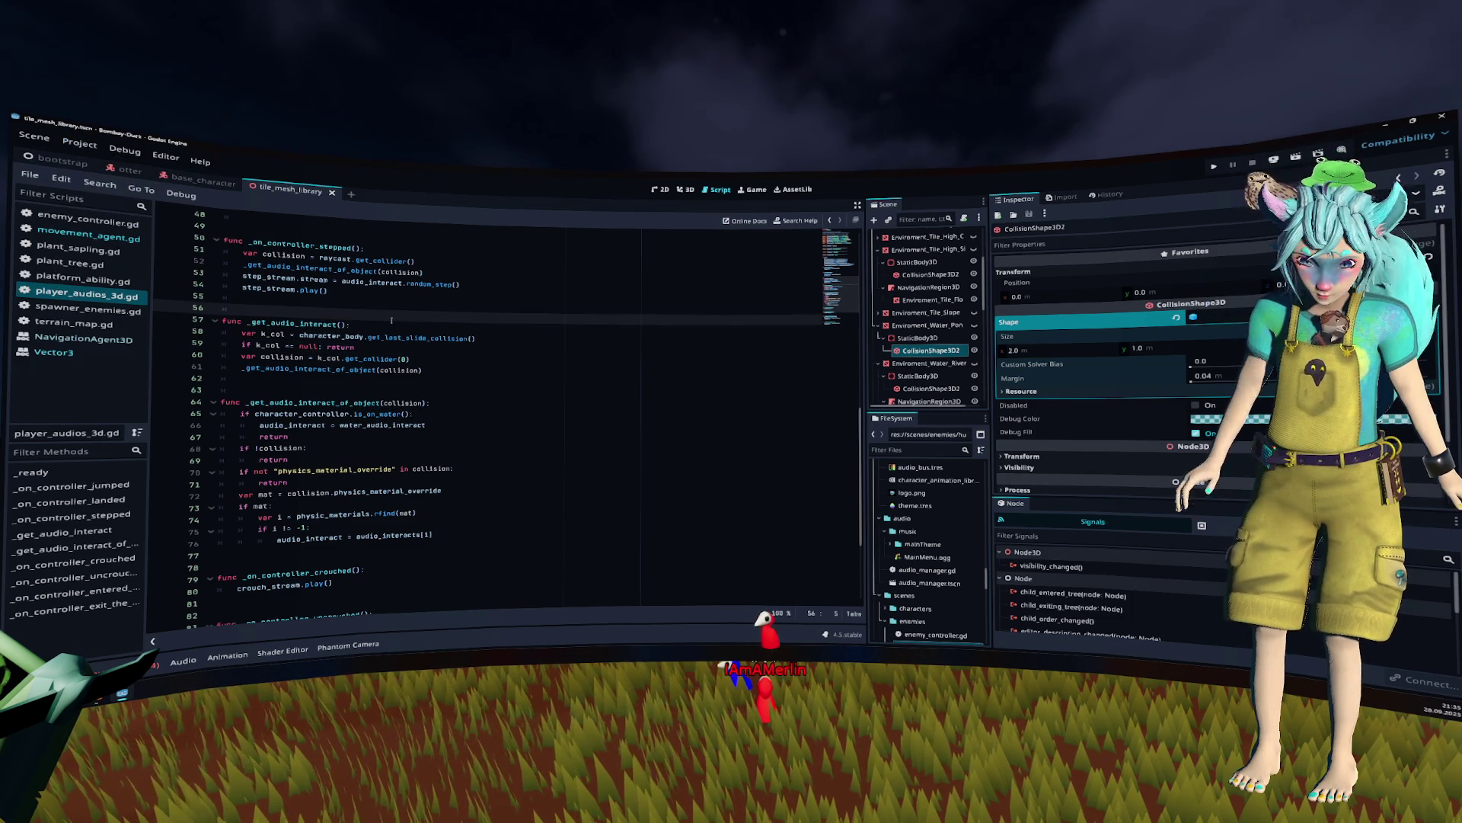
pyautogui.hotkey('ctrl', 'shift', 'o')
pyautogui.write('level')
pyautogui.press('Return')
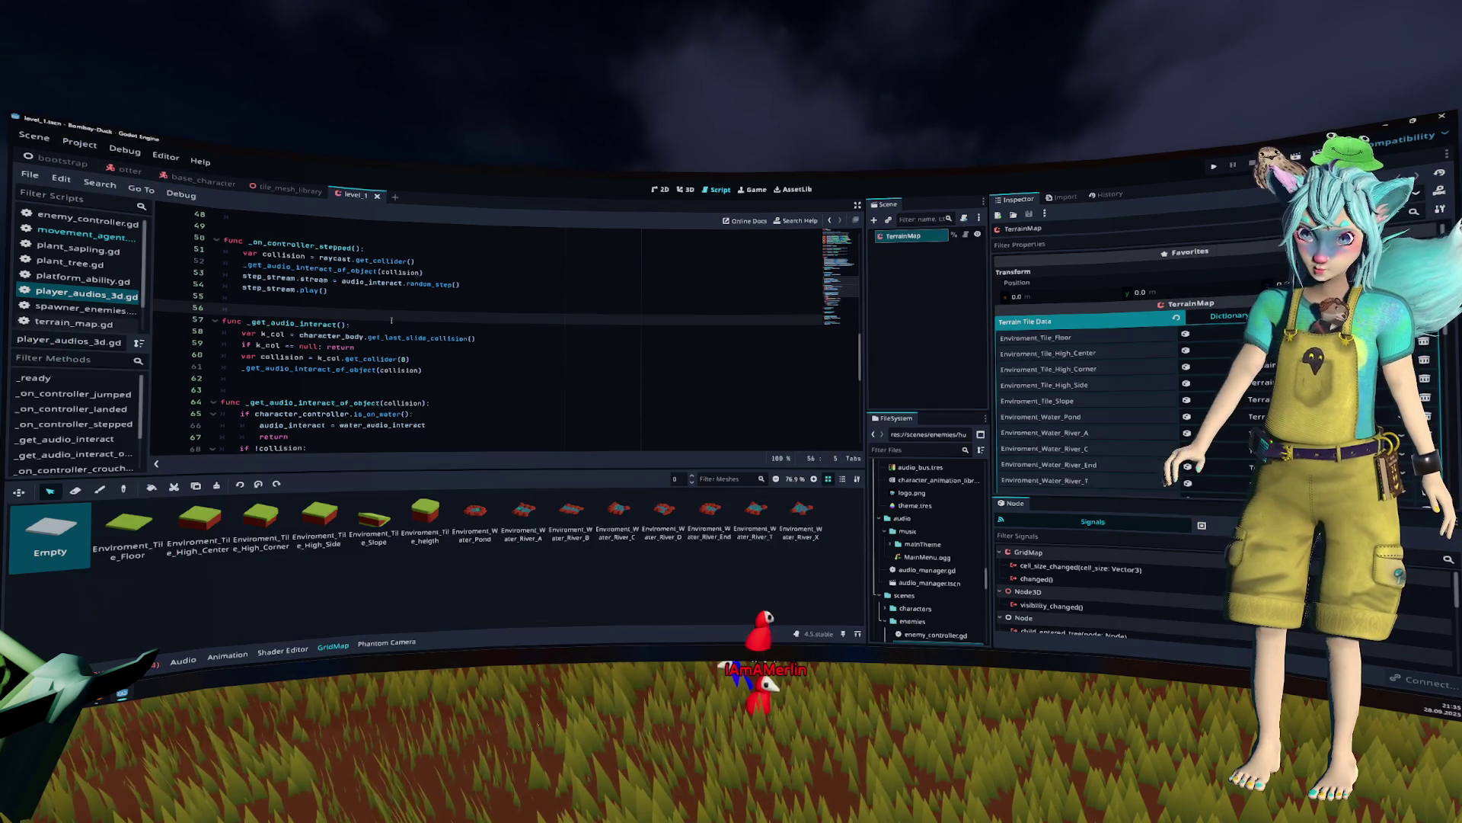
pyautogui.click(1219, 315)
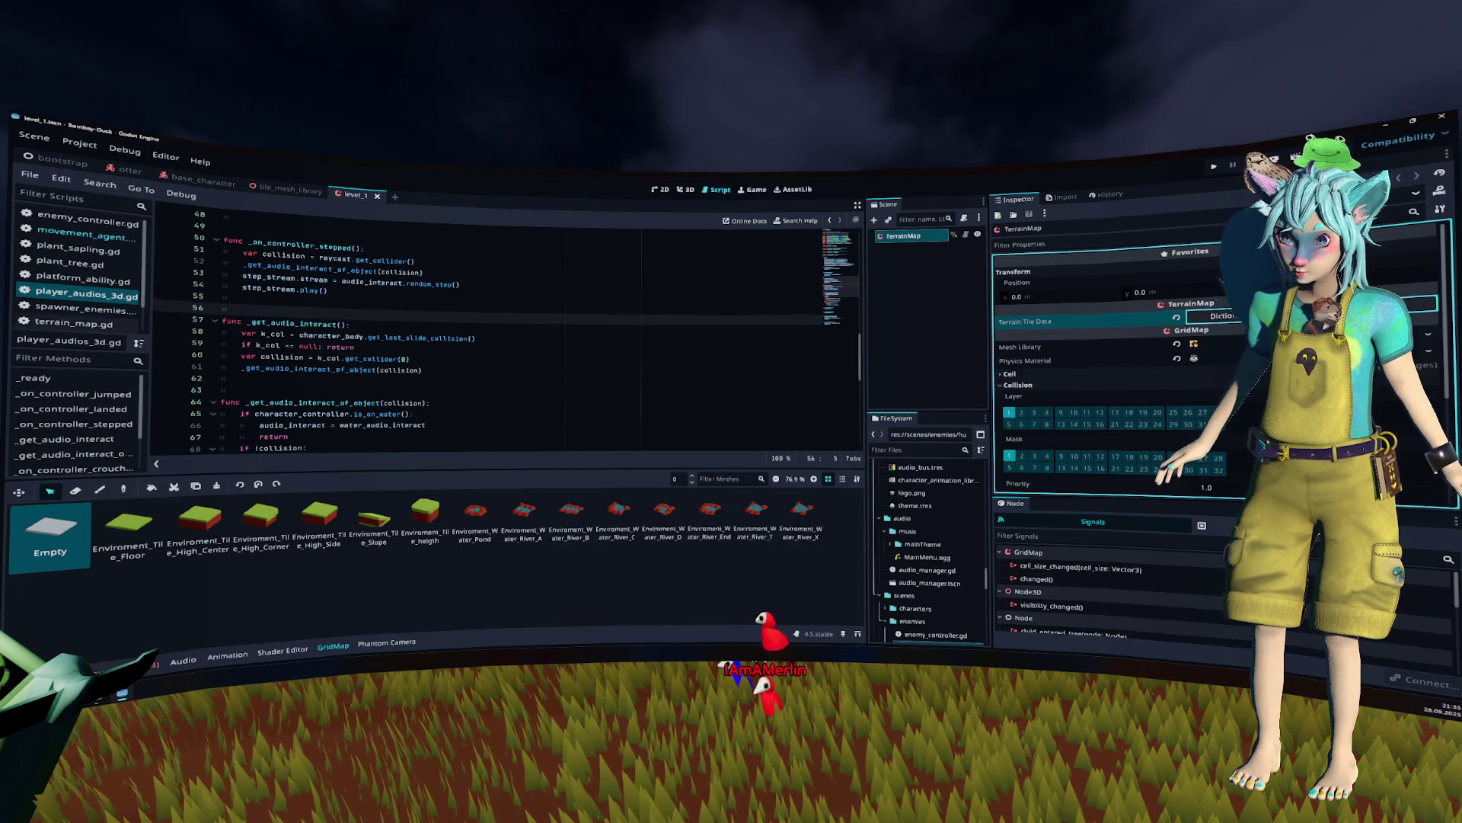
pyautogui.click(1194, 345)
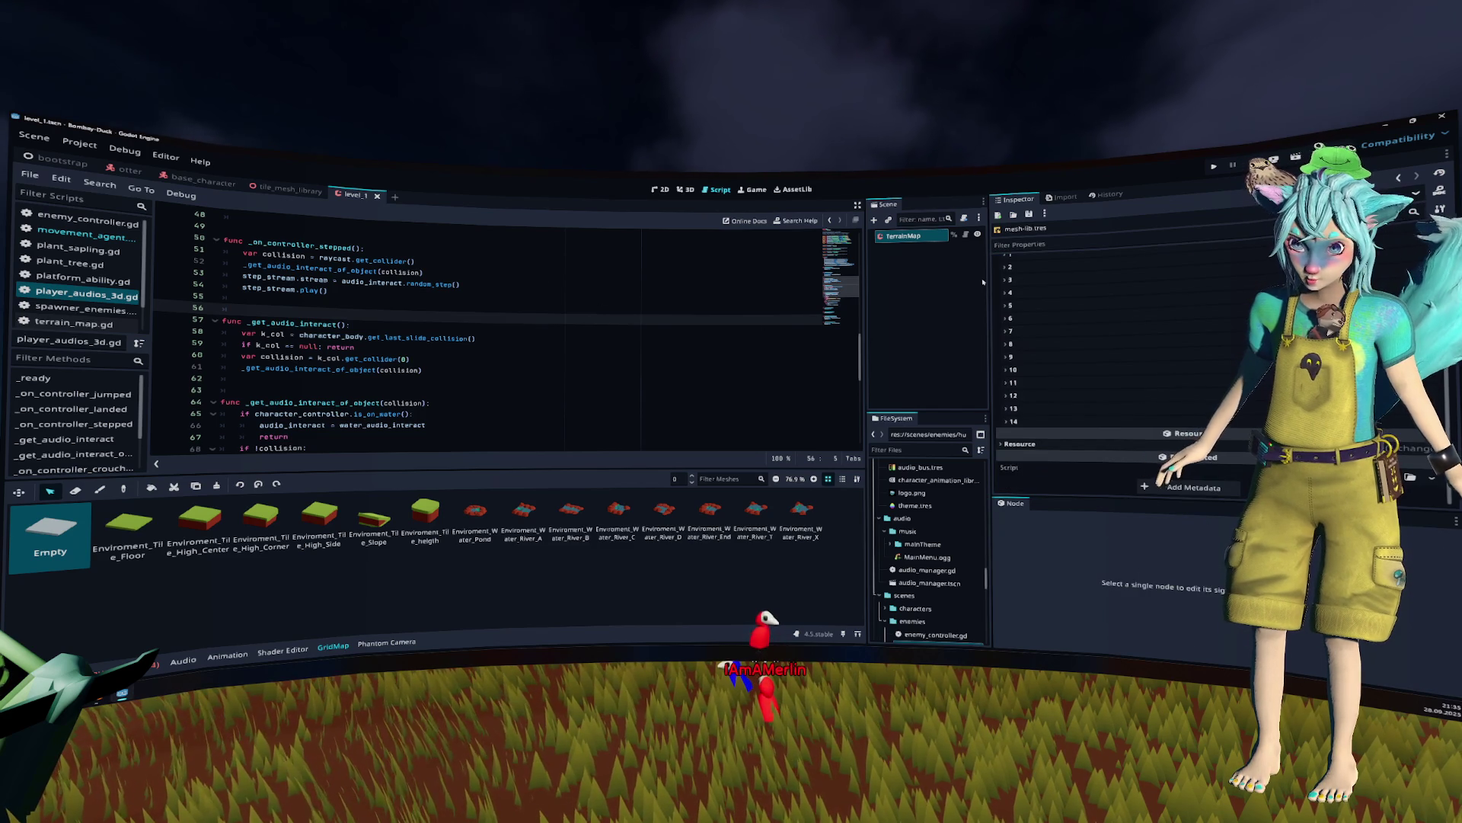
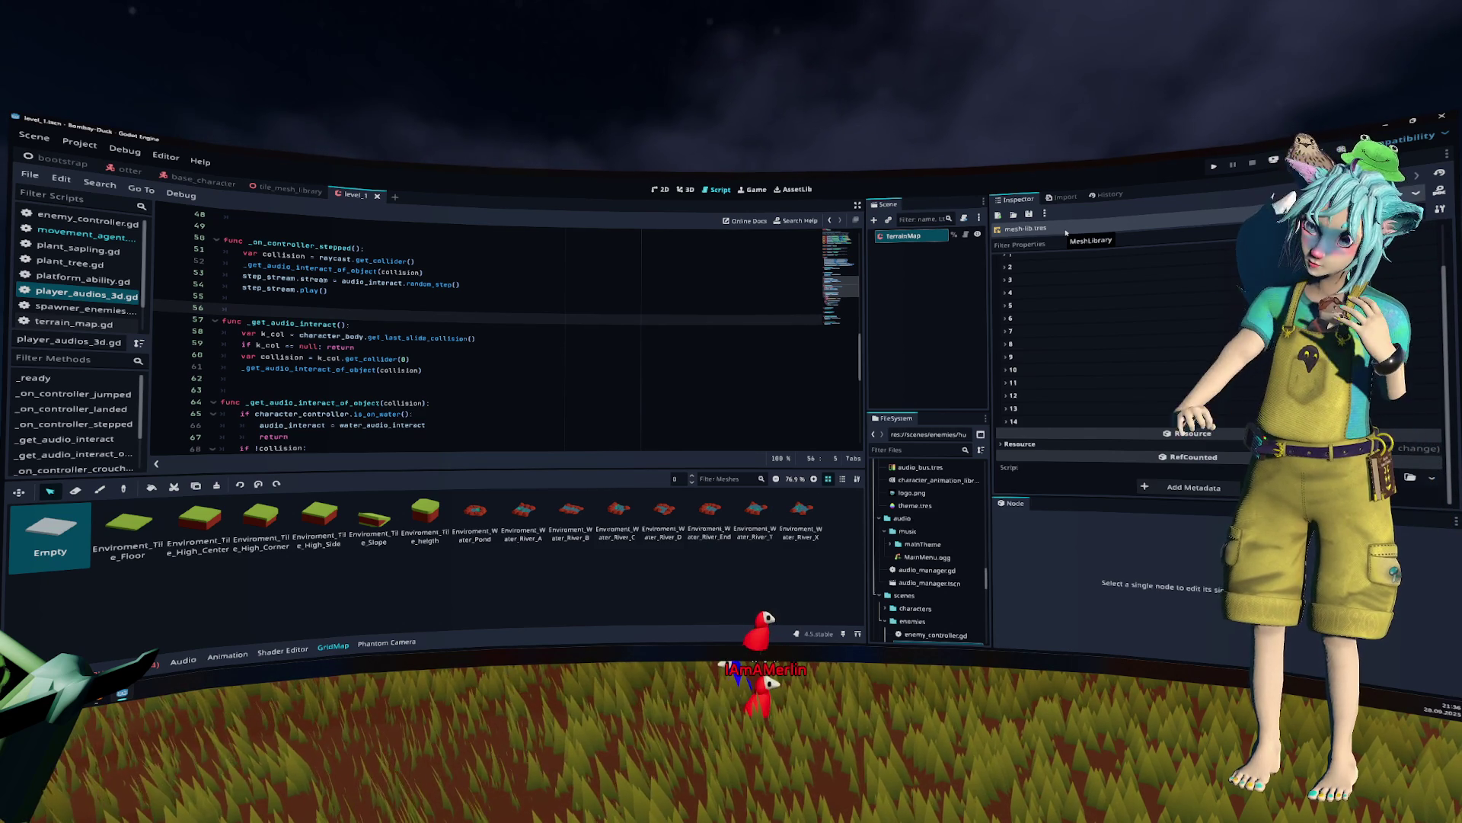
# - Select the TerrainMap node and show its pond grid in the 3D workspace
pyautogui.scroll(1, 1111, 326)
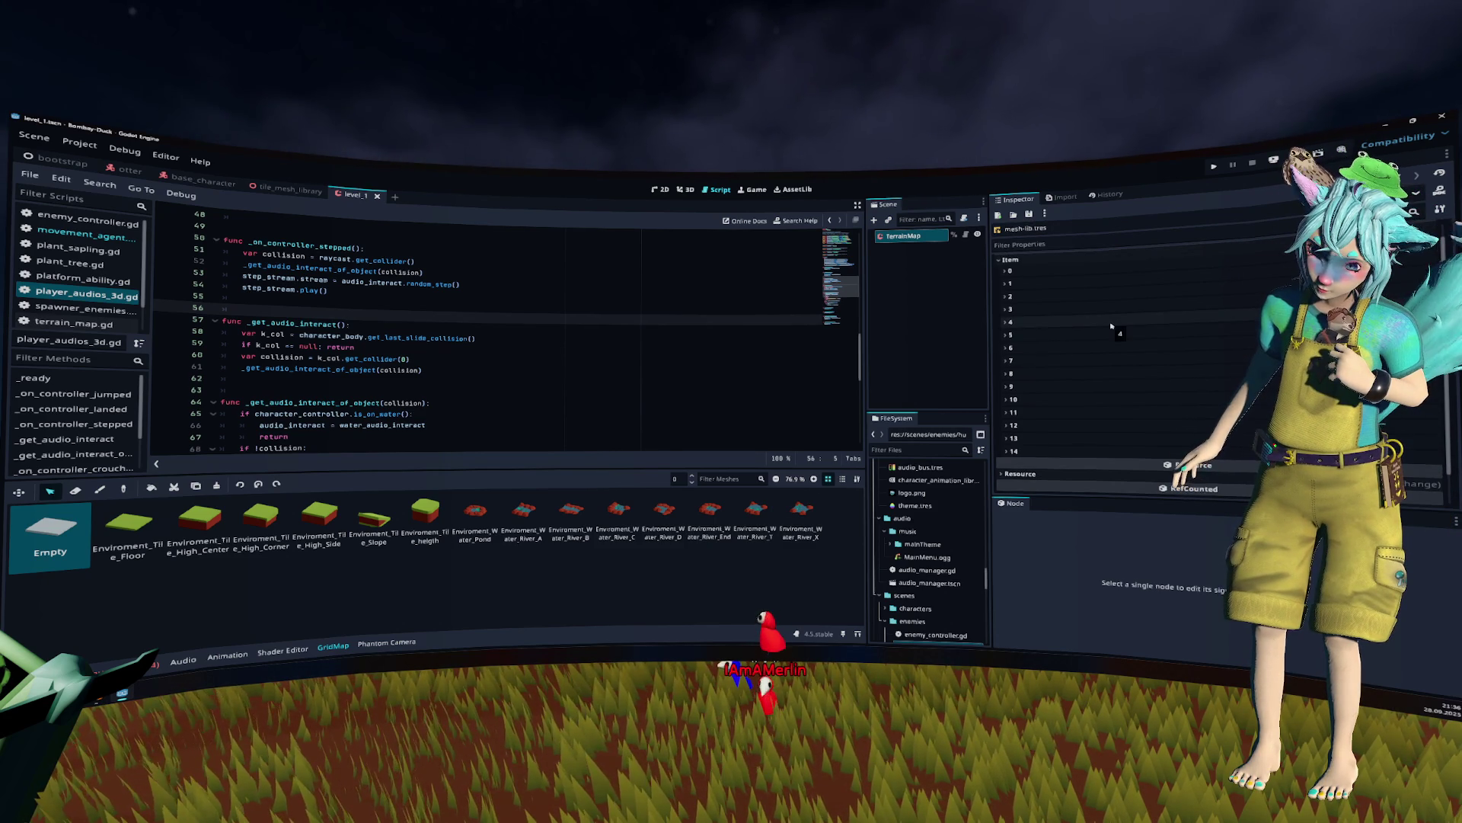
pyautogui.scroll(1, 1109, 320)
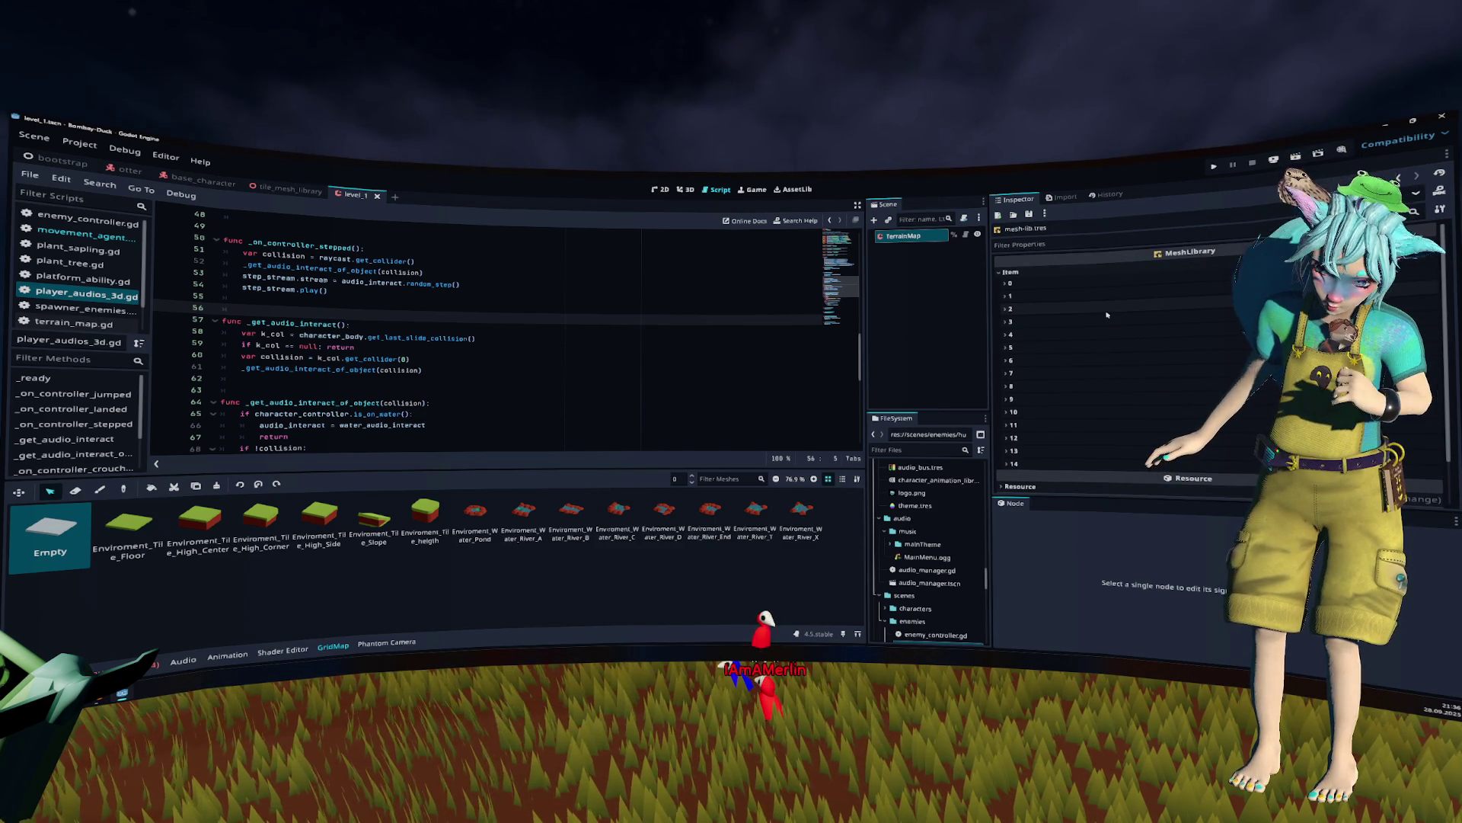
pyautogui.click(918, 238)
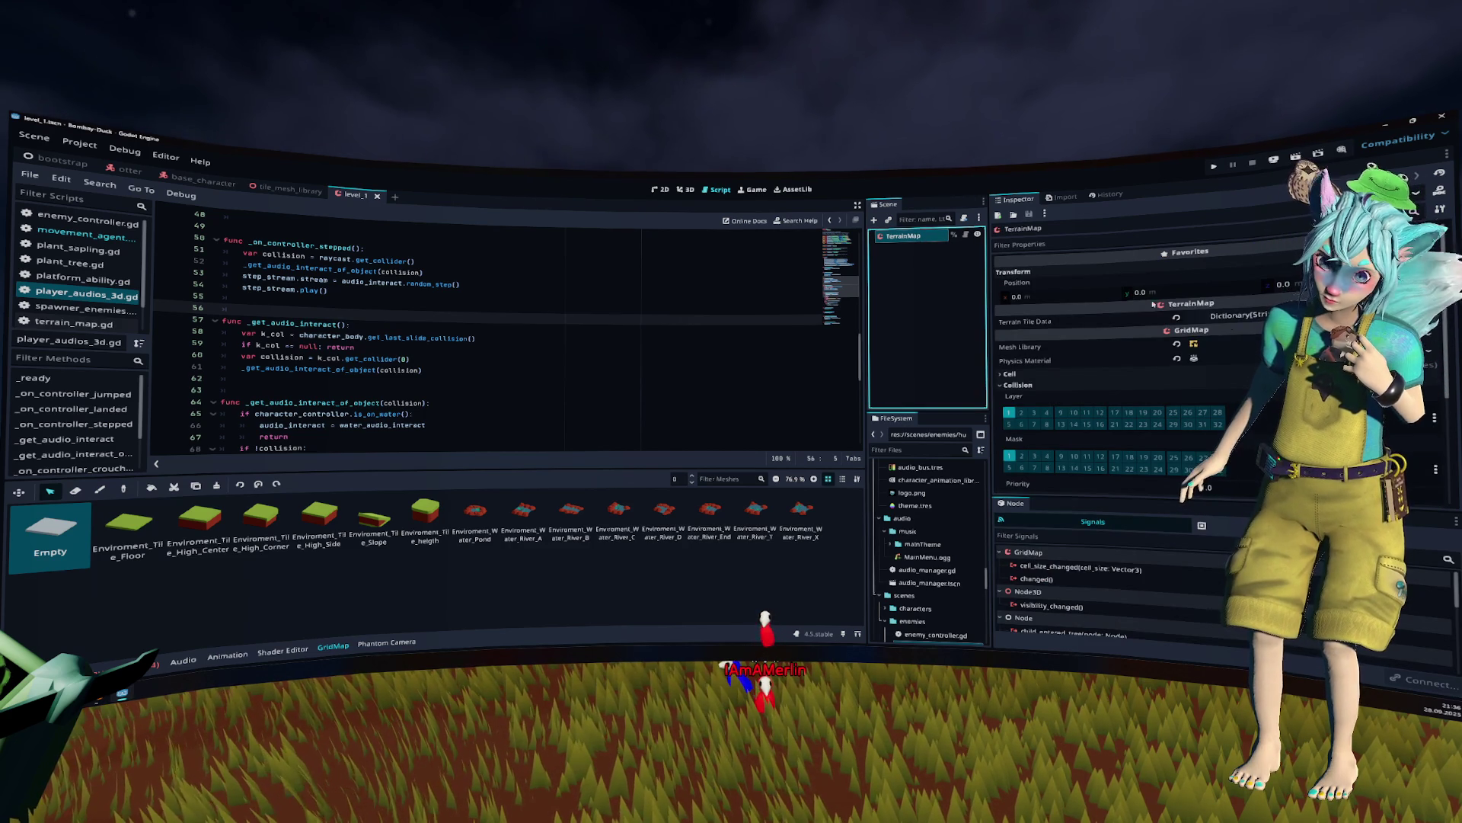
pyautogui.click(685, 189)
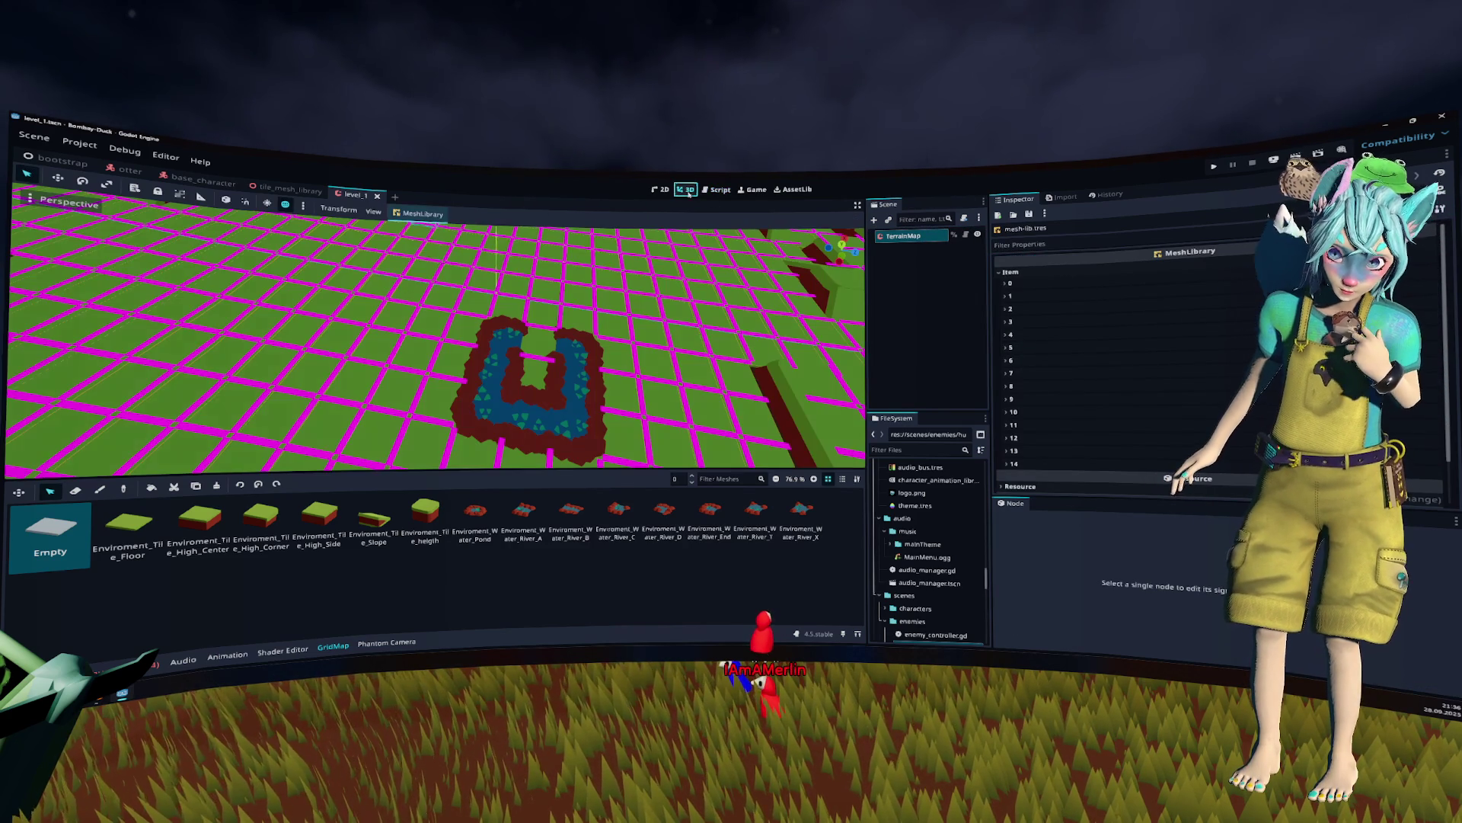
# - Update the MeshLibrary from its scene without transforms, zoom out, and run the project
pyautogui.click(419, 214)
pyautogui.click(462, 283)
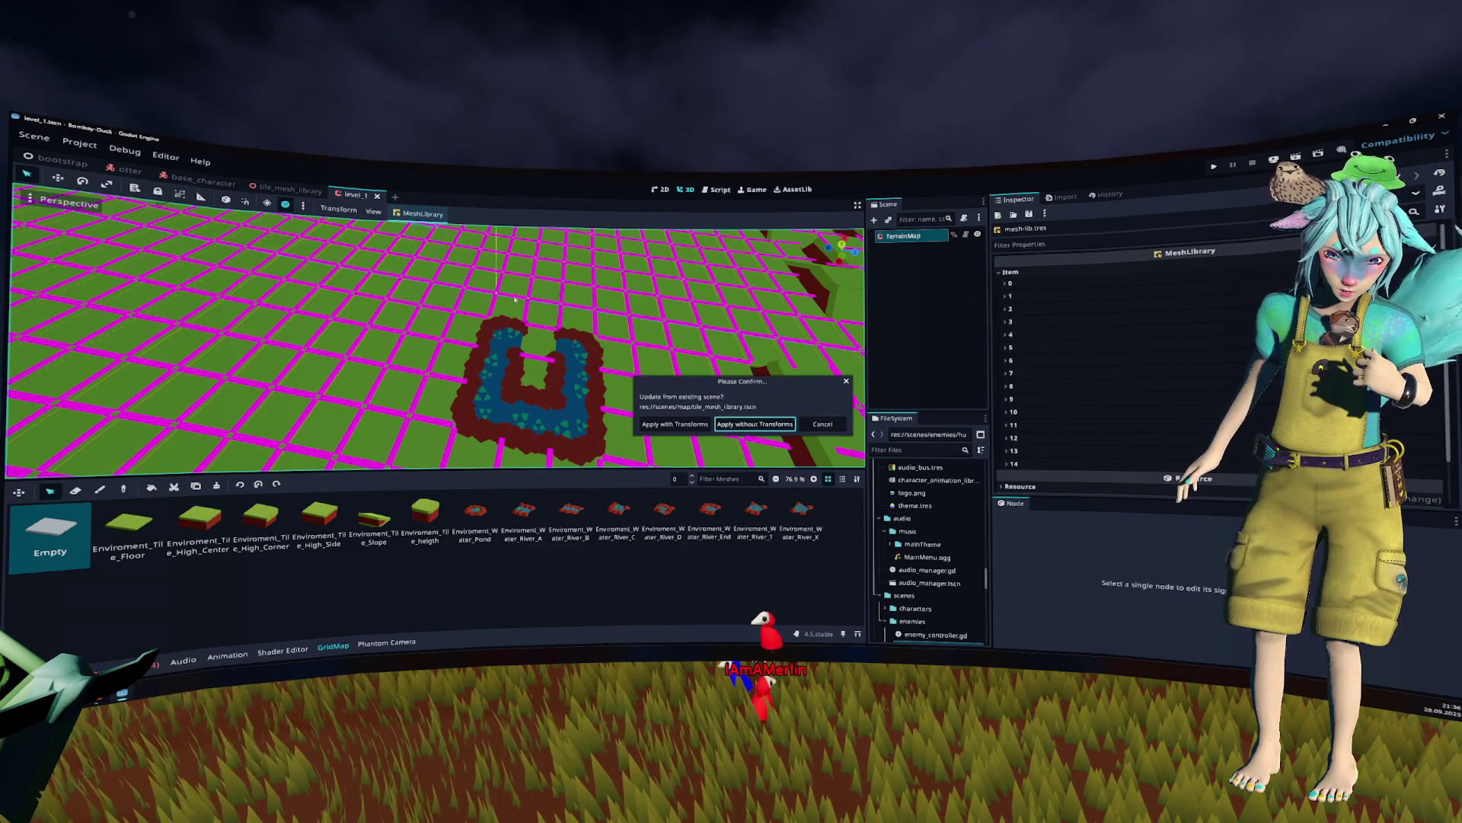
pyautogui.click(675, 424)
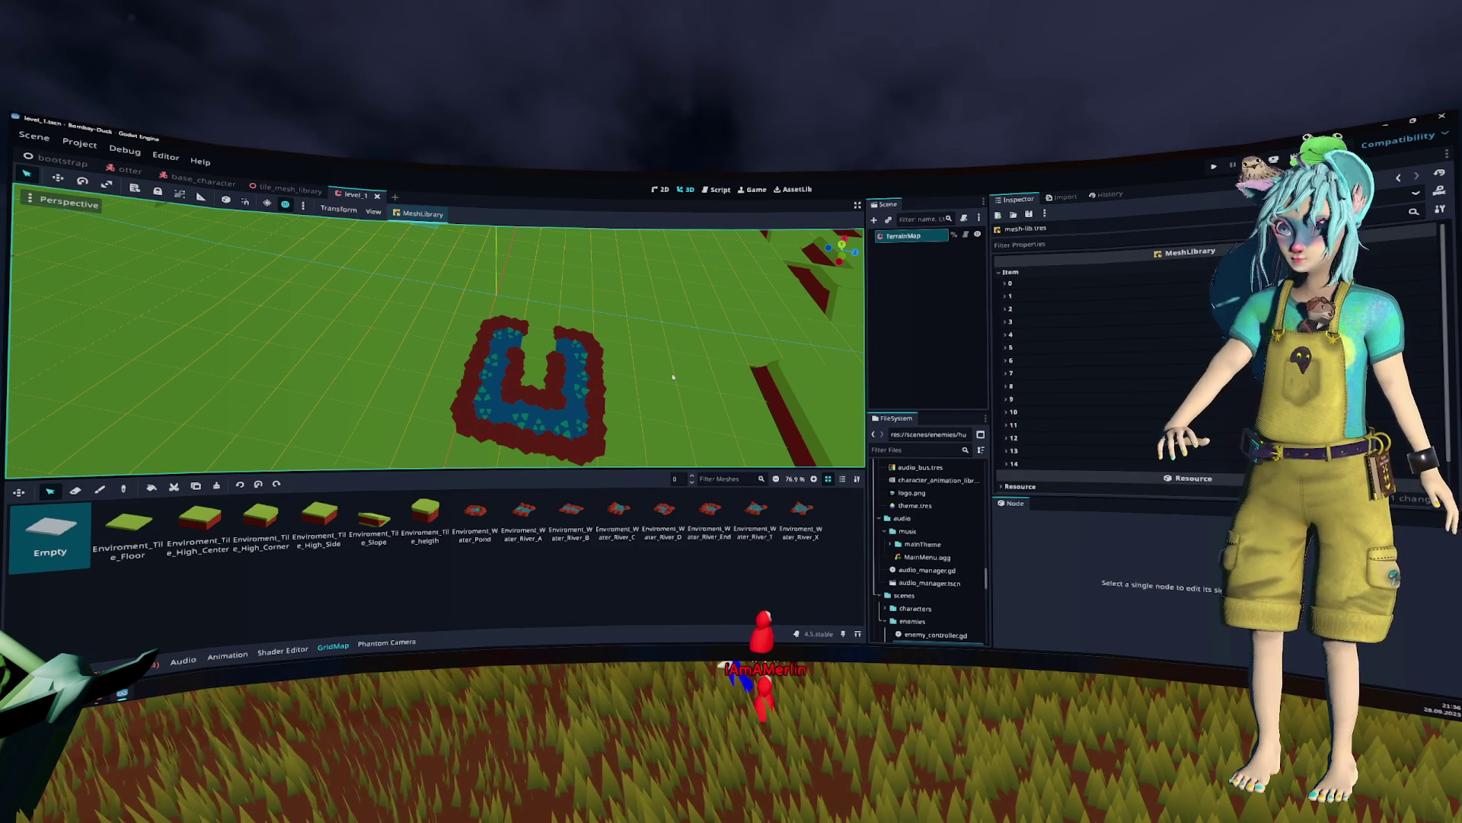
pyautogui.scroll(-5, 672, 376)
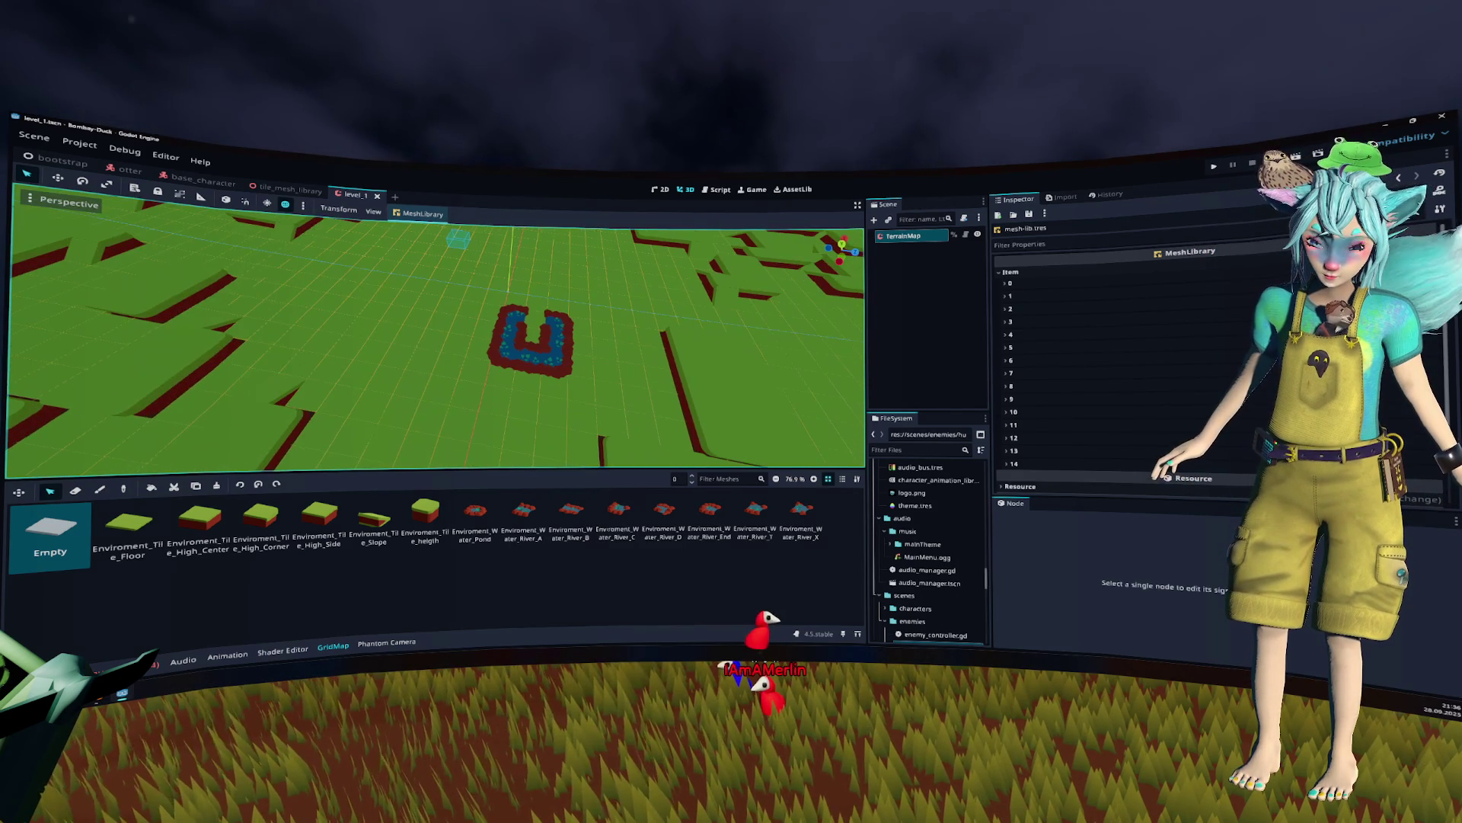
pyautogui.click(1217, 167)
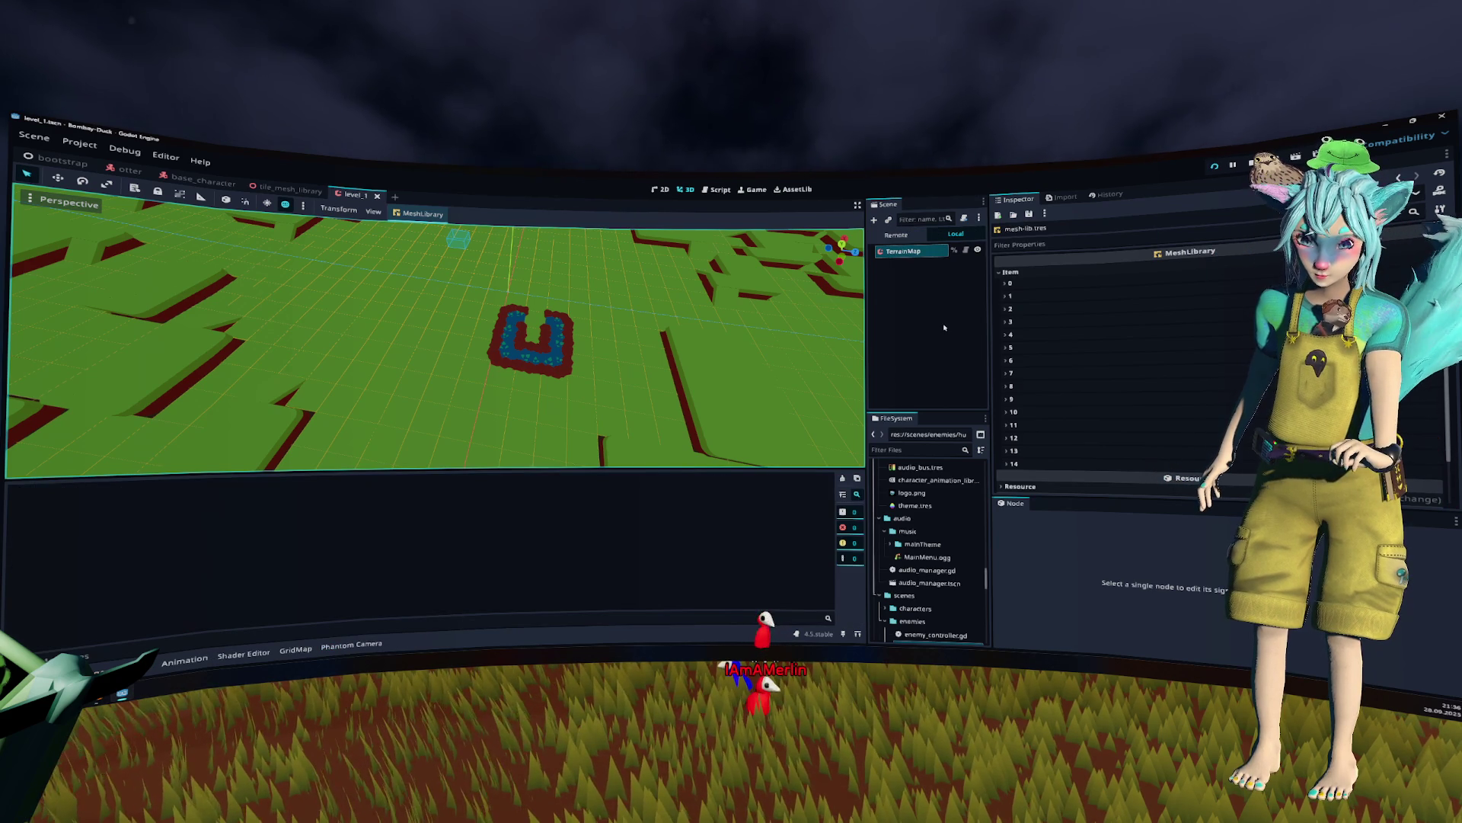
# - Start the game, then cut the crouch and swim signal connections from _connect_signals
pyautogui.click(733, 405)
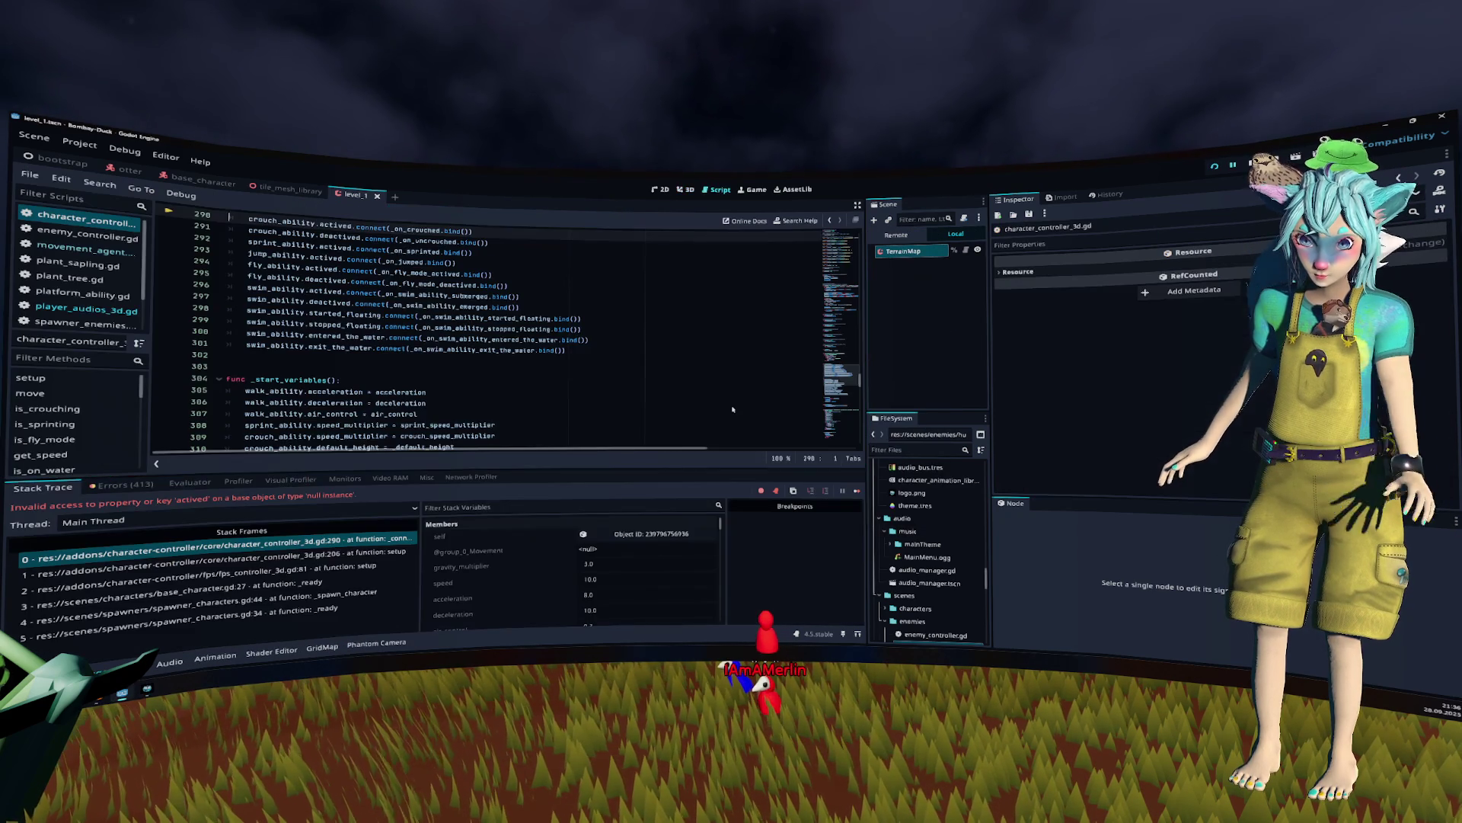
pyautogui.scroll(3, 640, 339)
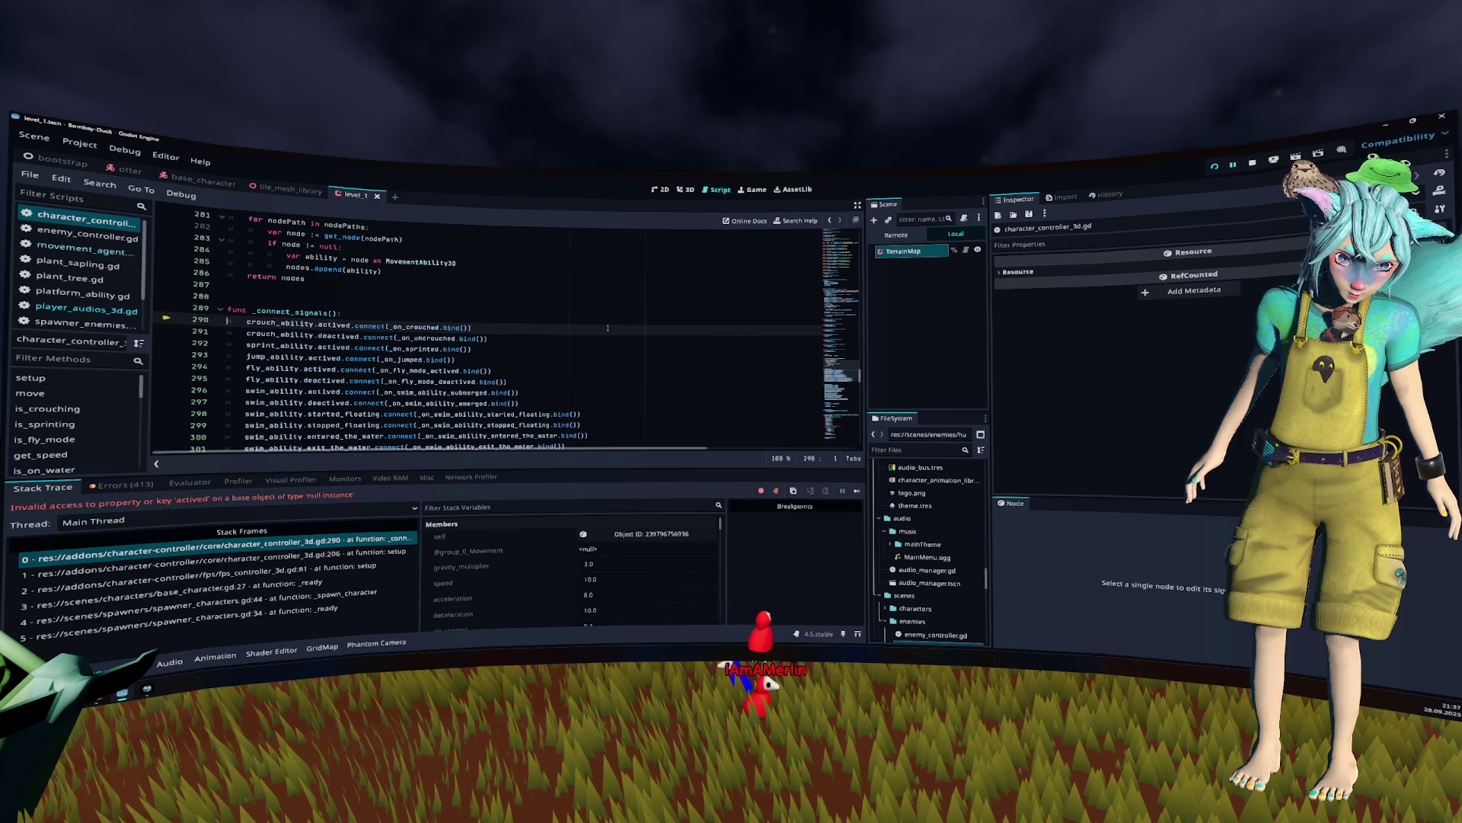
pyautogui.hotkey('shift', 'Down')
pyautogui.hotkey('shift', 'Down')
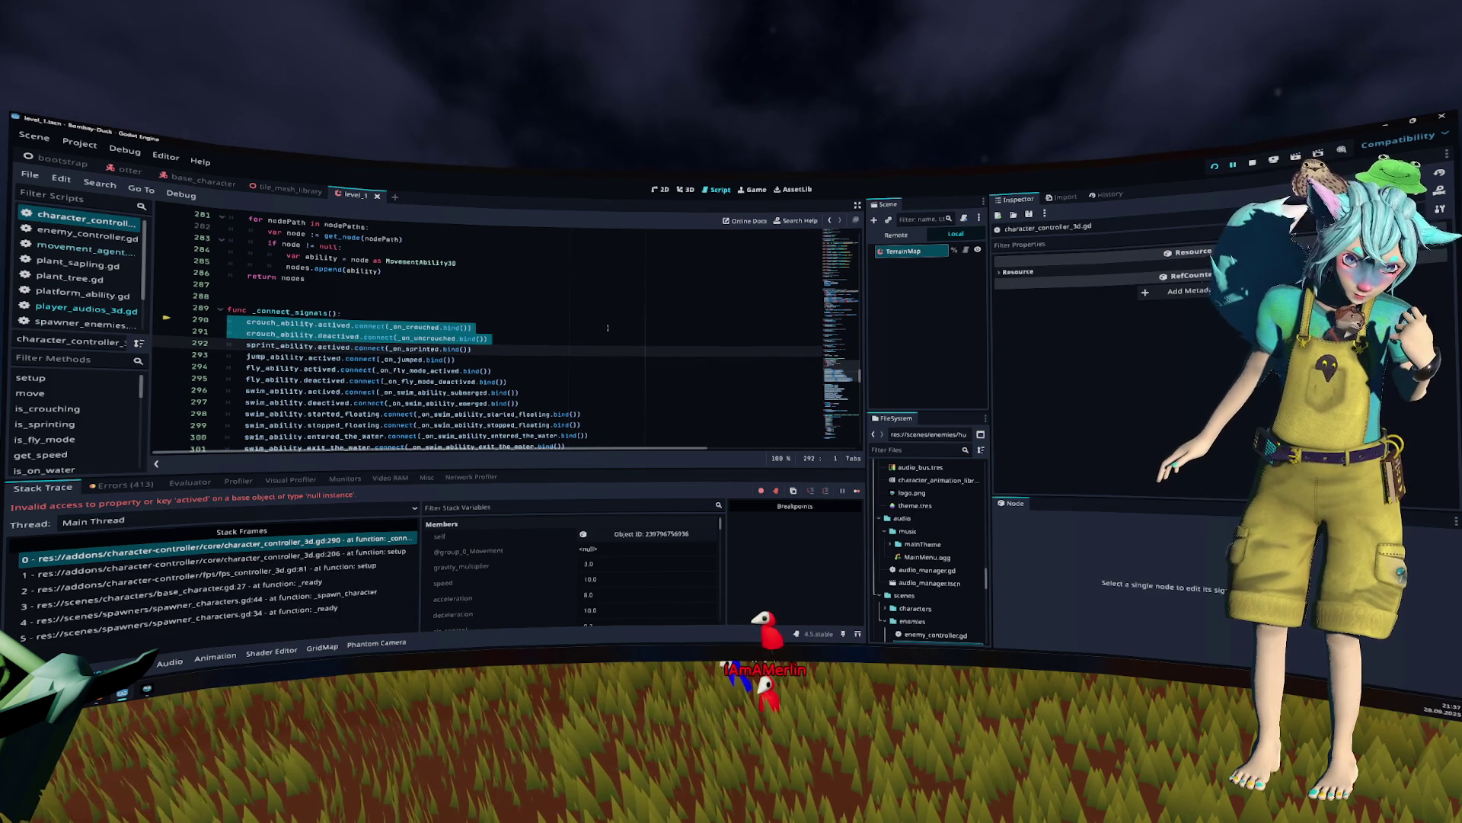
pyautogui.hotkey('ctrl', 'x')
pyautogui.press('Down')
pyautogui.press('Down')
pyautogui.press('Down')
pyautogui.hotkey('shift', 'Down')
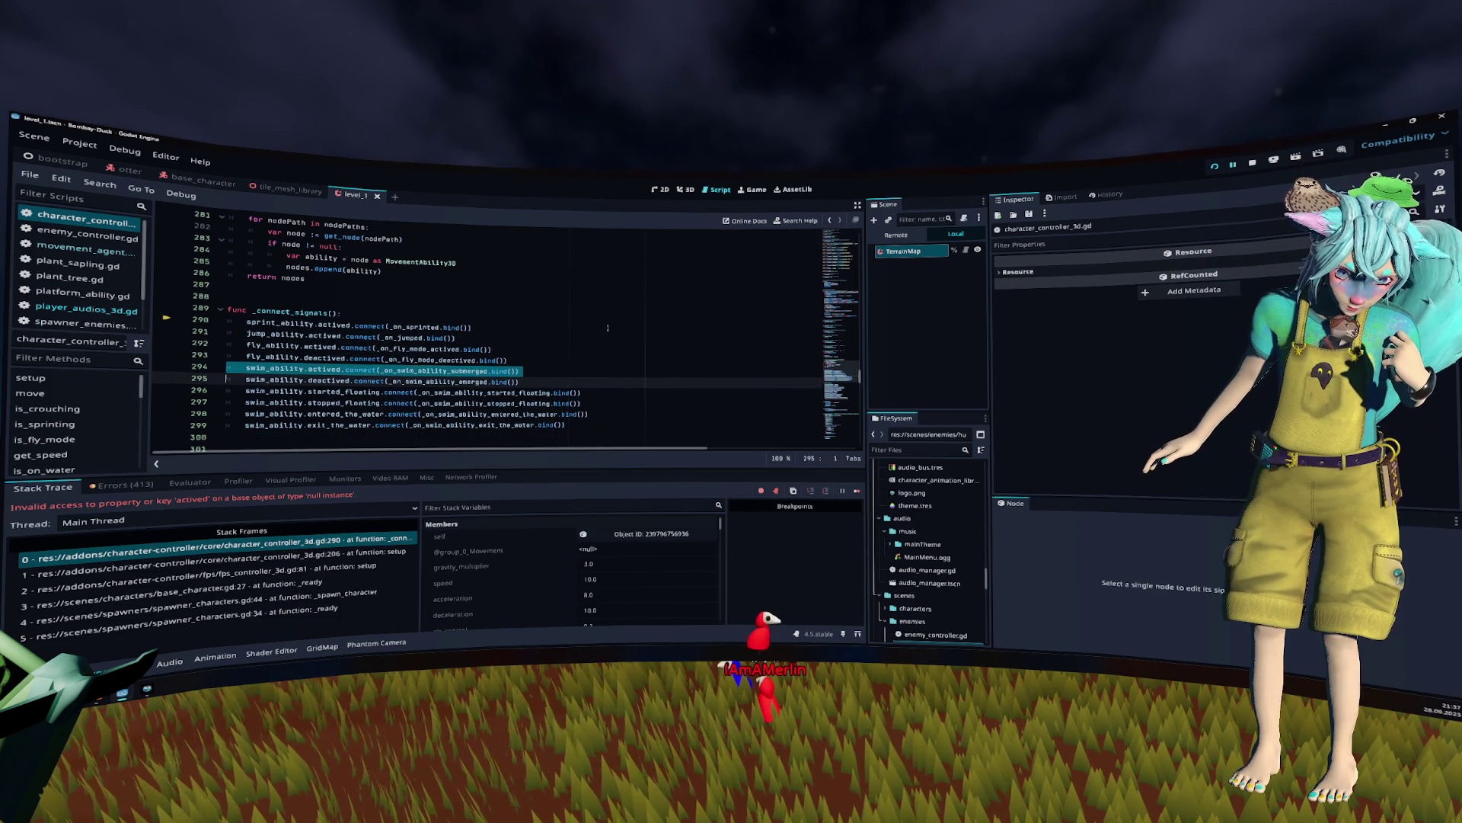
pyautogui.hotkey('shift', 'Down')
pyautogui.hotkey('shift', 'Down')
pyautogui.hotkey('shift', 'Down')
pyautogui.hotkey('ctrl', 'x')
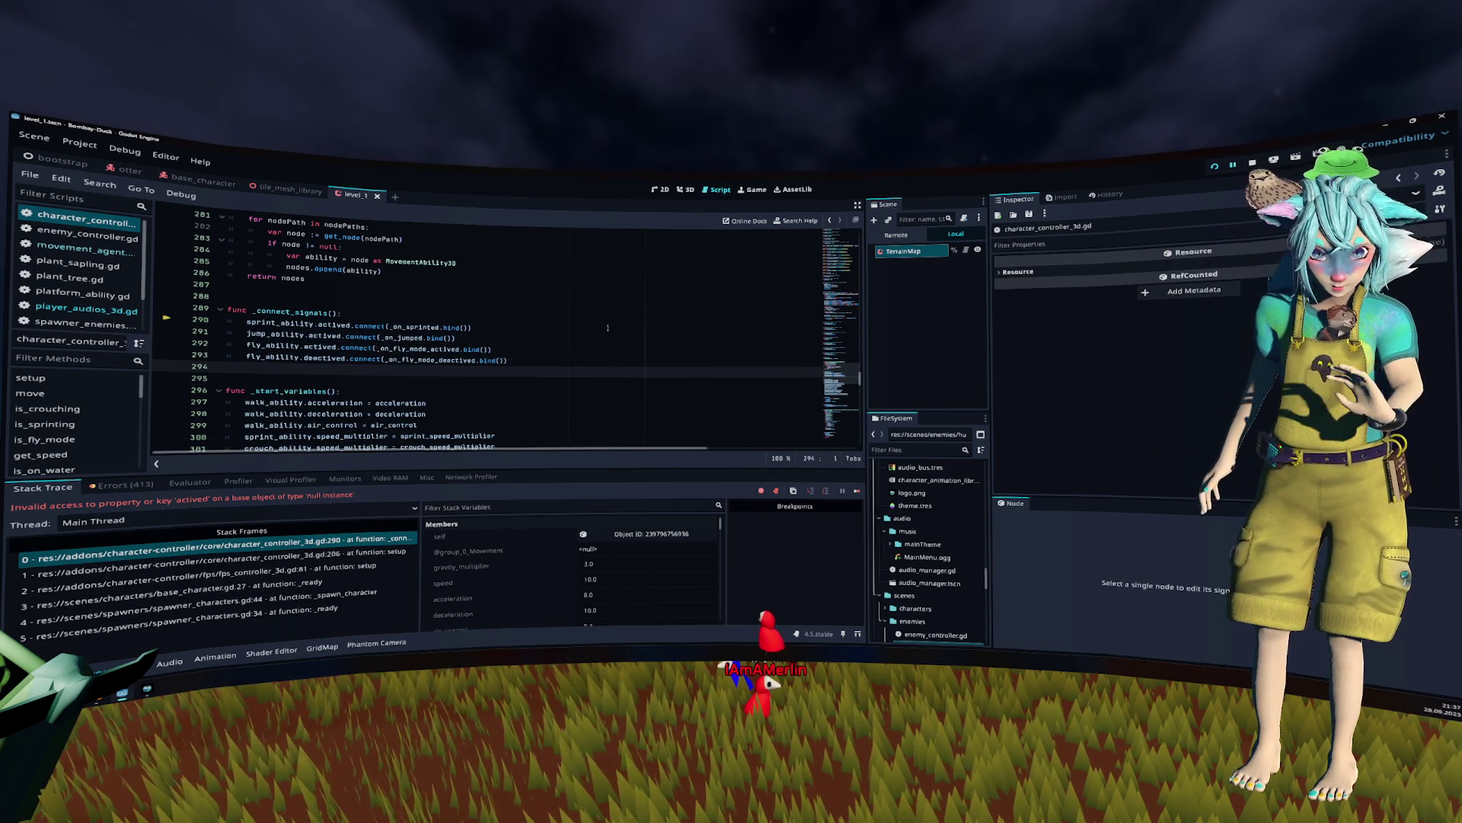
# - Remove the crouch_ability and swim_ability assignments from _start_variables
pyautogui.scroll(-3, 607, 327)
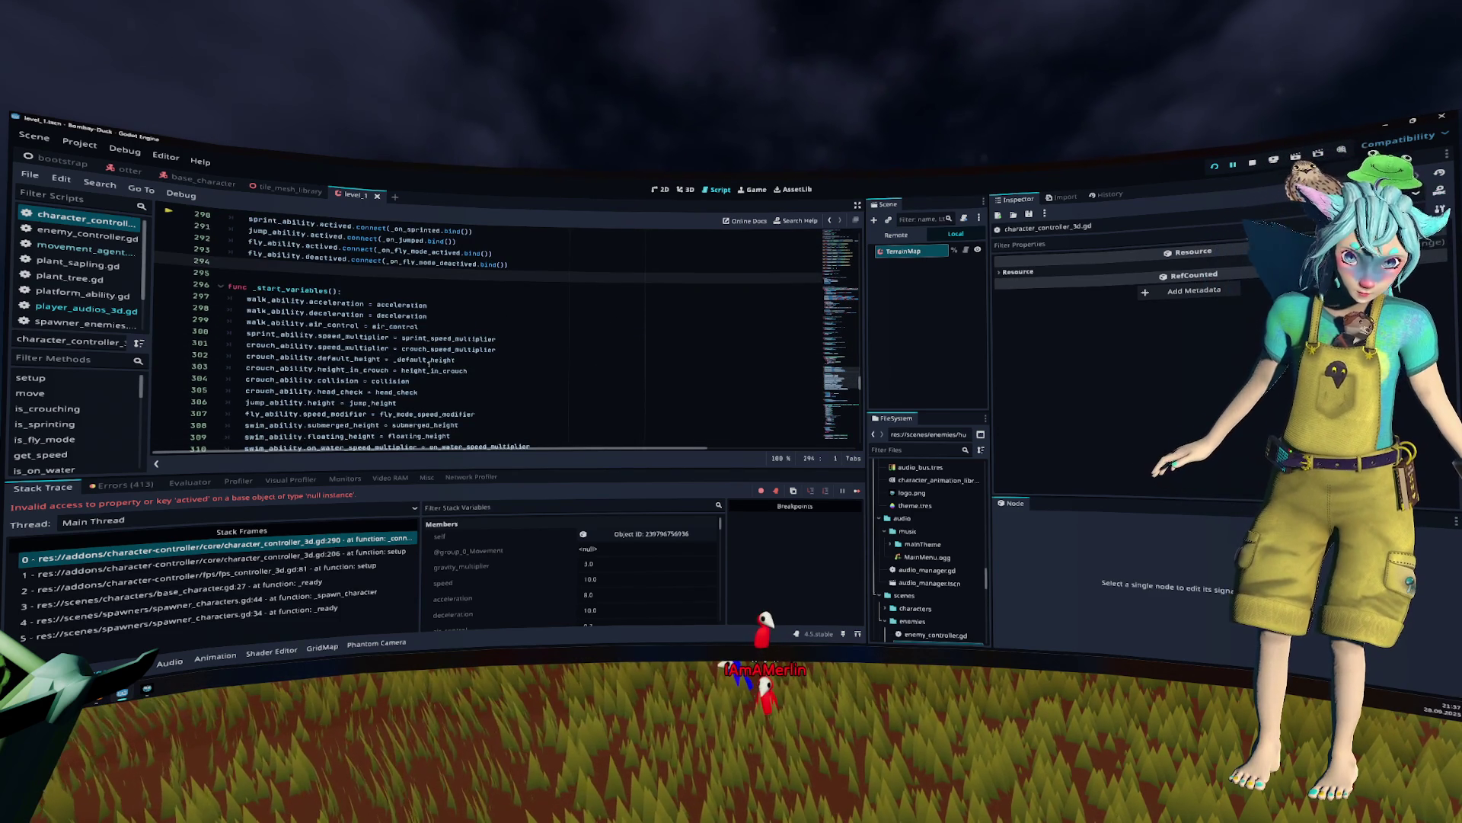
pyautogui.moveTo(244, 345); pyautogui.dragTo(418, 392)
pyautogui.hotkey('ctrl', 'x')
pyautogui.moveTo(544, 415); pyautogui.dragTo(550, 371)
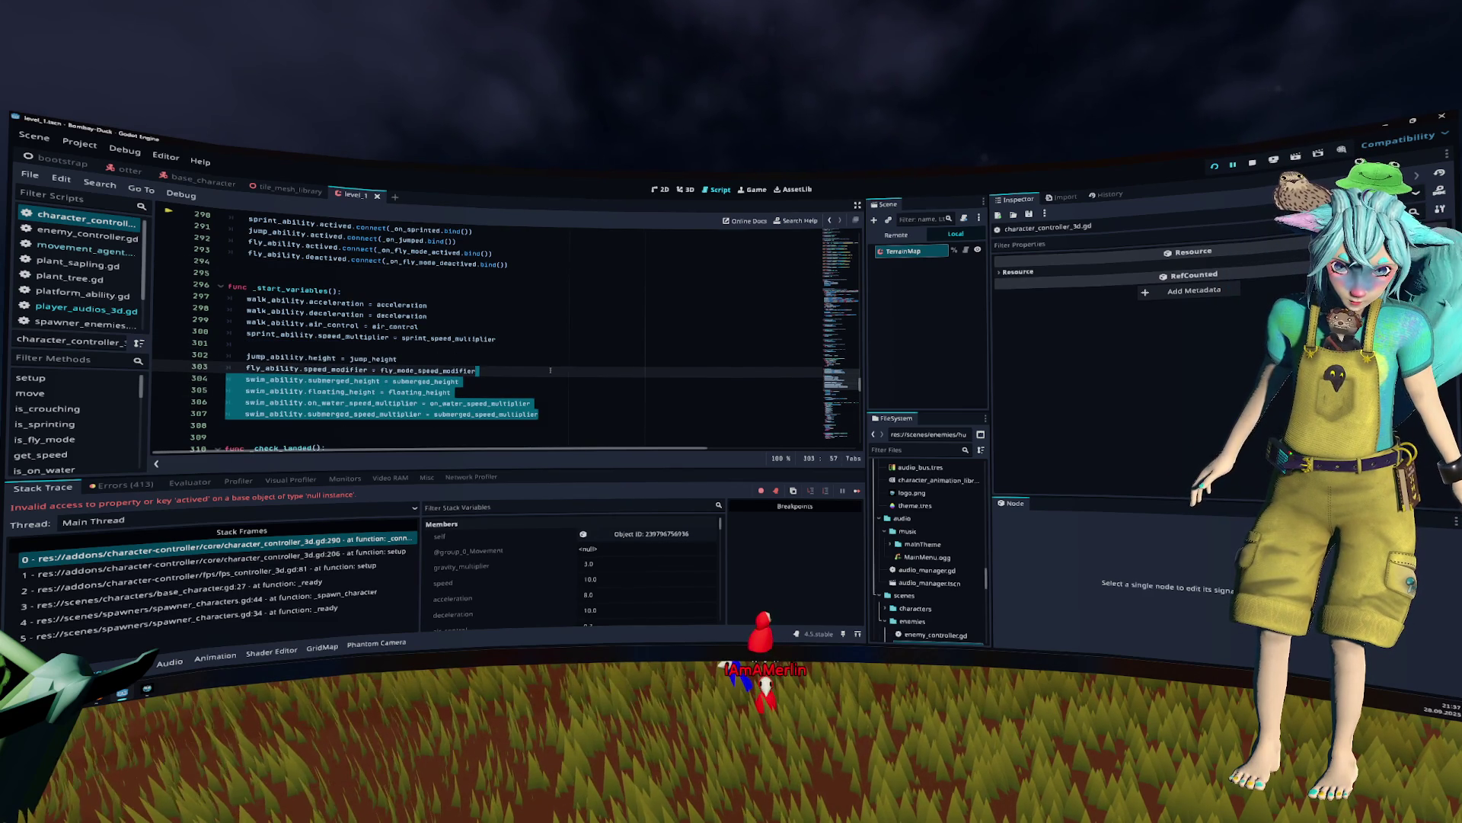
pyautogui.hotkey('ctrl', 'x')
pyautogui.press('Up')
pyautogui.press('Up')
pyautogui.press('Up')
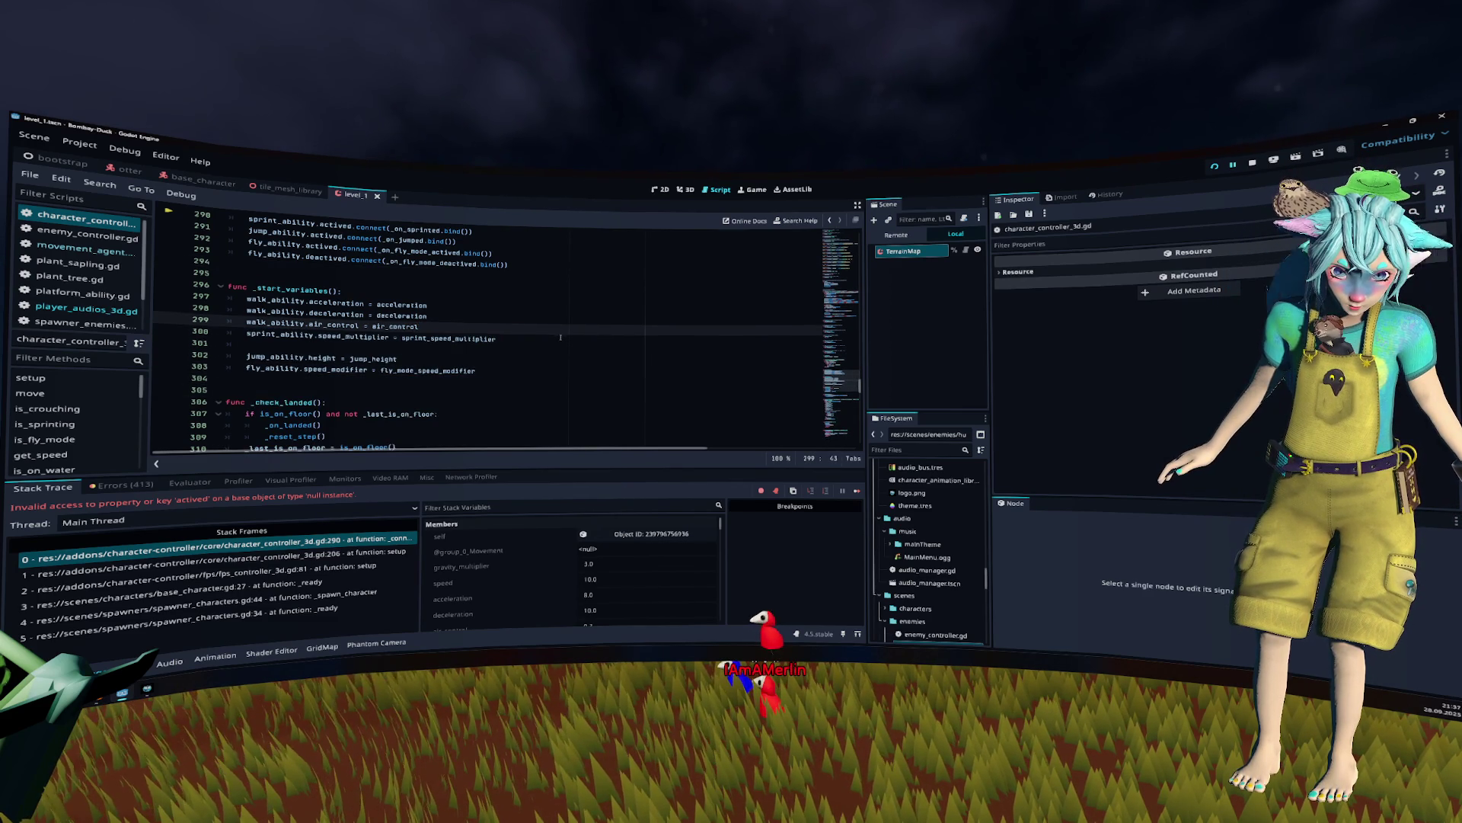
# - Move to line 310 in _check_landed and show the output log
pyautogui.click(560, 337)
pyautogui.scroll(-4, 561, 342)
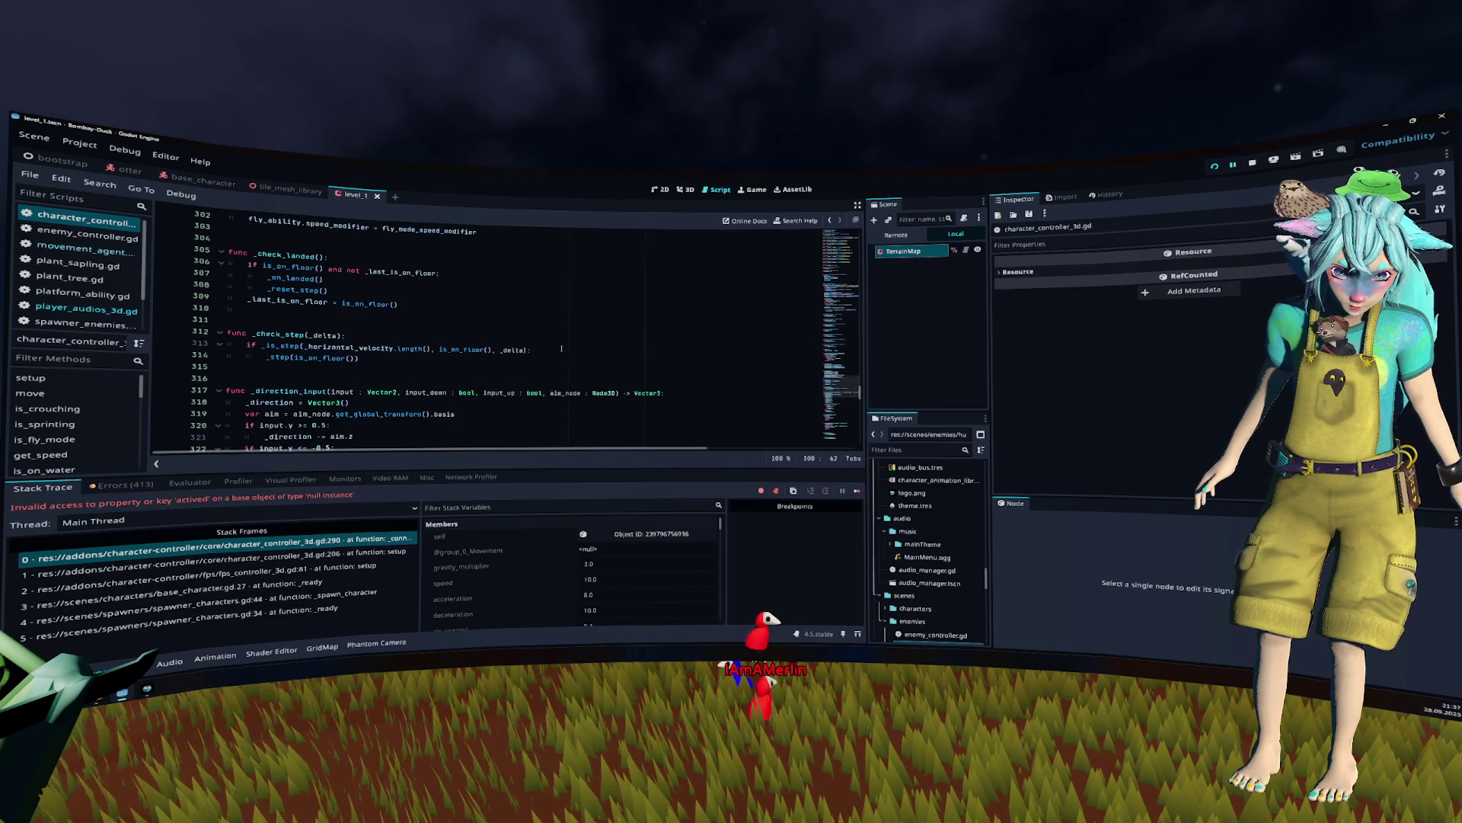
pyautogui.click(566, 322)
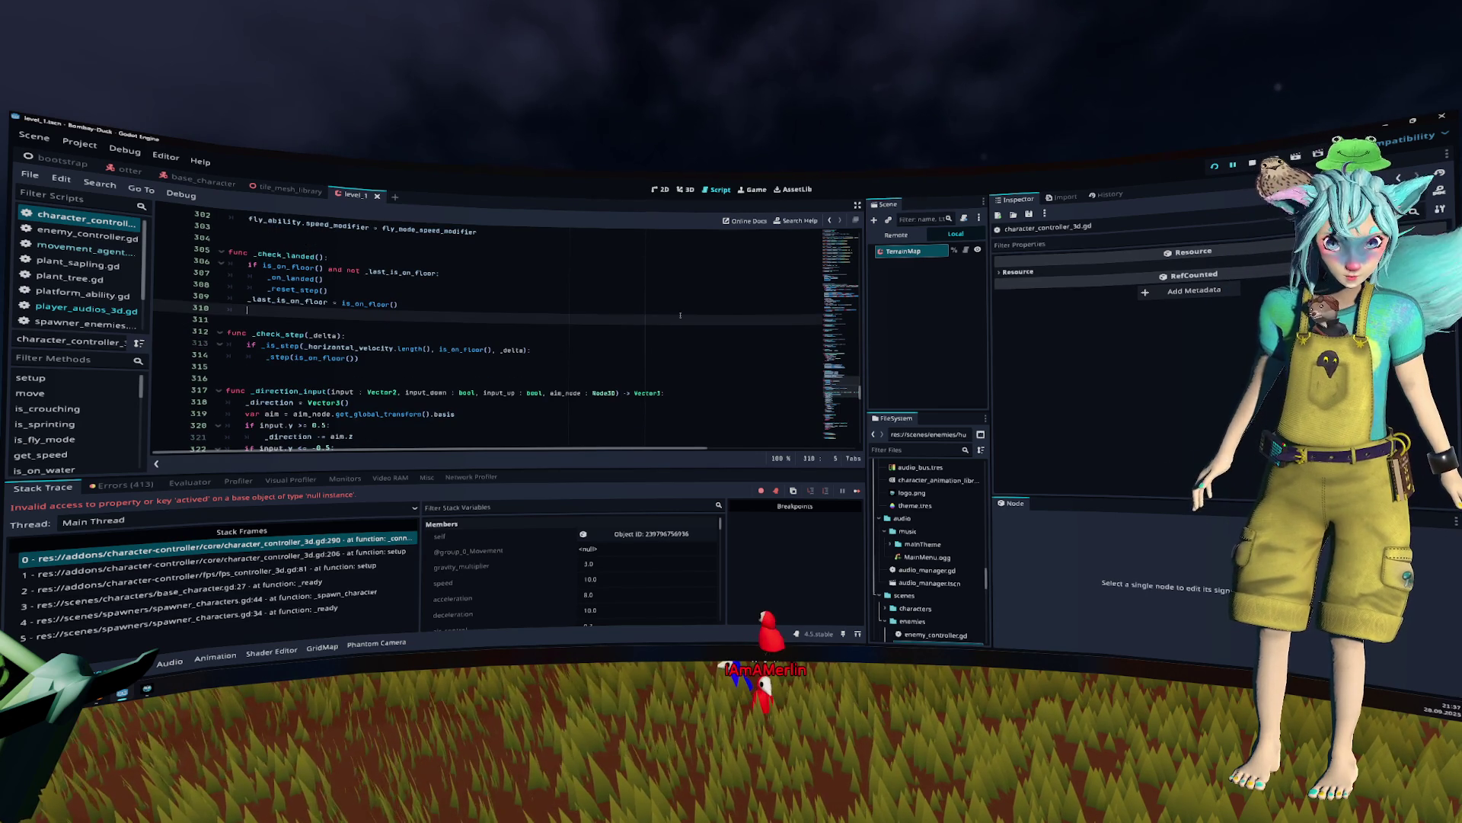
pyautogui.click(1217, 166)
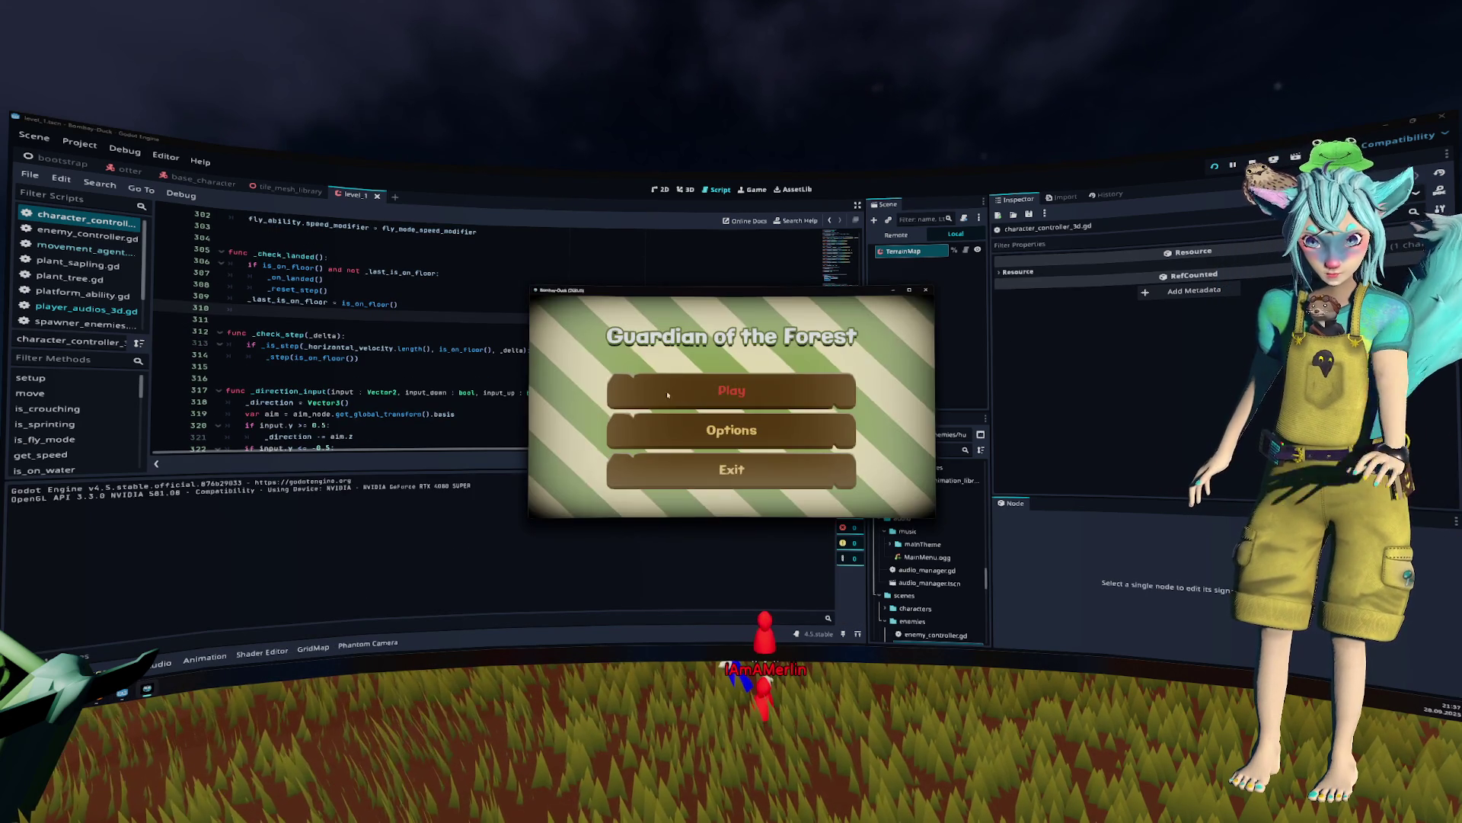
# - Rerun the game and make is_floating and is_submerged both return false
pyautogui.click(732, 406)
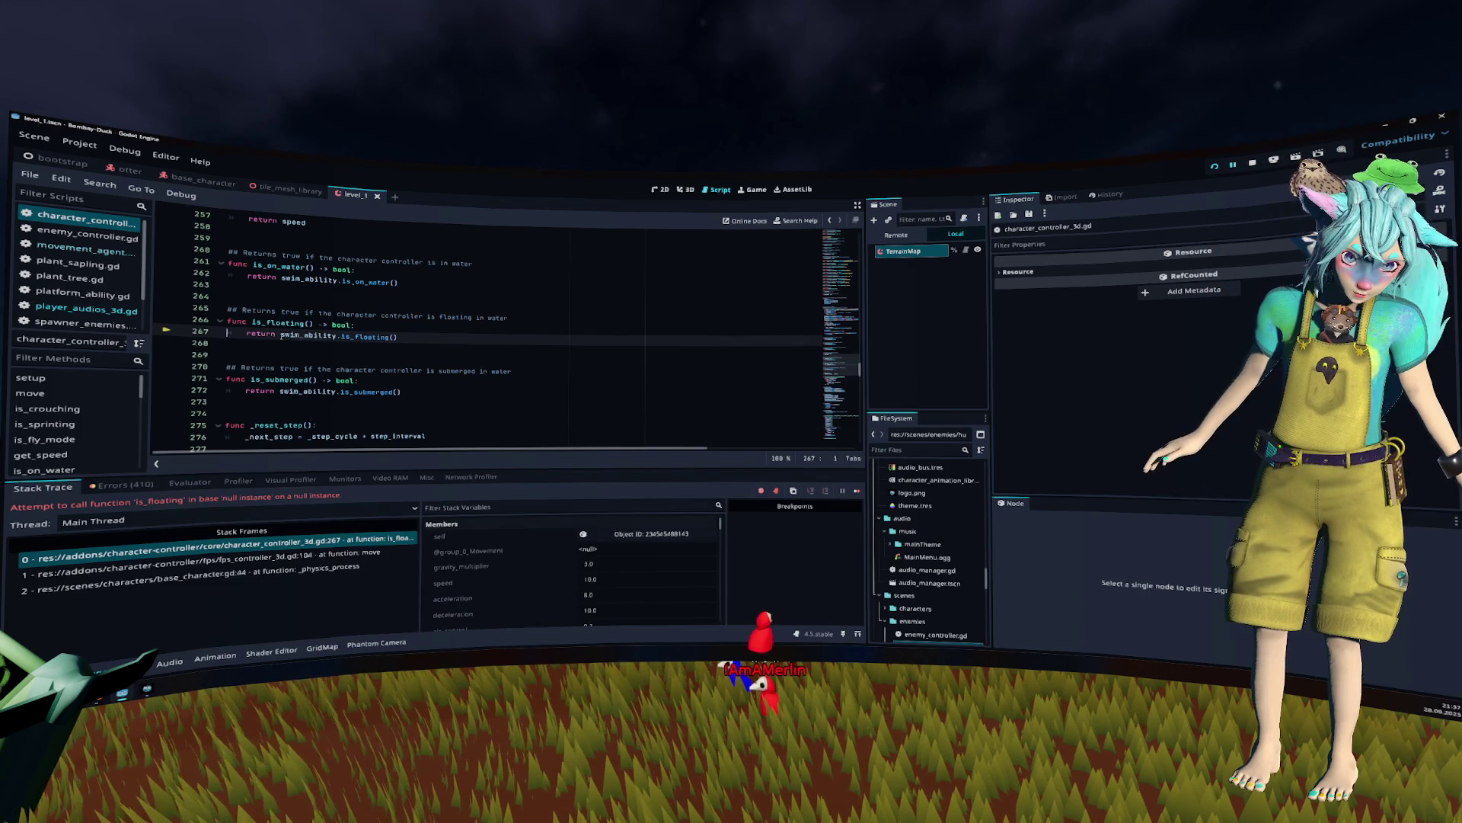
pyautogui.hotkey('shift', 'End')
pyautogui.write('false')
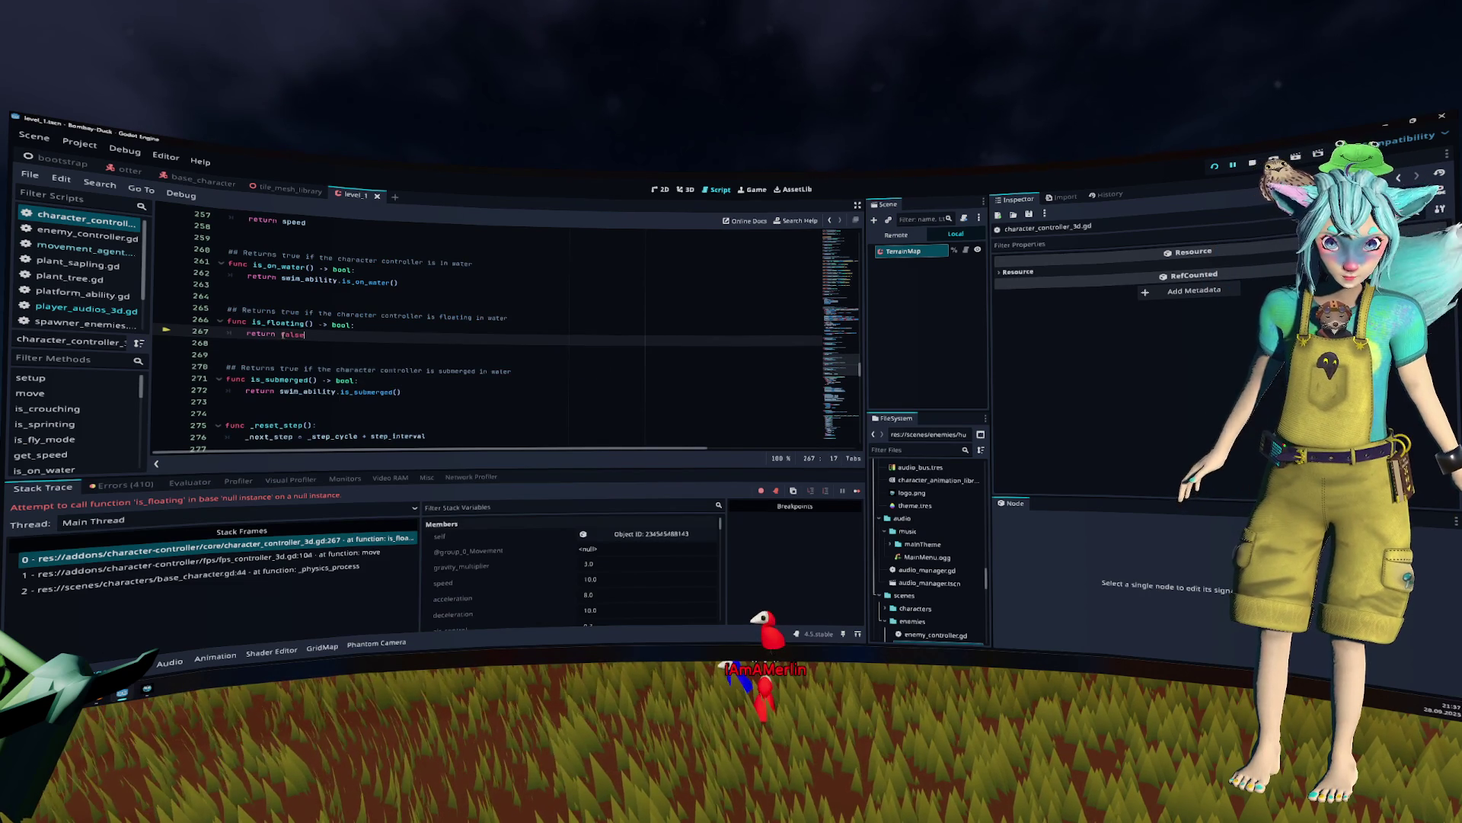
pyautogui.doubleClick(283, 334)
pyautogui.hotkey('ctrl', 'c')
pyautogui.click(282, 390)
pyautogui.hotkey('shift', 'End')
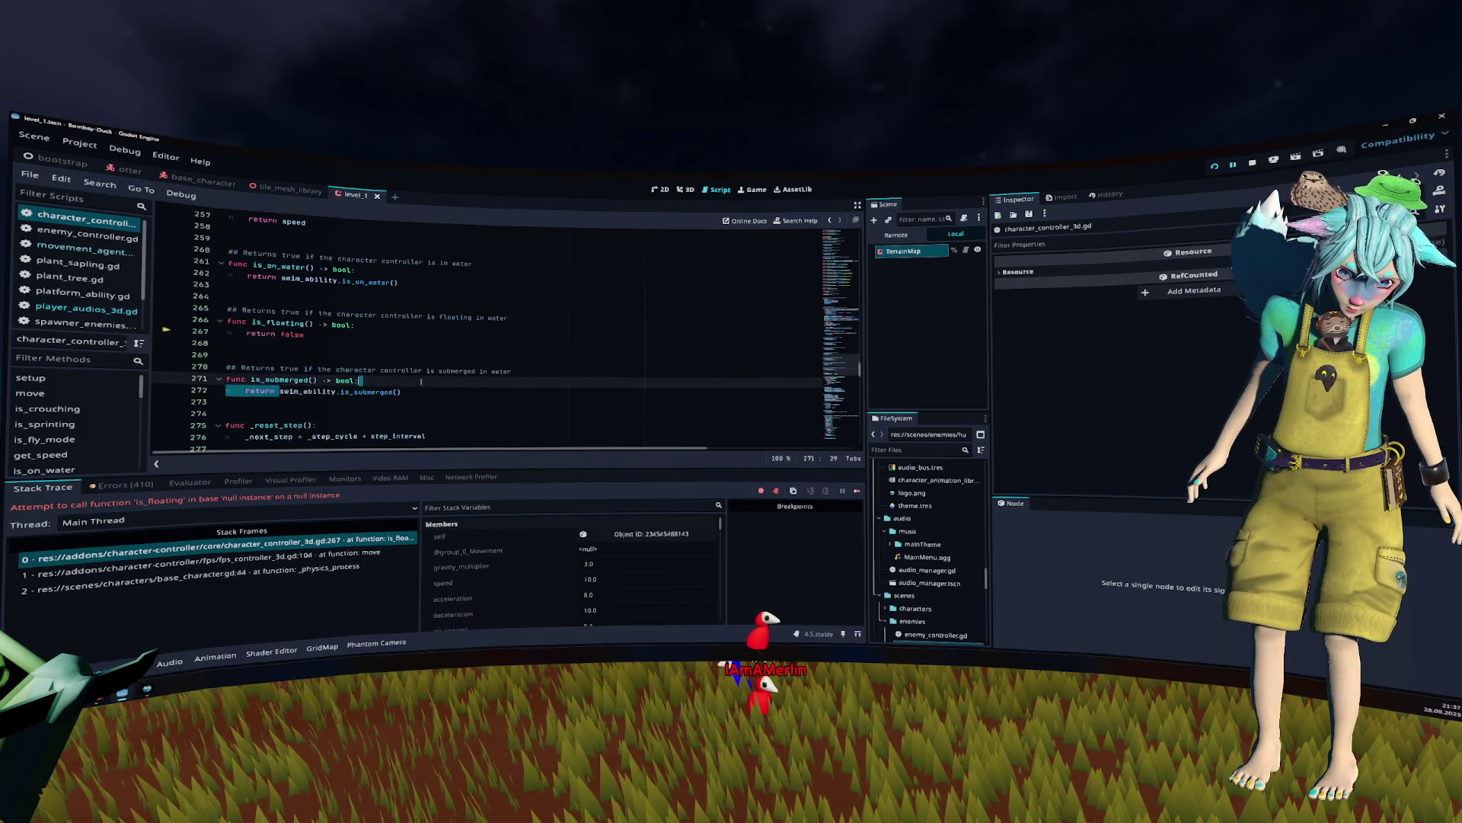
pyautogui.hotkey('ctrl', 'v')
# - Delete the crouch_ability set_active line
pyautogui.scroll(-2, 423, 383)
pyautogui.scroll(4, 429, 370)
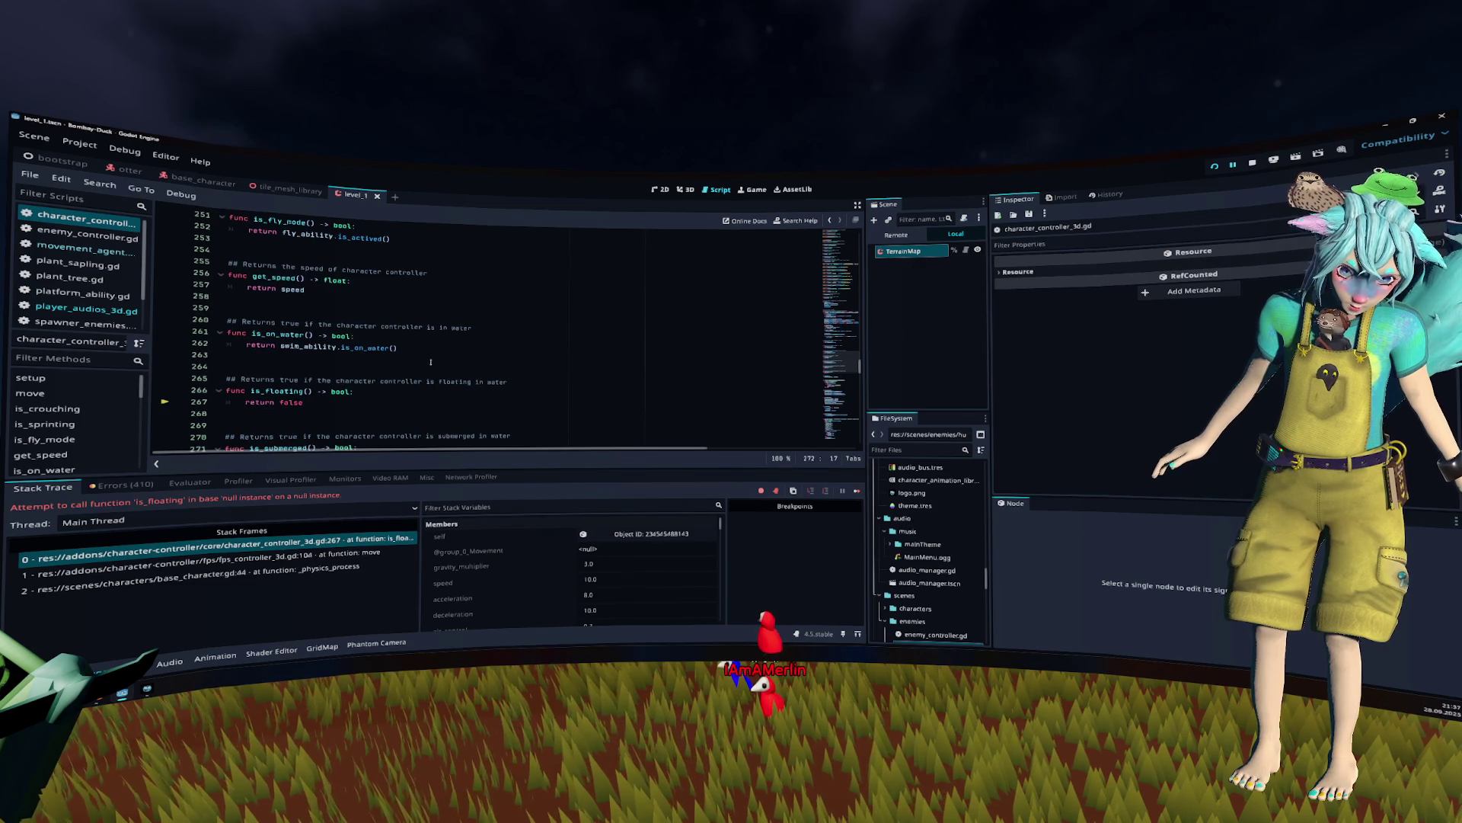
pyautogui.scroll(2, 315, 294)
pyautogui.scroll(5, 320, 299)
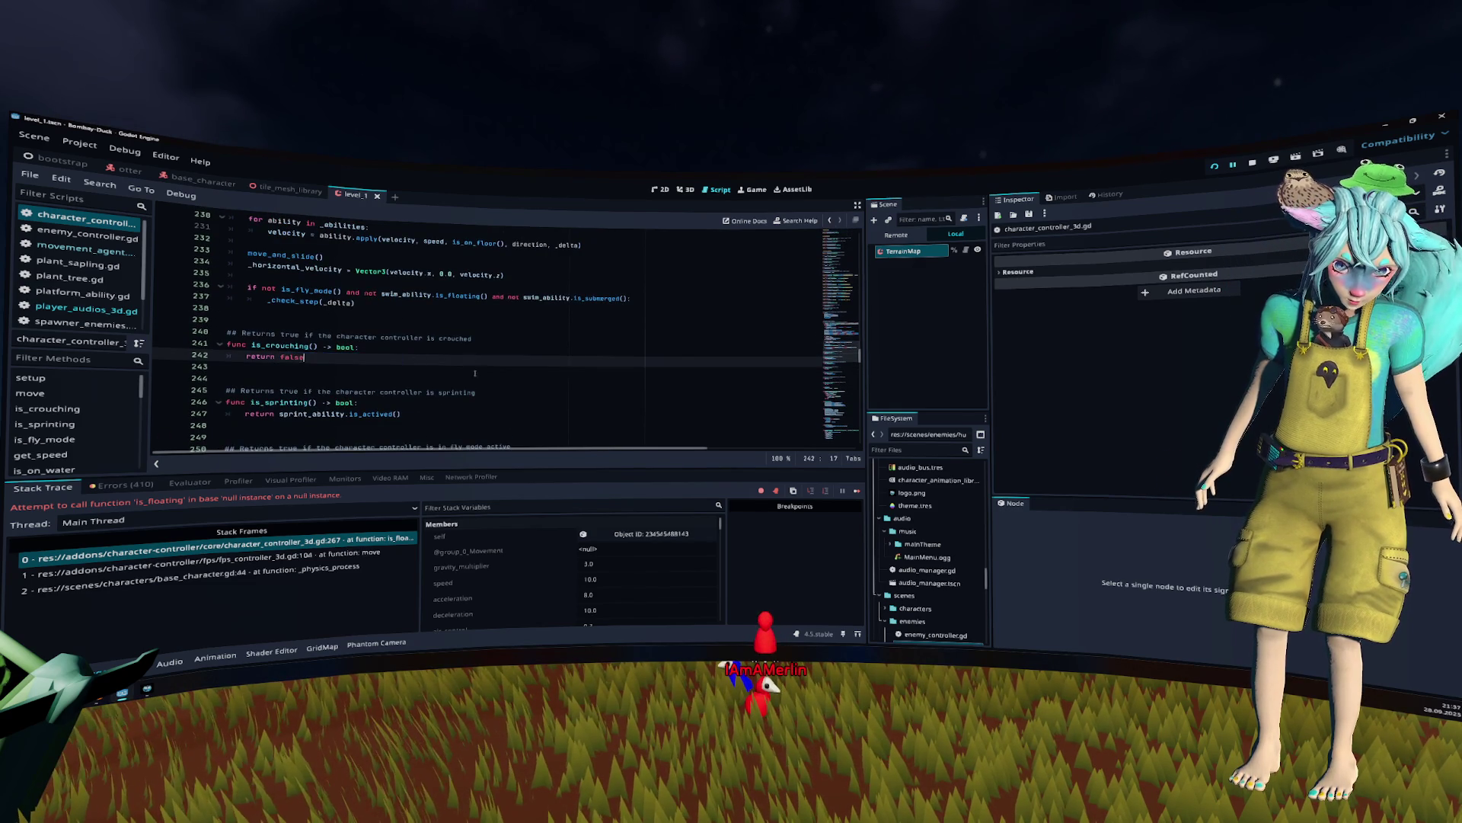
pyautogui.scroll(5, 511, 381)
pyautogui.scroll(-1, 512, 380)
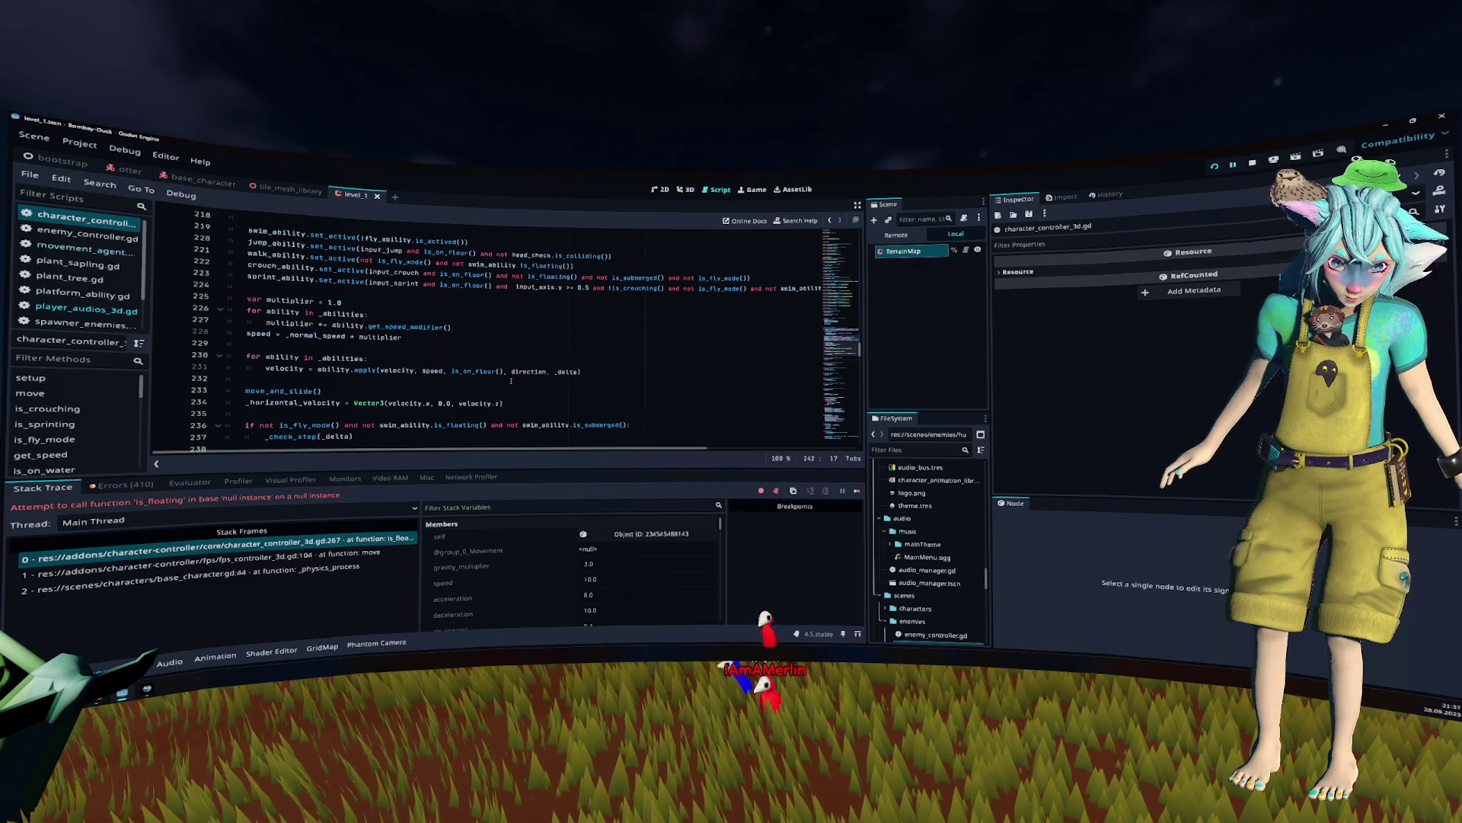
pyautogui.moveTo(230, 266); pyautogui.dragTo(228, 274)
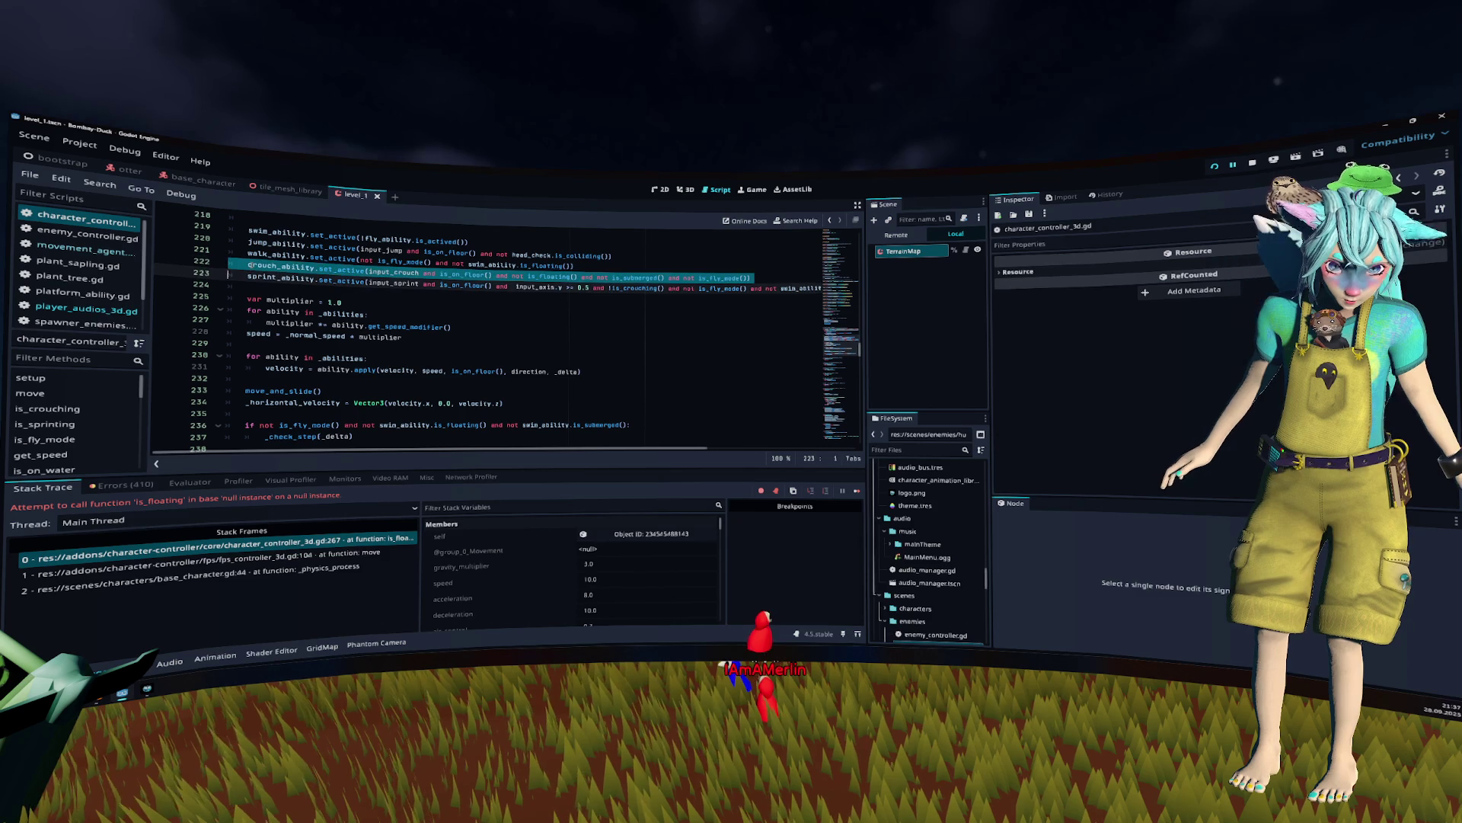
pyautogui.press('BackSpace')
# - Remove the is_floating check in move() and unindent _check_landed() so it always runs
pyautogui.scroll(2, 304, 308)
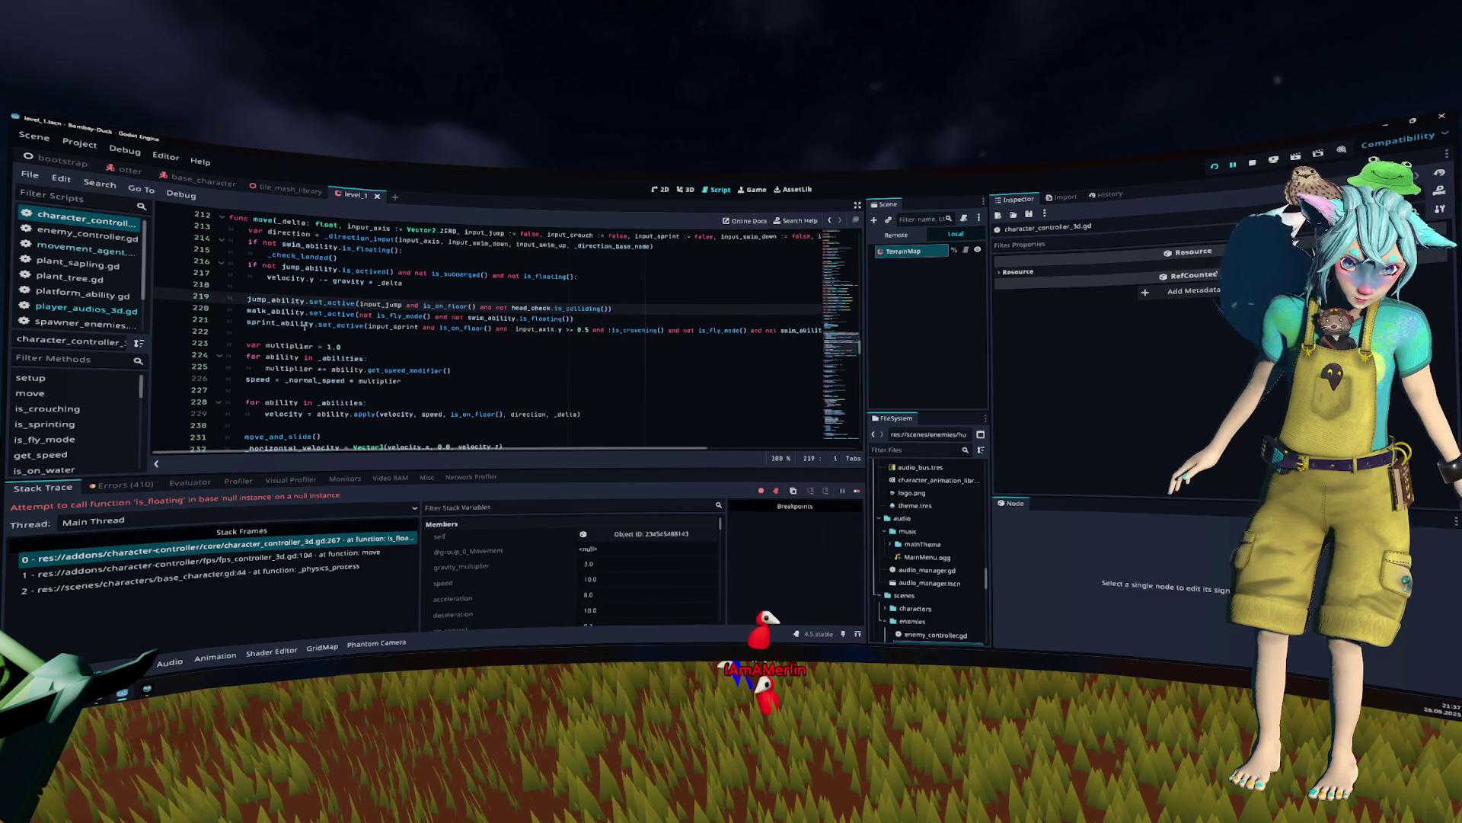
pyautogui.scroll(1, 289, 328)
pyautogui.click(333, 280)
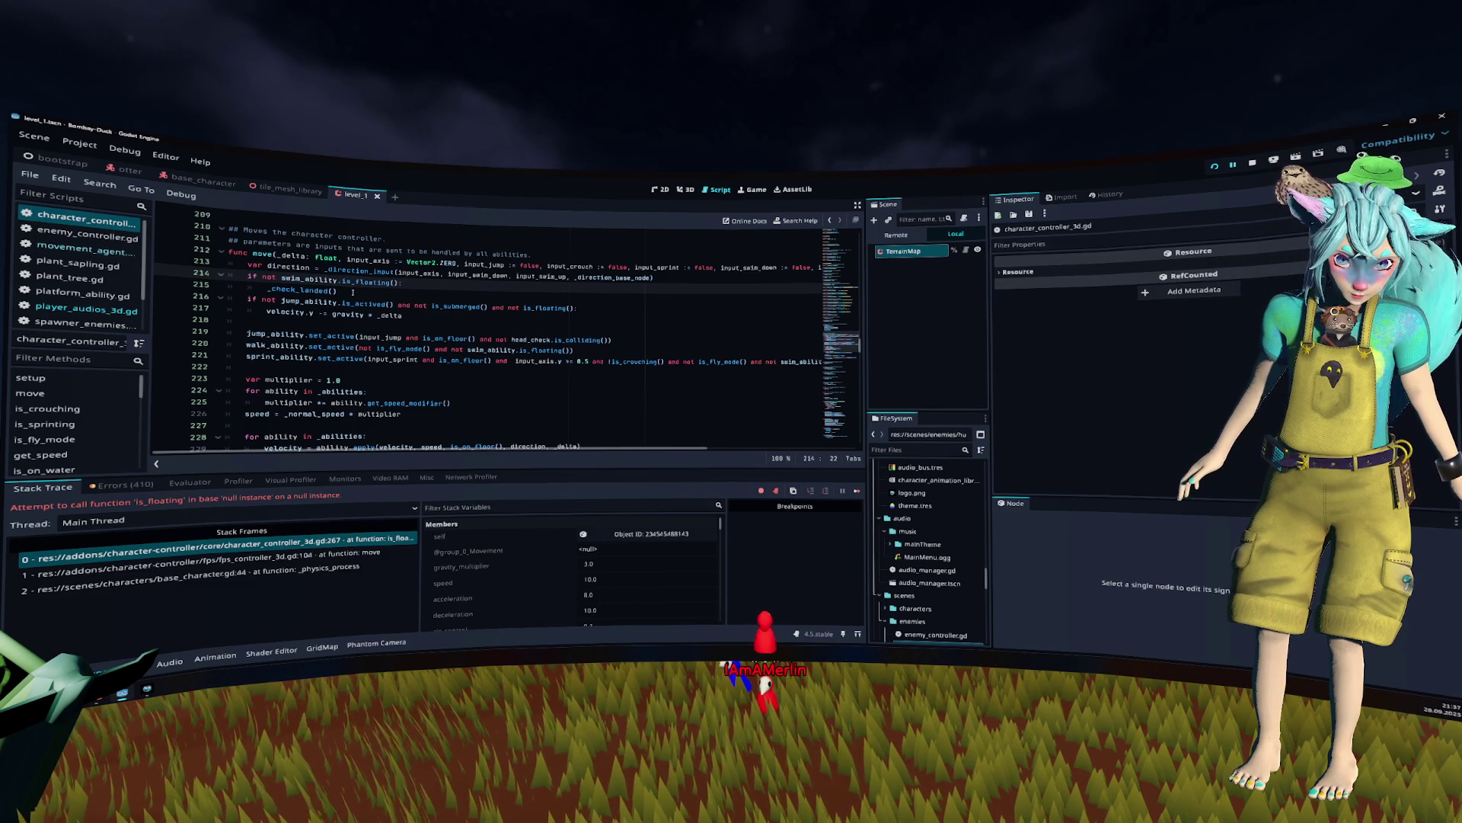
pyautogui.tripleClick(333, 280)
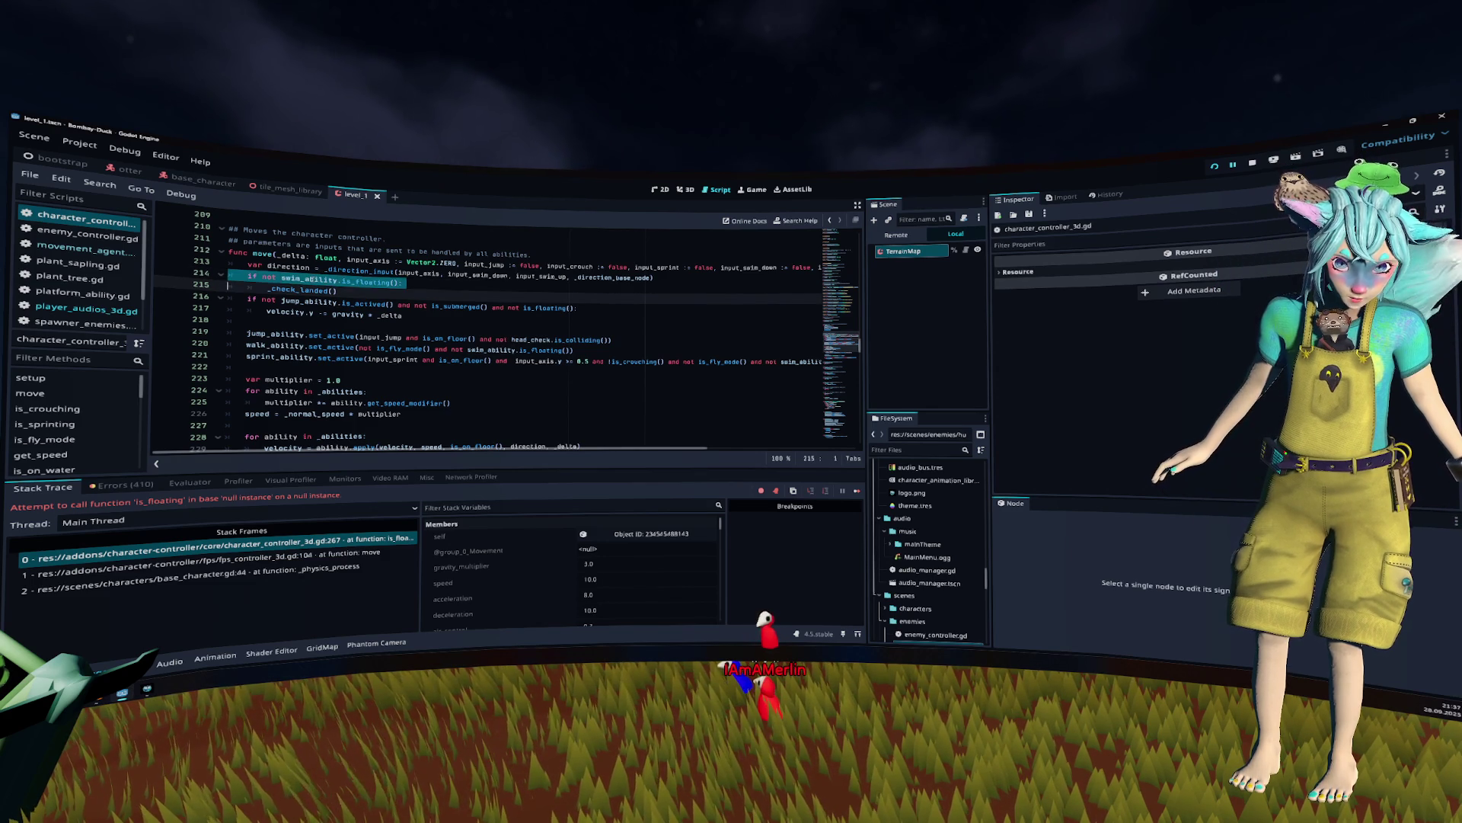
pyautogui.press('BackSpace')
pyautogui.hotkey('shift', 'Tab')
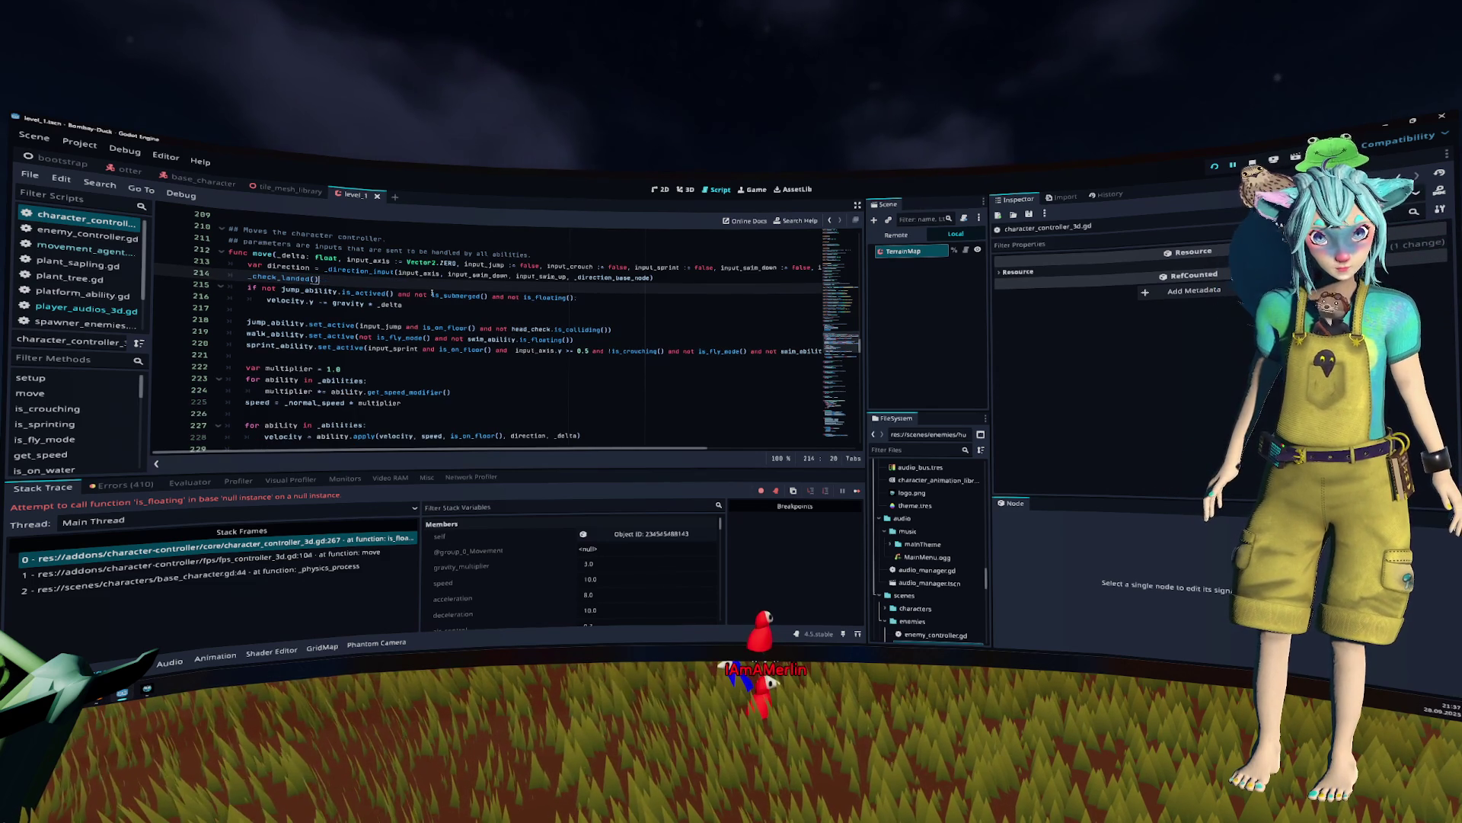
# - Delete the submerged and floating conditions from the gravity check on line 215
pyautogui.click(419, 295)
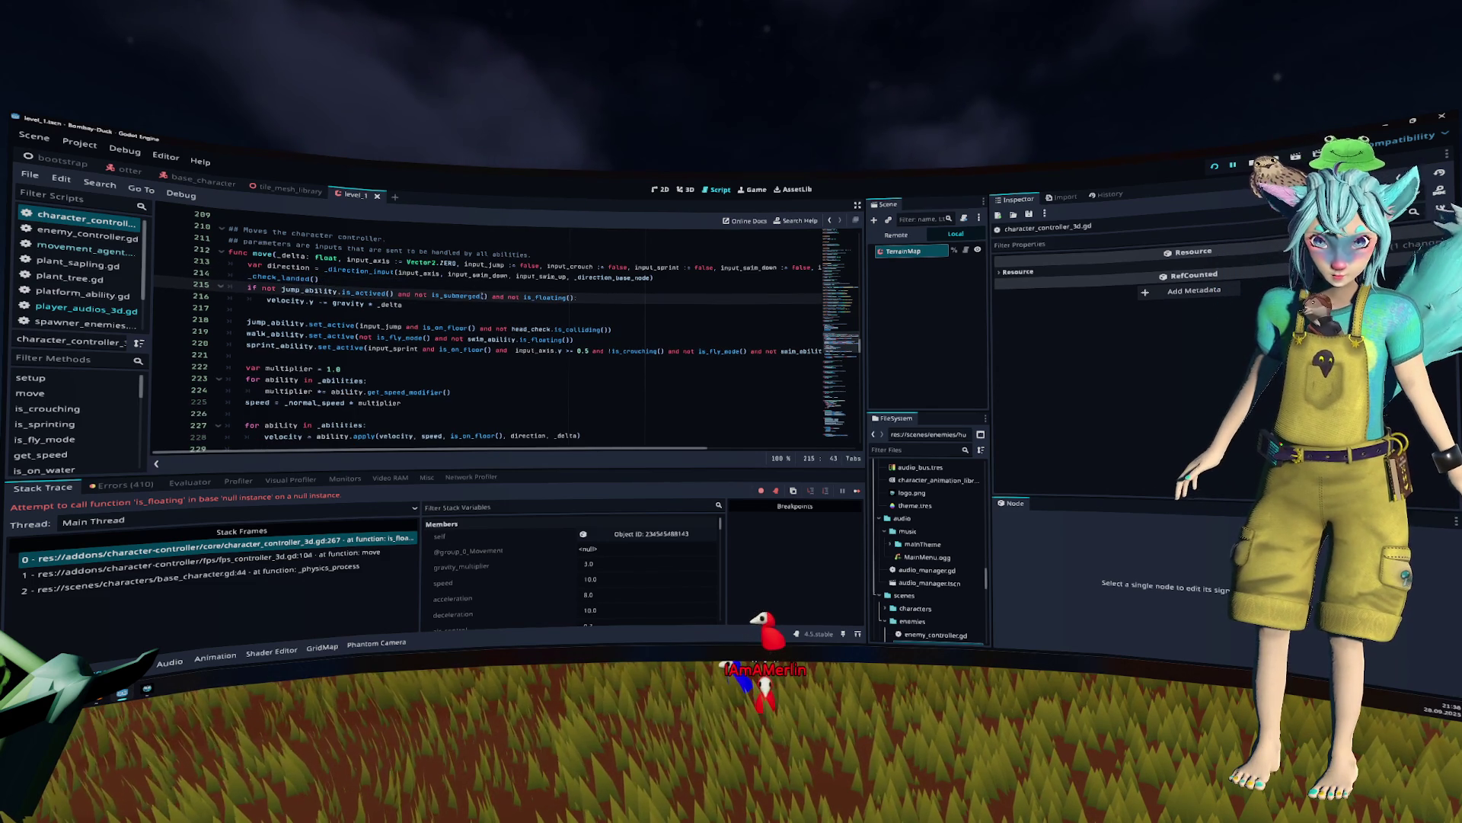
pyautogui.hotkey('ctrl', 'shift', 'Left')
pyautogui.hotkey('ctrl', 'shift', 'Left')
pyautogui.hotkey('ctrl', 'shift', 'Left')
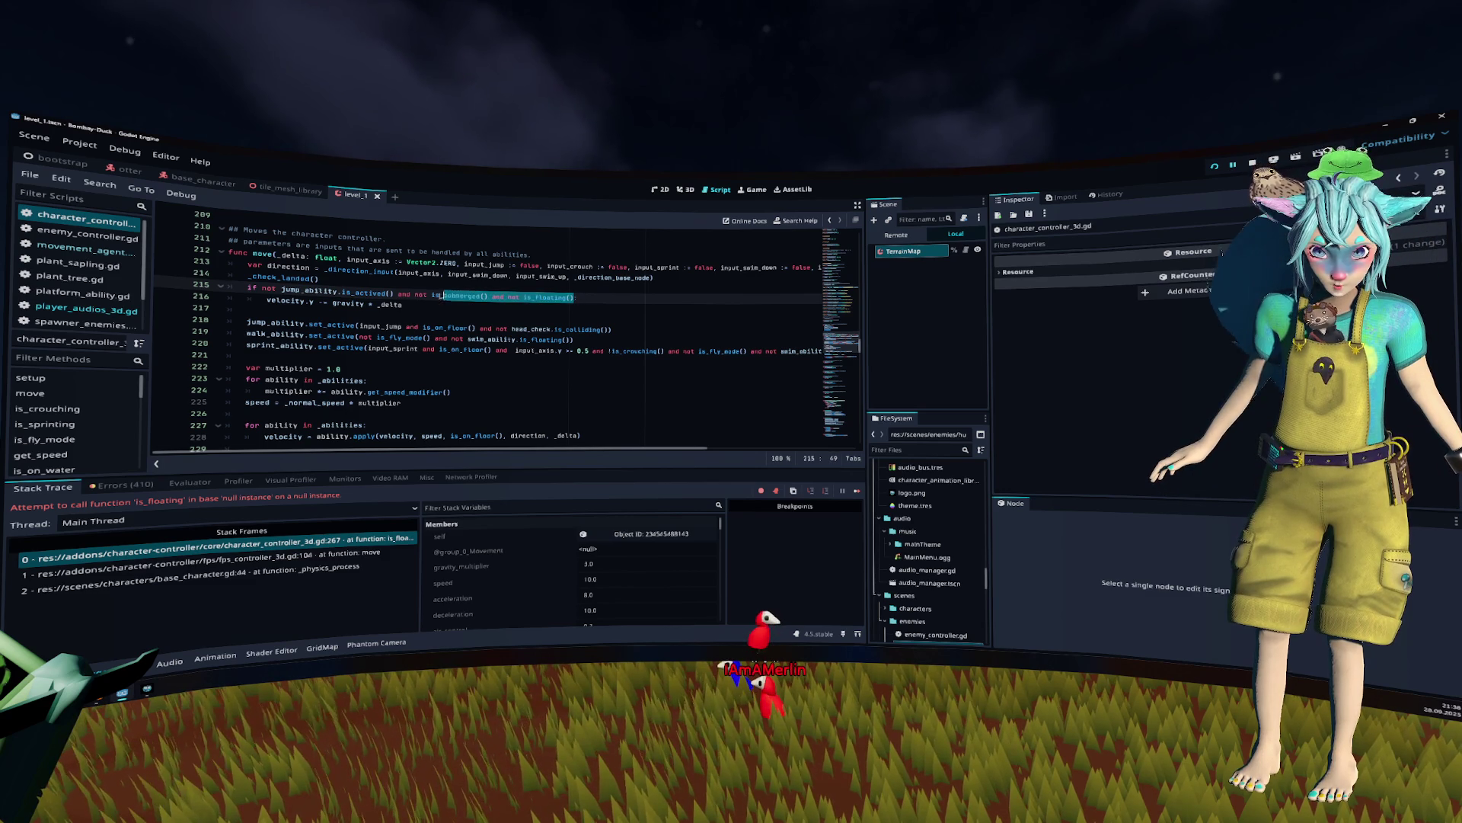
pyautogui.press('BackSpace')
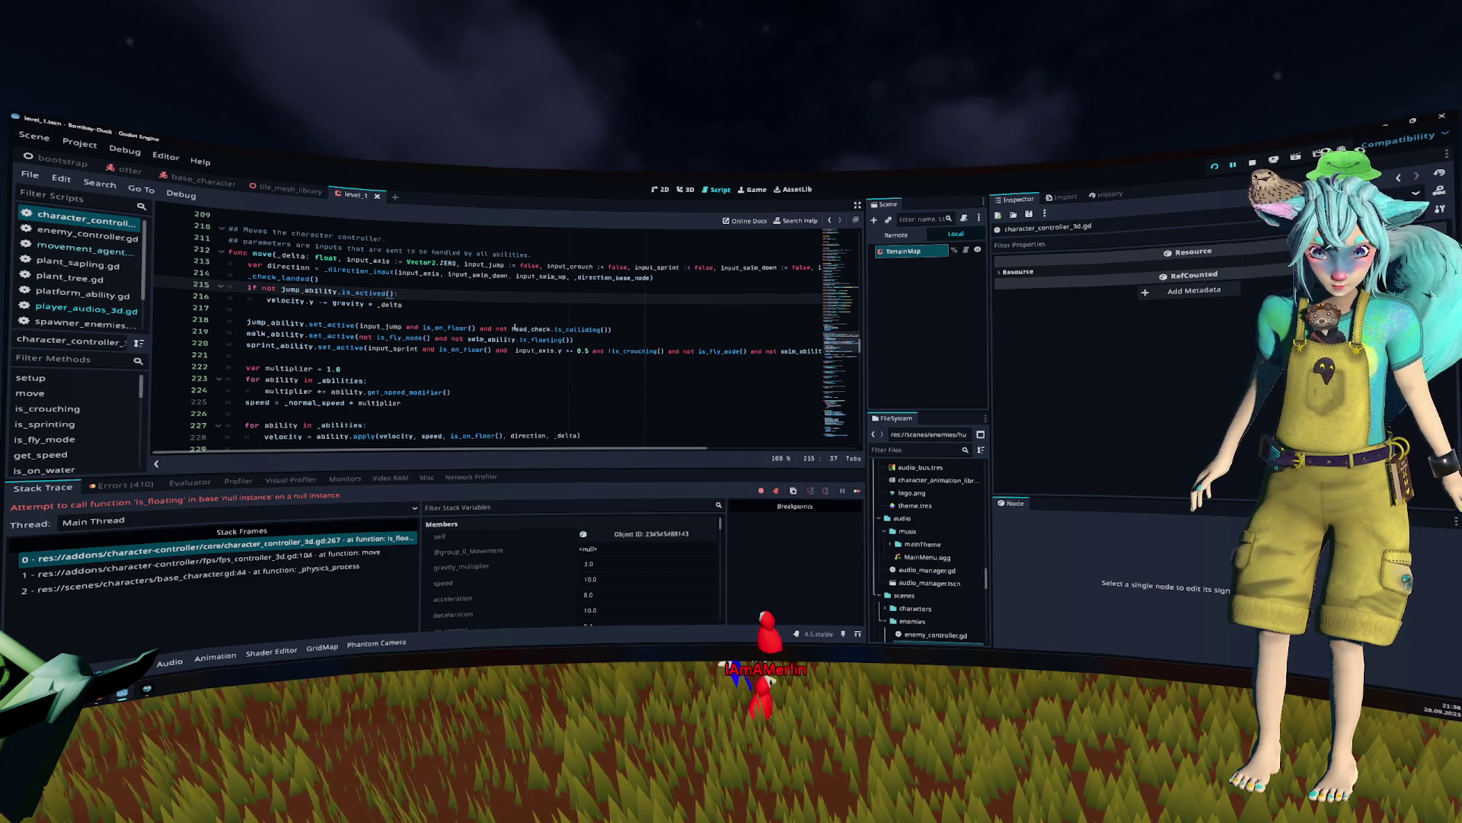
pyautogui.moveTo(514, 328)
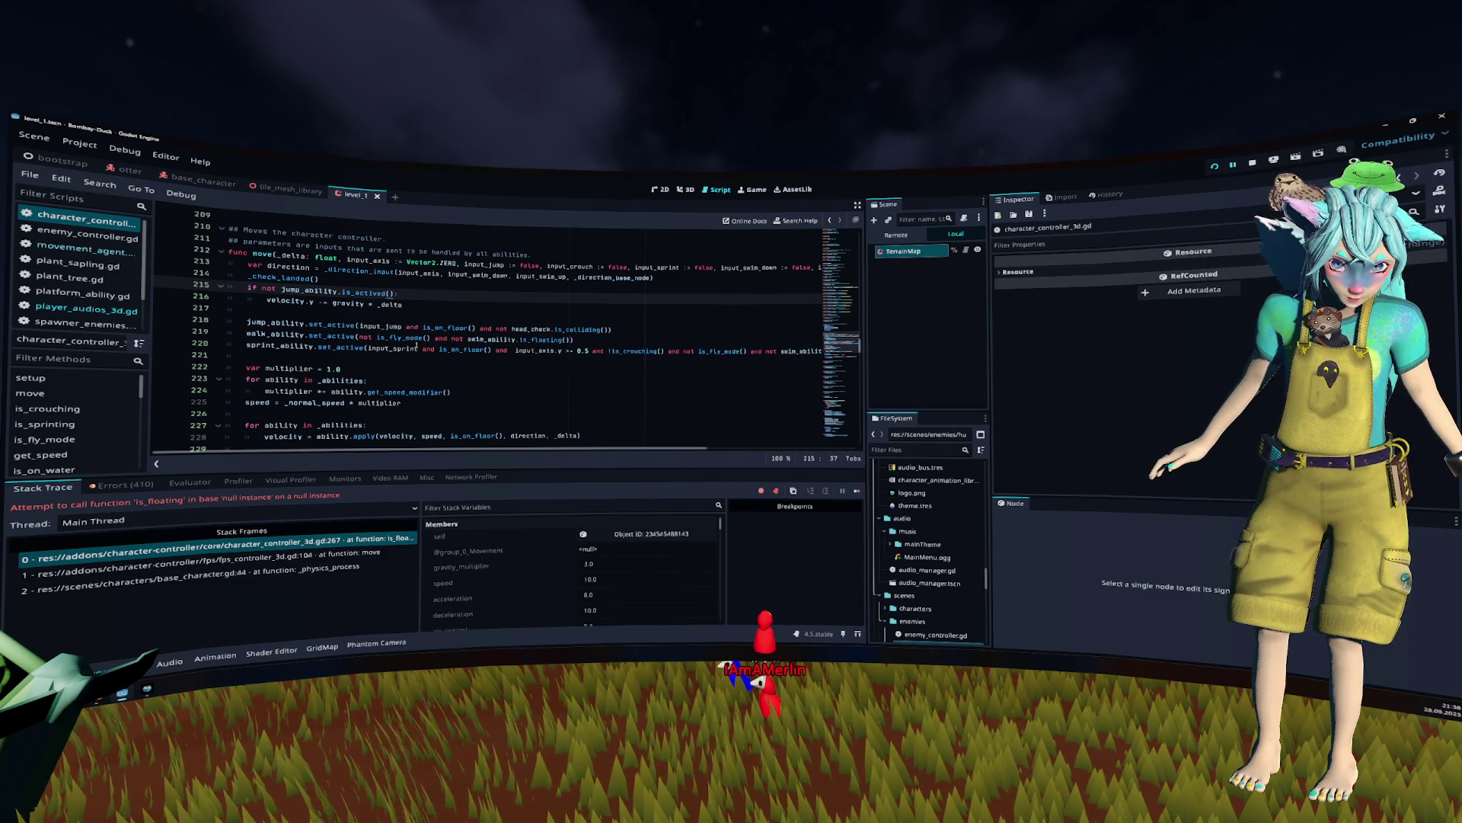
pyautogui.scroll(-1, 424, 355)
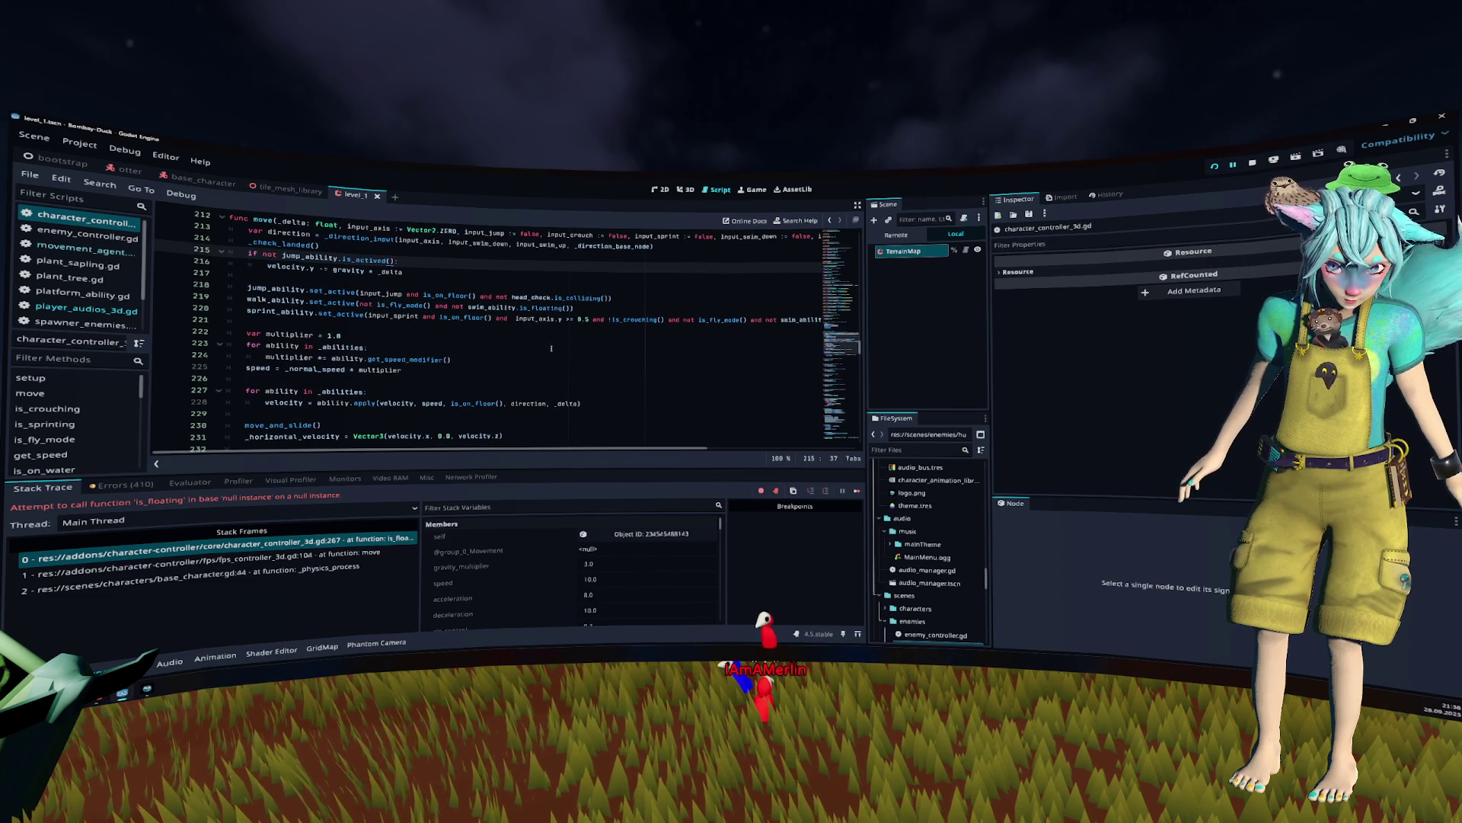
# - Strip the crouching and swim conditions from the sprint line, leaving only the fly-mode check
pyautogui.moveTo(609, 319); pyautogui.dragTo(666, 320)
pyautogui.press('BackSpace')
pyautogui.press('BackSpace')
pyautogui.press('BackSpace')
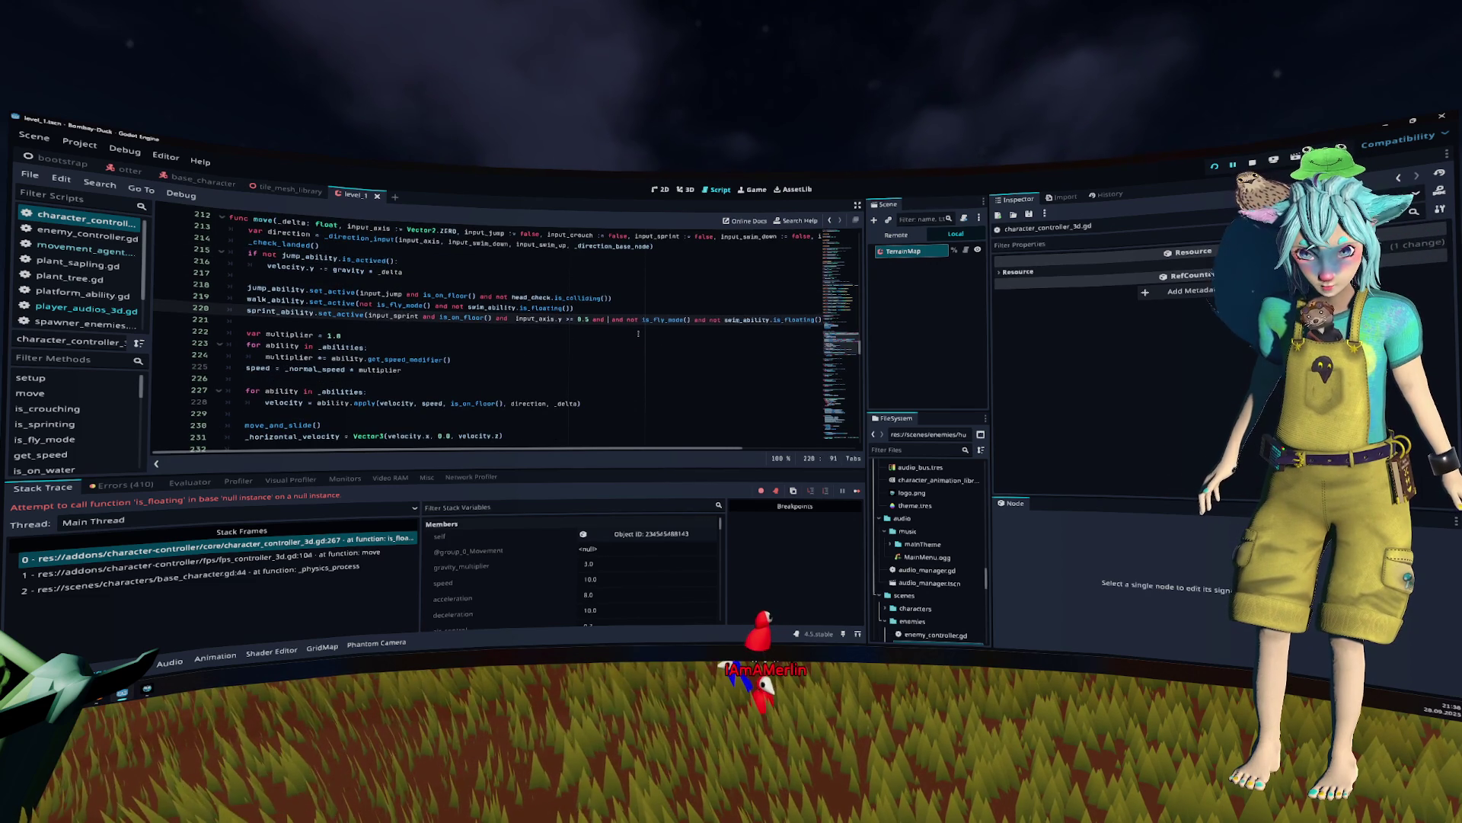
pyautogui.press('BackSpace')
pyautogui.press('BackSpace')
pyautogui.press('BackSpace')
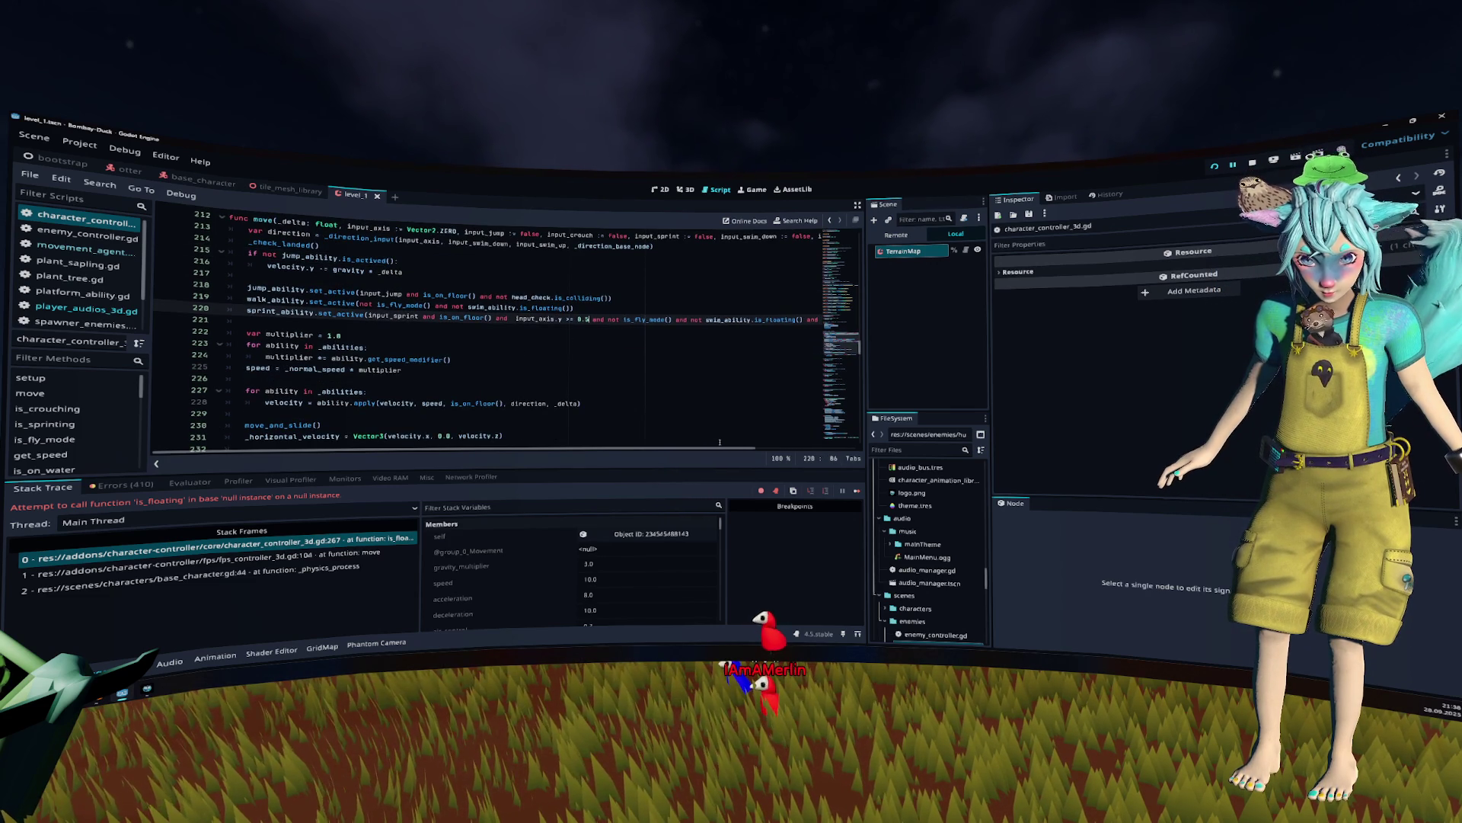
pyautogui.moveTo(686, 449); pyautogui.dragTo(826, 457)
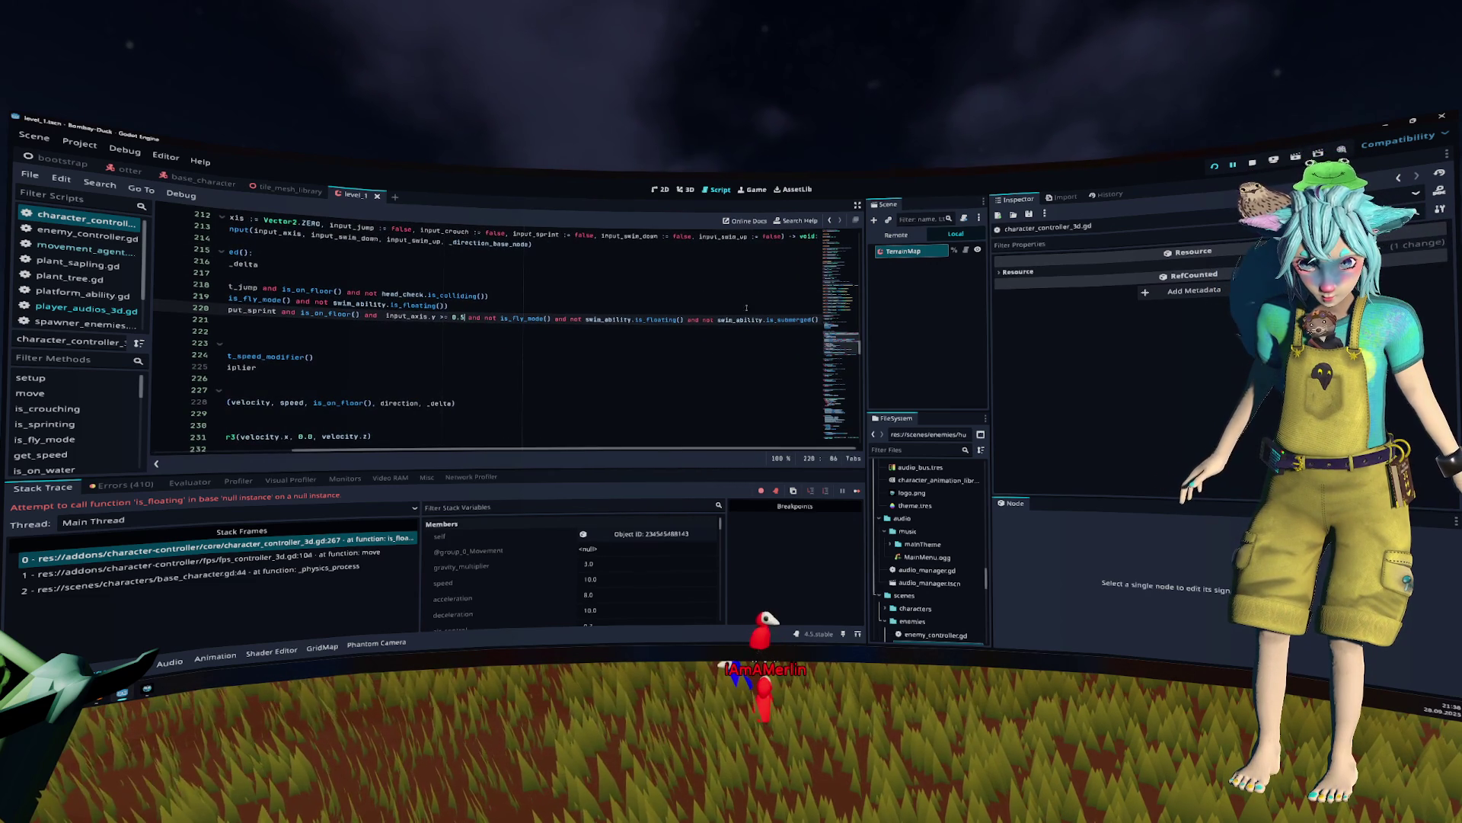
pyautogui.moveTo(820, 319)
pyautogui.mouseDown()
pyautogui.moveTo(637, 319)
pyautogui.moveTo(691, 320)
pyautogui.mouseUp()
pyautogui.press('BackSpace')
pyautogui.press('BackSpace')
pyautogui.press('BackSpace')
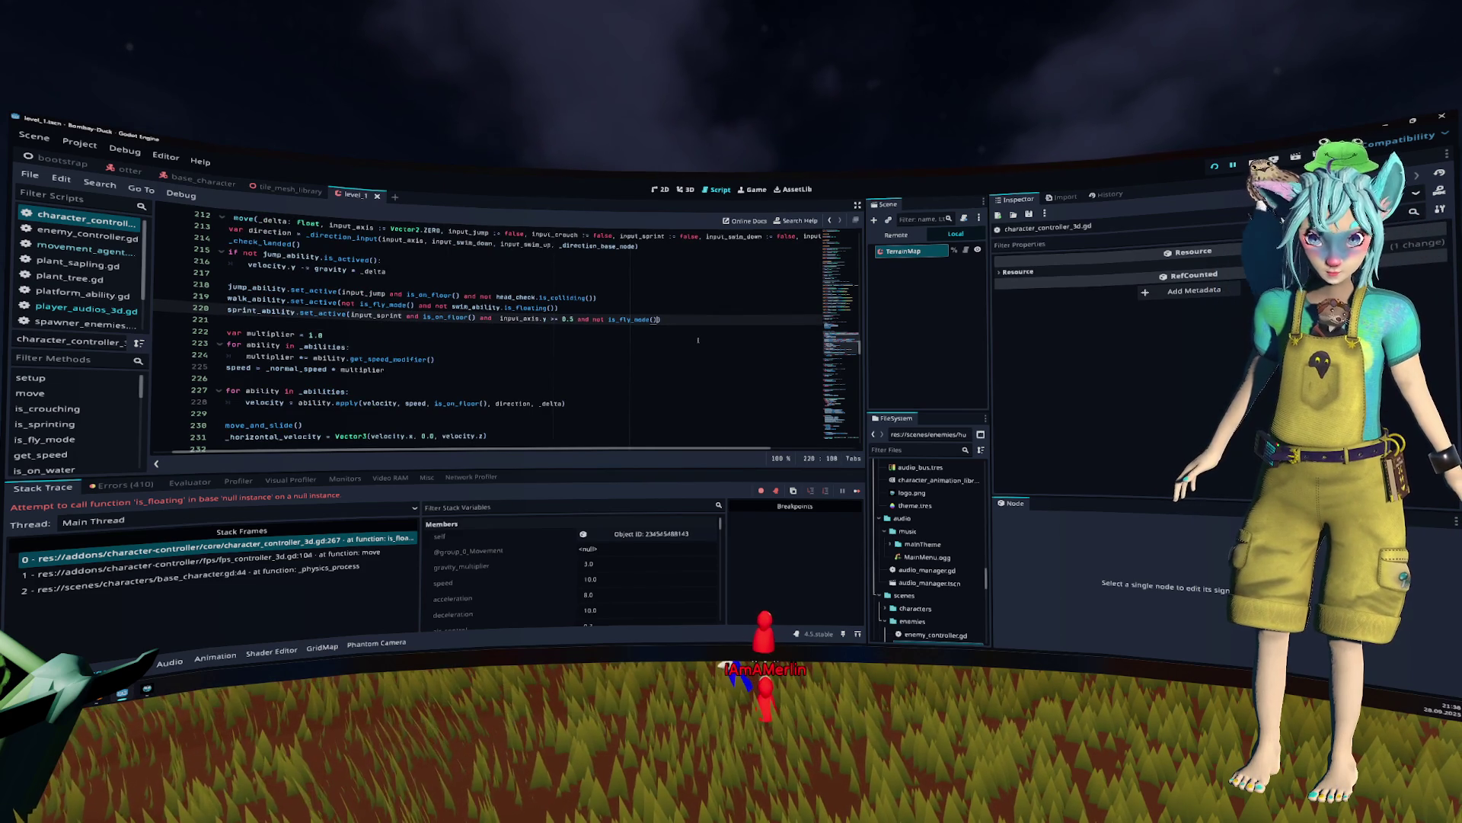
pyautogui.hotkey('ctrl', 'f')
pyautogui.write('swim')
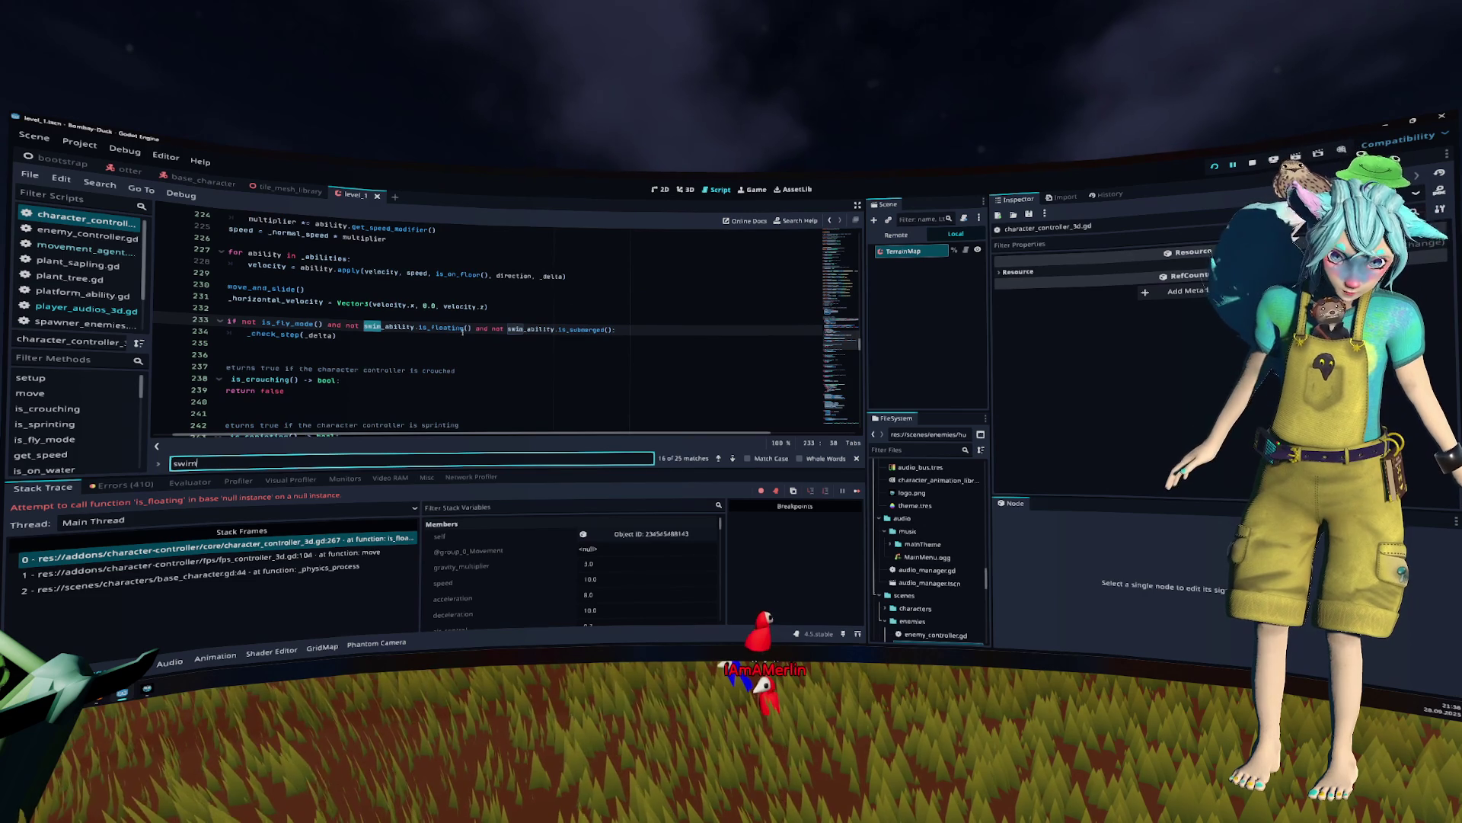
# - Delete the swim checks from line 233 so it only tests fly mode
pyautogui.hscroll(-1, 372, 344)
pyautogui.moveTo(362, 326); pyautogui.dragTo(629, 329)
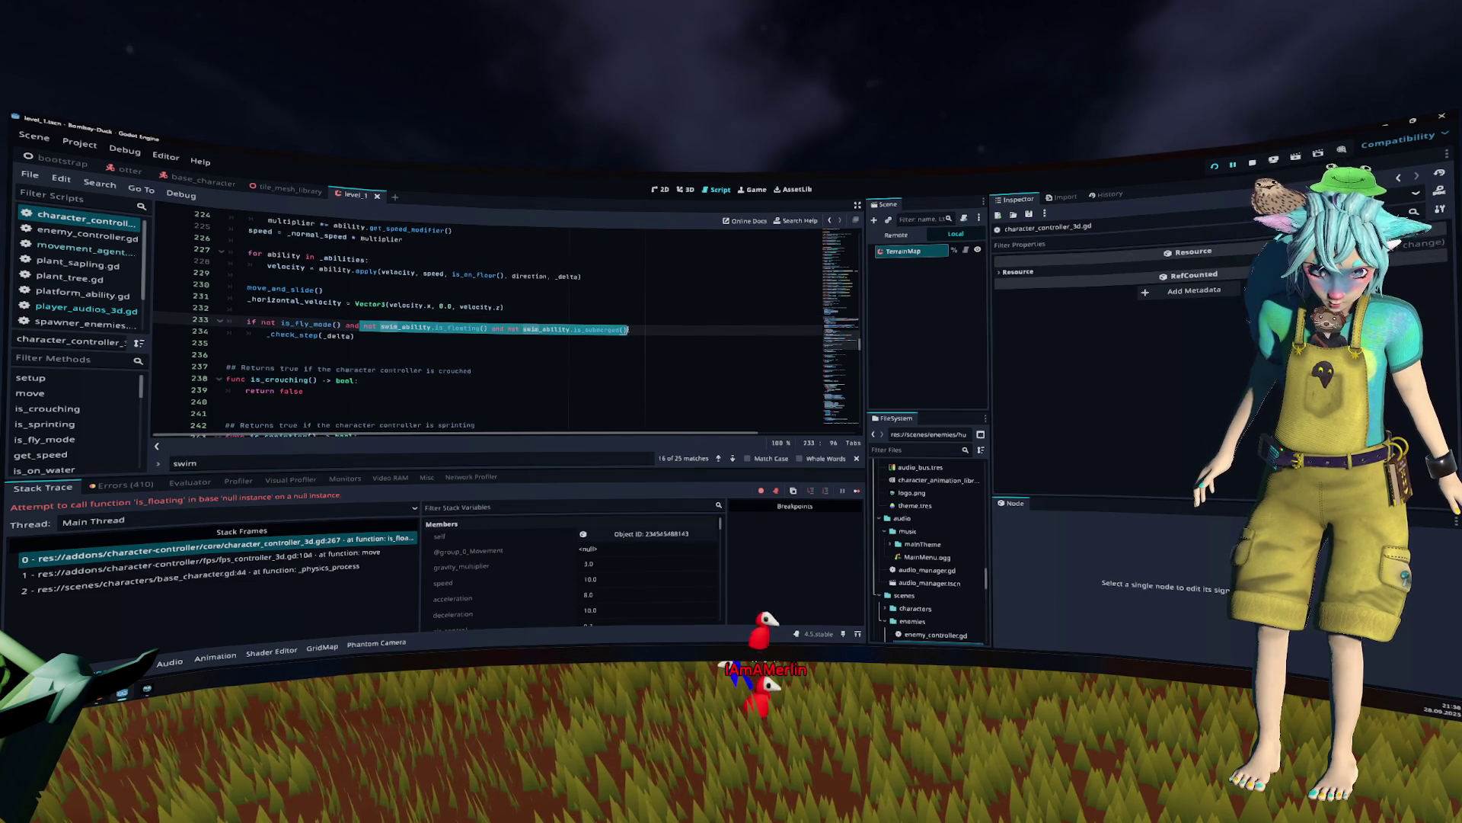
pyautogui.press('BackSpace')
pyautogui.press('BackSpace')
pyautogui.press('BackSpace')
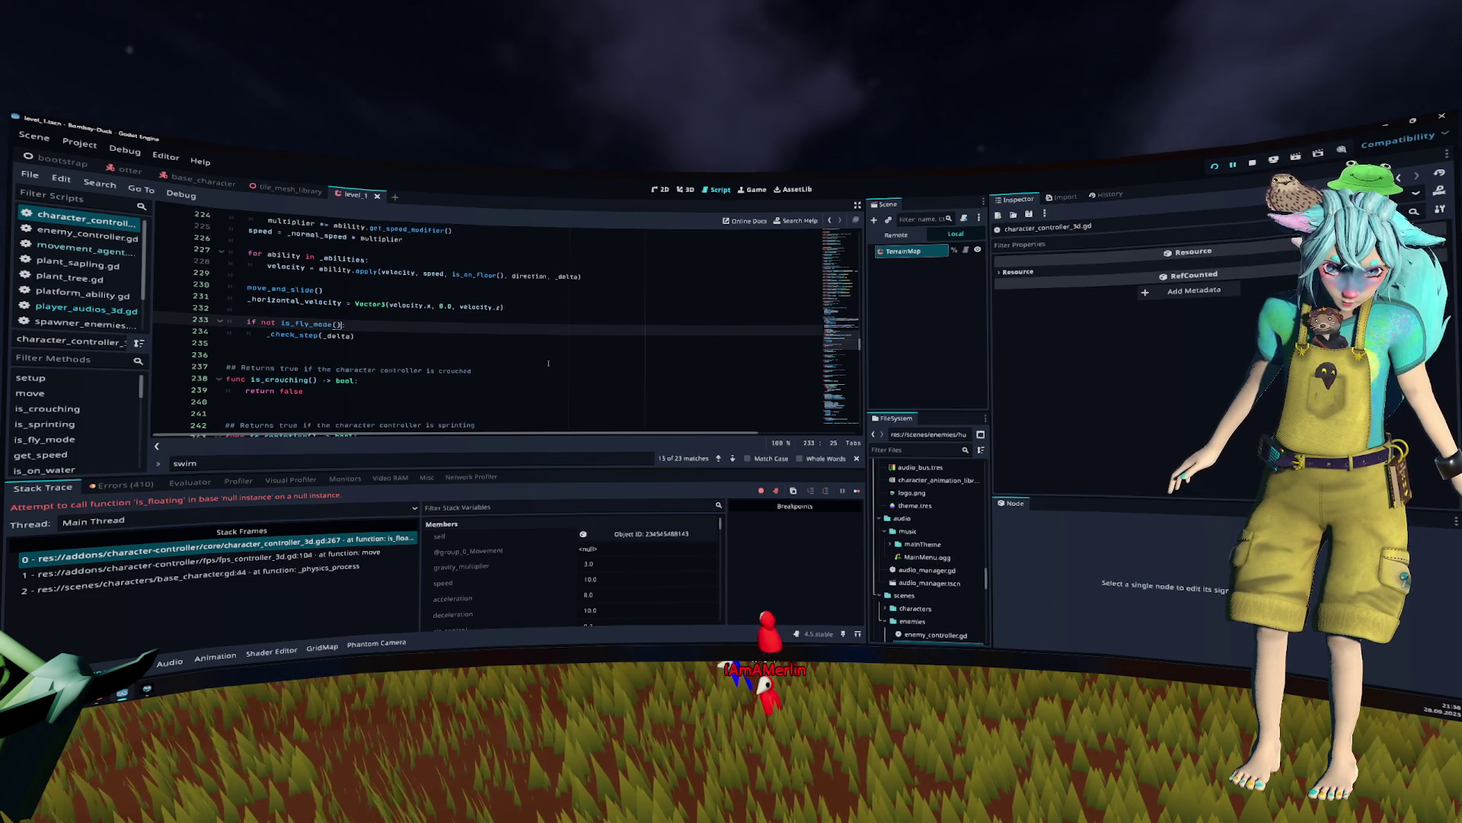
pyautogui.hotkey('ctrl', 'f')
pyautogui.press('Return')
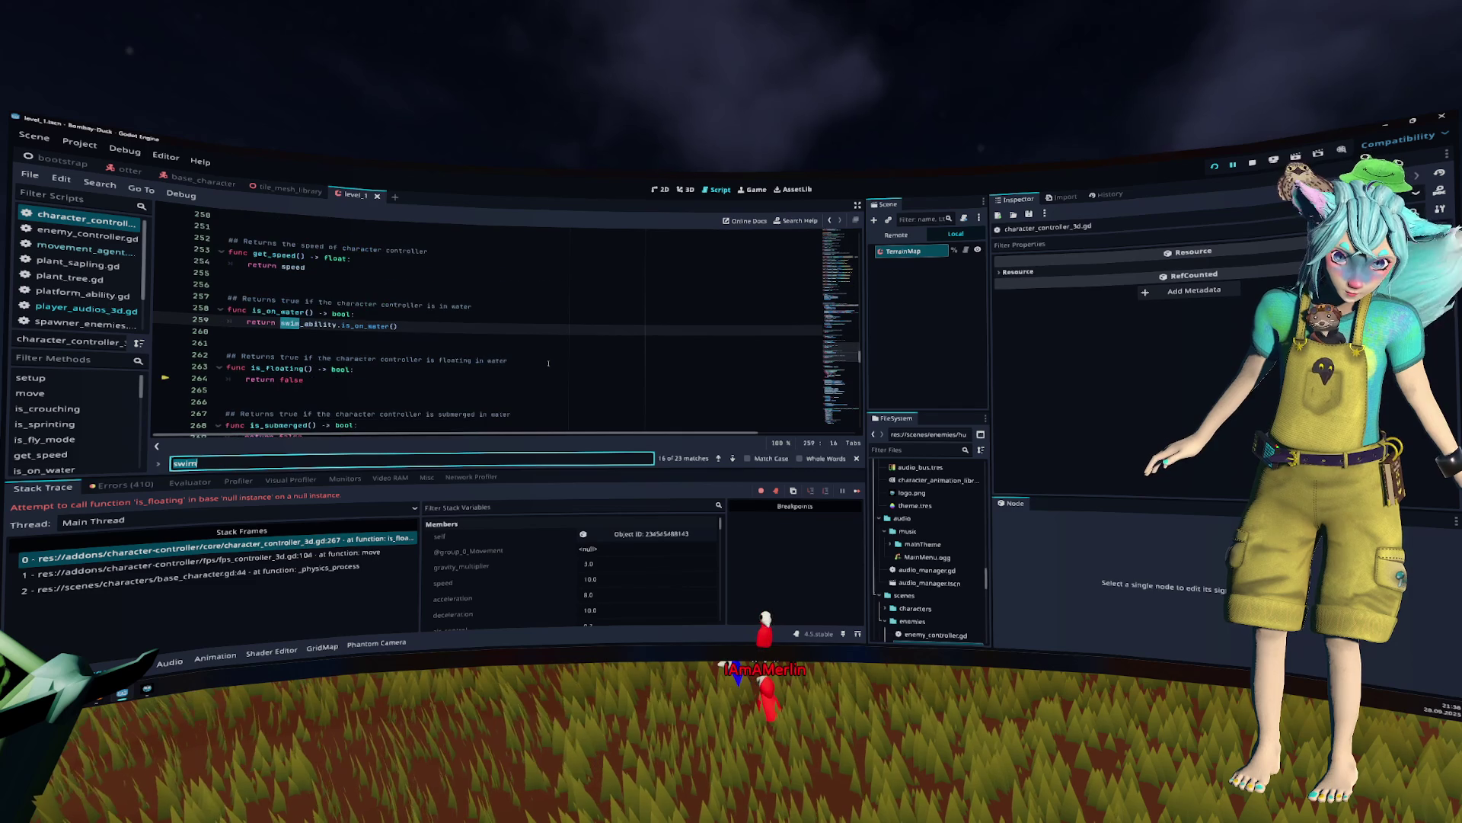
pyautogui.press('Escape')
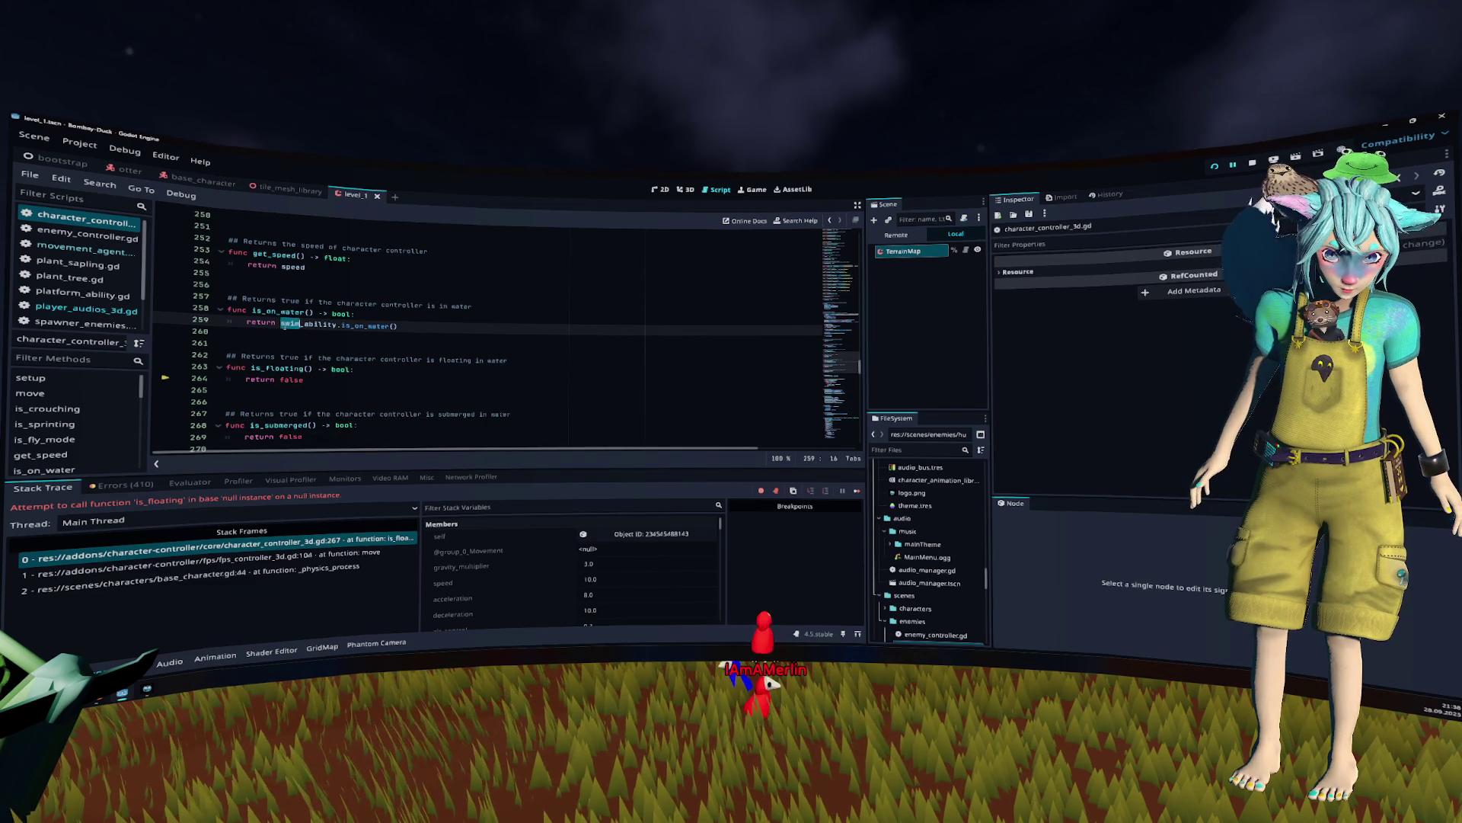
# - Replace swim_ability.is_on_water() on line 259 with false
pyautogui.click(283, 326)
pyautogui.moveTo(380, 329)
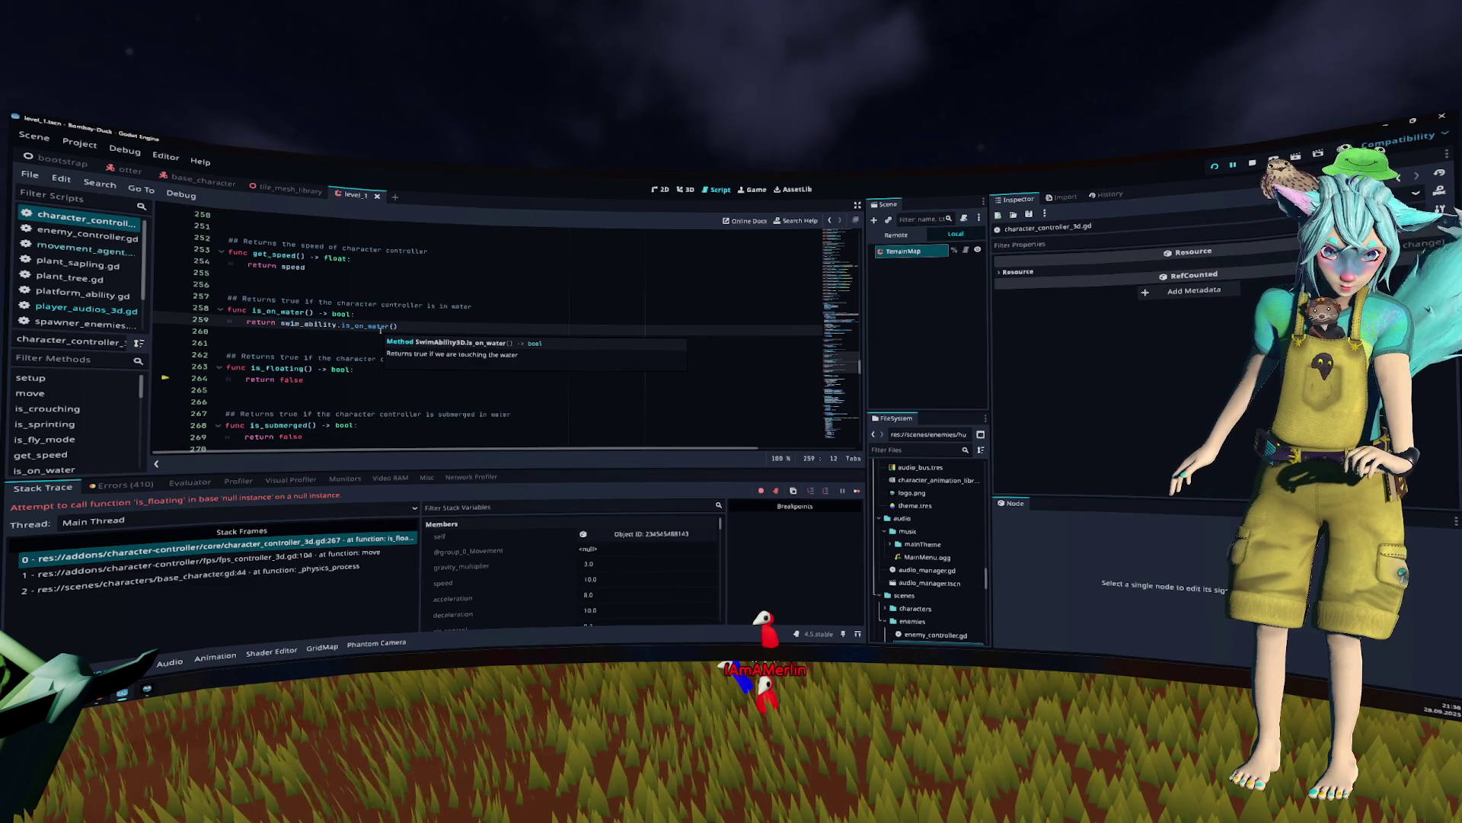
pyautogui.hotkey('shift', 'End')
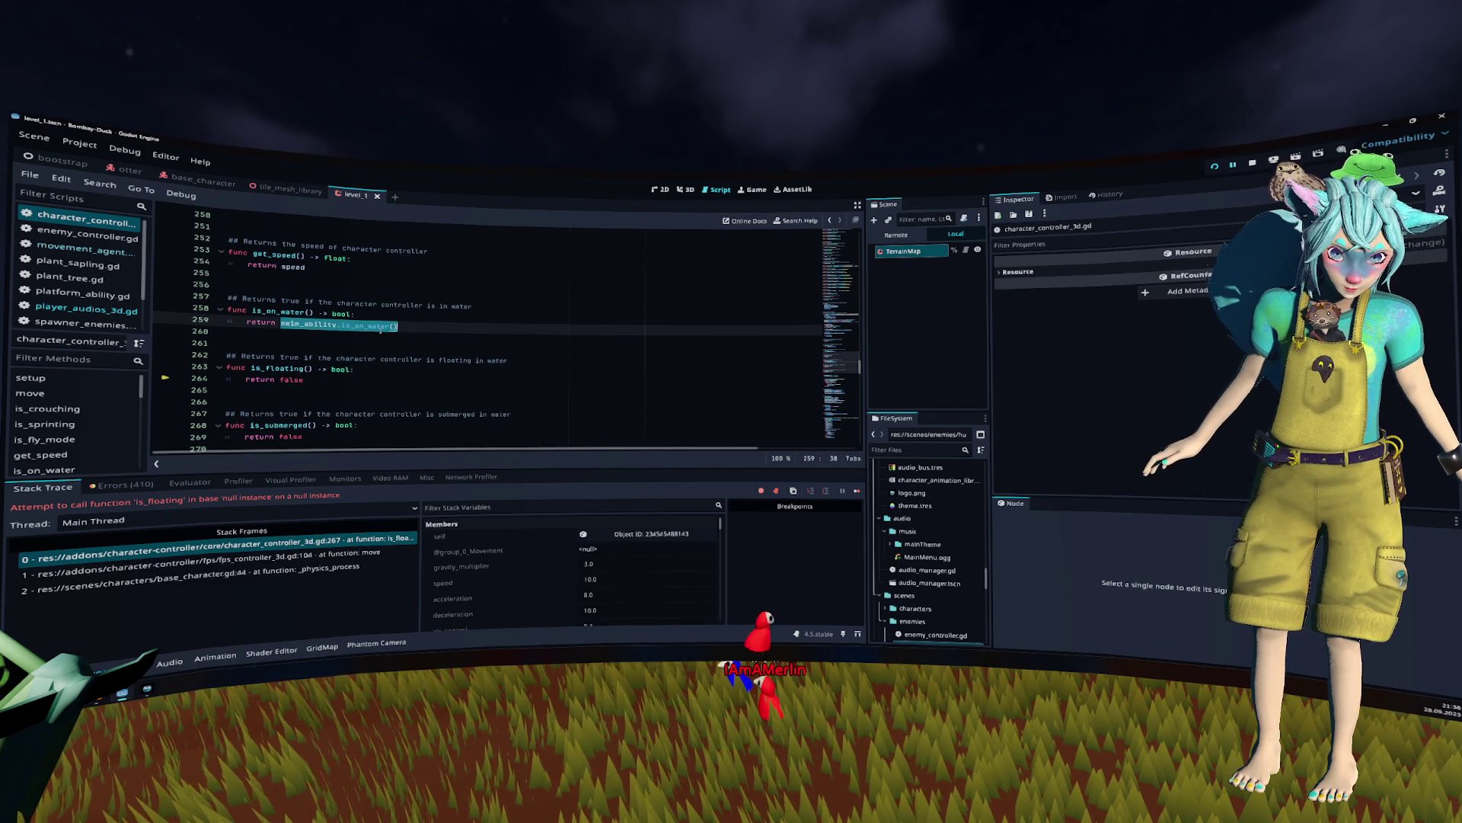
pyautogui.write('false')
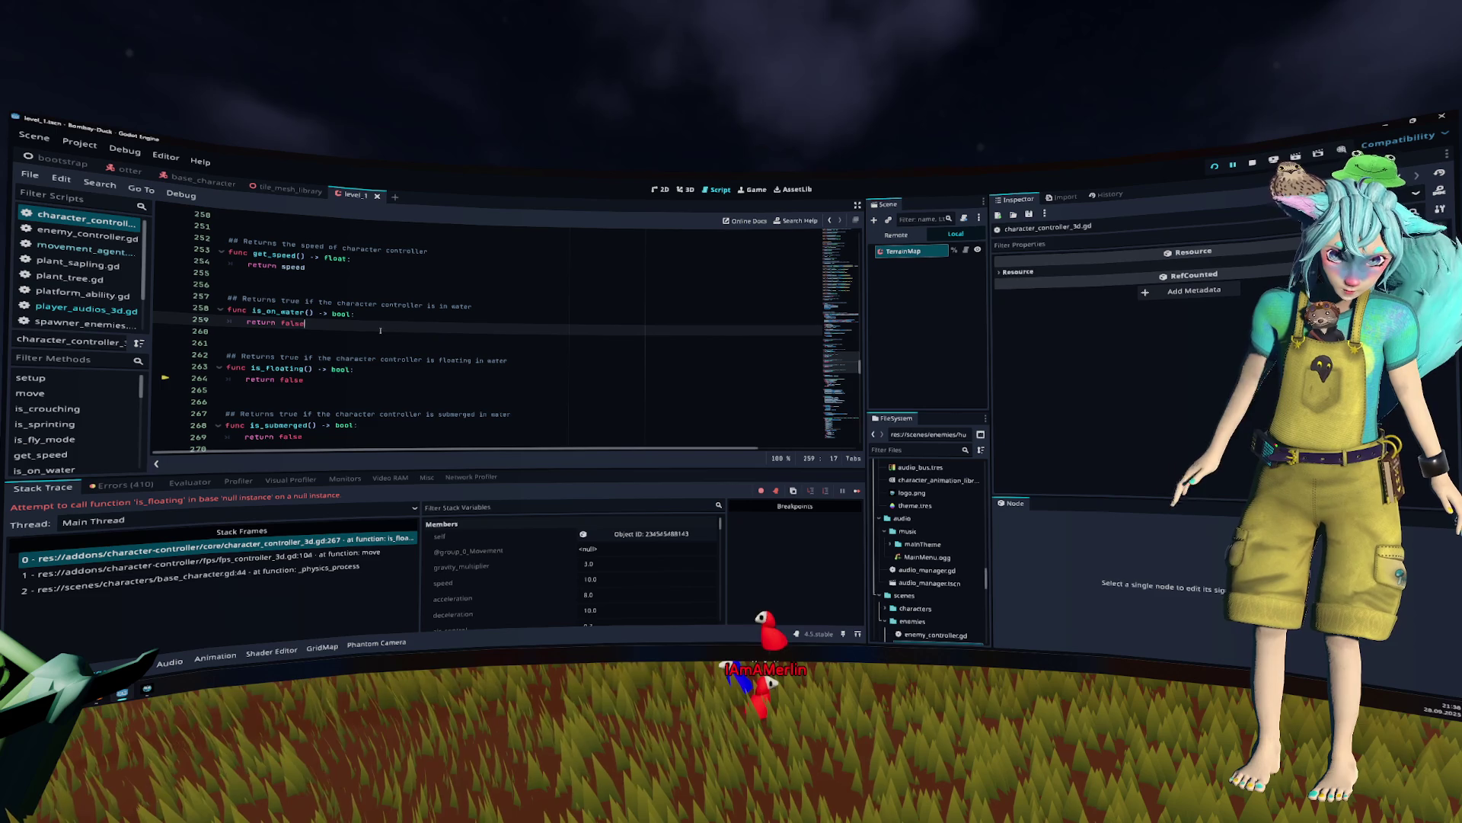
# - Search for remaining 'swim' matches, reaching line 382
pyautogui.hotkey('ctrl', 'f')
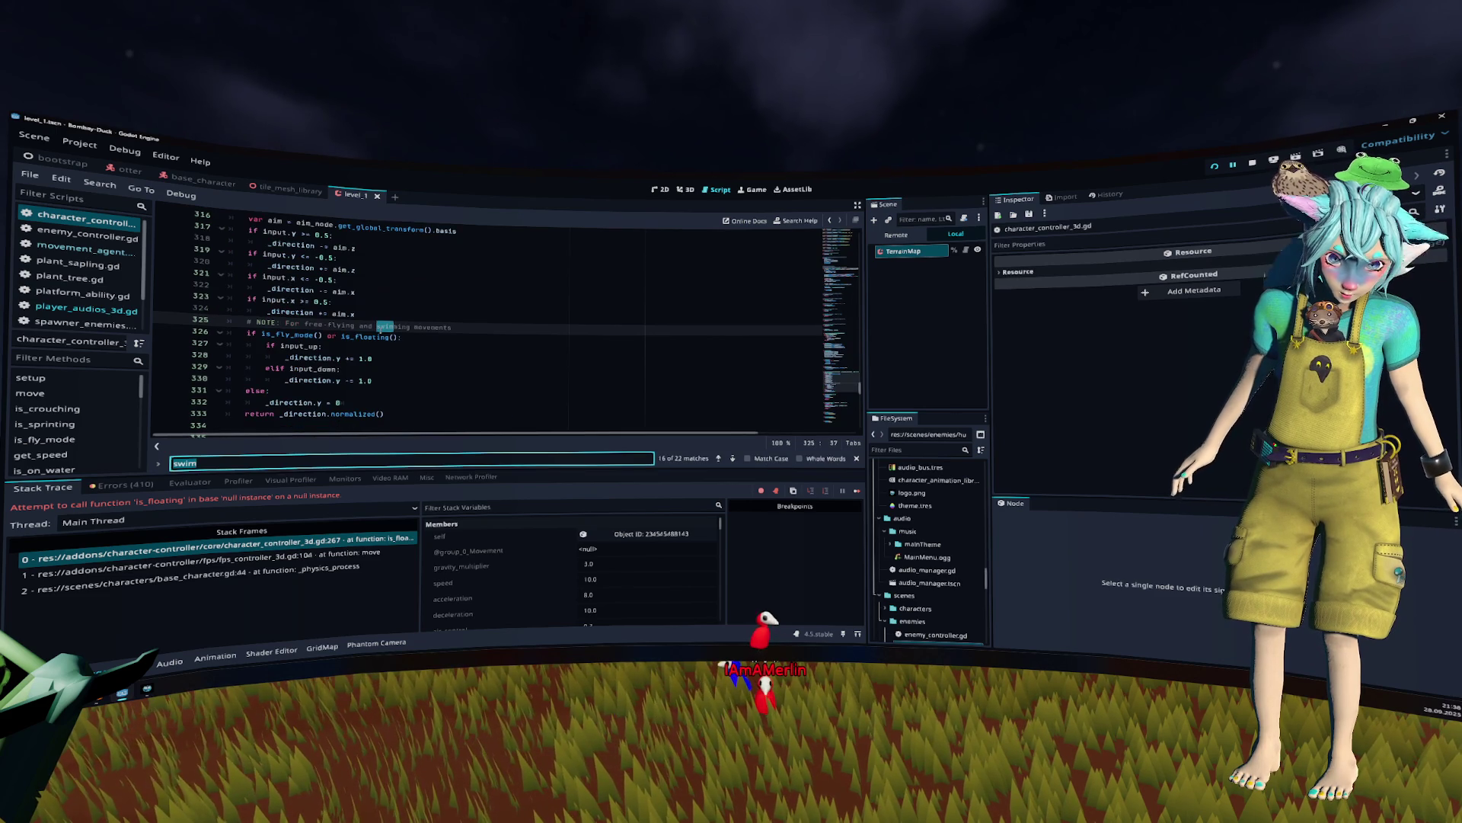
pyautogui.press('Return')
pyautogui.hotkey('shift', 'Return')
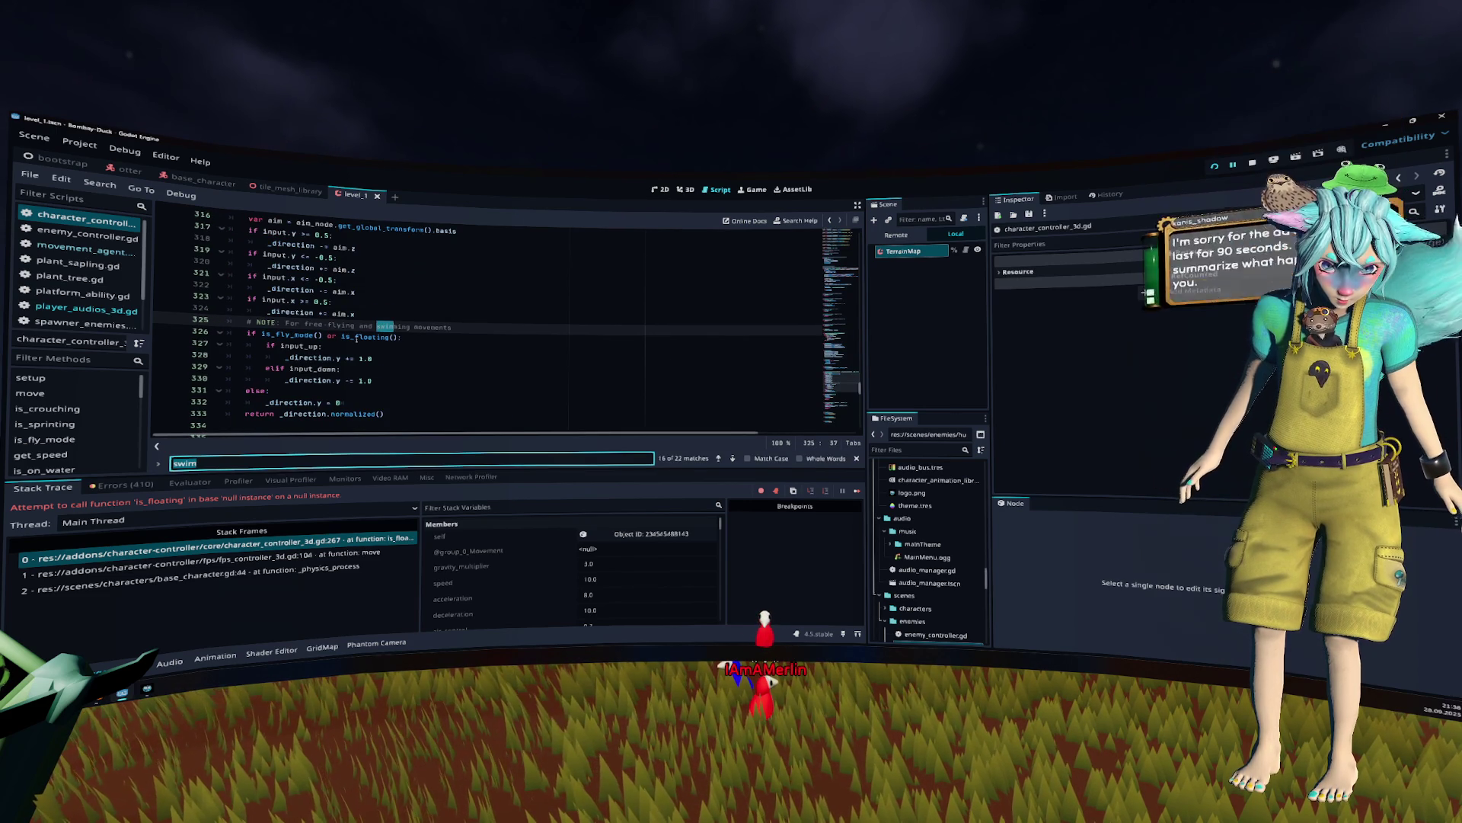
pyautogui.press('Return')
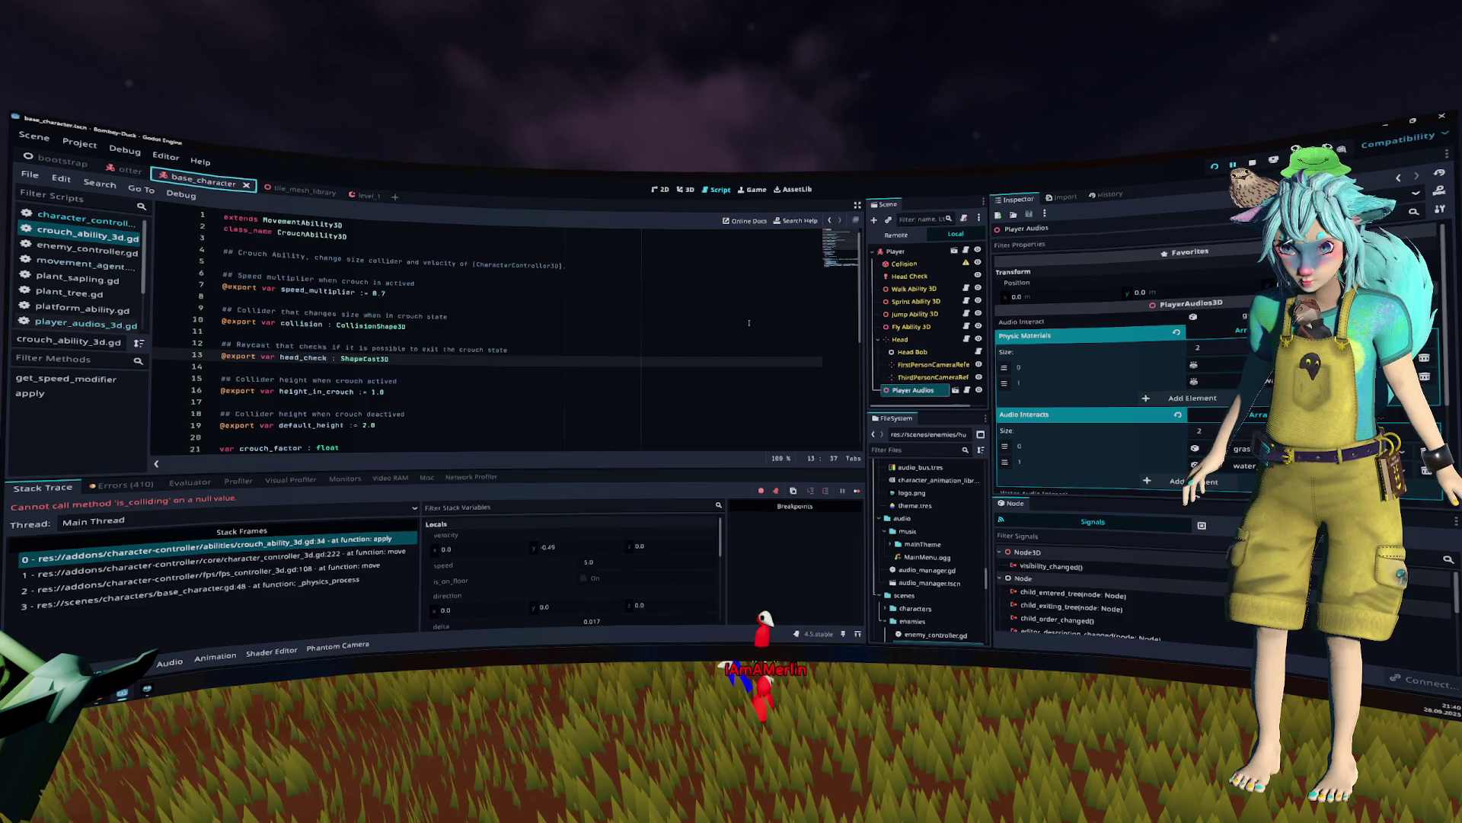
# - Delete the Crouch Ability 3D node from the otter scene
pyautogui.click(686, 309)
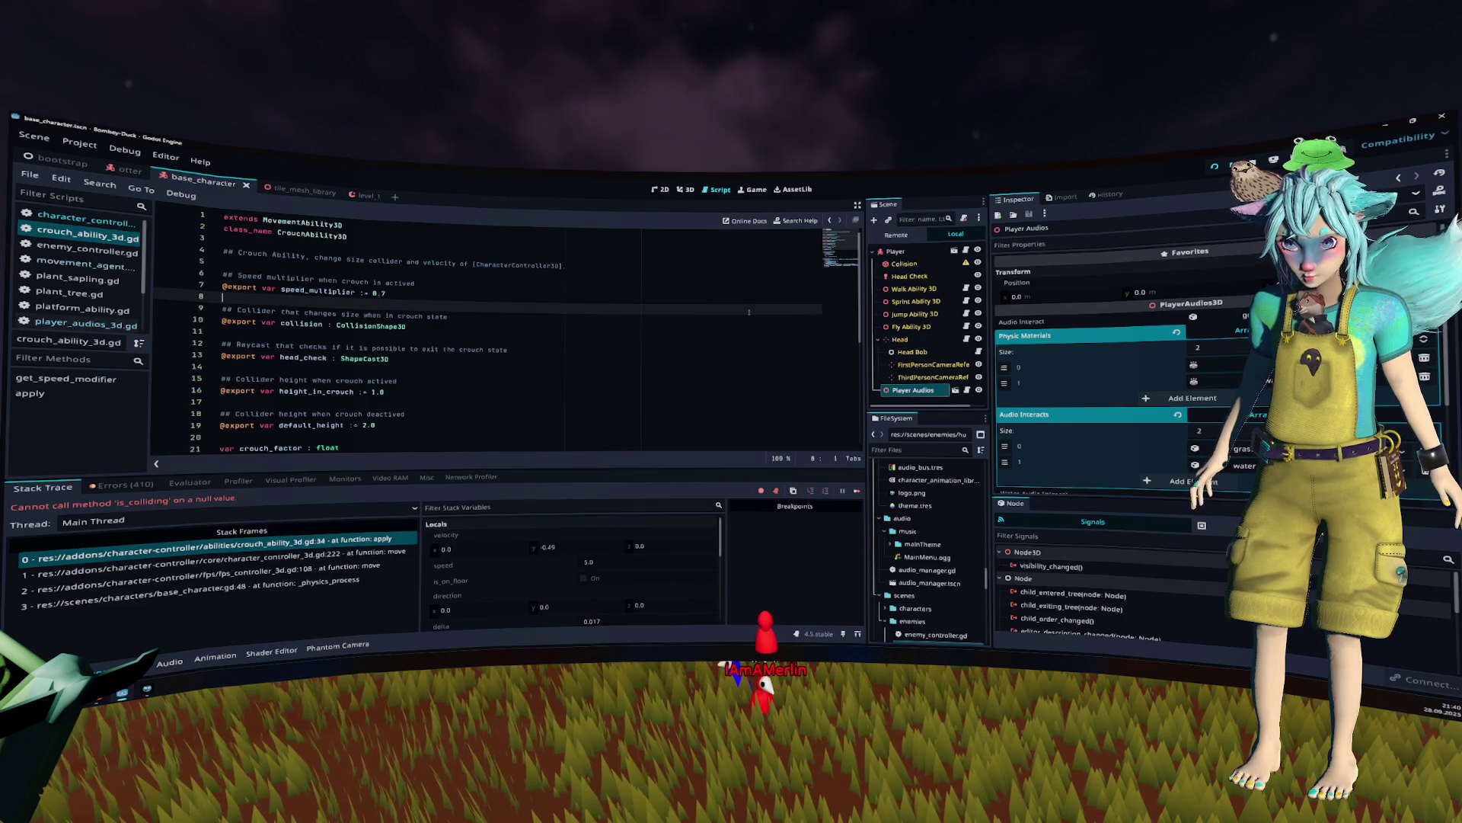
pyautogui.click(131, 171)
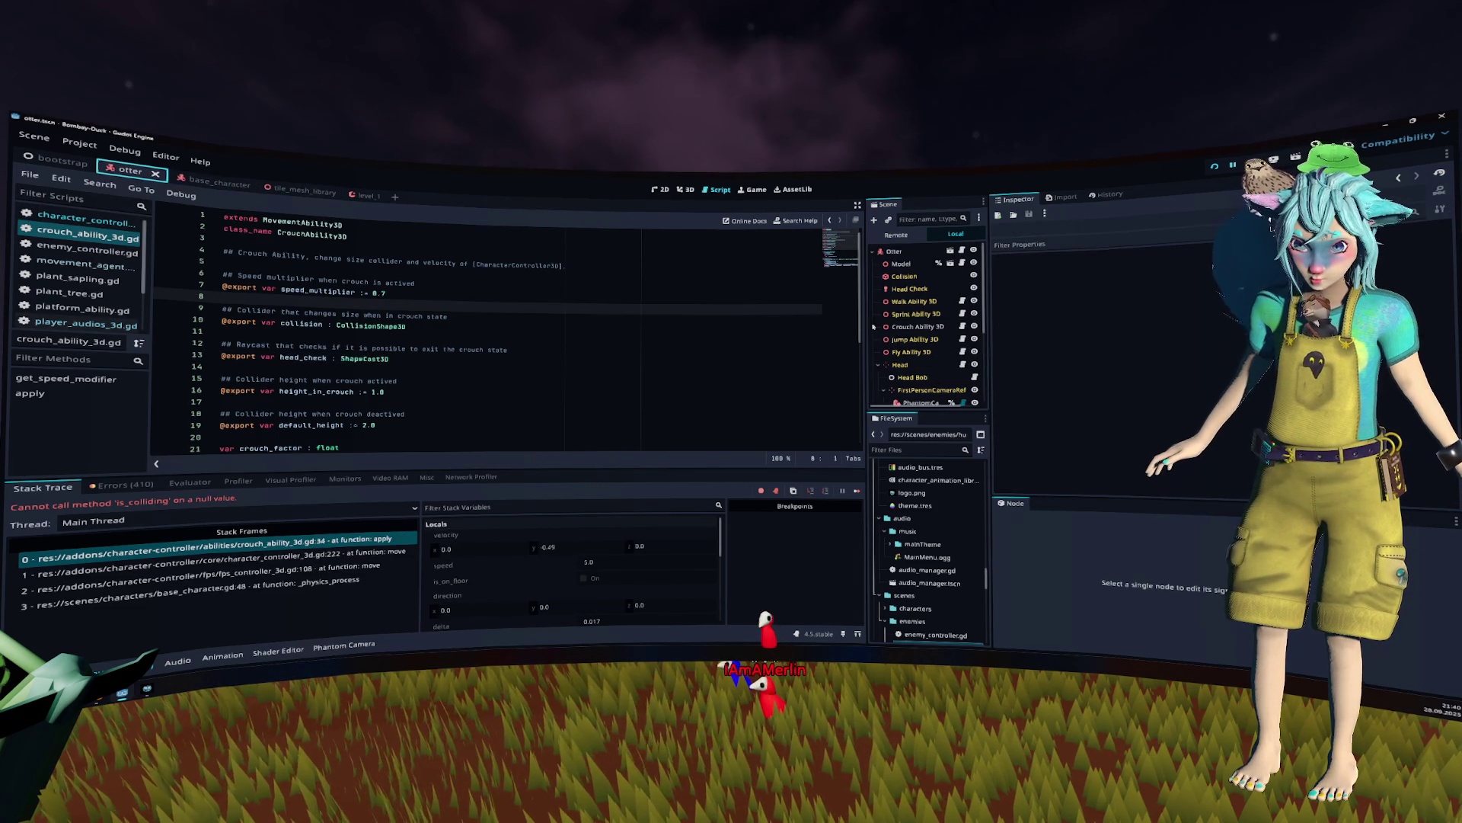
pyautogui.click(918, 326)
pyautogui.press('Delete')
pyautogui.press('Return')
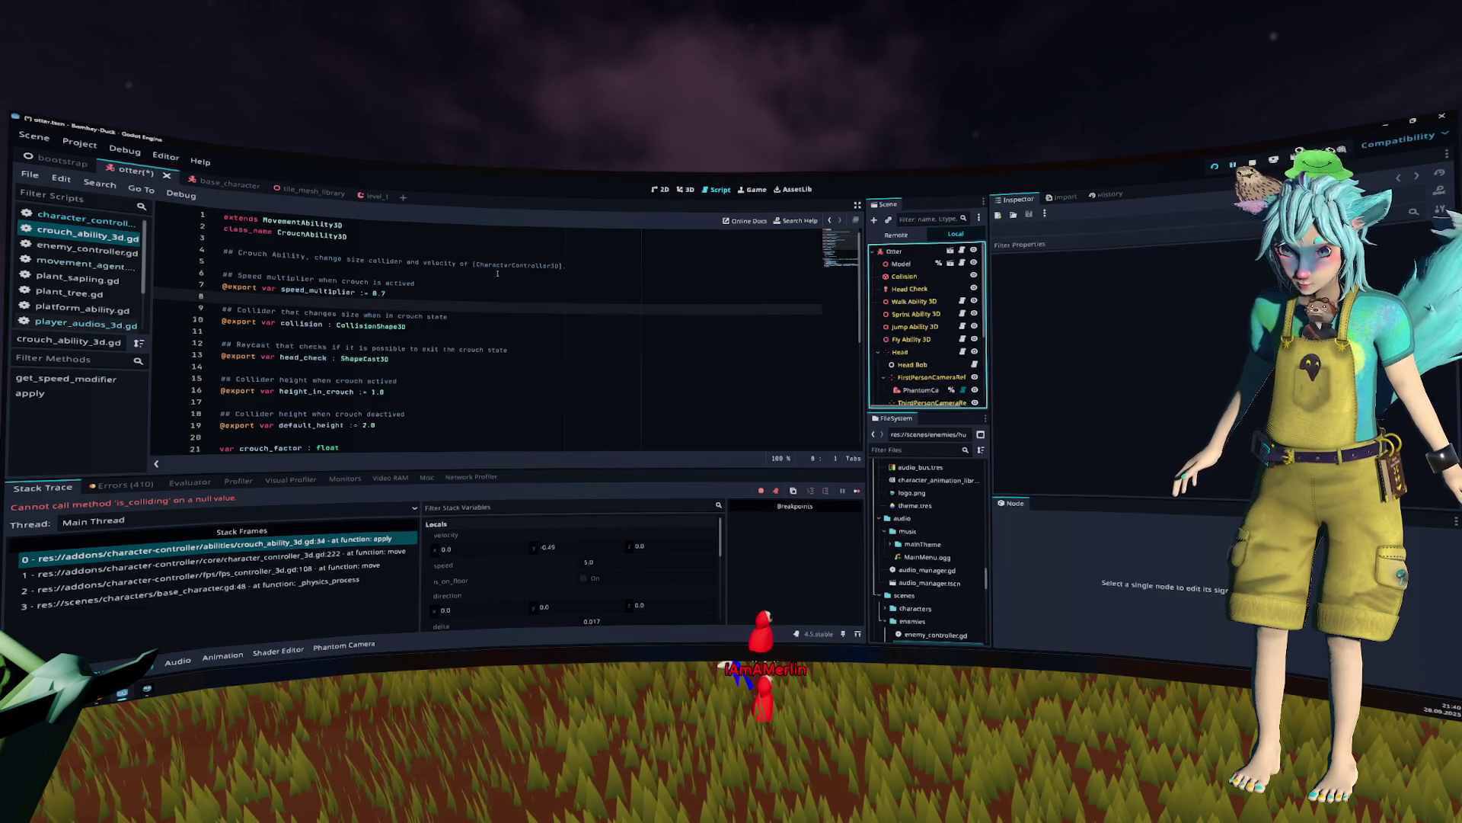
pyautogui.click(418, 305)
# - Quick-open the fox scene
pyautogui.hotkey('ctrl', 'shift', 'o')
pyautogui.write('fox')
pyautogui.press('Return')
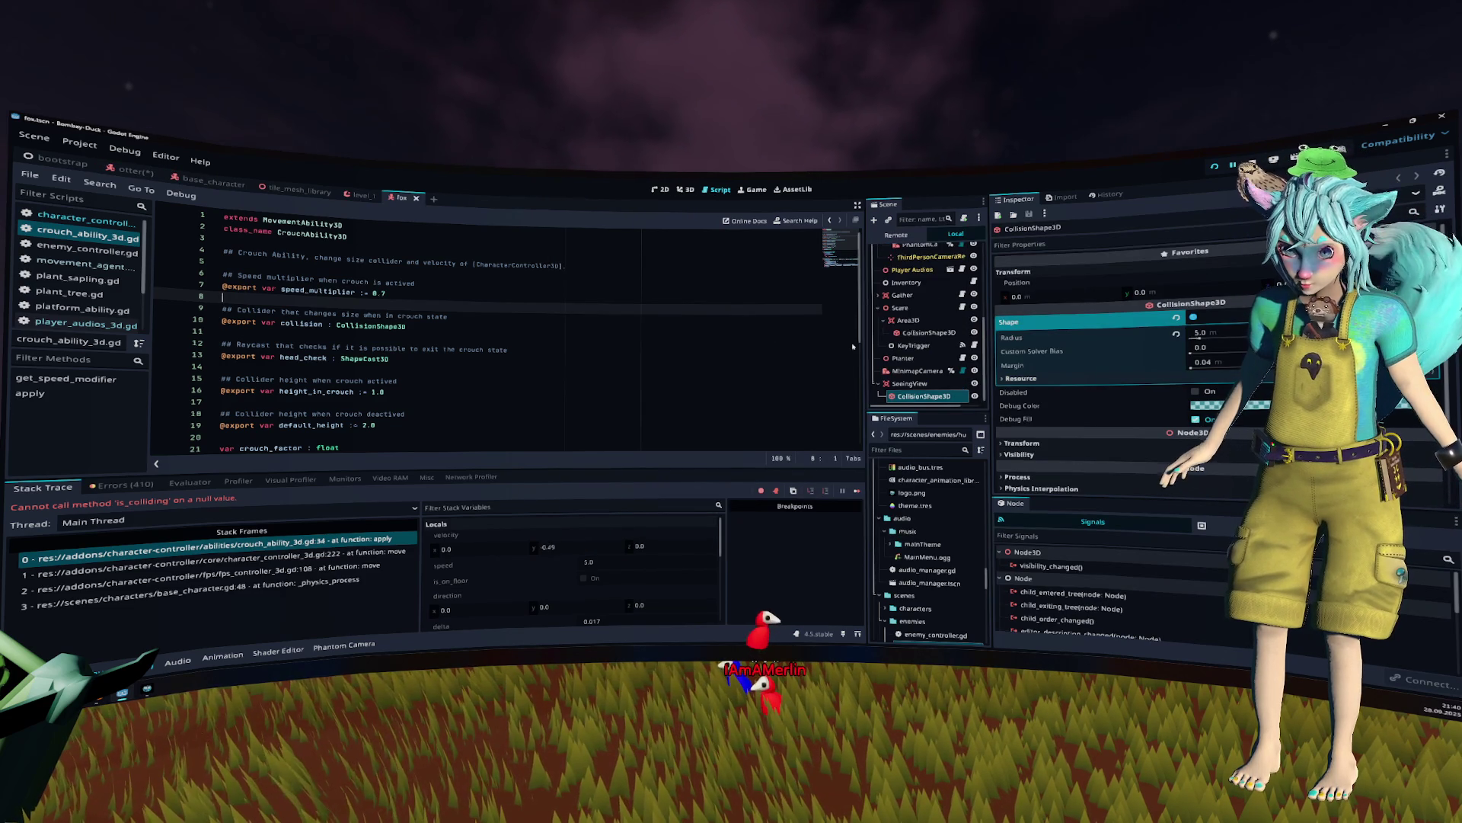
pyautogui.scroll(5, 895, 345)
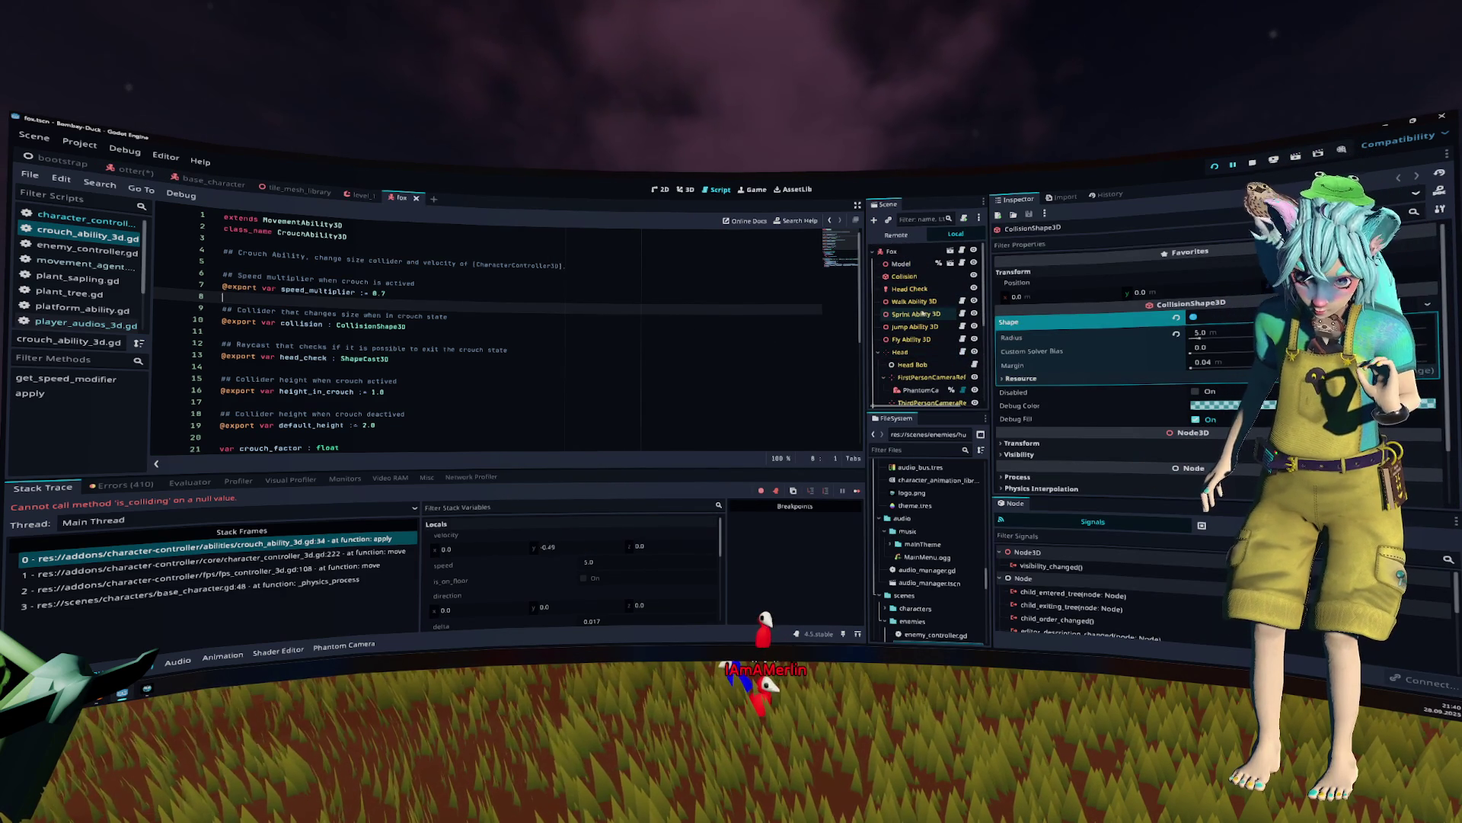
pyautogui.scroll(-2, 923, 326)
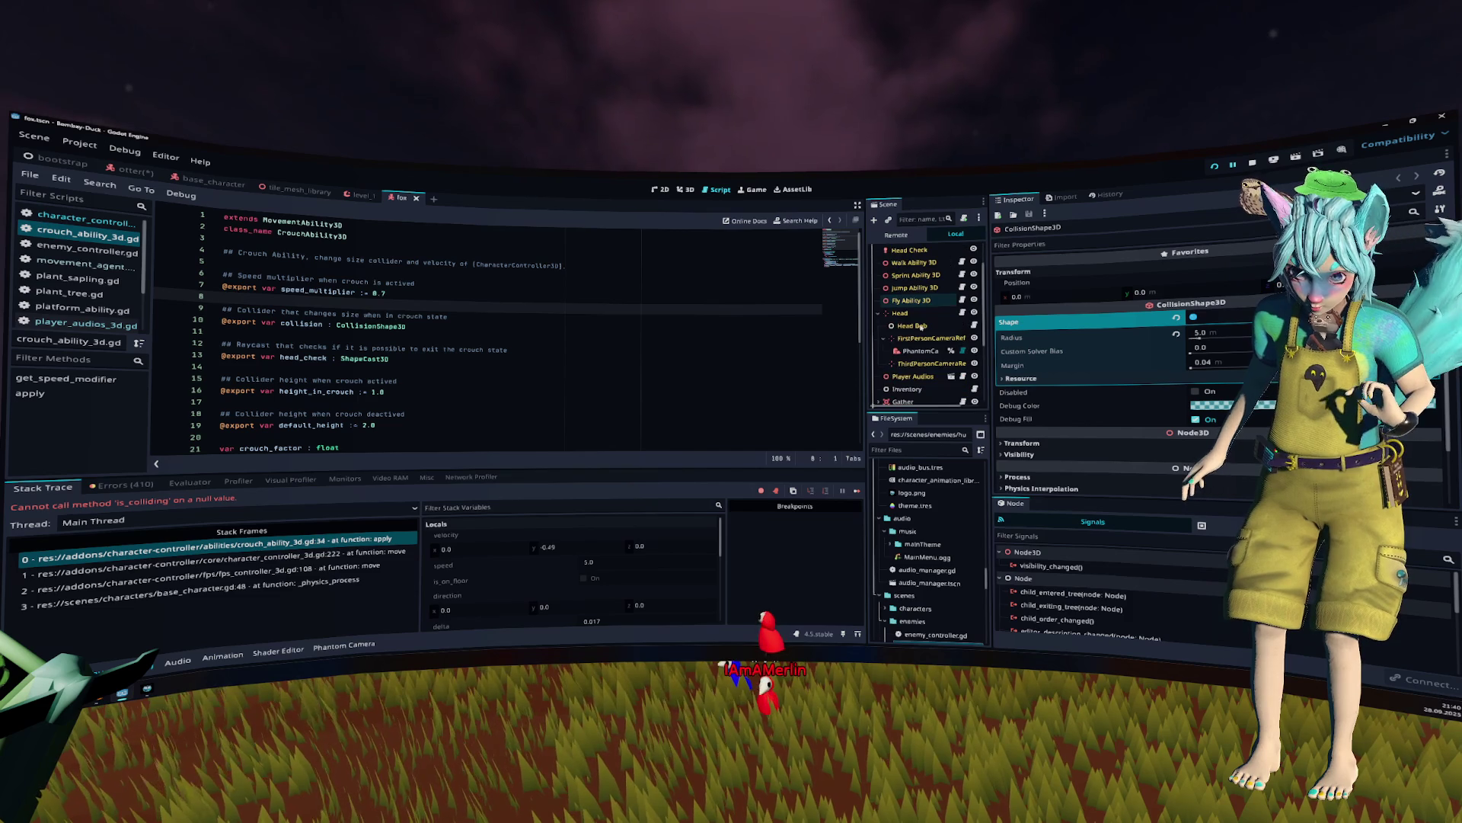
pyautogui.click(661, 336)
# - Quick-open the merlin.tscn scene
pyautogui.hotkey('ctrl', 'shift', 'o')
pyautogui.write('merlin')
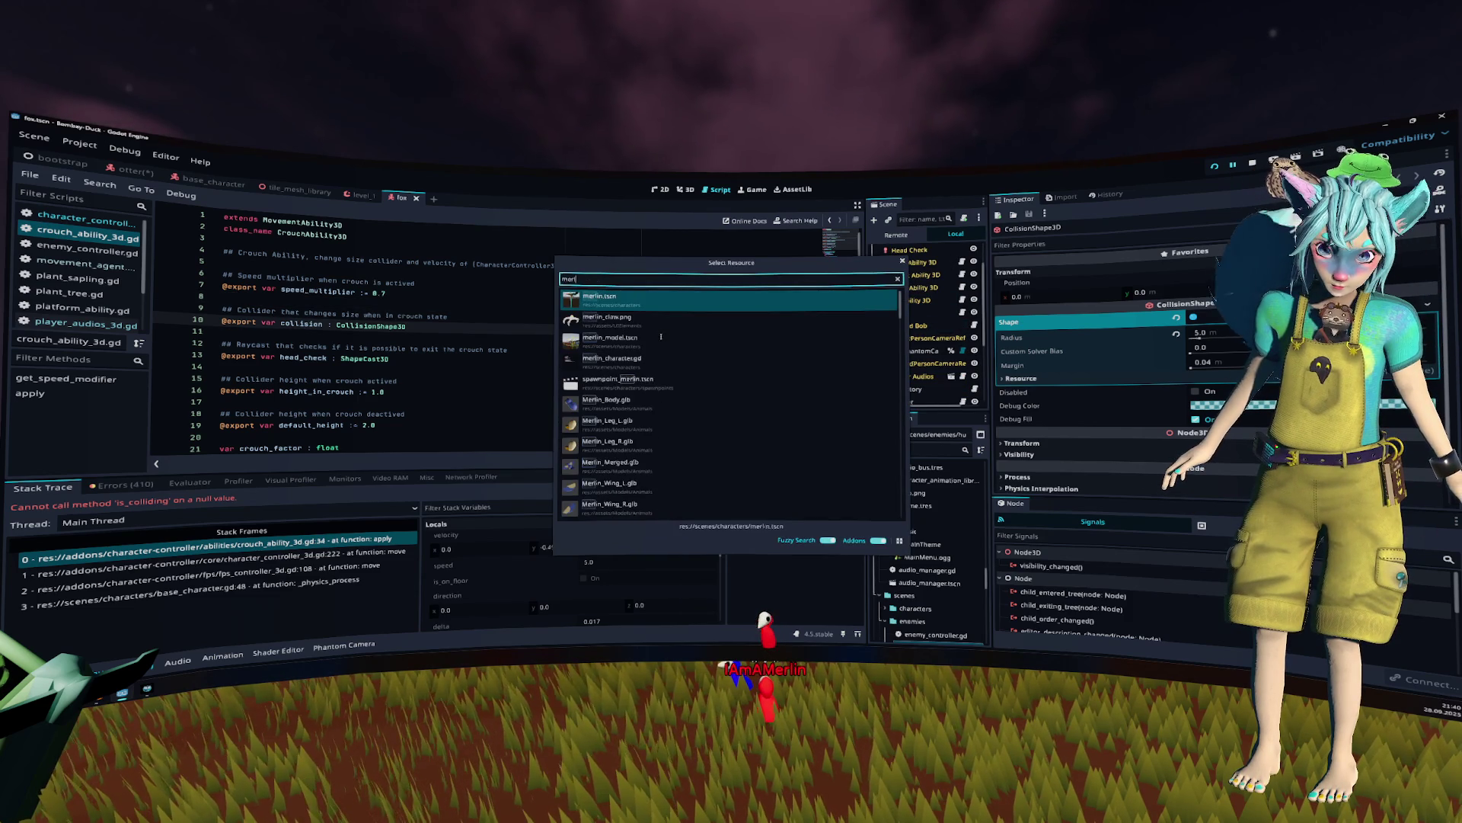
pyautogui.press('Return')
pyautogui.scroll(-3, 918, 320)
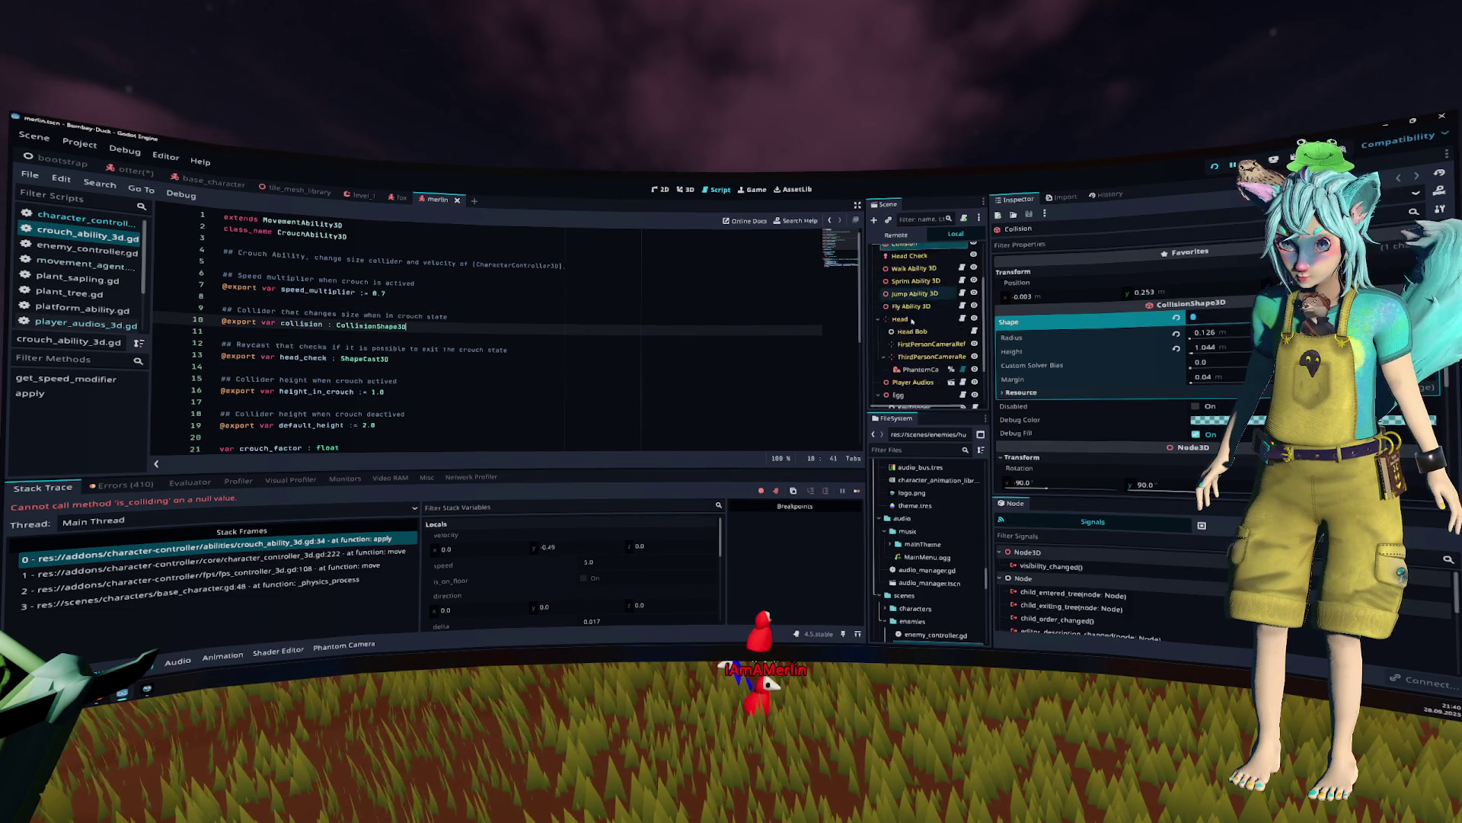
# - Play the game, swapping fox to Merlin to otter, then quit and list the errors
pyautogui.scroll(3, 917, 320)
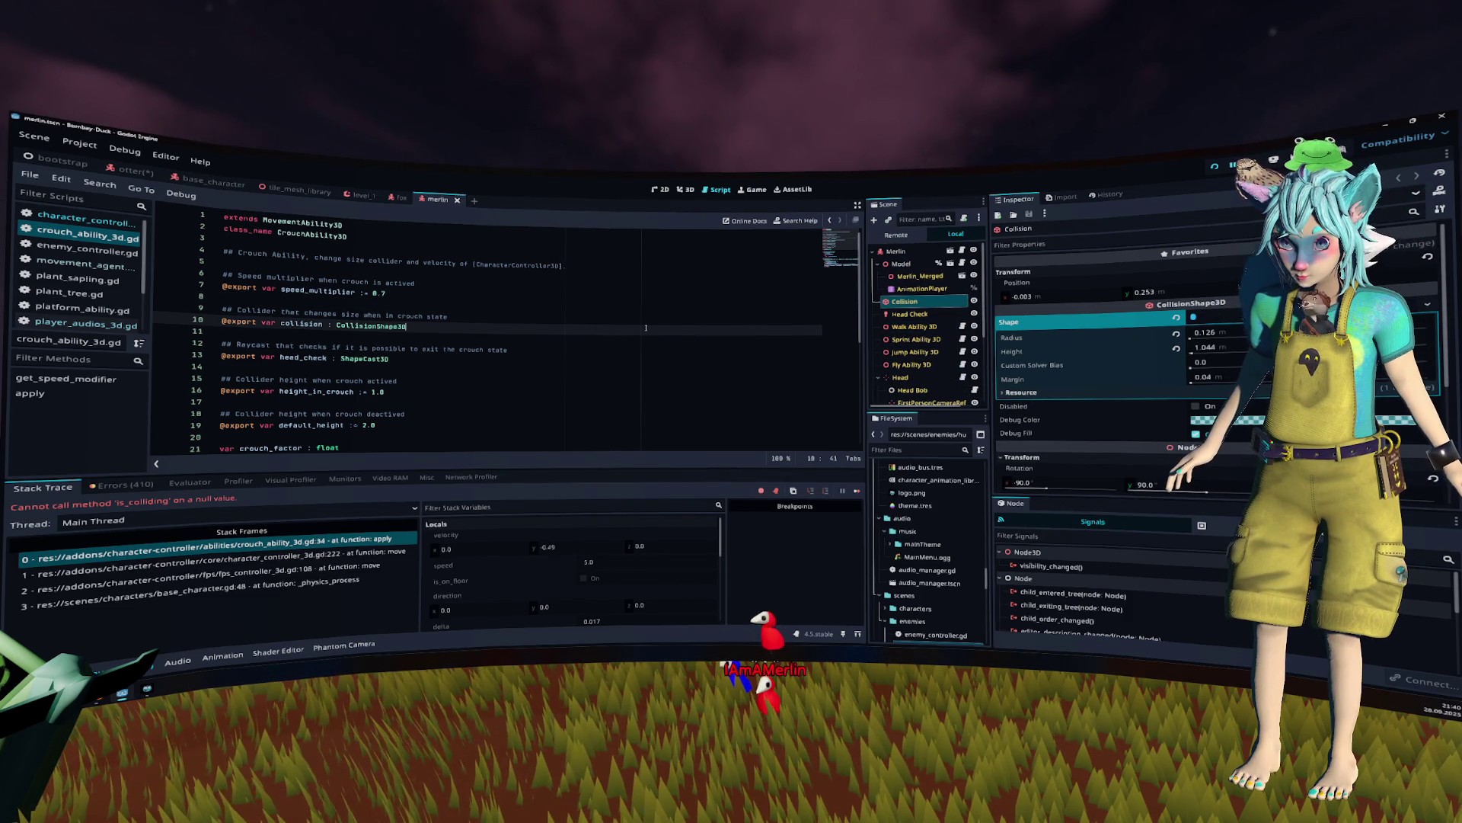
pyautogui.press('F5')
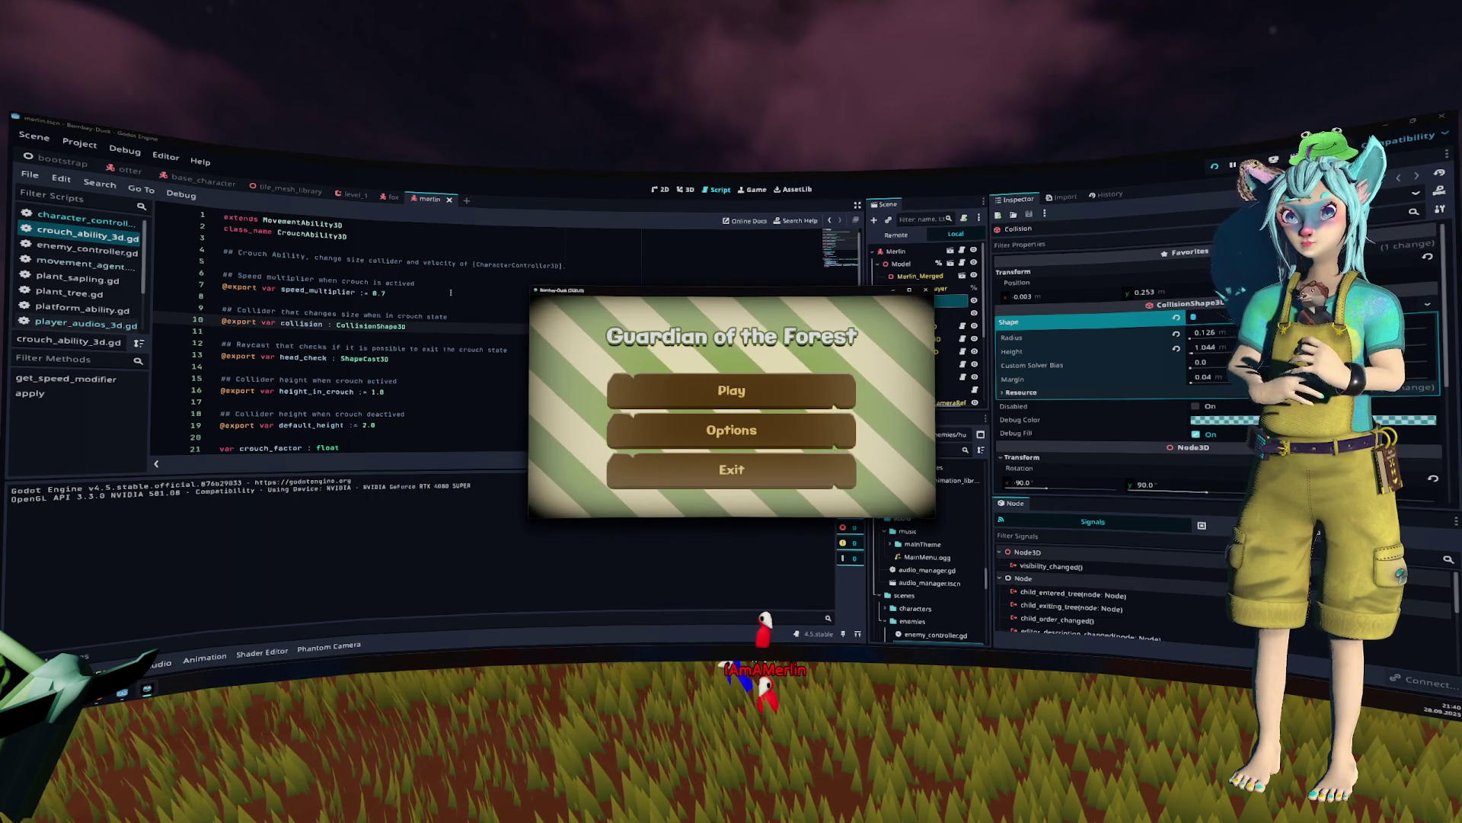
pyautogui.press('Return')
pyautogui.press('w')
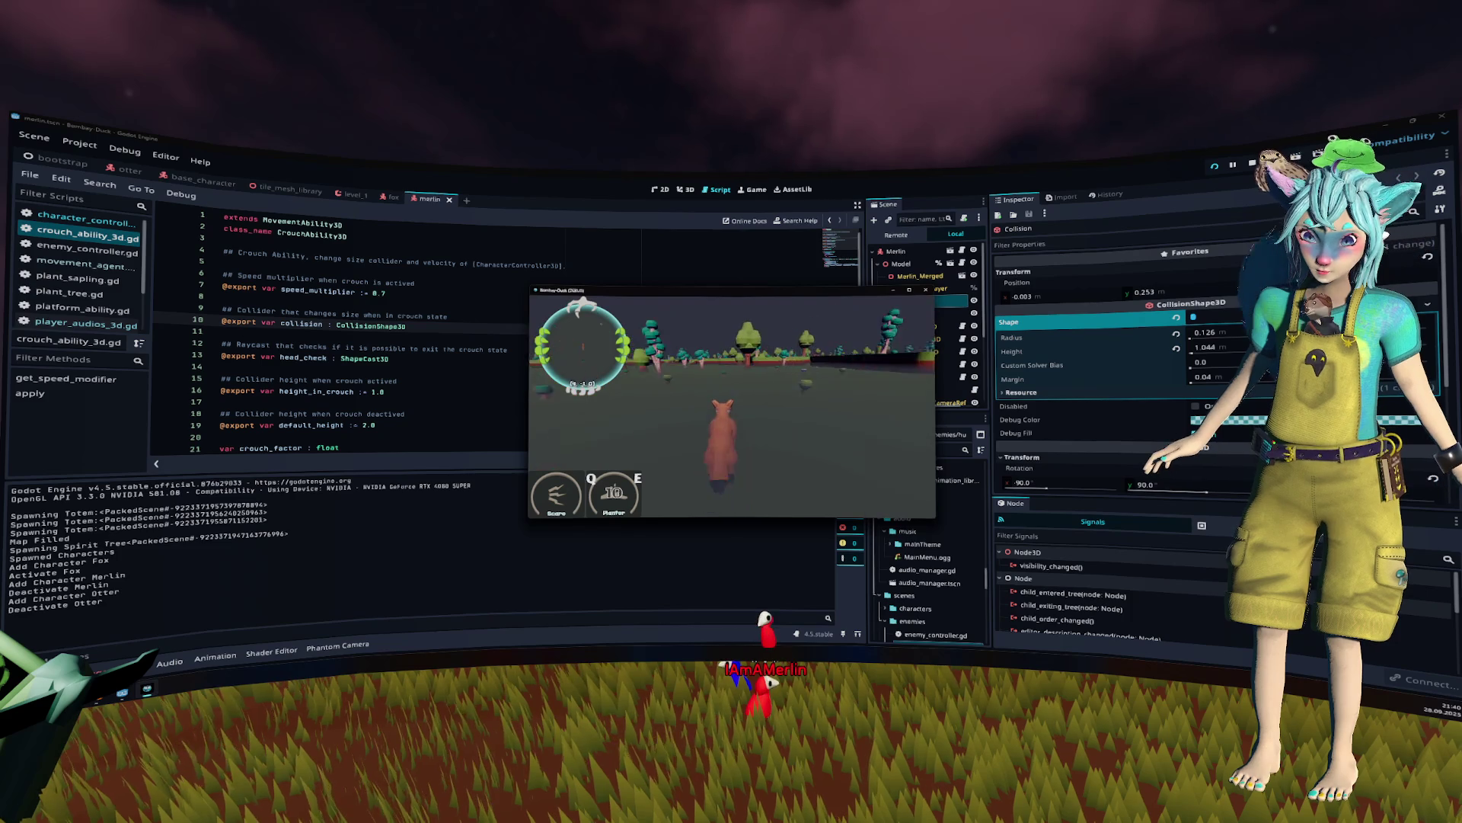
pyautogui.press('Tab')
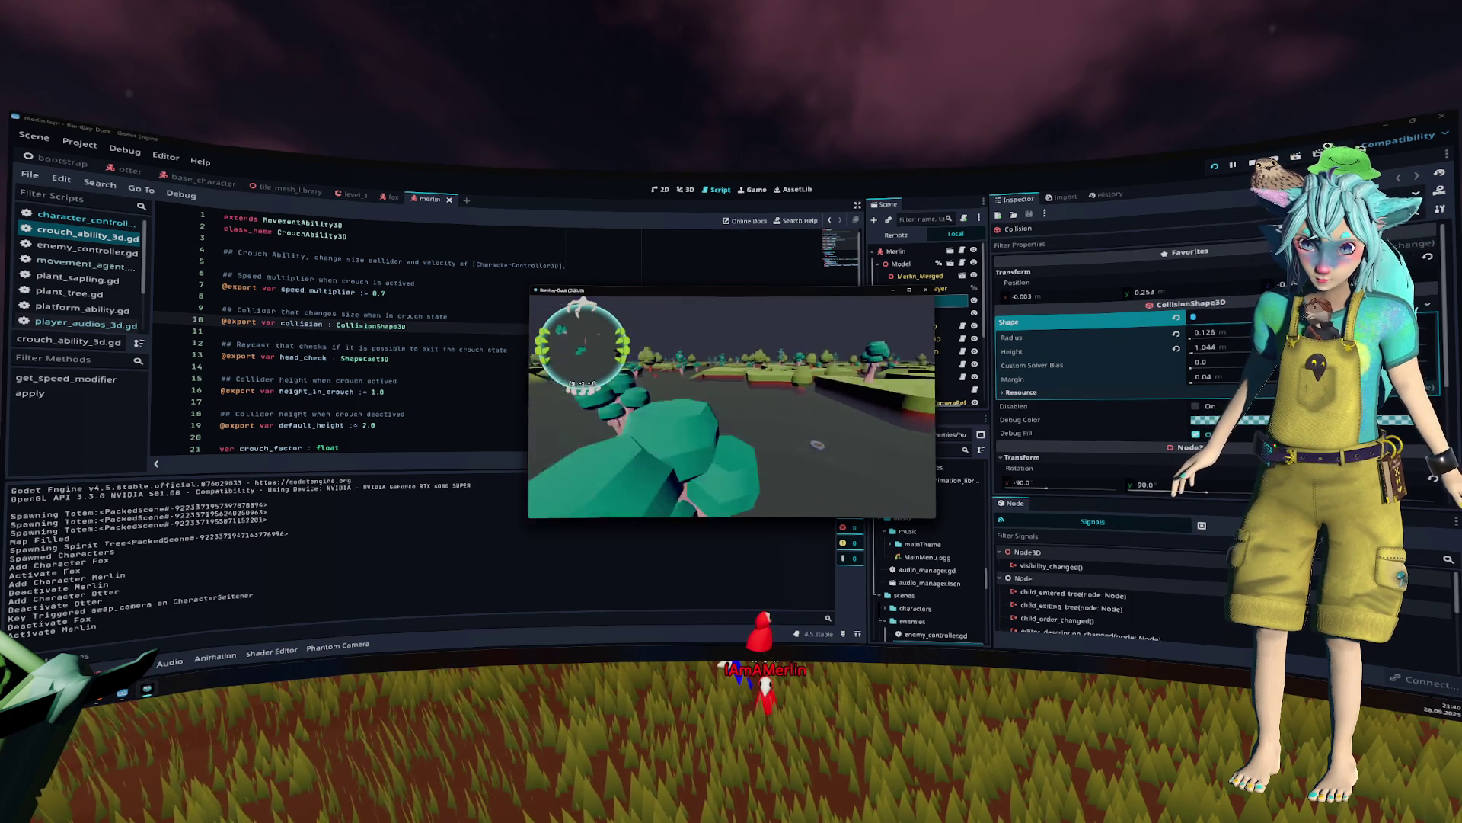
pyautogui.press('Tab')
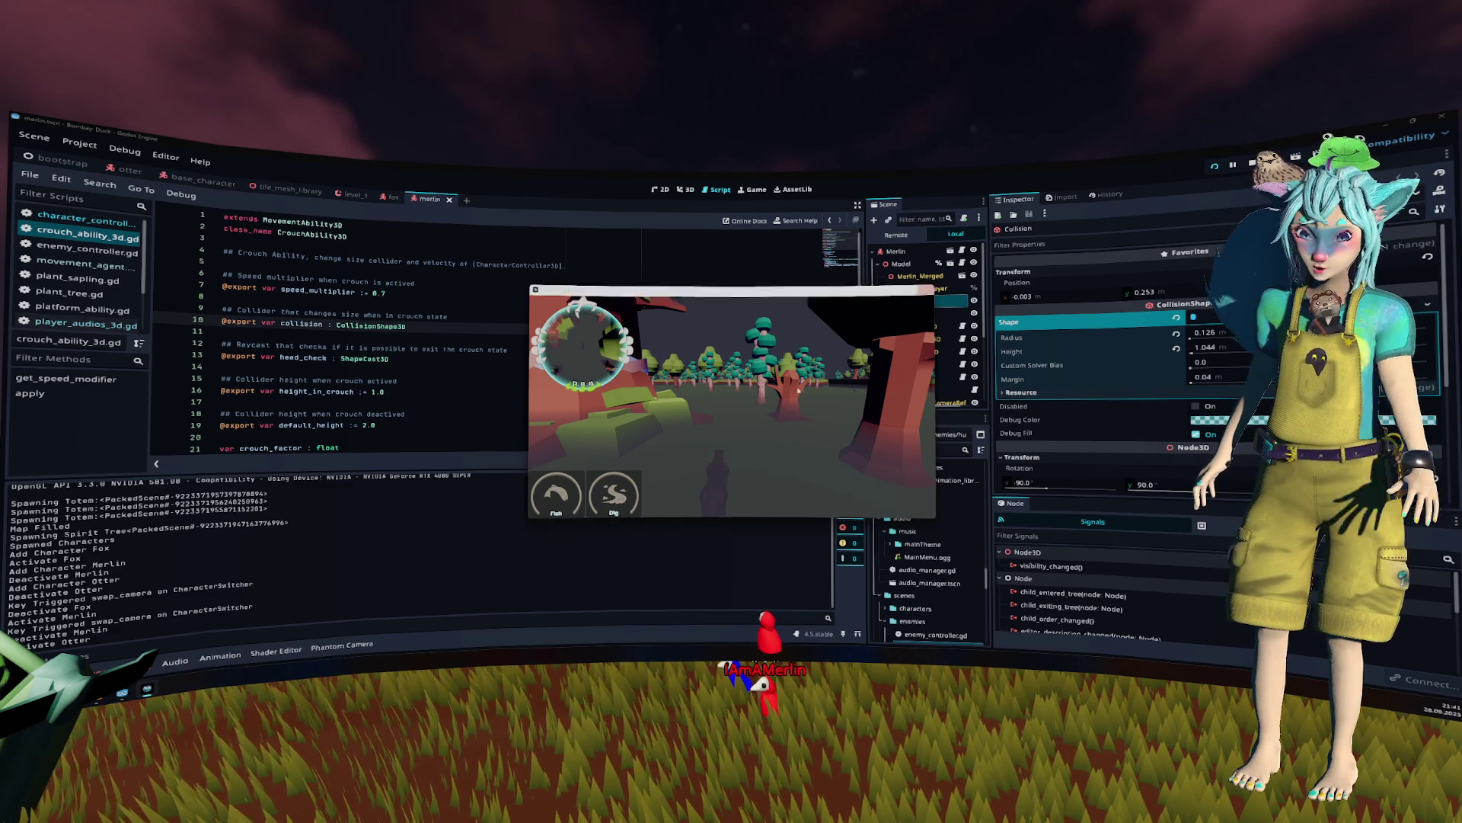
pyautogui.press('F8')
pyautogui.click(125, 485)
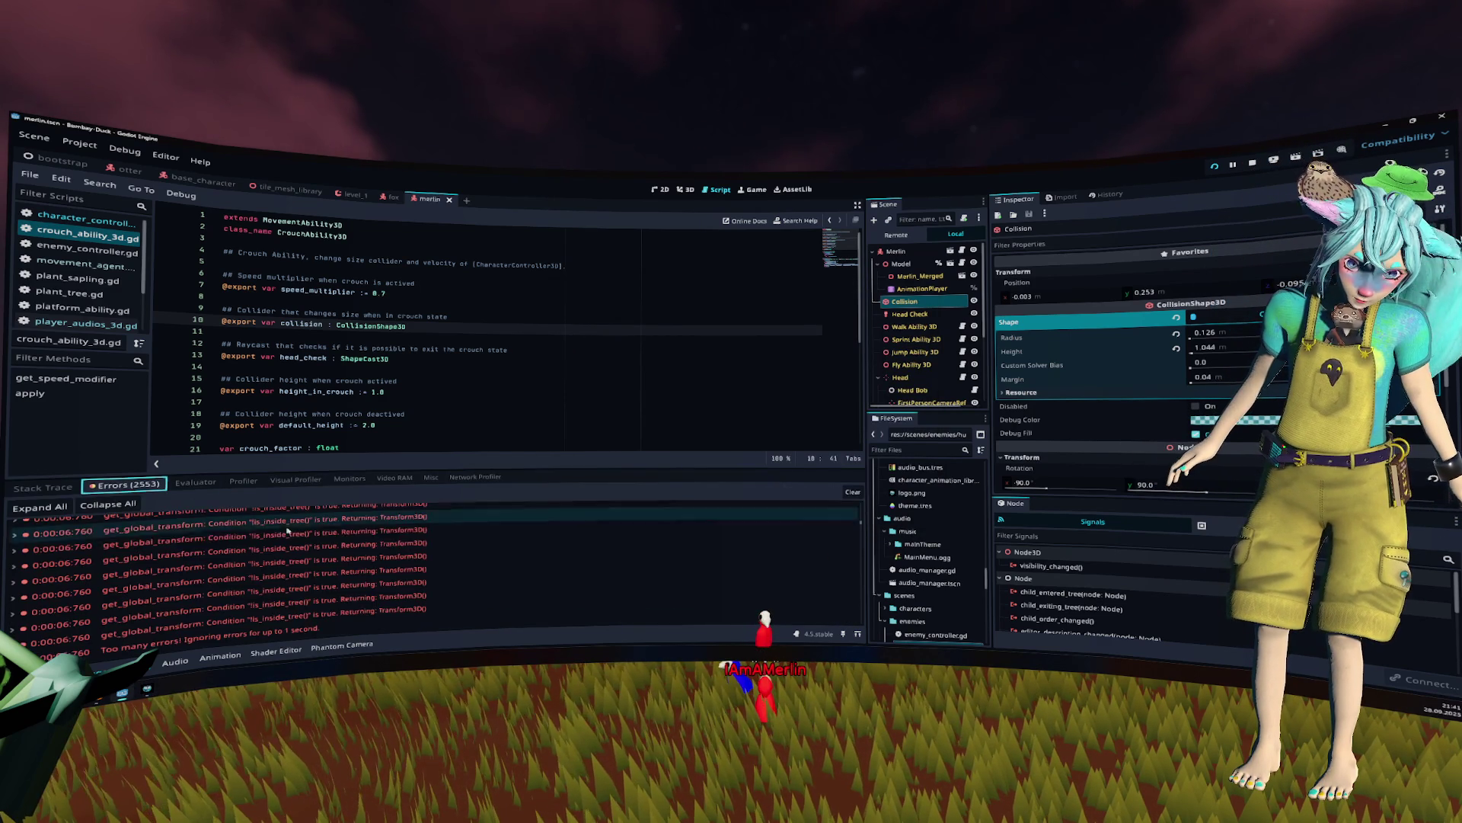
# - Open movement_agent.gd at the look_at line behind the collinear-vector warning
pyautogui.doubleClick(591, 556)
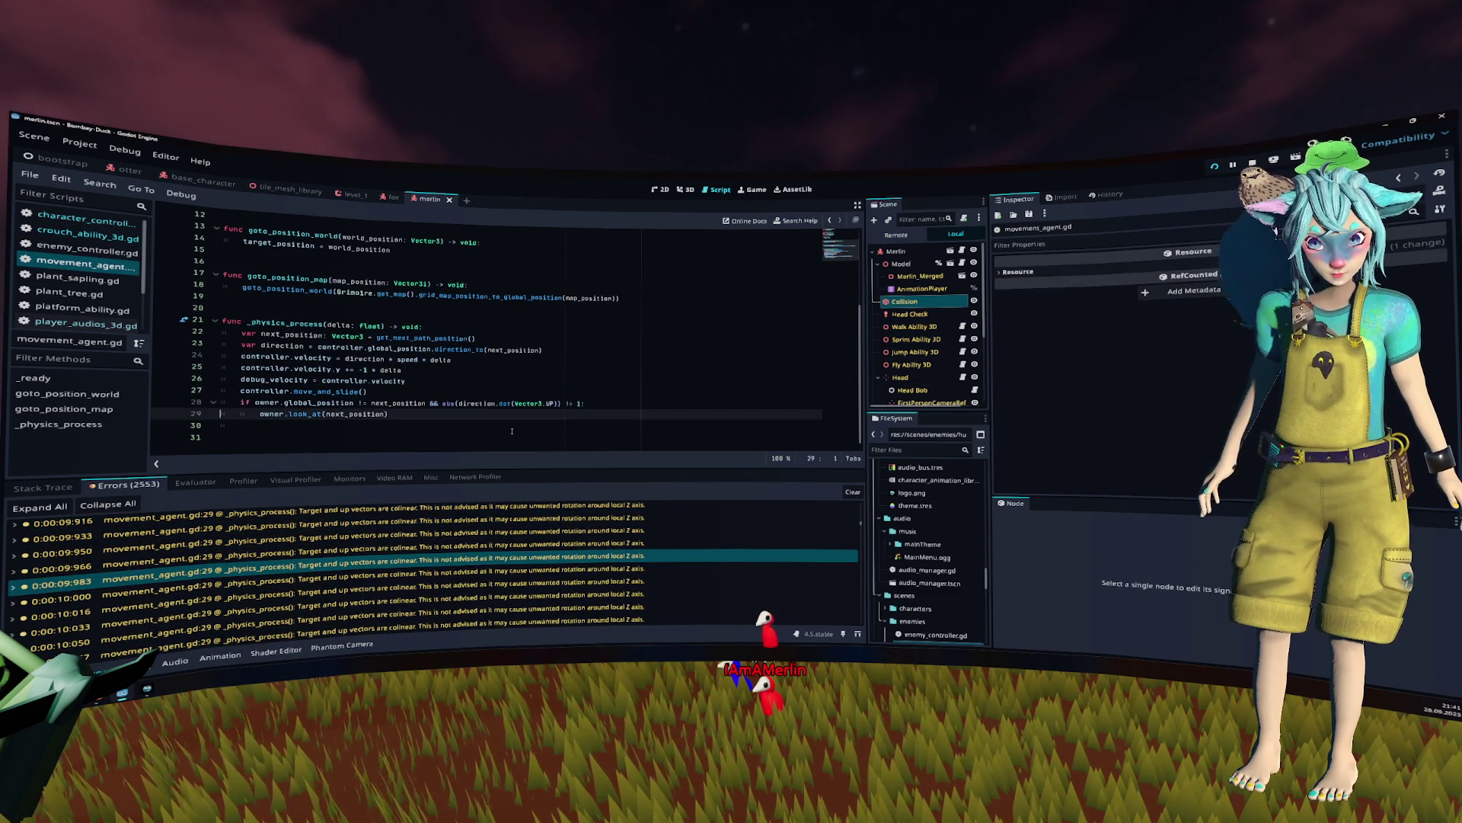
pyautogui.scroll(3, 398, 576)
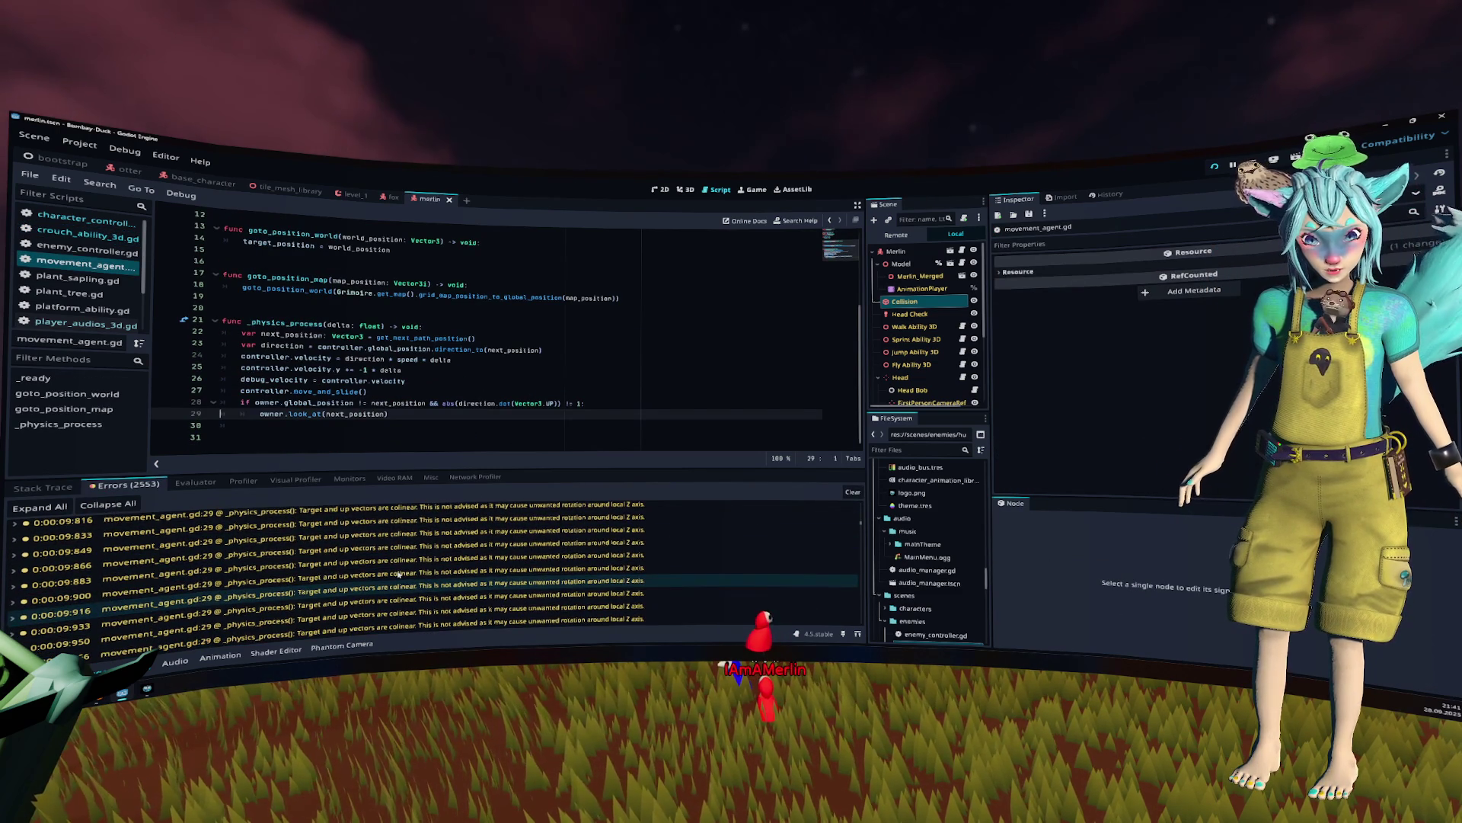
pyautogui.scroll(3, 398, 576)
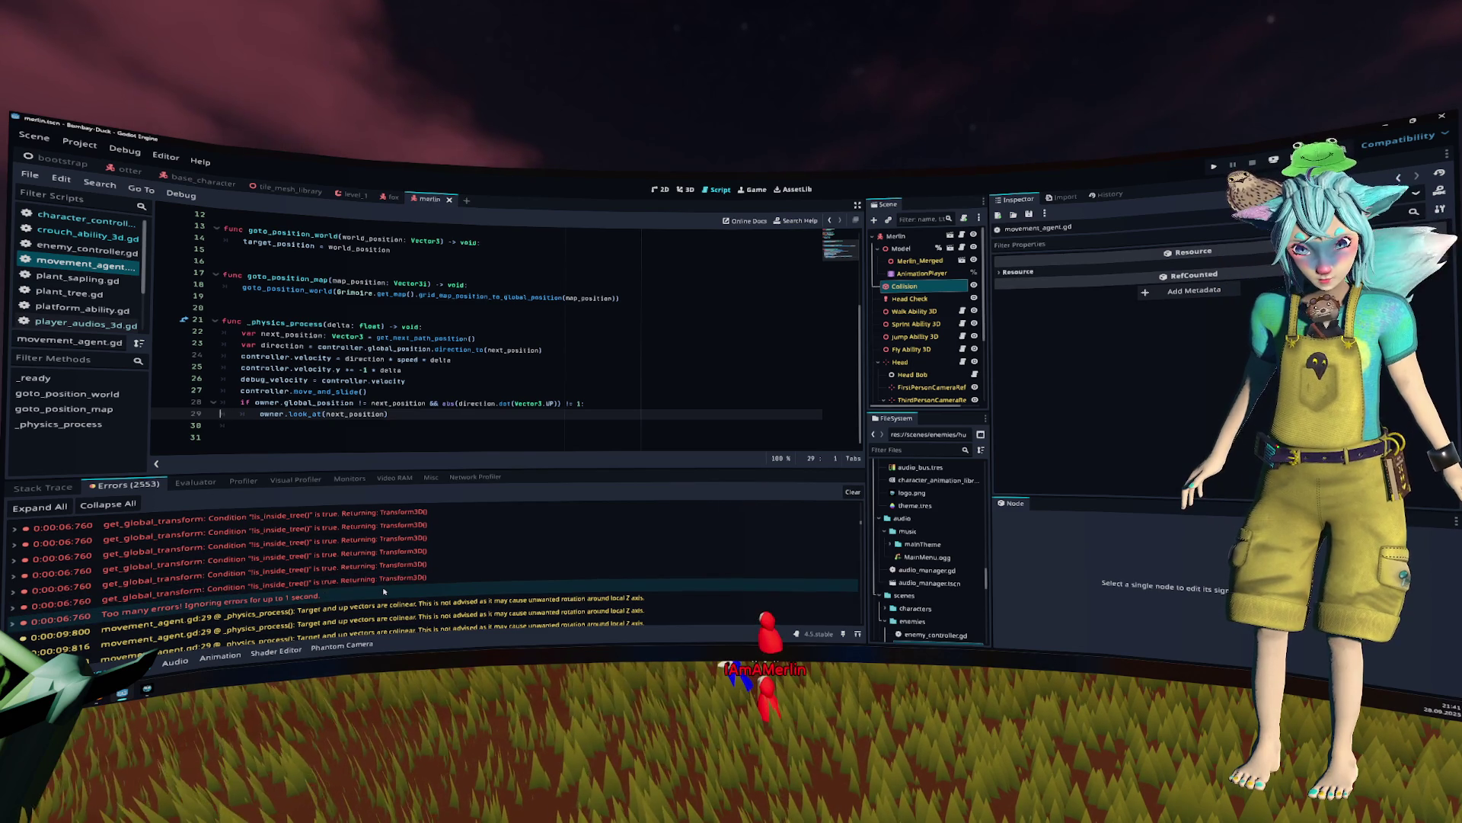
pyautogui.moveTo(385, 591)
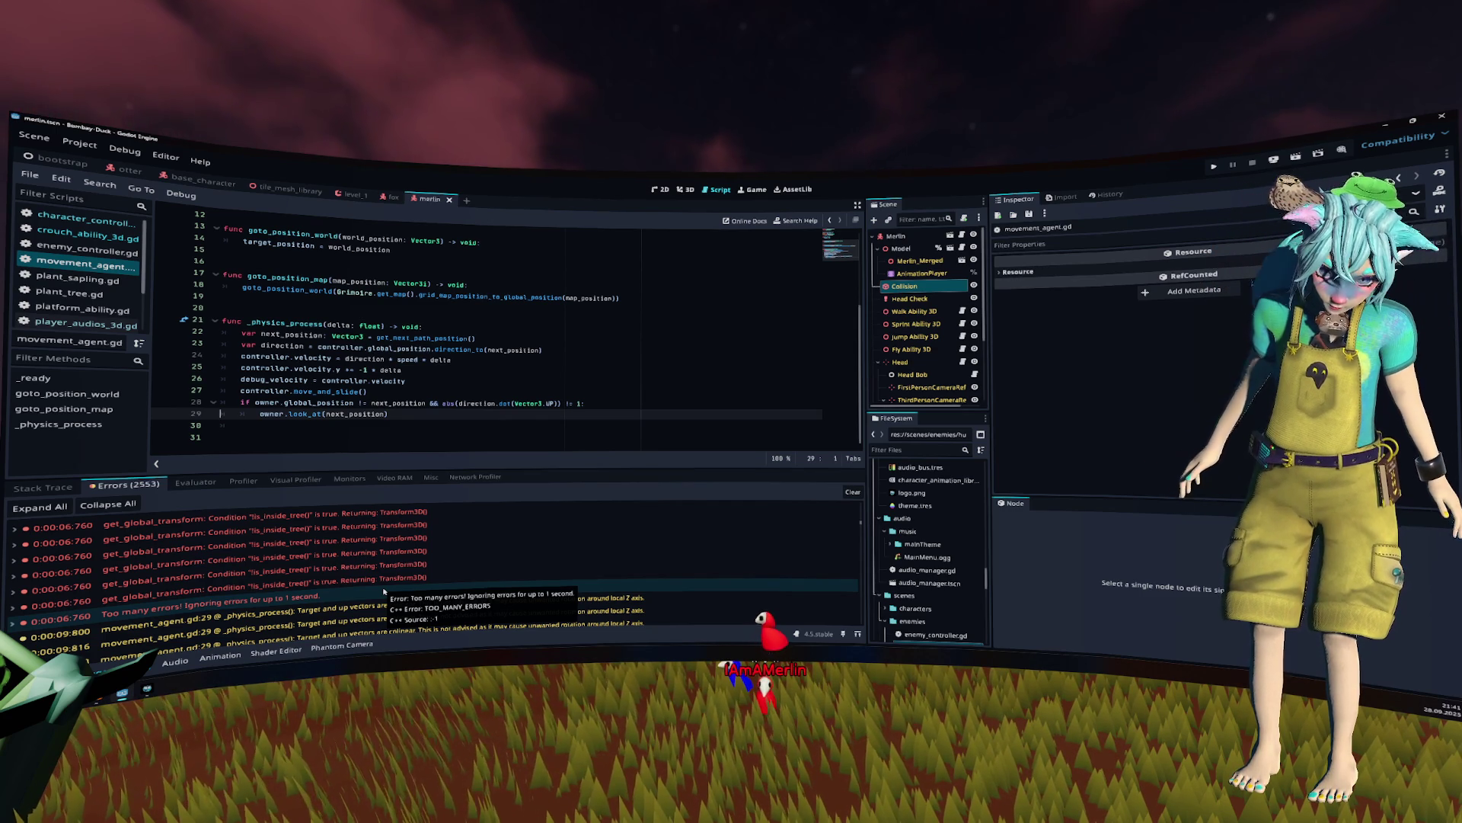
pyautogui.press('Up')
pyautogui.press('Up')
pyautogui.press('End')
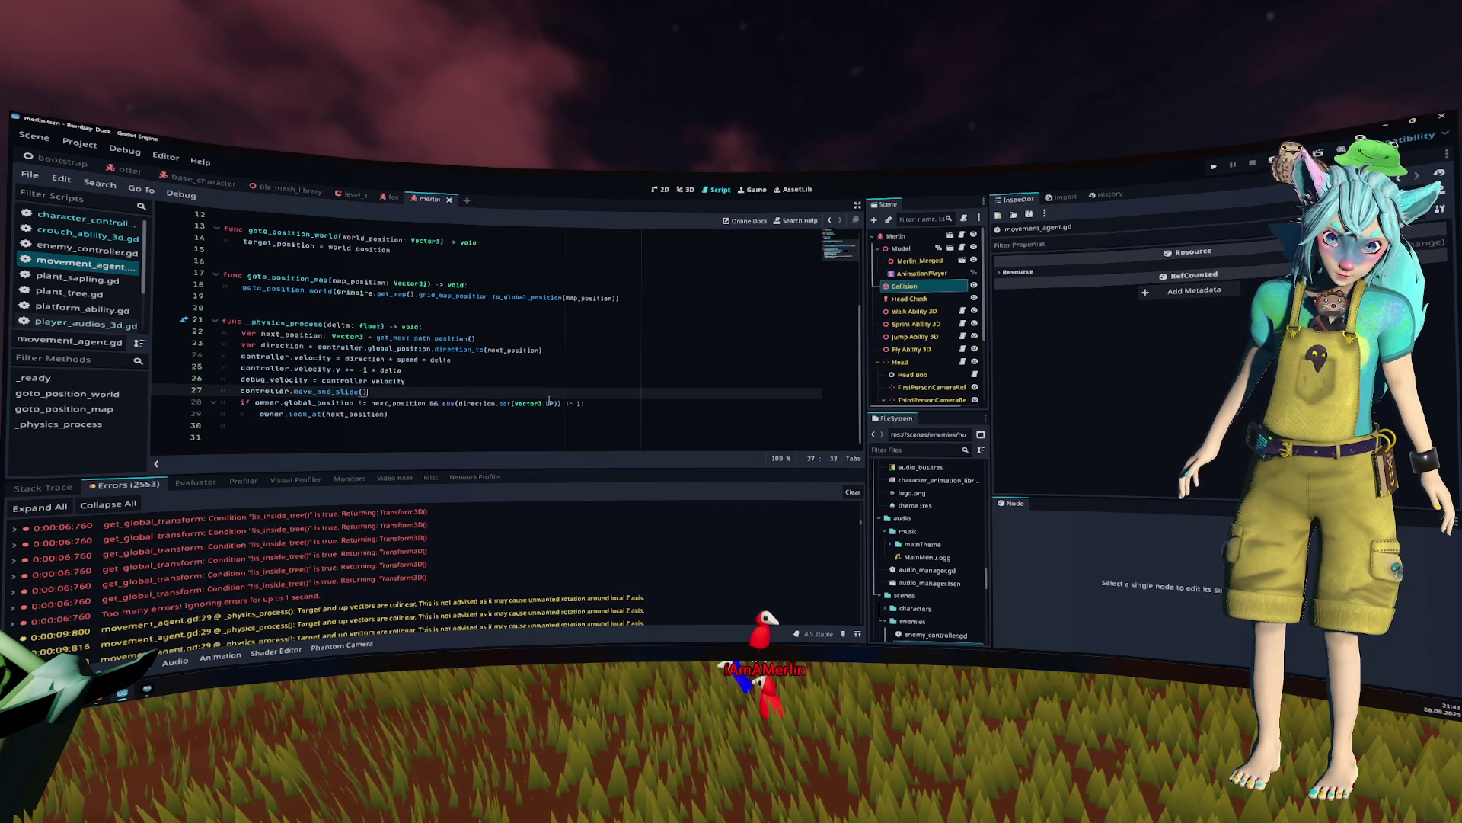
# - Copy the text of a movement_agent.gd:29 warning
pyautogui.click(584, 596)
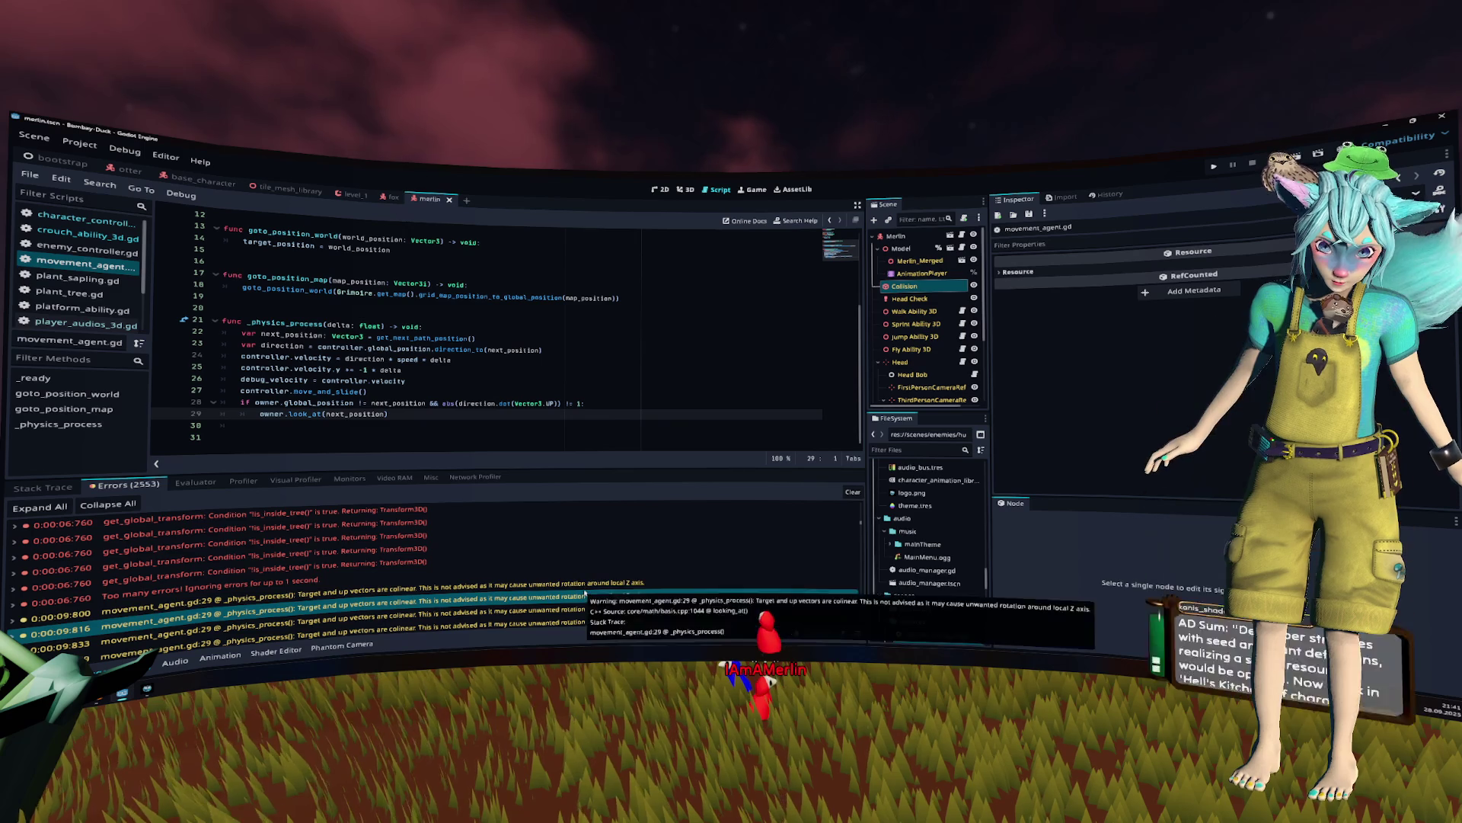
pyautogui.rightClick(584, 592)
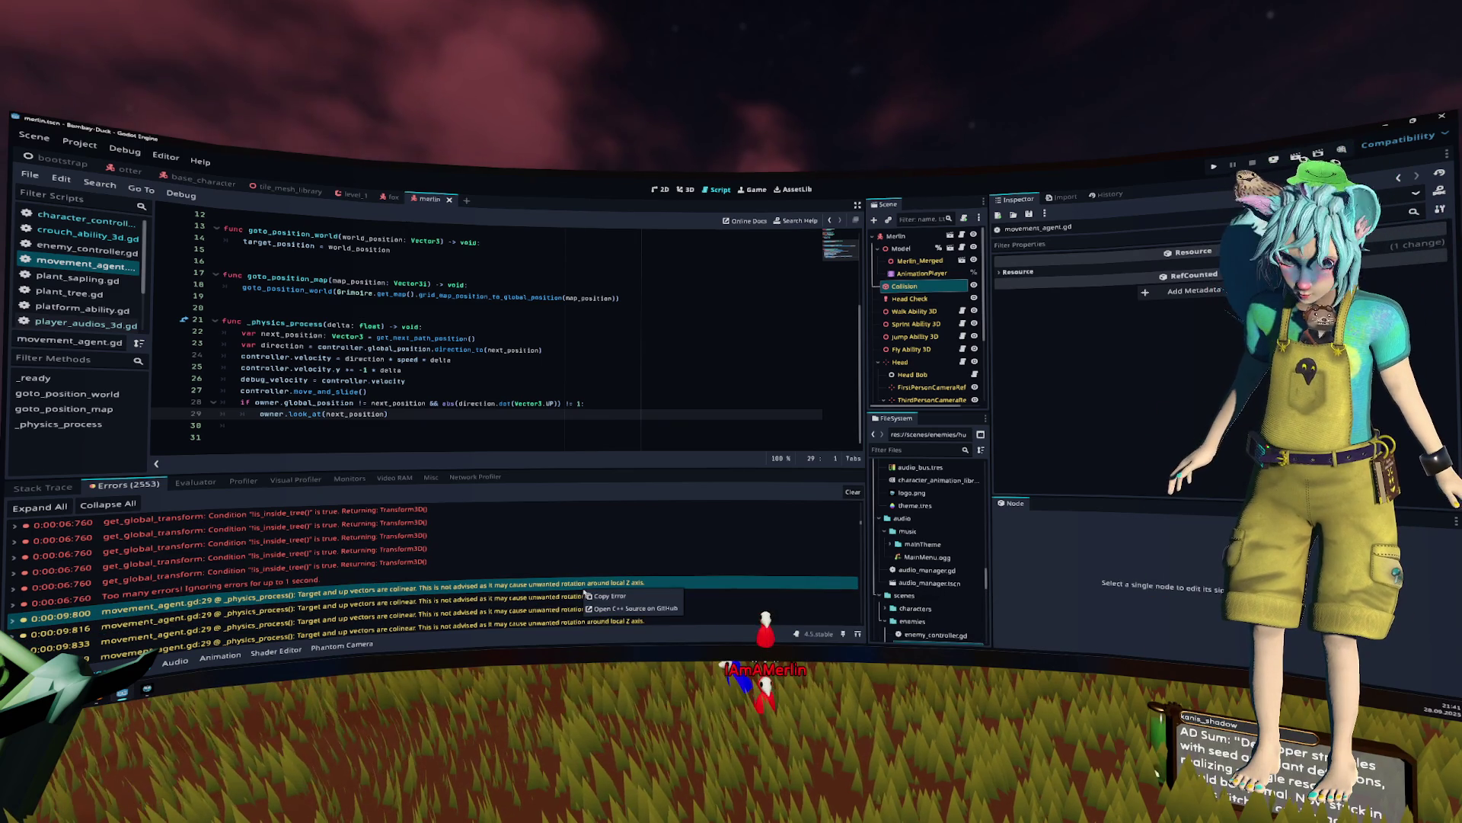
pyautogui.click(606, 596)
pyautogui.hotkey('alt', 'Tab')
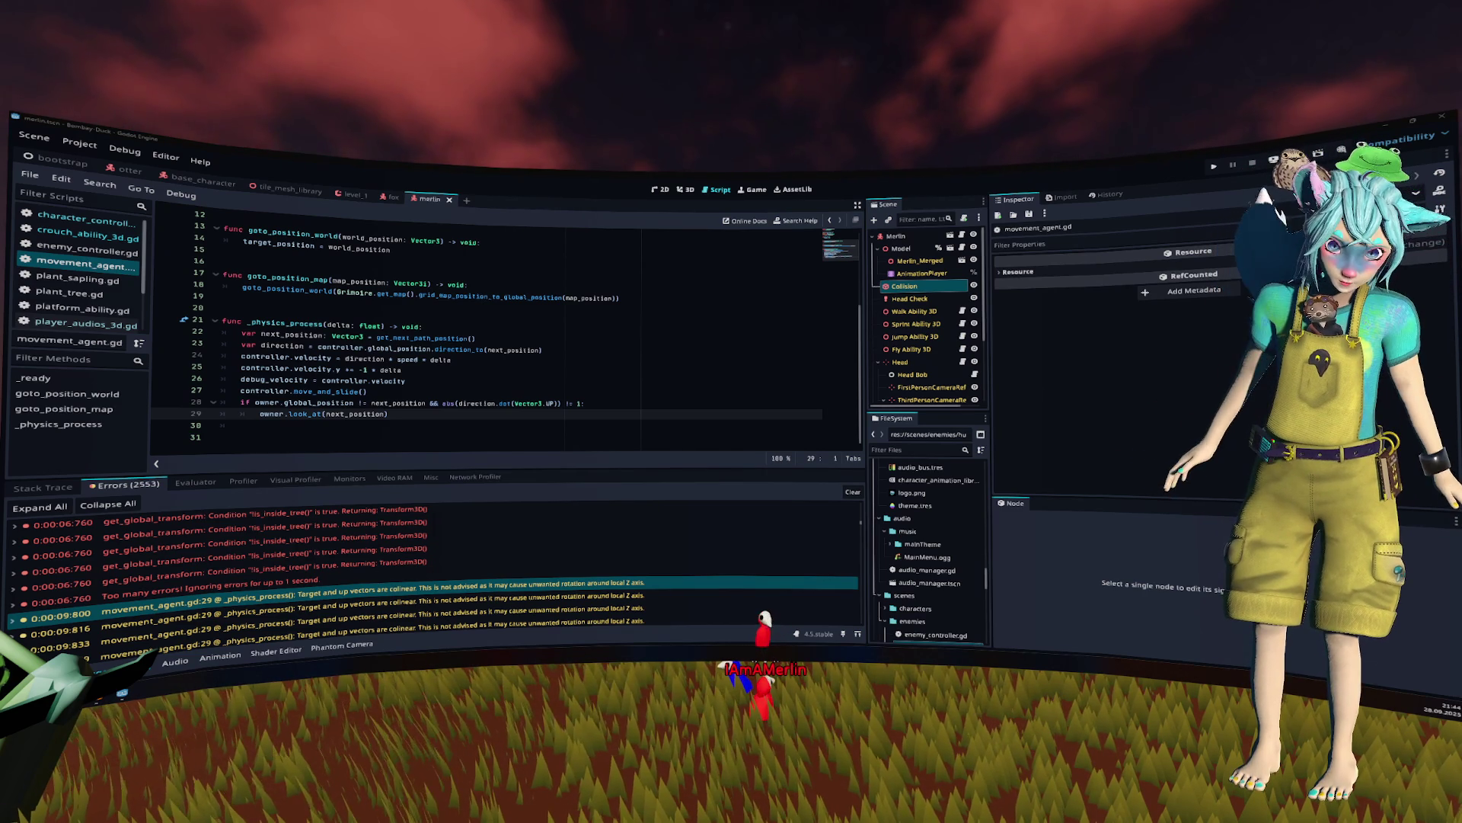
pyautogui.click(361, 402)
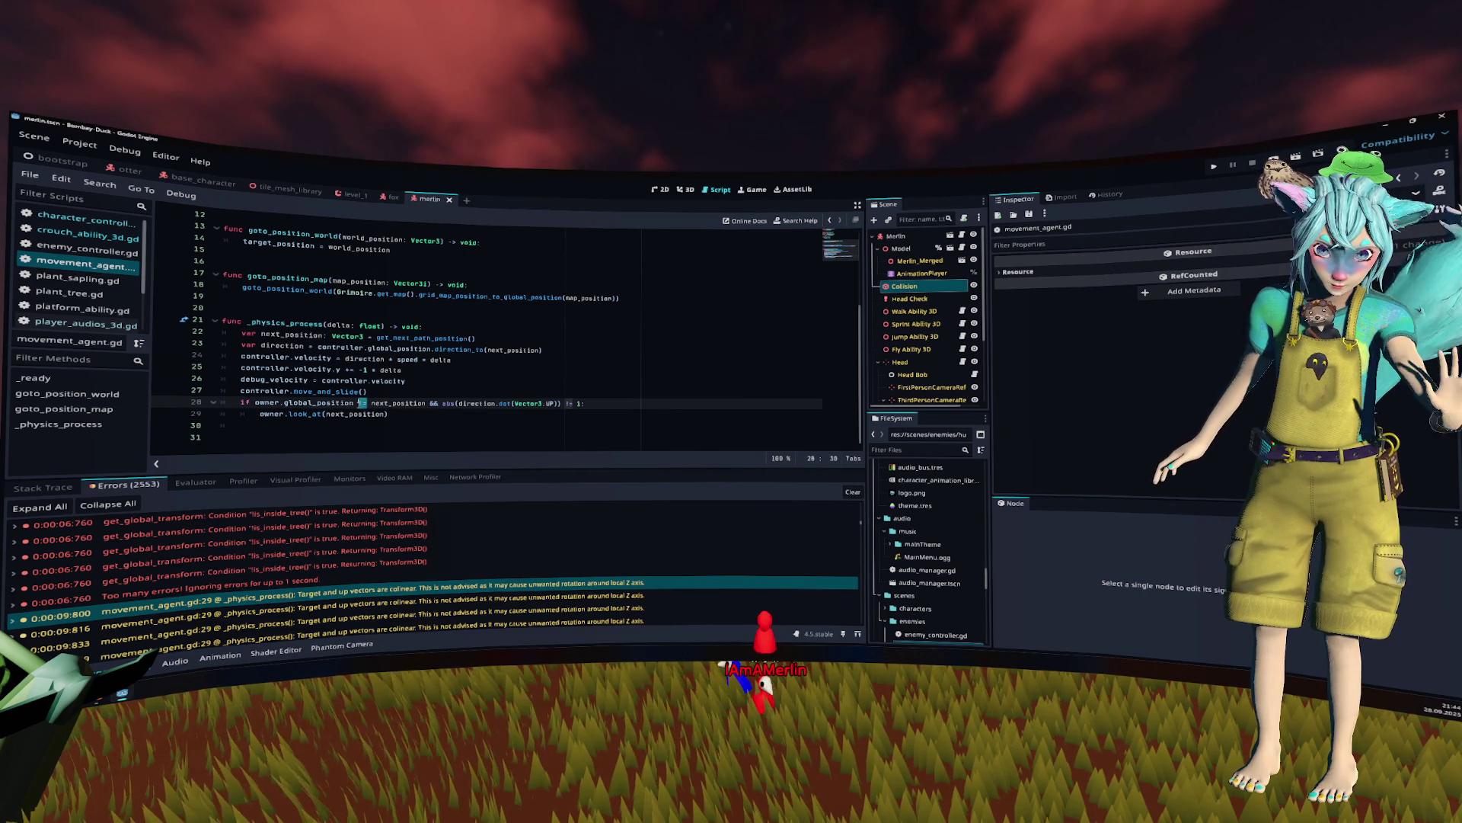
# - Rewrite line 28 as 'if not next_position.is_equal_approx(owner.global_position)' and run the project
pyautogui.press('Delete')
pyautogui.write('is')
pyautogui.press('BackSpace')
pyautogui.press('BackSpace')
pyautogui.press('BackSpace')
pyautogui.hotkey('ctrl', 'BackSpace')
pyautogui.hotkey('ctrl', 'BackSpace')
pyautogui.hotkey('ctrl', 'BackSpace')
pyautogui.press('Delete')
pyautogui.hotkey('ctrl', 'Right')
pyautogui.write('.')
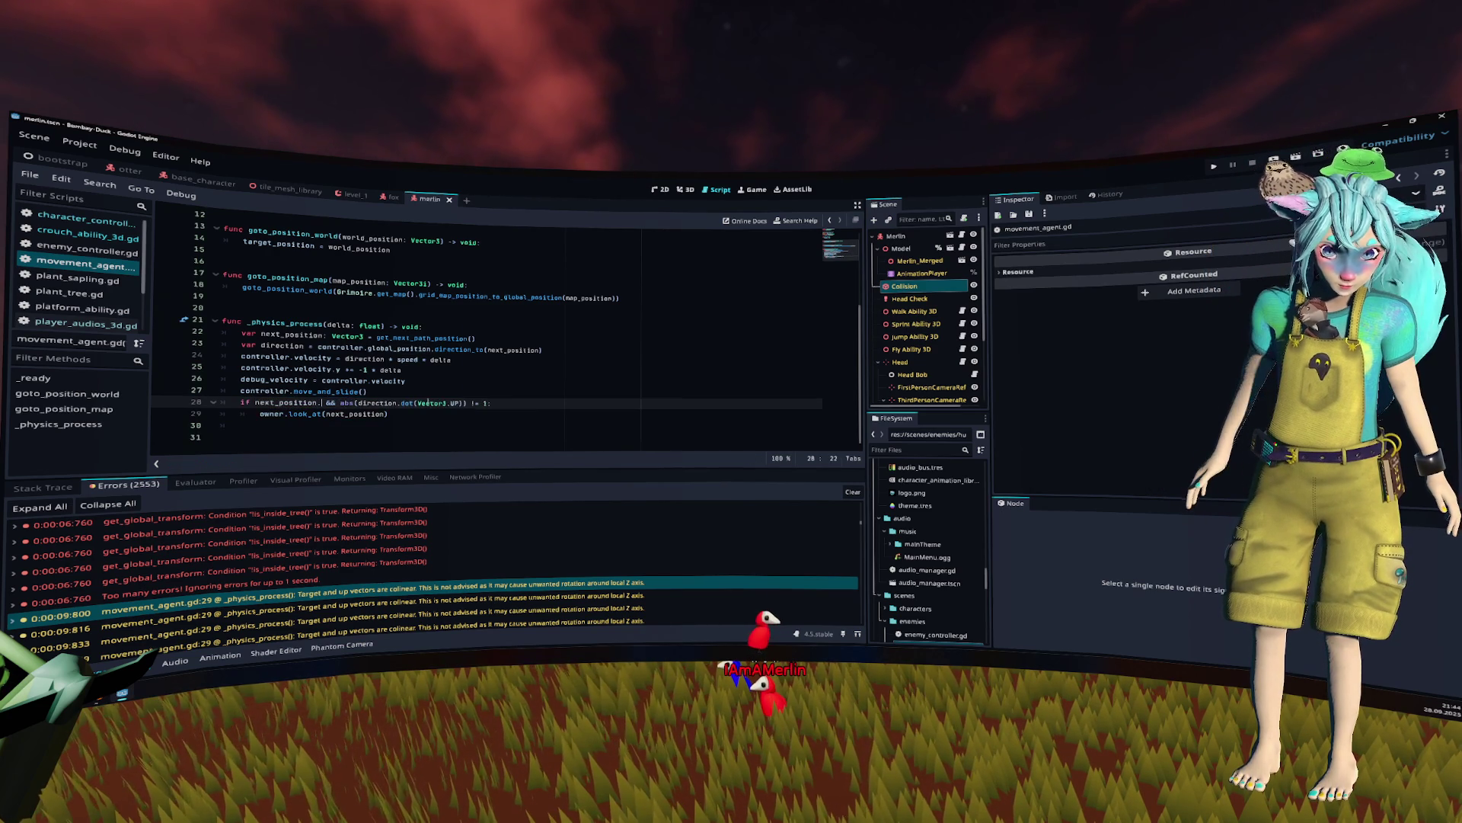
pyautogui.write('is')
pyautogui.press('Return')
pyautogui.write('owner.global_position')
pyautogui.press('Up')
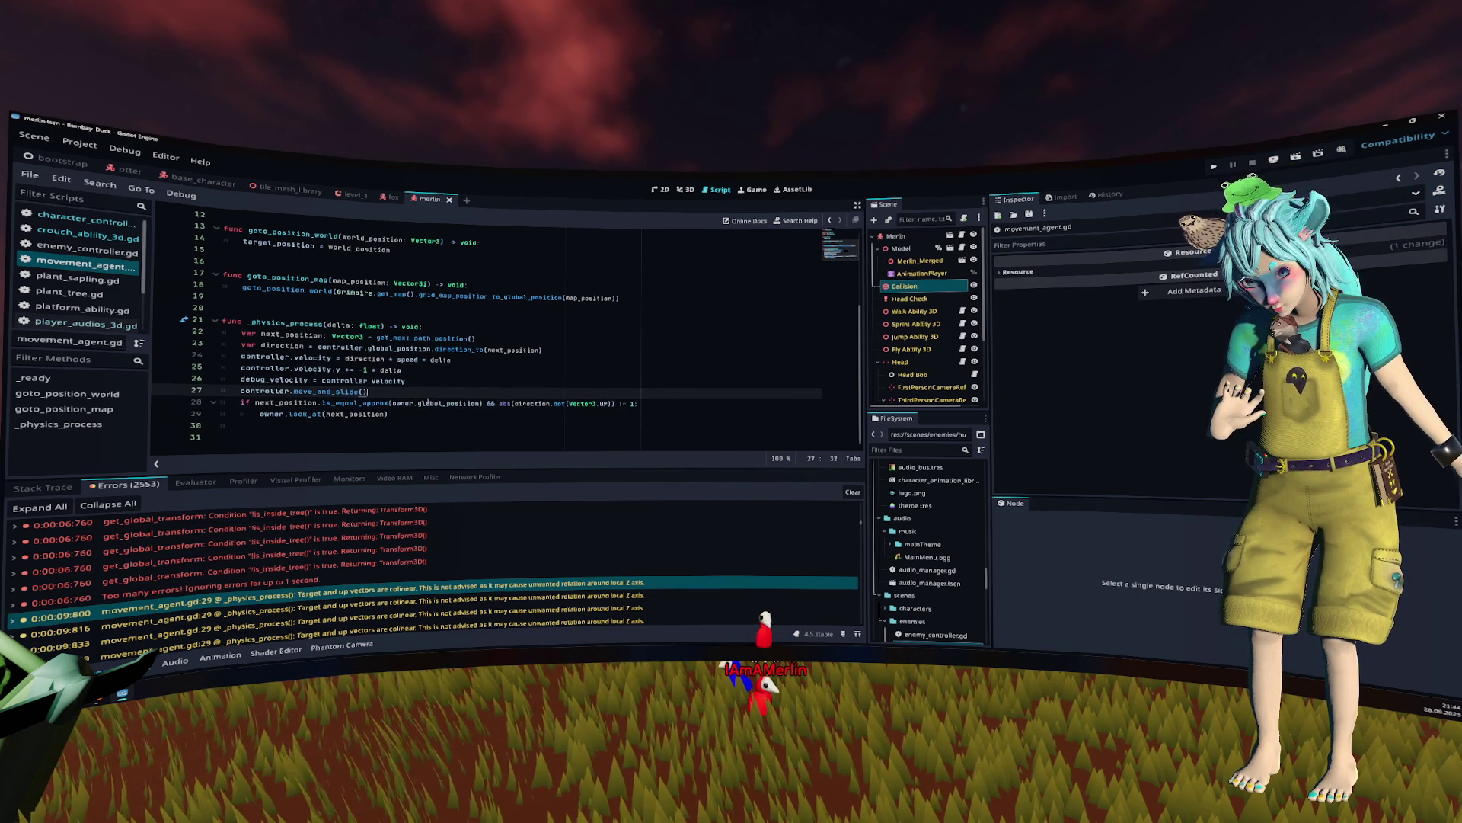
pyautogui.click(256, 402)
pyautogui.write('not')
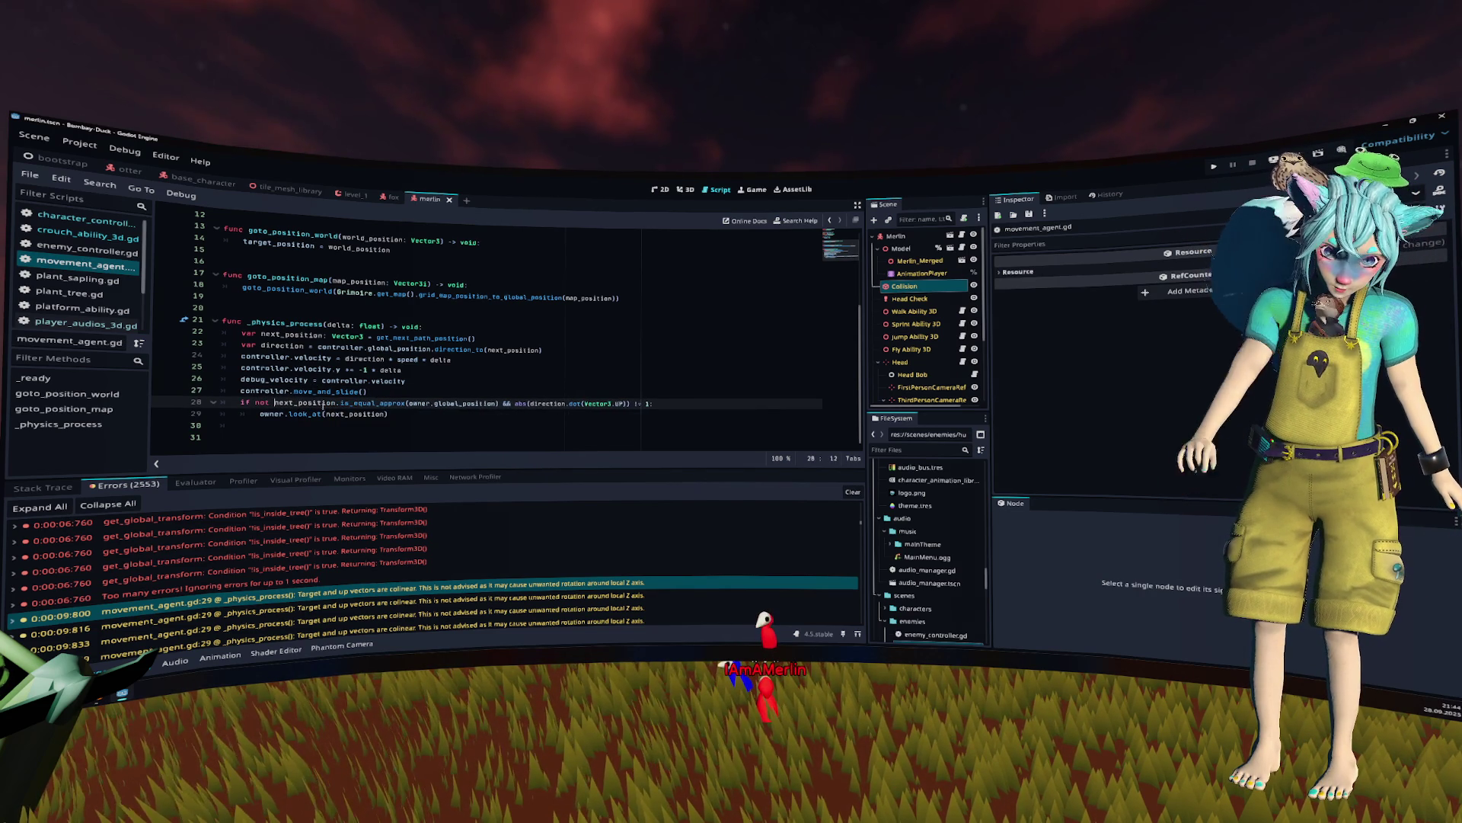
pyautogui.click(1213, 169)
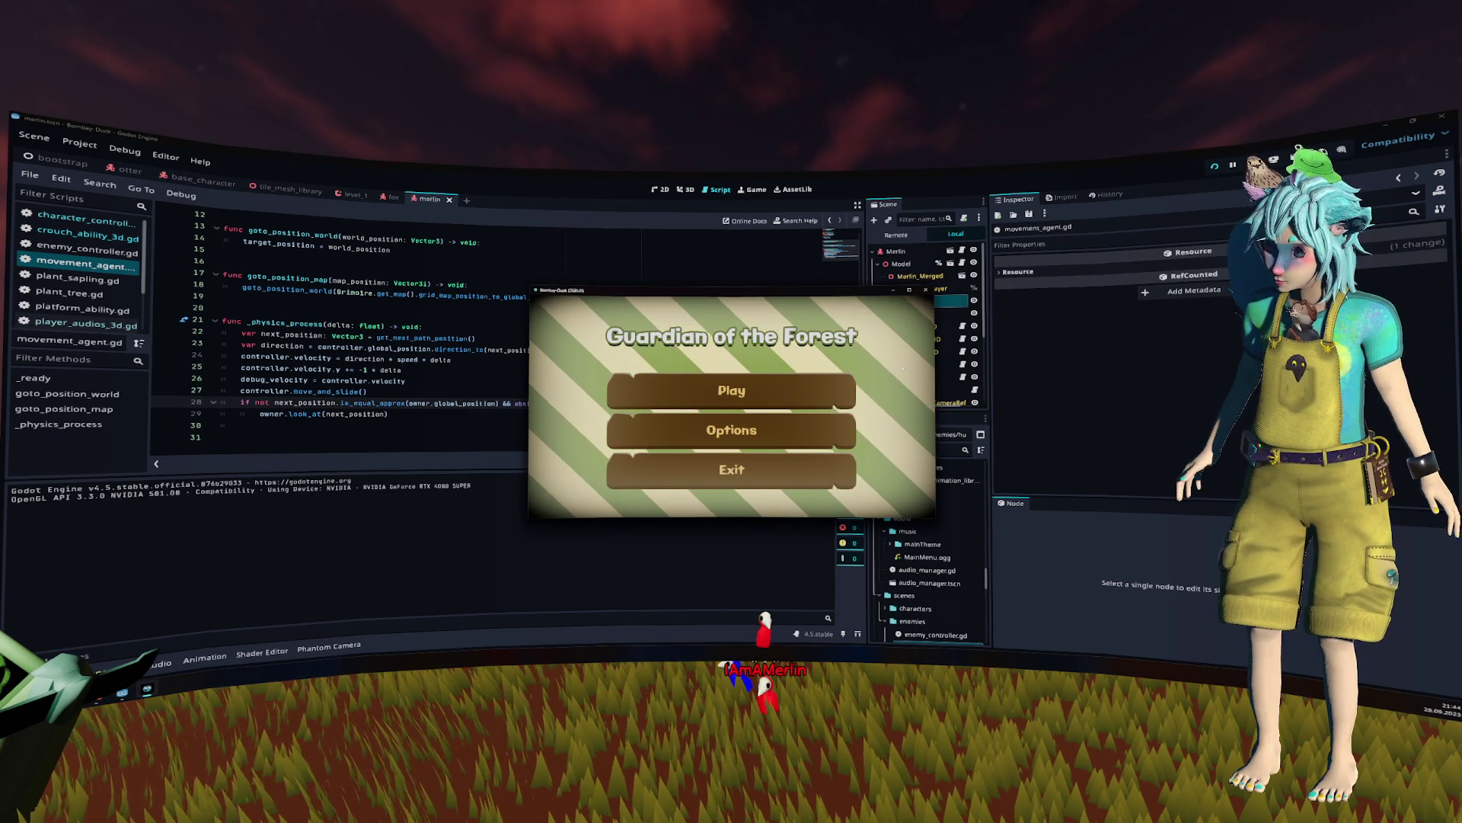
# - Play and swap to Merlin, quit, then check the Errors tab and look_at on line 29
pyautogui.click(731, 390)
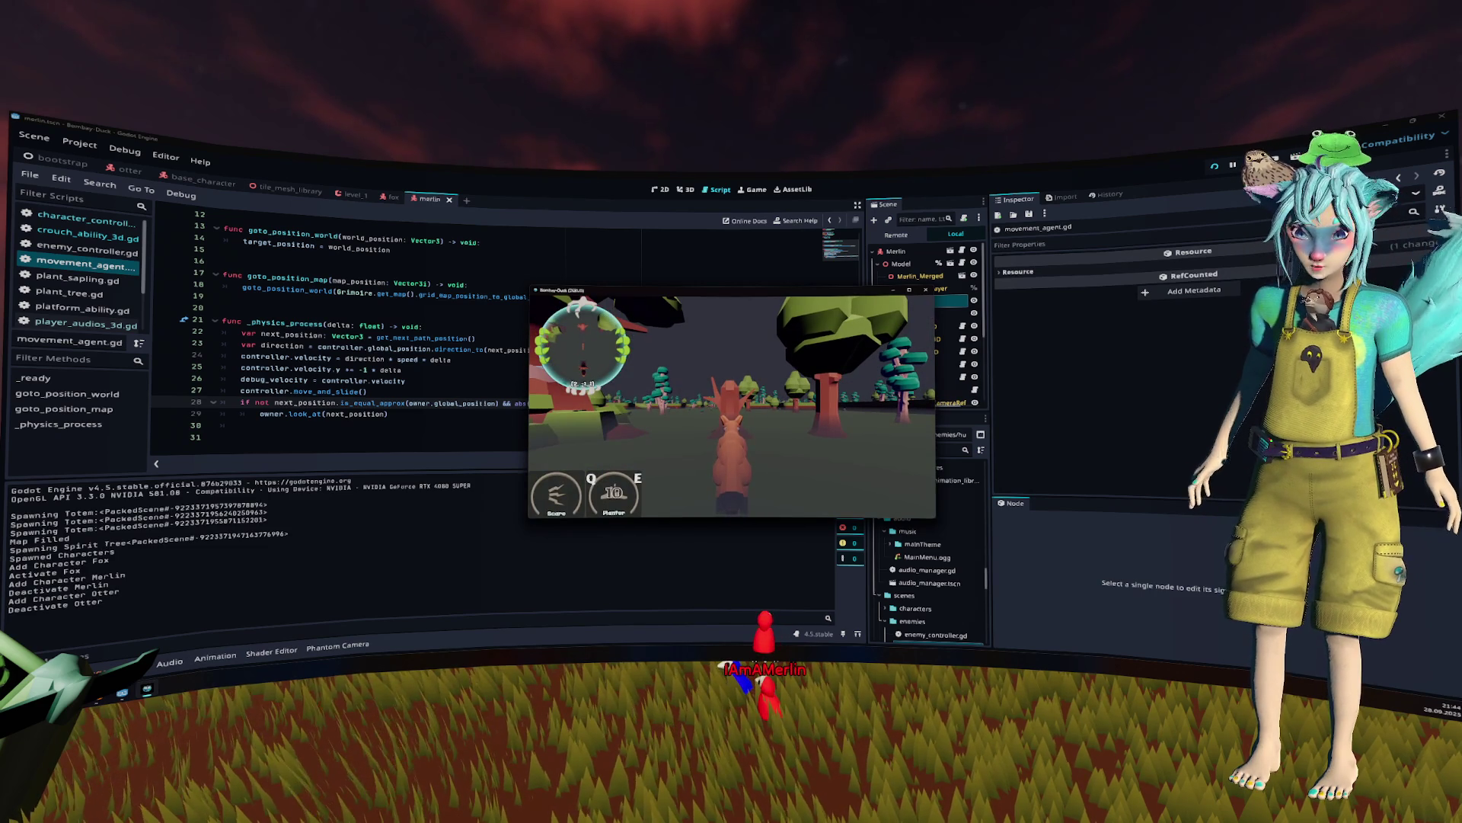
pyautogui.press('Tab')
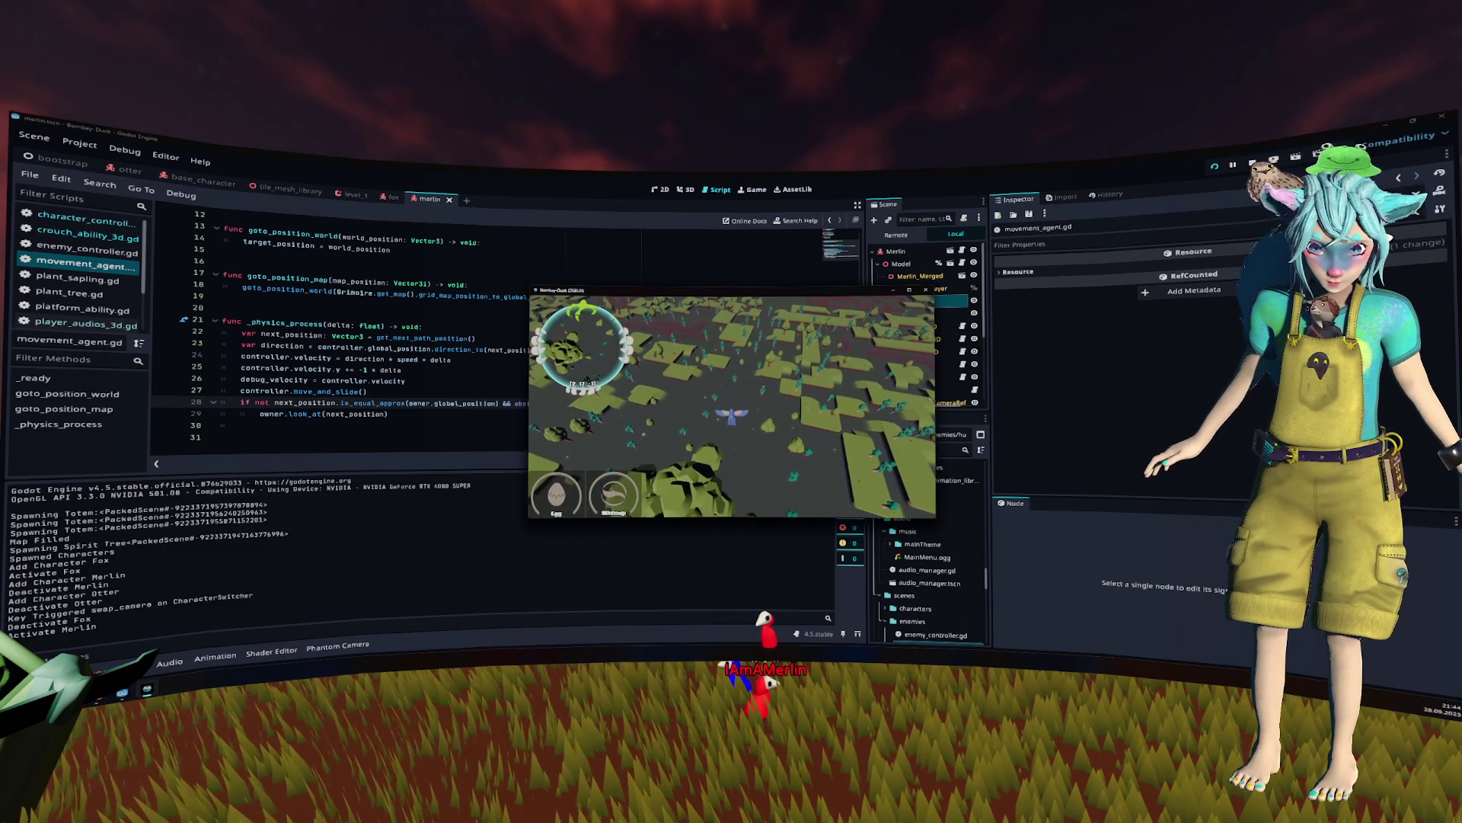
pyautogui.press('F8')
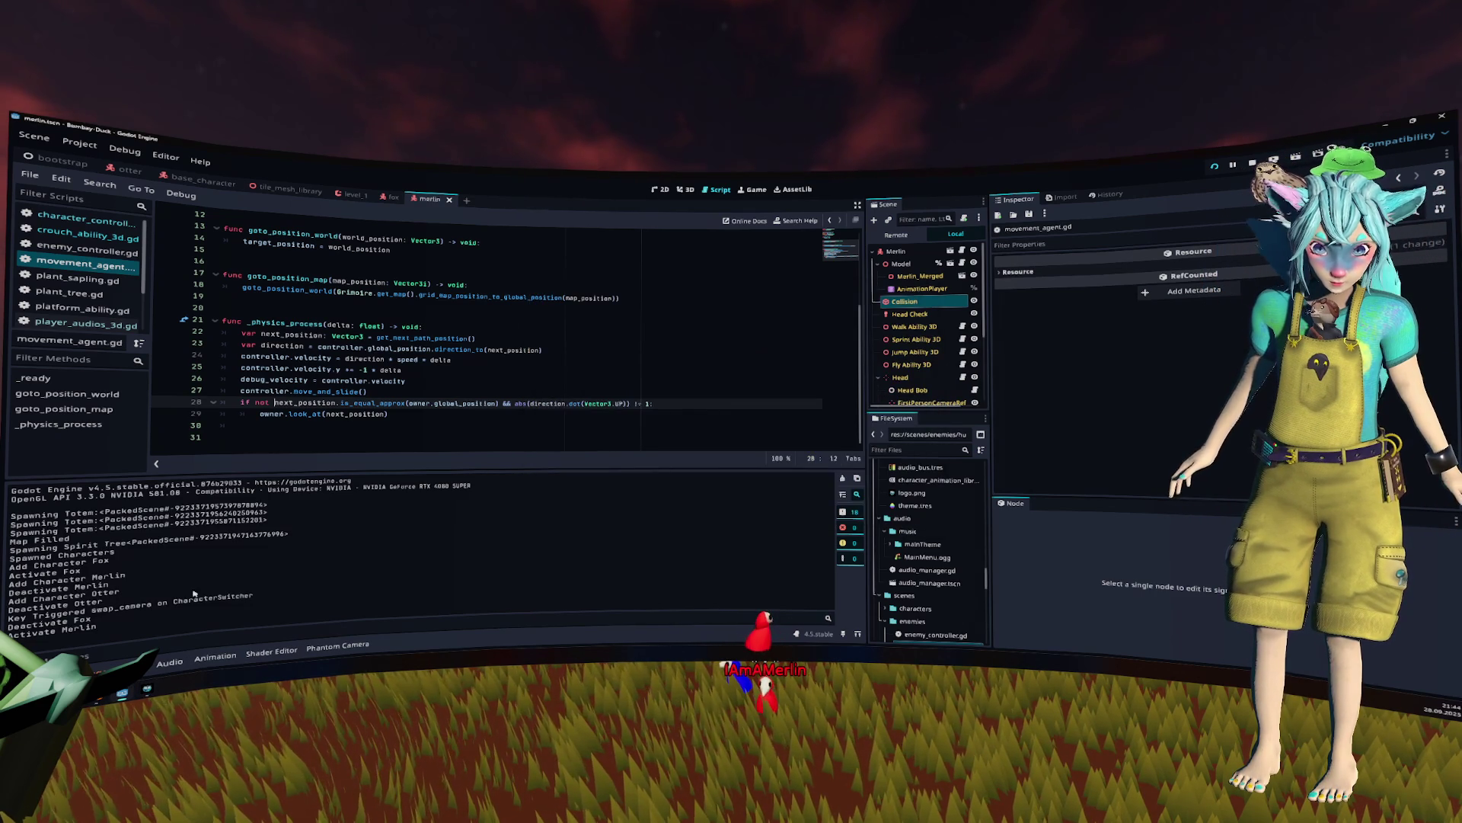
pyautogui.click(107, 664)
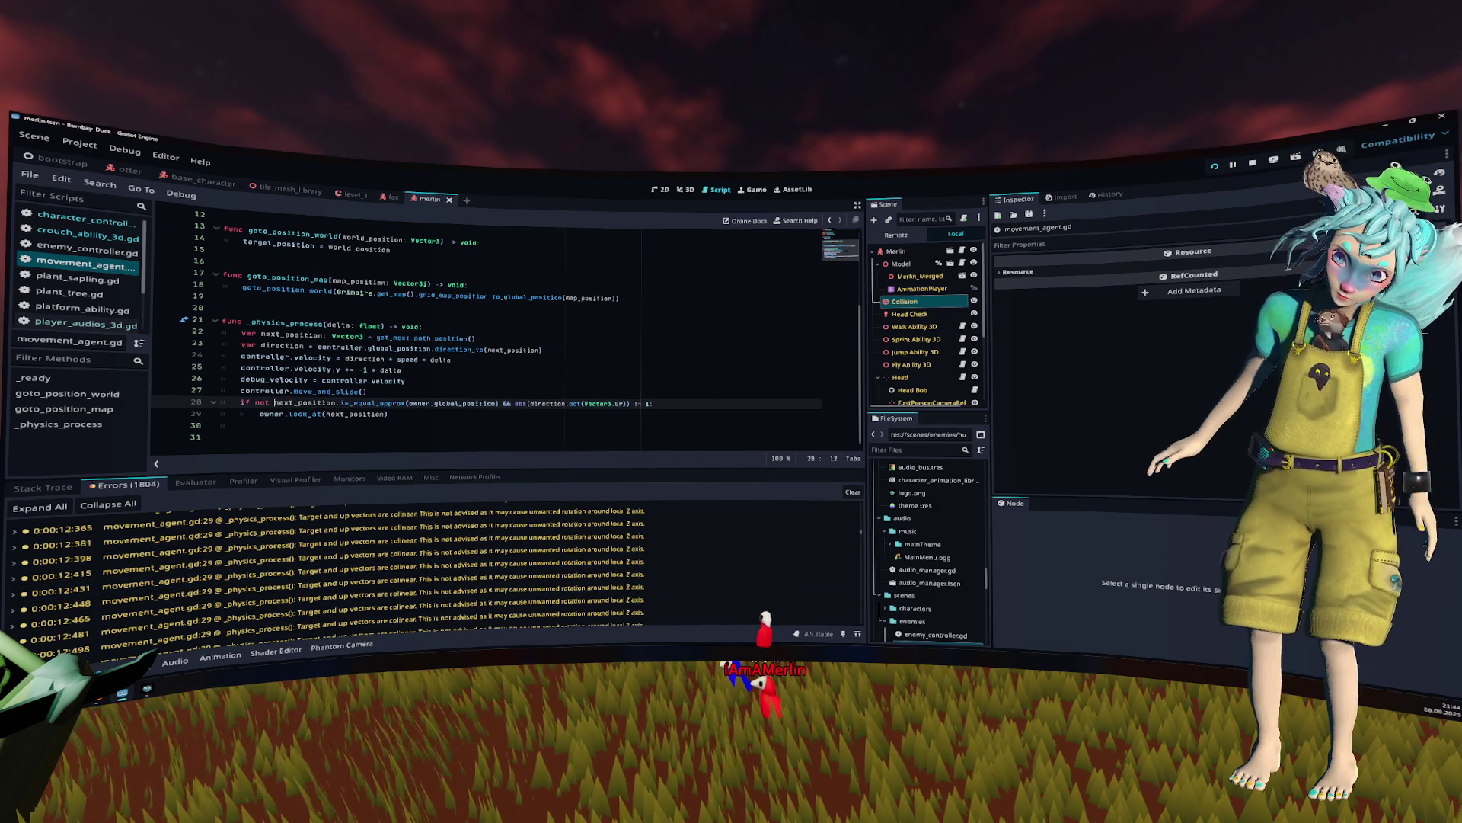
pyautogui.click(479, 411)
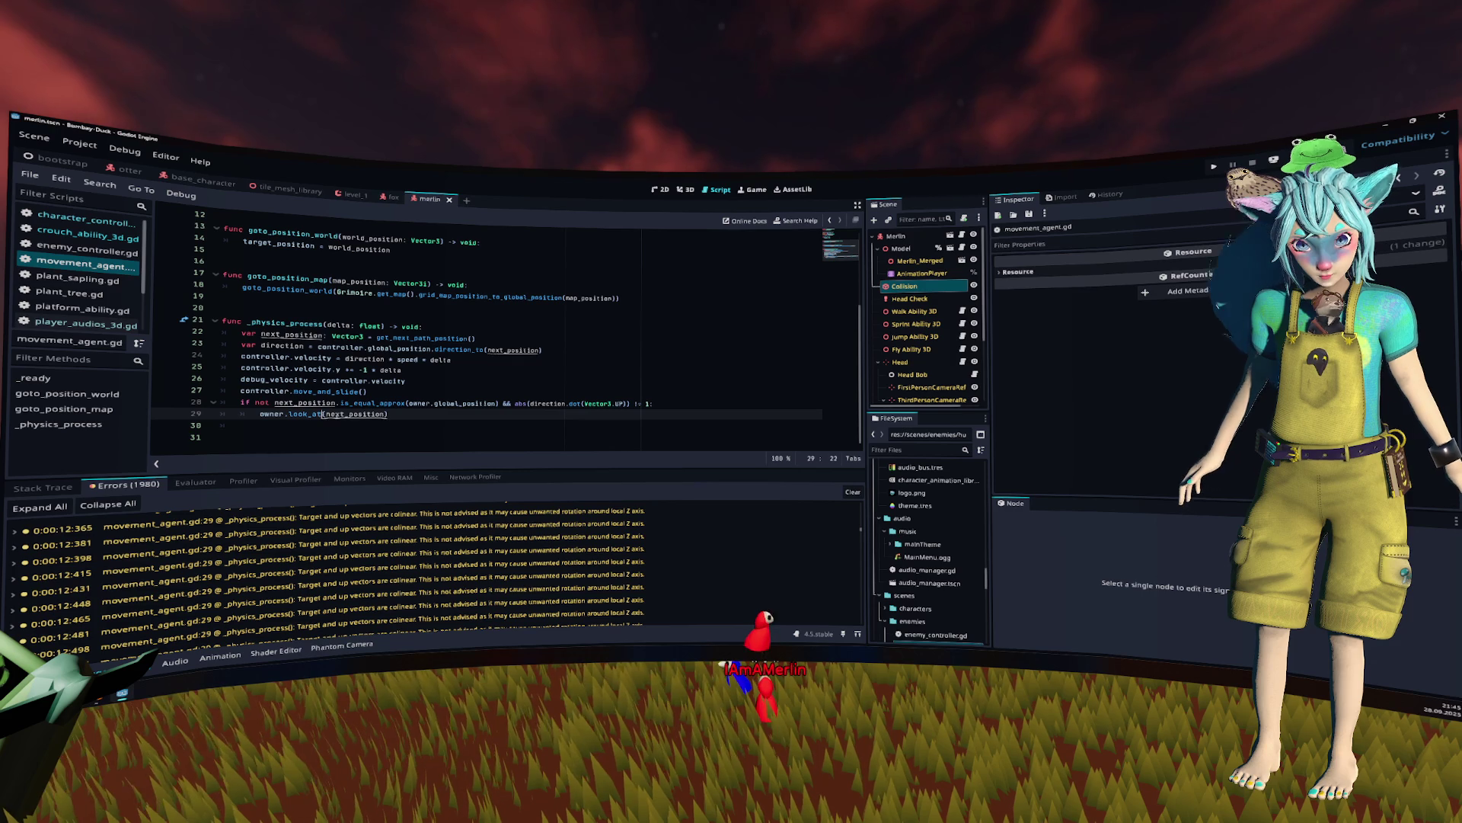
pyautogui.press('Right')
pyautogui.press('Right')
pyautogui.press('Right')
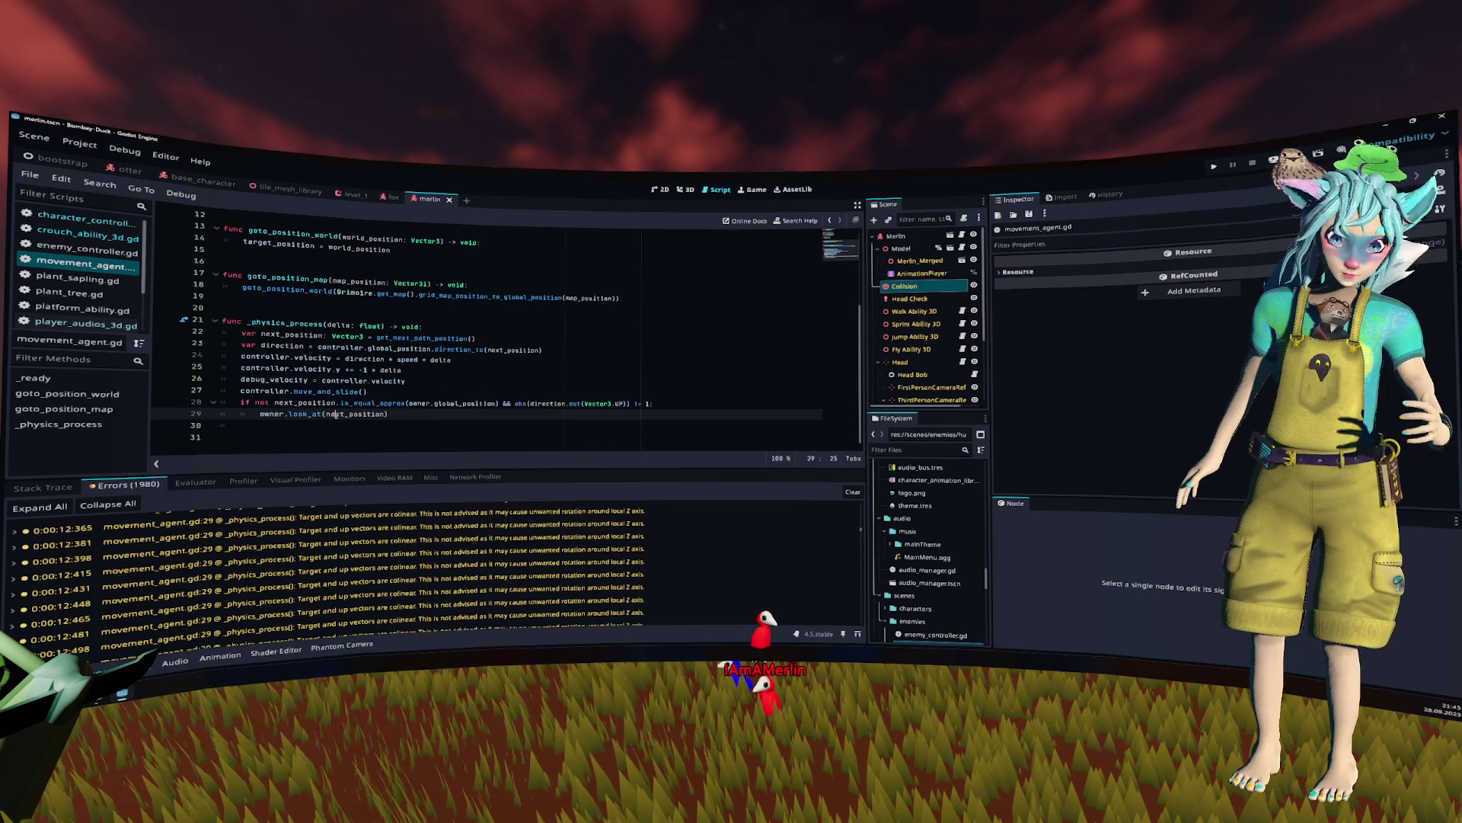
pyautogui.moveTo(335, 415)
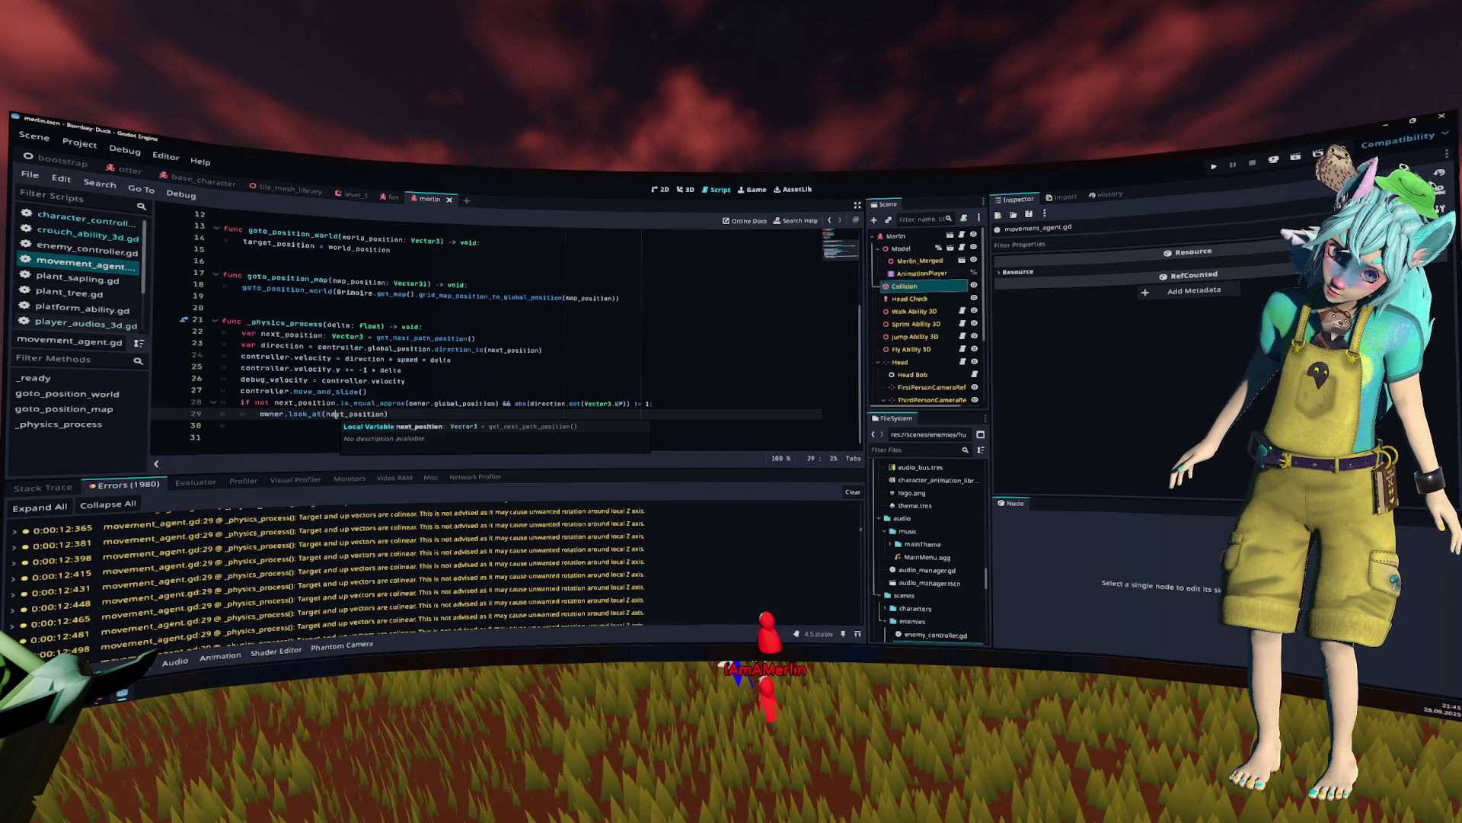